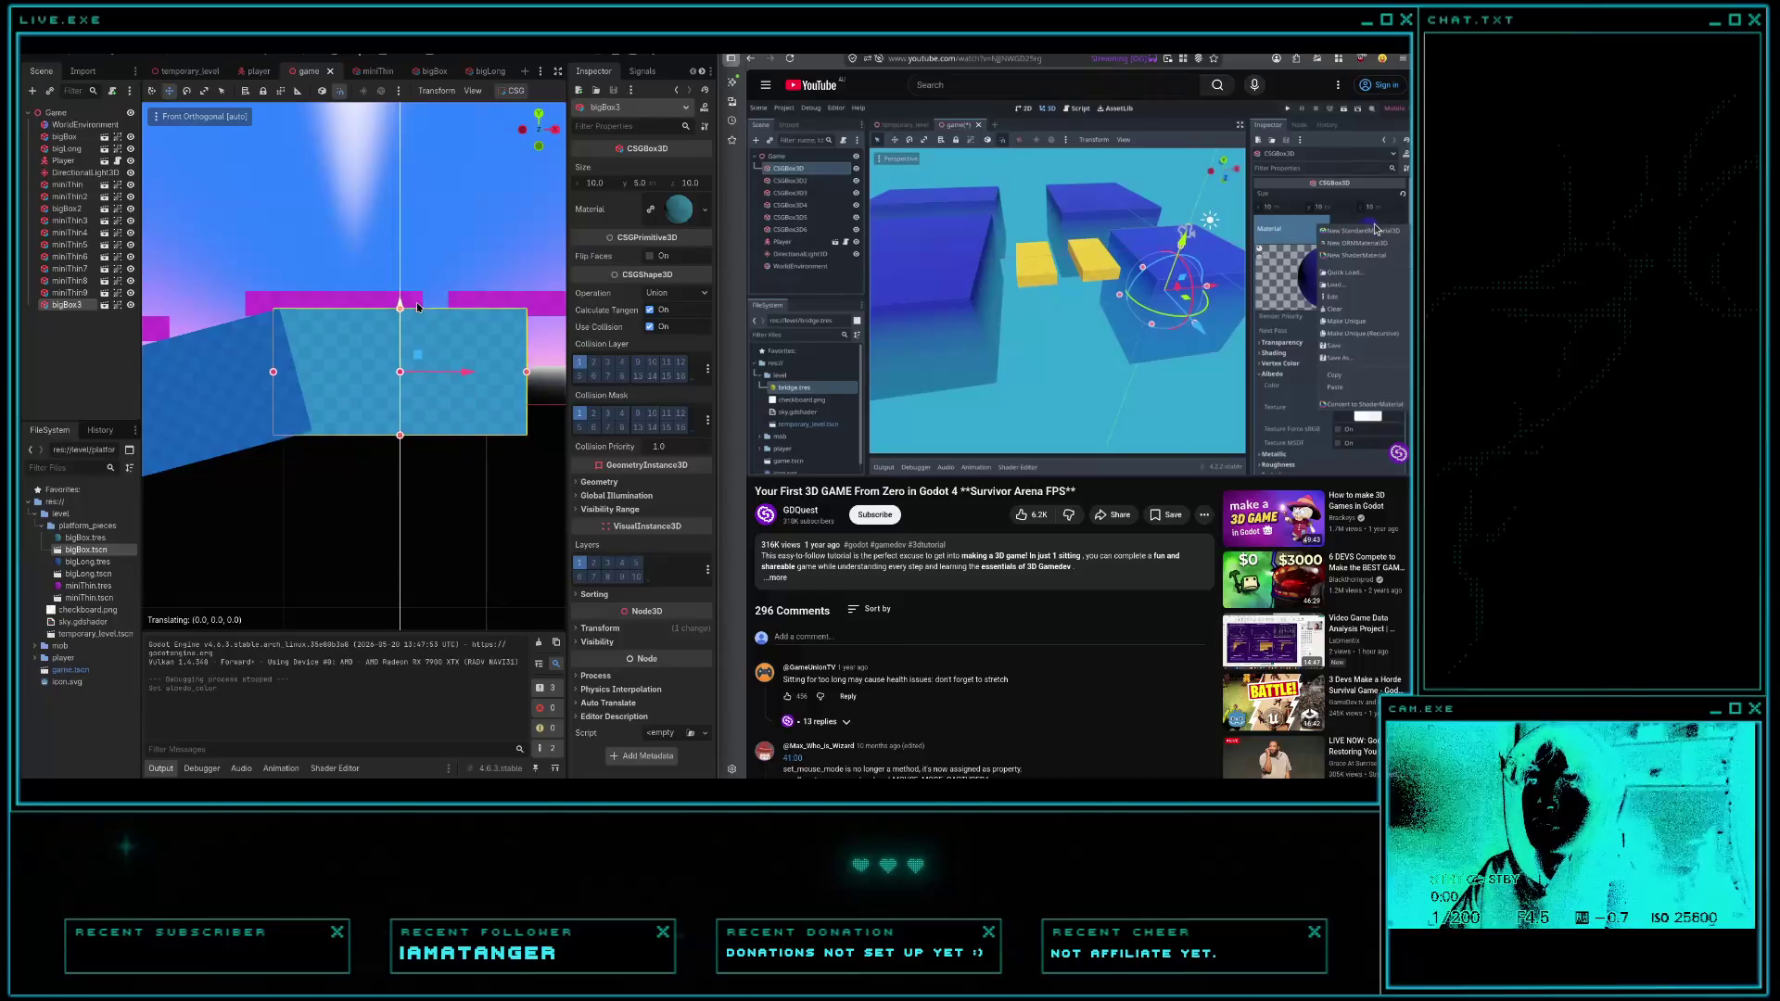
# - Commit the box placement, orbit around the level, and launch the game
pyautogui.click(429, 225)
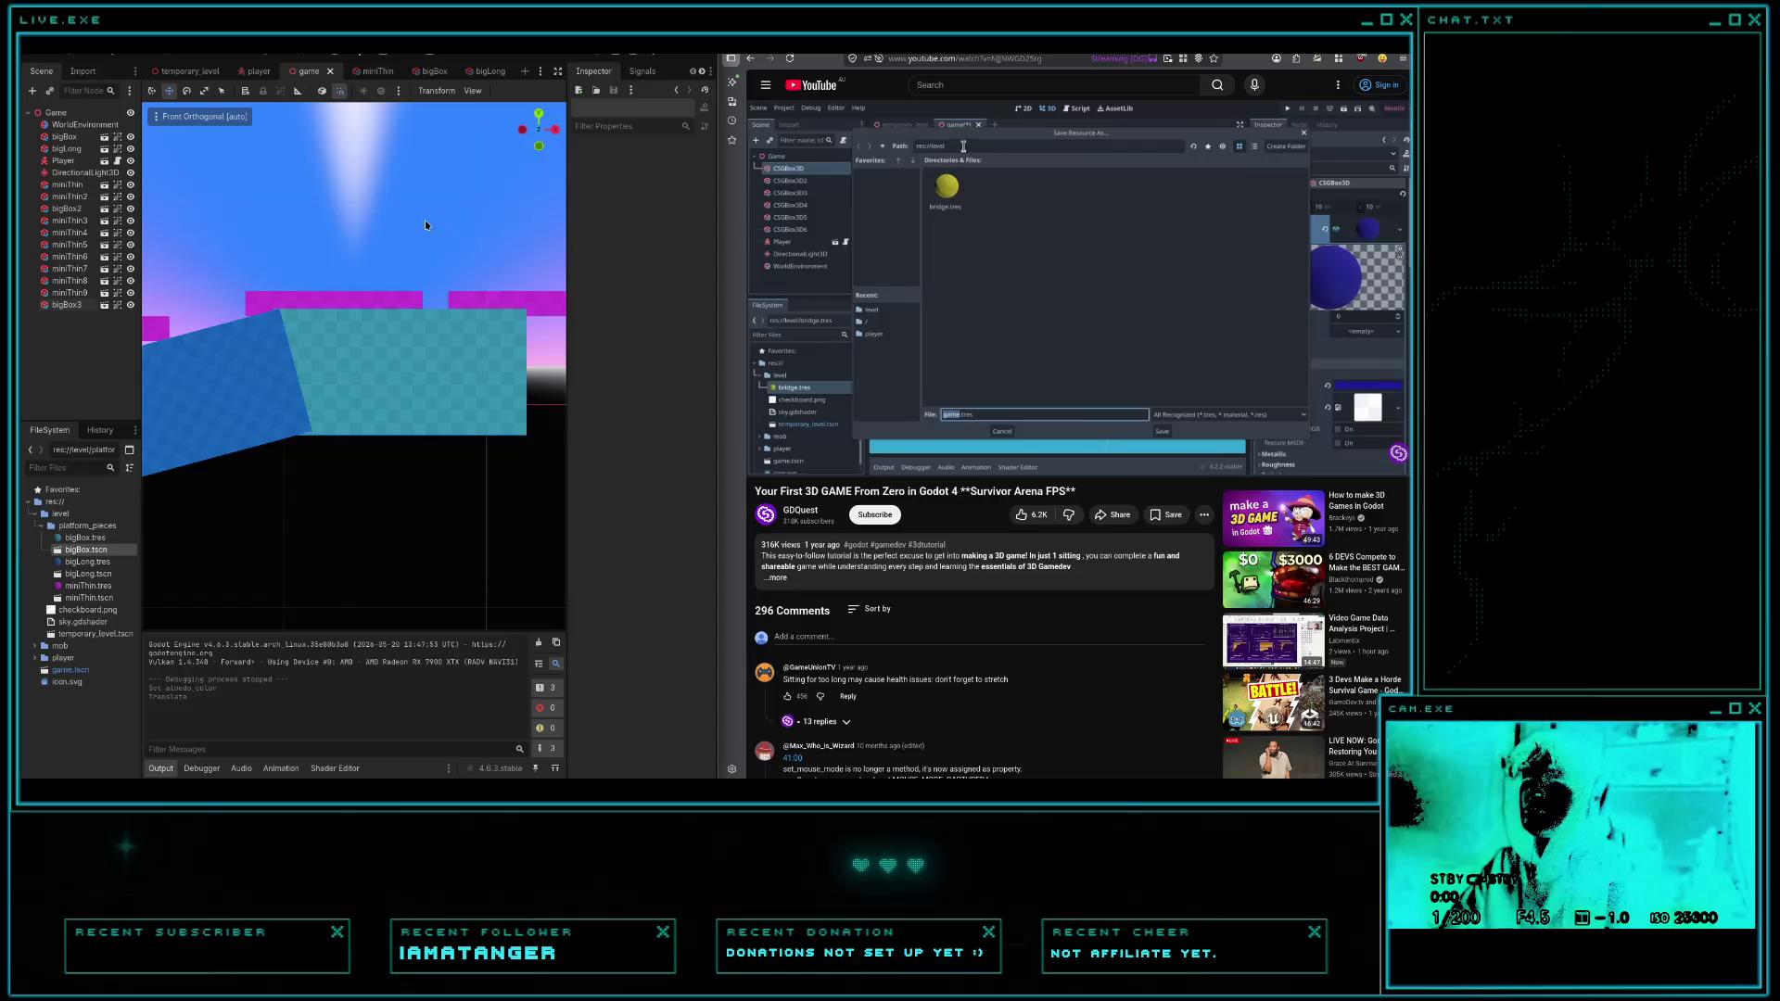
pyautogui.moveTo(426, 225); pyautogui.dragTo(492, 316)
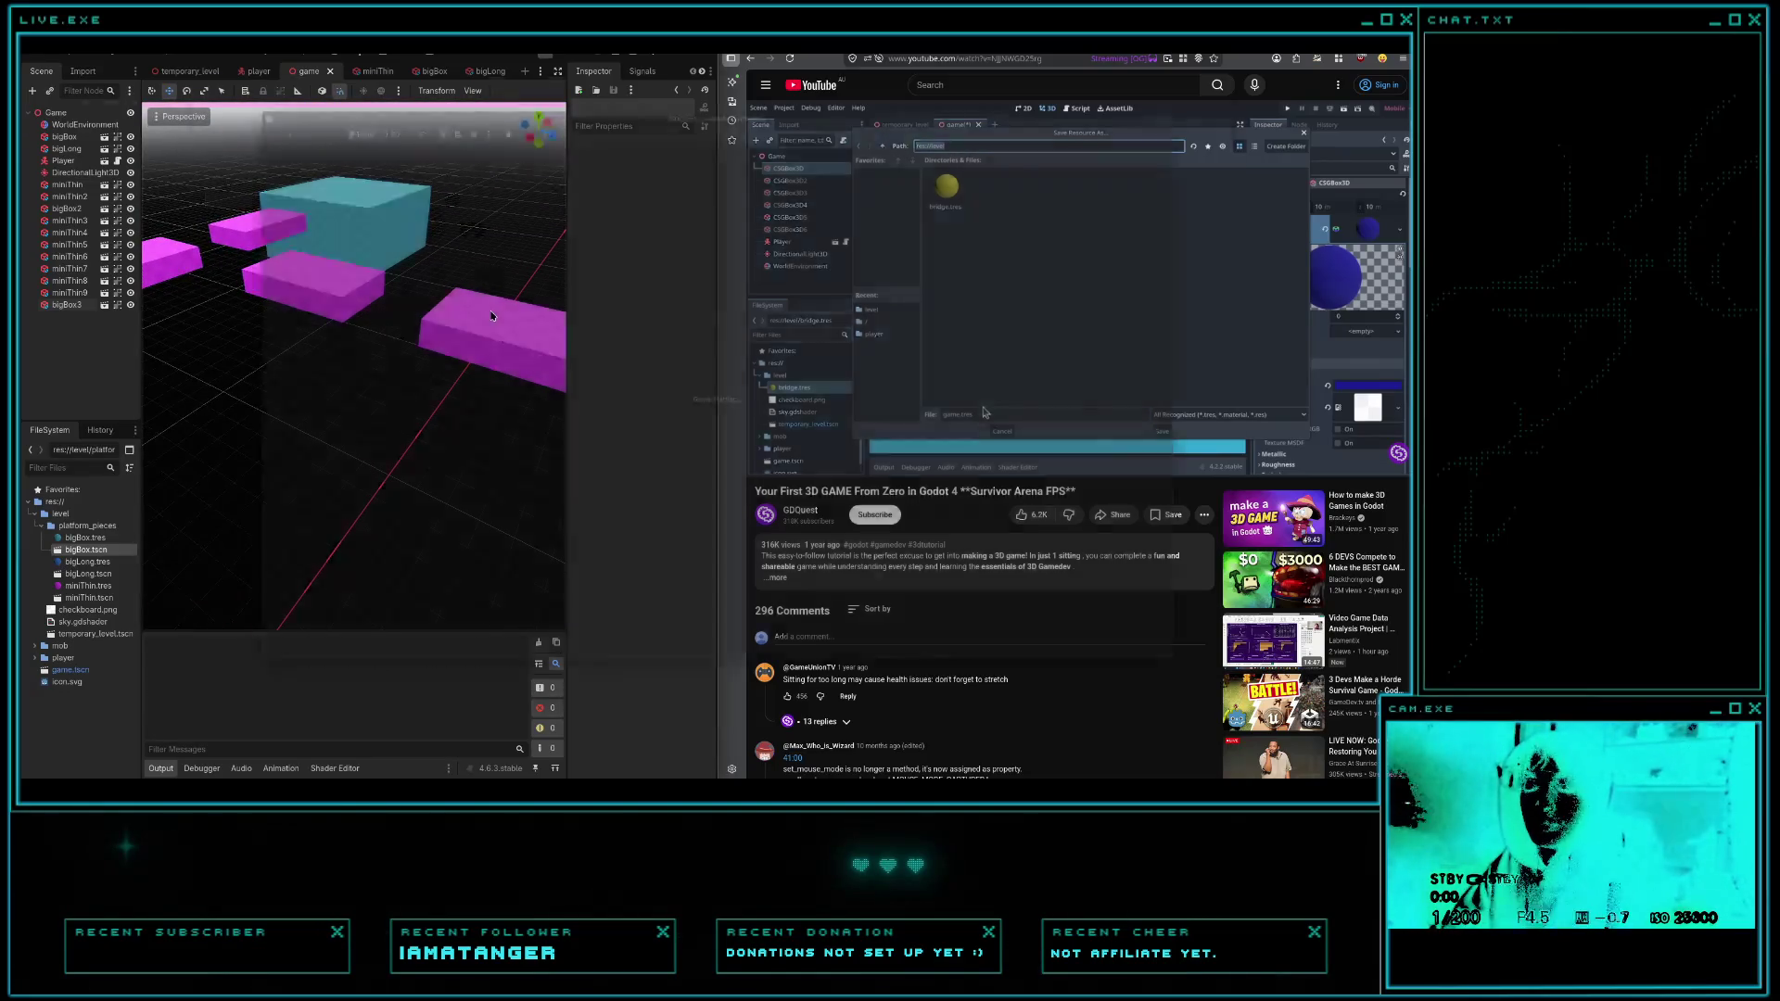
pyautogui.press('F5')
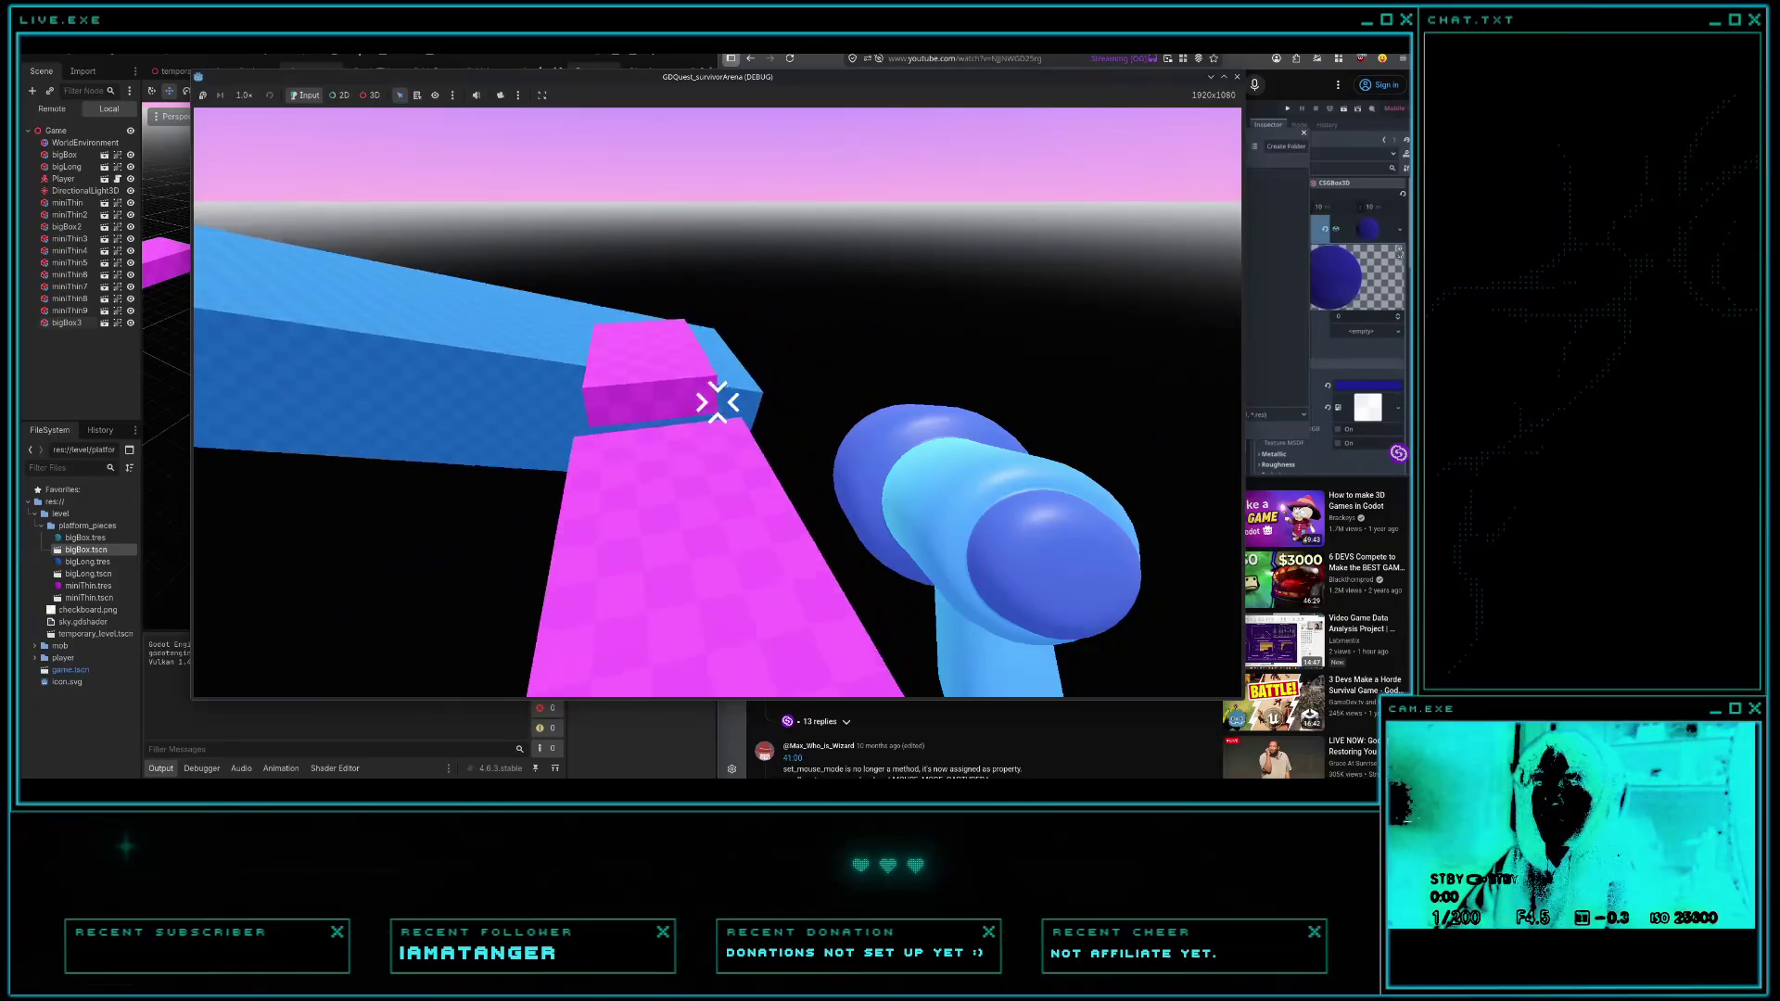
# - Walk and jump across the blue beam, pink blocks and cyan block, then stop the game
pyautogui.press('w')
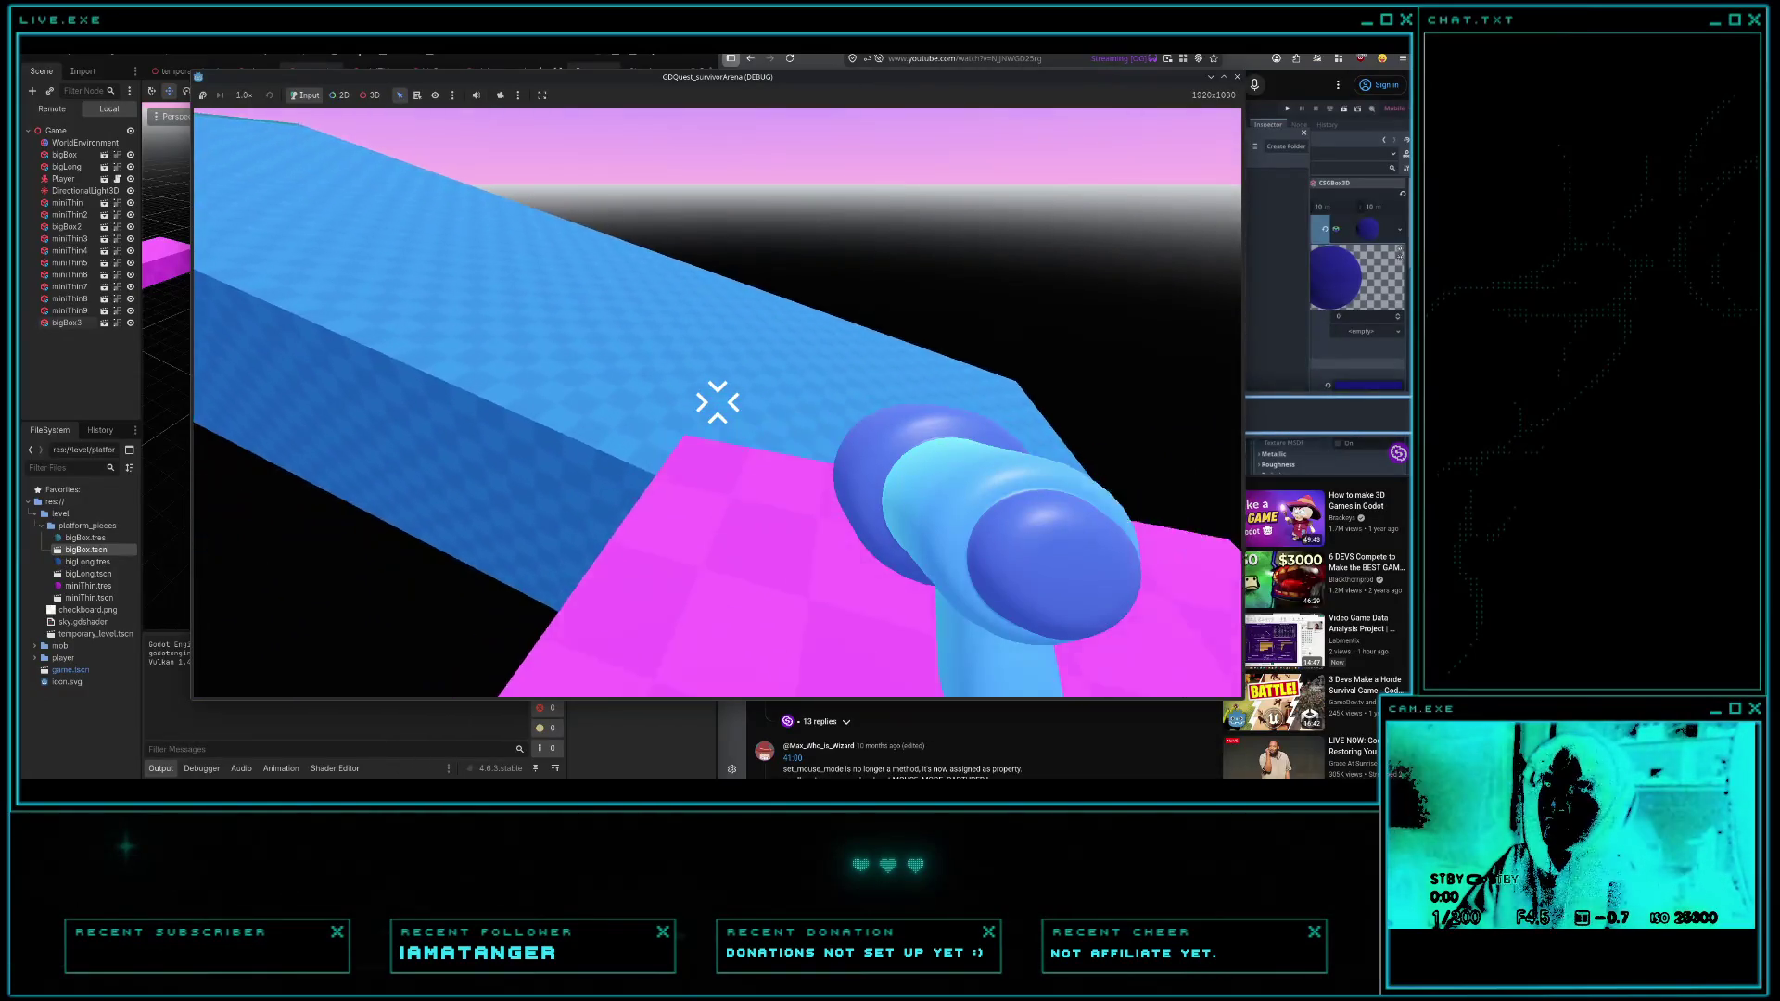
pyautogui.press('space')
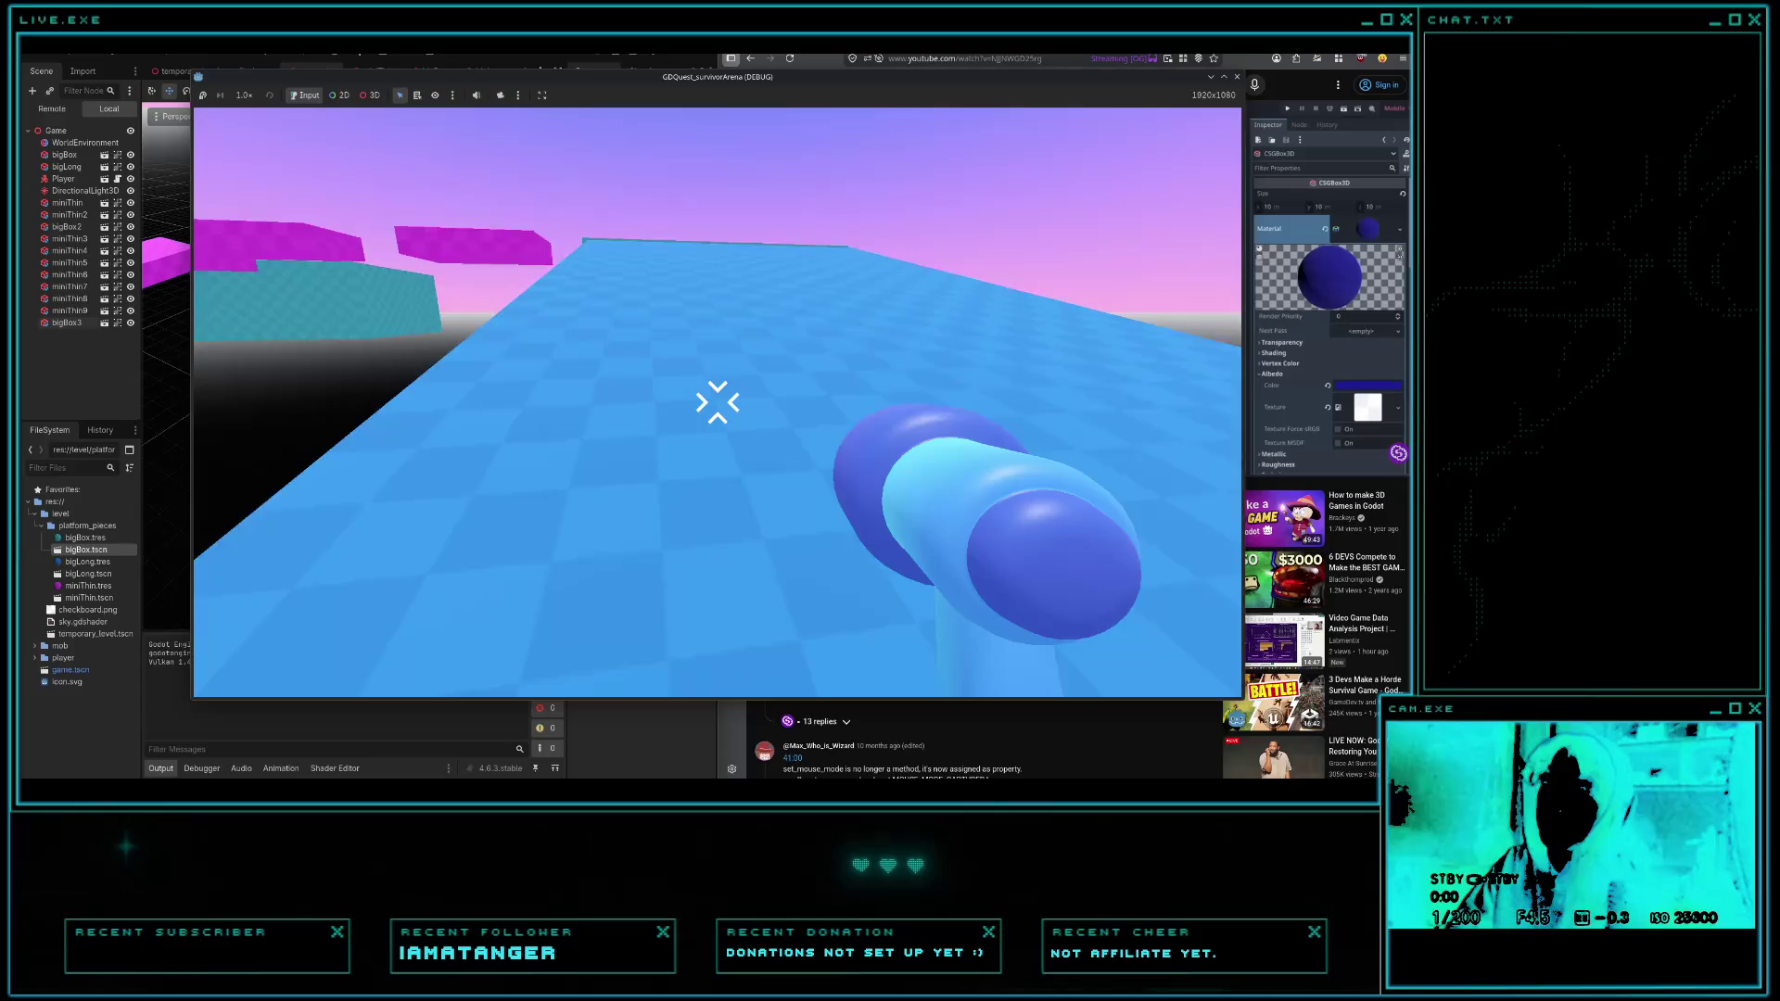
pyautogui.press('w')
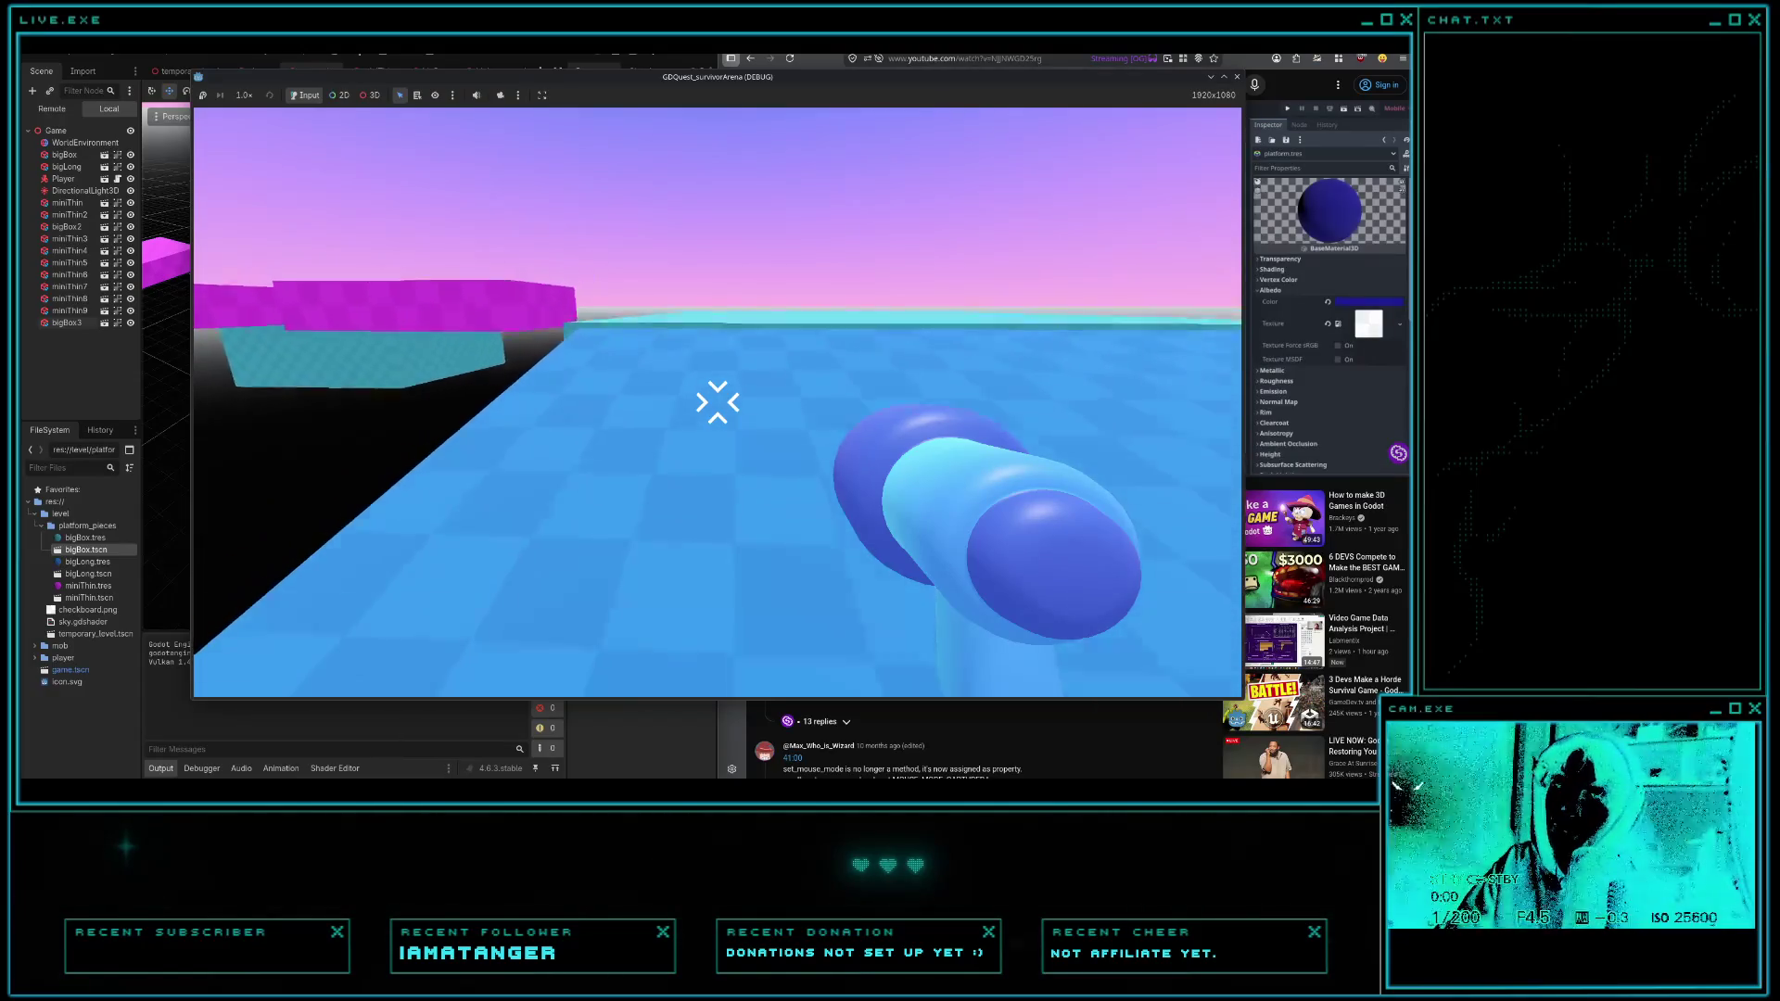
pyautogui.press('w')
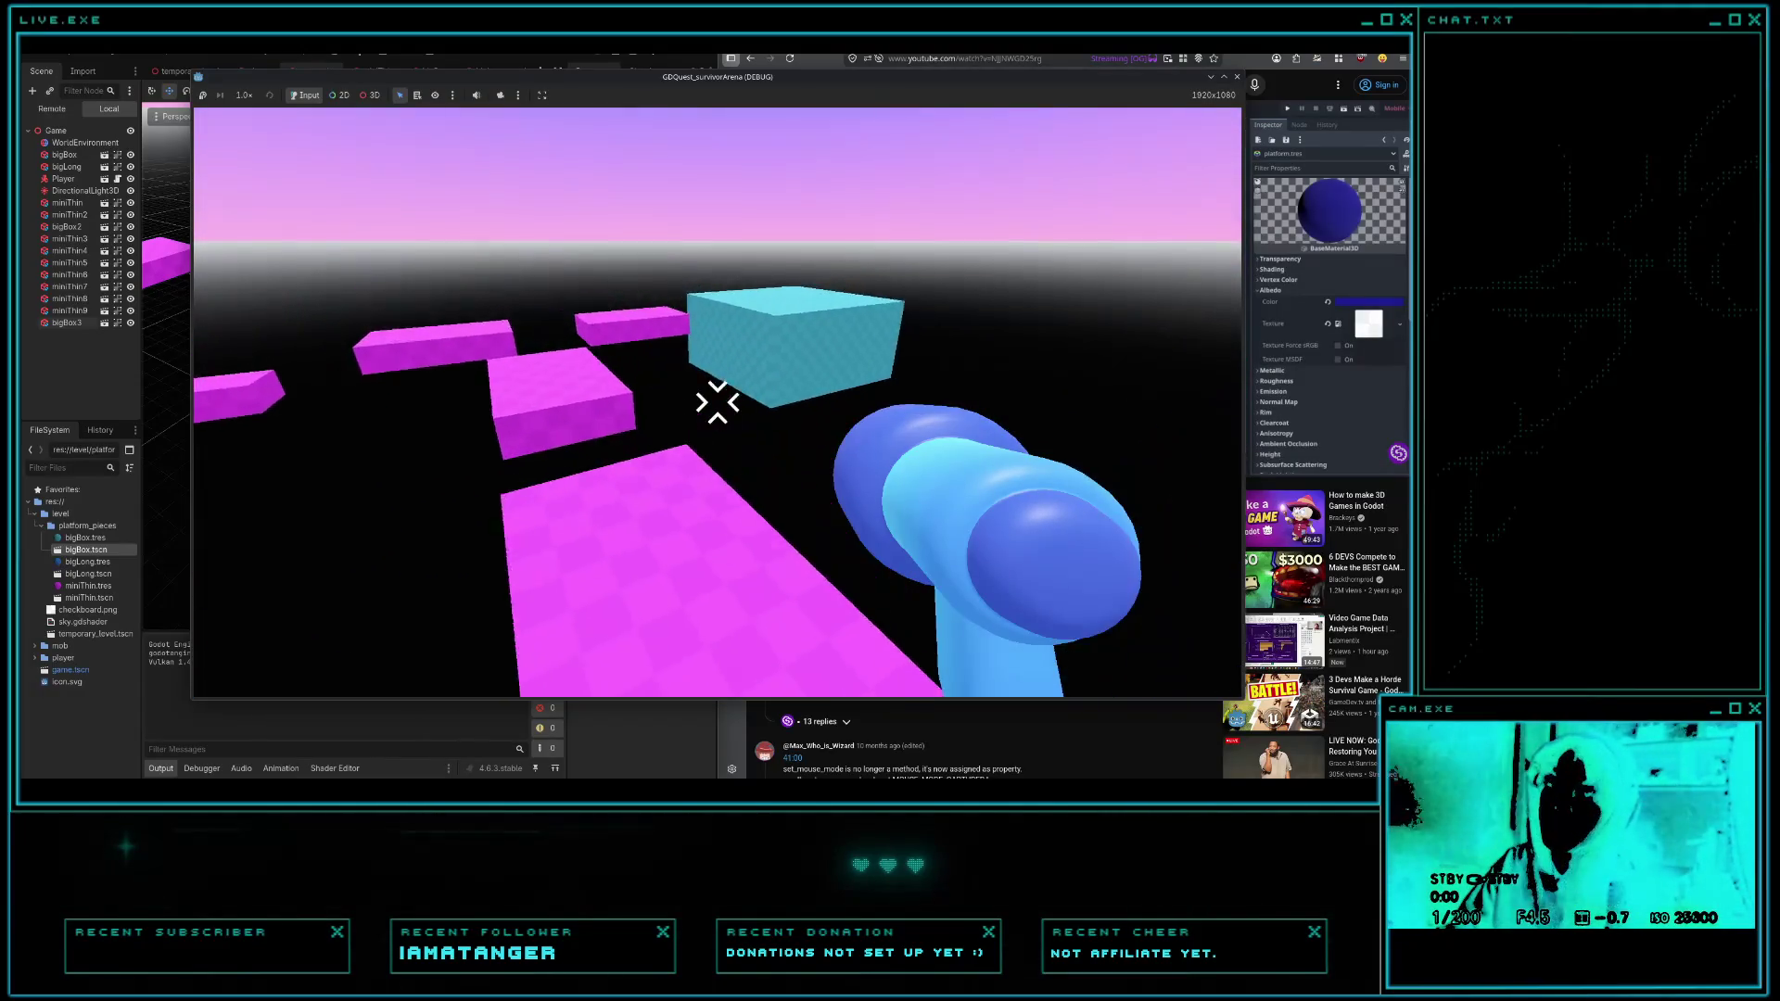
pyautogui.press('w')
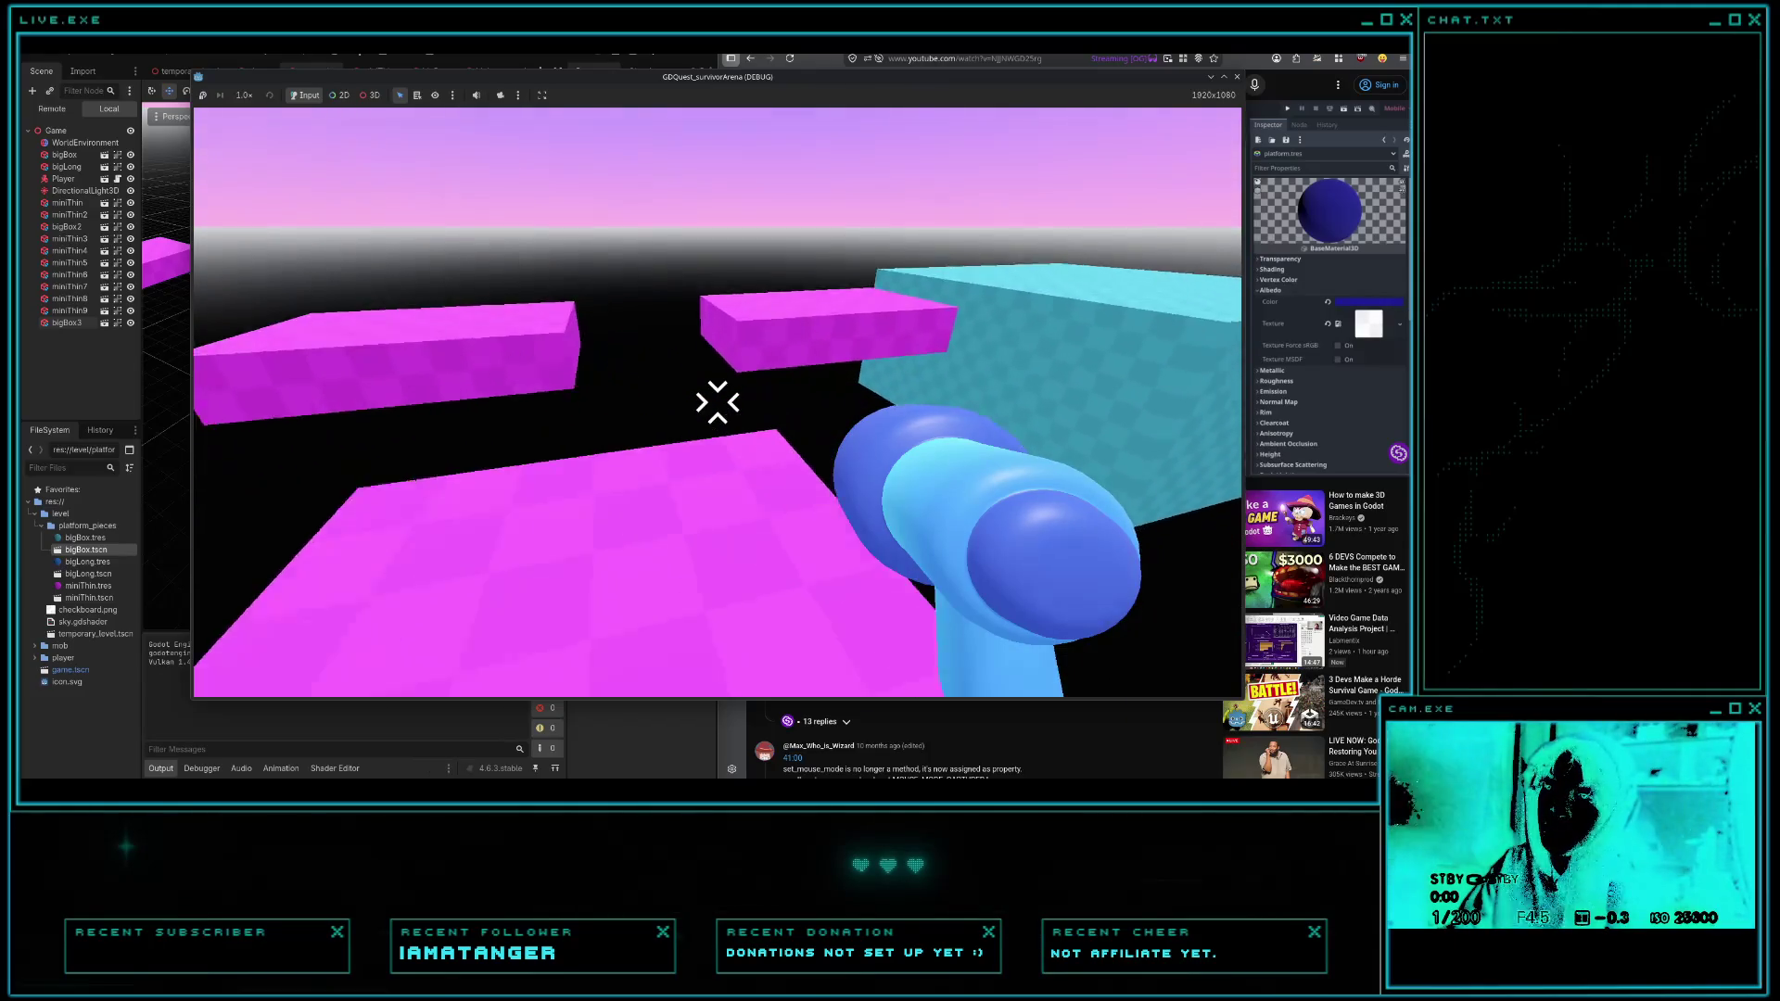
pyautogui.press('w')
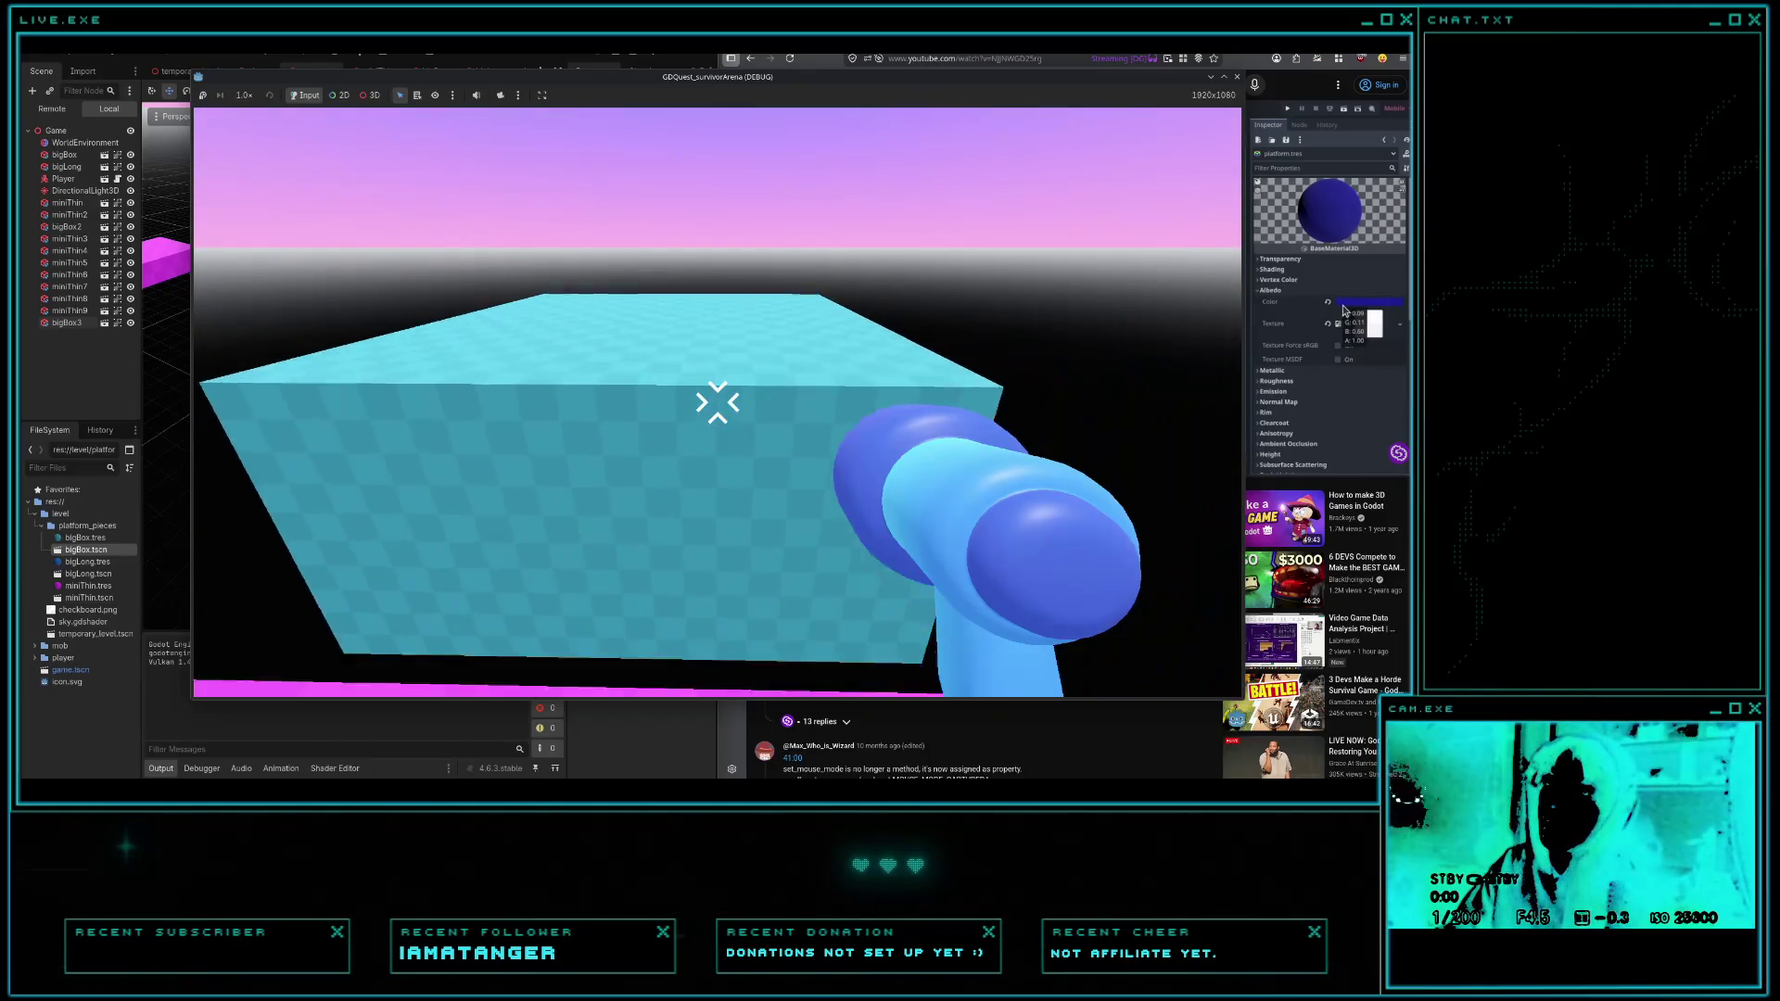
pyautogui.press('w')
pyautogui.click(1368, 301)
pyautogui.click(1339, 200)
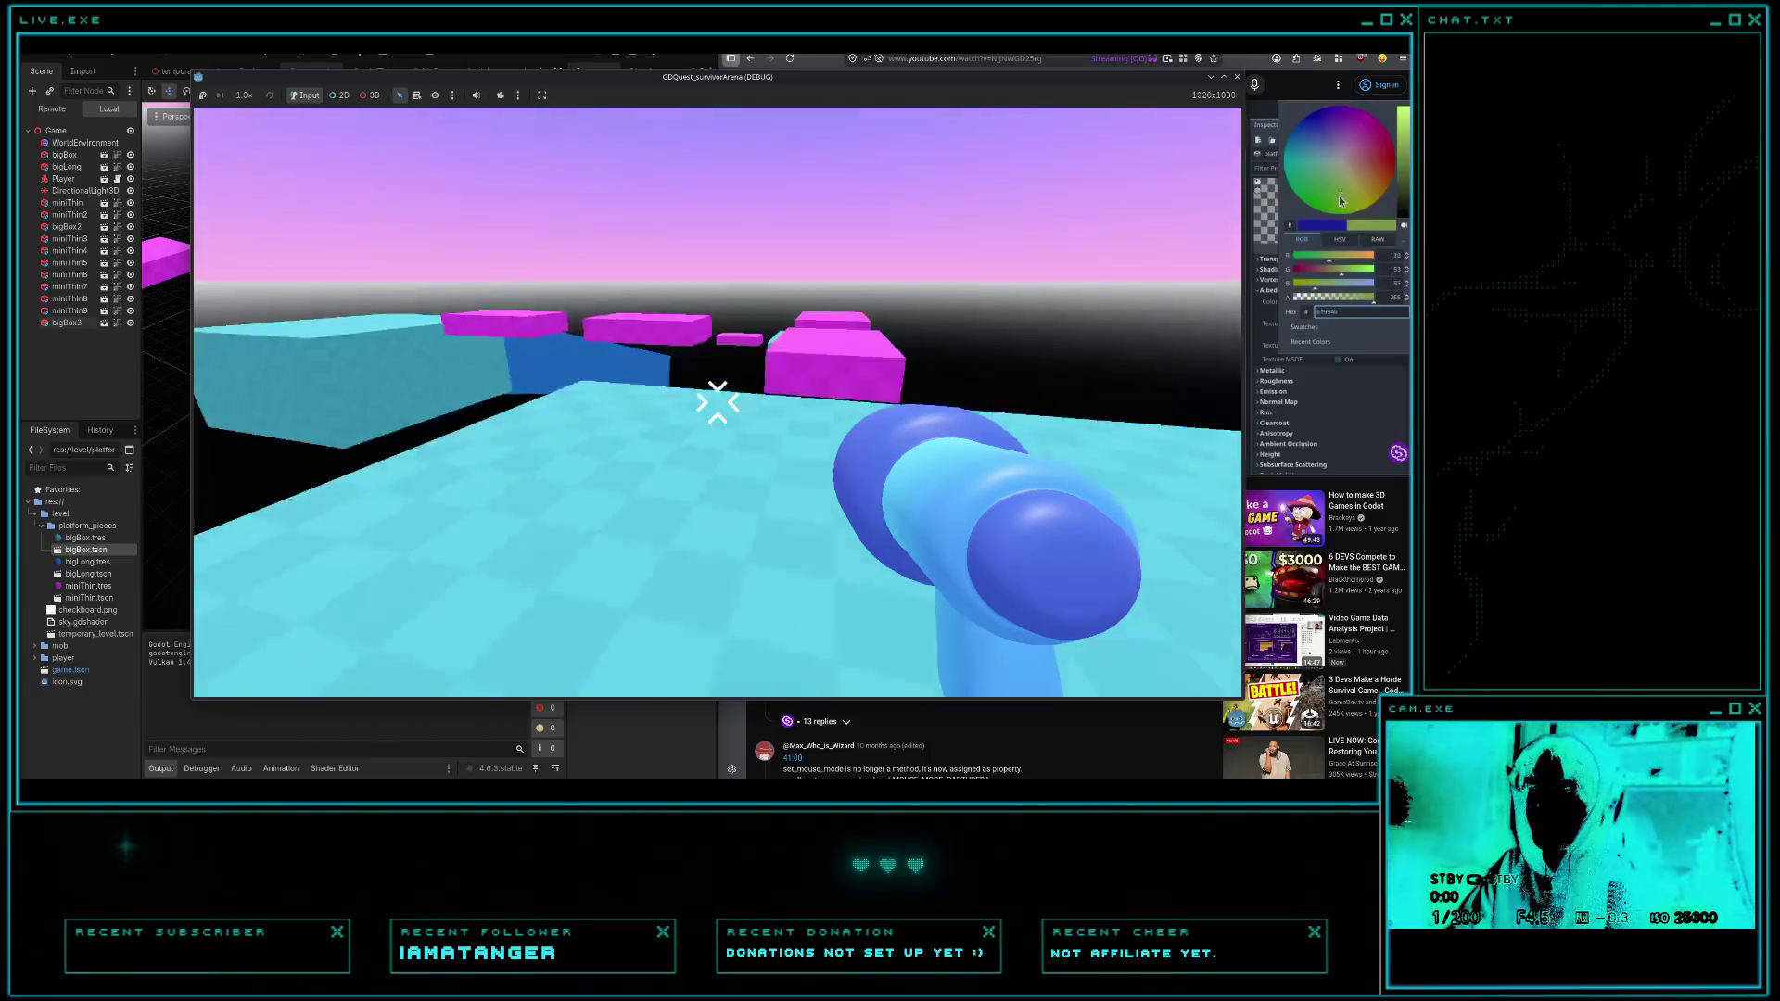
pyautogui.moveTo(1339, 200); pyautogui.dragTo(1388, 179)
pyautogui.press('w')
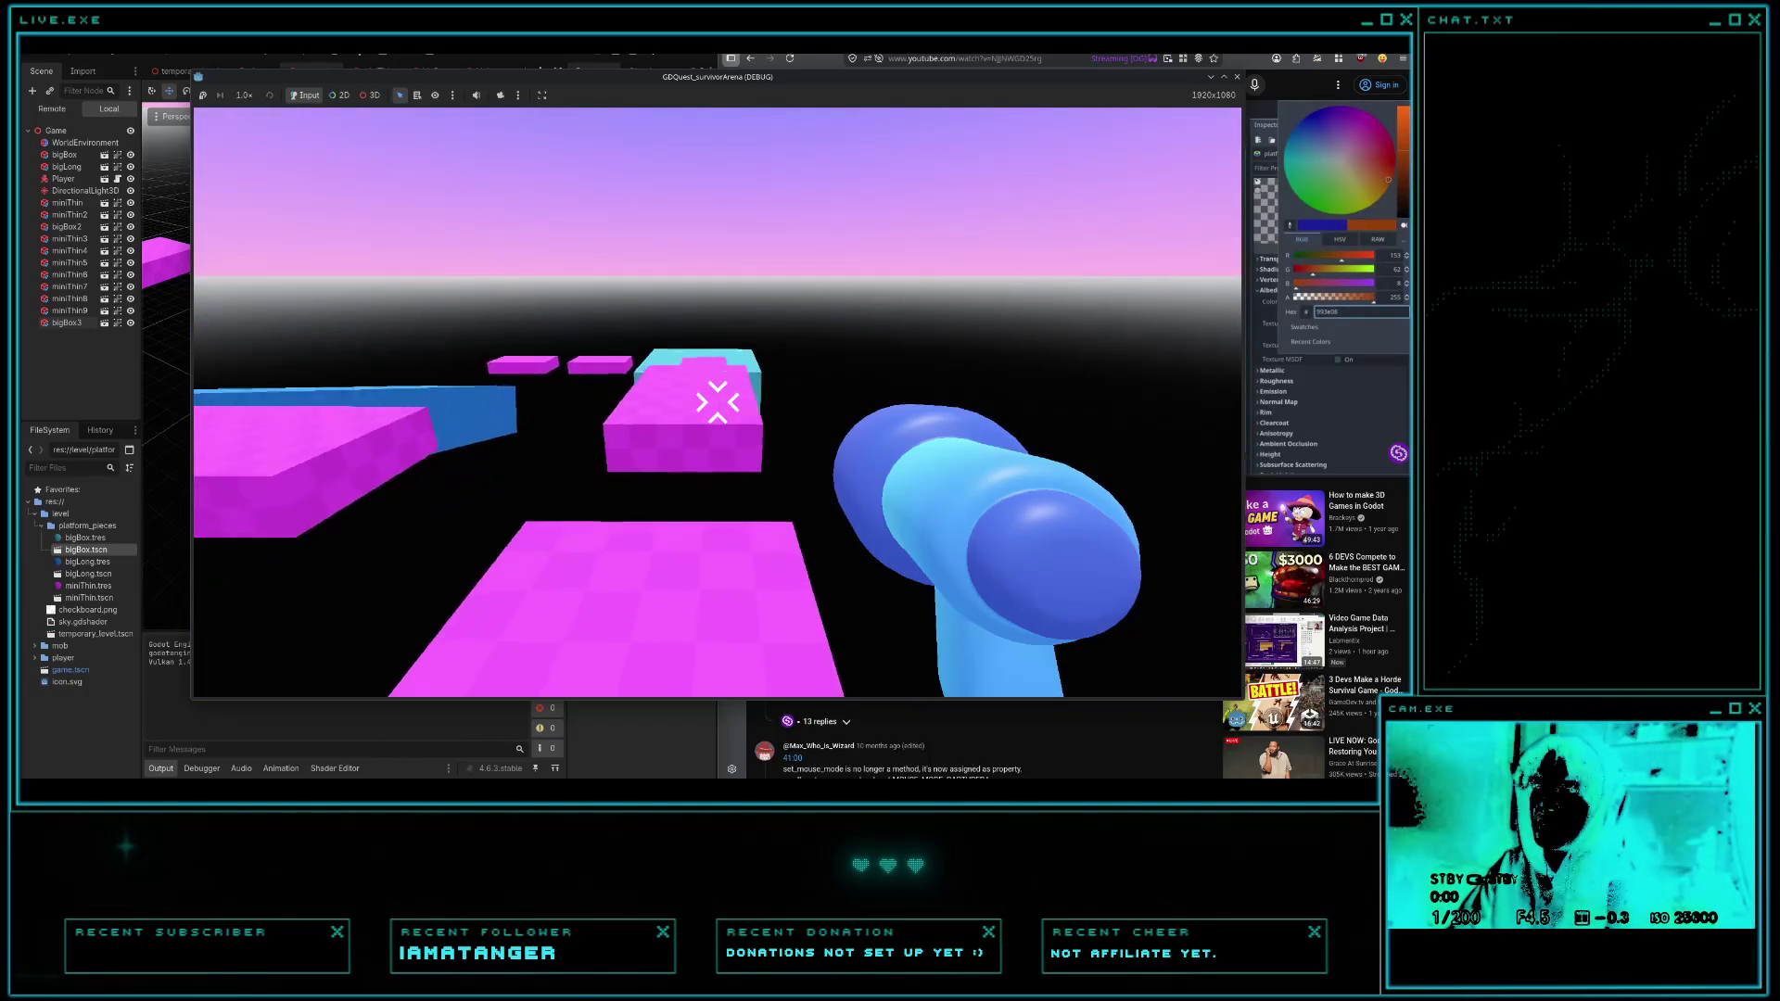
pyautogui.press('w')
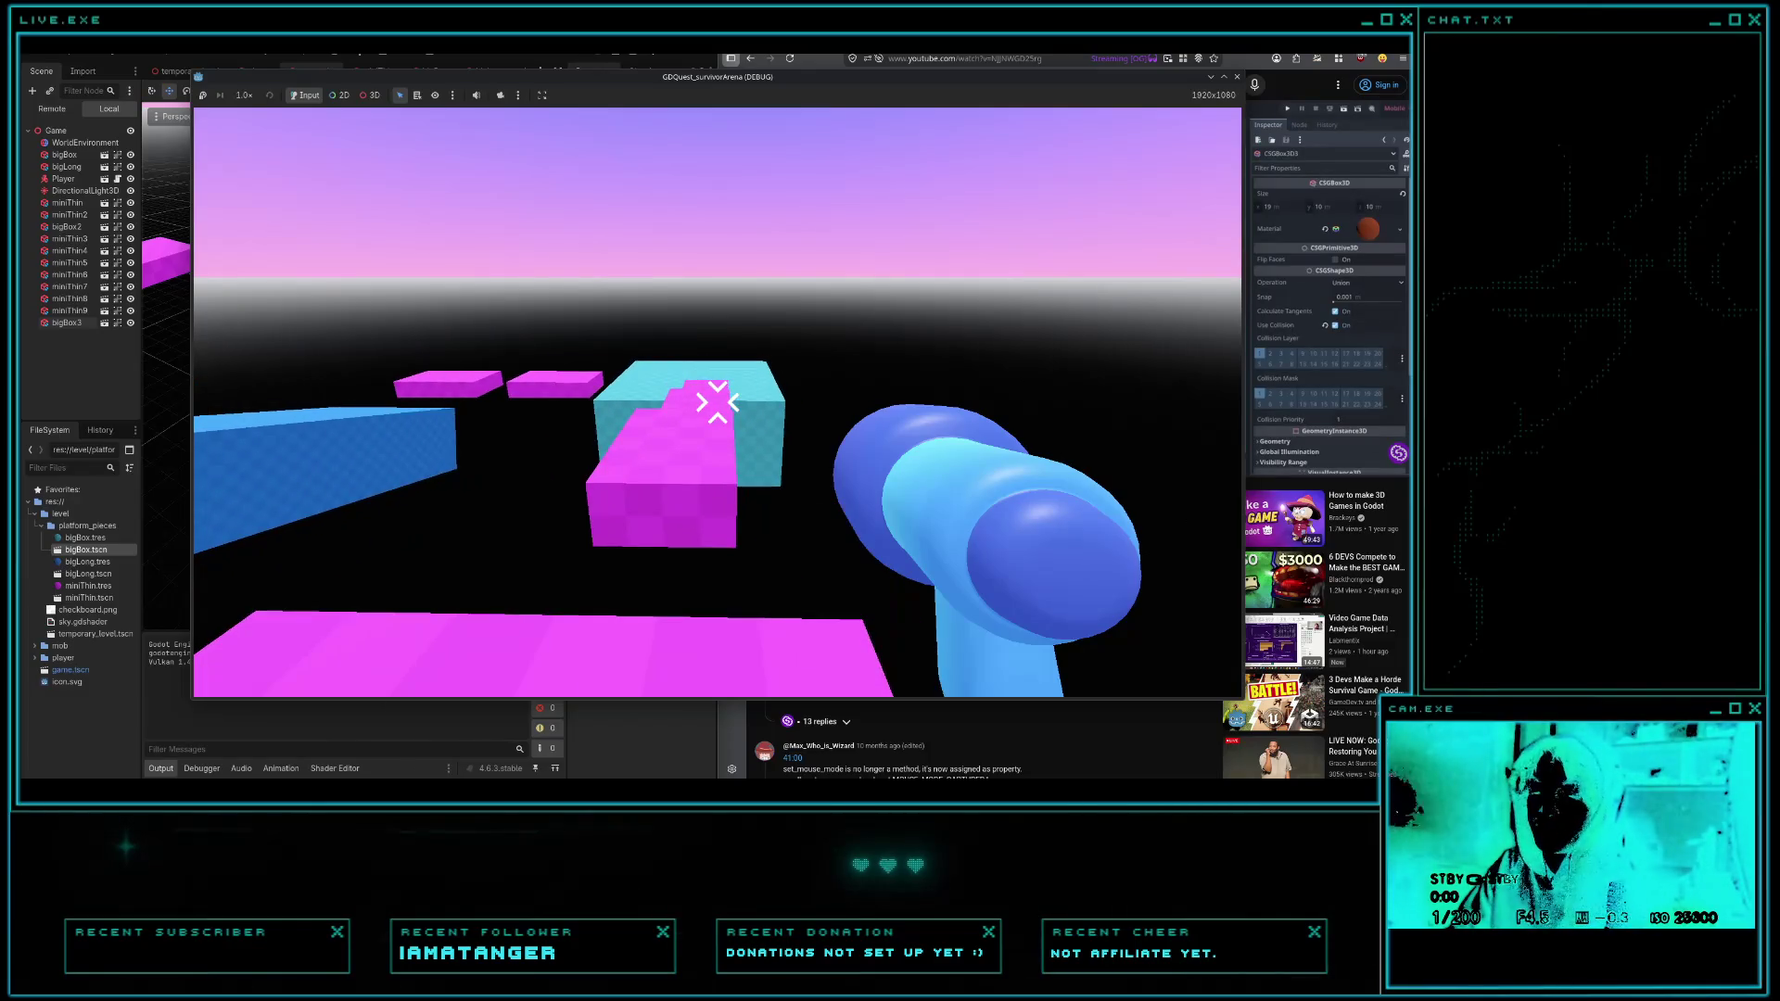
pyautogui.press('Escape')
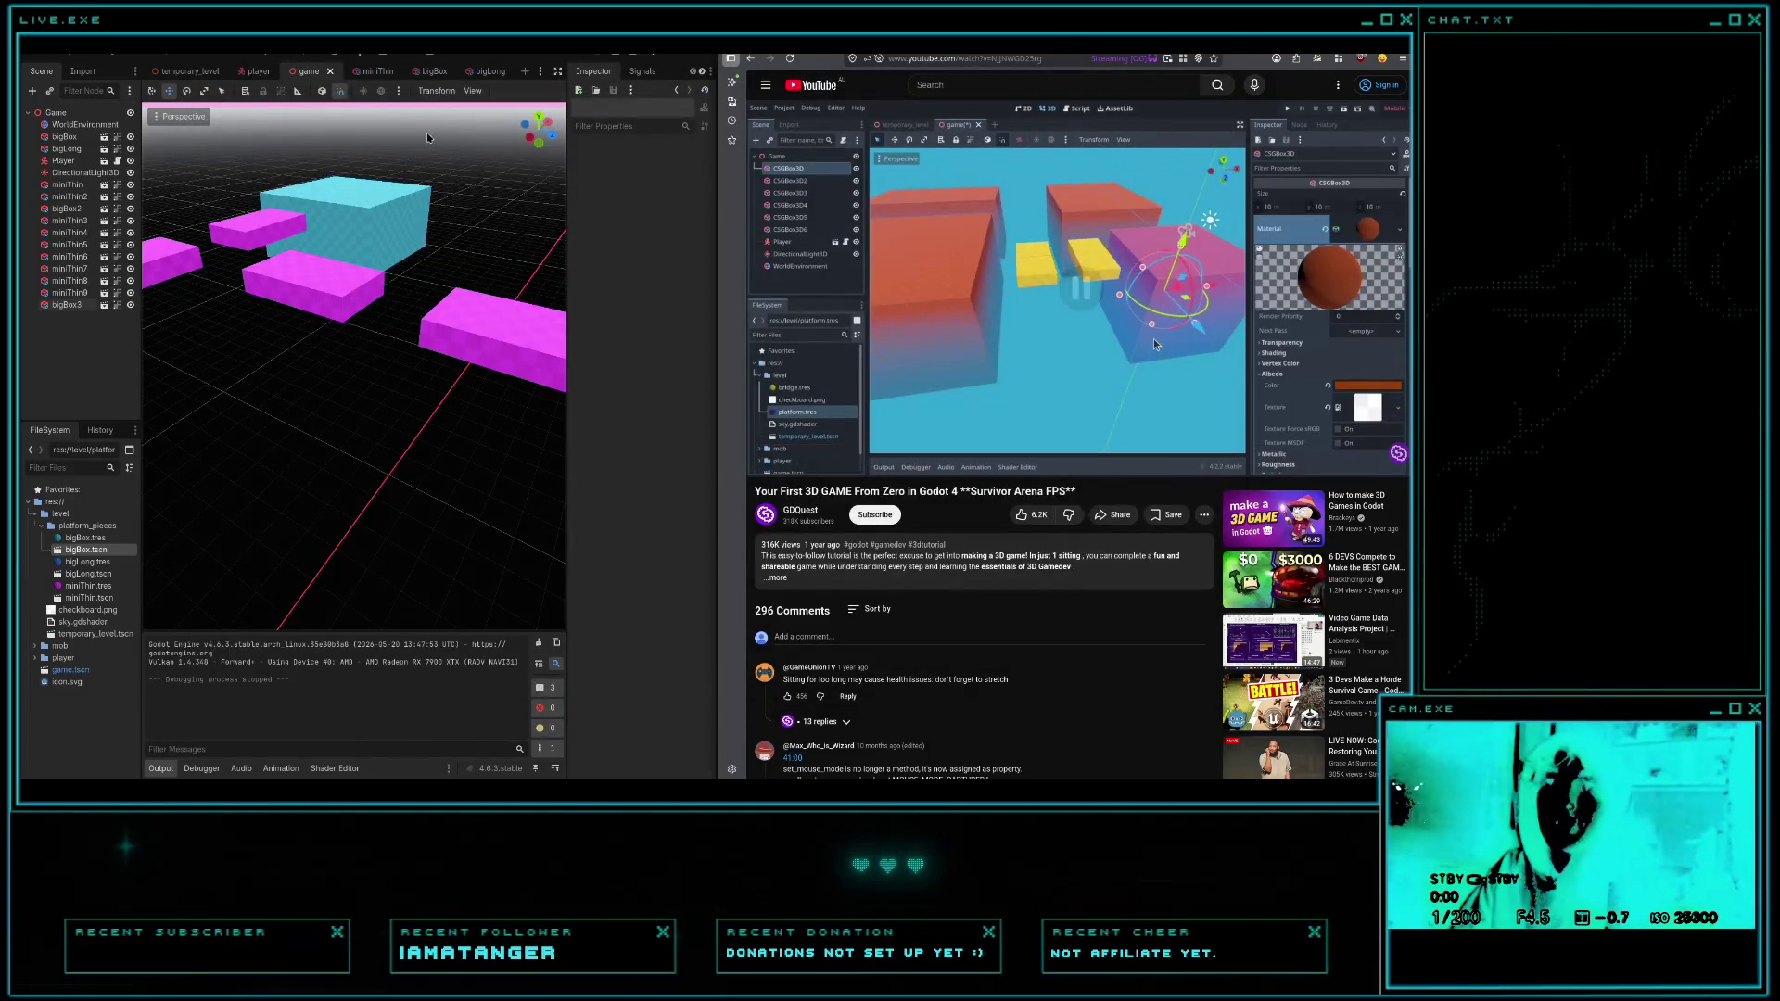
# - In player.gd, add a line below the jump code reading 'if Input.is_action_pressed(' via autocomplete
pyautogui.click(118, 161)
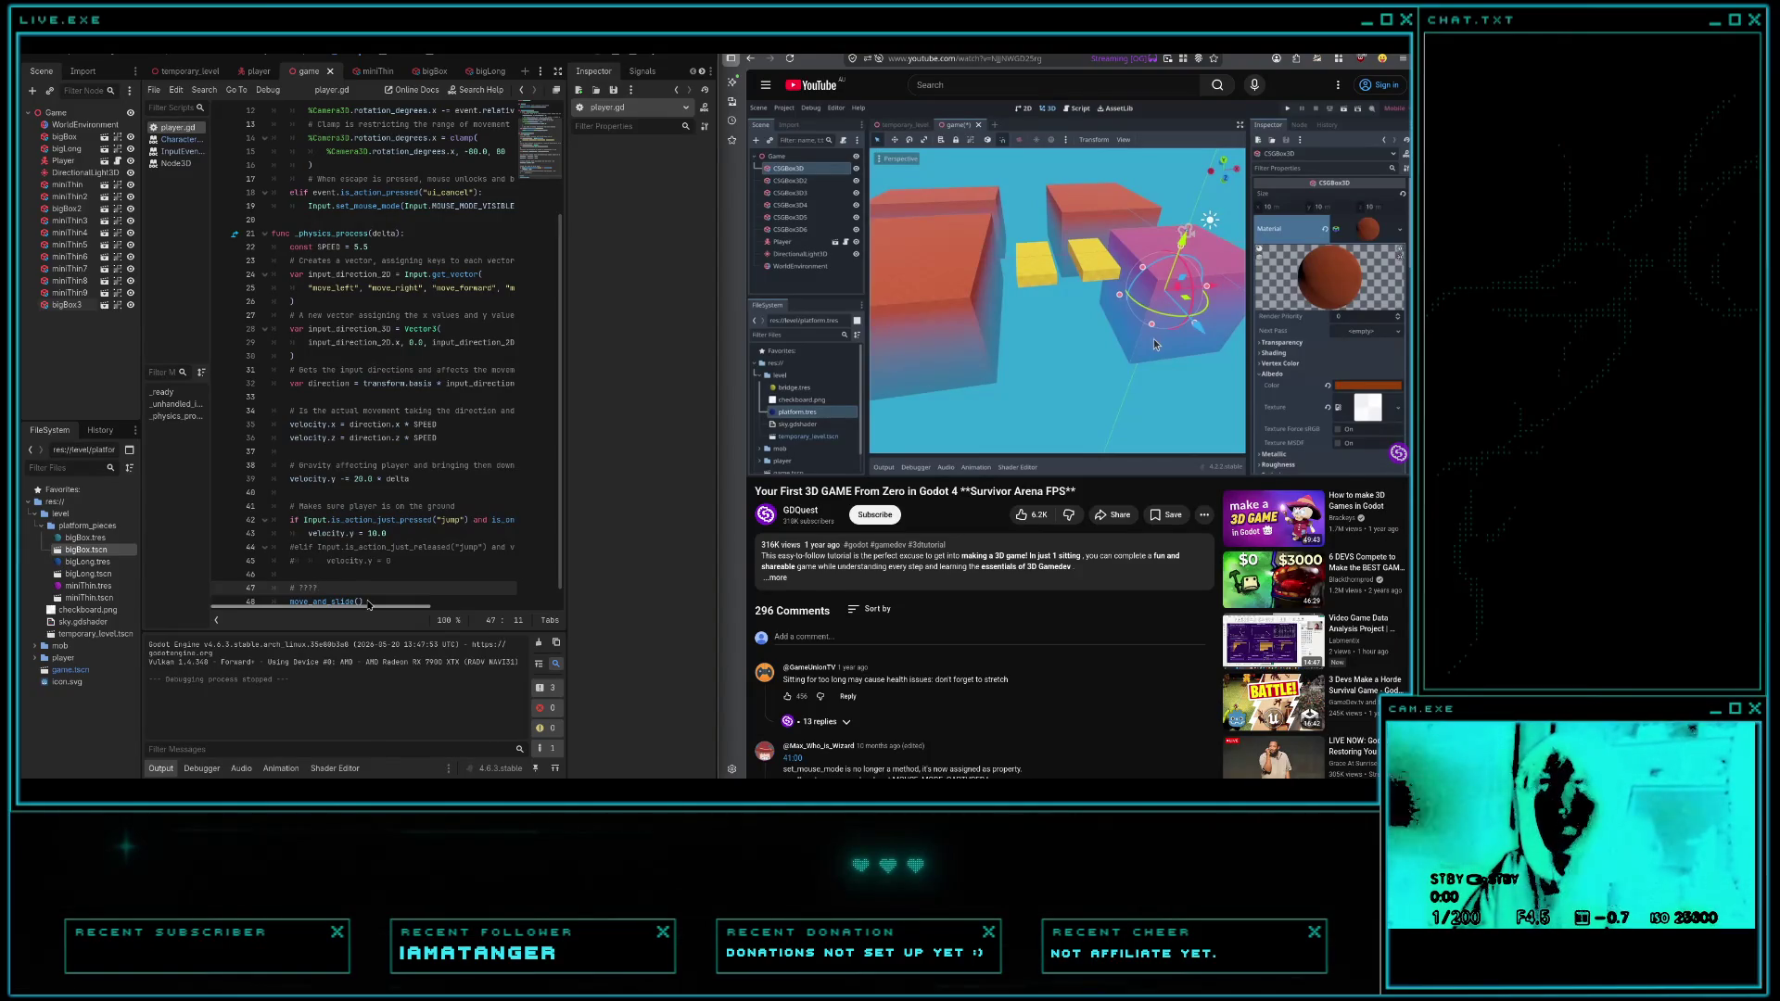
pyautogui.scroll(-1, 396, 555)
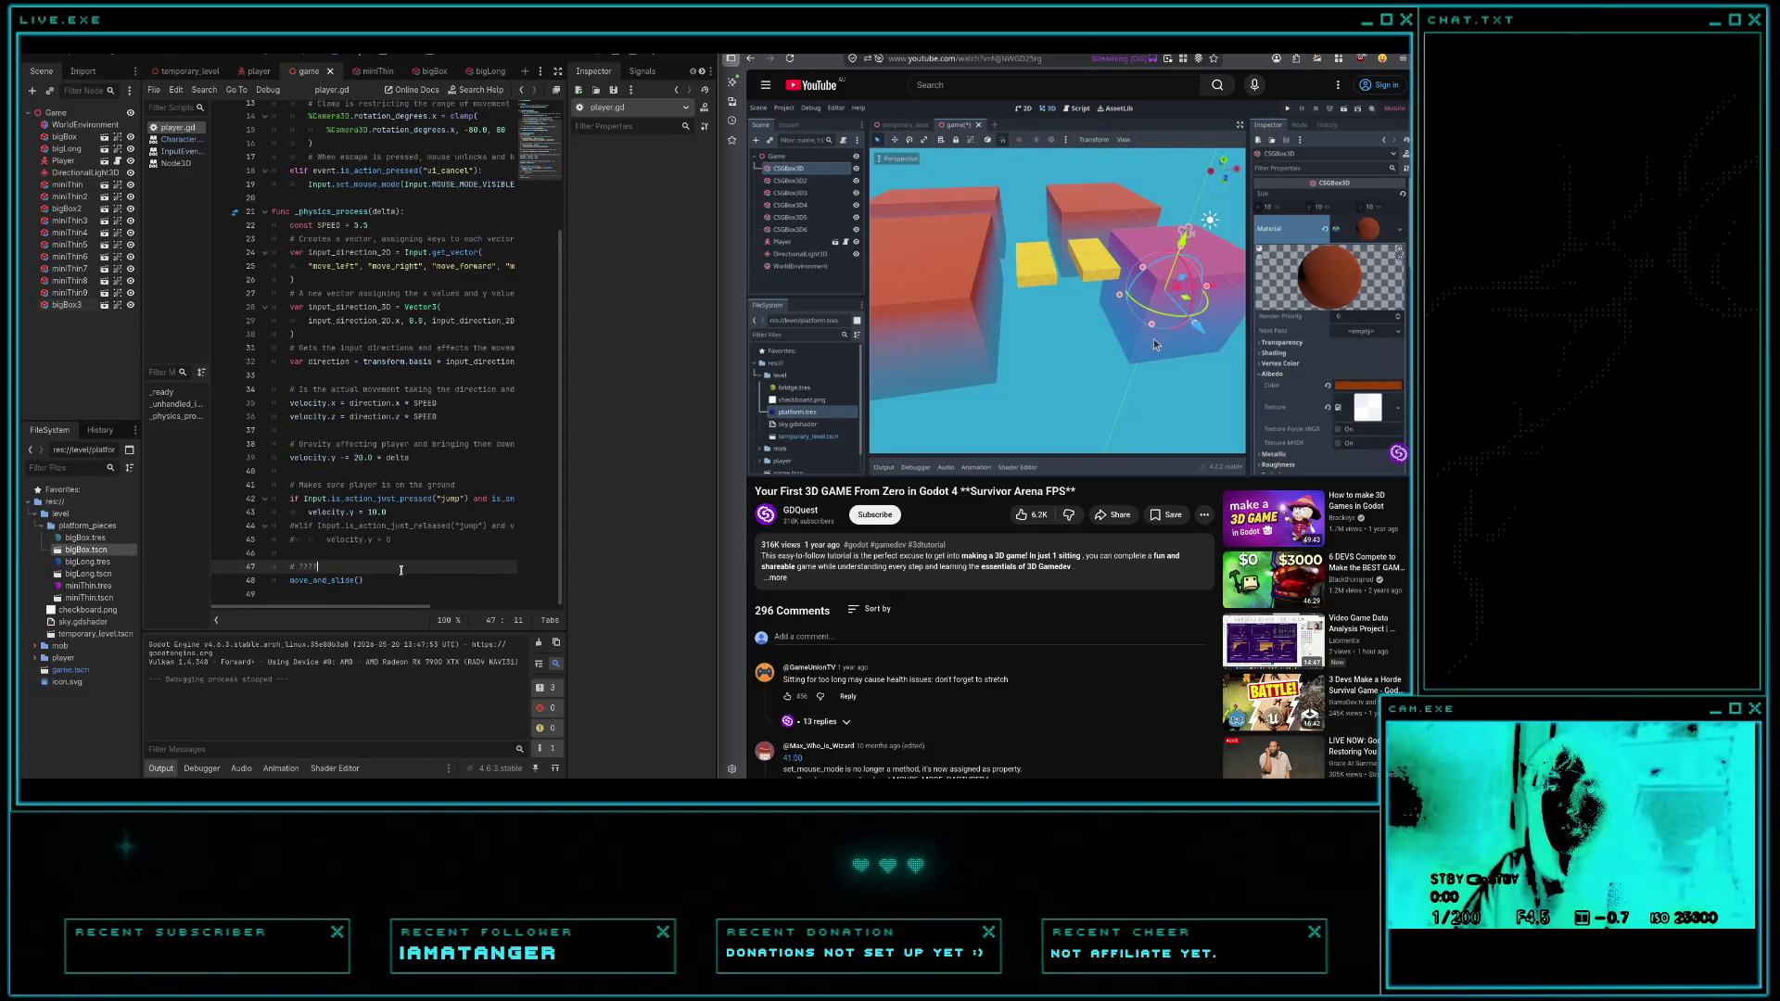
pyautogui.press('Return')
pyautogui.press('Return')
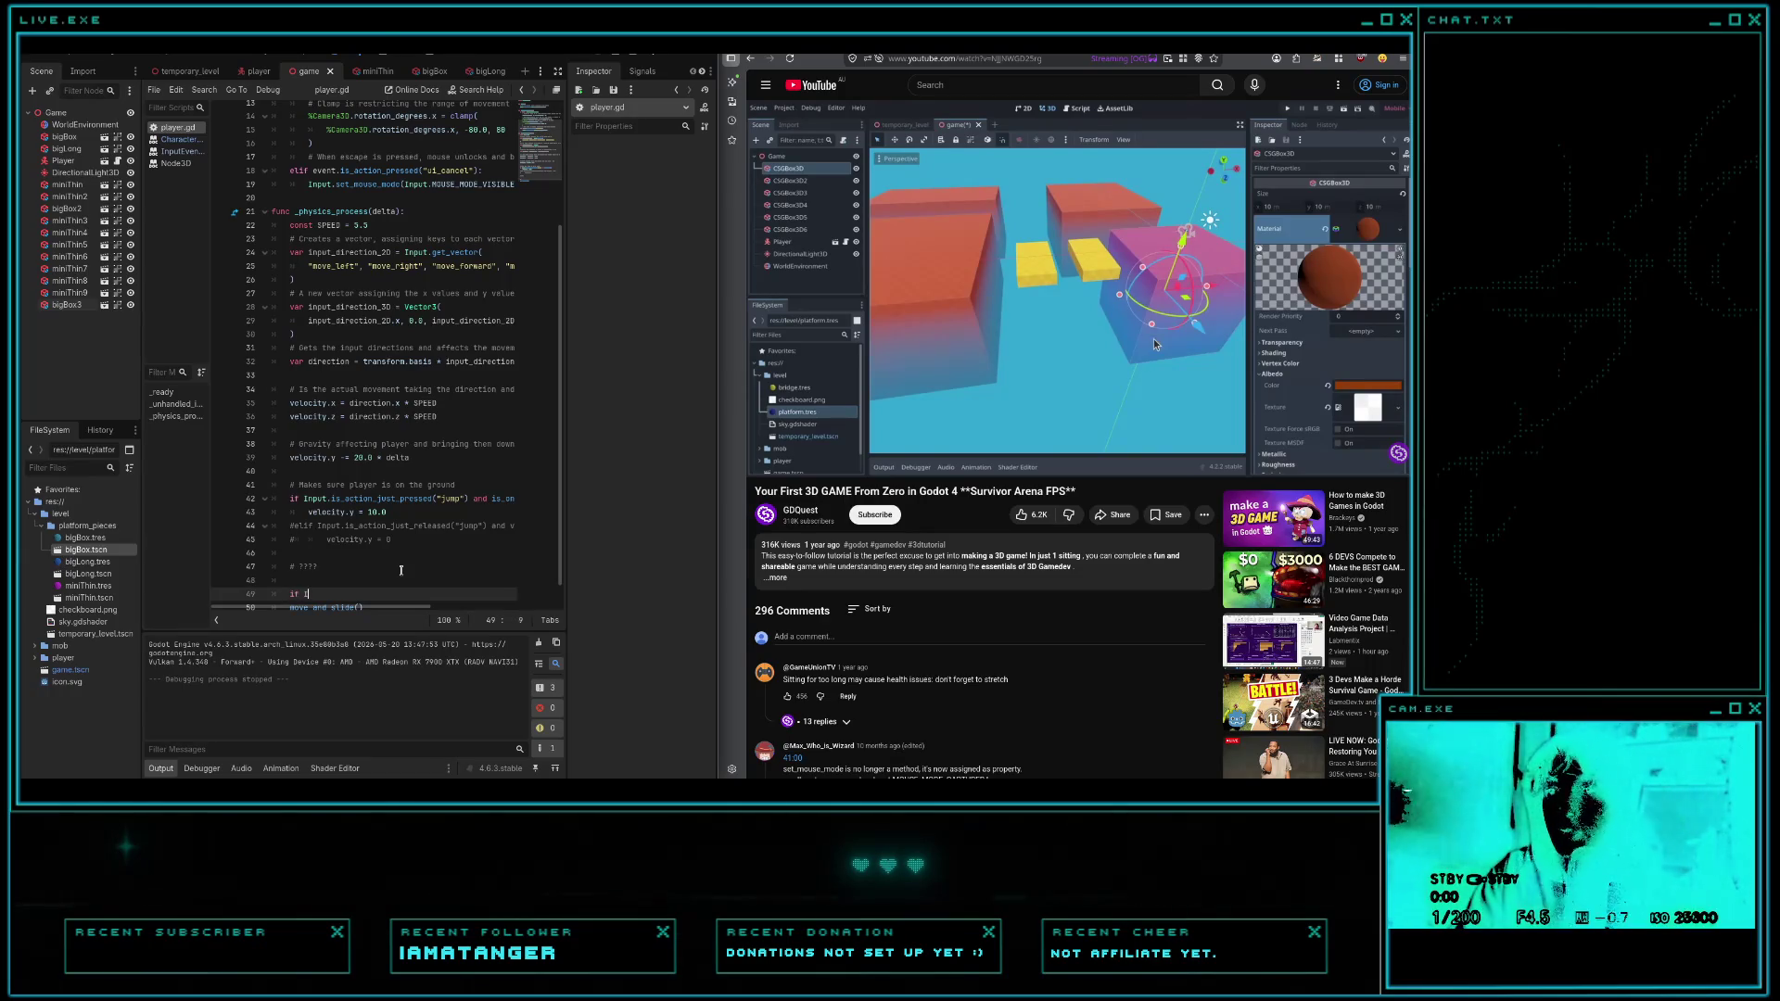
pyautogui.write('nput')
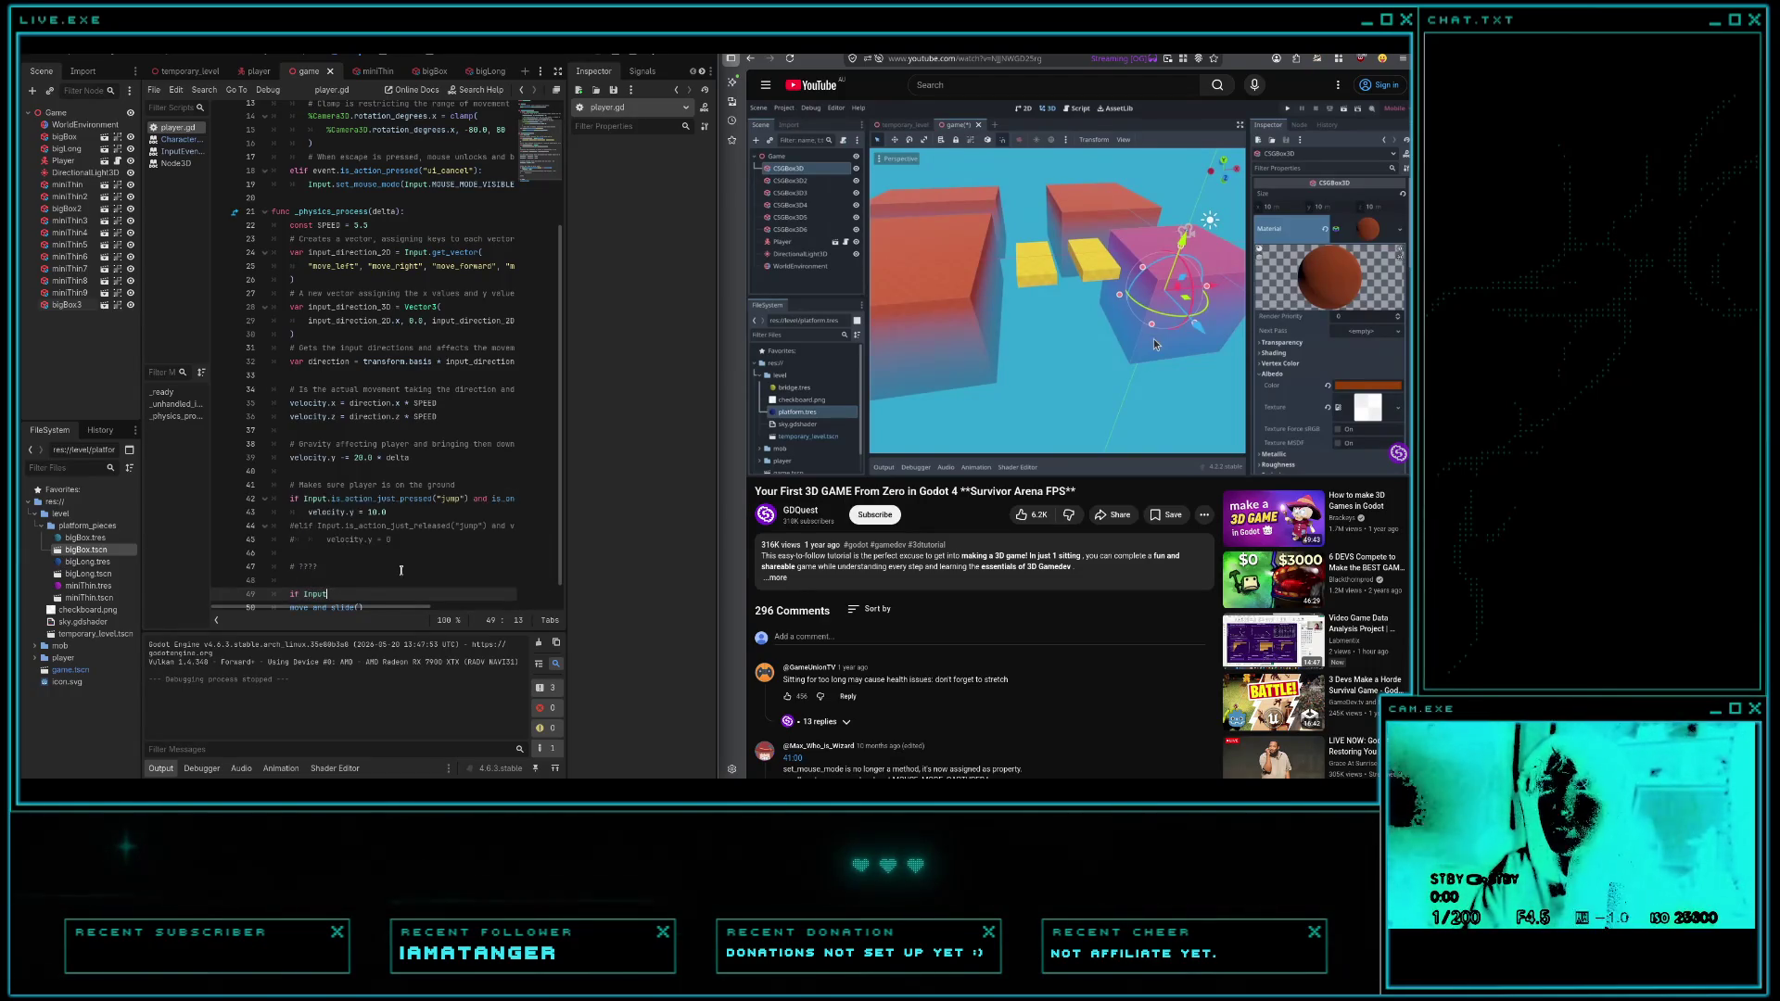
pyautogui.write('.is')
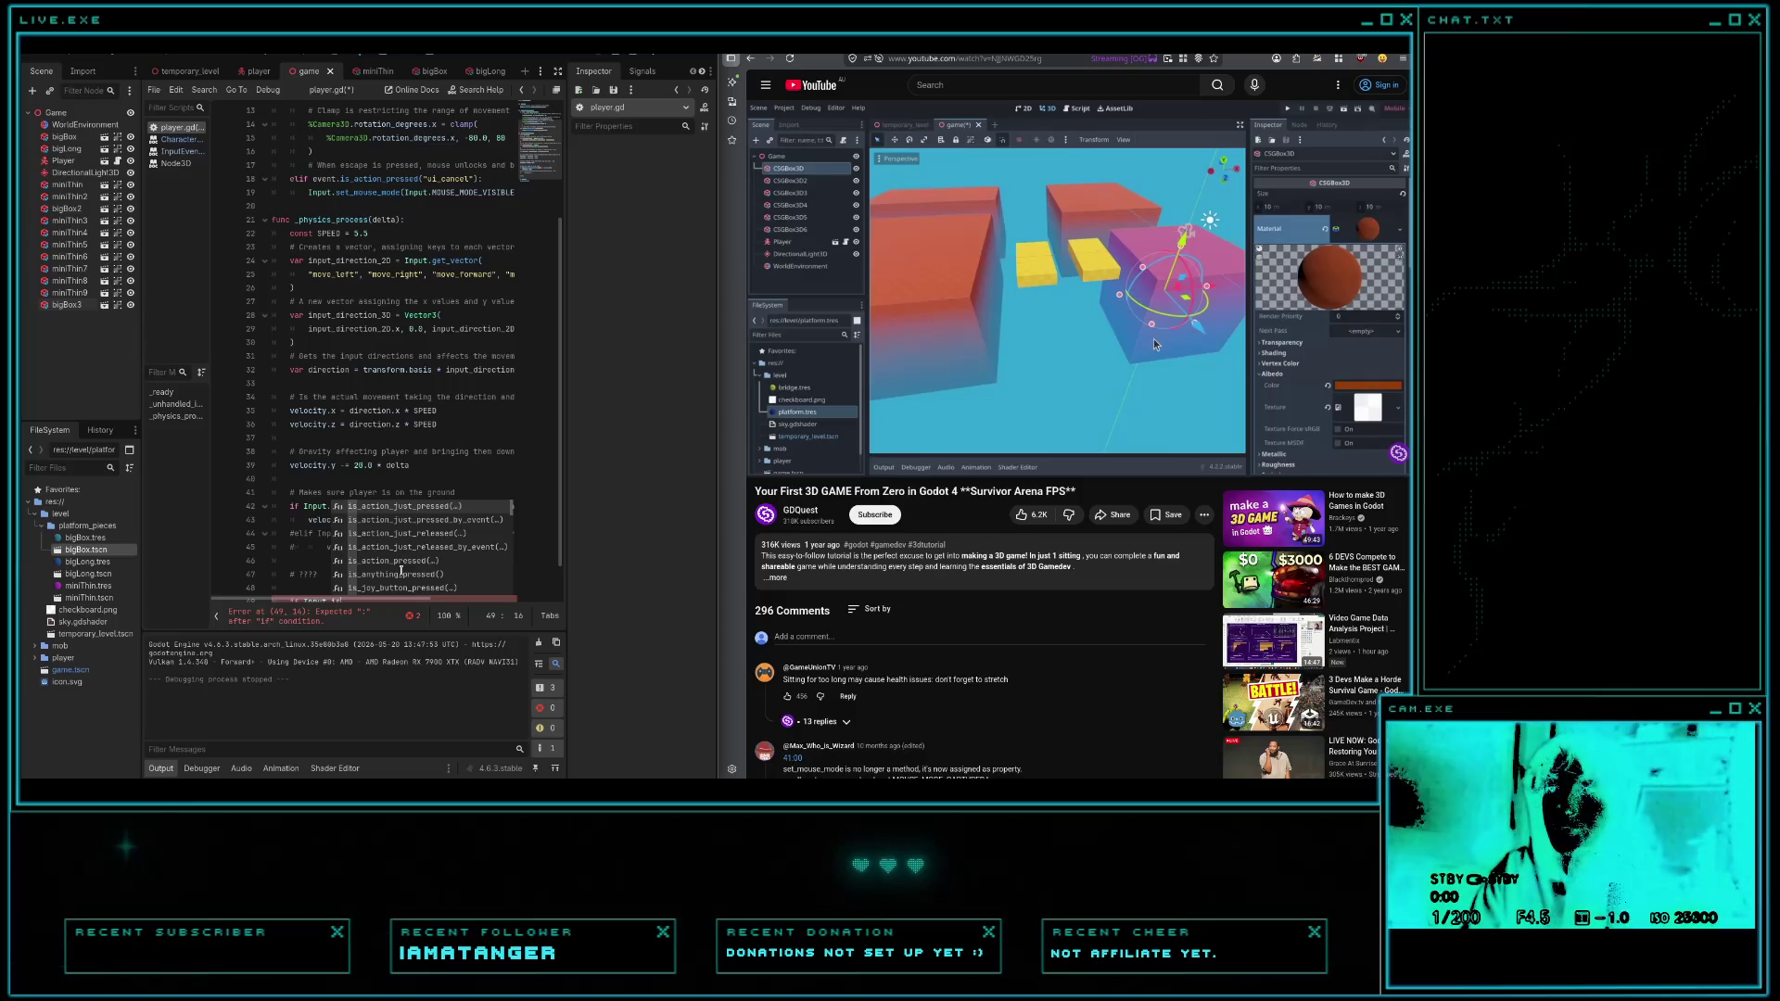
pyautogui.write('_action_pre')
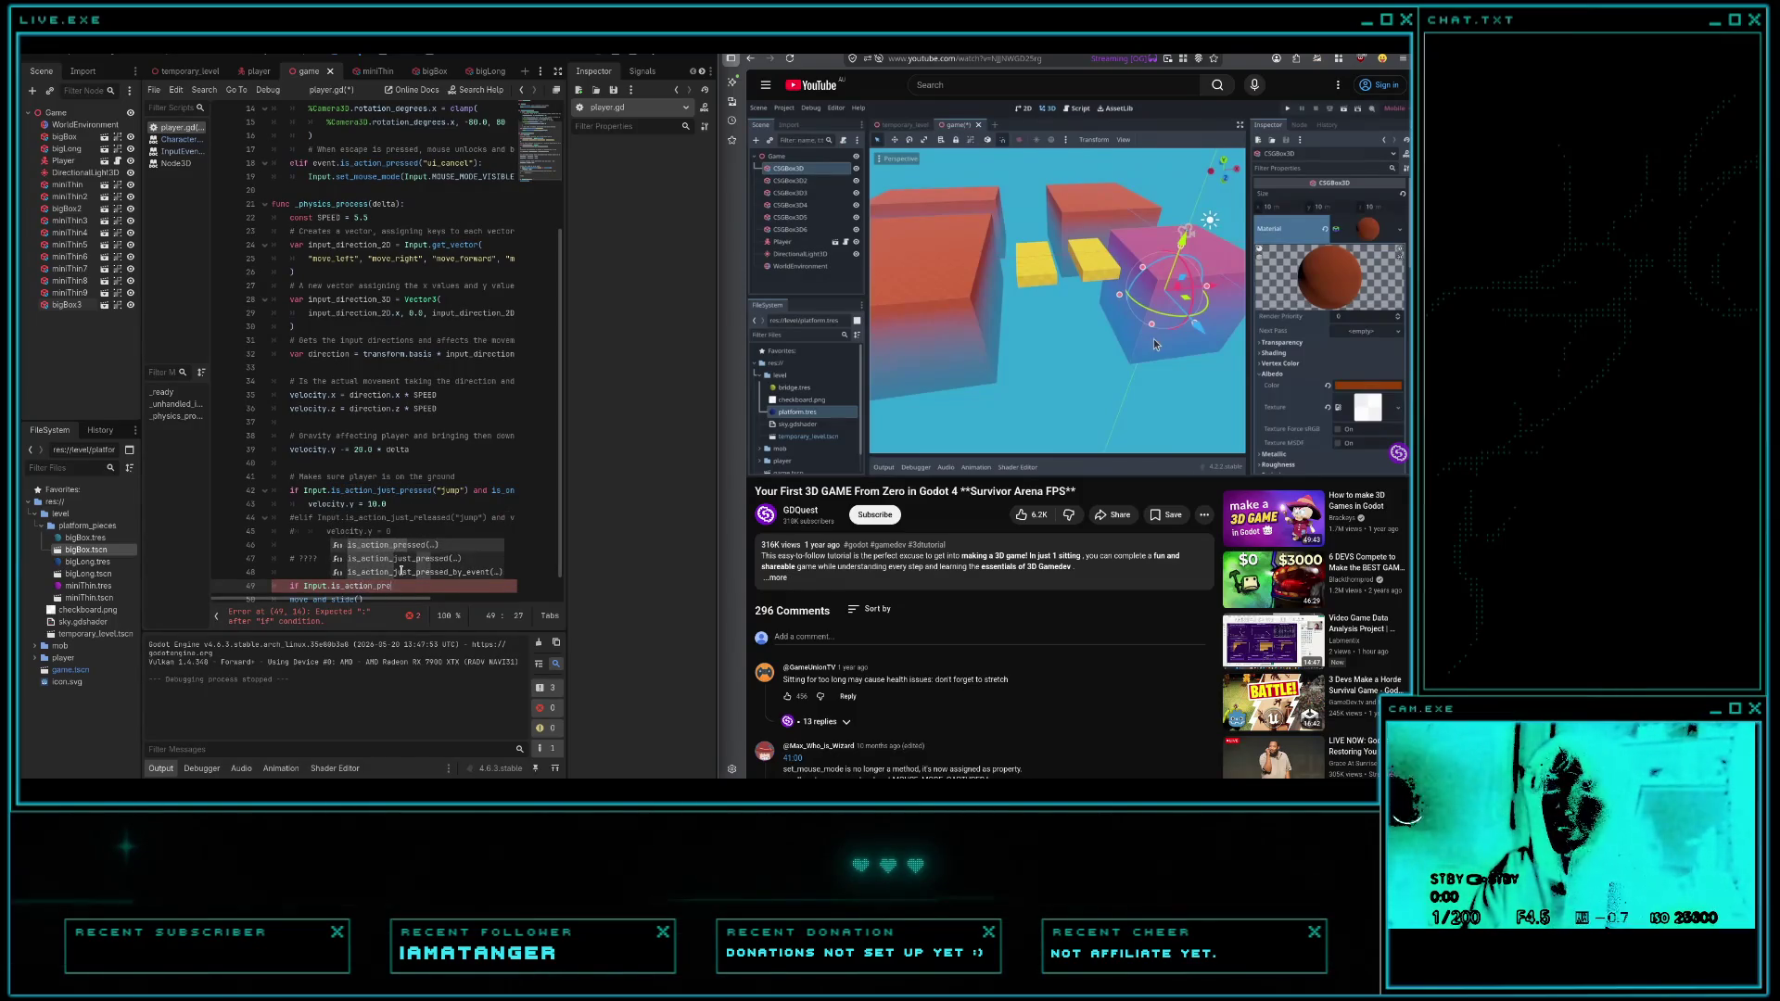
pyautogui.doubleClick(400, 572)
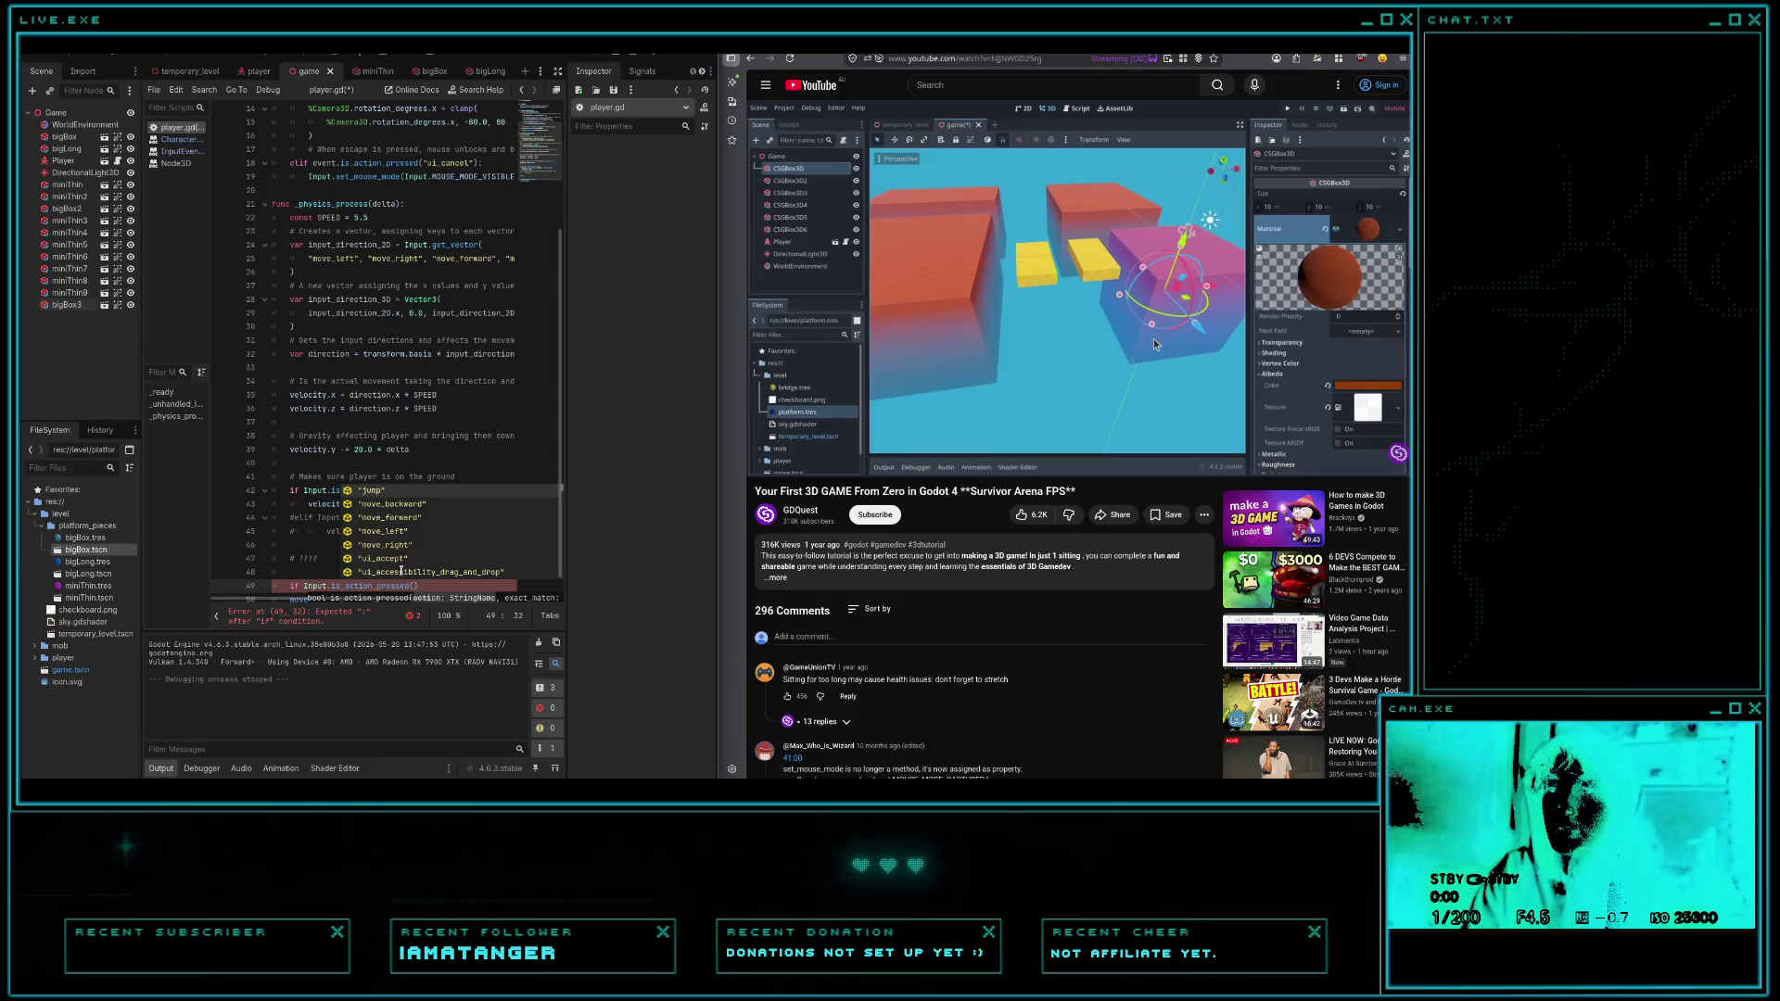
pyautogui.click(71, 54)
pyautogui.click(88, 72)
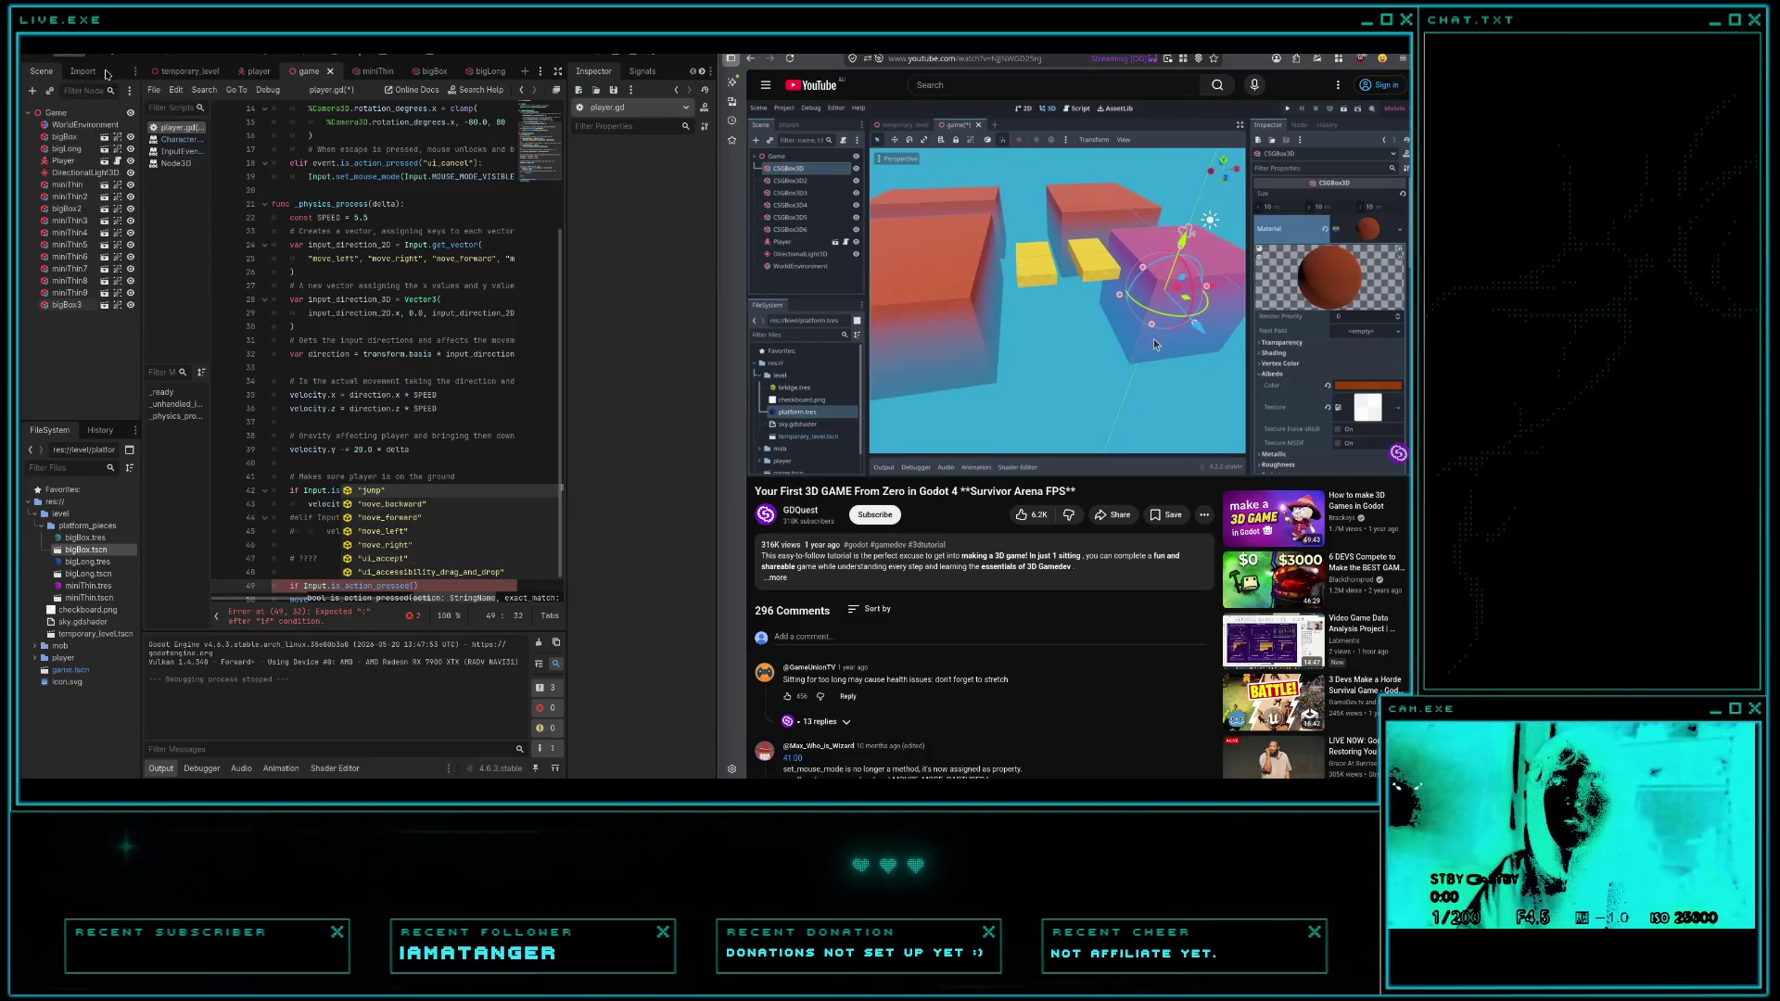
# - Add a 'sprint' action in the Input Map bound to the Shift key and close Project Settings
pyautogui.click(208, 286)
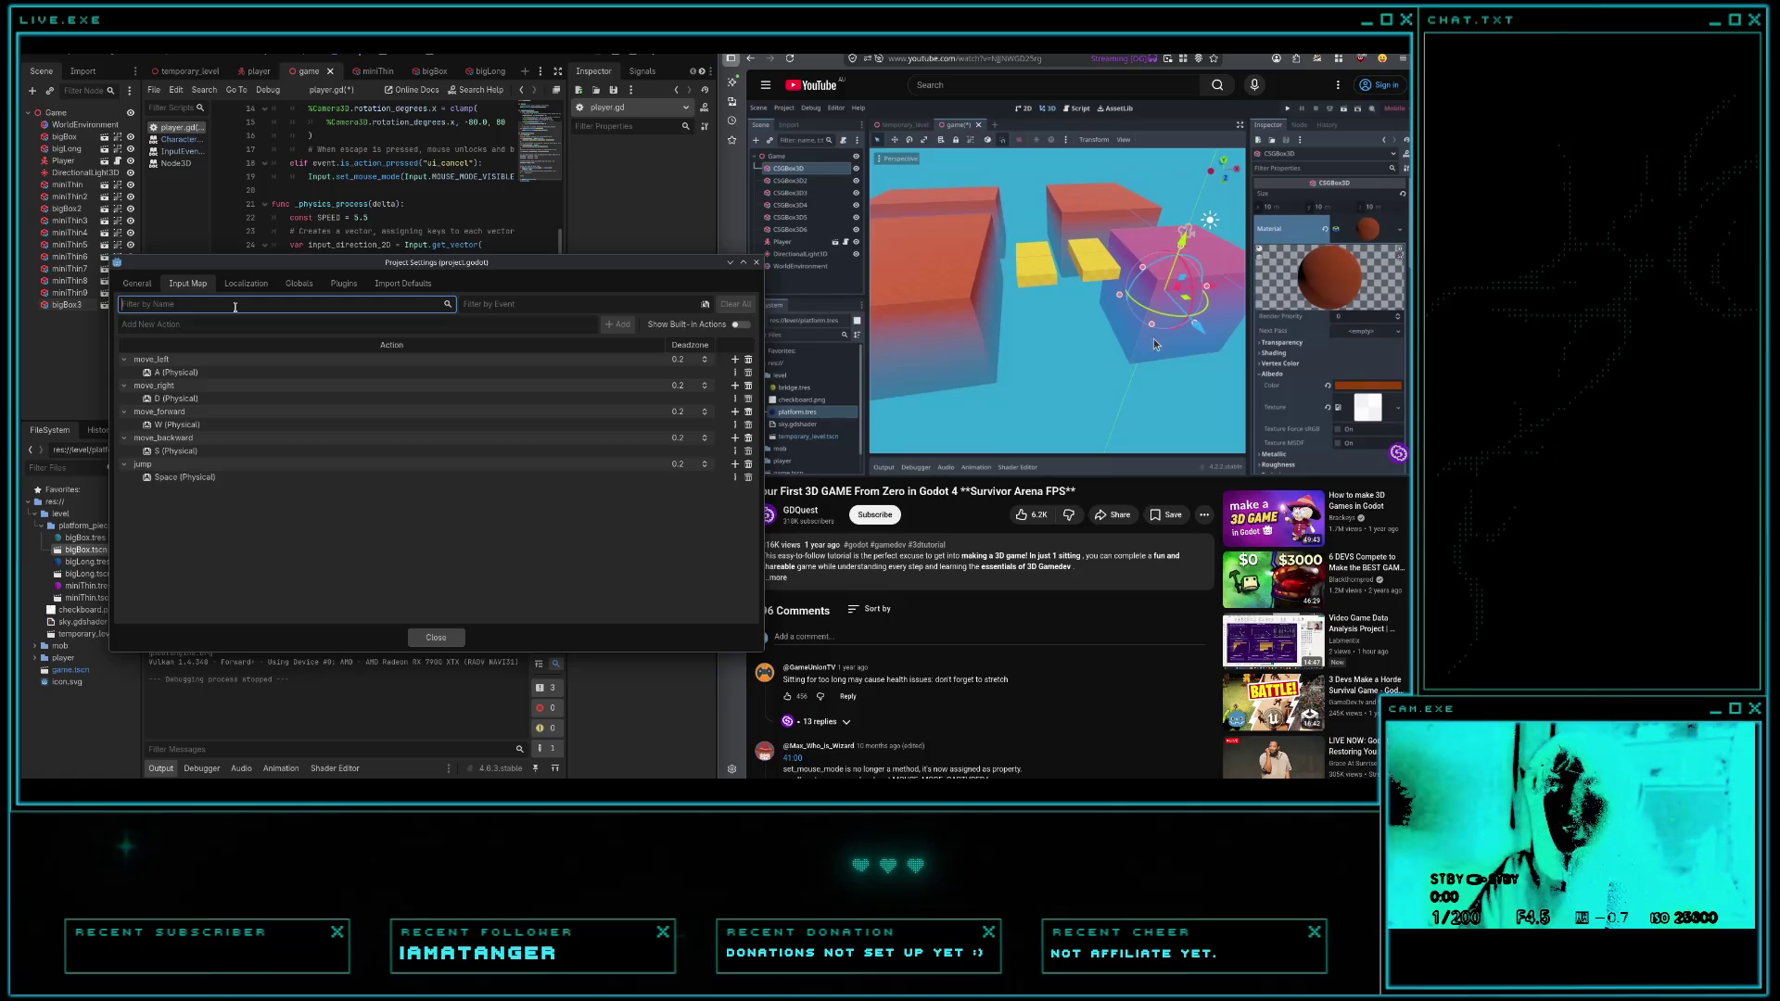
pyautogui.write('sprint')
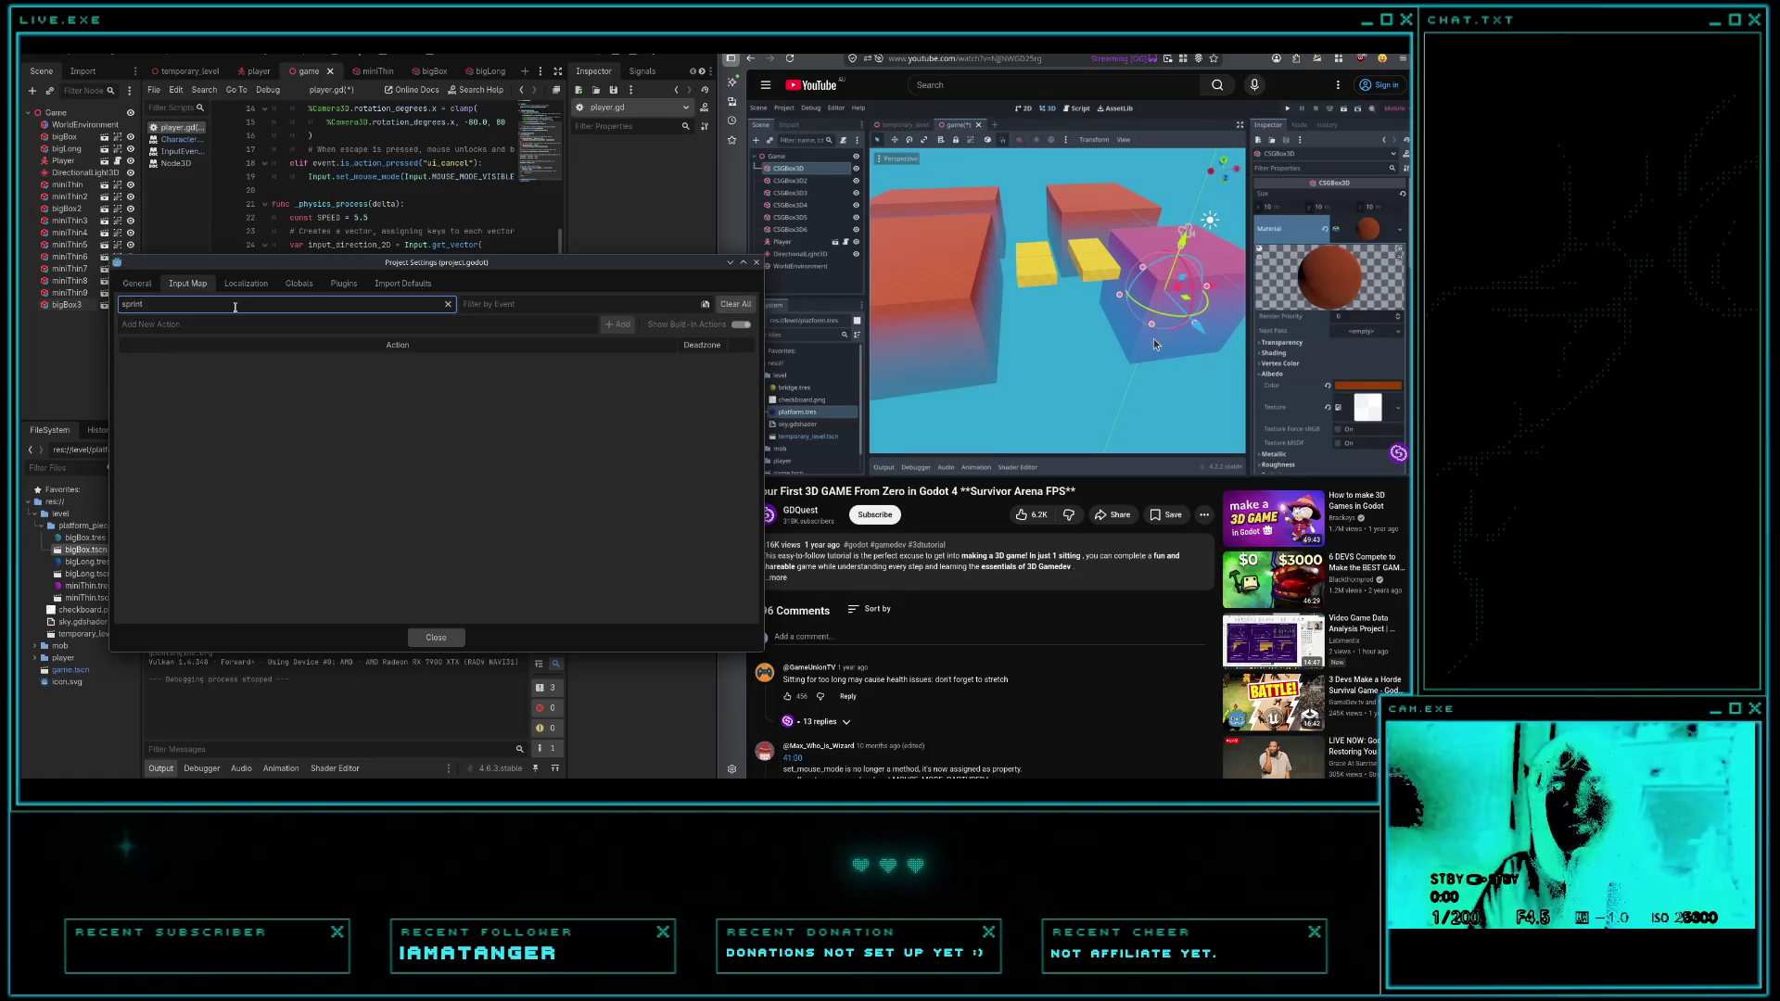
pyautogui.click(542, 321)
pyautogui.write('sprint')
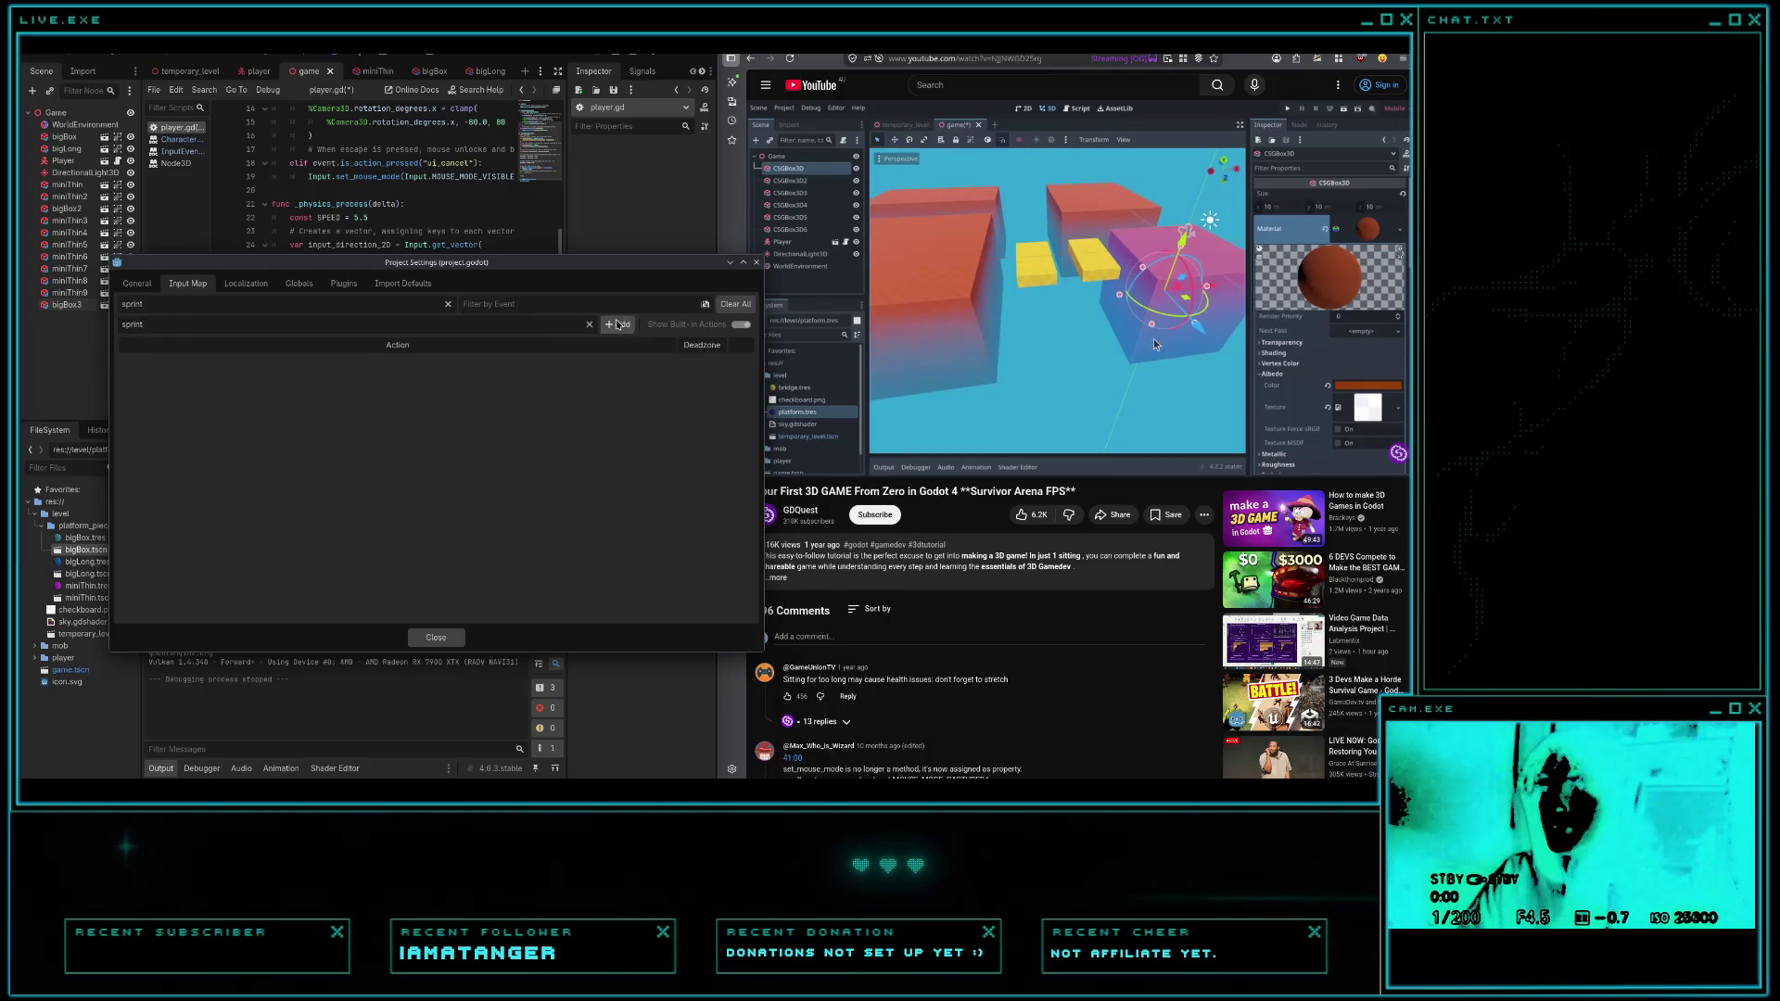
pyautogui.click(618, 323)
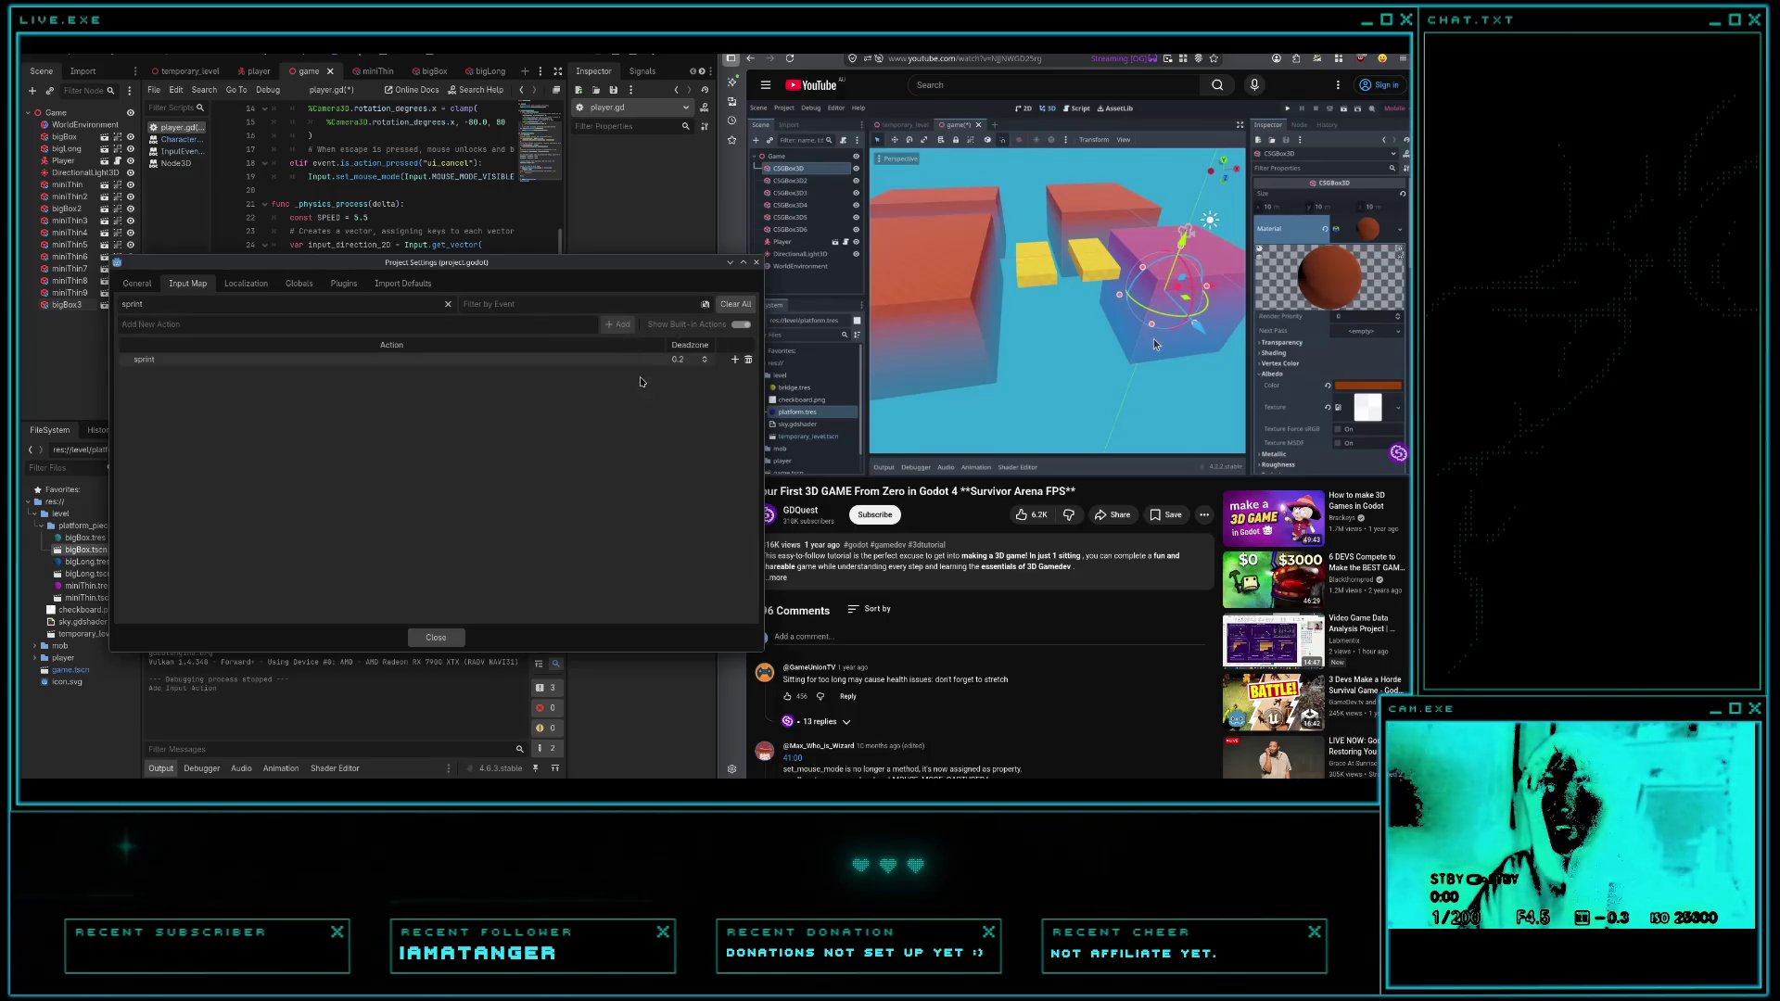
pyautogui.click(733, 361)
pyautogui.press('shift')
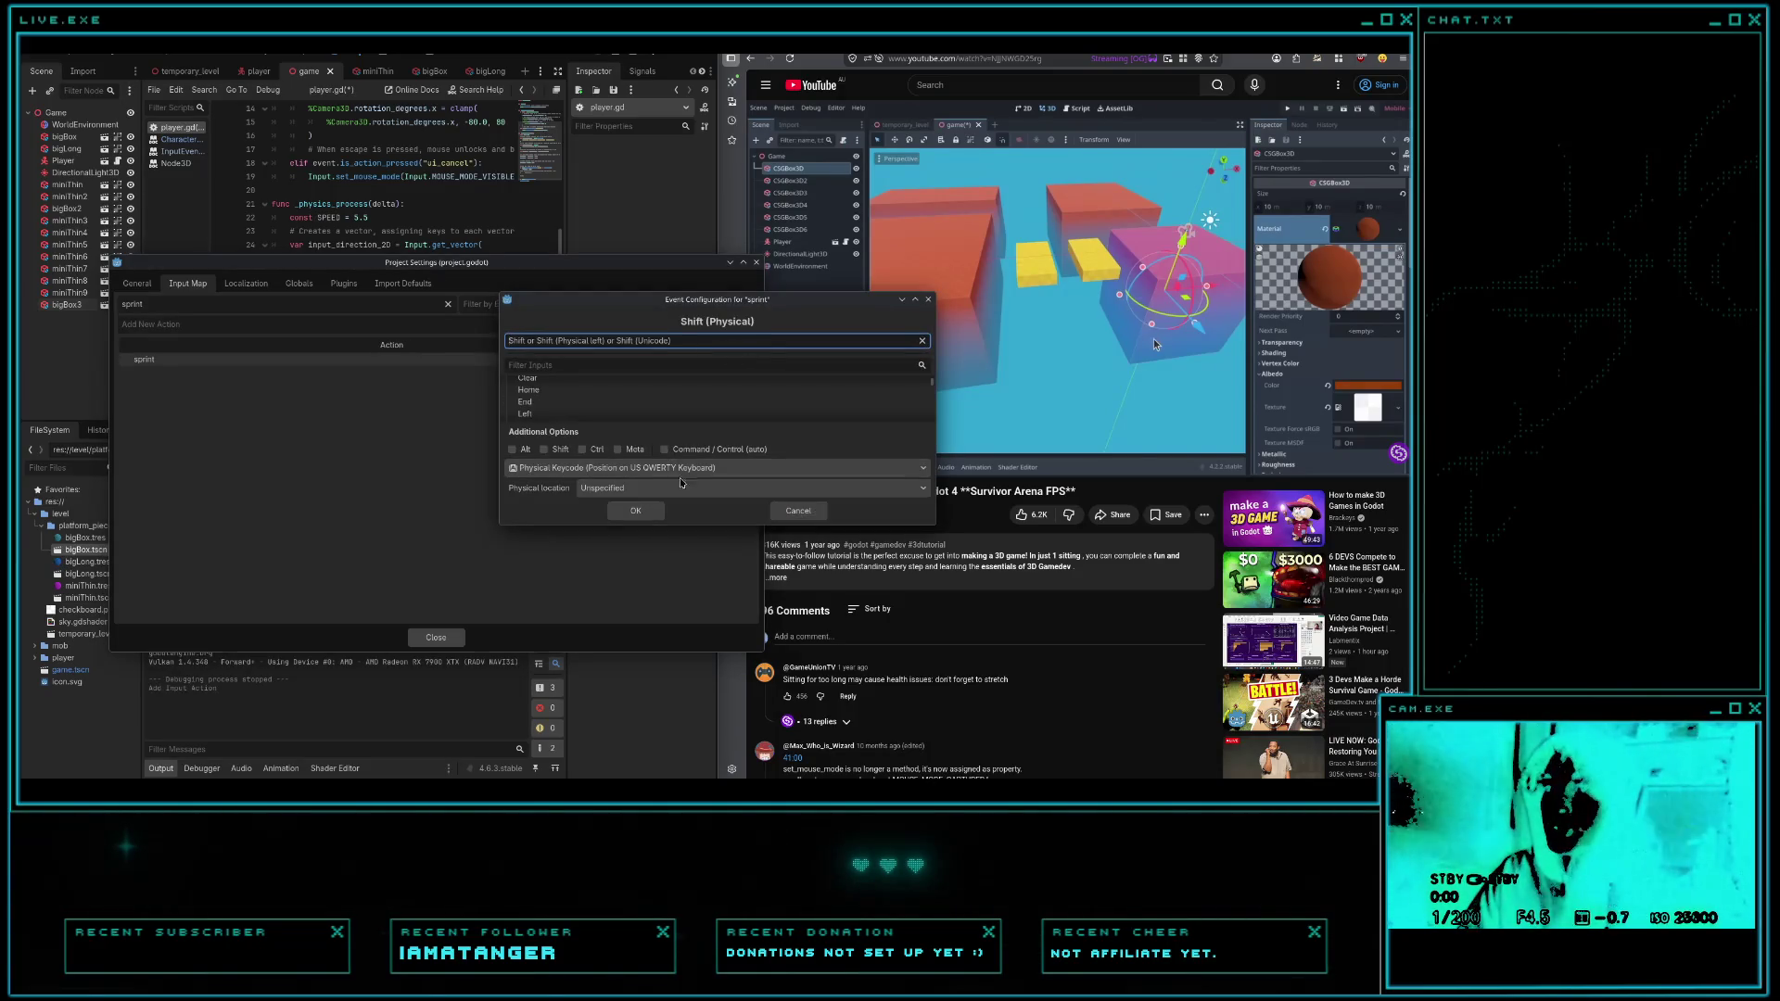
pyautogui.click(636, 511)
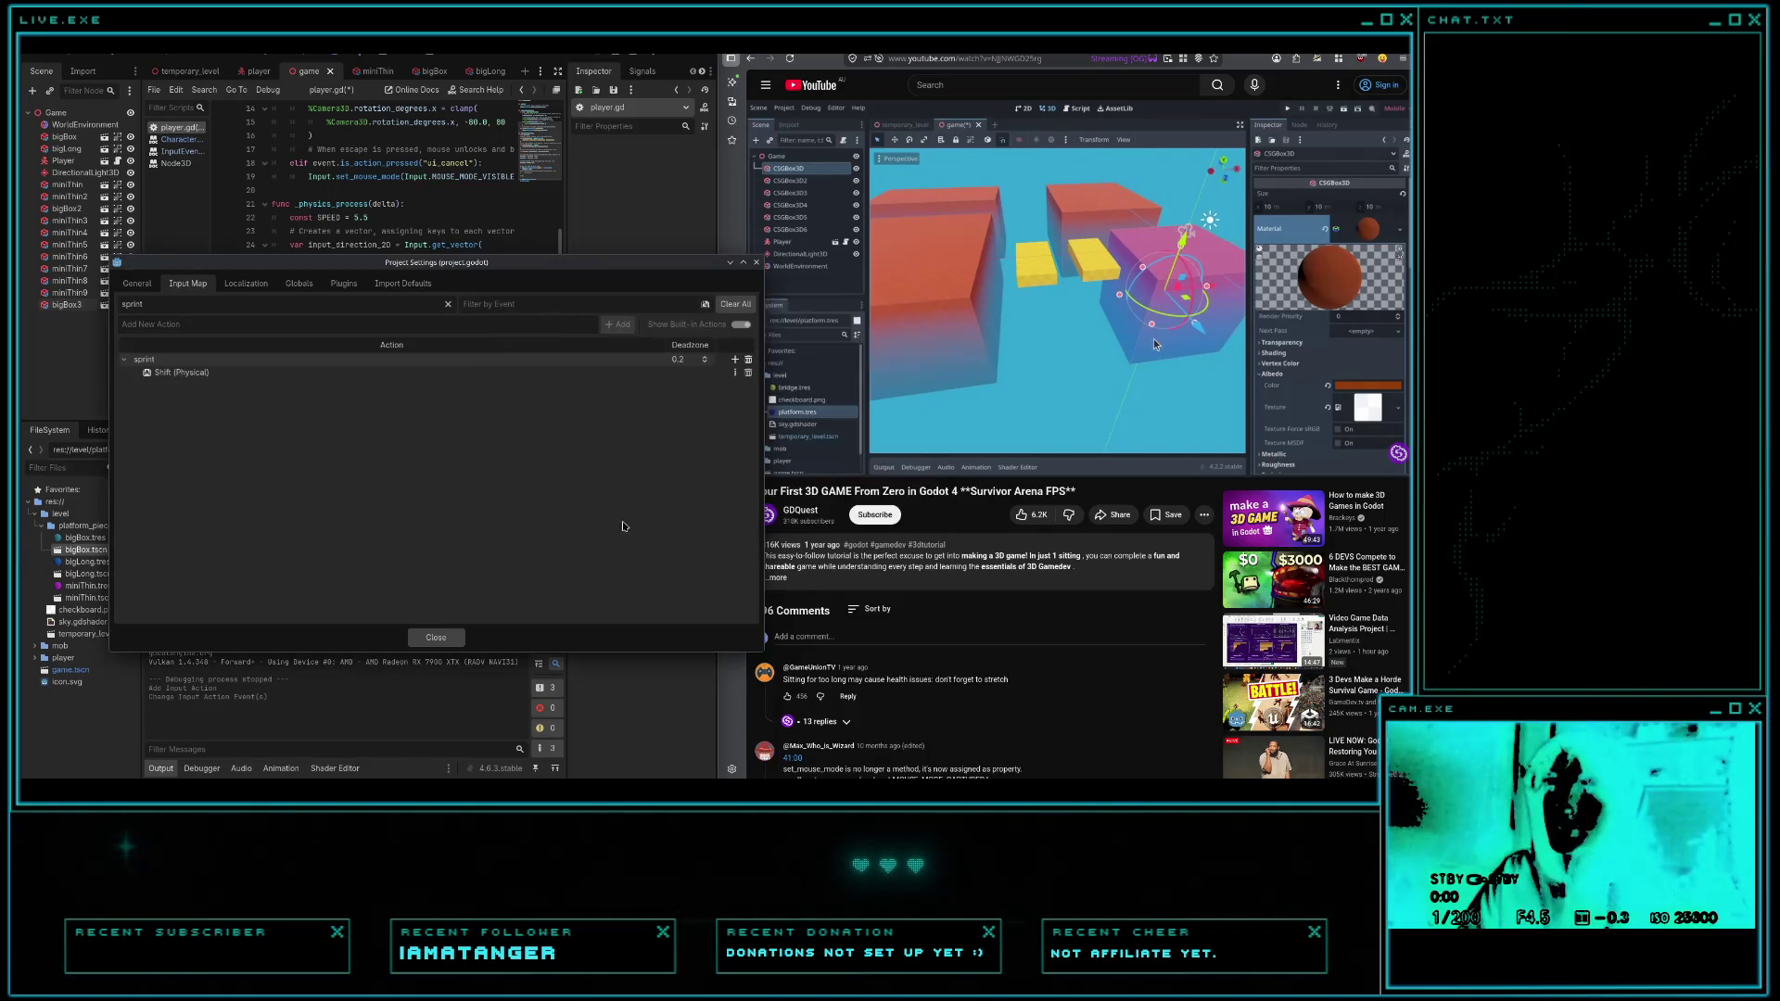
pyautogui.click(432, 636)
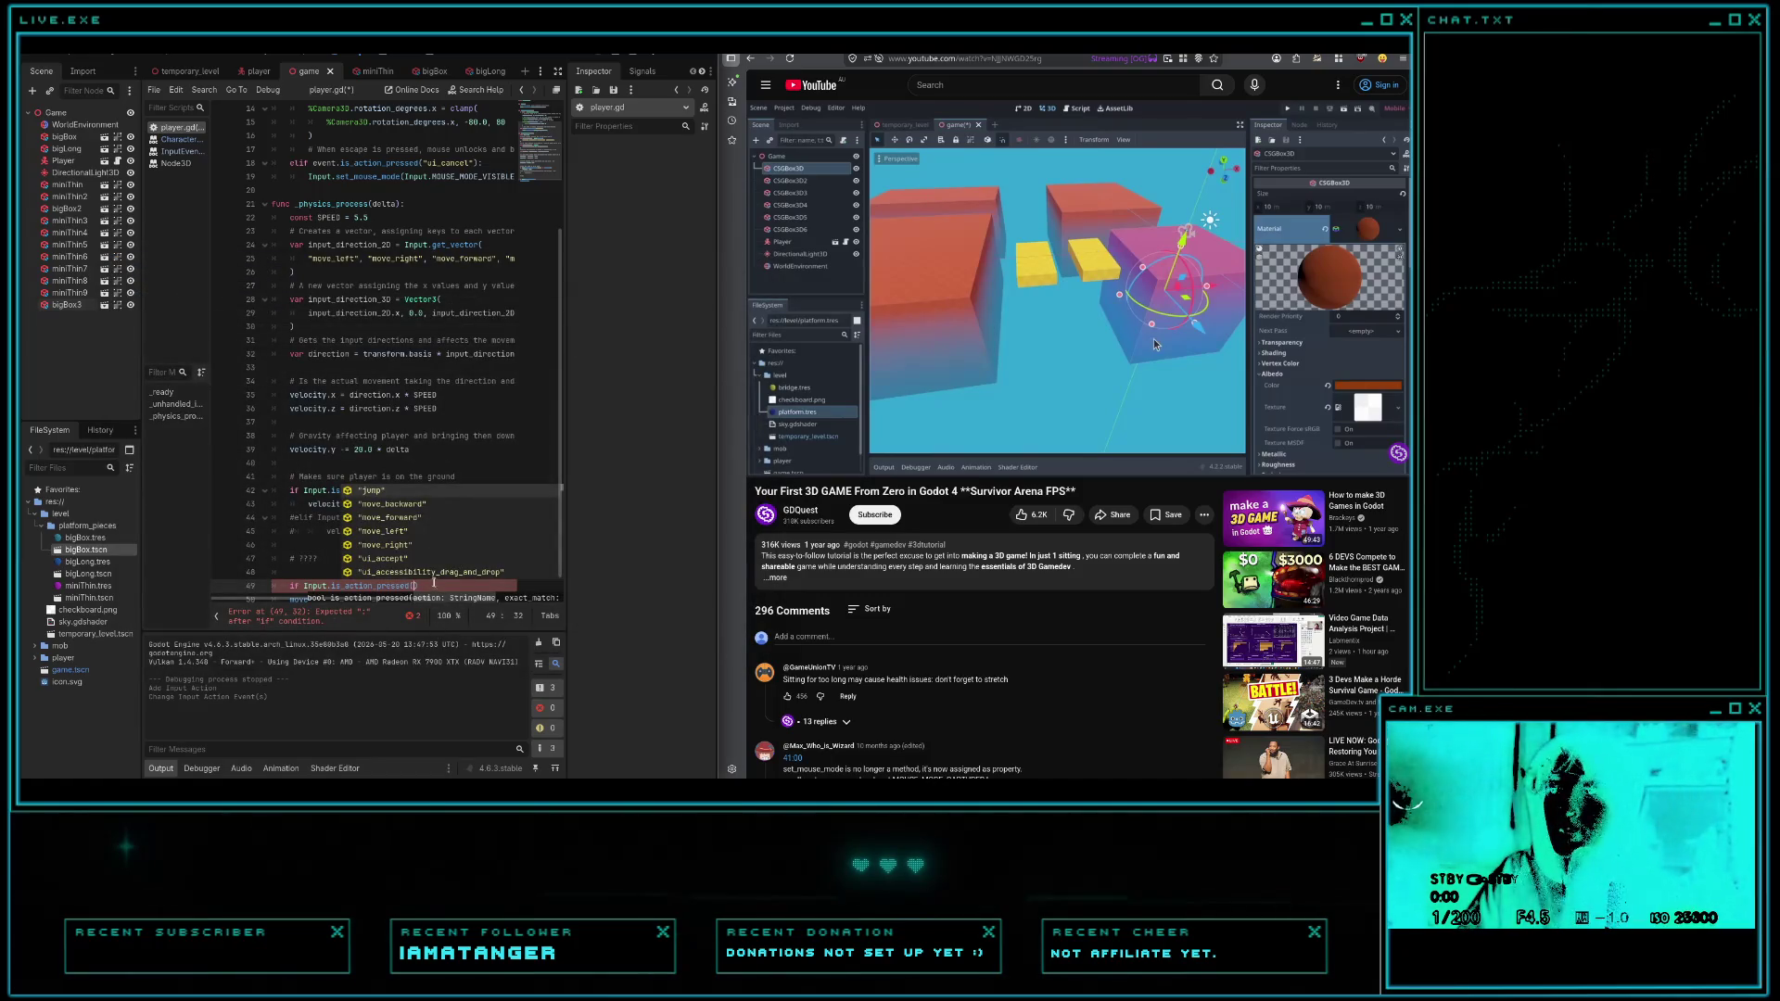
# - Complete the condition as 'if Input.is_action_pressed("sprint"):' and start its body
pyautogui.write('spri')
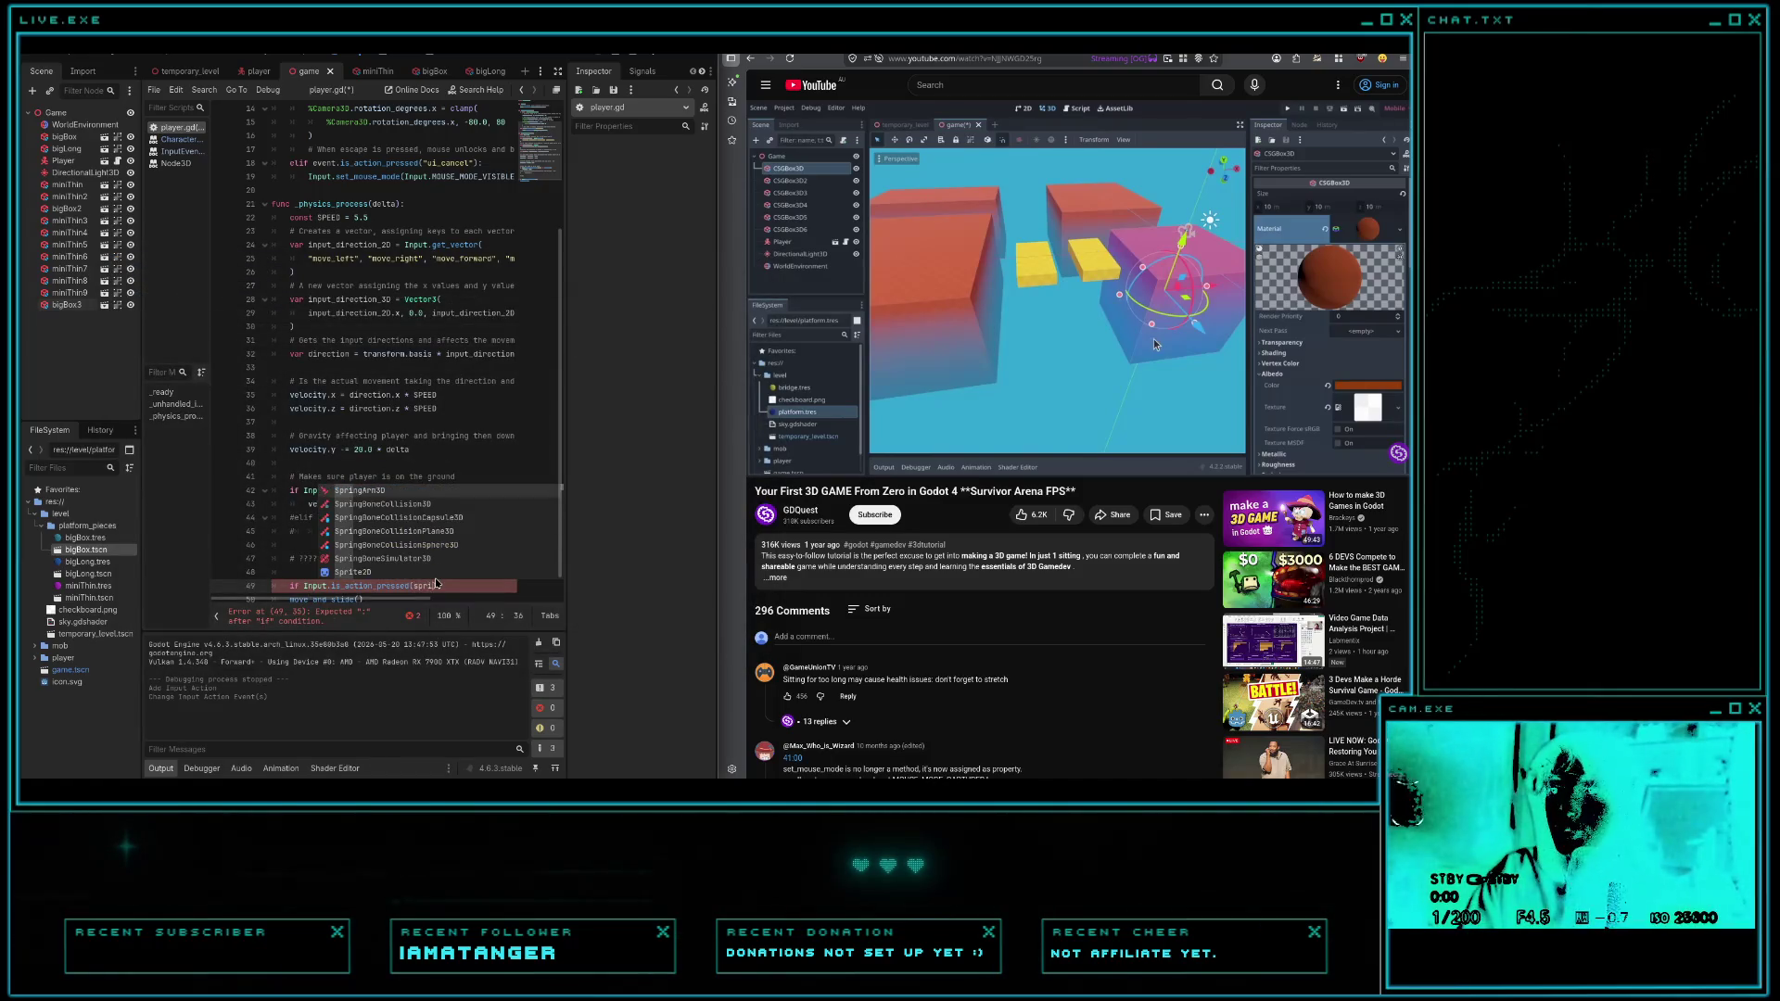
pyautogui.press('BackSpace')
pyautogui.press('BackSpace')
pyautogui.press('BackSpace')
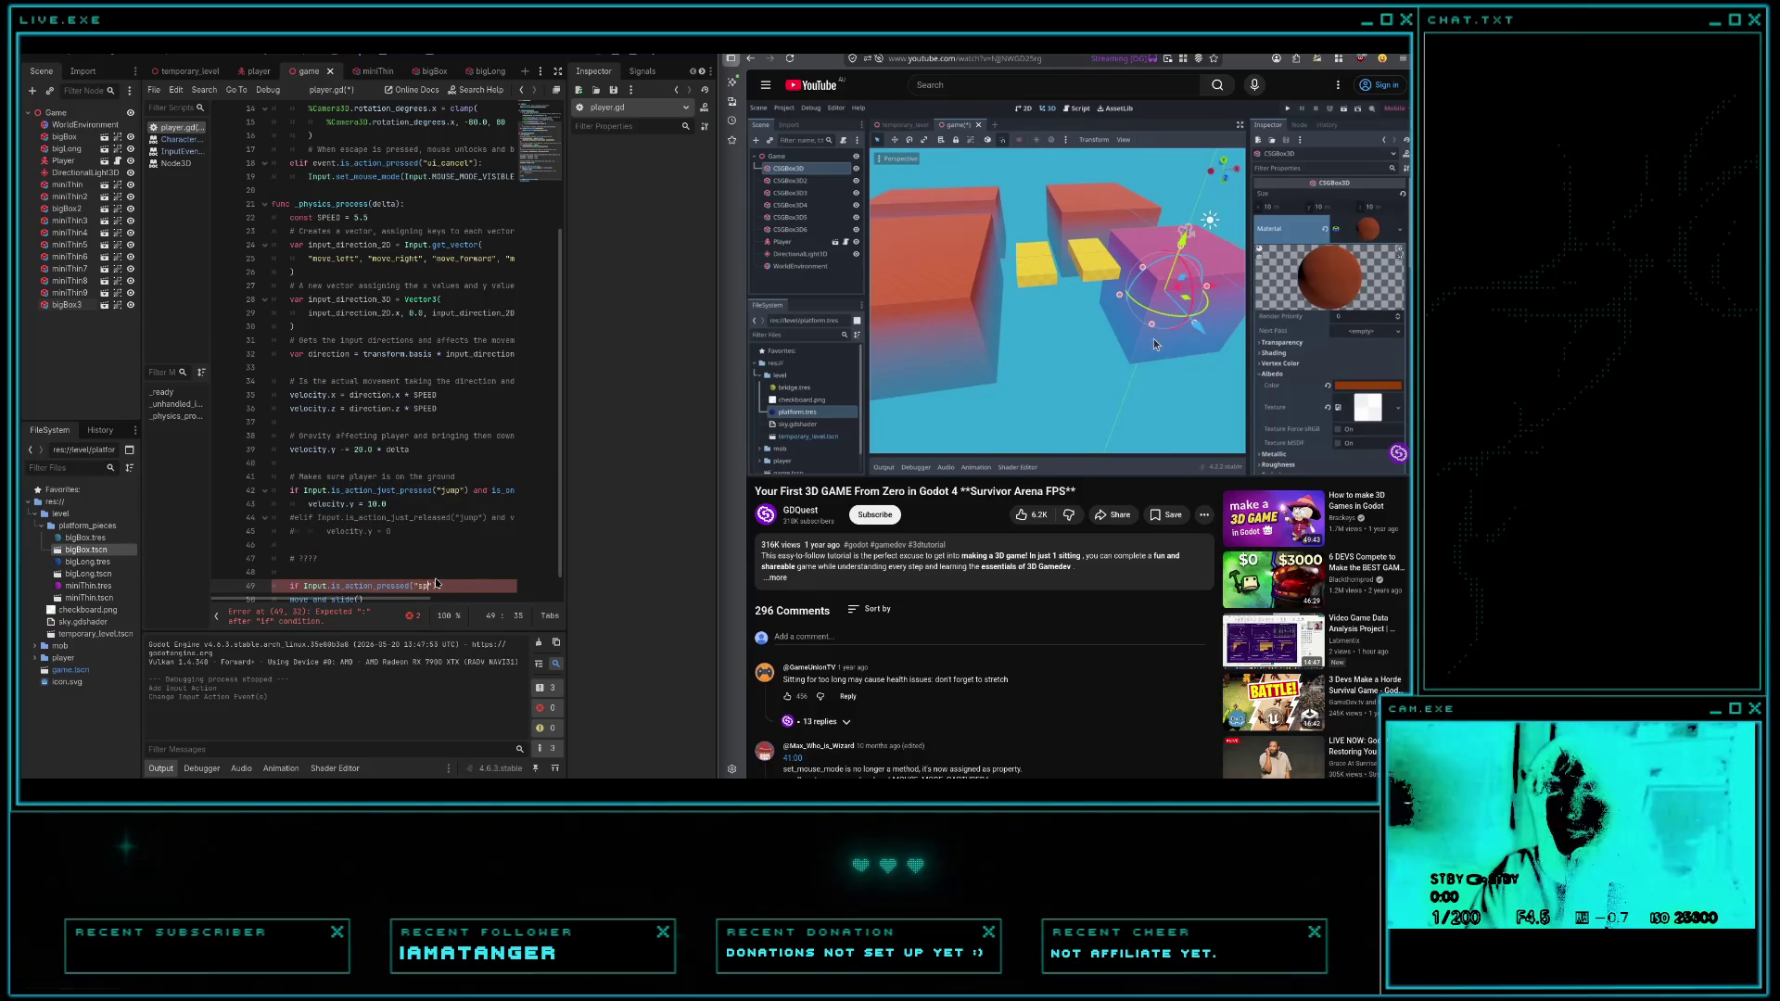
pyautogui.write('int")')
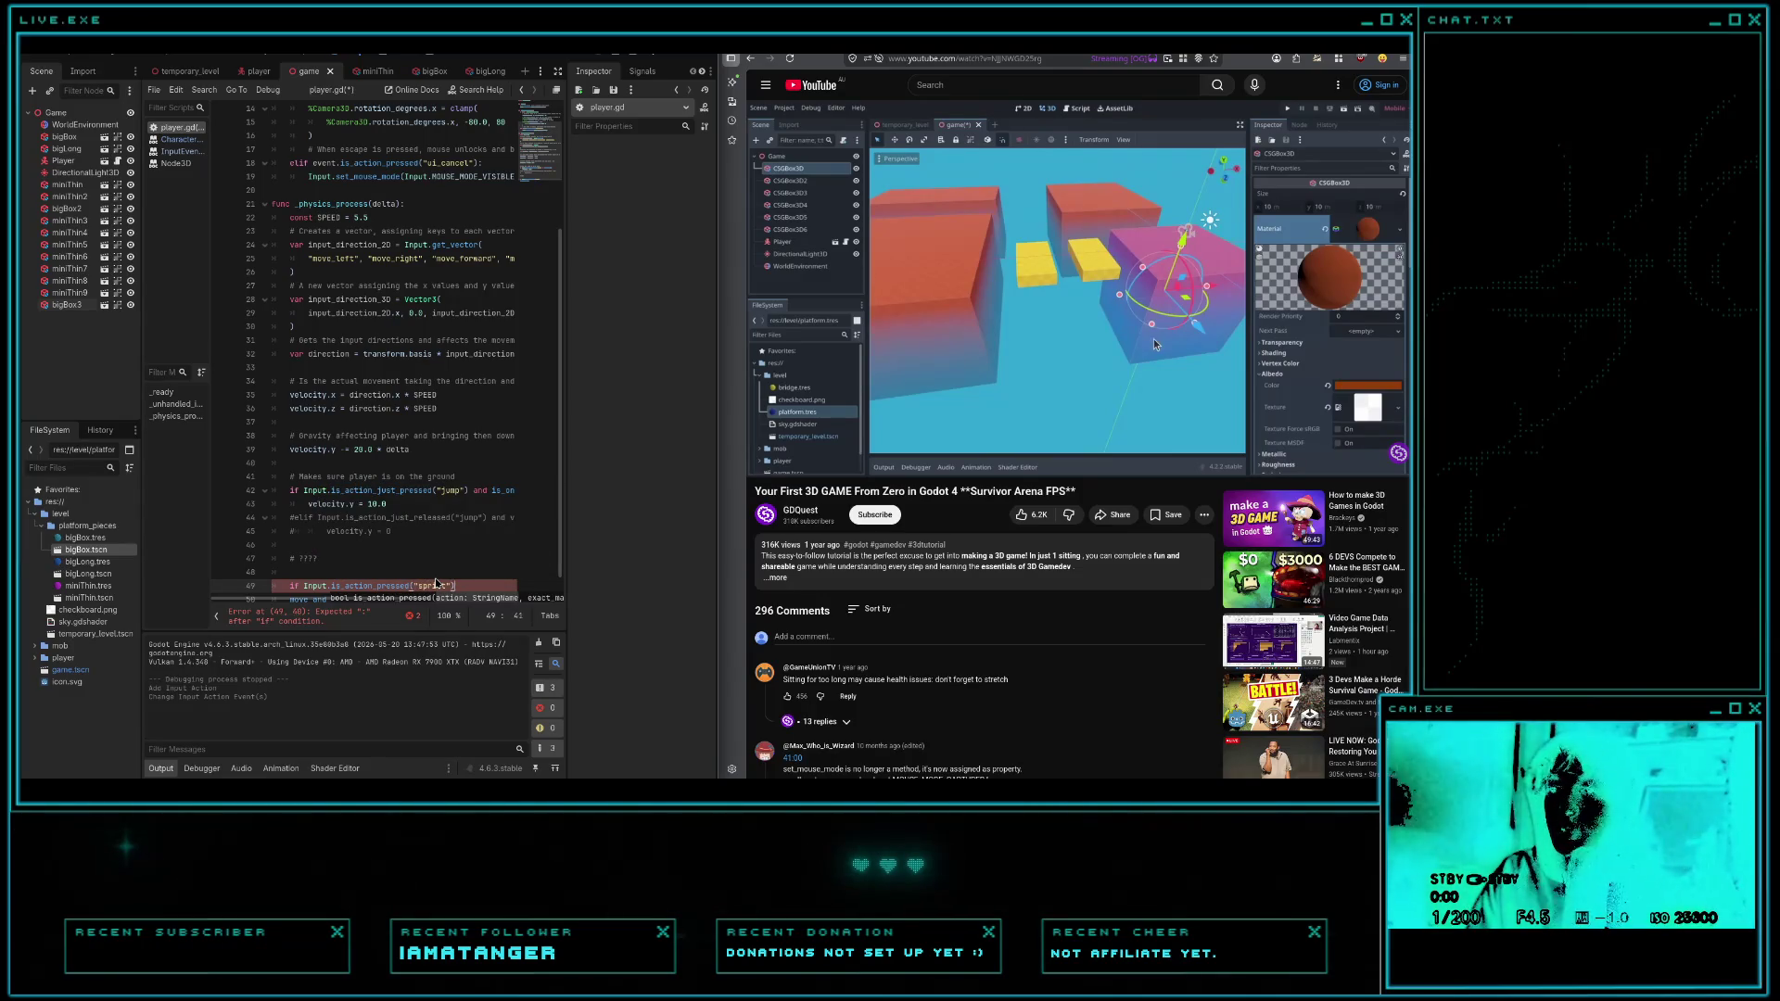
pyautogui.write(':')
pyautogui.press('Return')
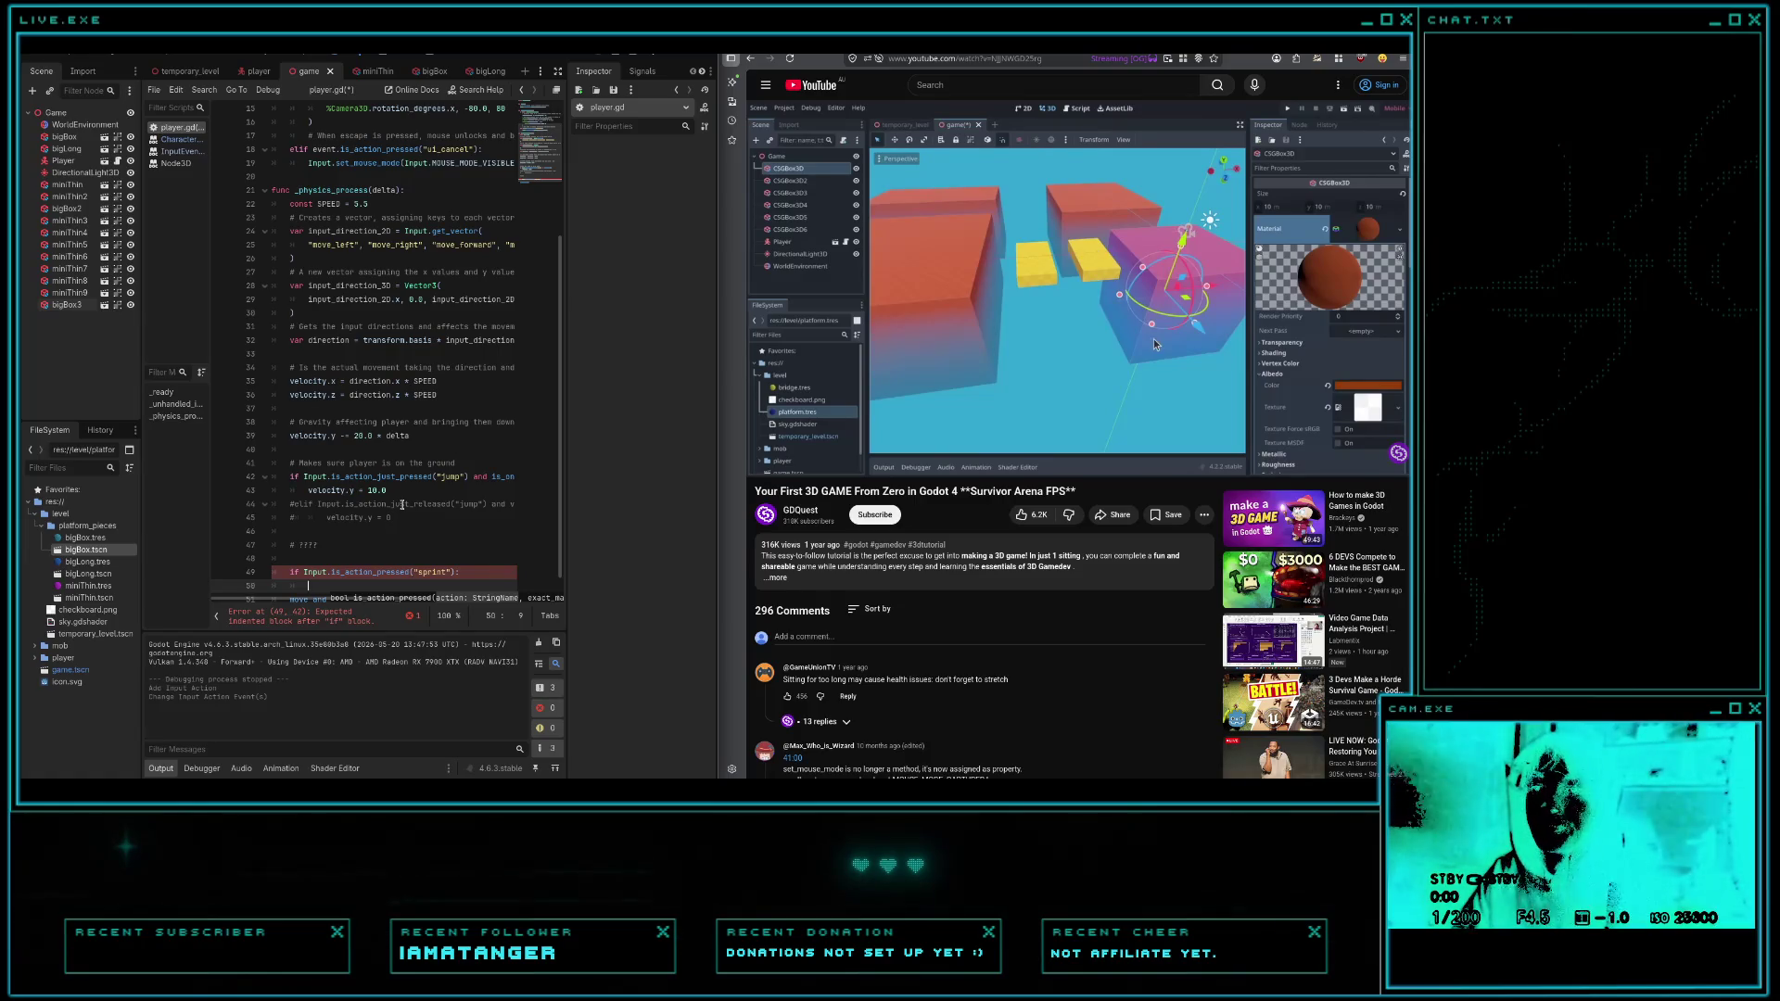
# - Write a velocity.x boost of 1000 under the sprint check and run the game
pyautogui.scroll(-1, 402, 504)
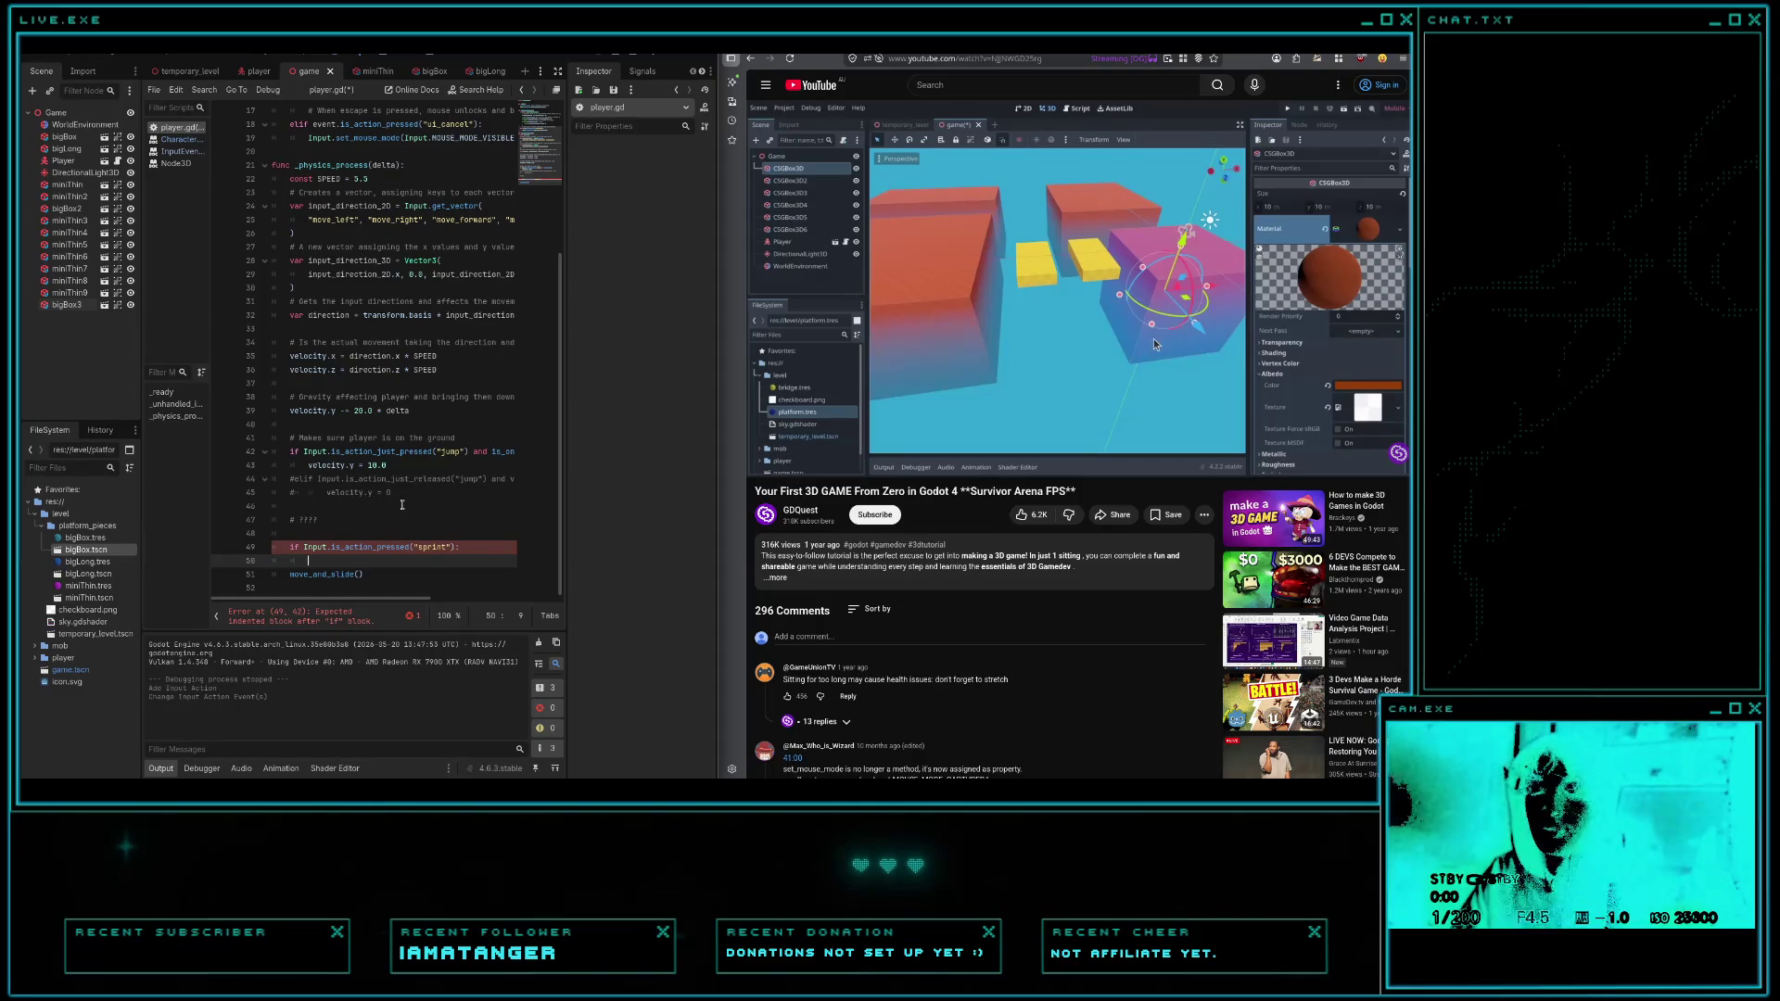
pyautogui.write('velo')
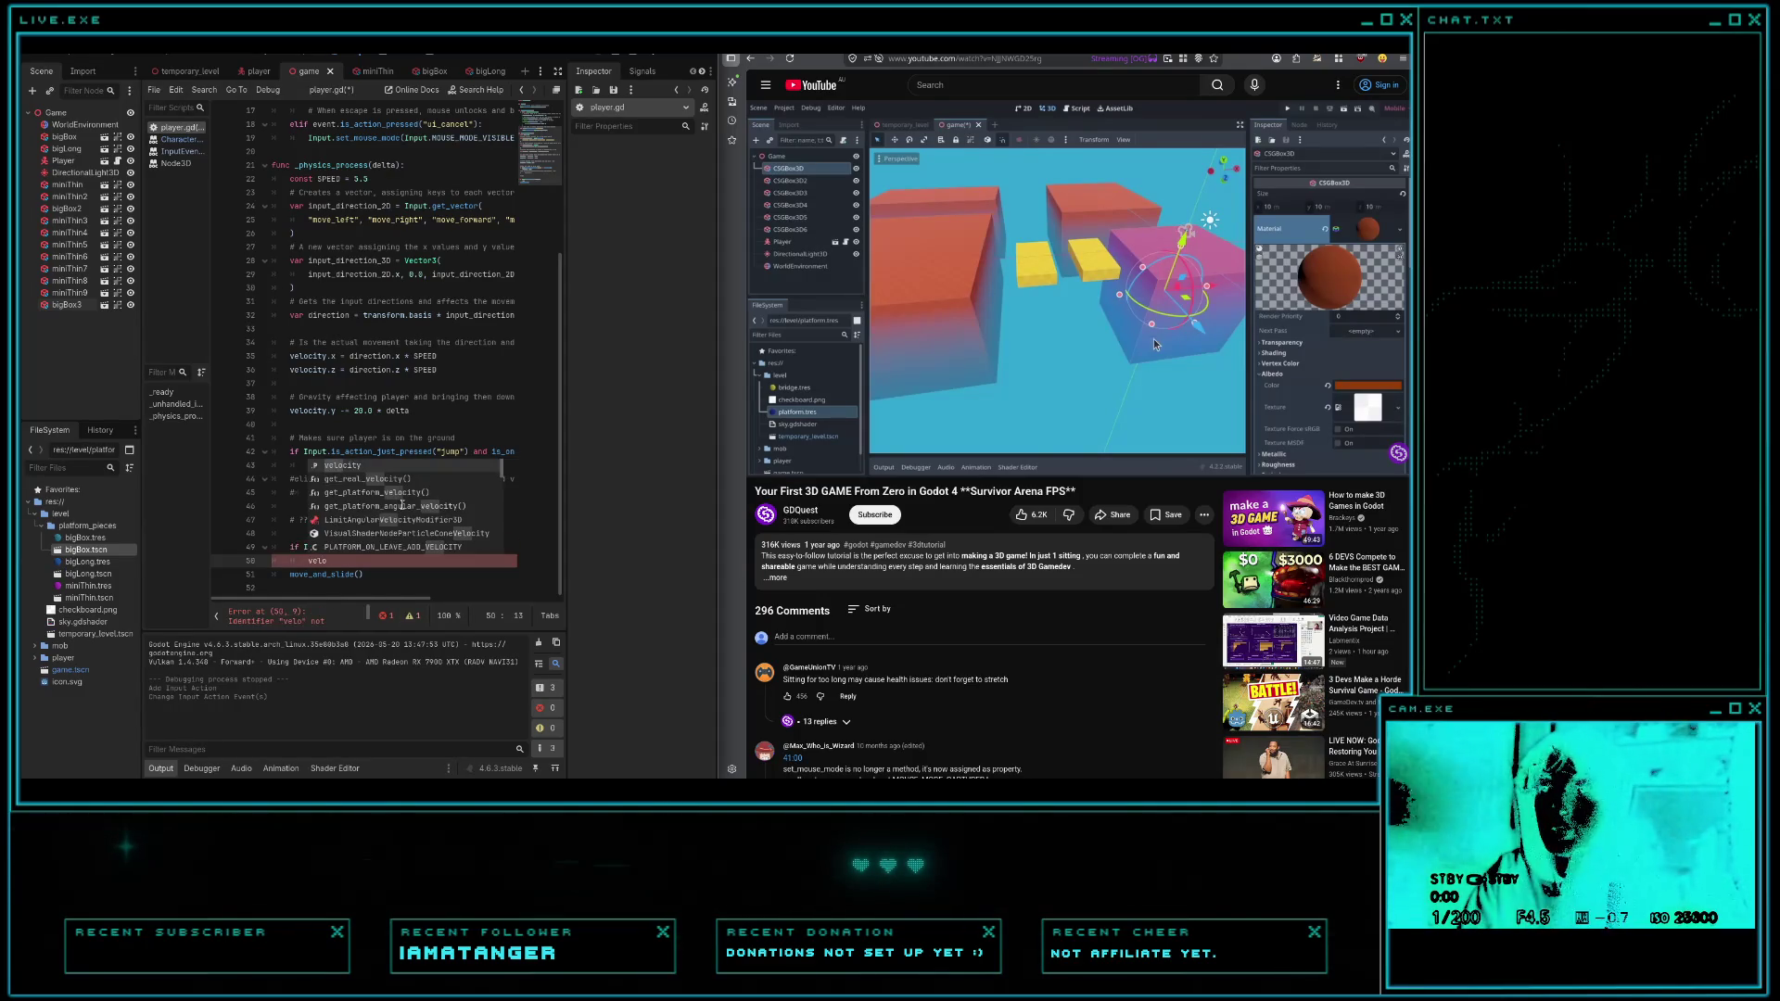
pyautogui.press('Return')
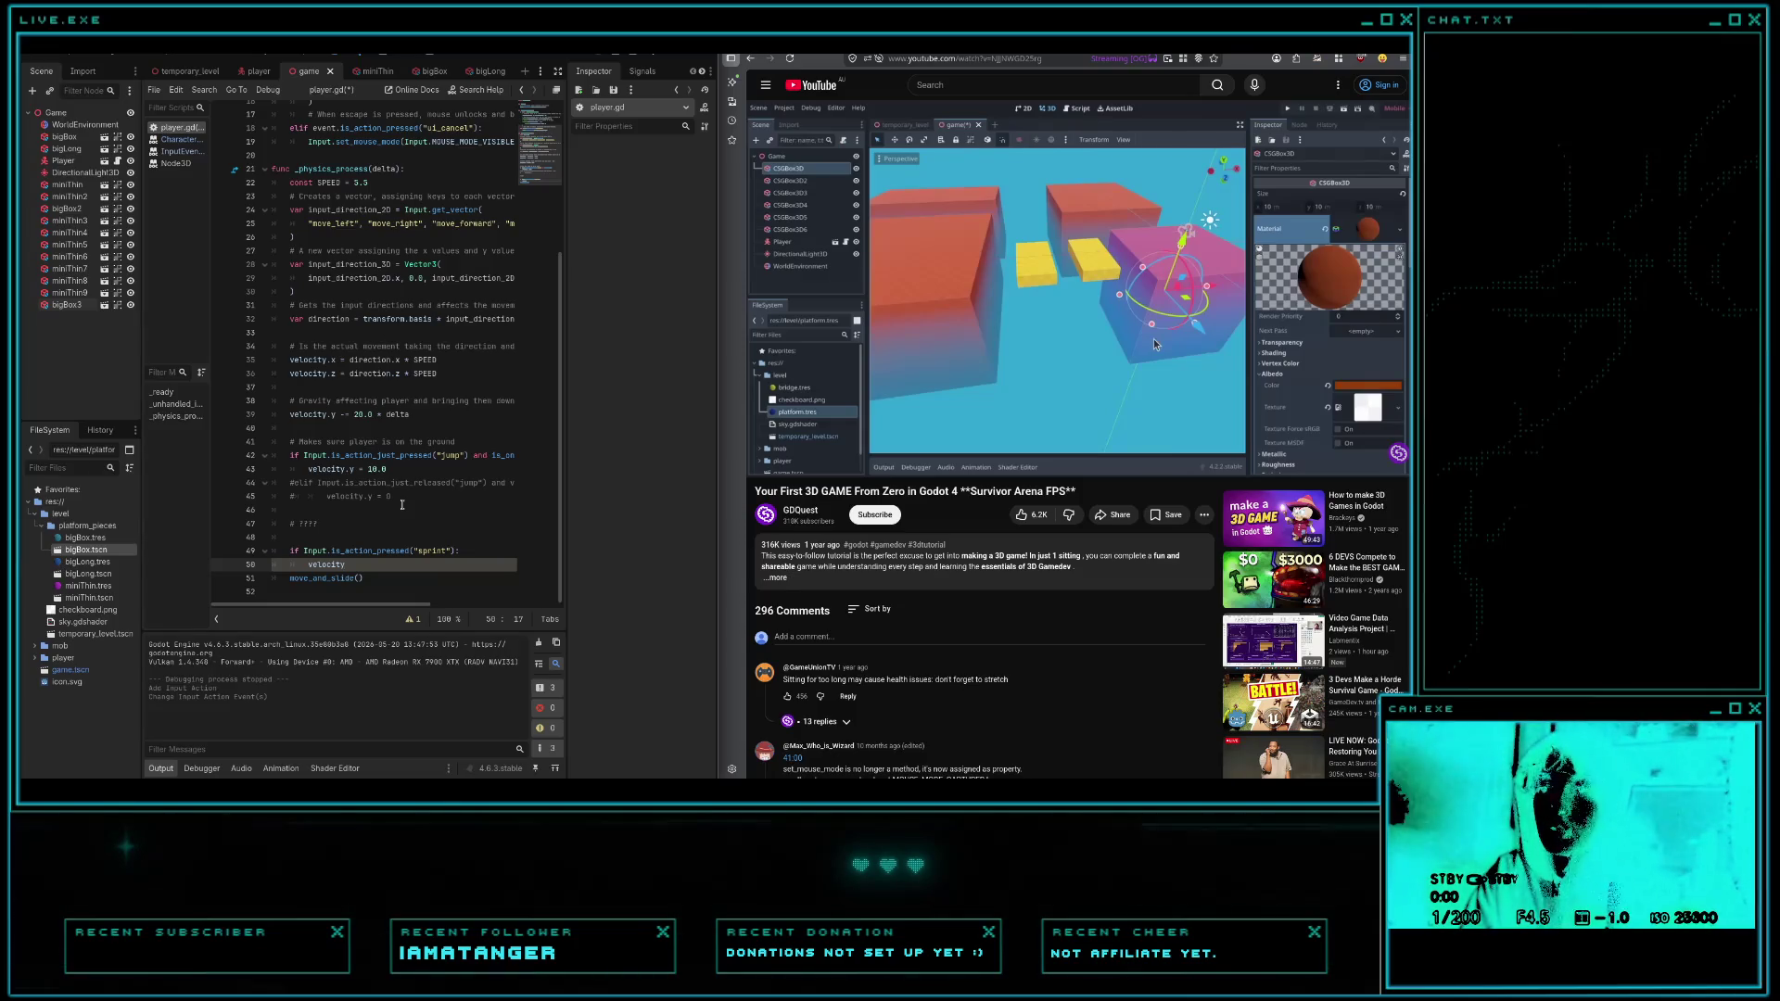
pyautogui.write('.')
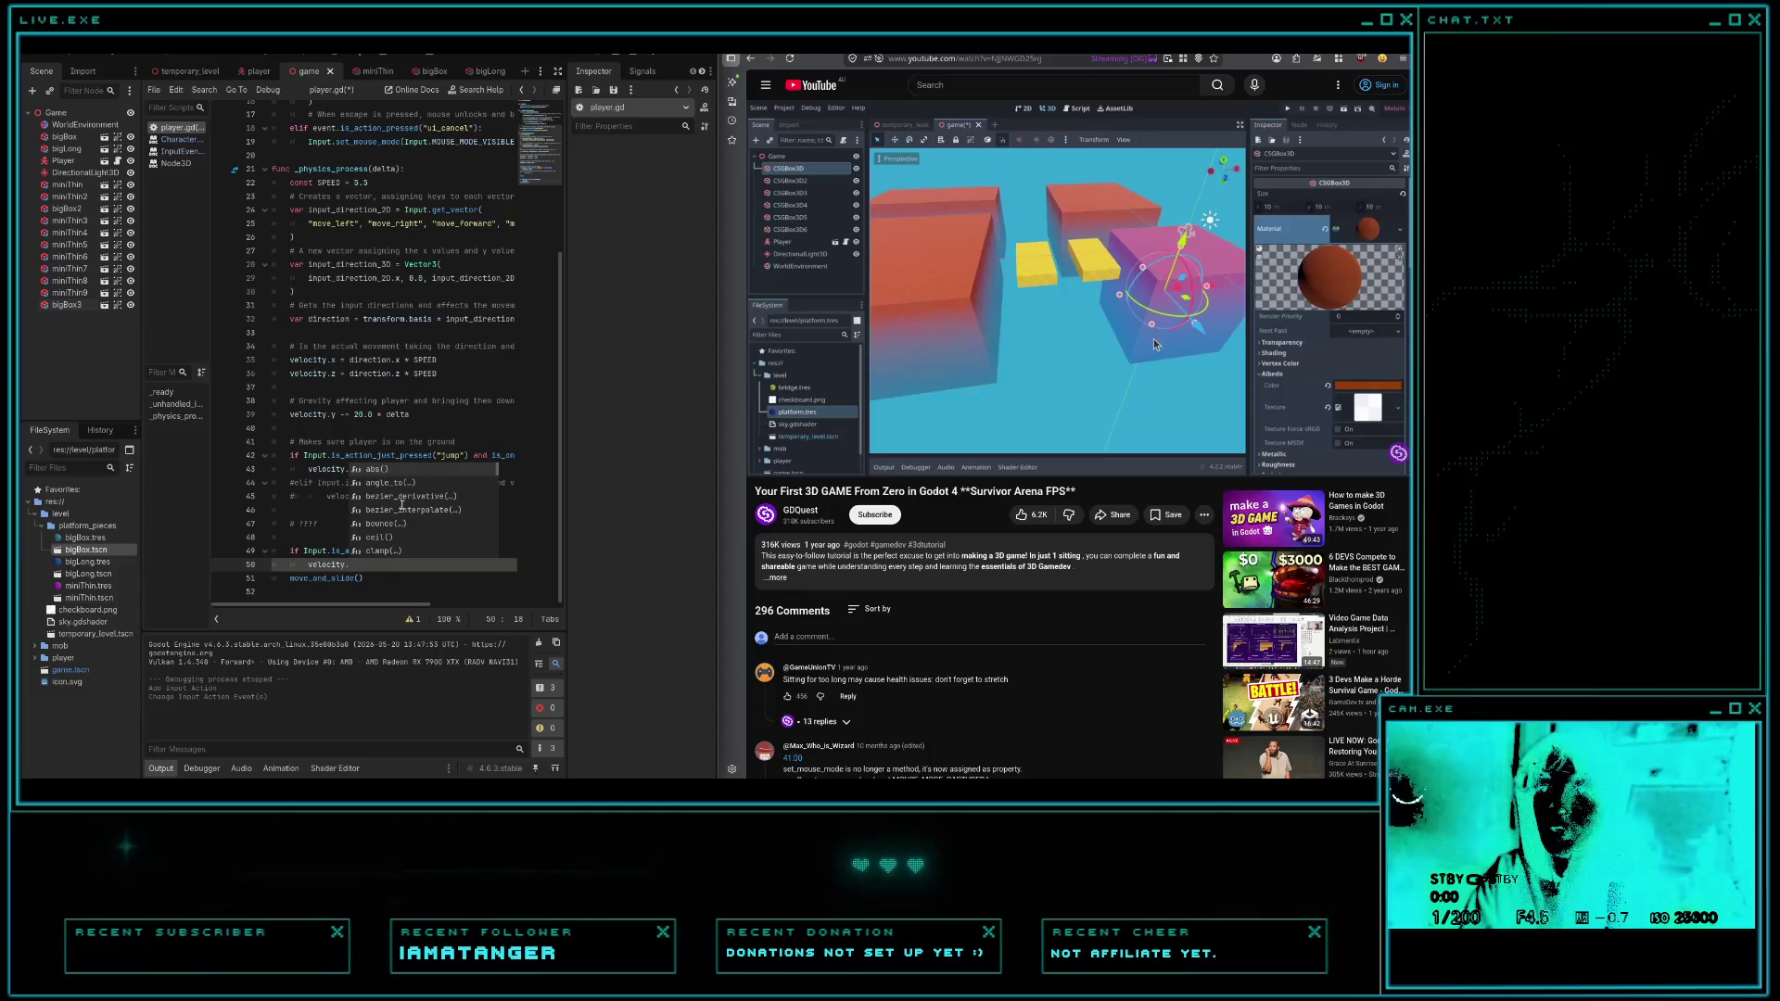
pyautogui.write('x')
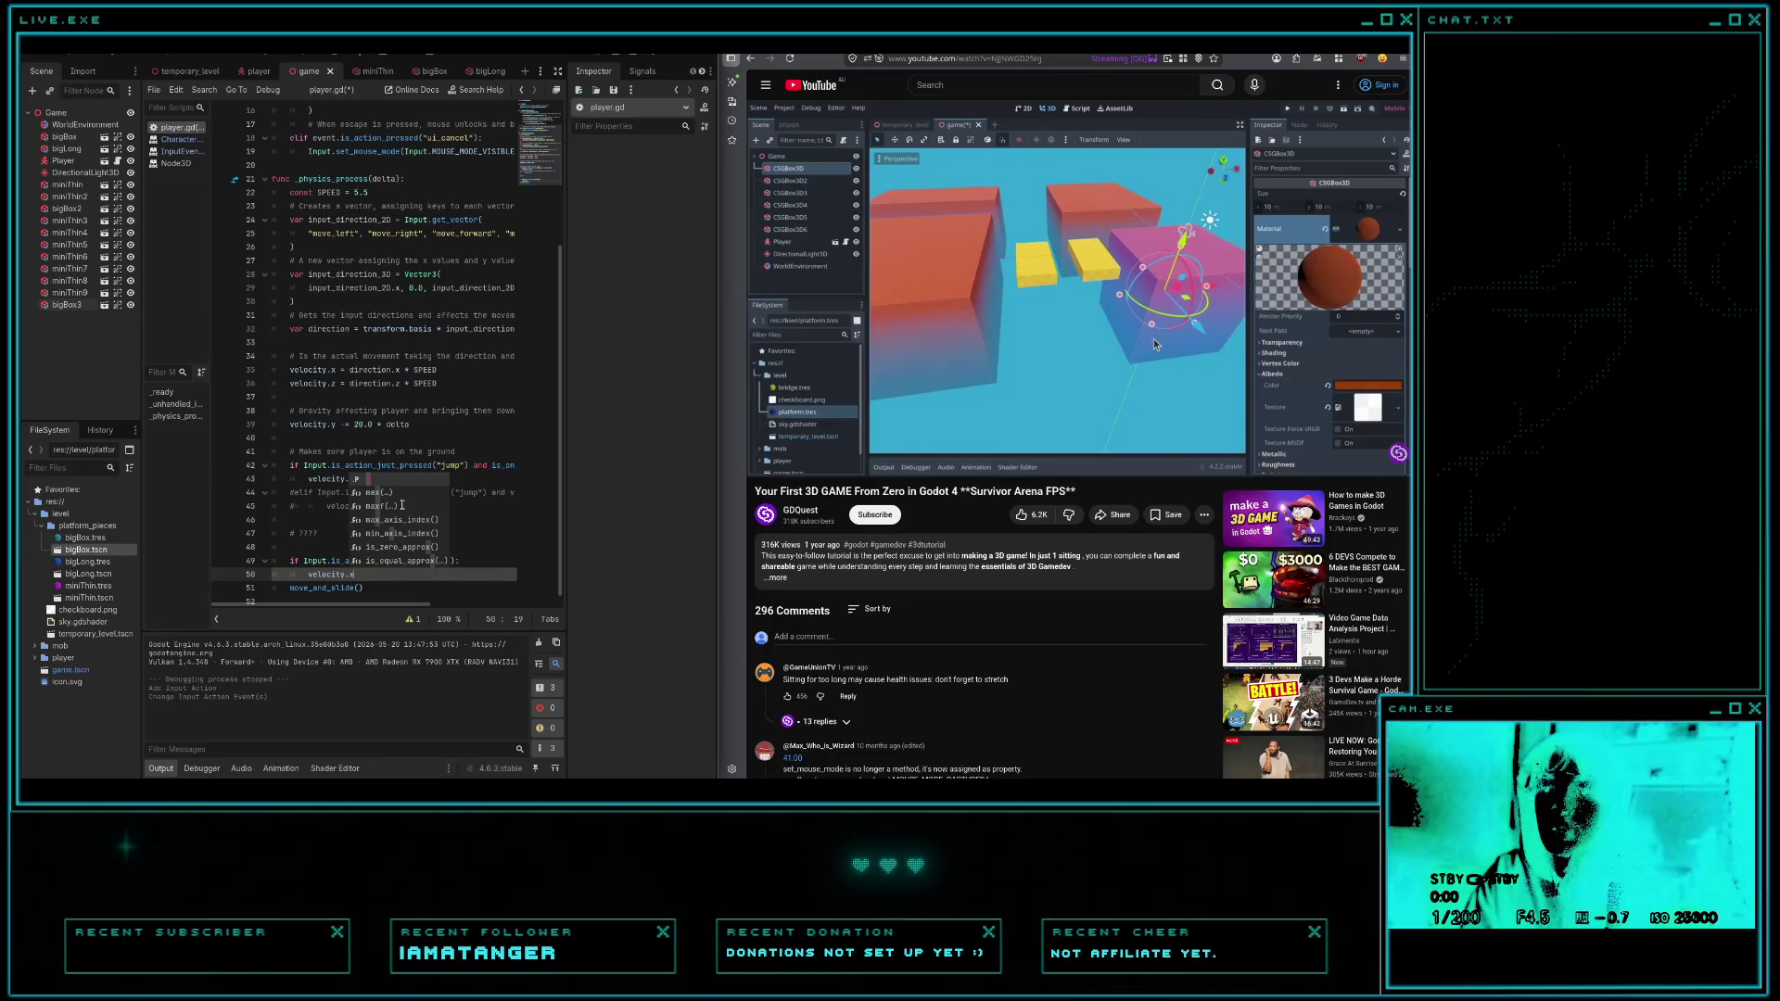
pyautogui.press('Escape')
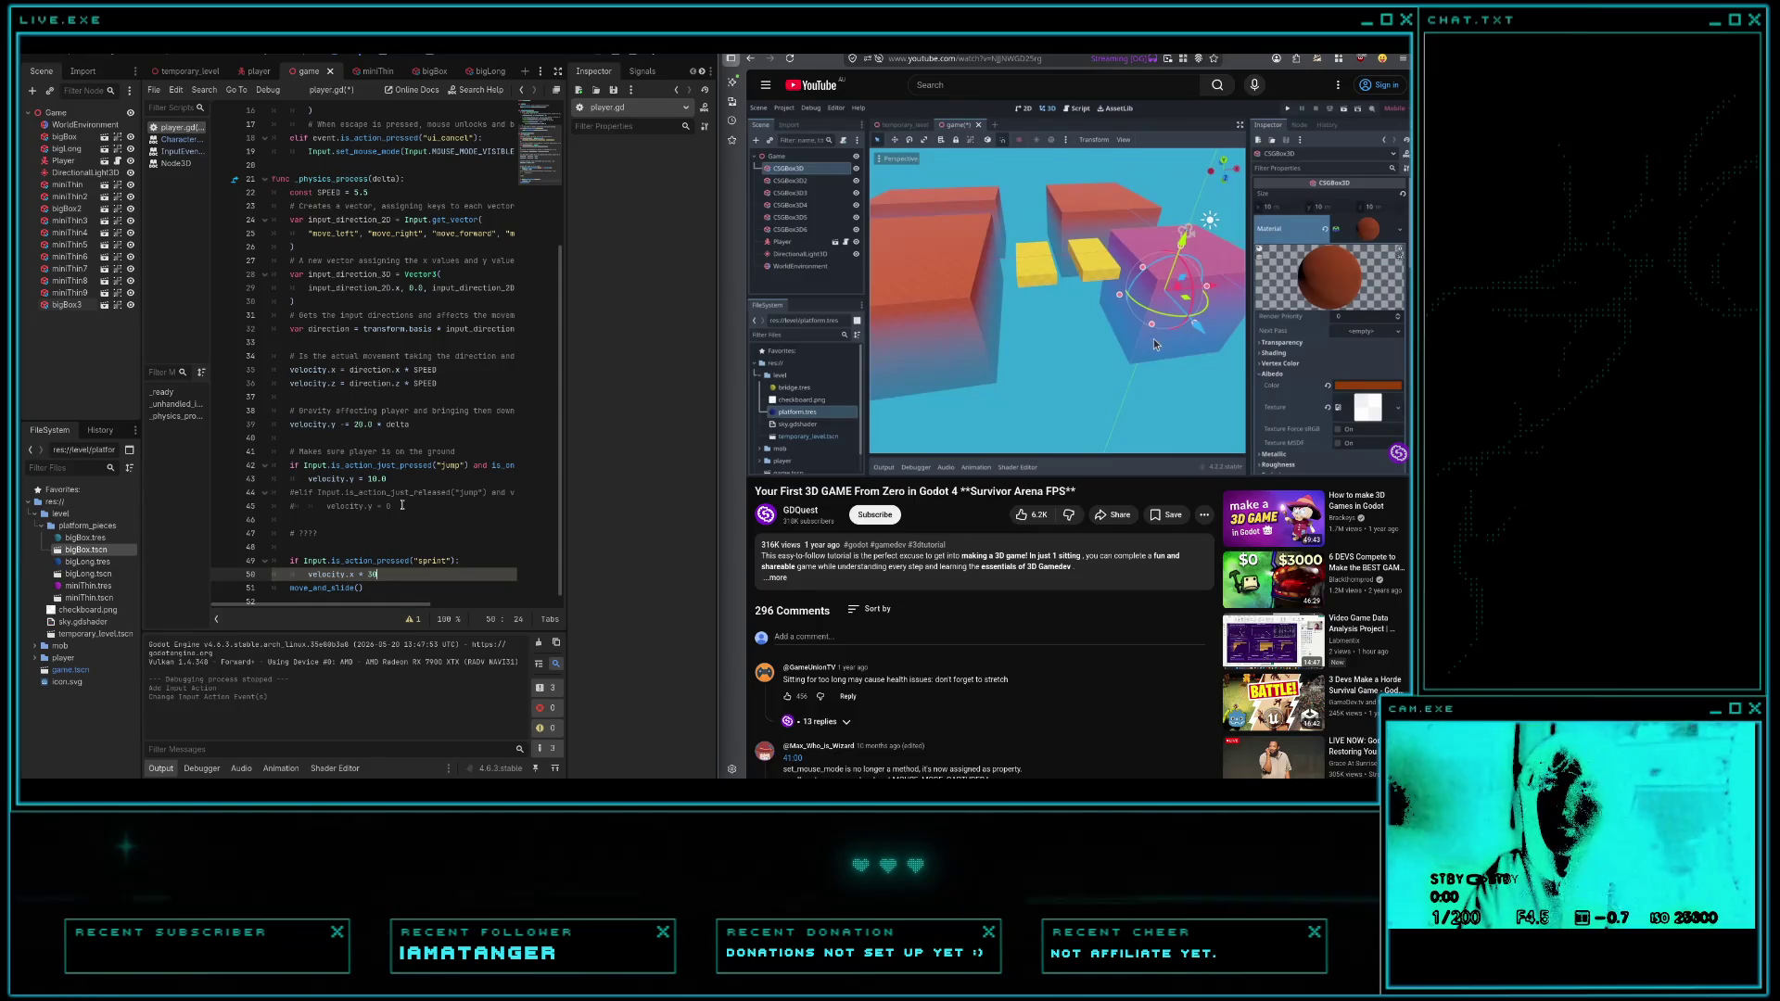
pyautogui.press('BackSpace')
pyautogui.press('BackSpace')
pyautogui.write('100')
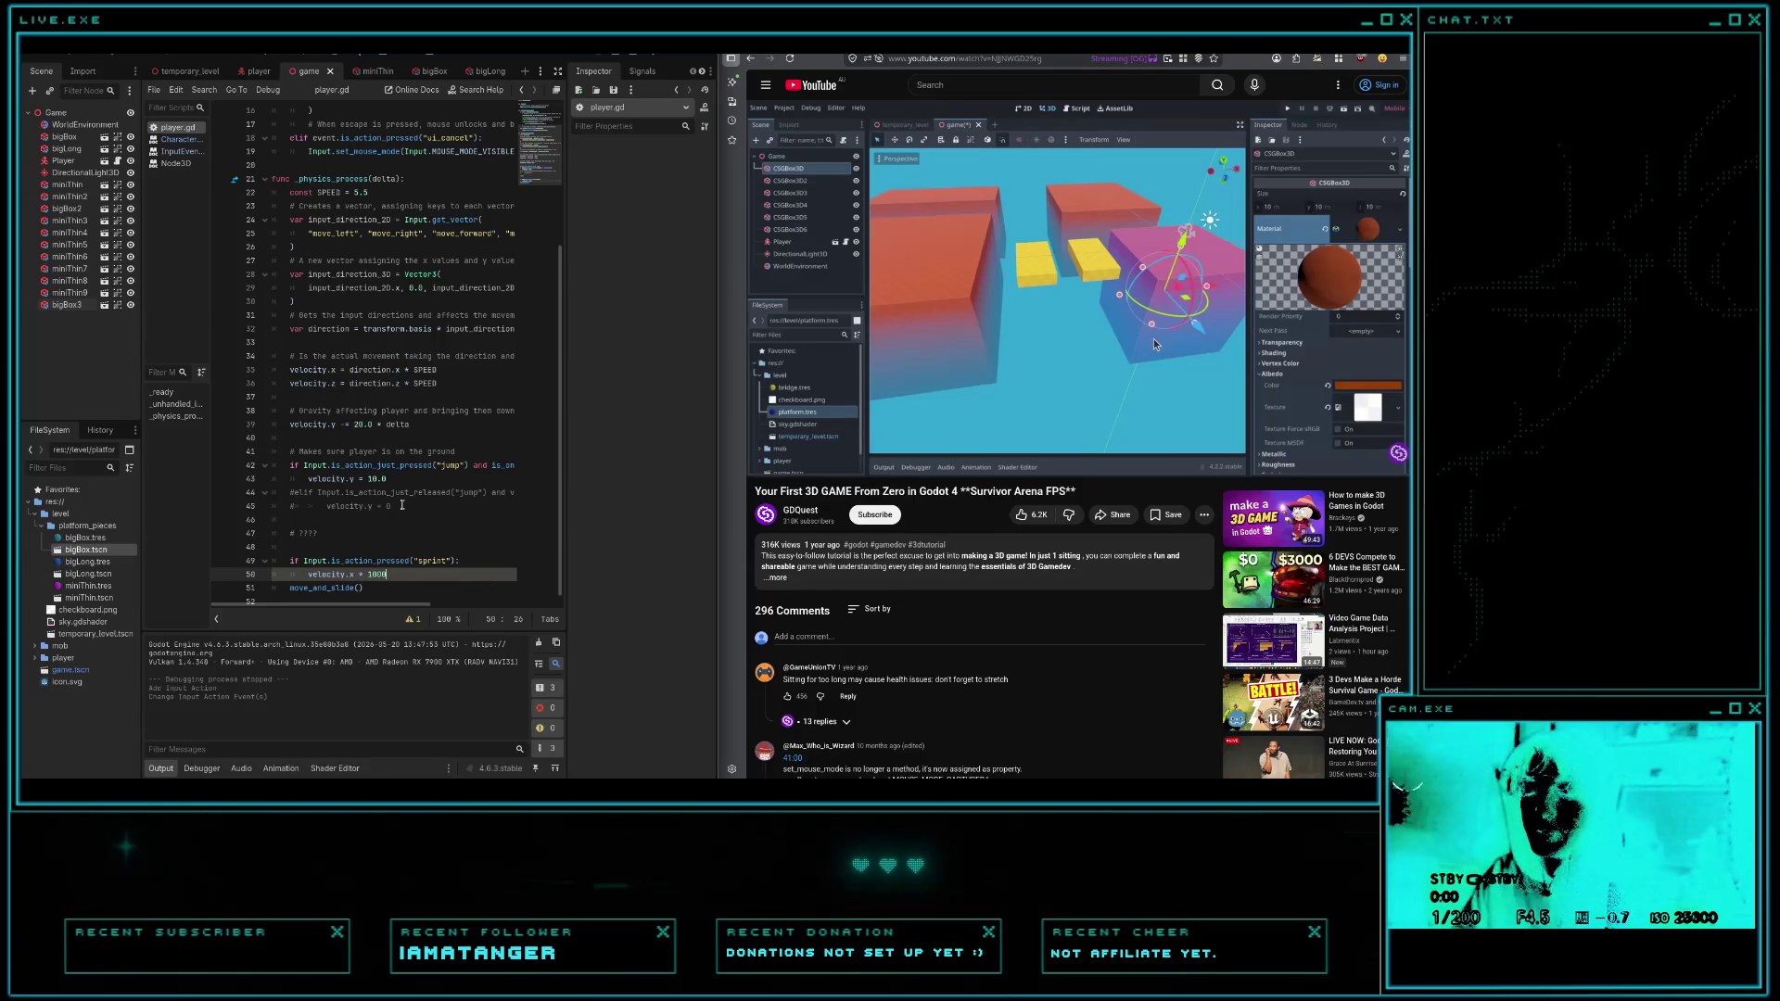
pyautogui.press('F5')
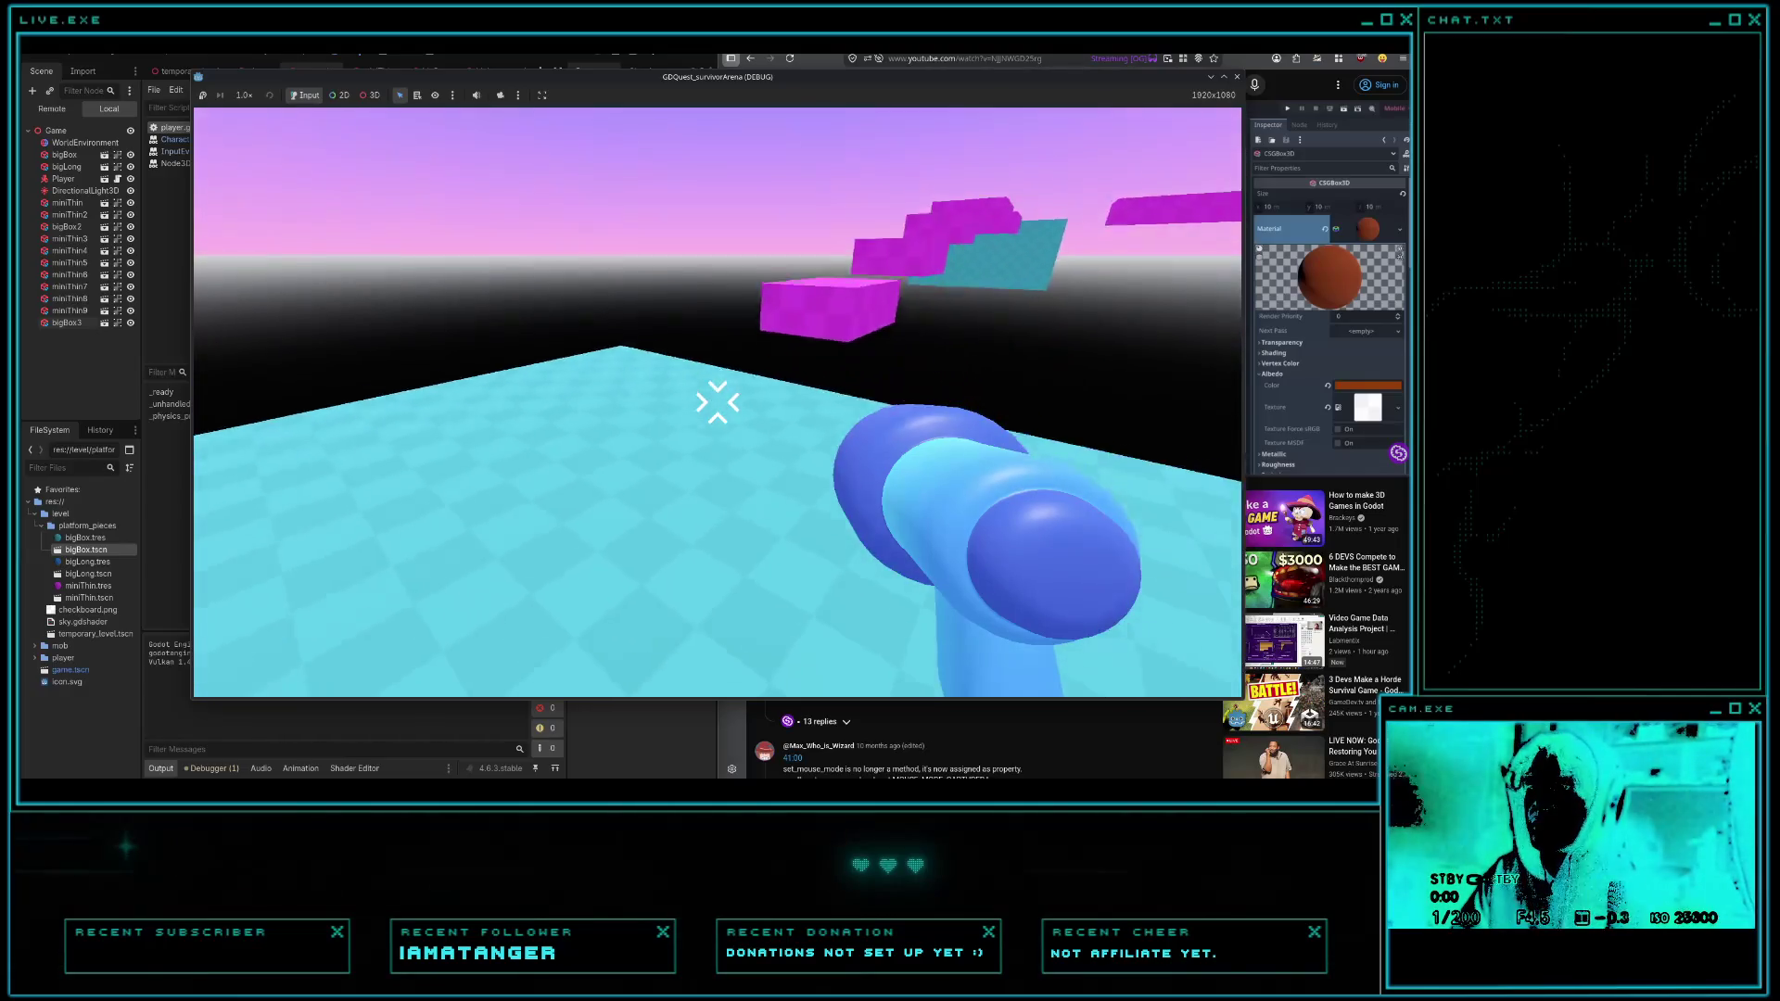
# - Walk forward past the pink box onto the blue platforms, then stop the game
pyautogui.press('w')
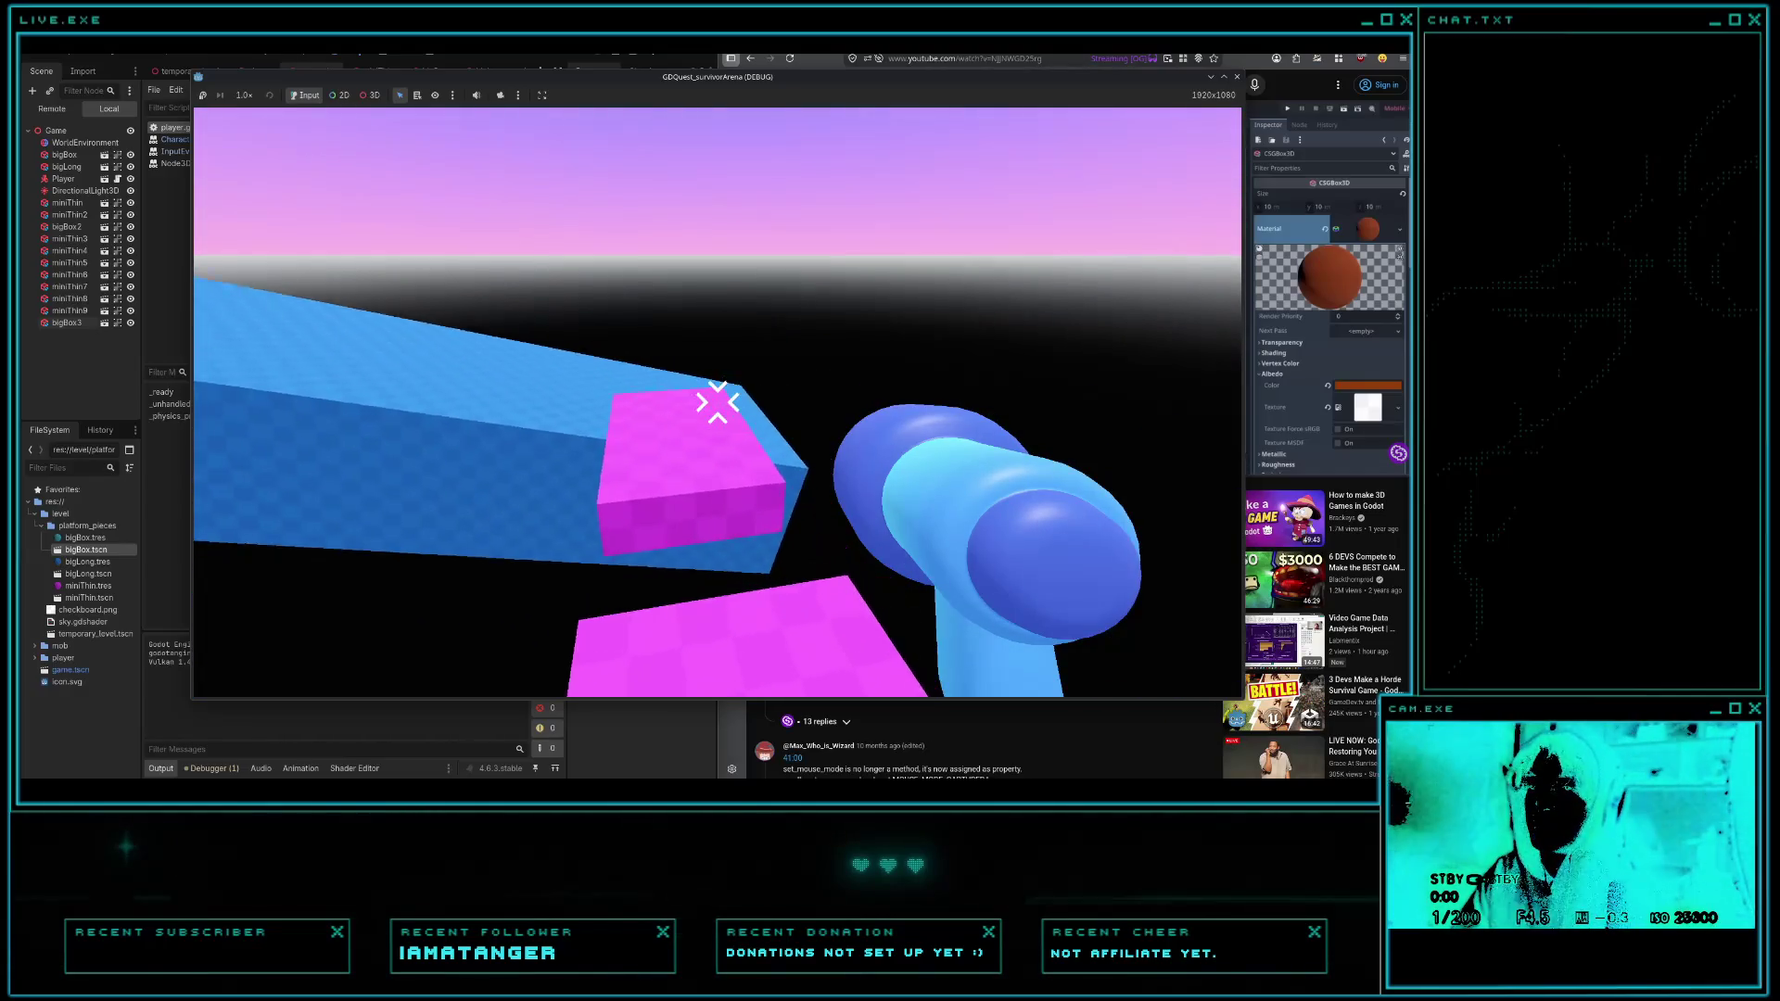
pyautogui.press('w')
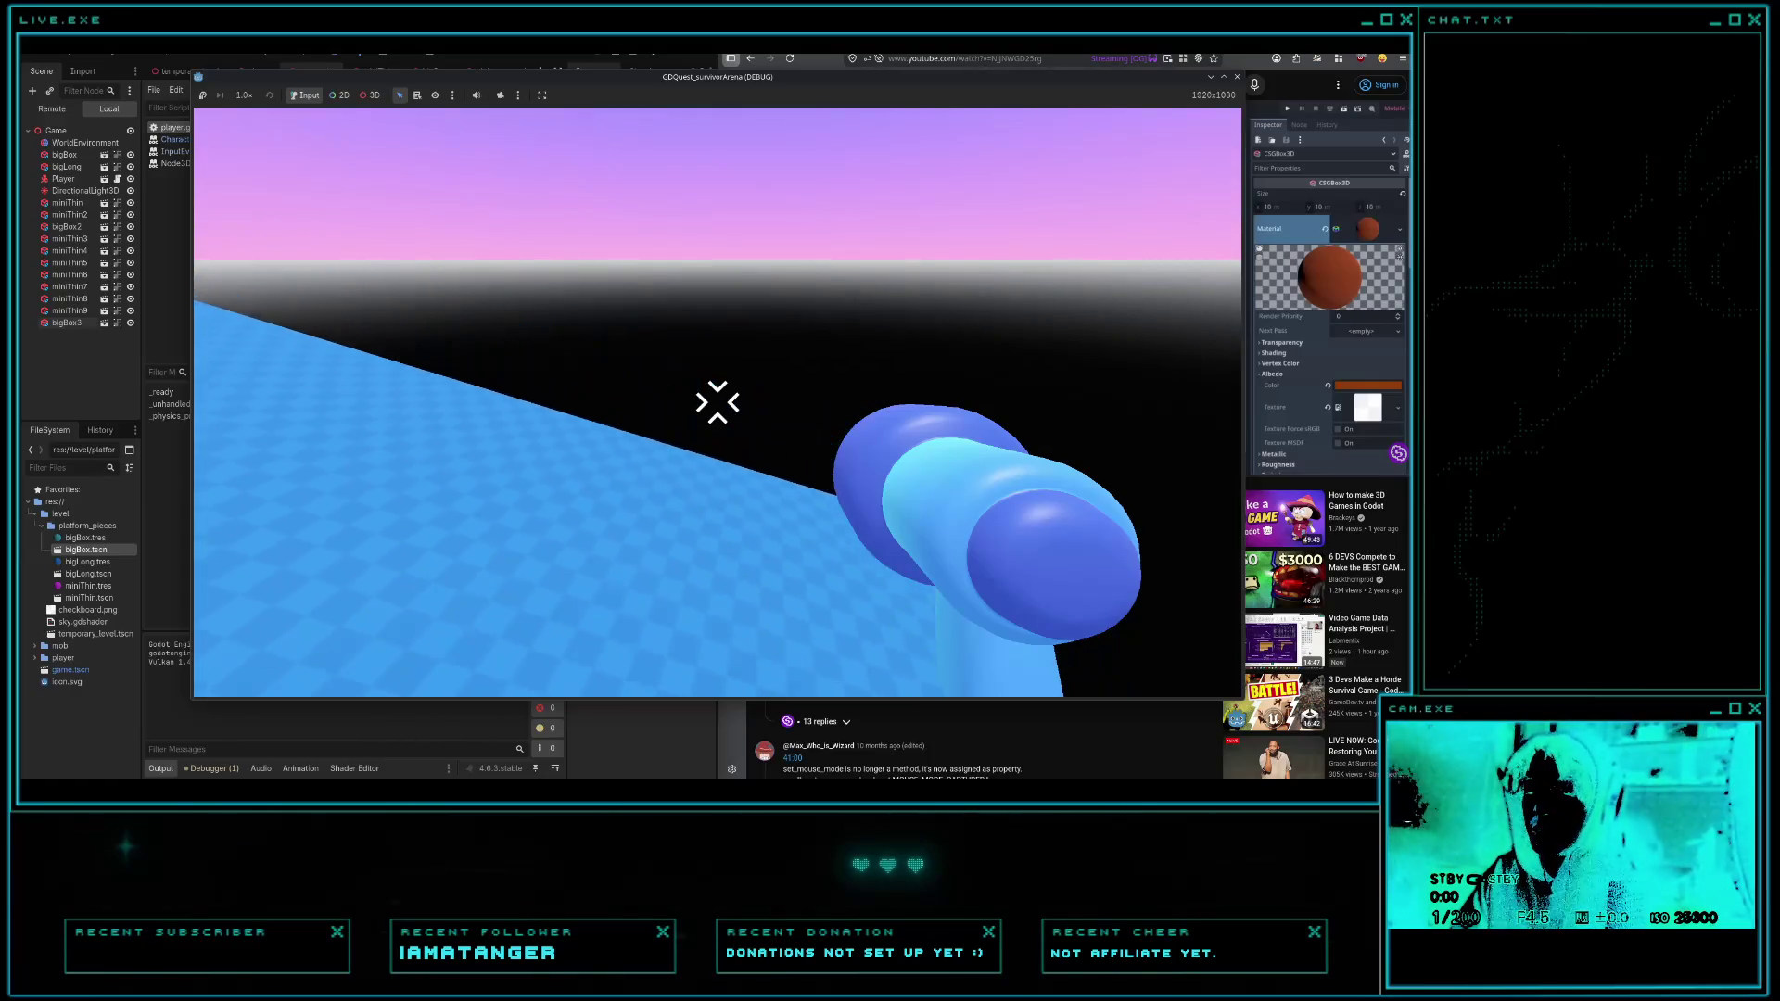
pyautogui.press('w')
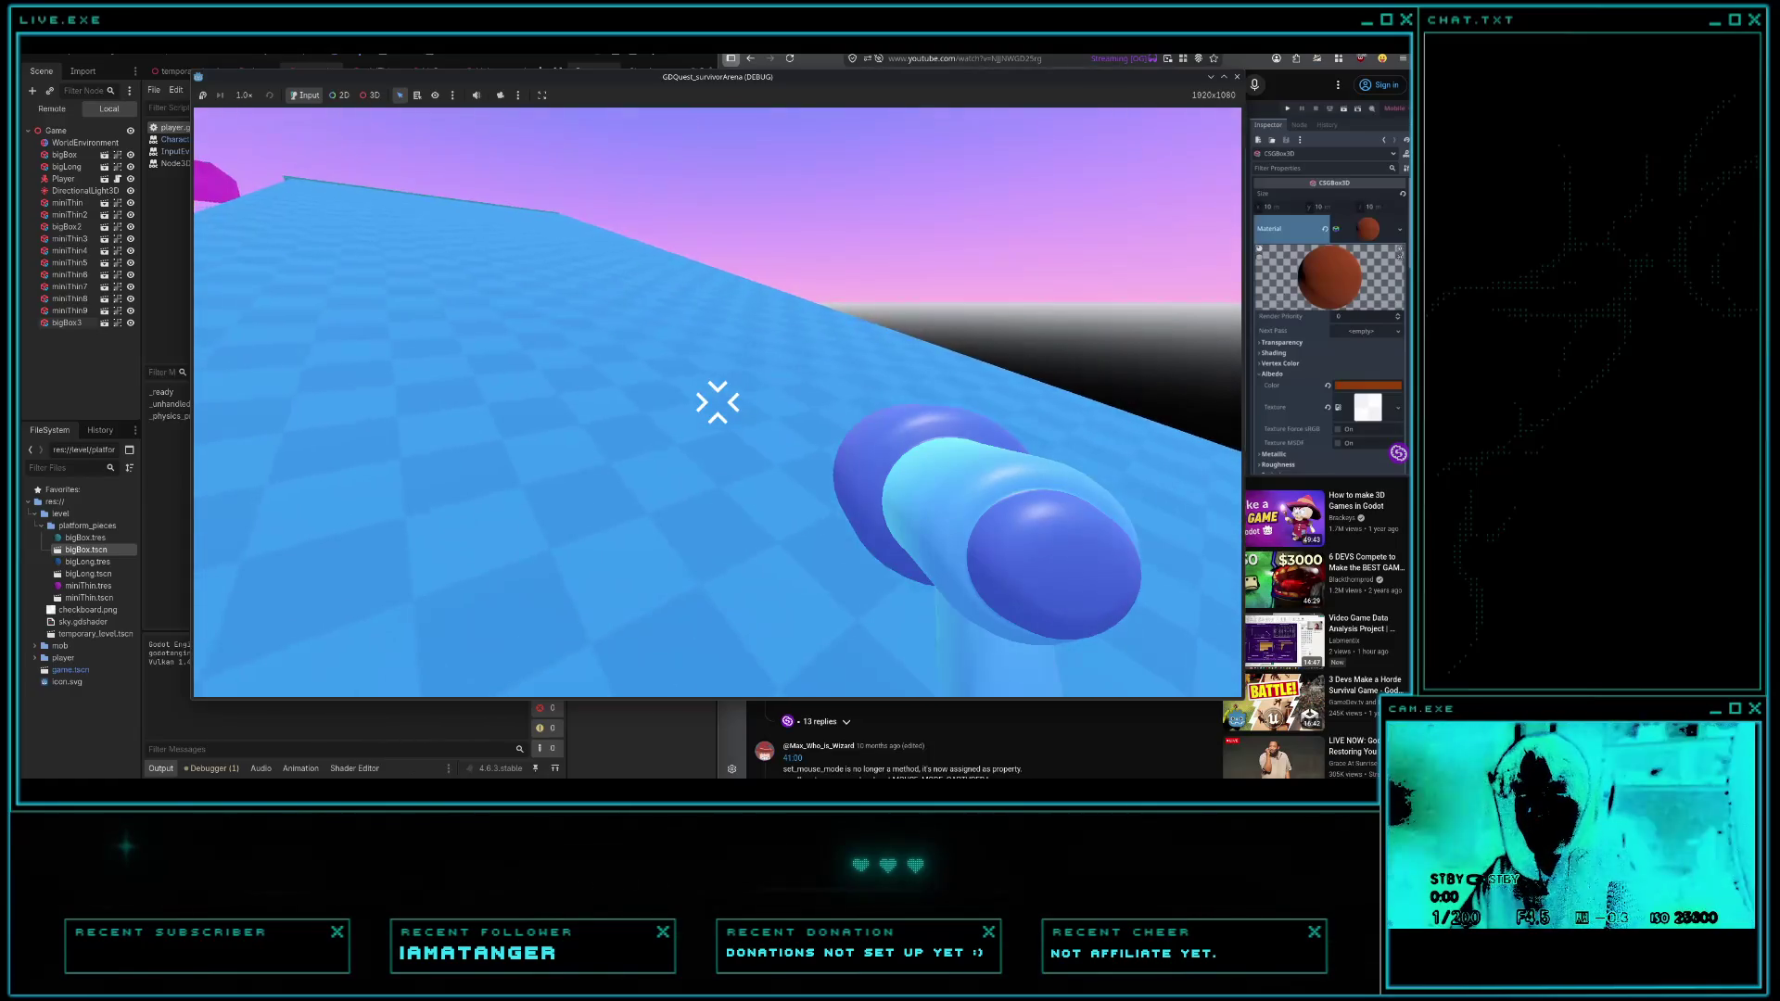
pyautogui.press('F8')
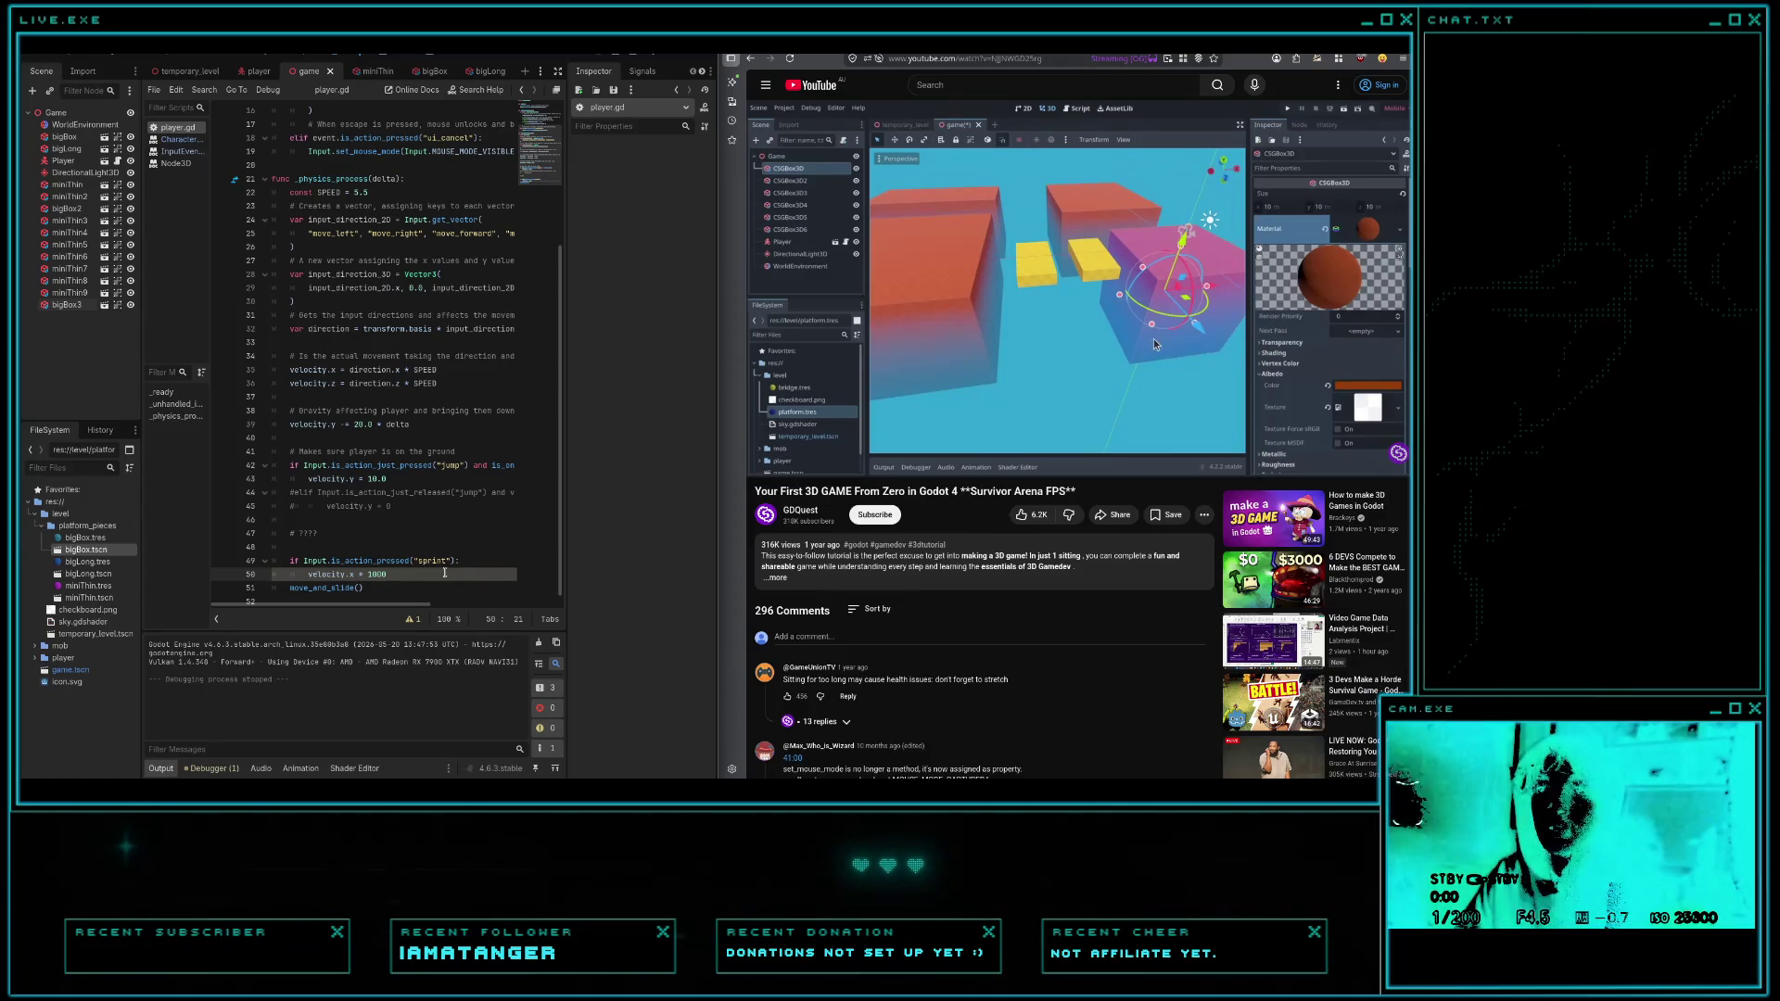
# - Run a quick test of the current sprint code and stop it
pyautogui.hotkey('ctrl', 'space')
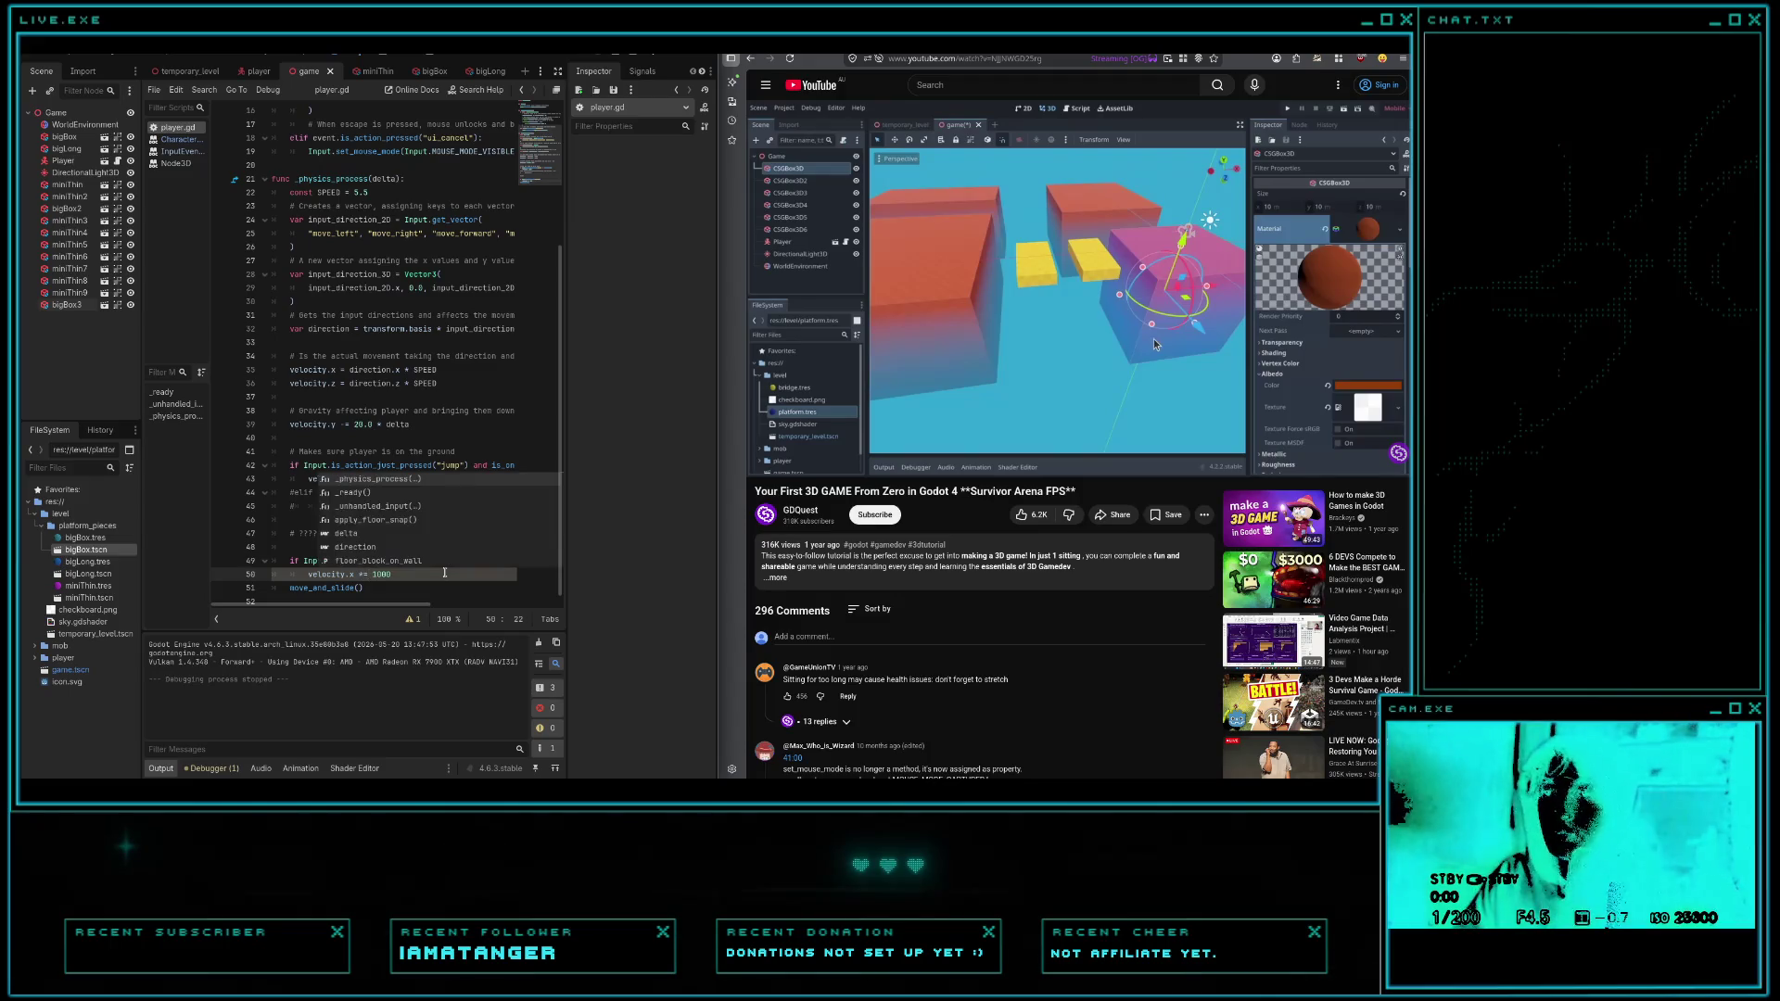
pyautogui.click(429, 424)
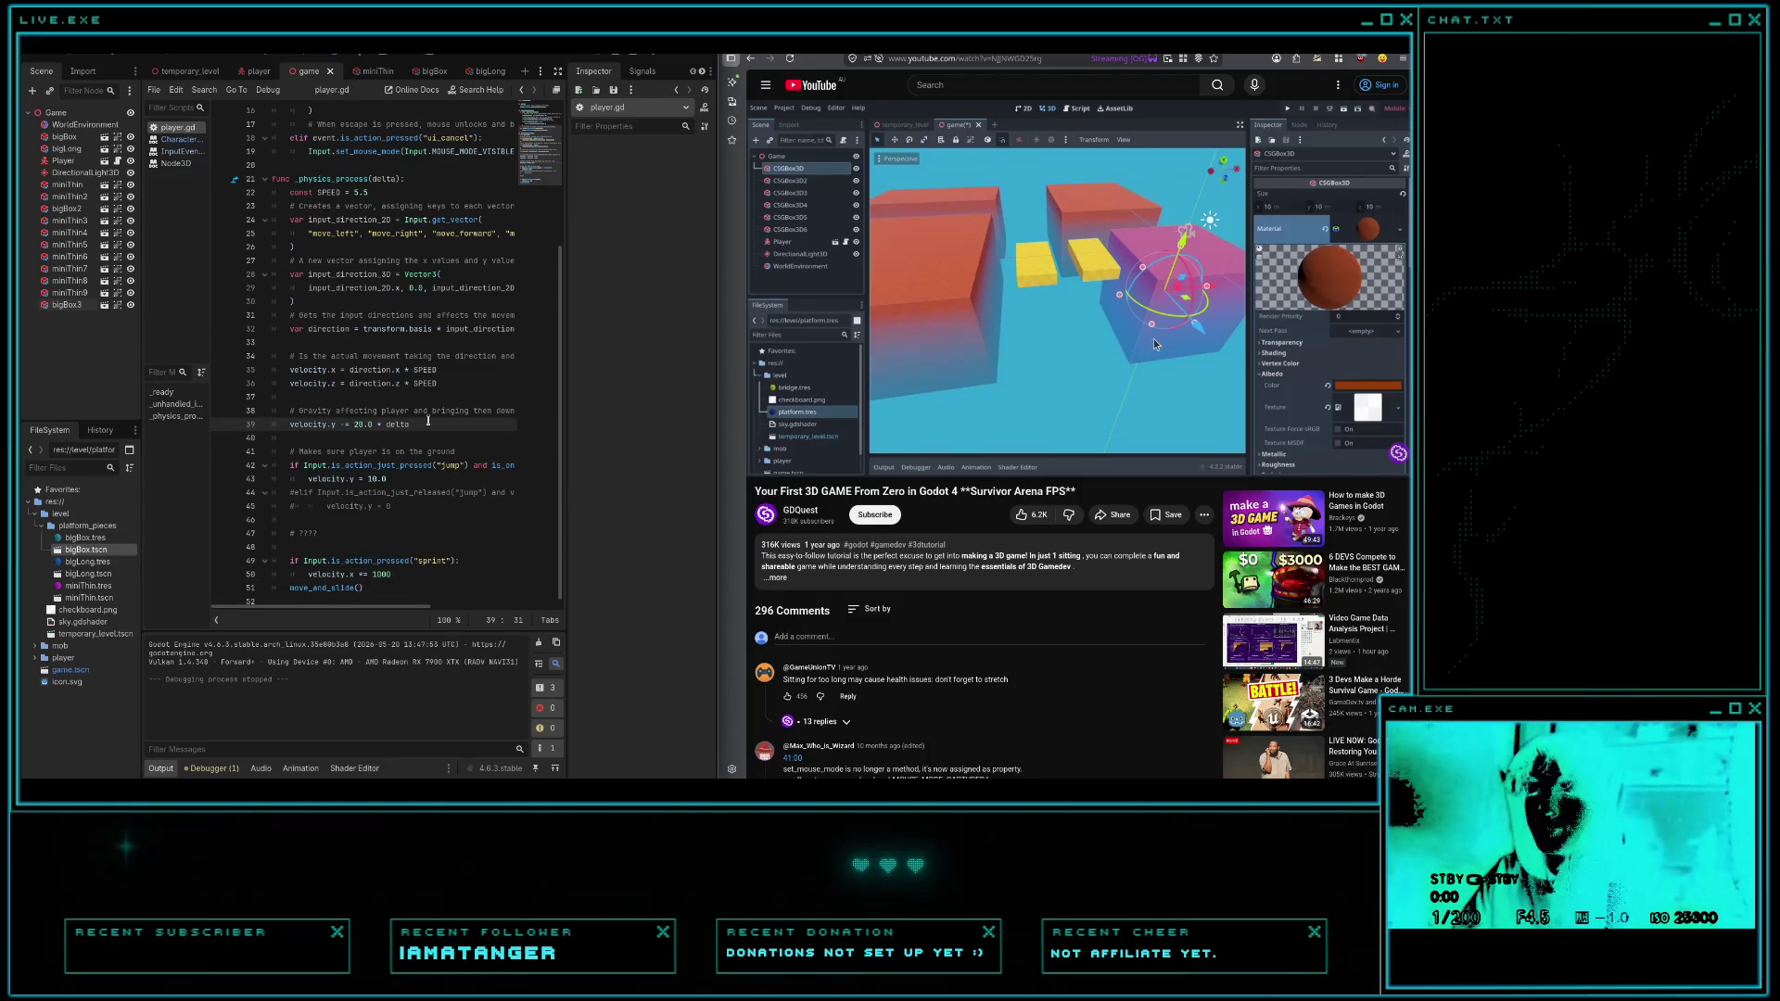
pyautogui.press('F5')
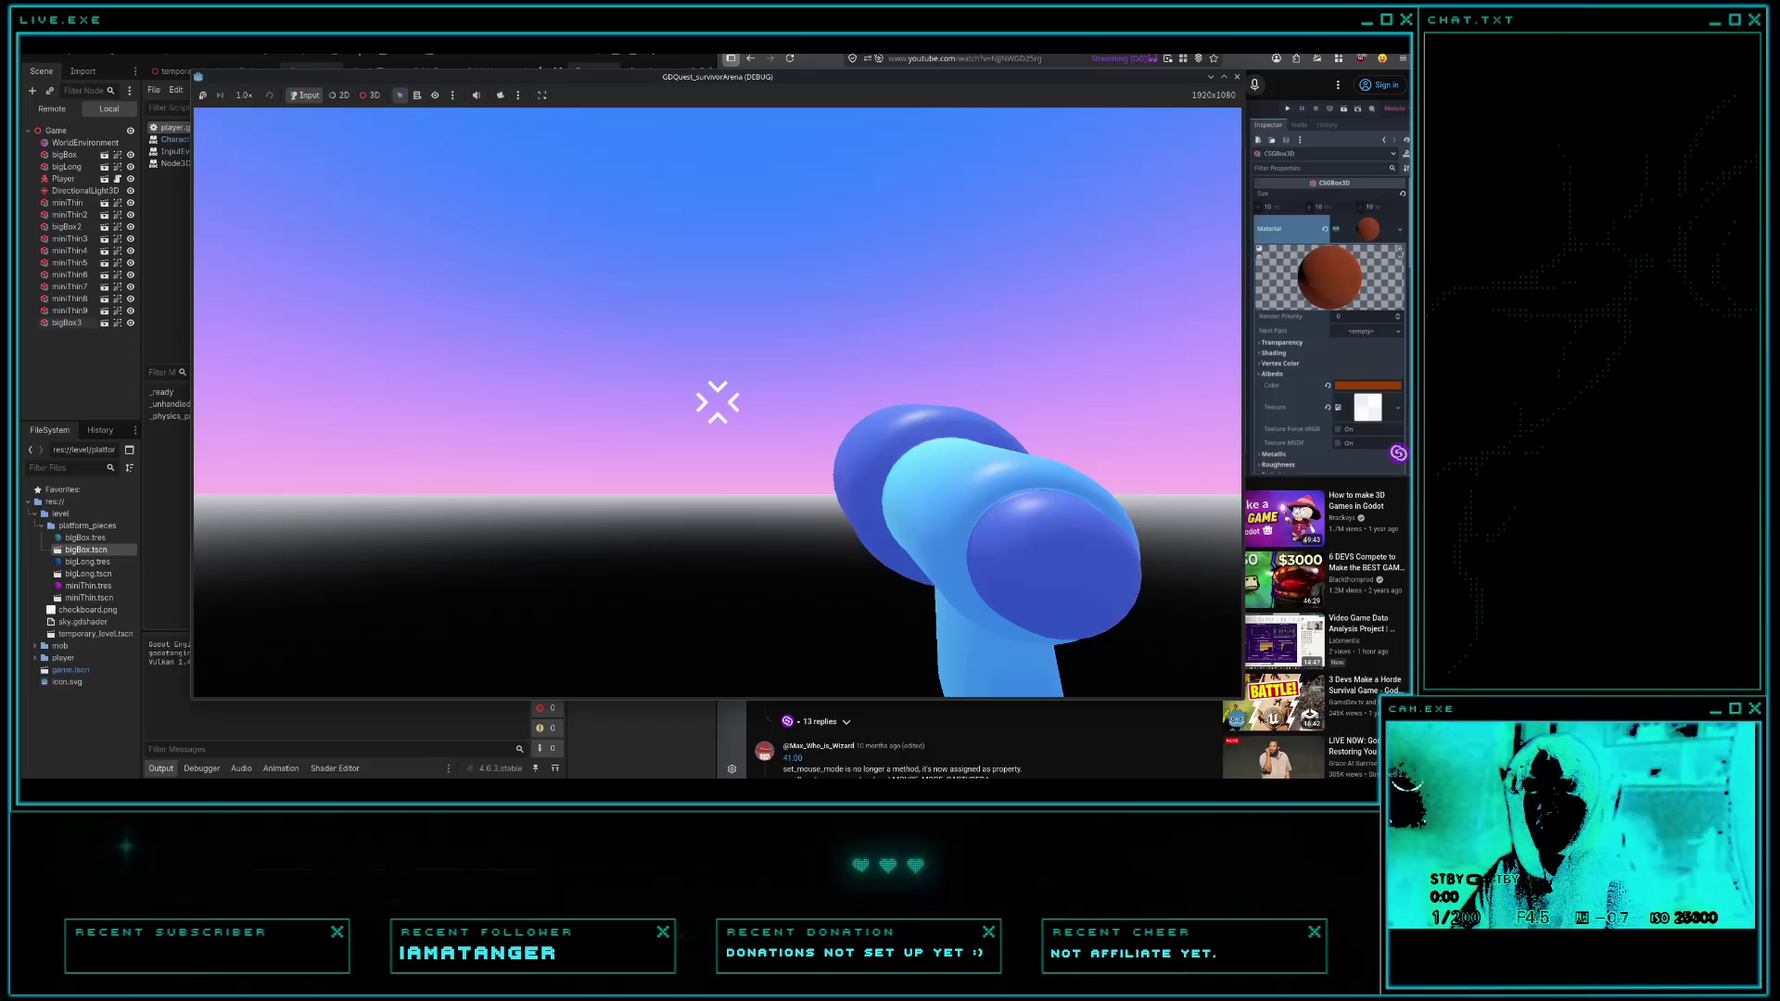
pyautogui.press('F8')
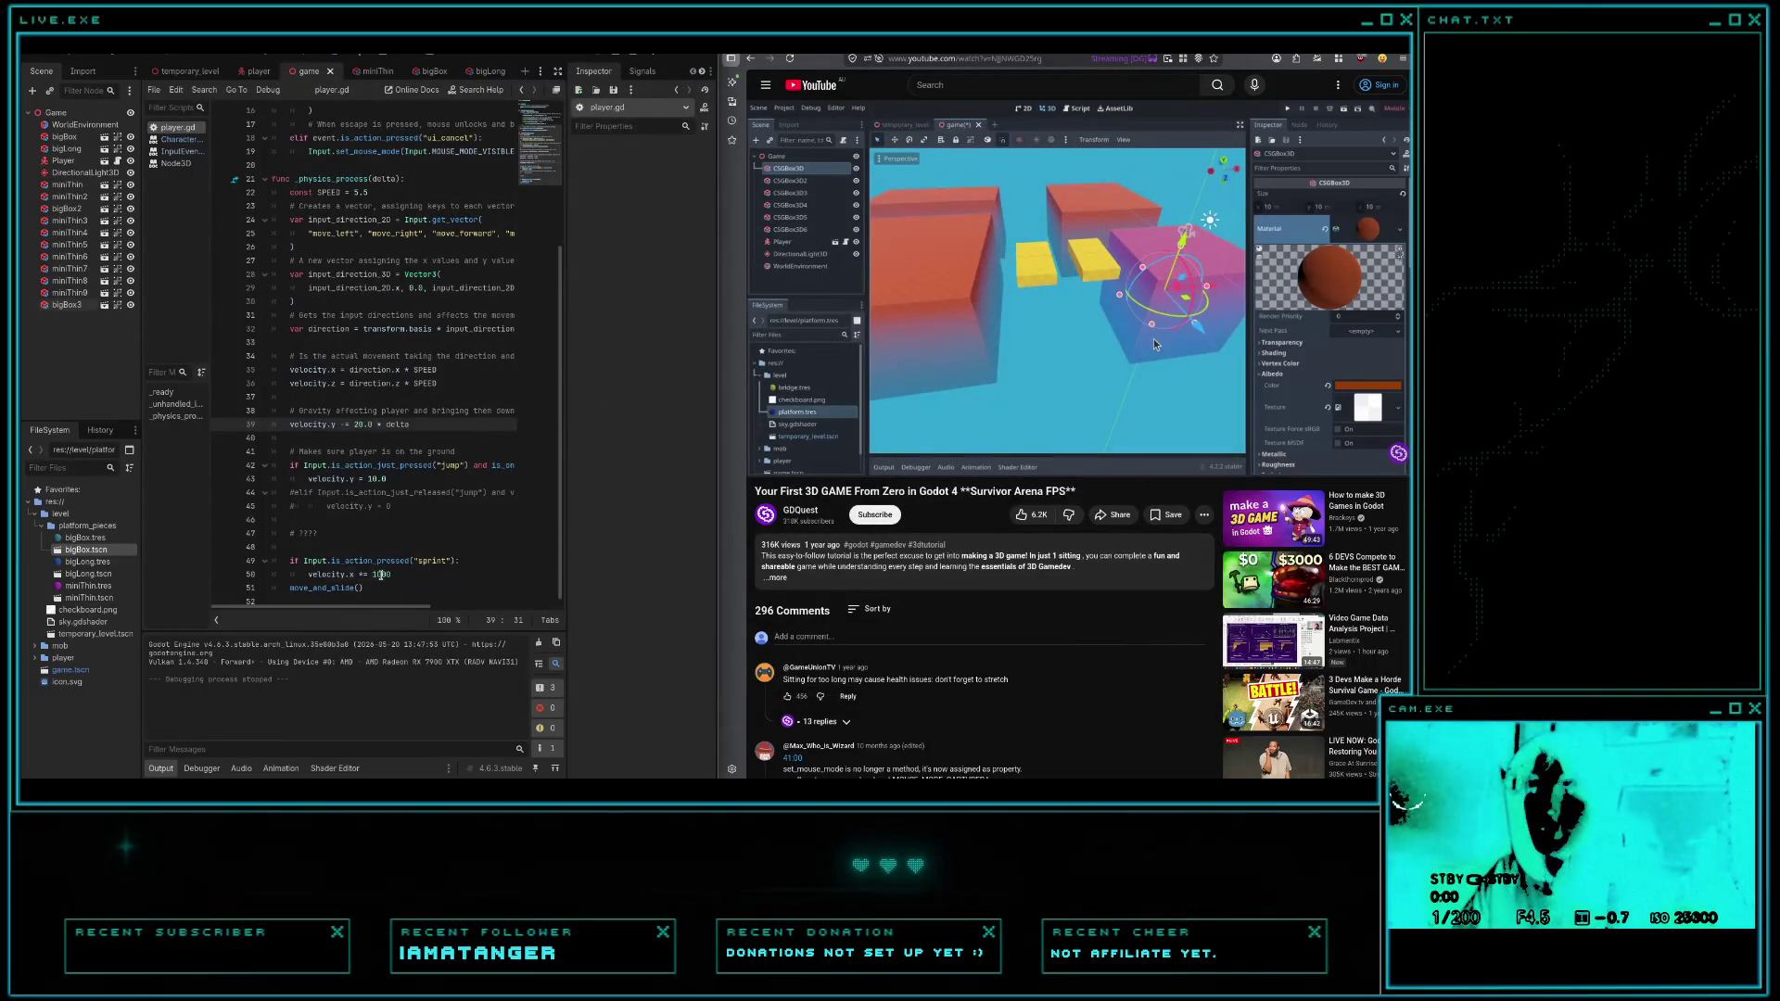
# - Change the sprint line on line 50 to 'velocity.x += 20' and rerun the game
pyautogui.doubleClick(380, 574)
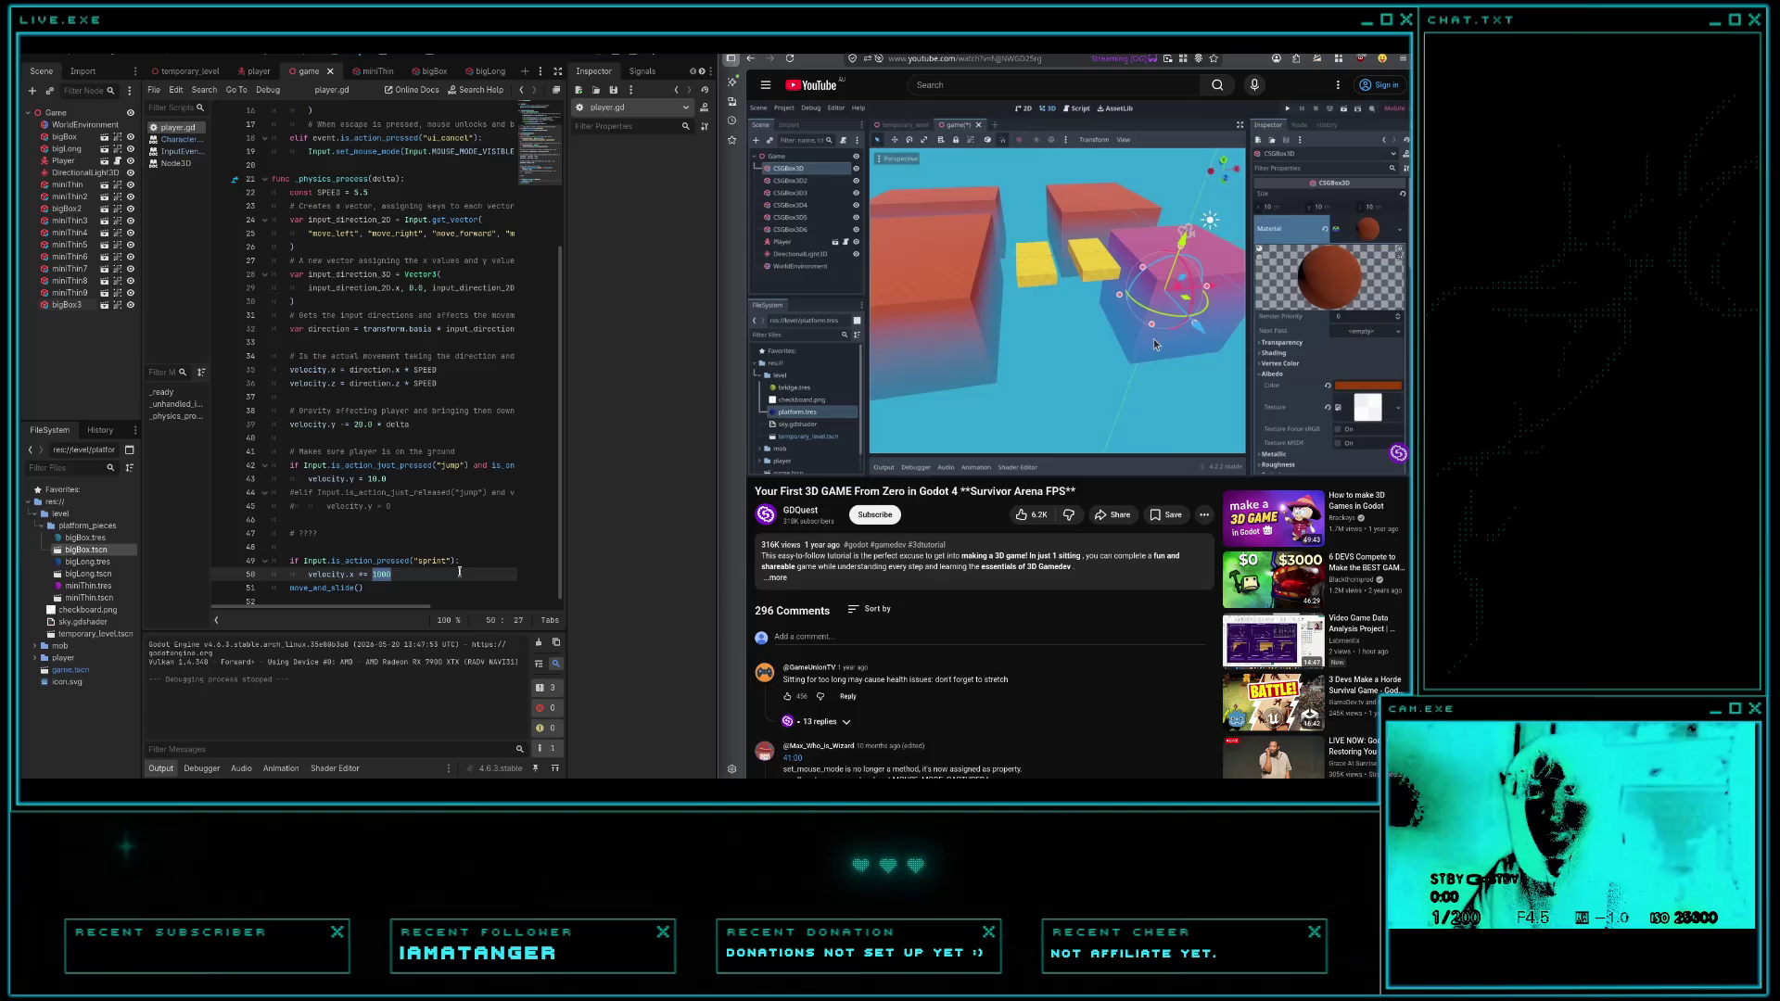
pyautogui.write('20')
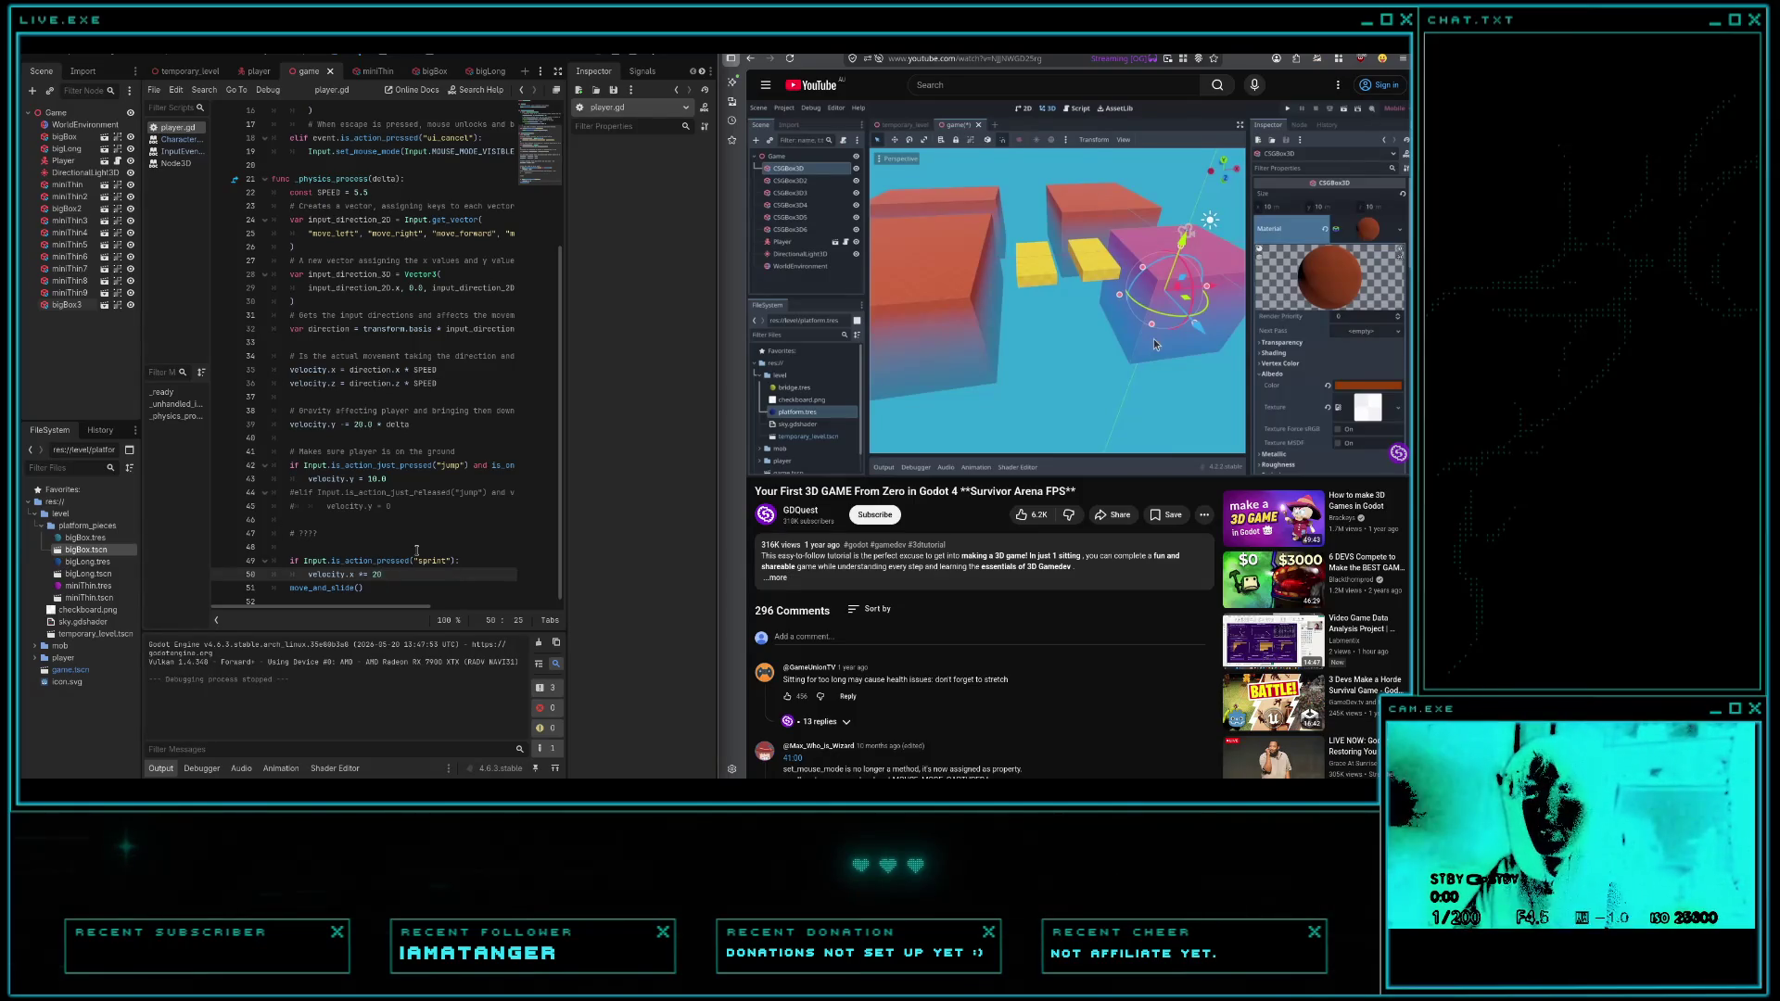
pyautogui.press('F5')
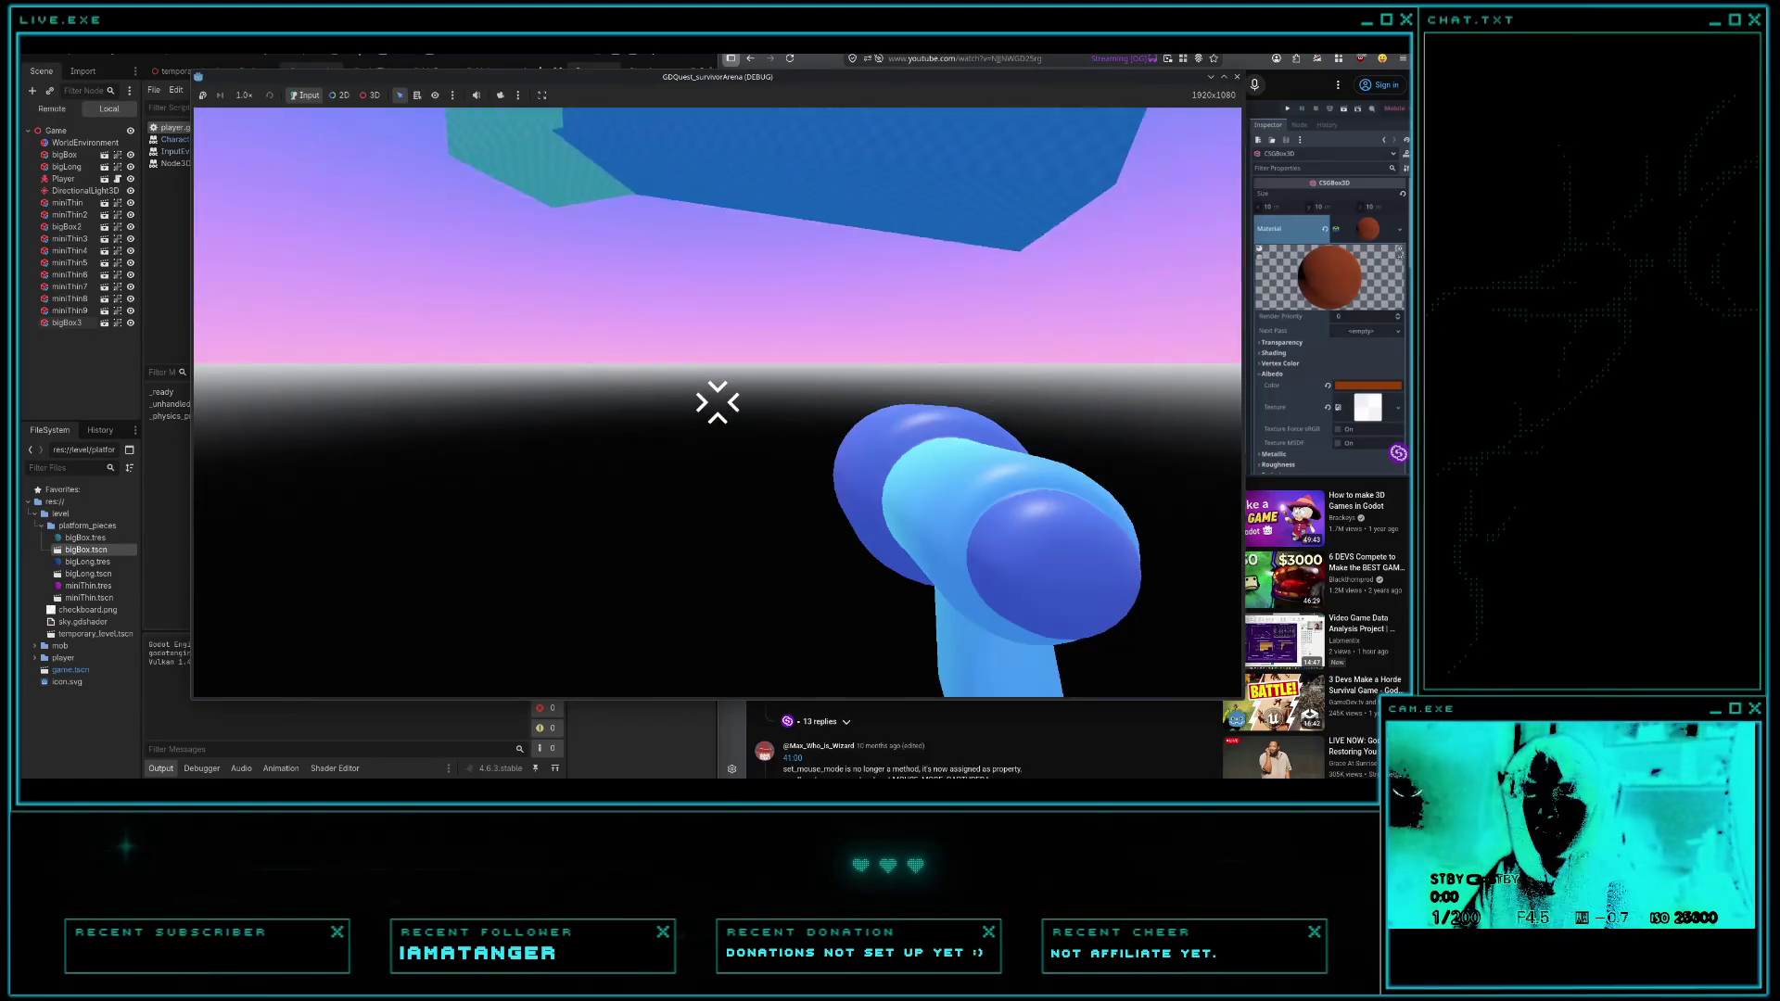
# - Restart the game and walk past the magenta boxes onto the blue platform
pyautogui.press('F8')
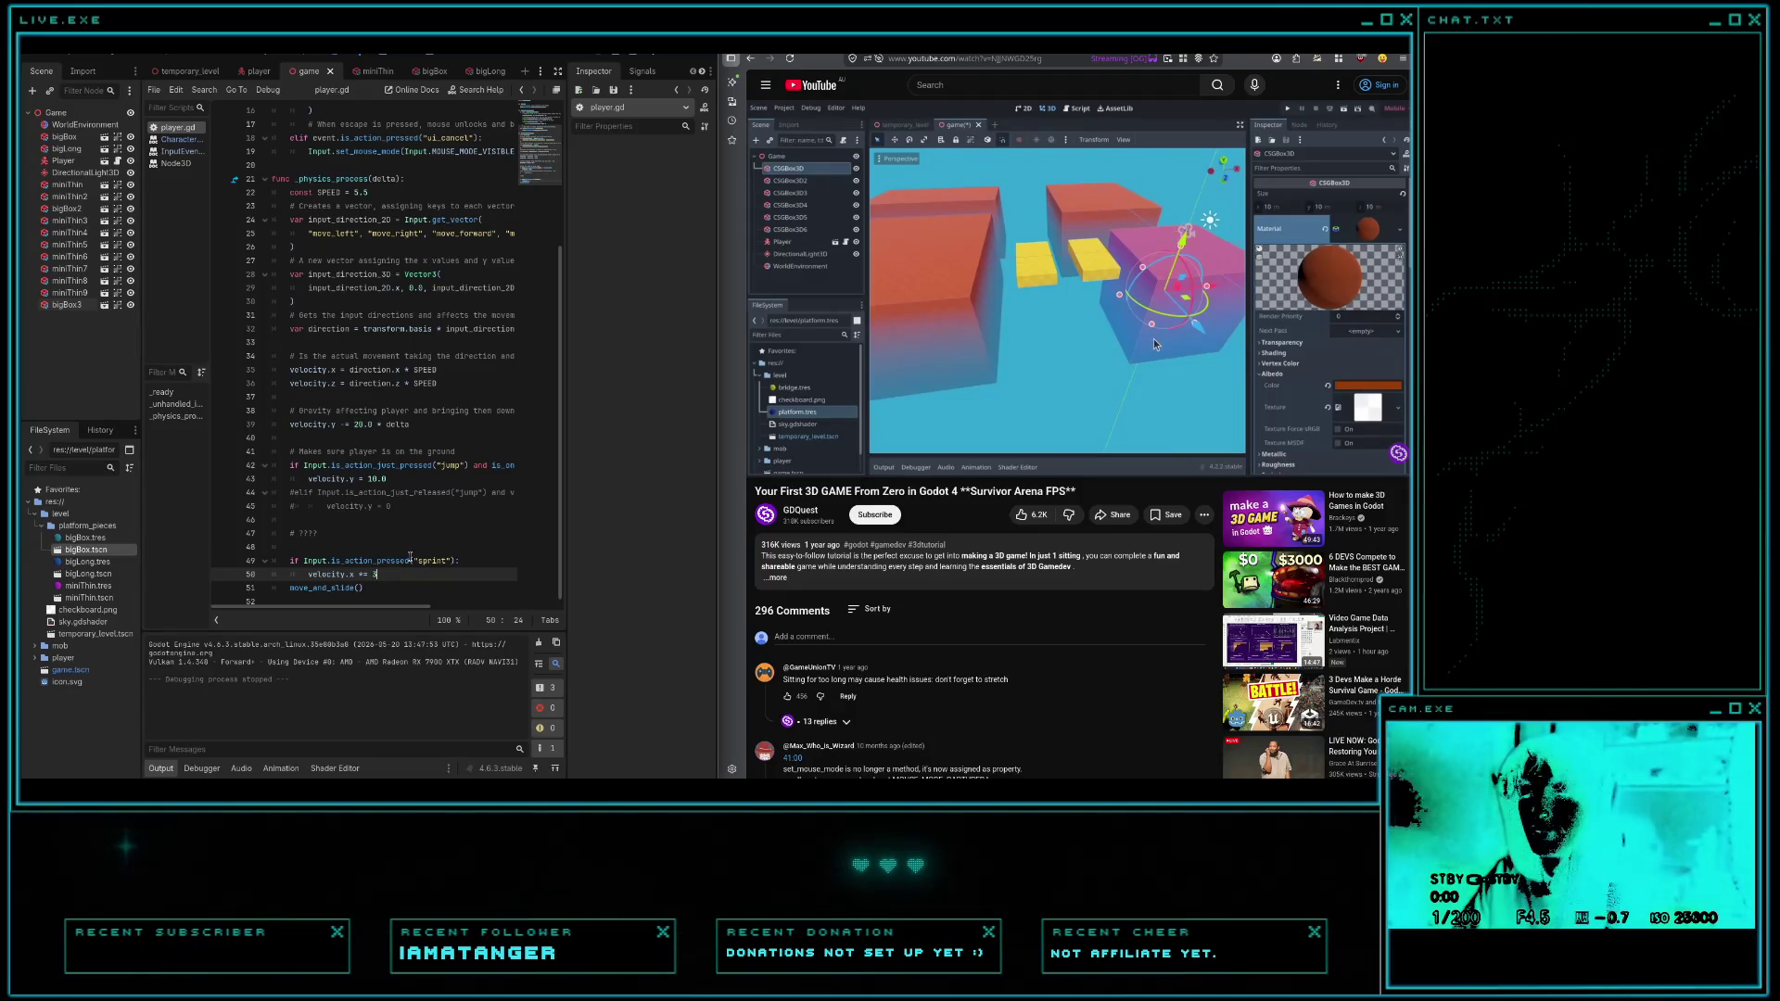
pyautogui.press('F5')
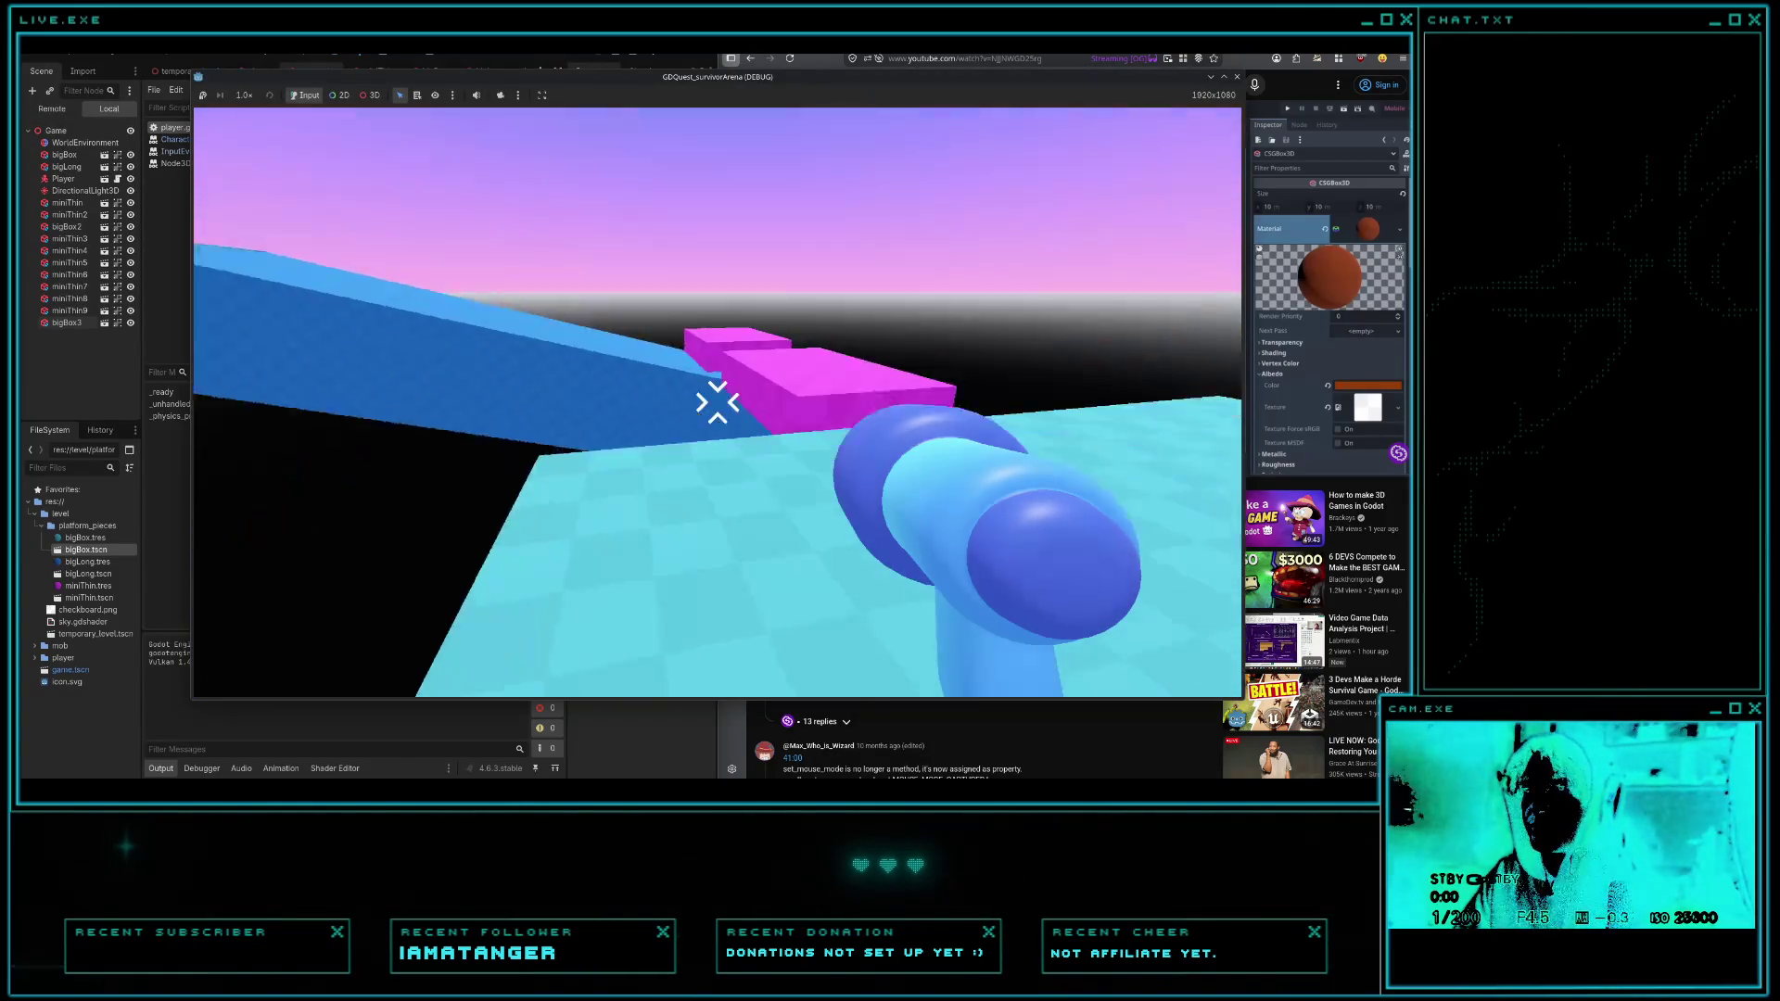
pyautogui.press('w')
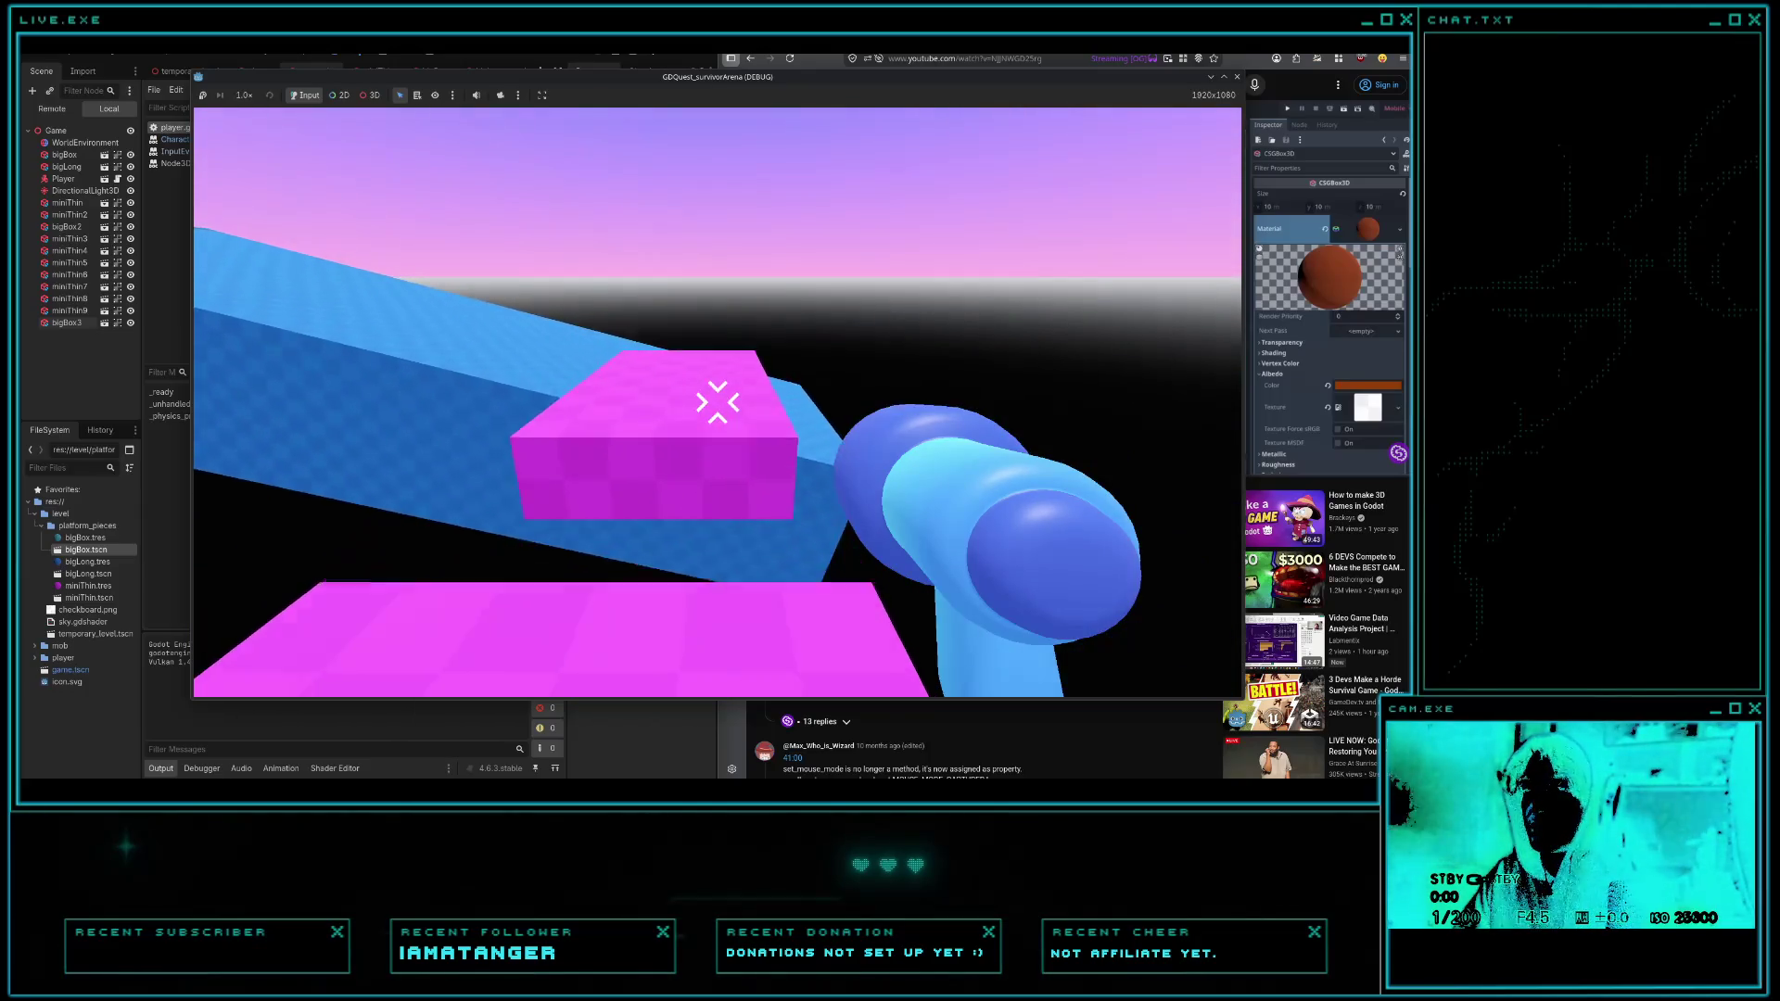
pyautogui.press('w')
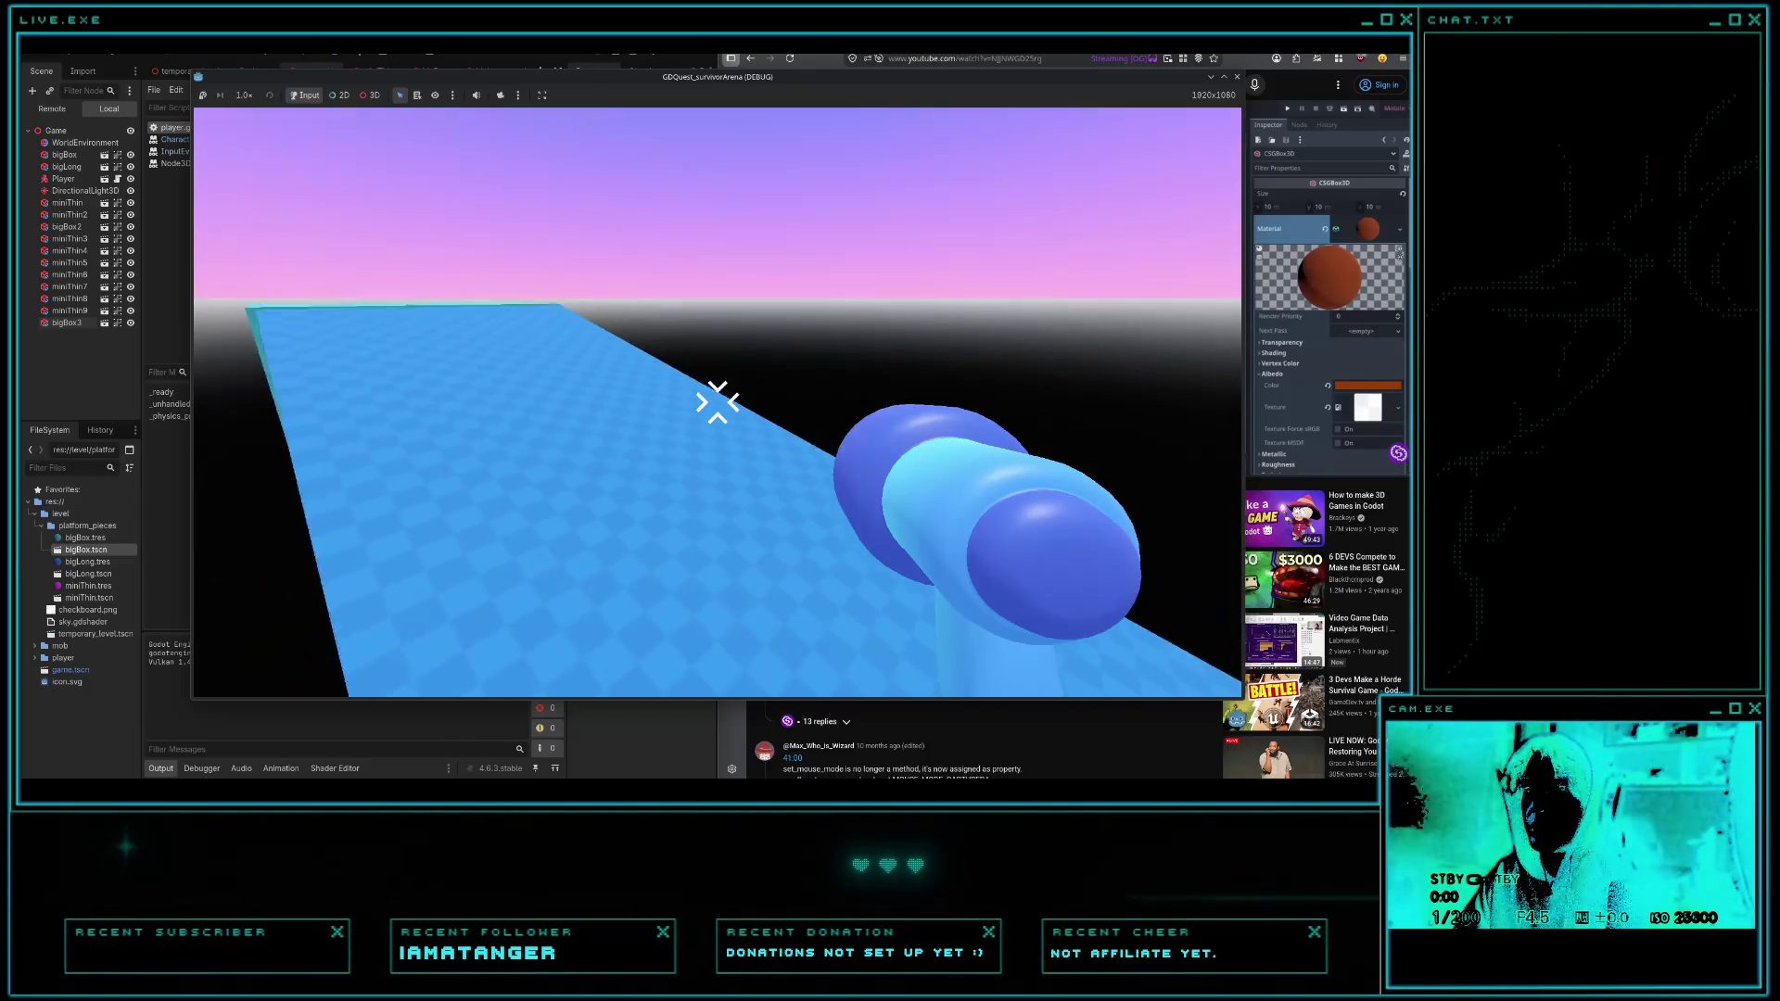
pyautogui.press('w')
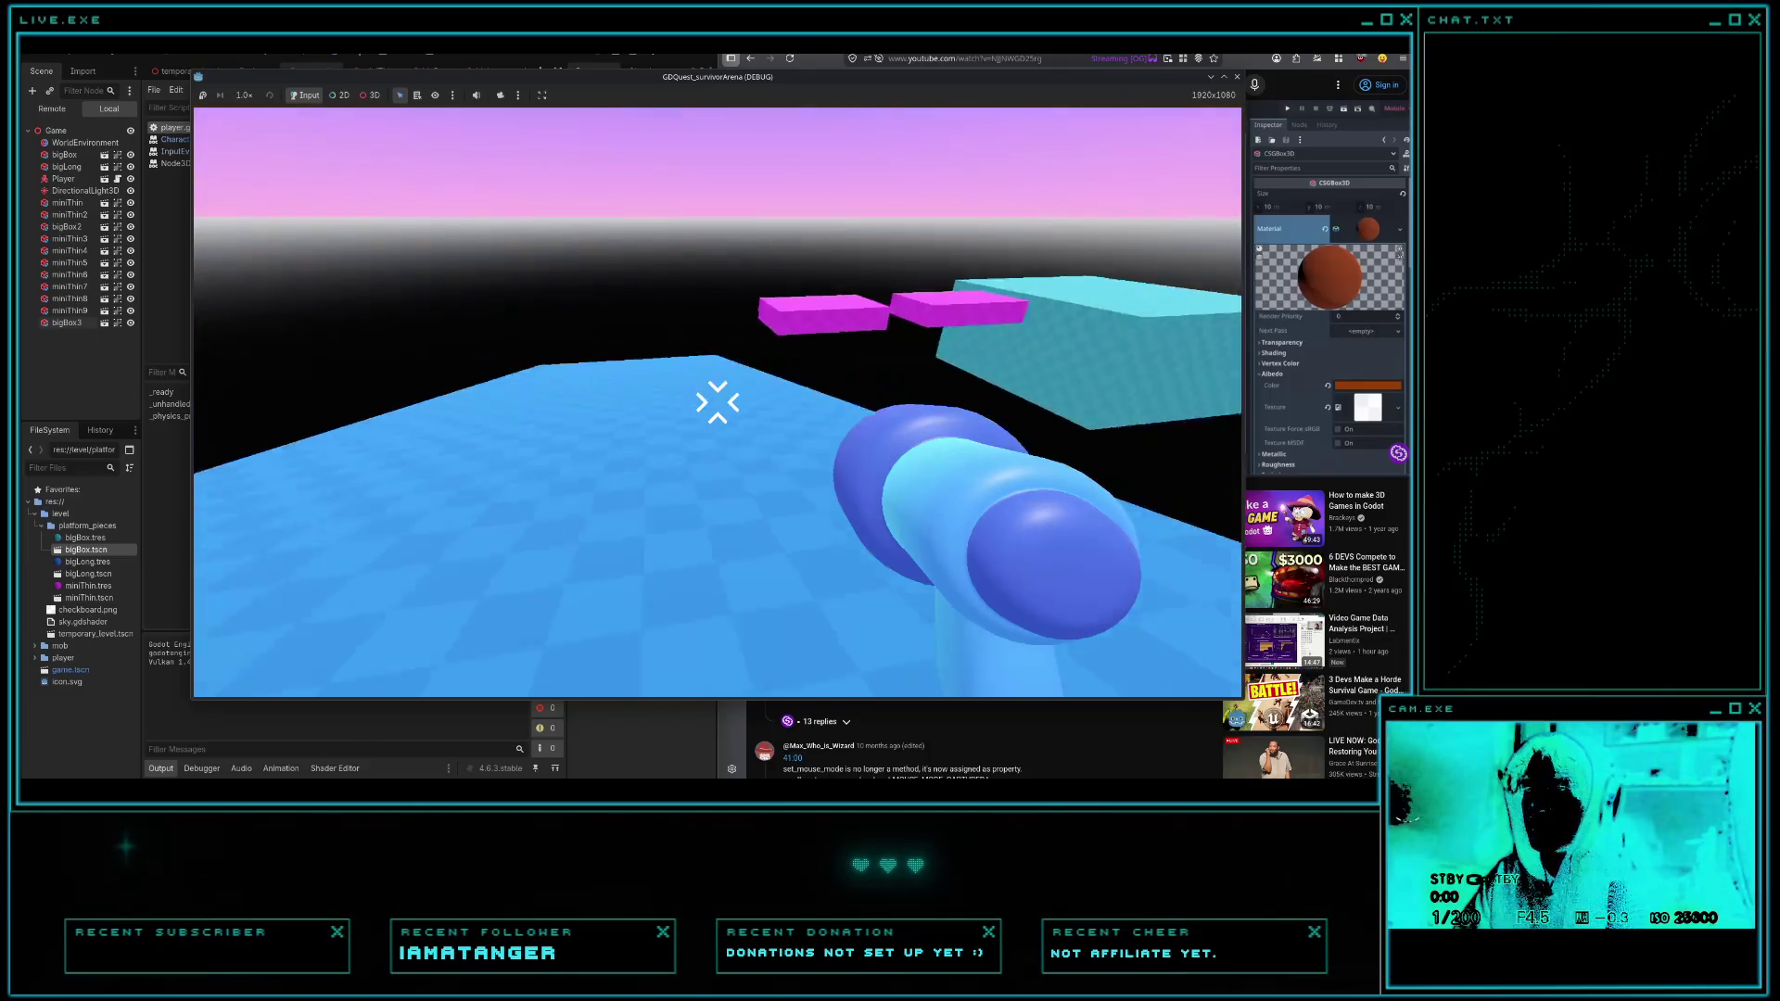
pyautogui.press('w')
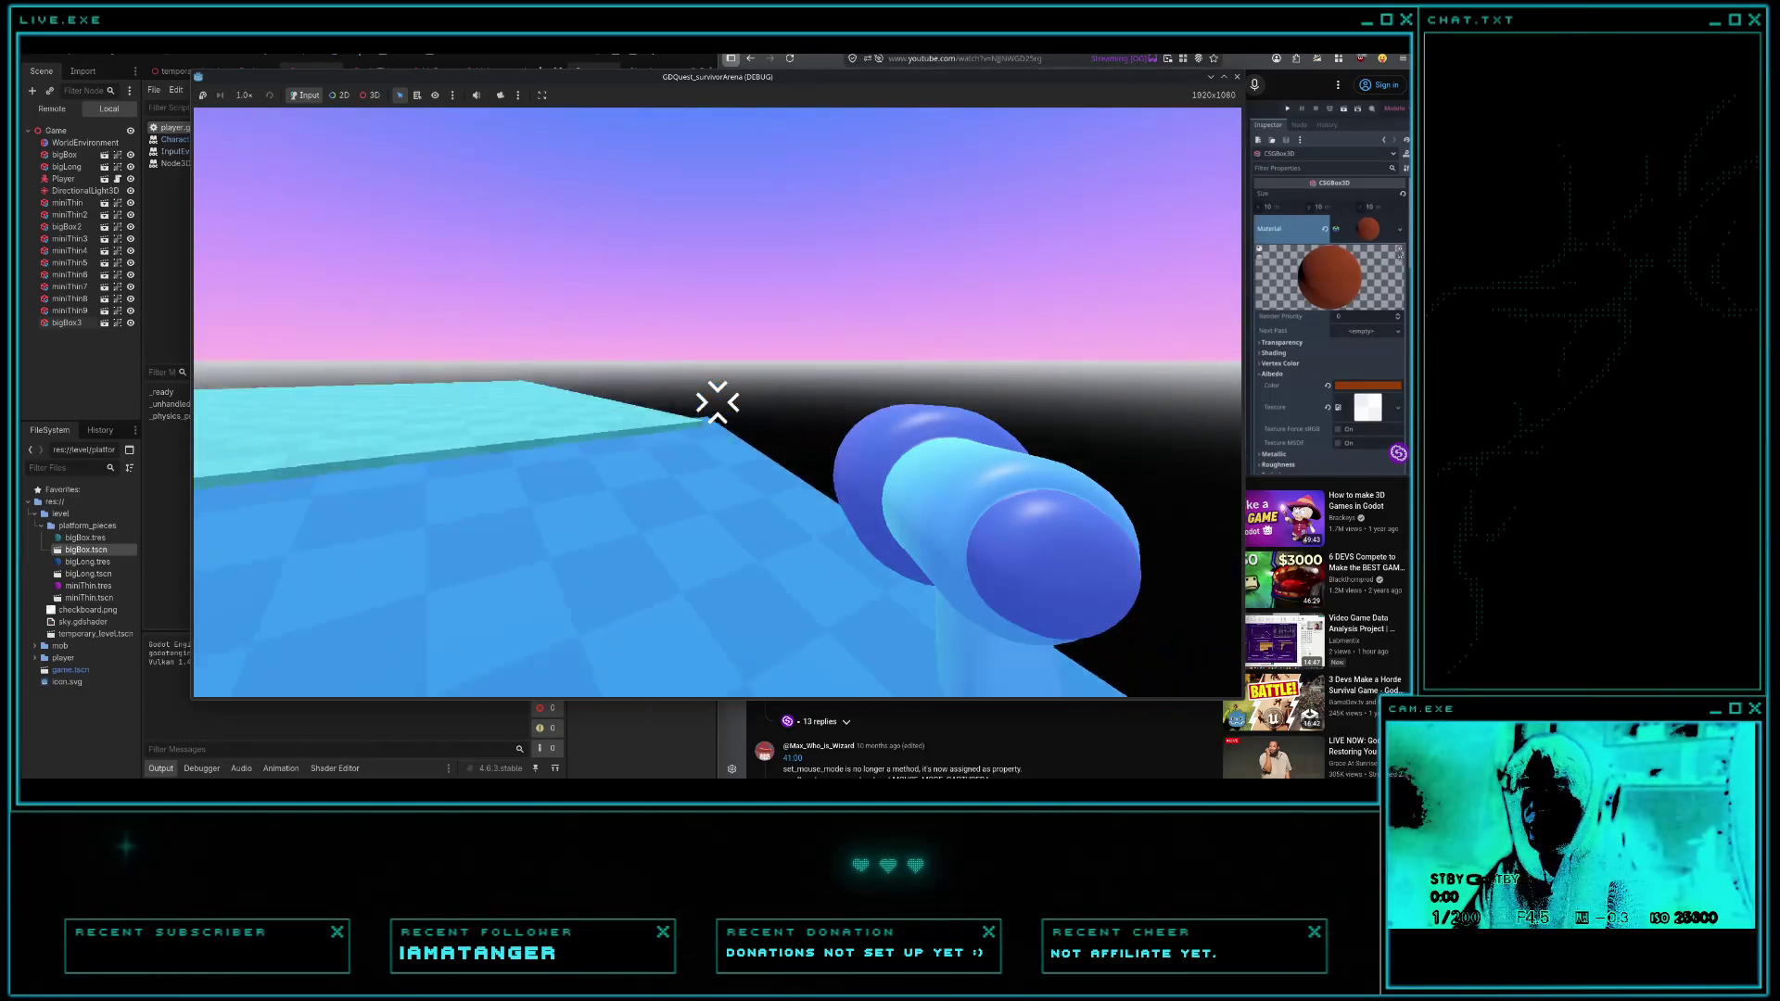
pyautogui.press('w')
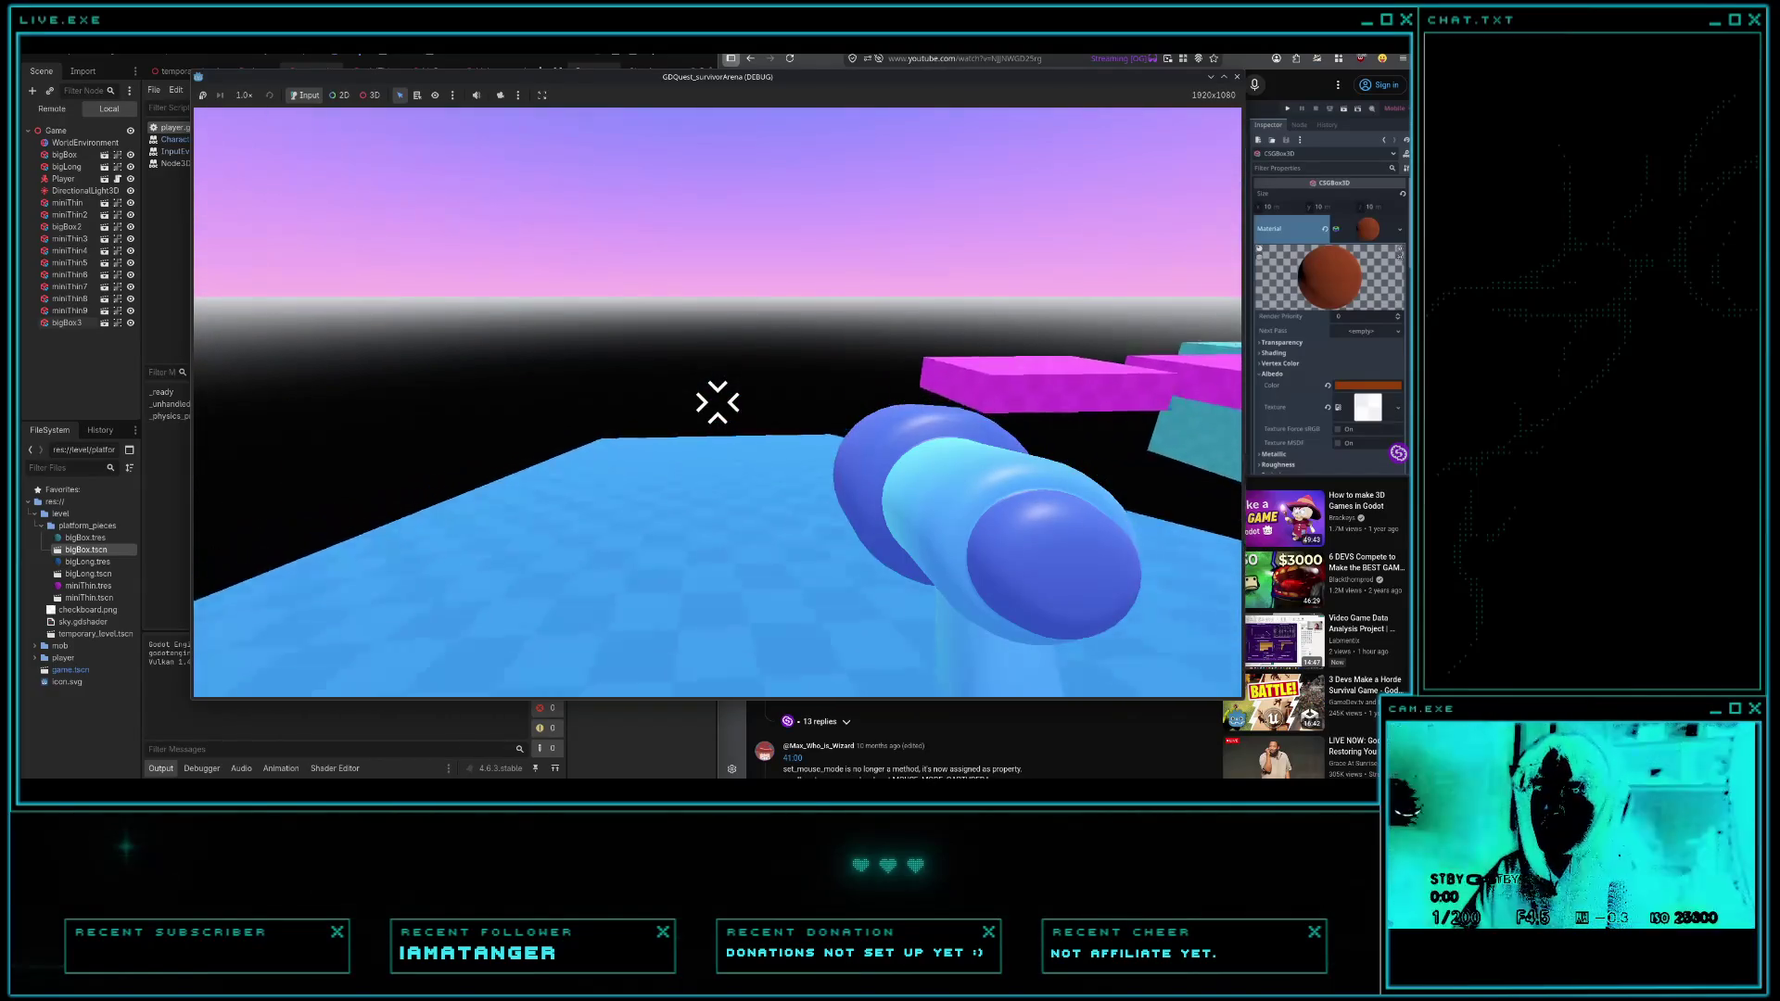
pyautogui.press('w')
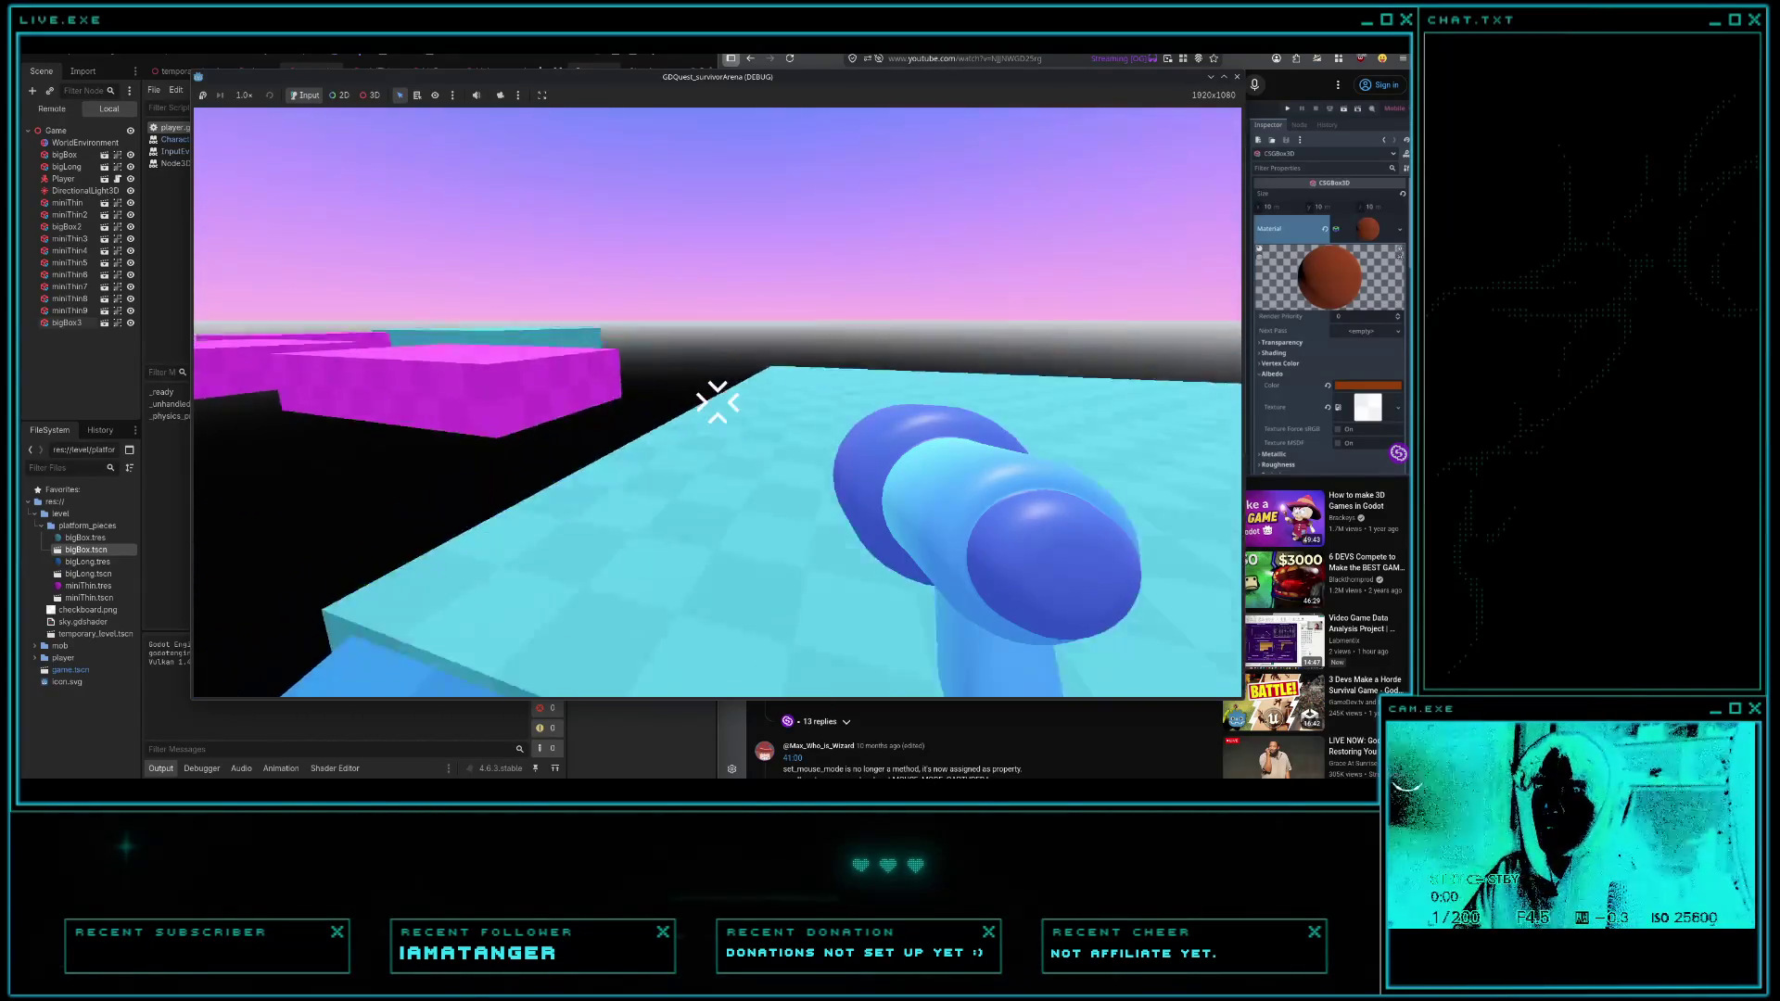
pyautogui.press('w')
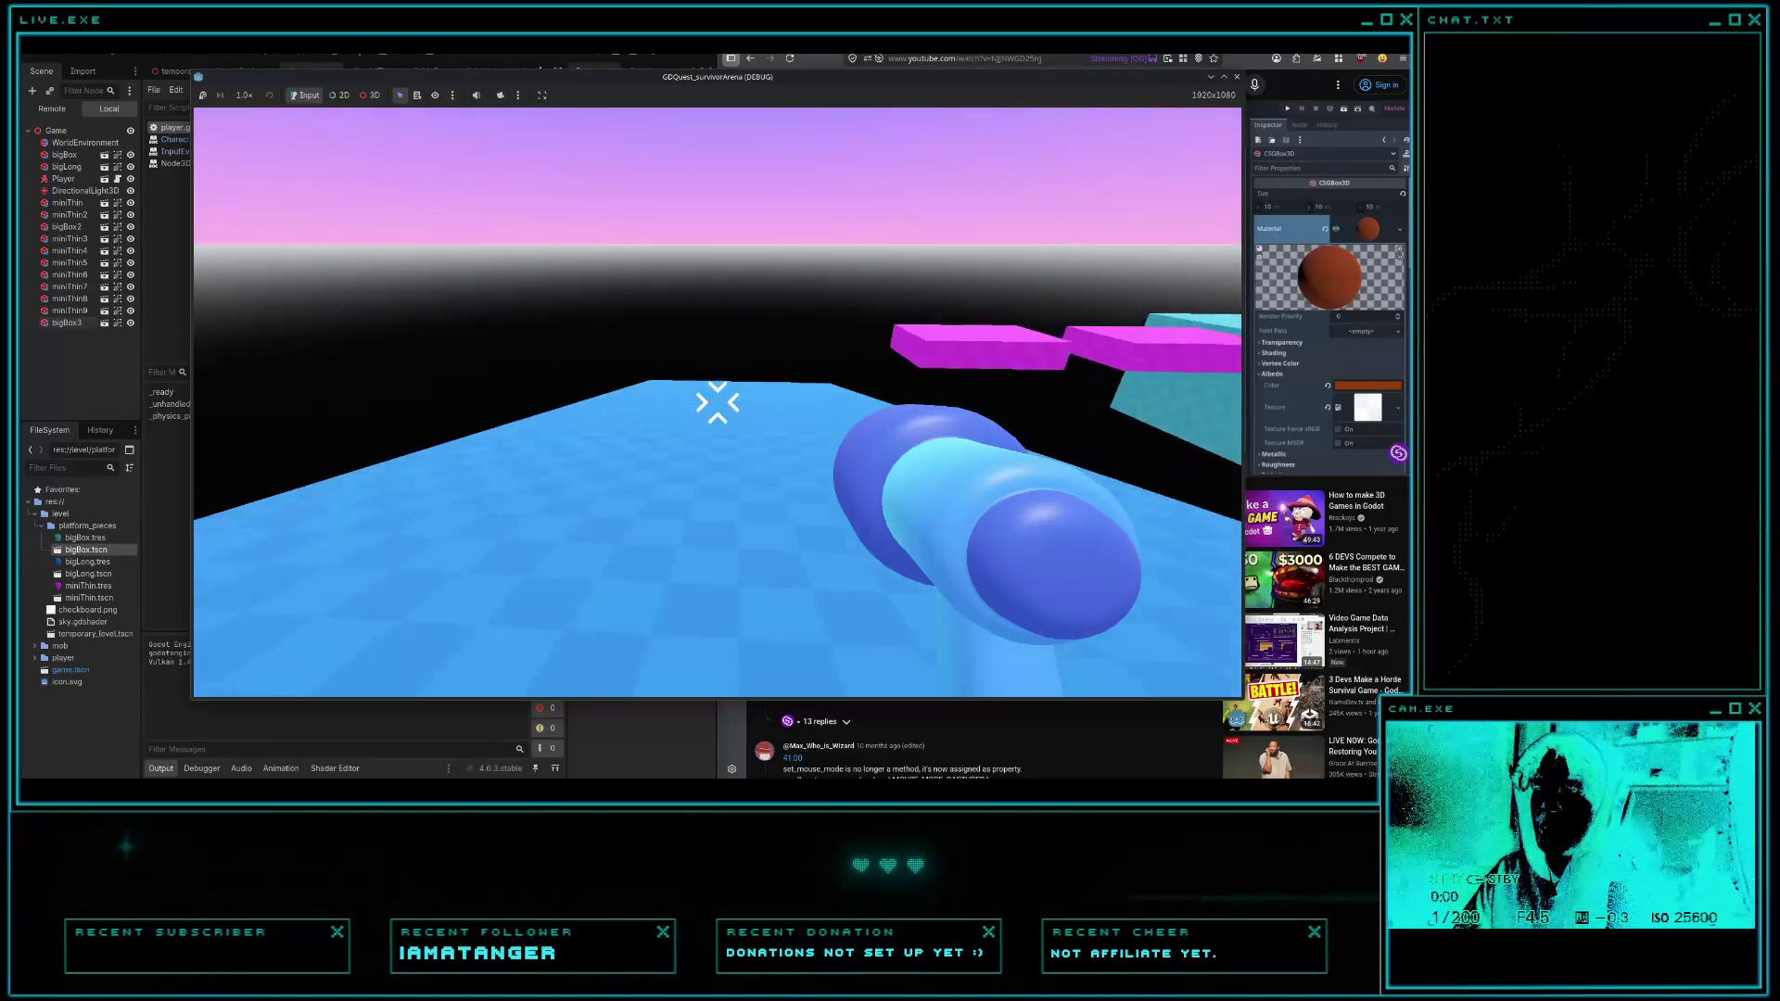
# - Sprint across the blue and cyan platforms, jumping between them, then stop the game
pyautogui.press('w')
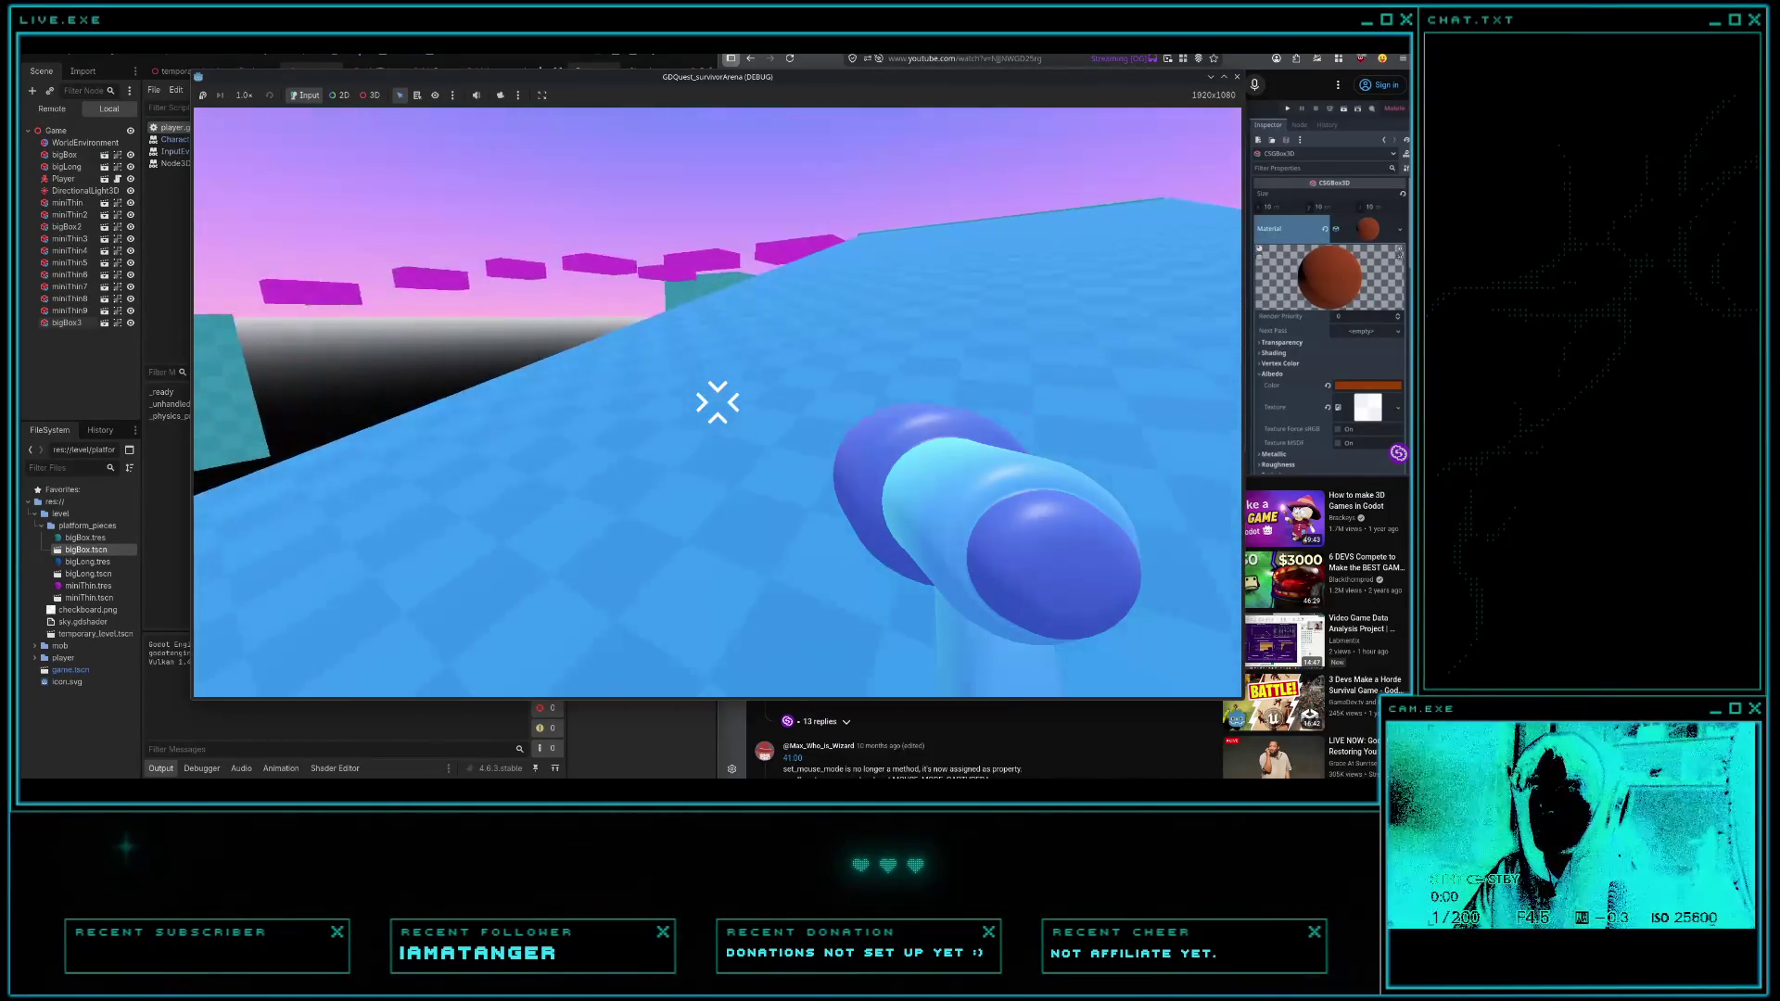
pyautogui.press('w')
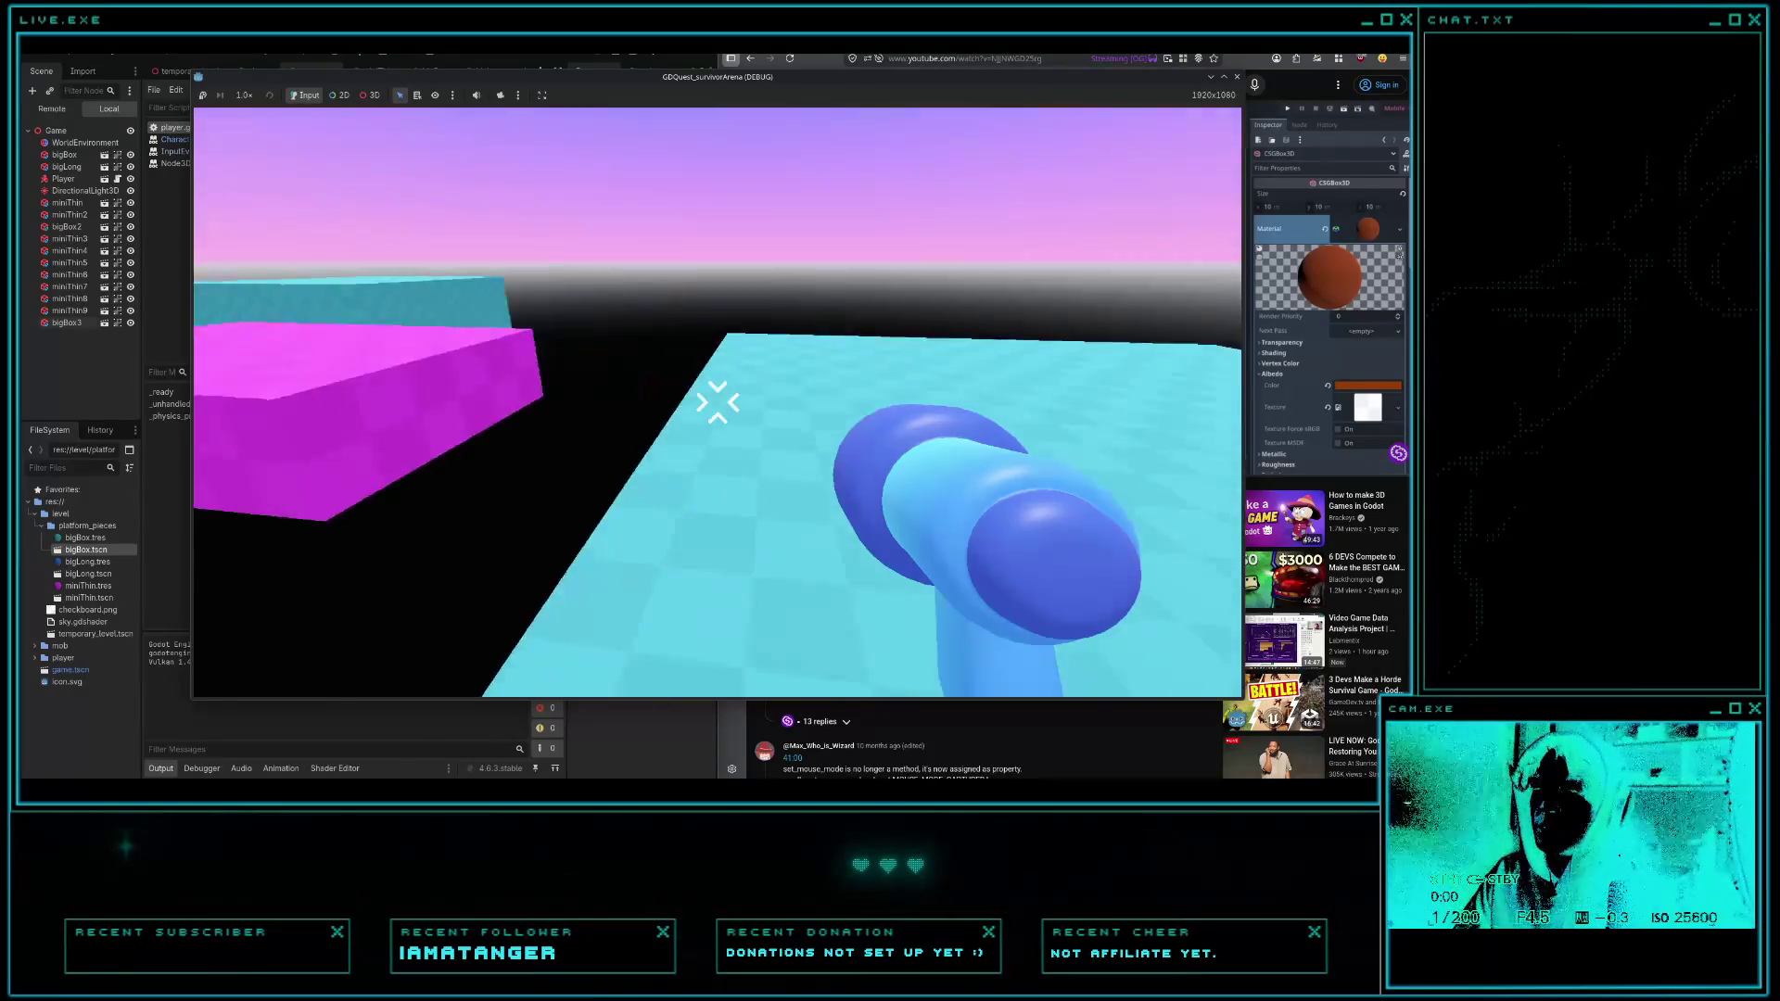
pyautogui.press('w')
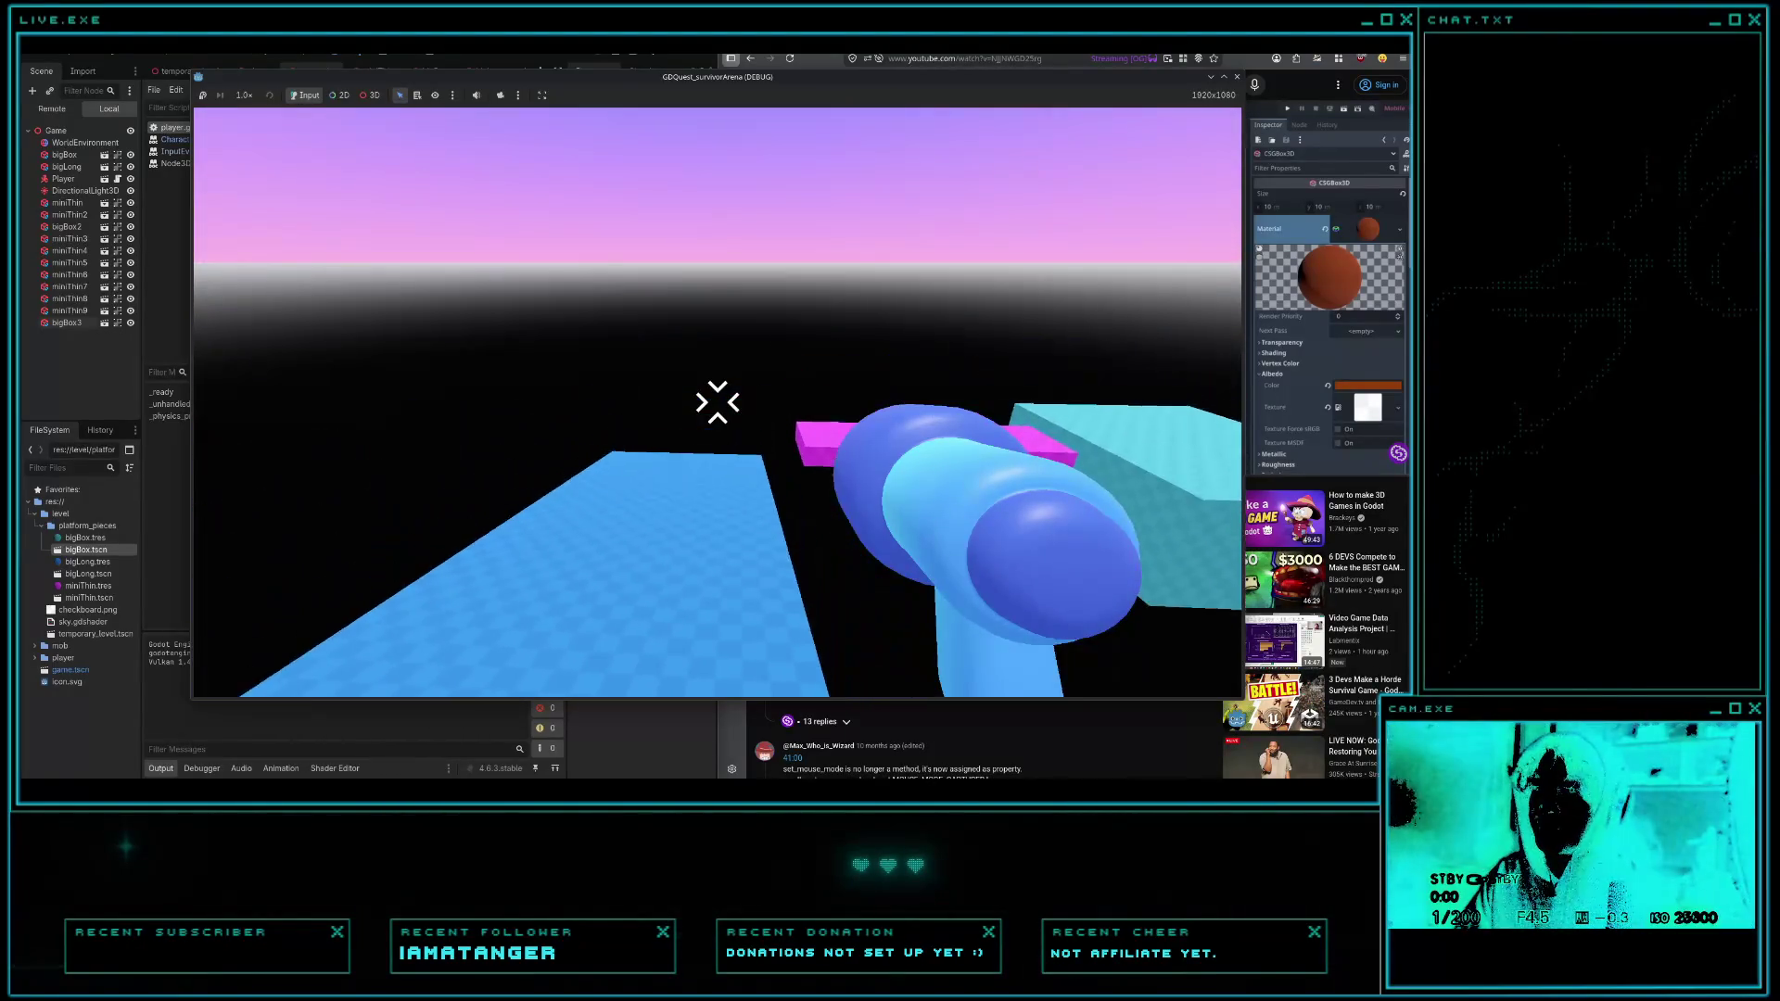
pyautogui.press('w')
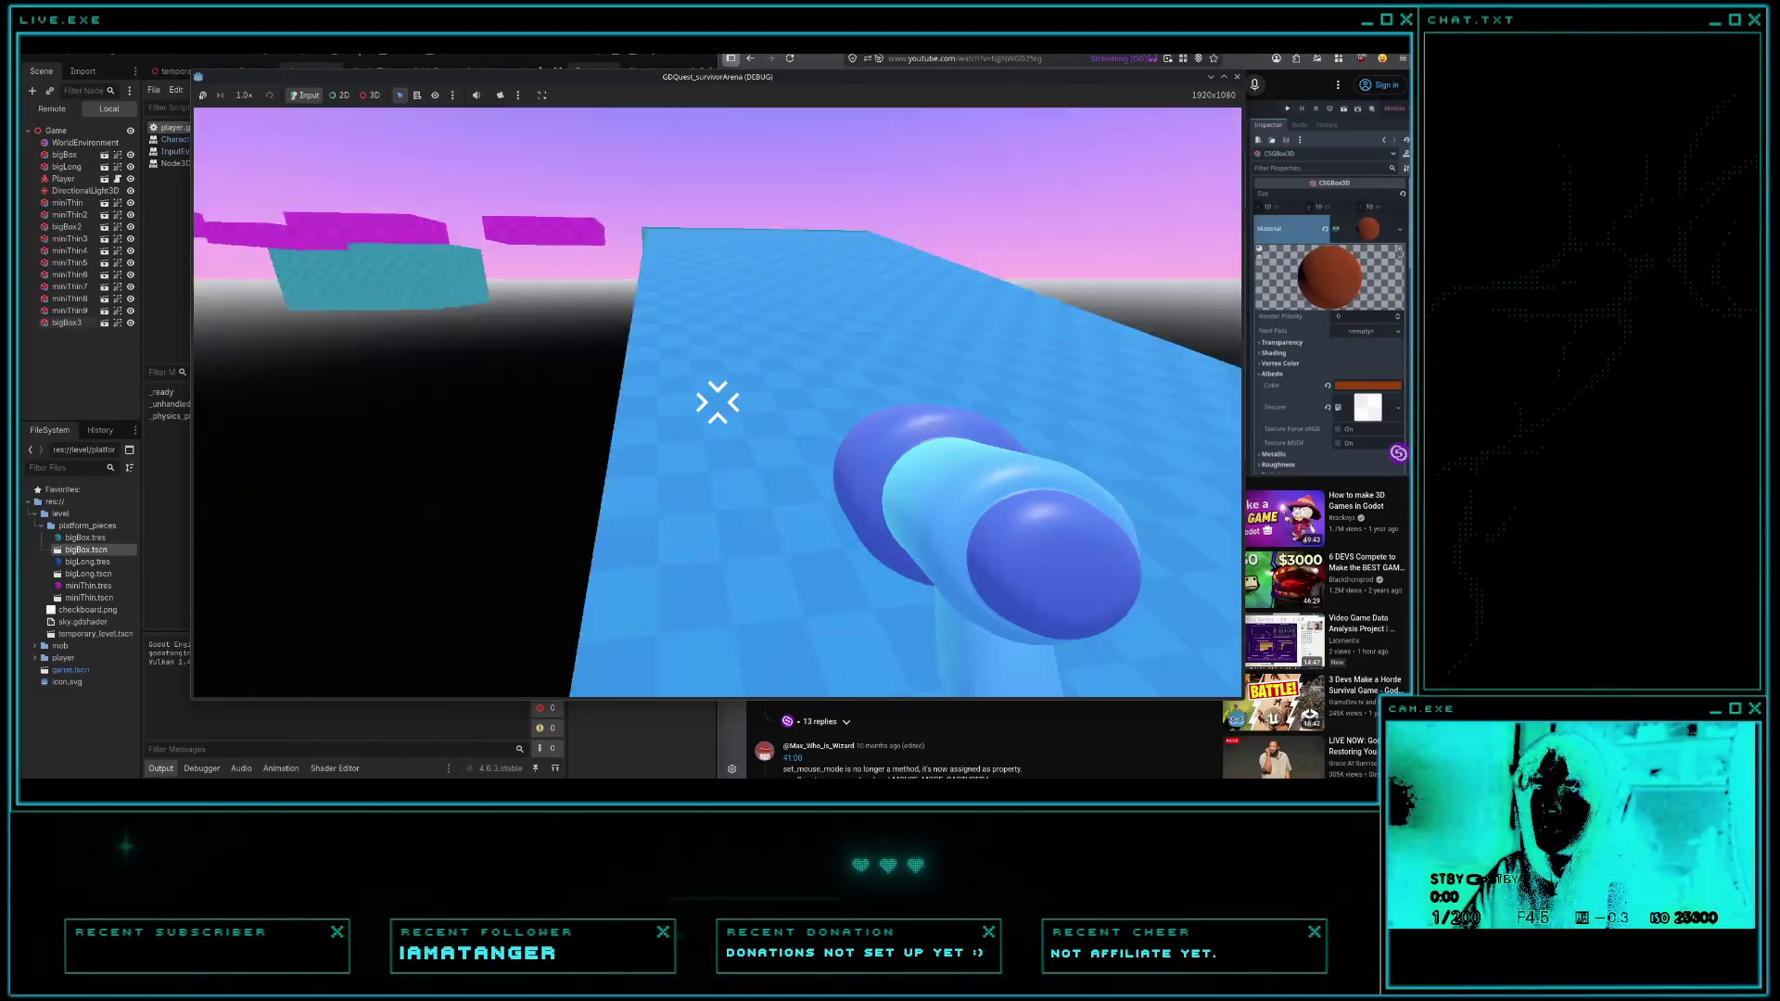
pyautogui.press('w')
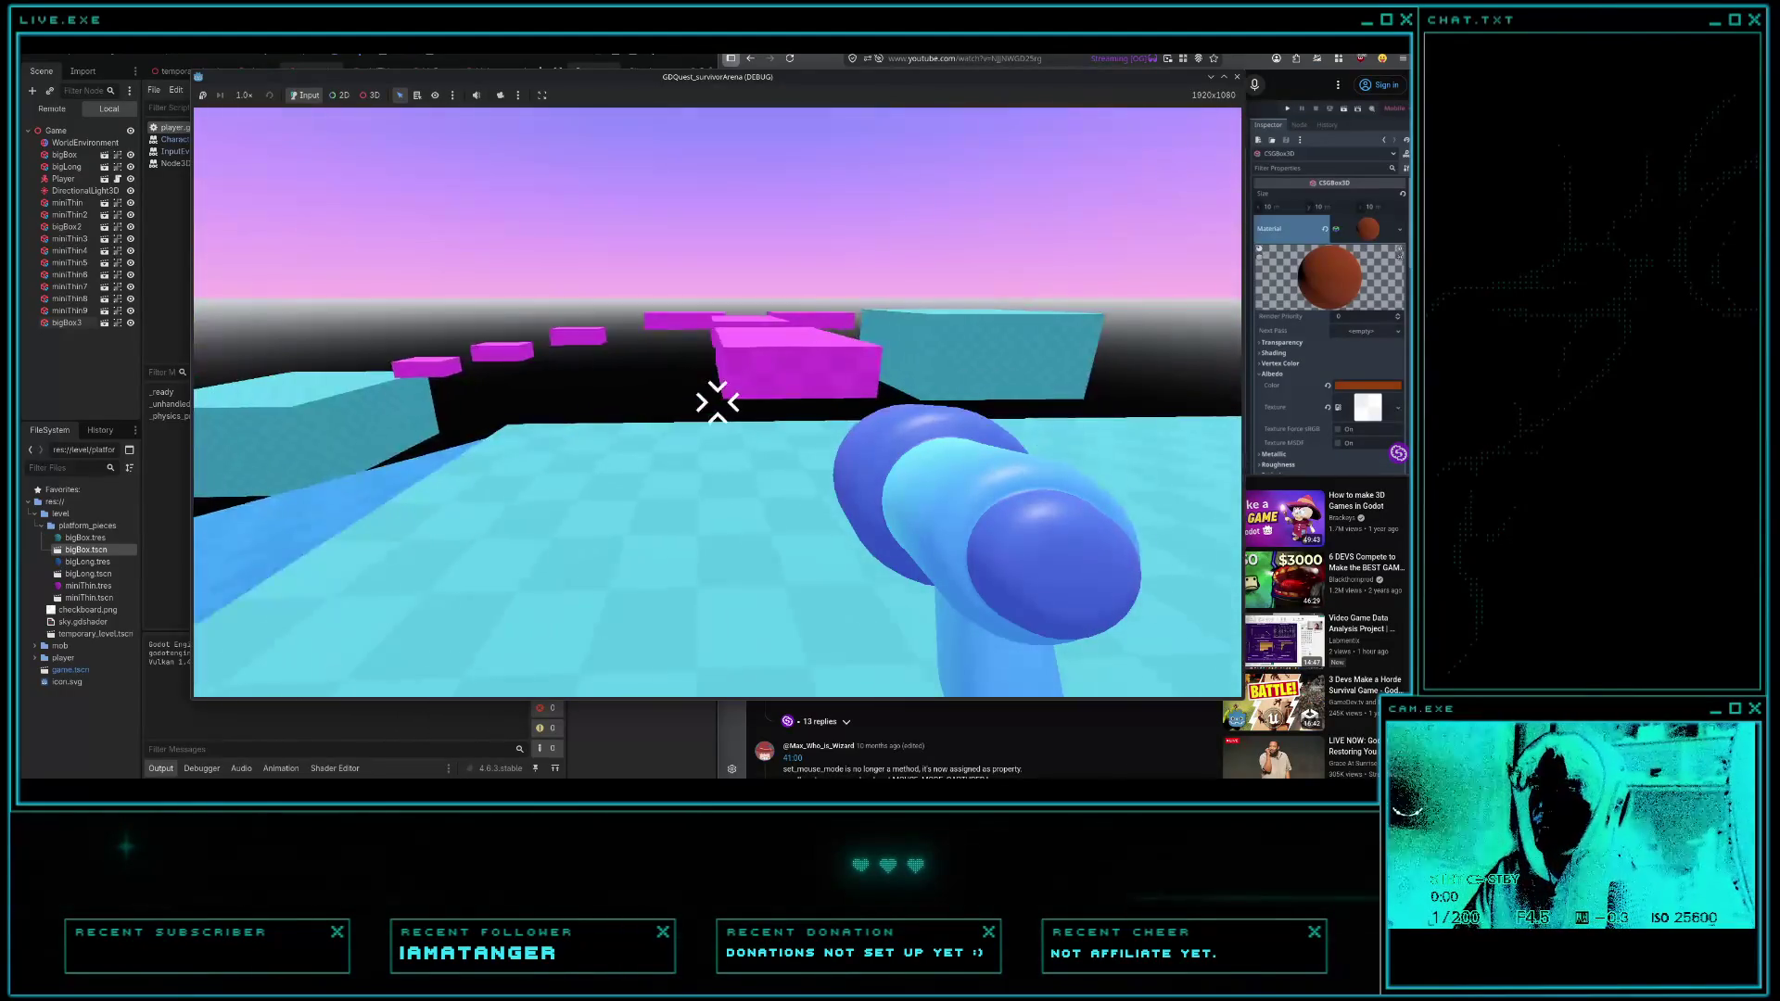
pyautogui.press('w')
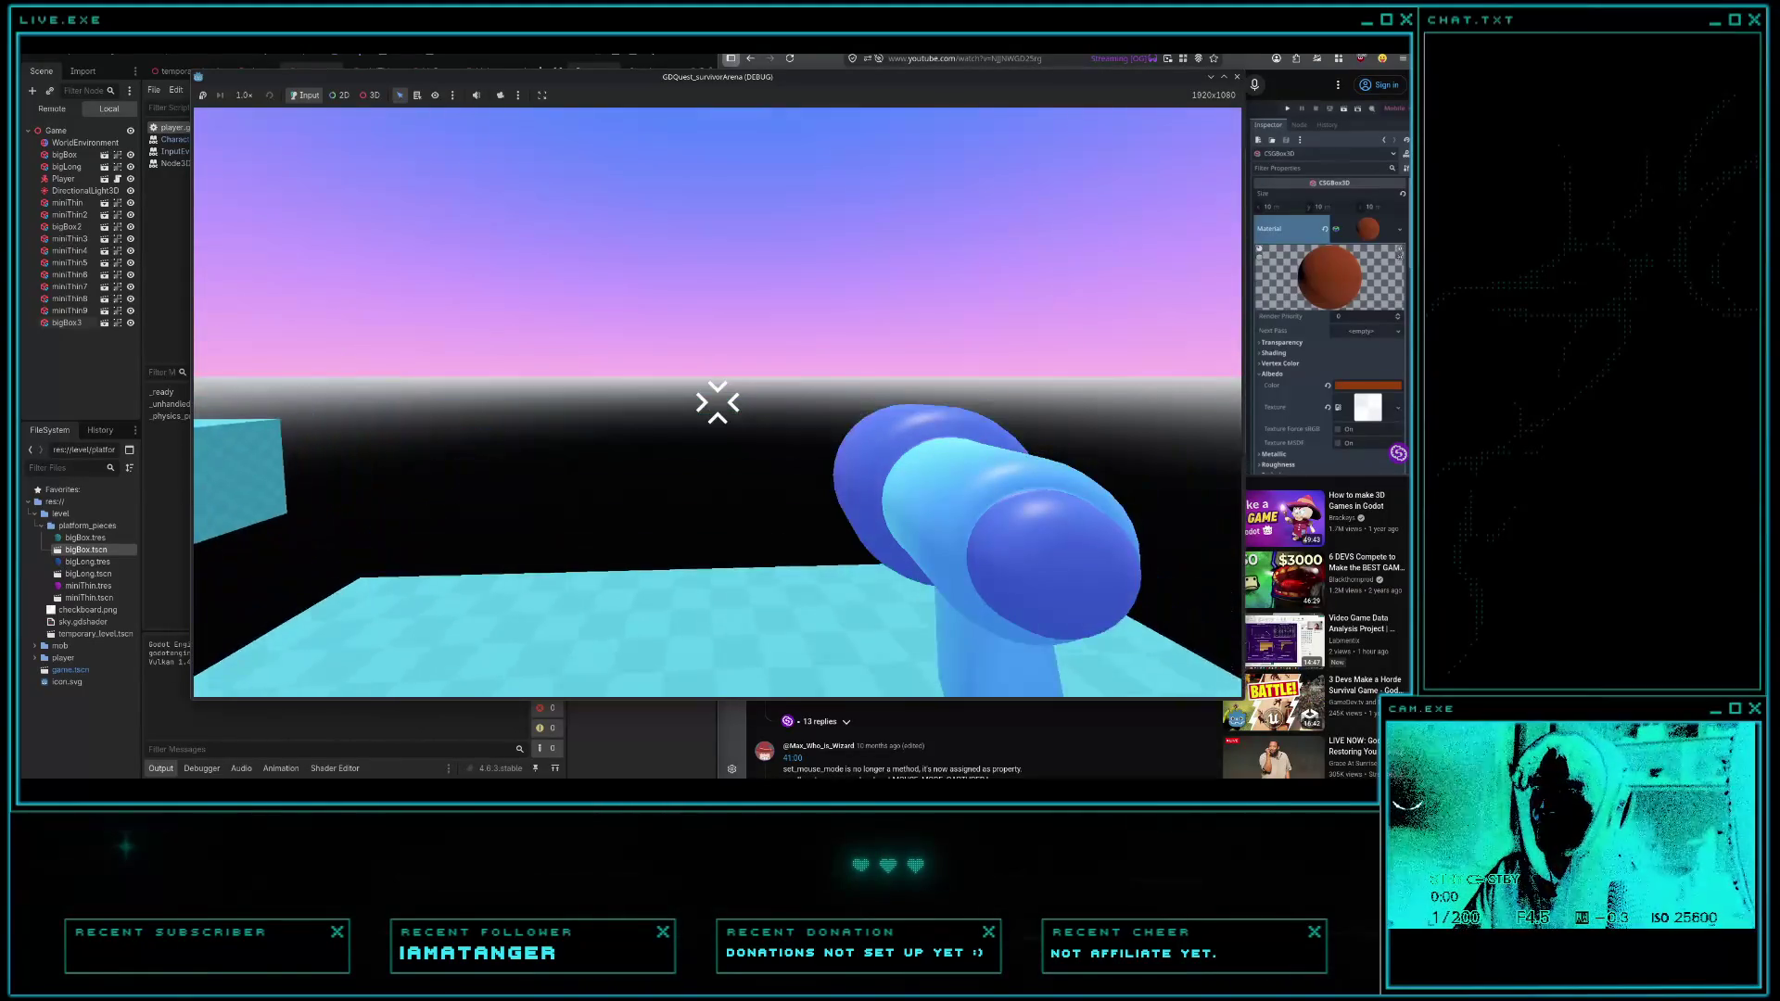
pyautogui.press('F8')
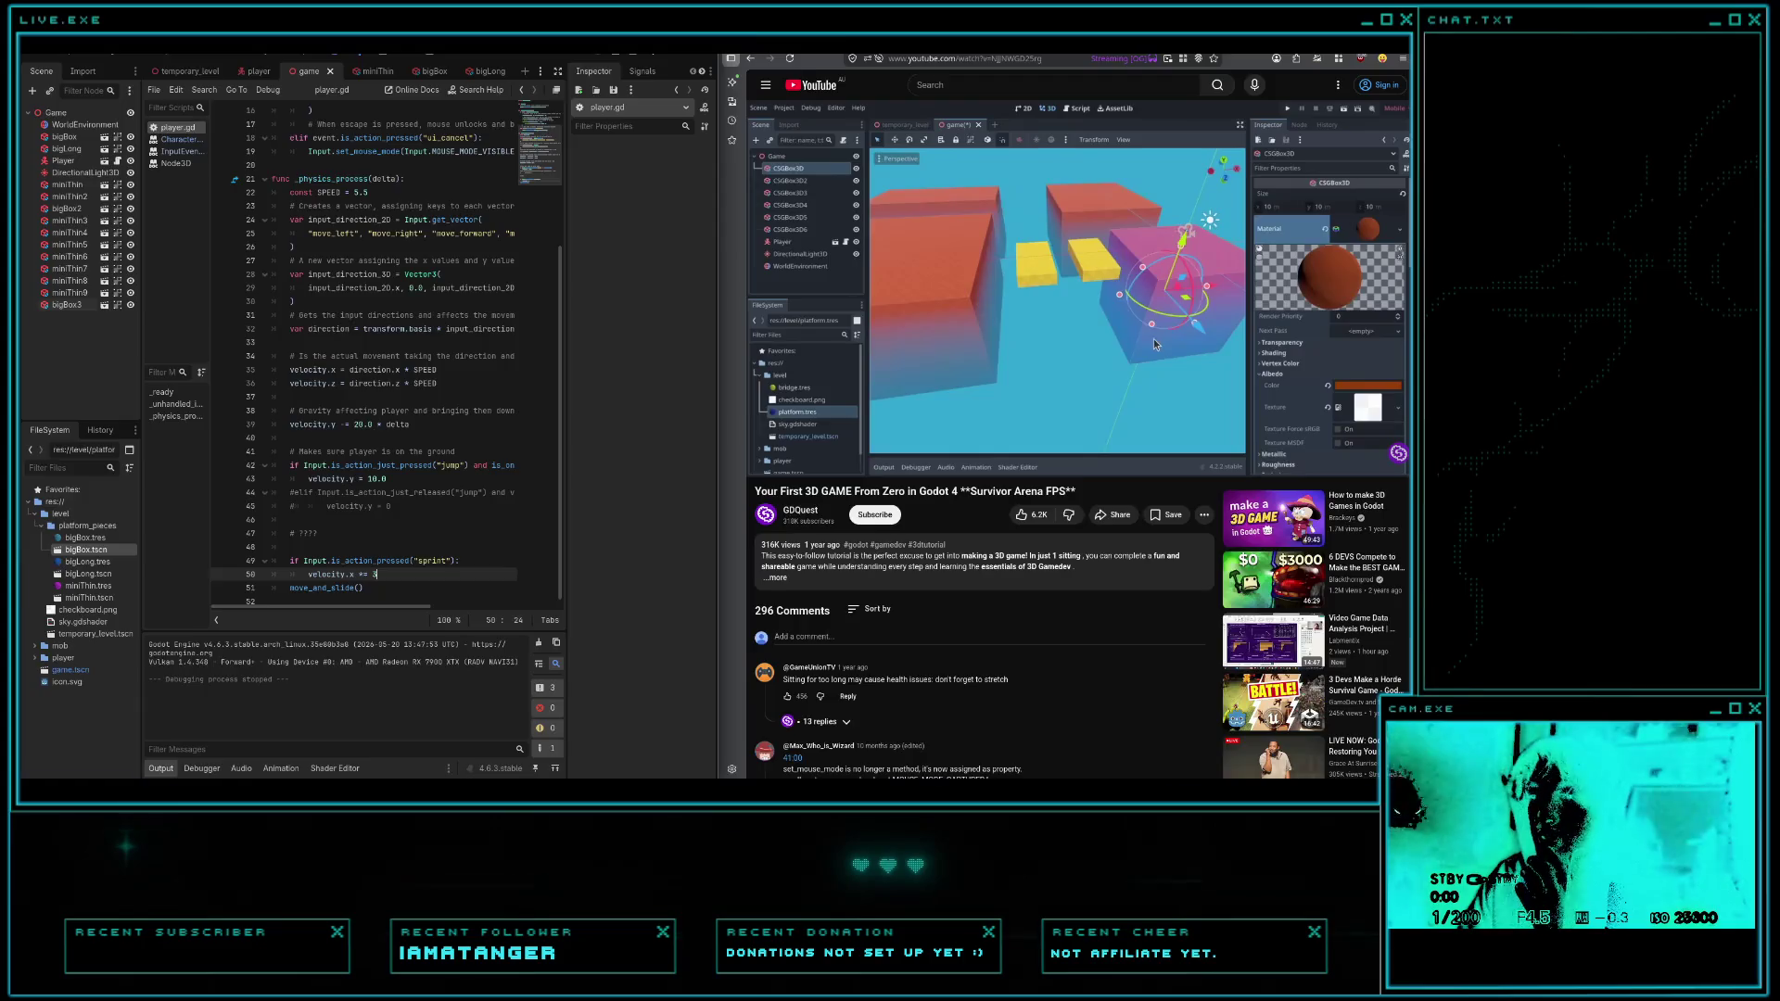
pyautogui.hotkey('alt', 'Tab')
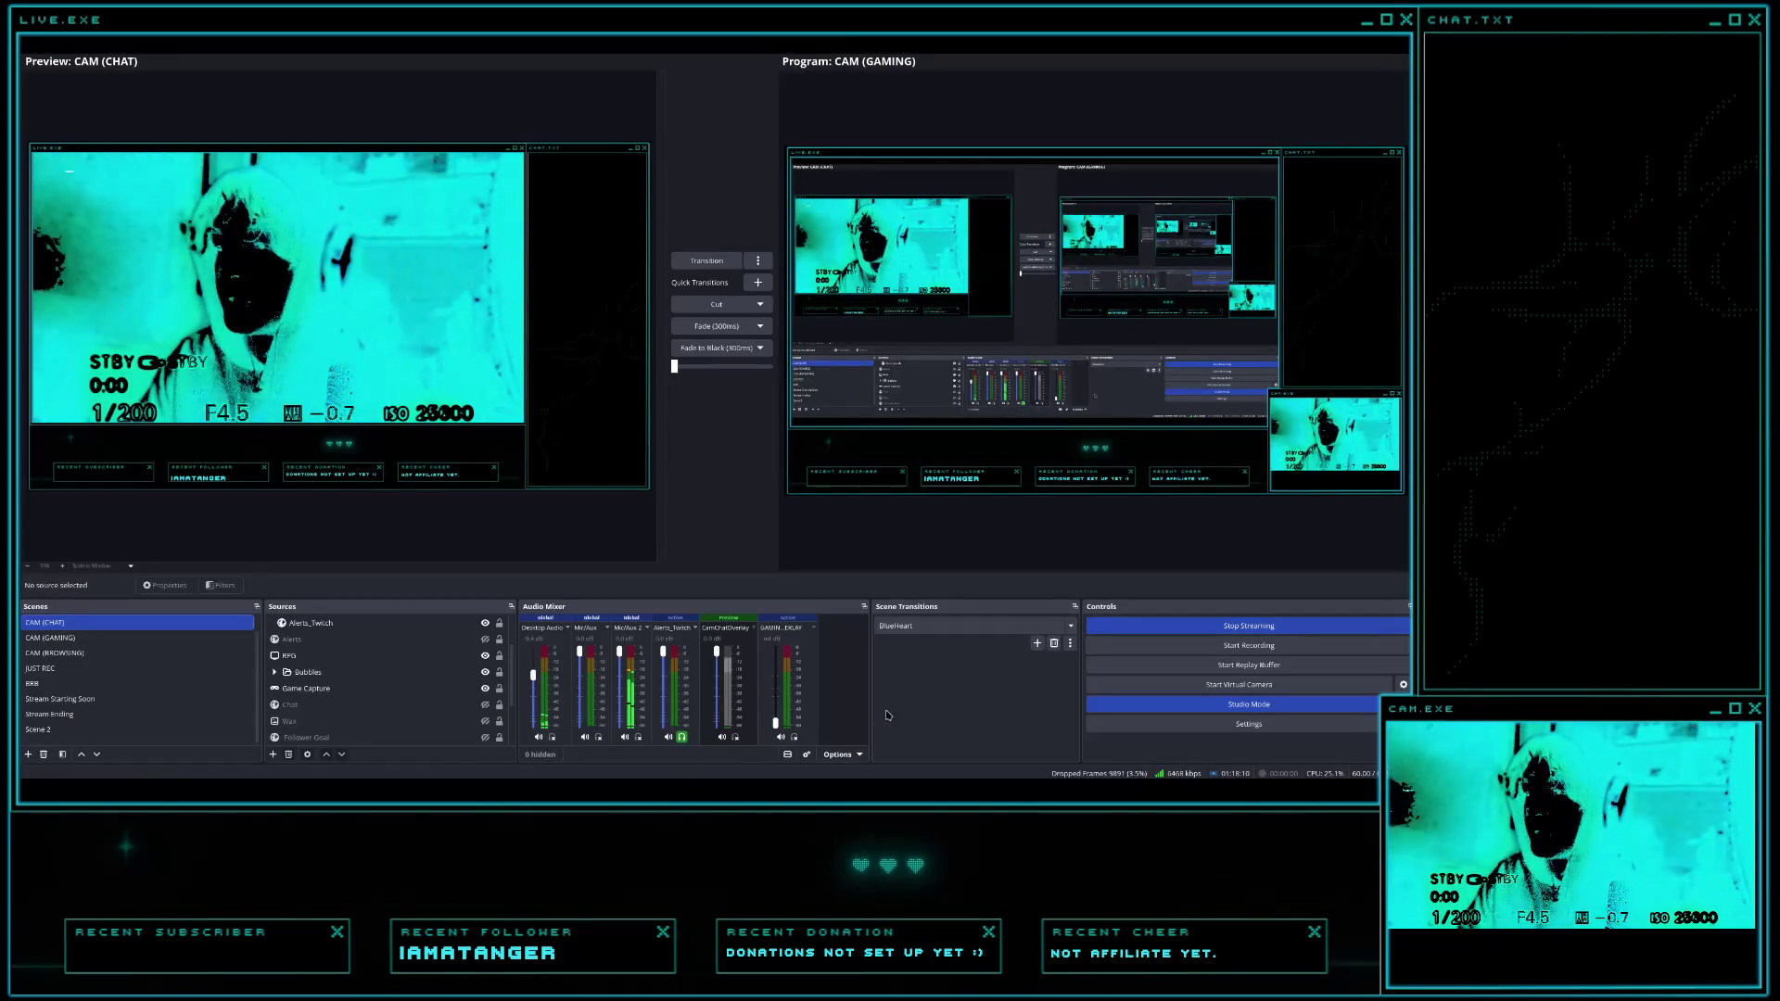
pyautogui.hotkey('alt', 'Tab')
pyautogui.hotkey('alt', 'Tab')
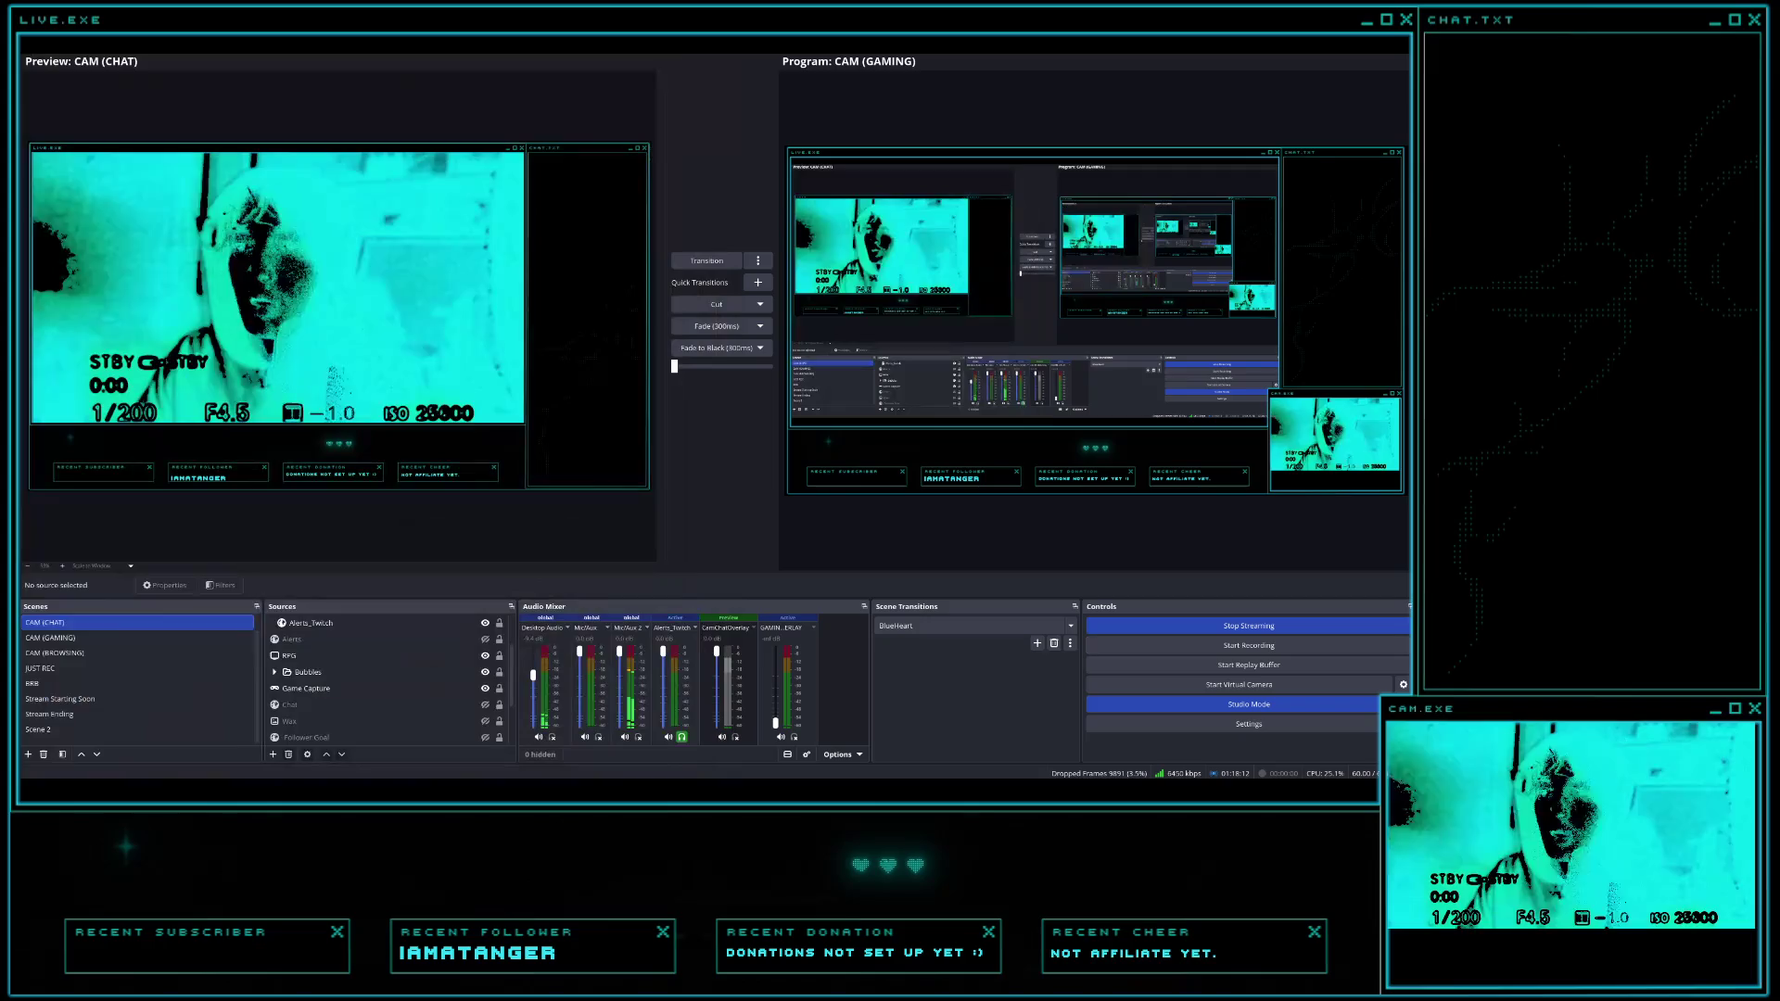
pyautogui.hotkey('alt', 'Tab')
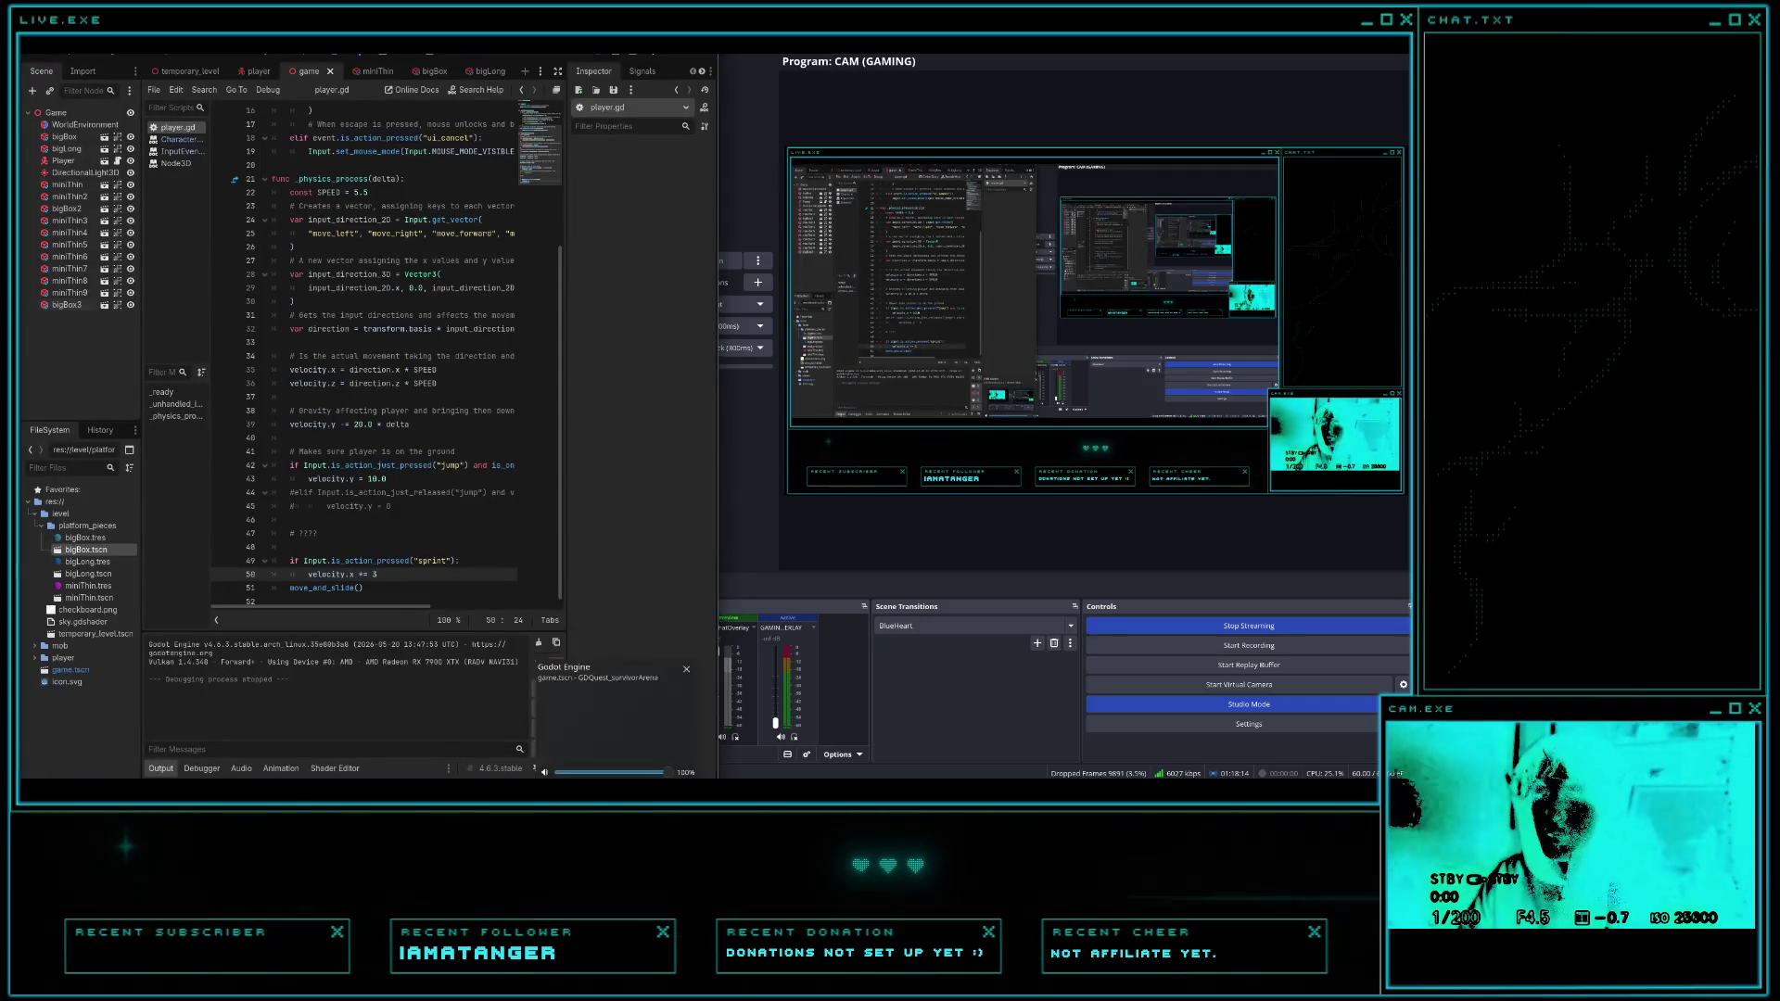
pyautogui.moveTo(520, 779)
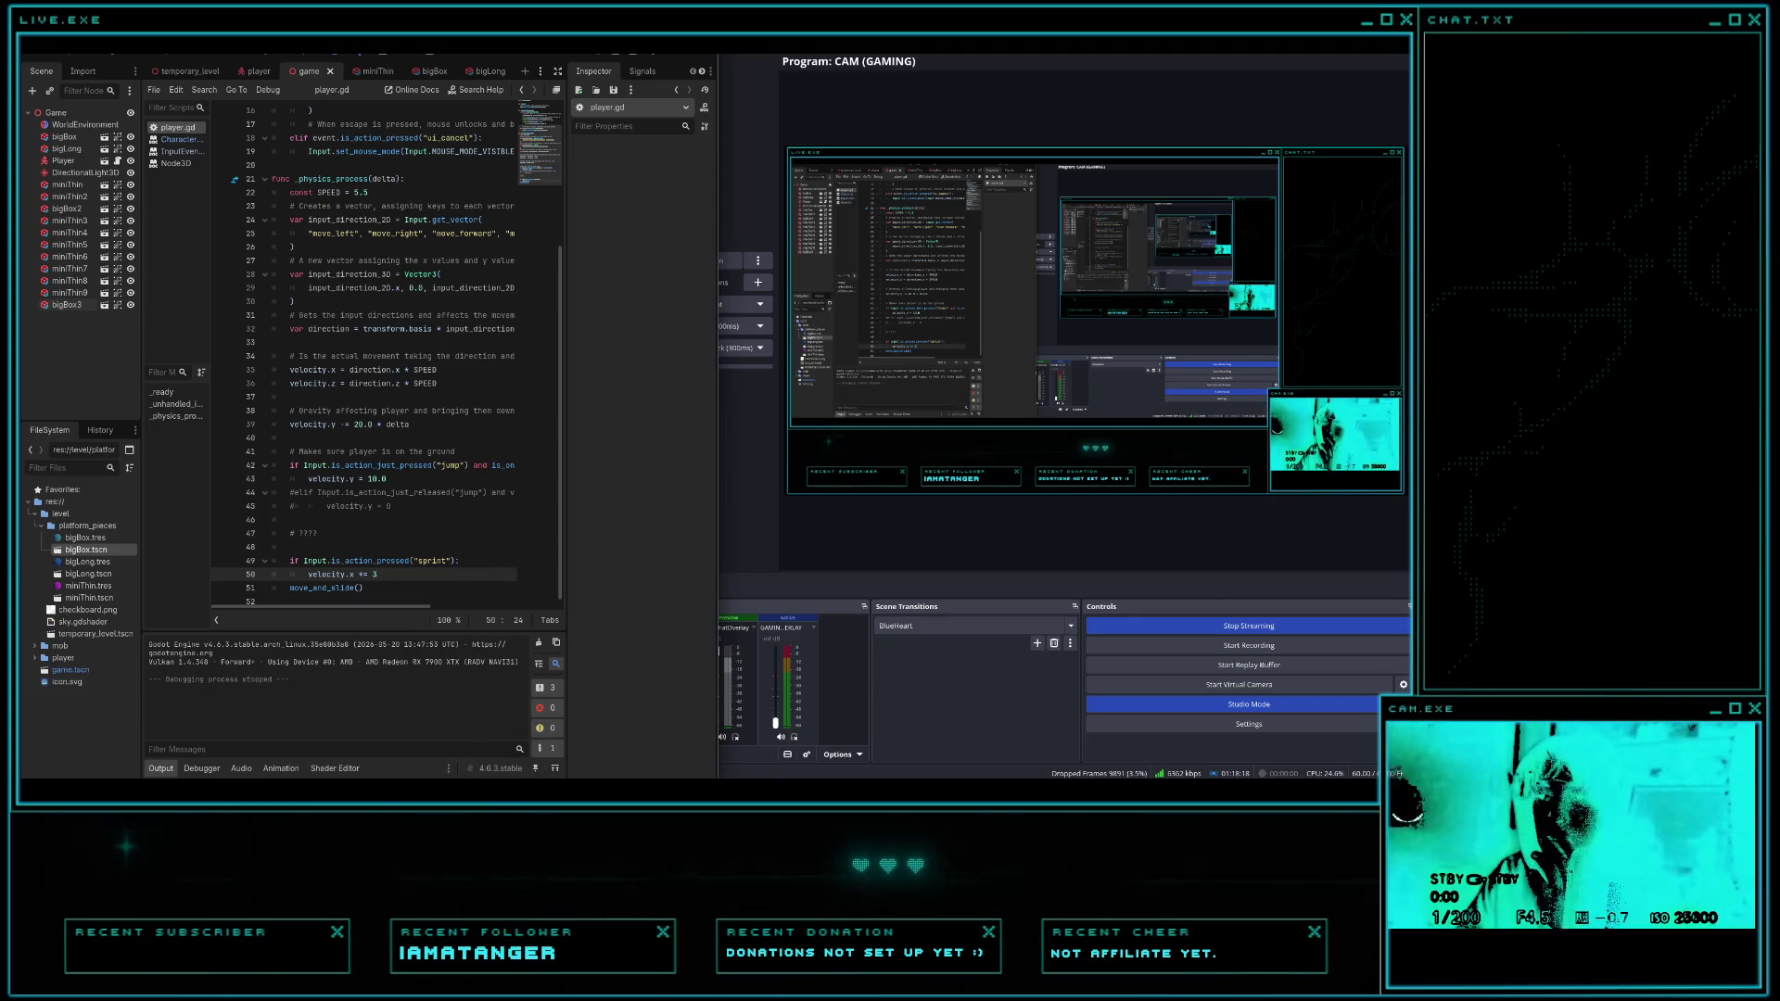
pyautogui.hotkey('alt', 'Tab')
# - Add 'velocity.z *= 3' on a new line under the velocity.x boost in the sprint block
pyautogui.scroll(-1, 419, 555)
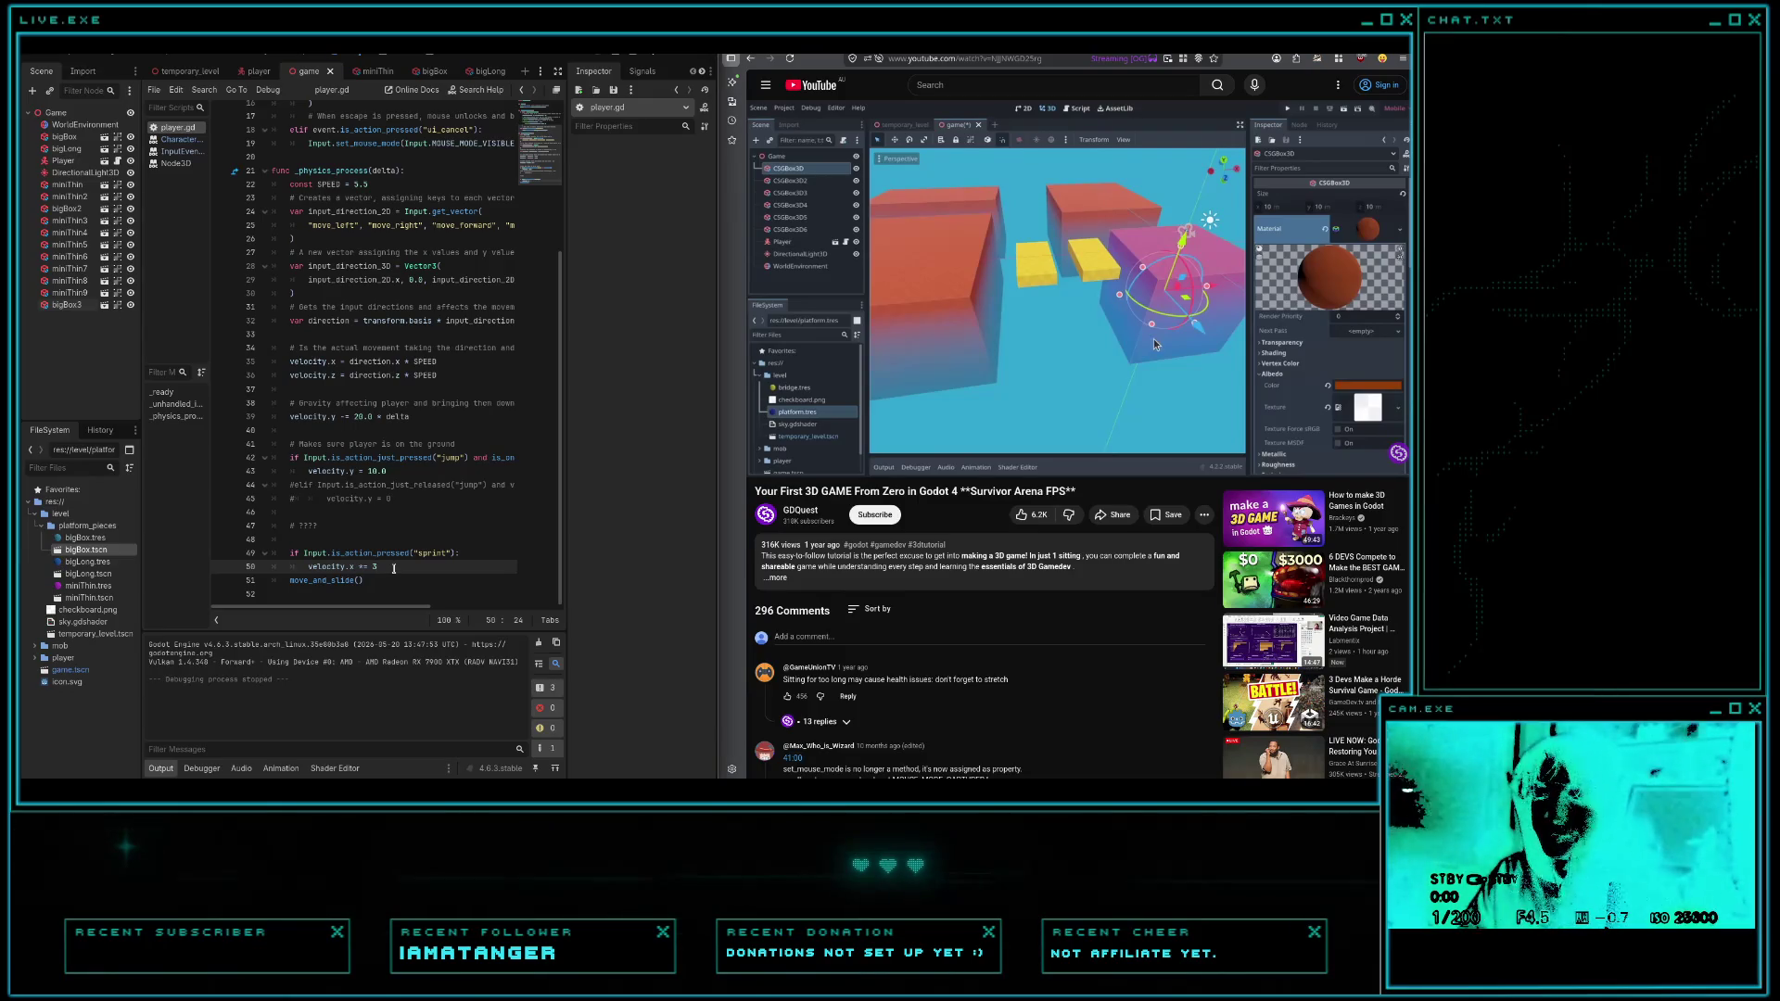
pyautogui.press('Return')
pyautogui.write('velo')
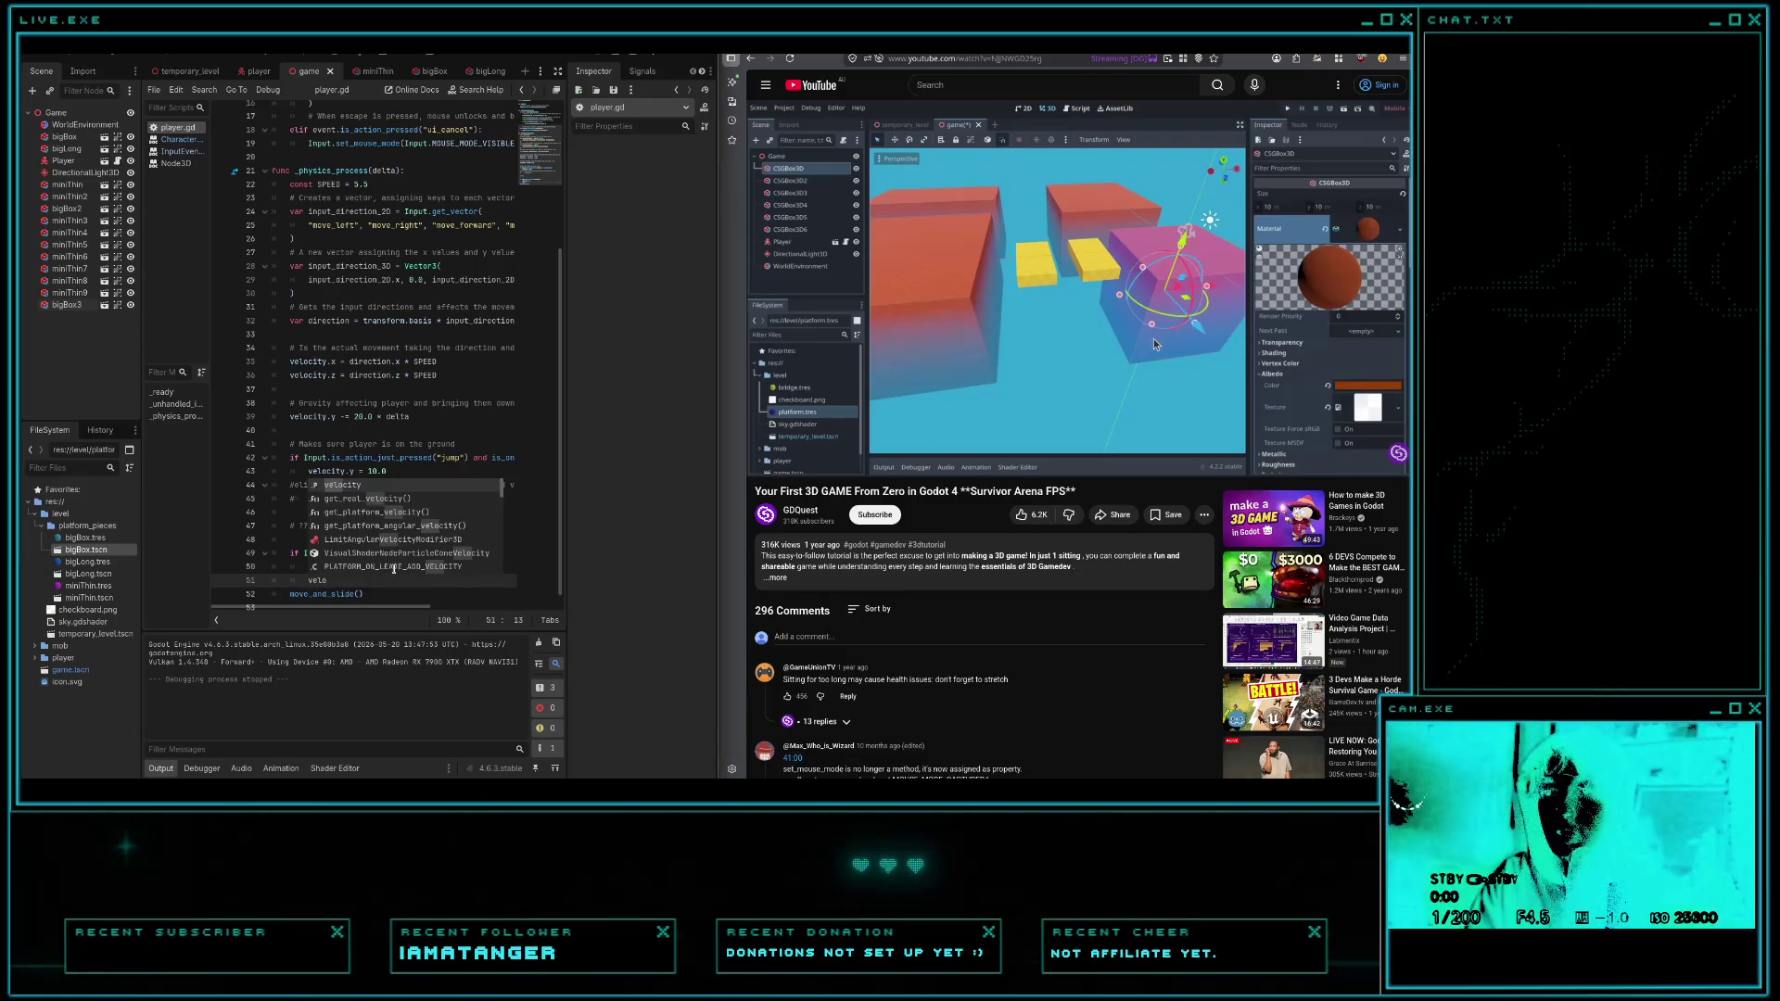
pyautogui.write('city.z')
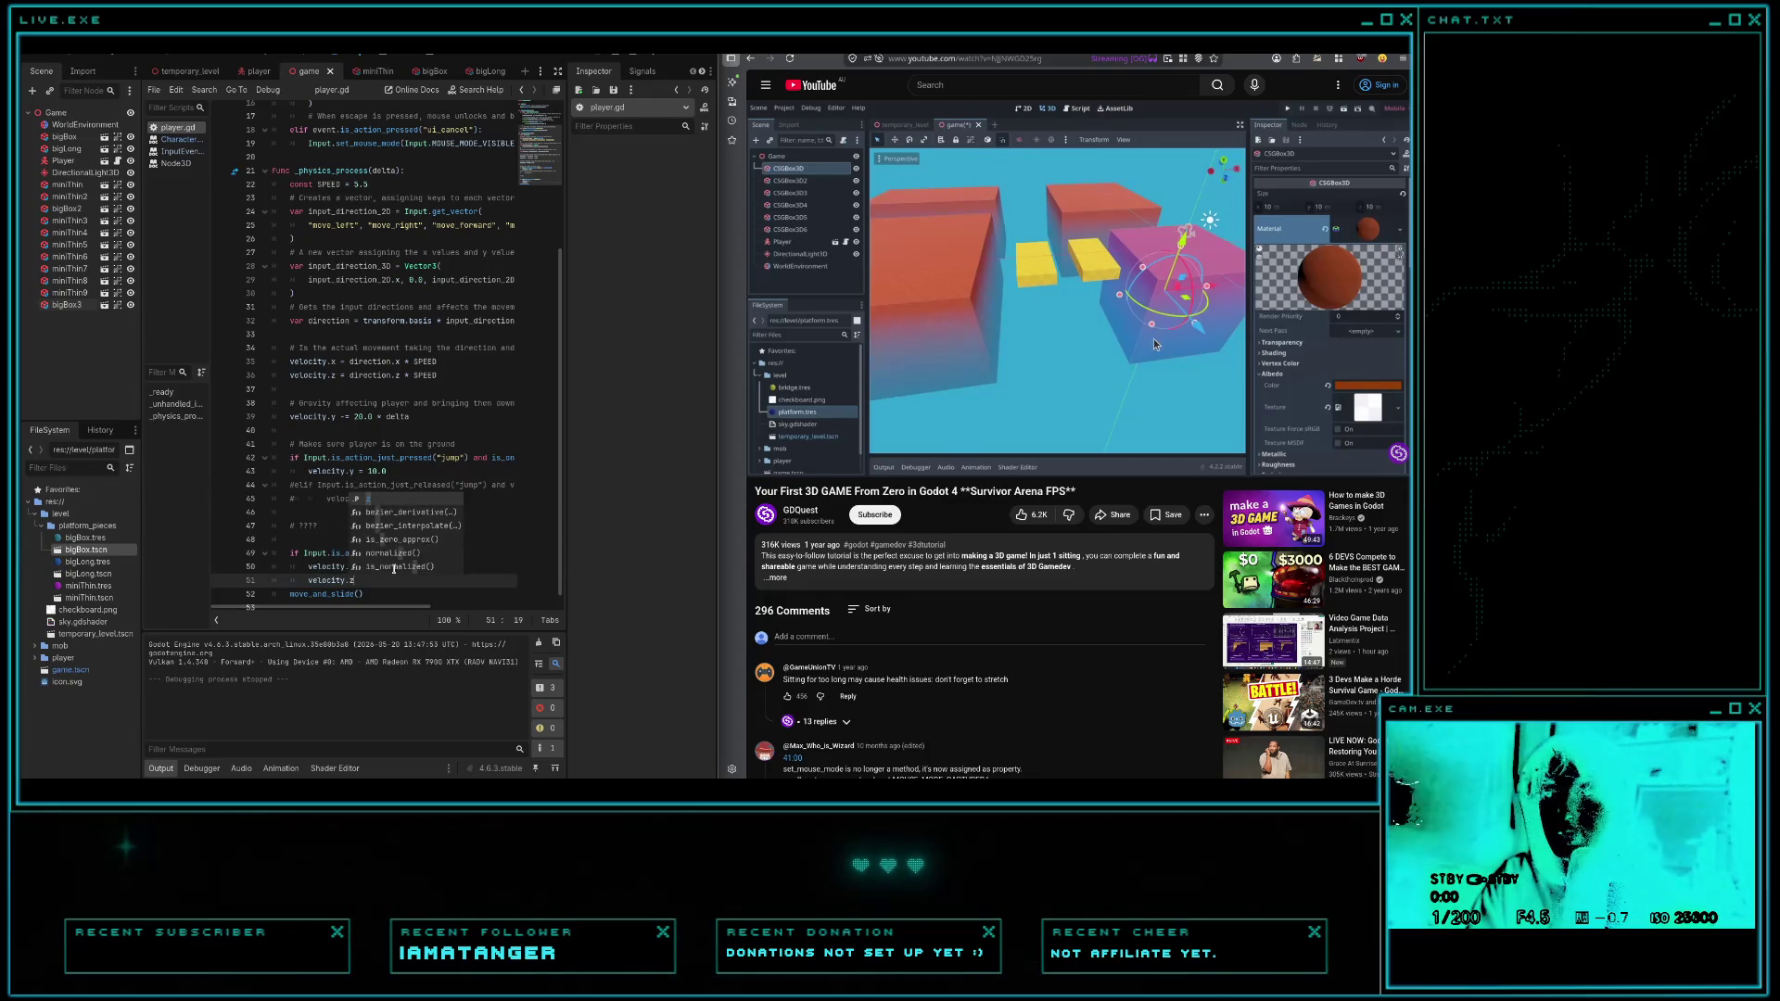
pyautogui.write(' *=')
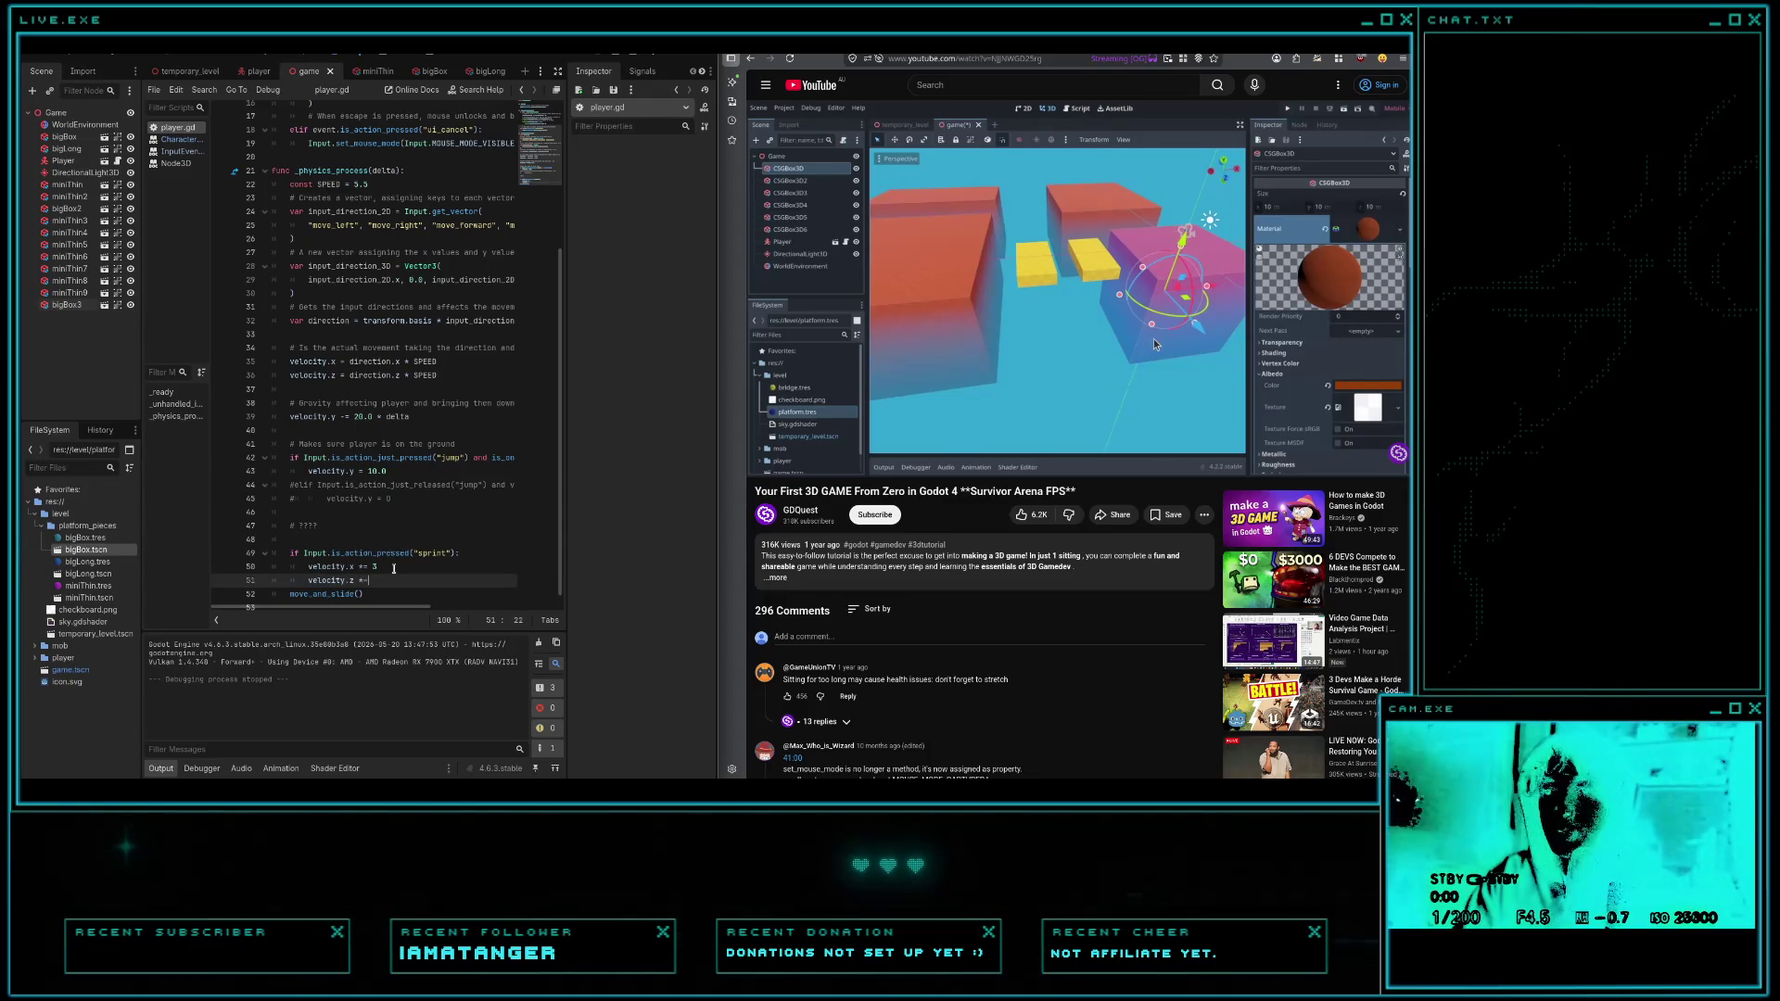
pyautogui.write(' 3')
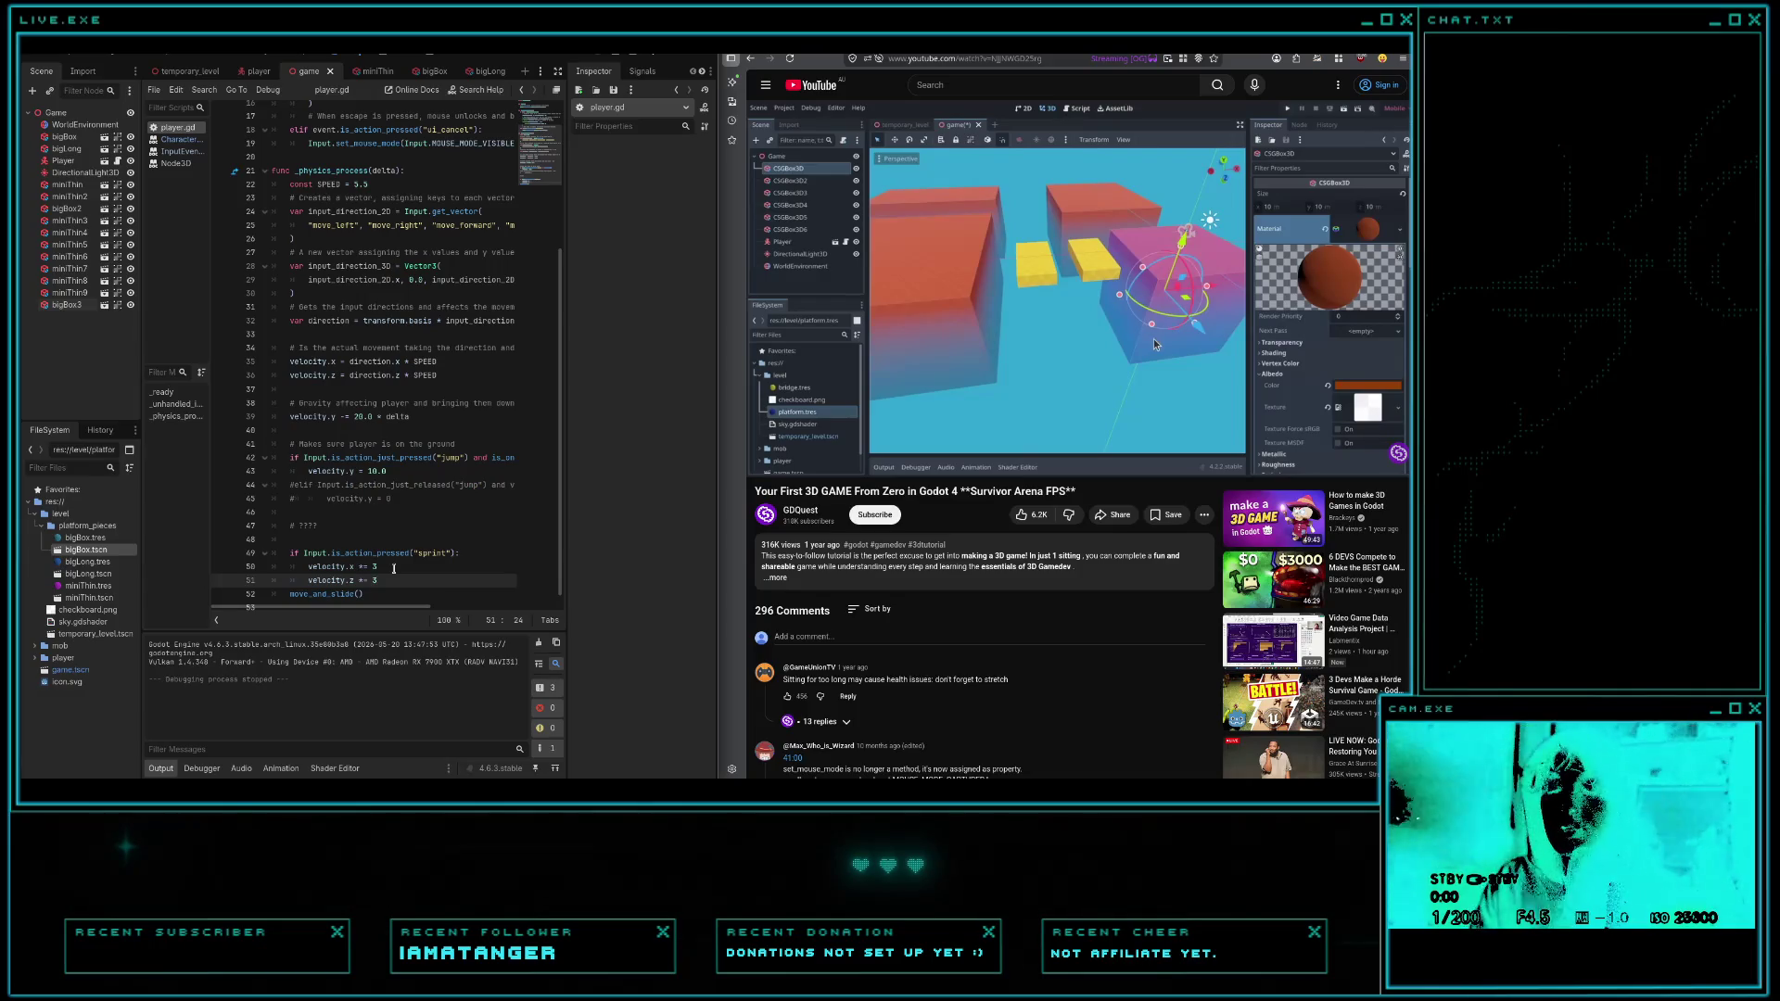
# - Run the game and sprint-jump across the magenta, cyan and blue platforms, then stop it
pyautogui.press('F5')
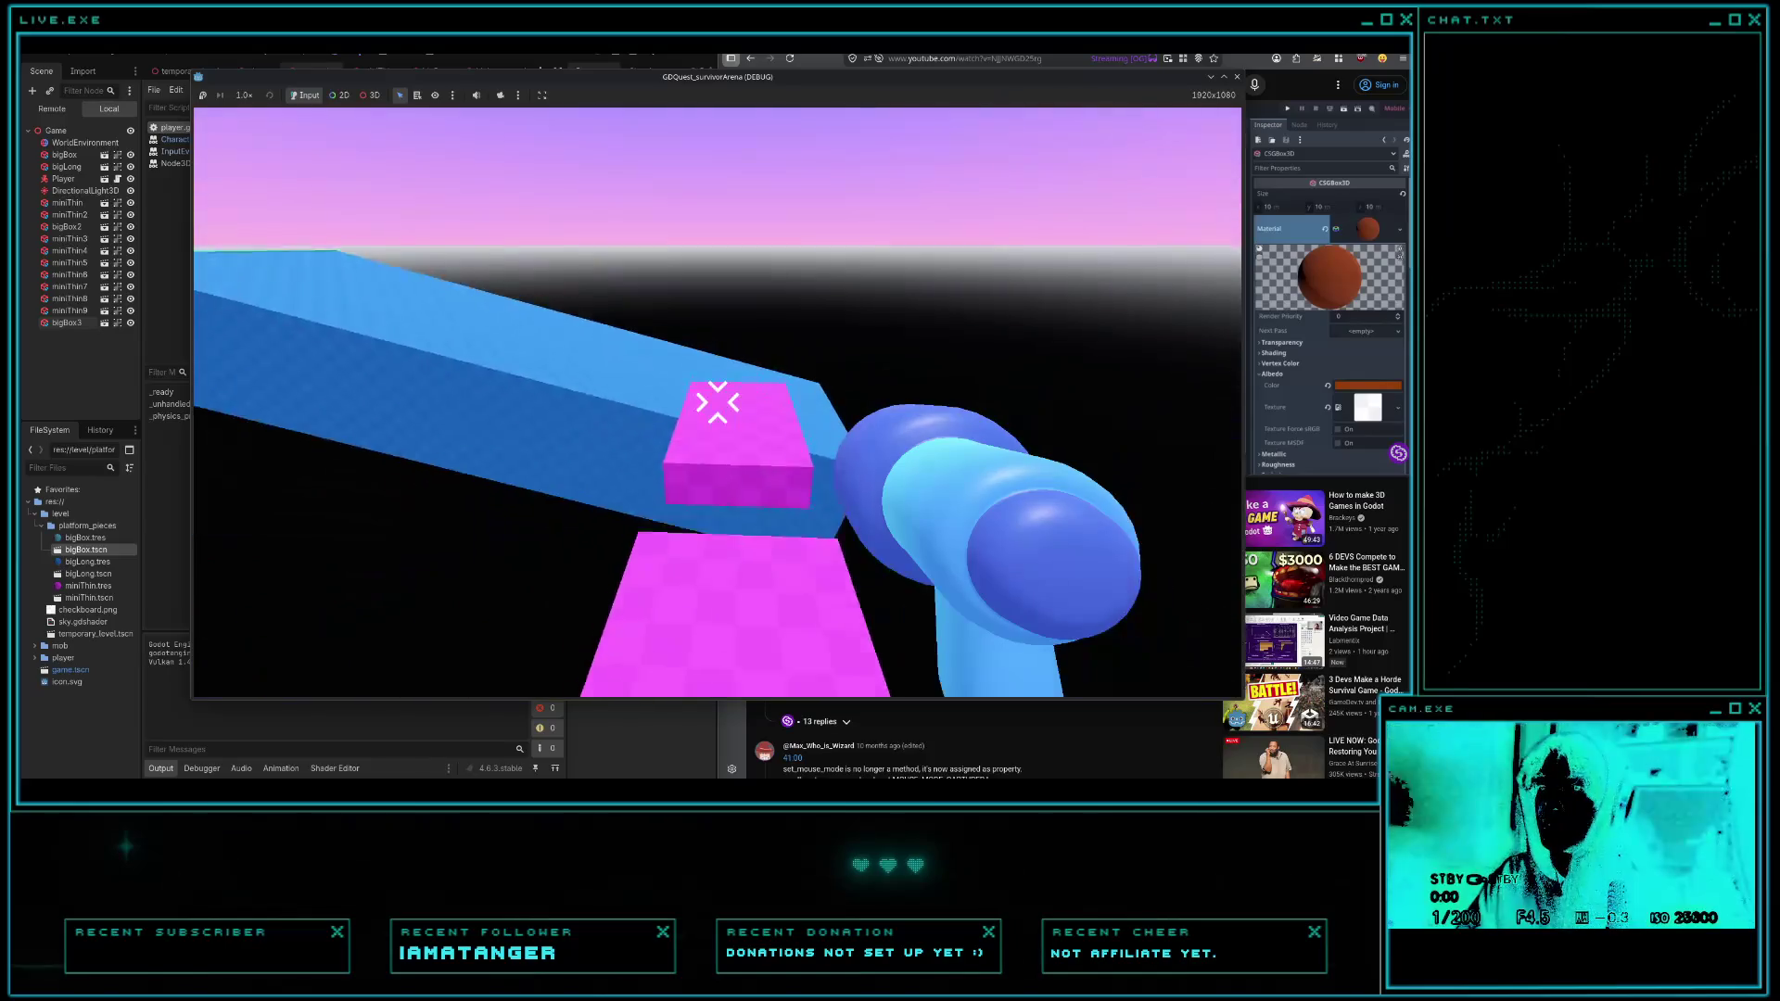
pyautogui.press('w')
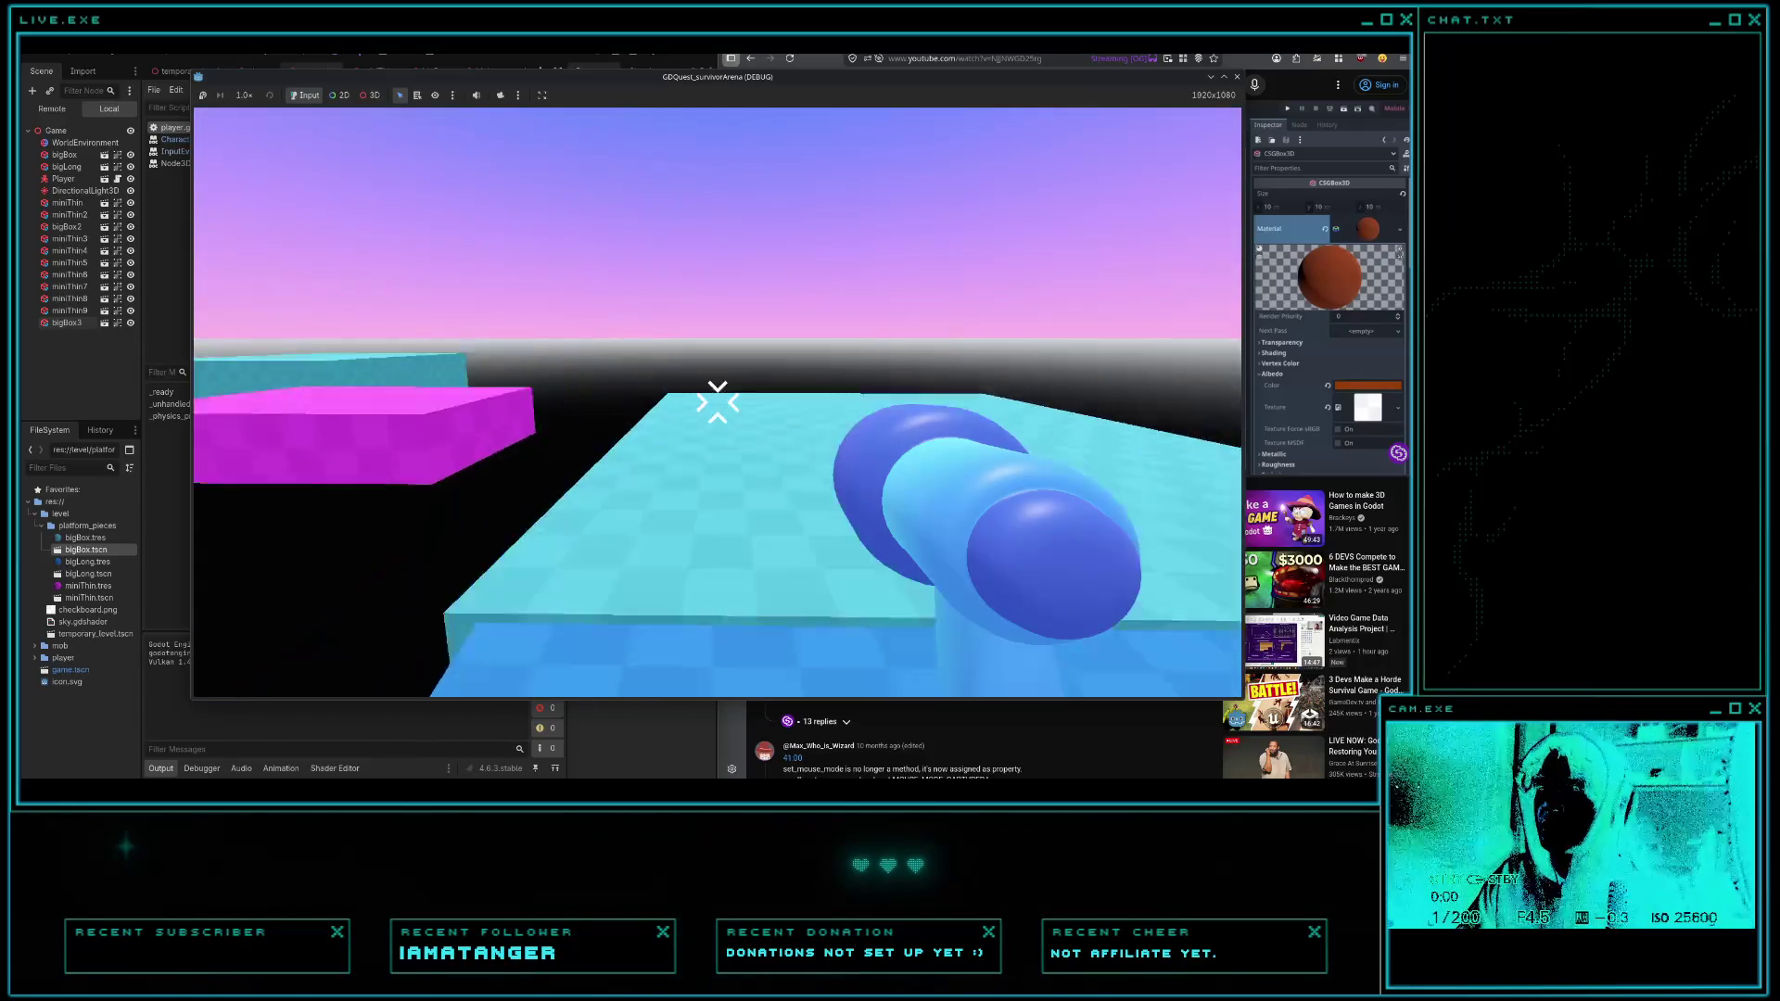
pyautogui.press('w')
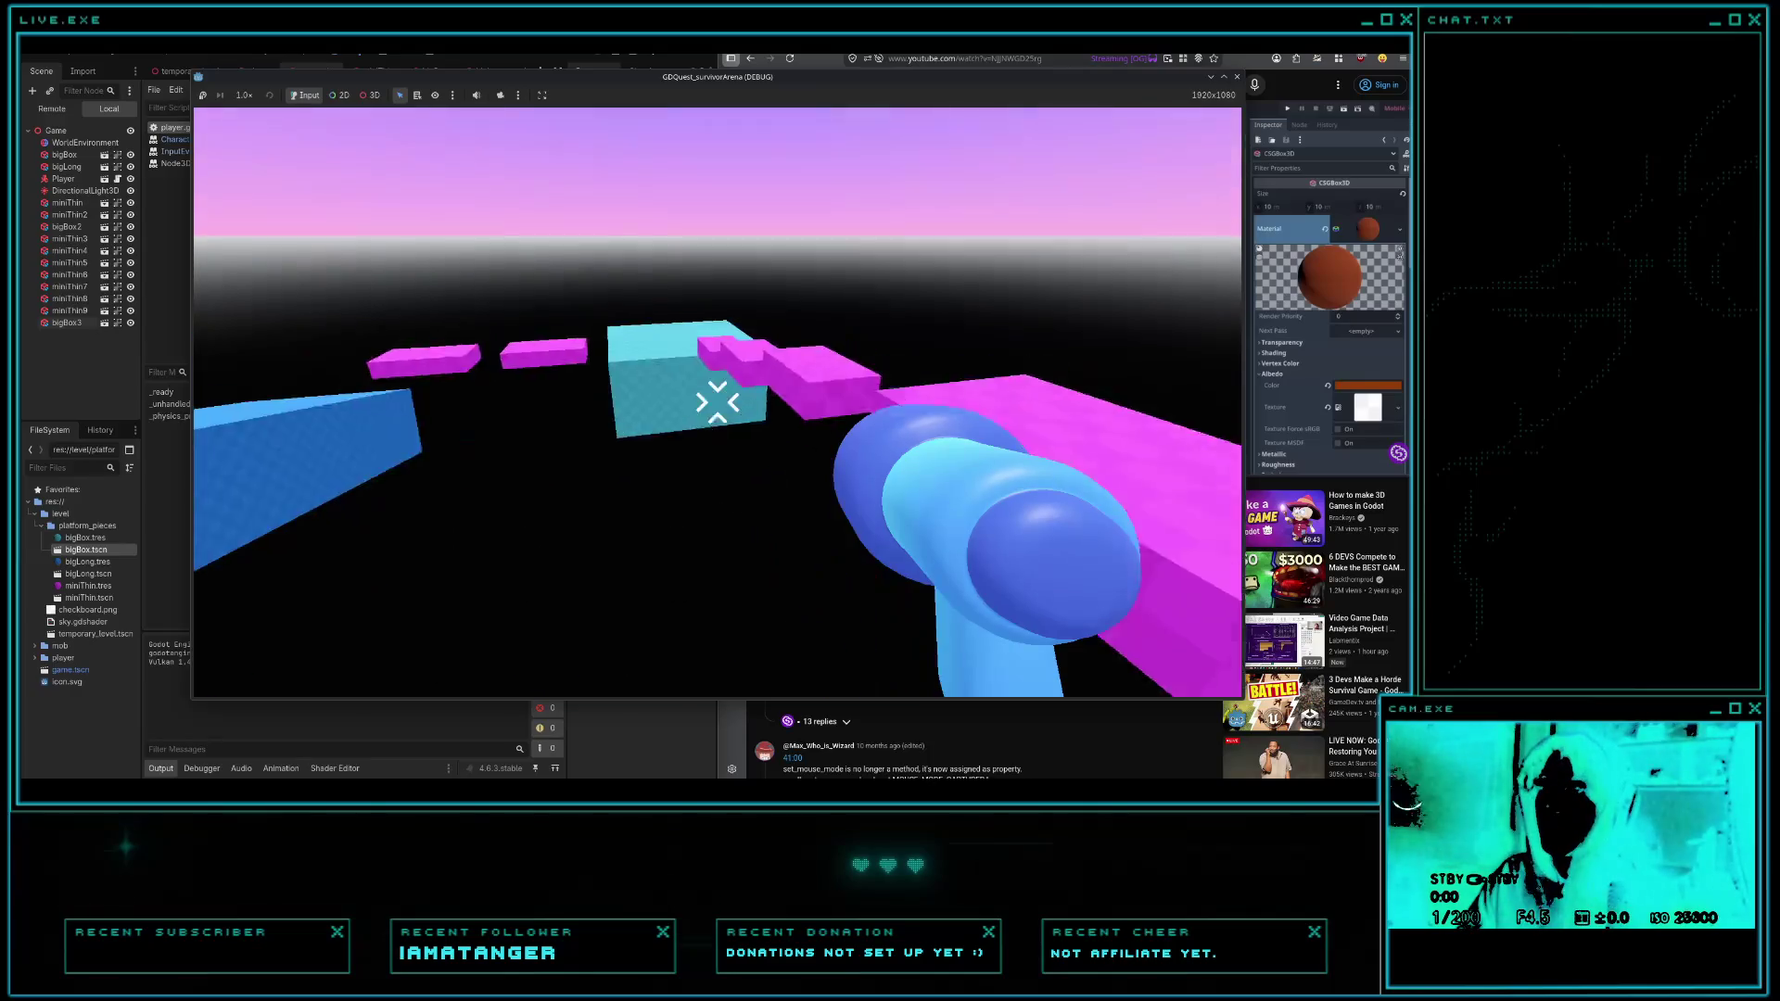
pyautogui.press('w')
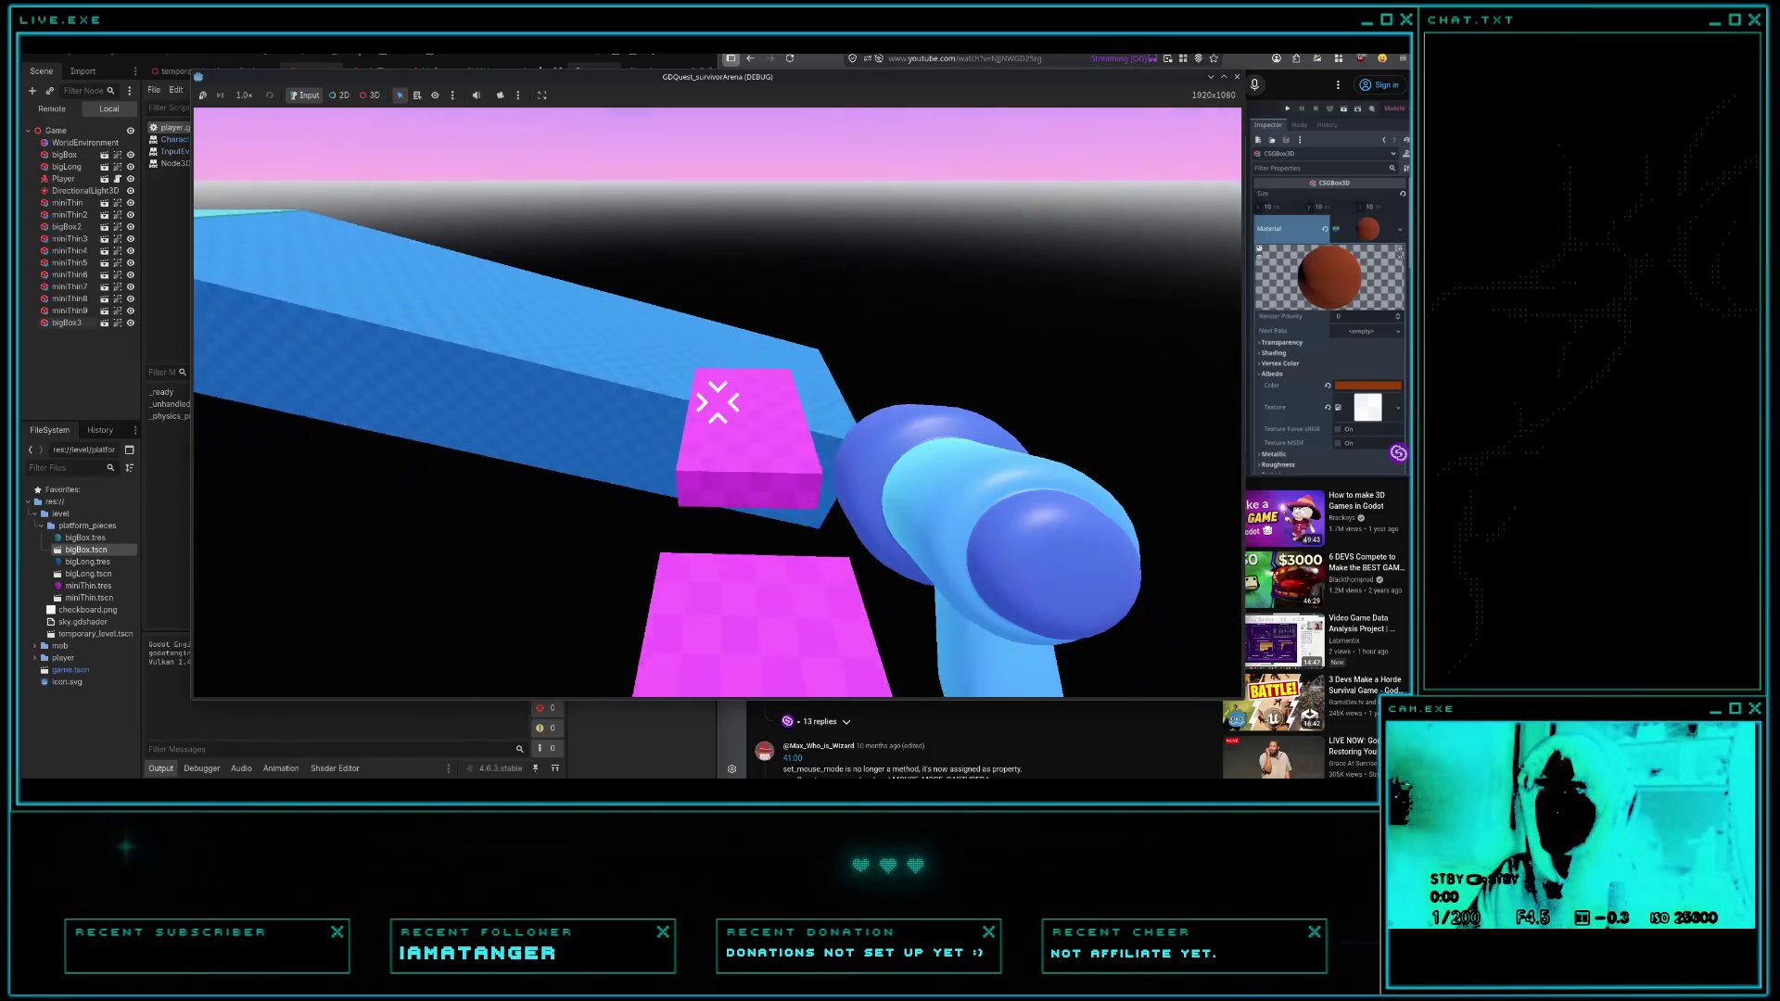
pyautogui.press('w')
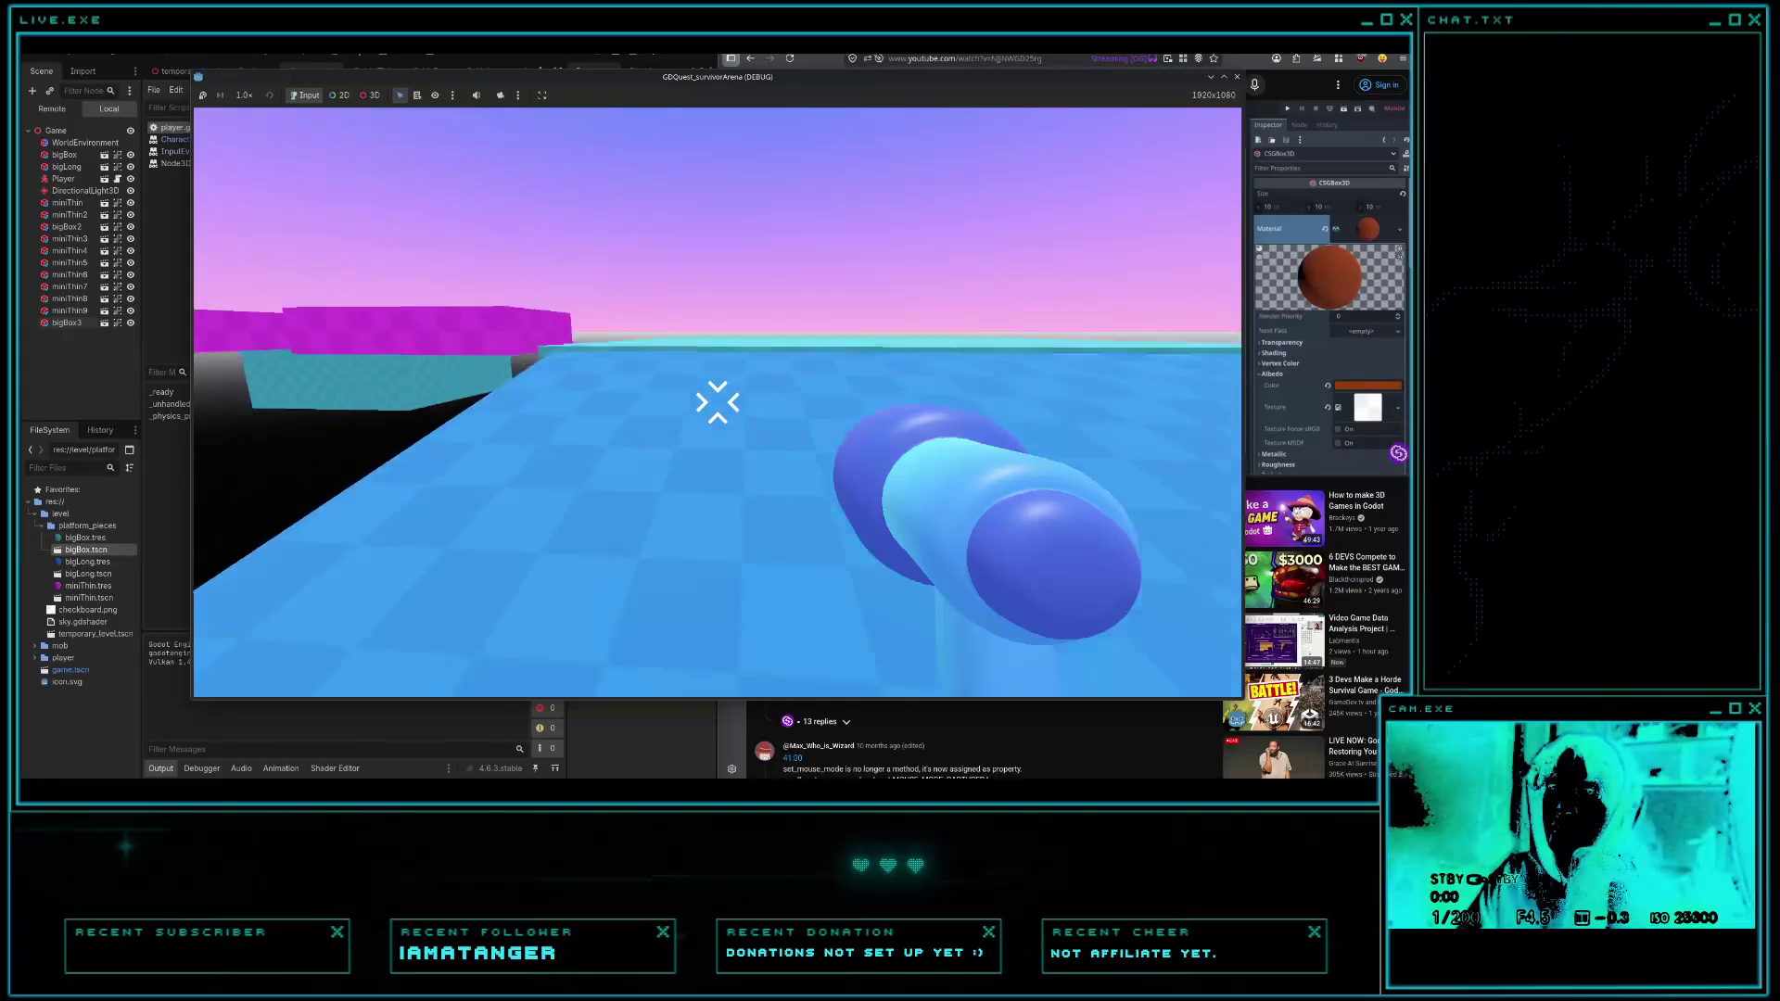
pyautogui.press('w')
pyautogui.press('space')
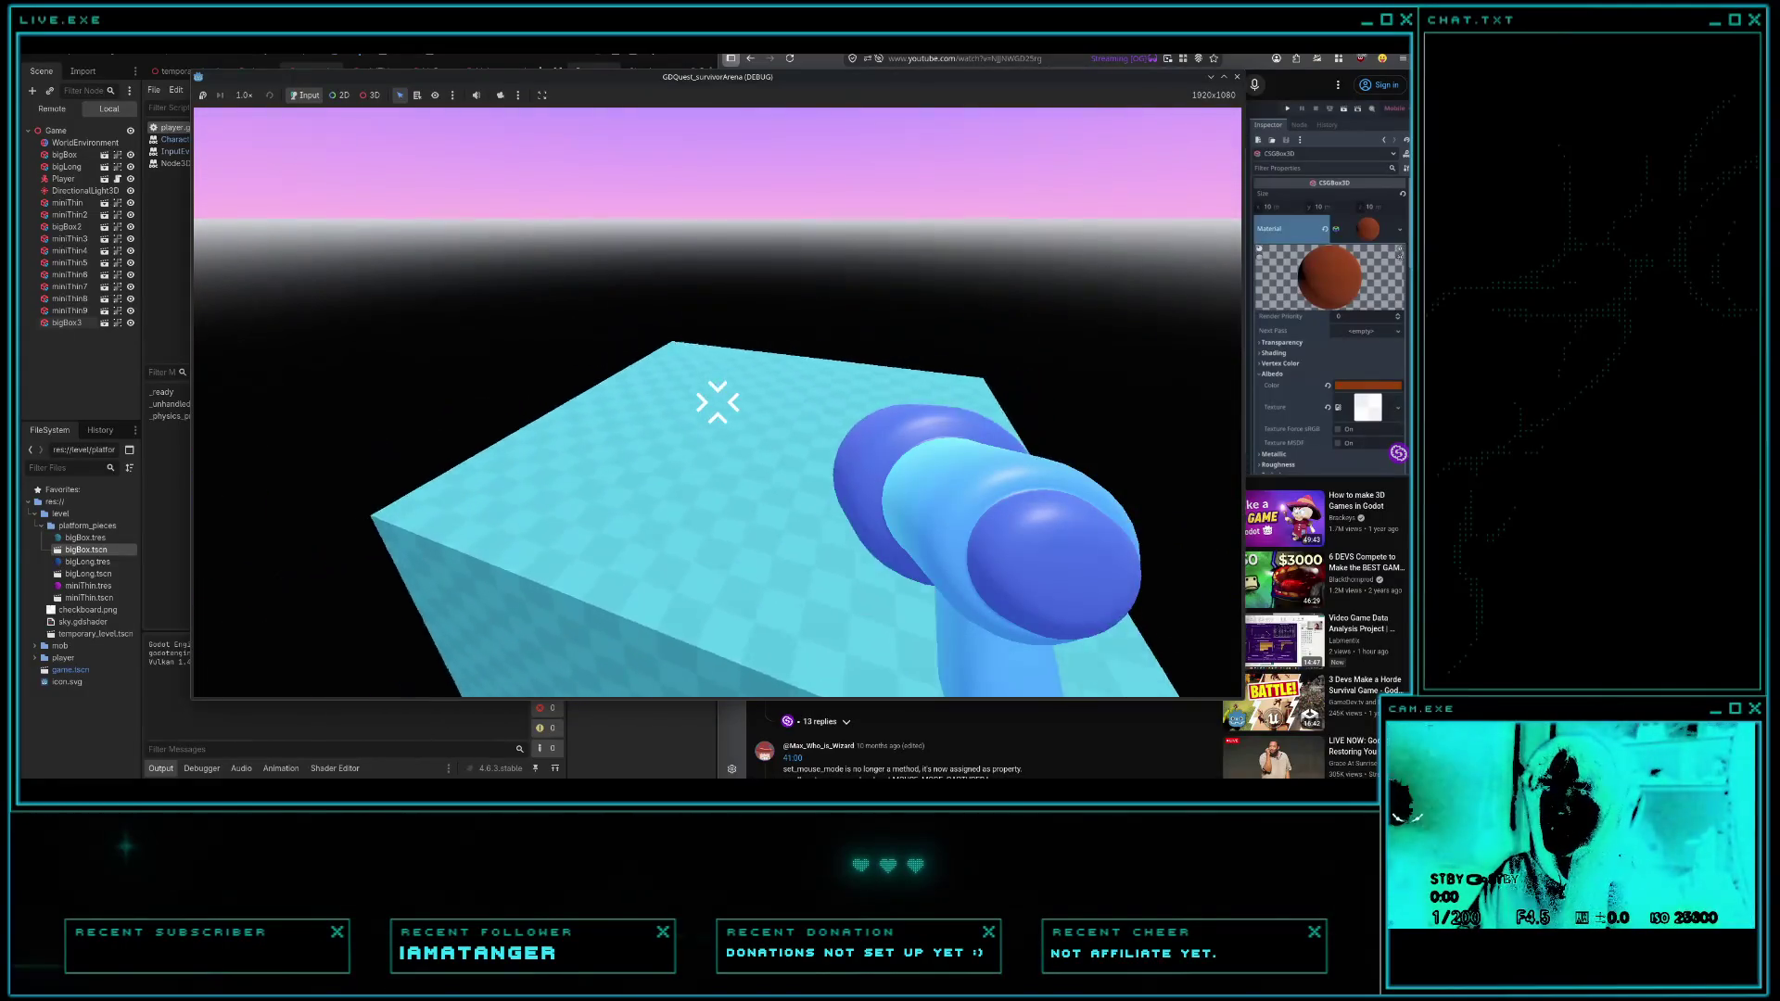
pyautogui.press('w')
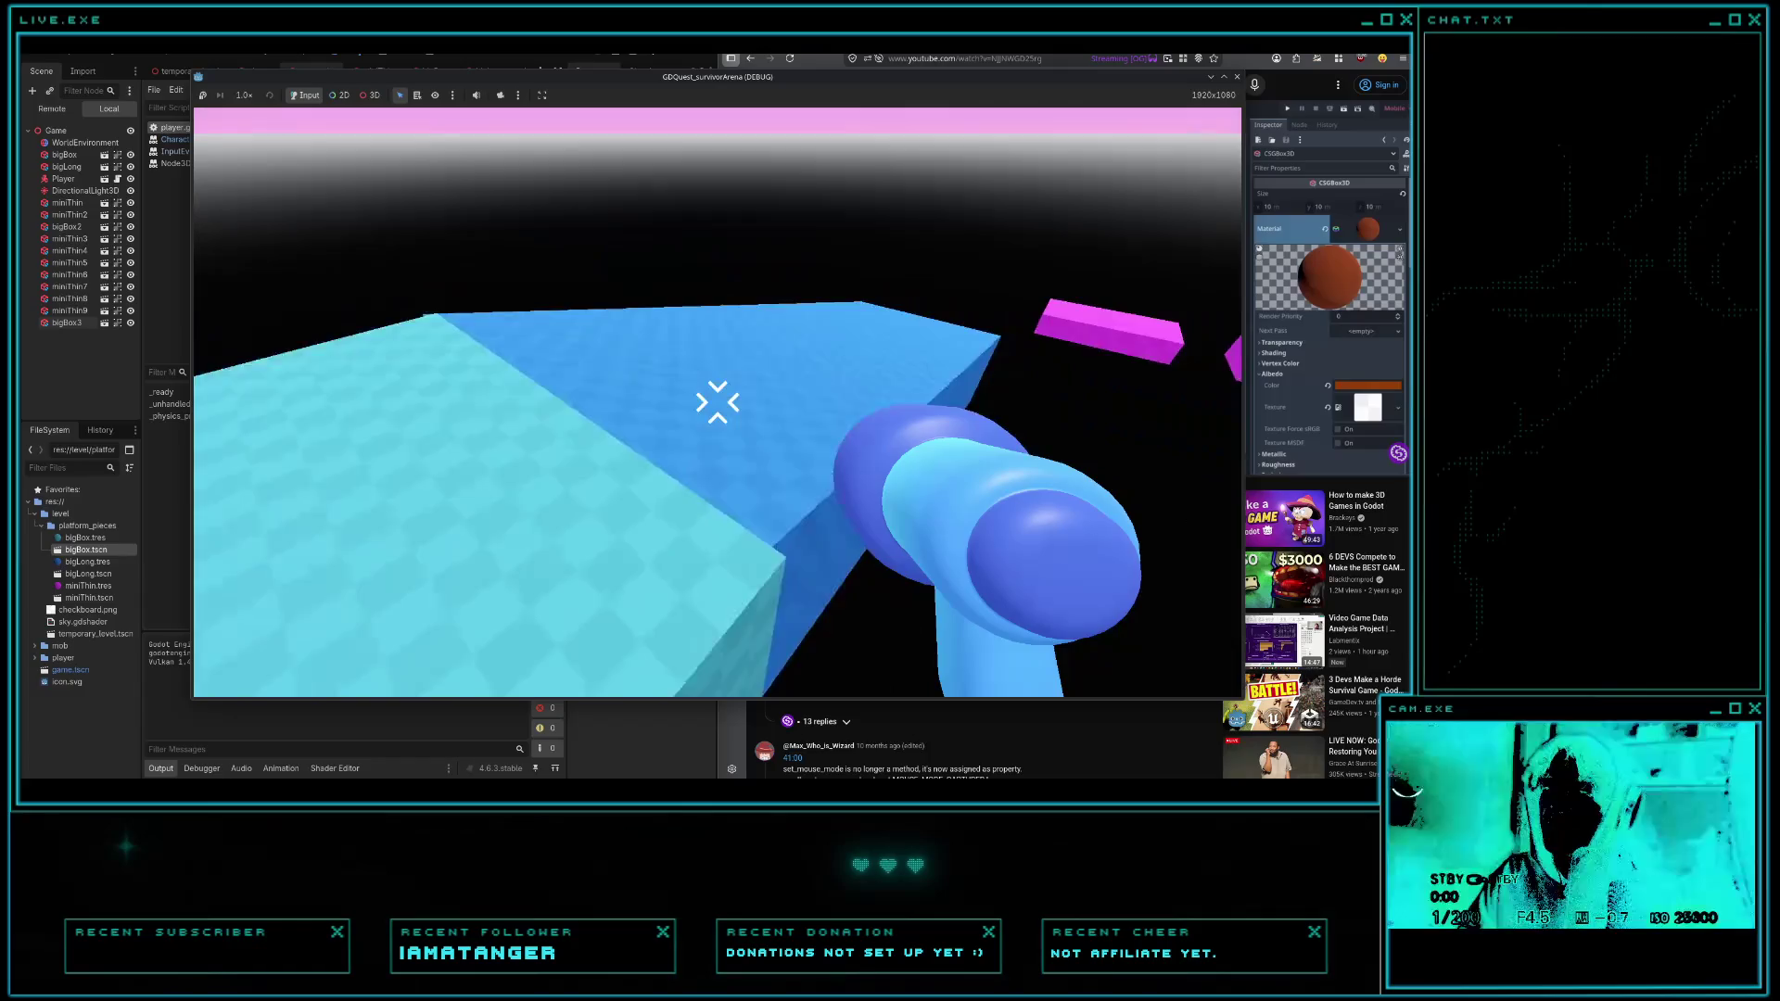
pyautogui.press('w')
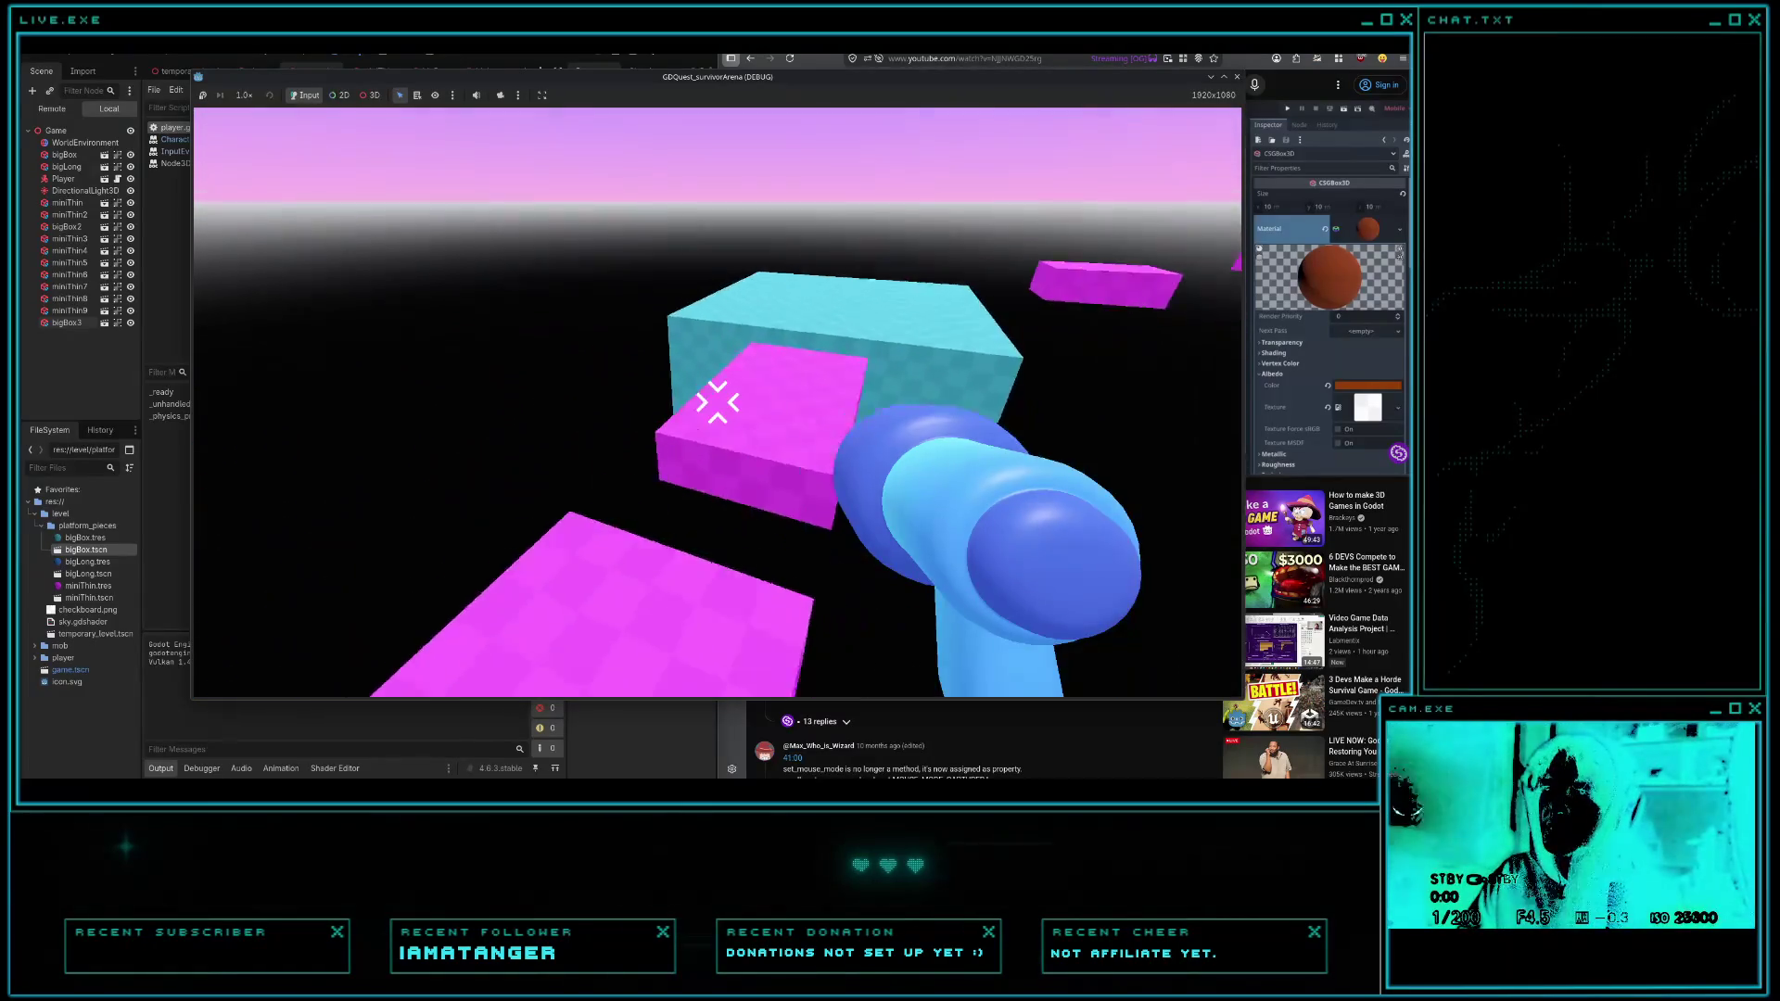
pyautogui.press('w')
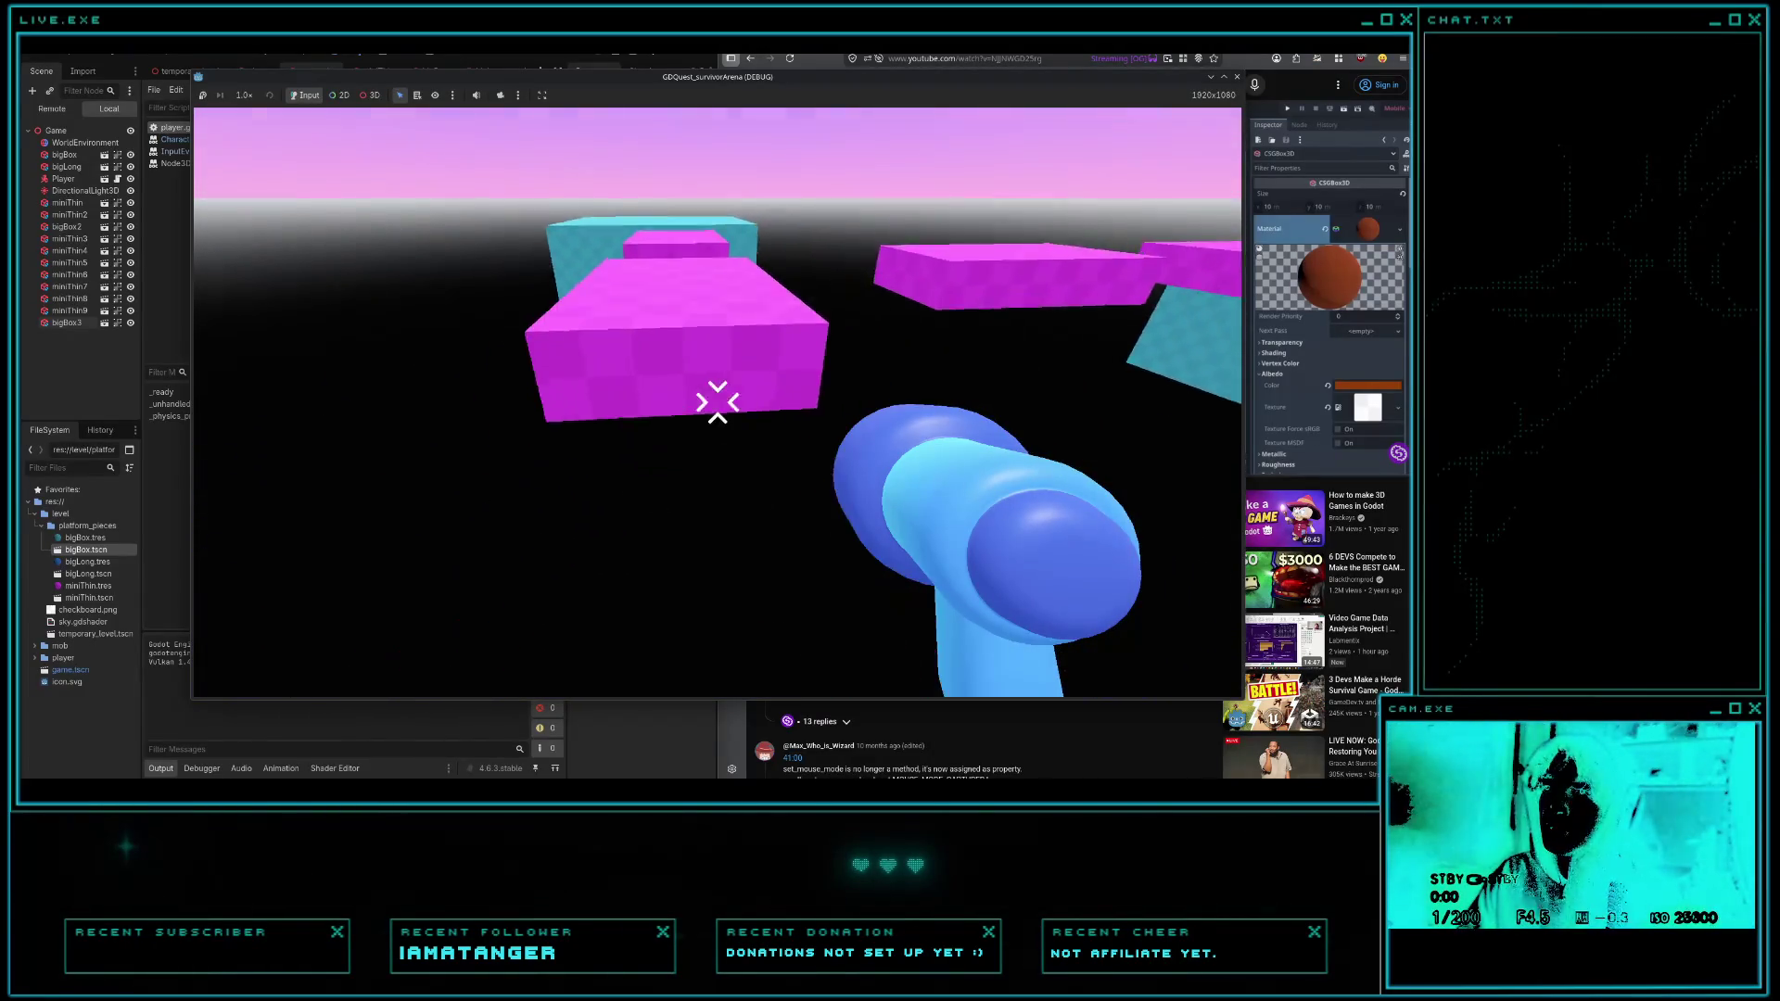
pyautogui.press('F8')
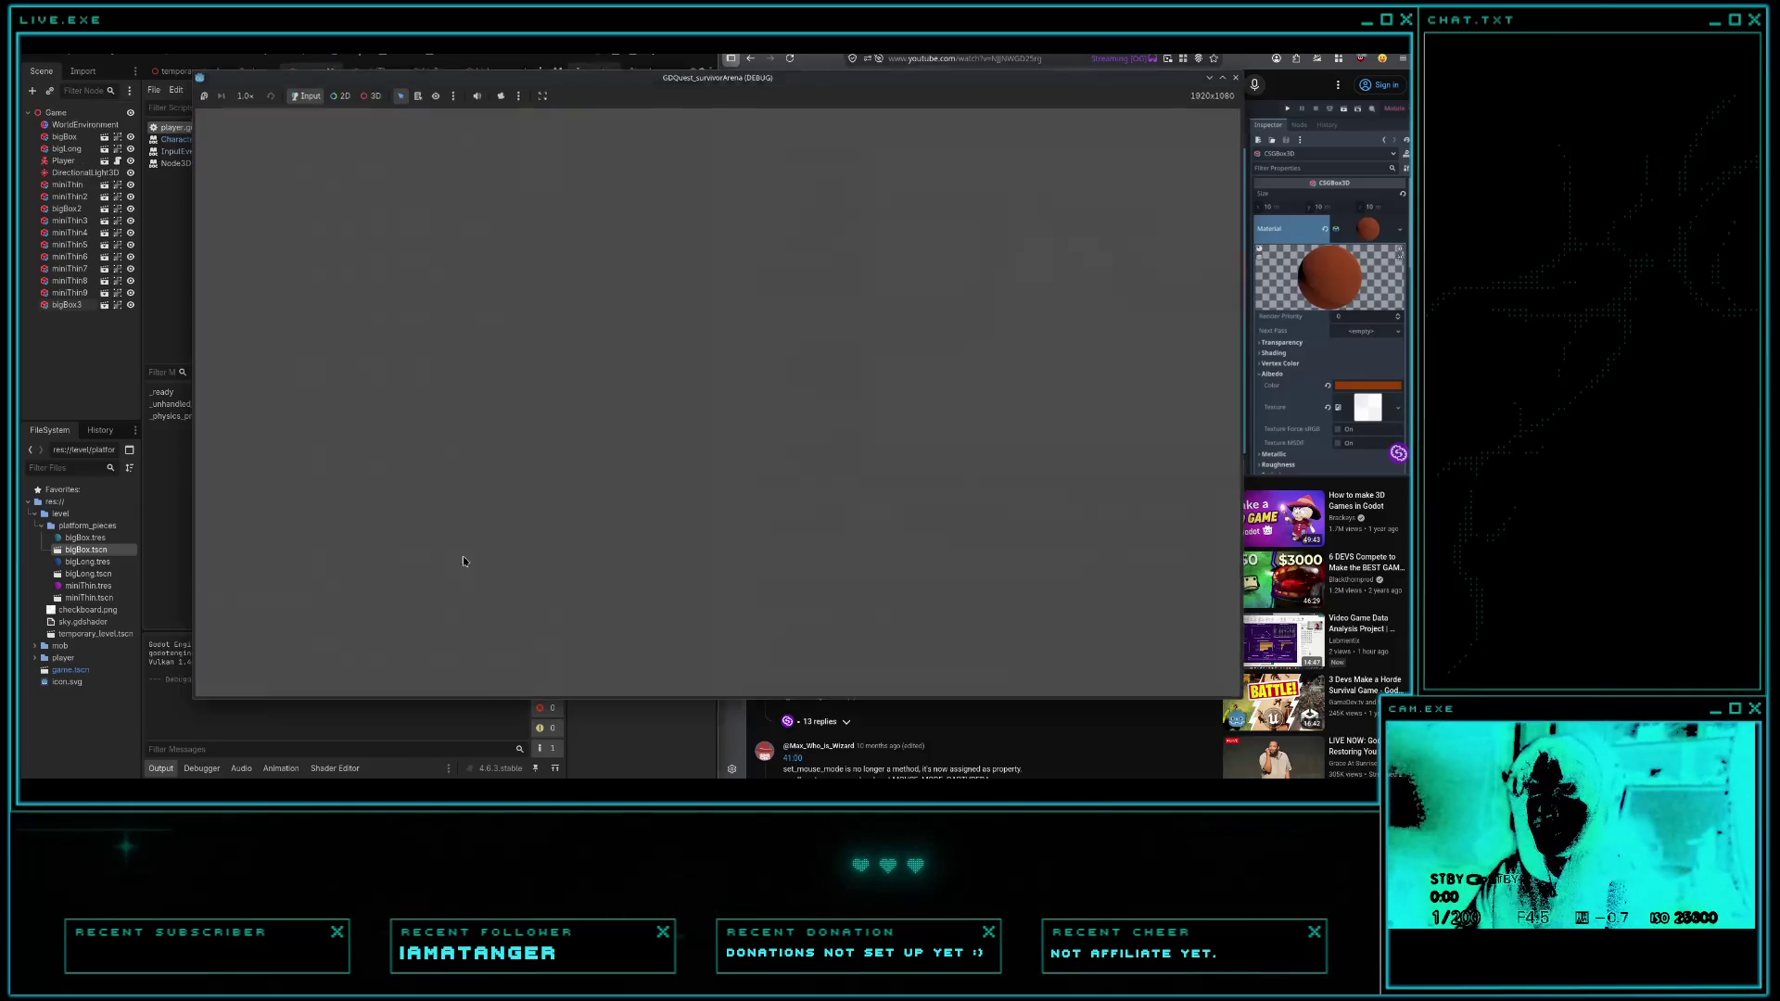
# - Insert 'just_' into the sprint condition on line 49
pyautogui.scroll(-1, 426, 539)
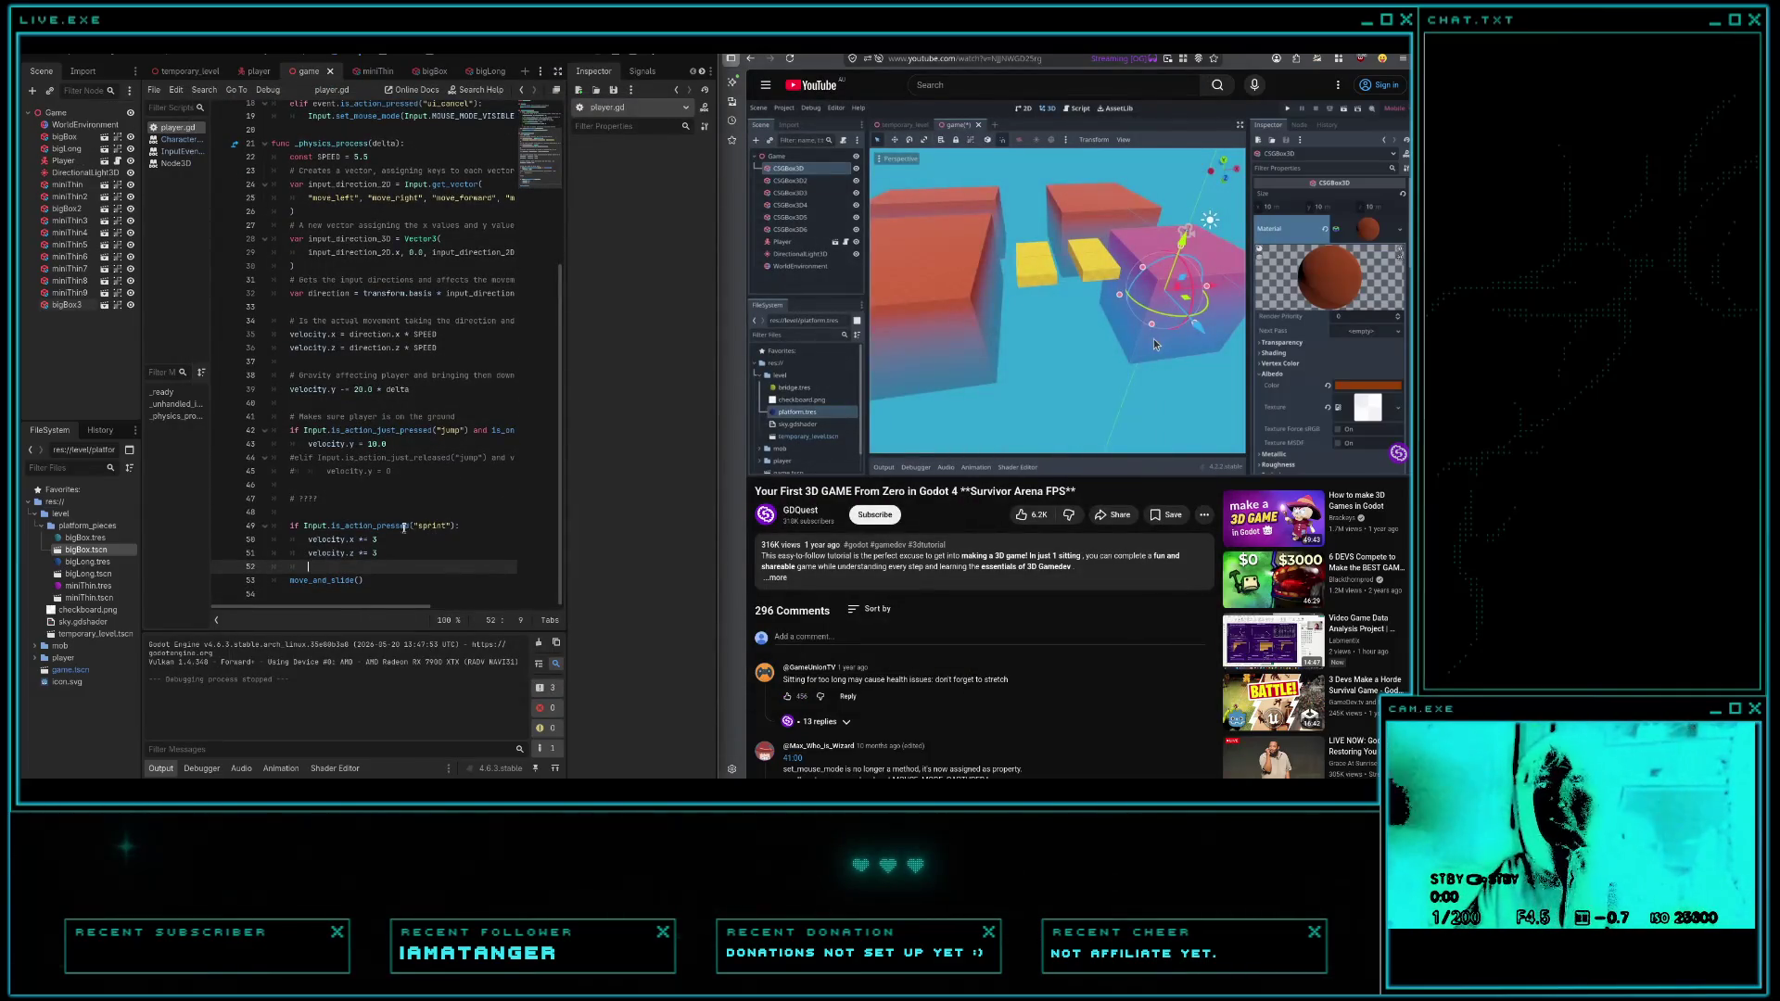
pyautogui.click(345, 526)
pyautogui.write('just_')
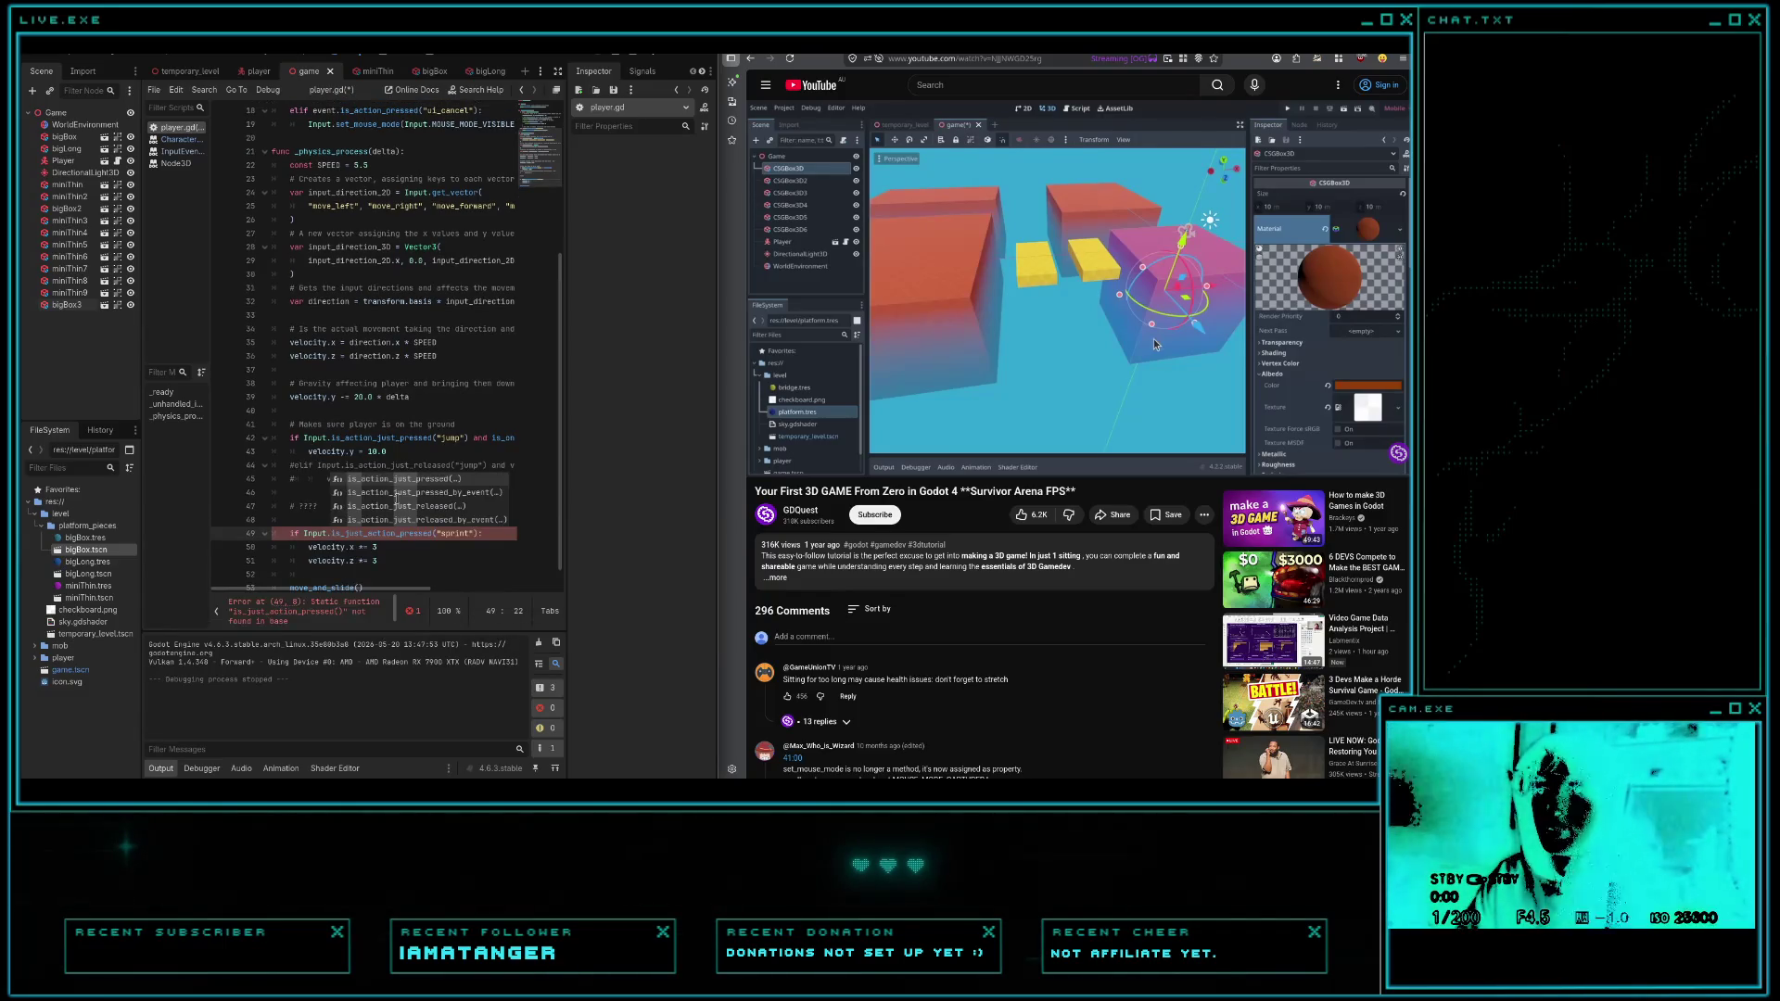
# - Test an is_action_just_pressed sprint check in-game, then revert to is_action_pressed("sprint")
pyautogui.hotkey('ctrl', 'z')
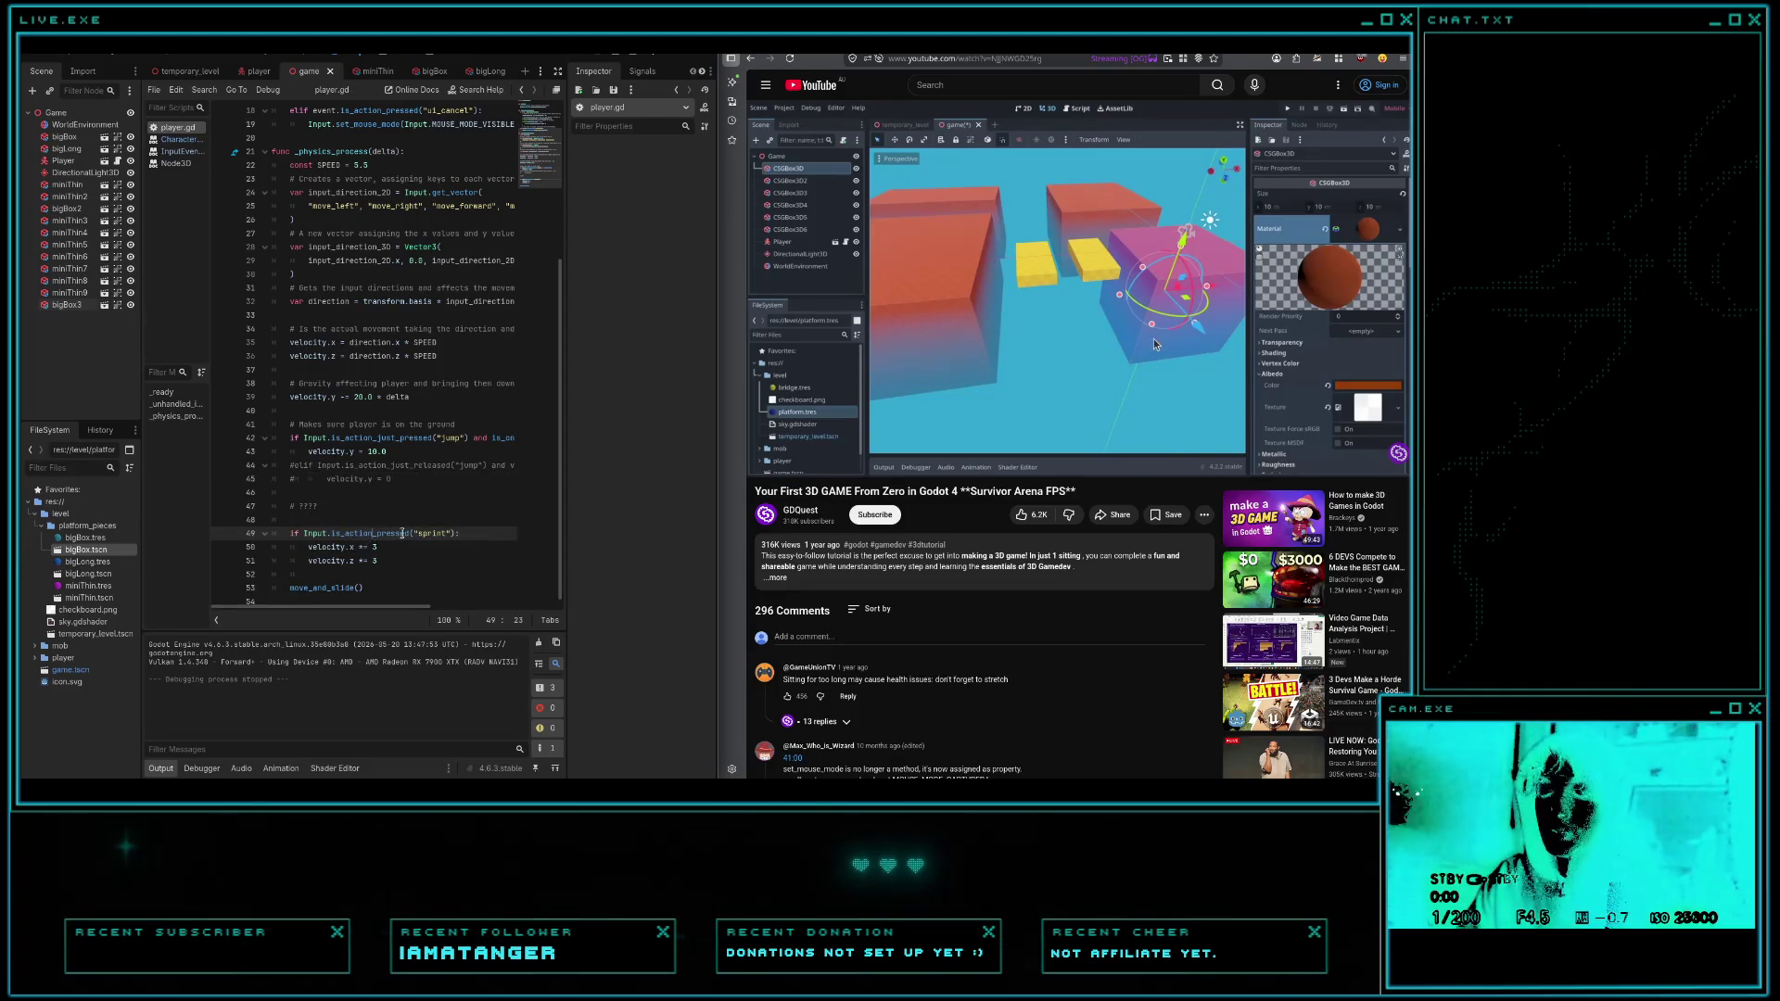
pyautogui.write('just_')
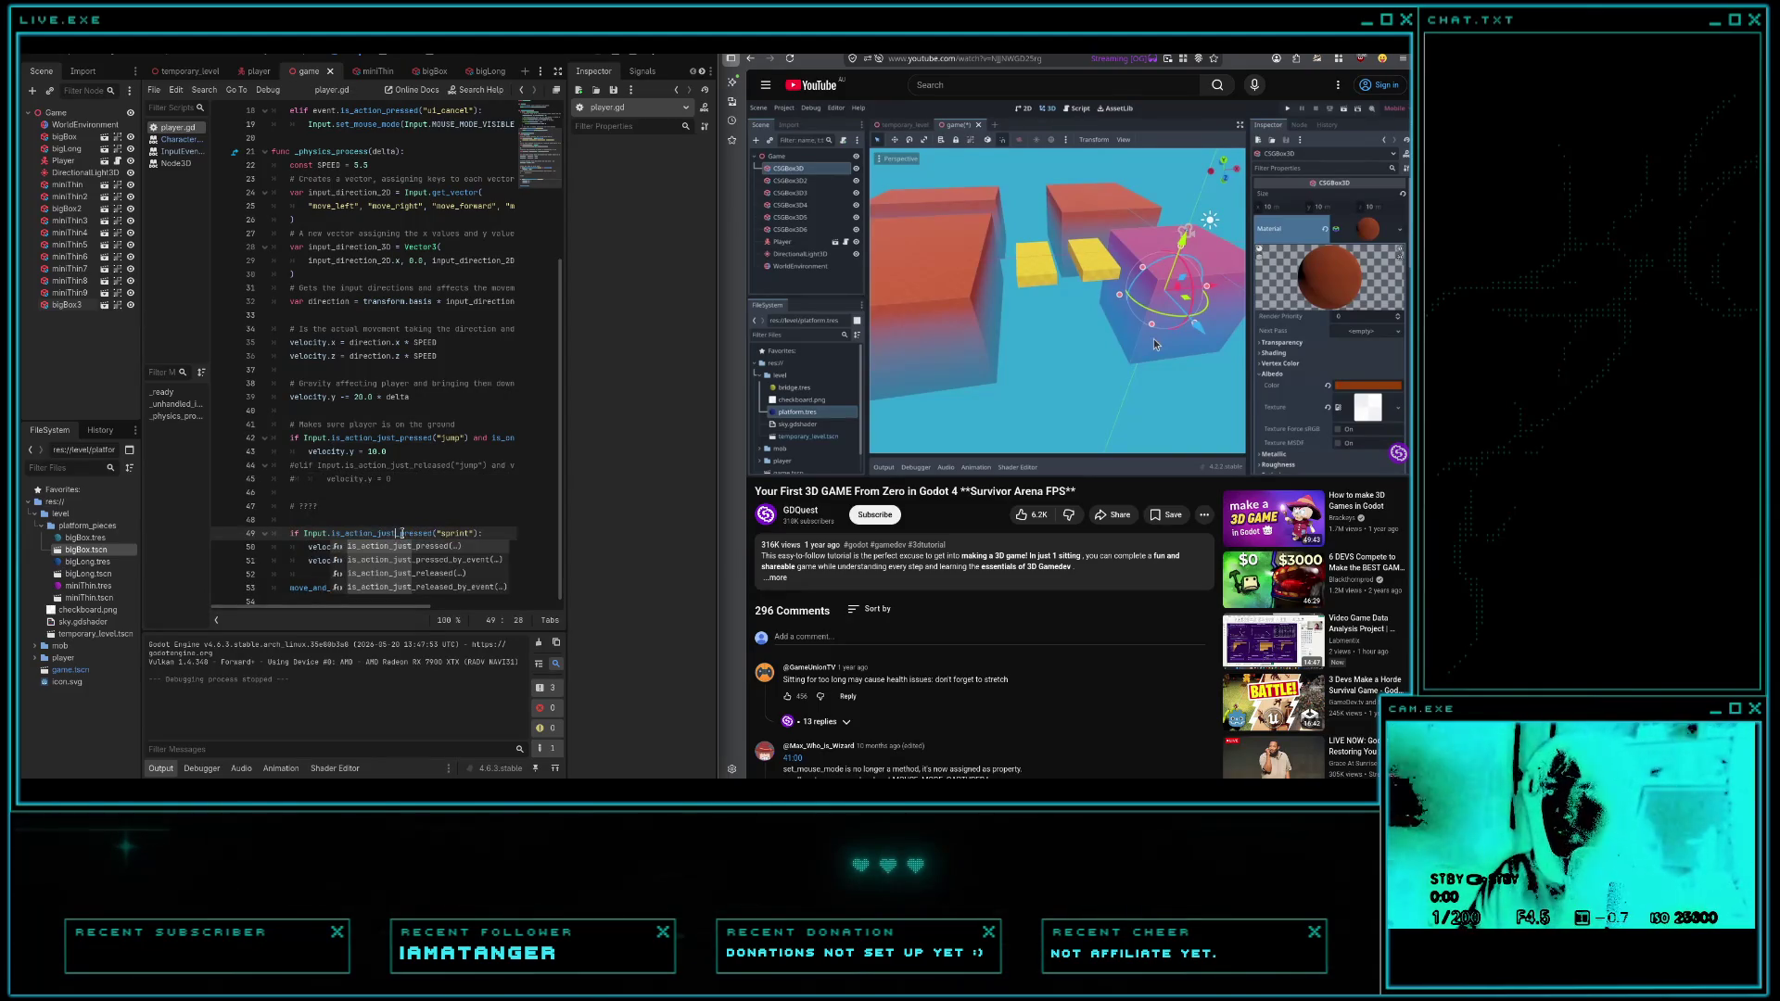
pyautogui.press('F5')
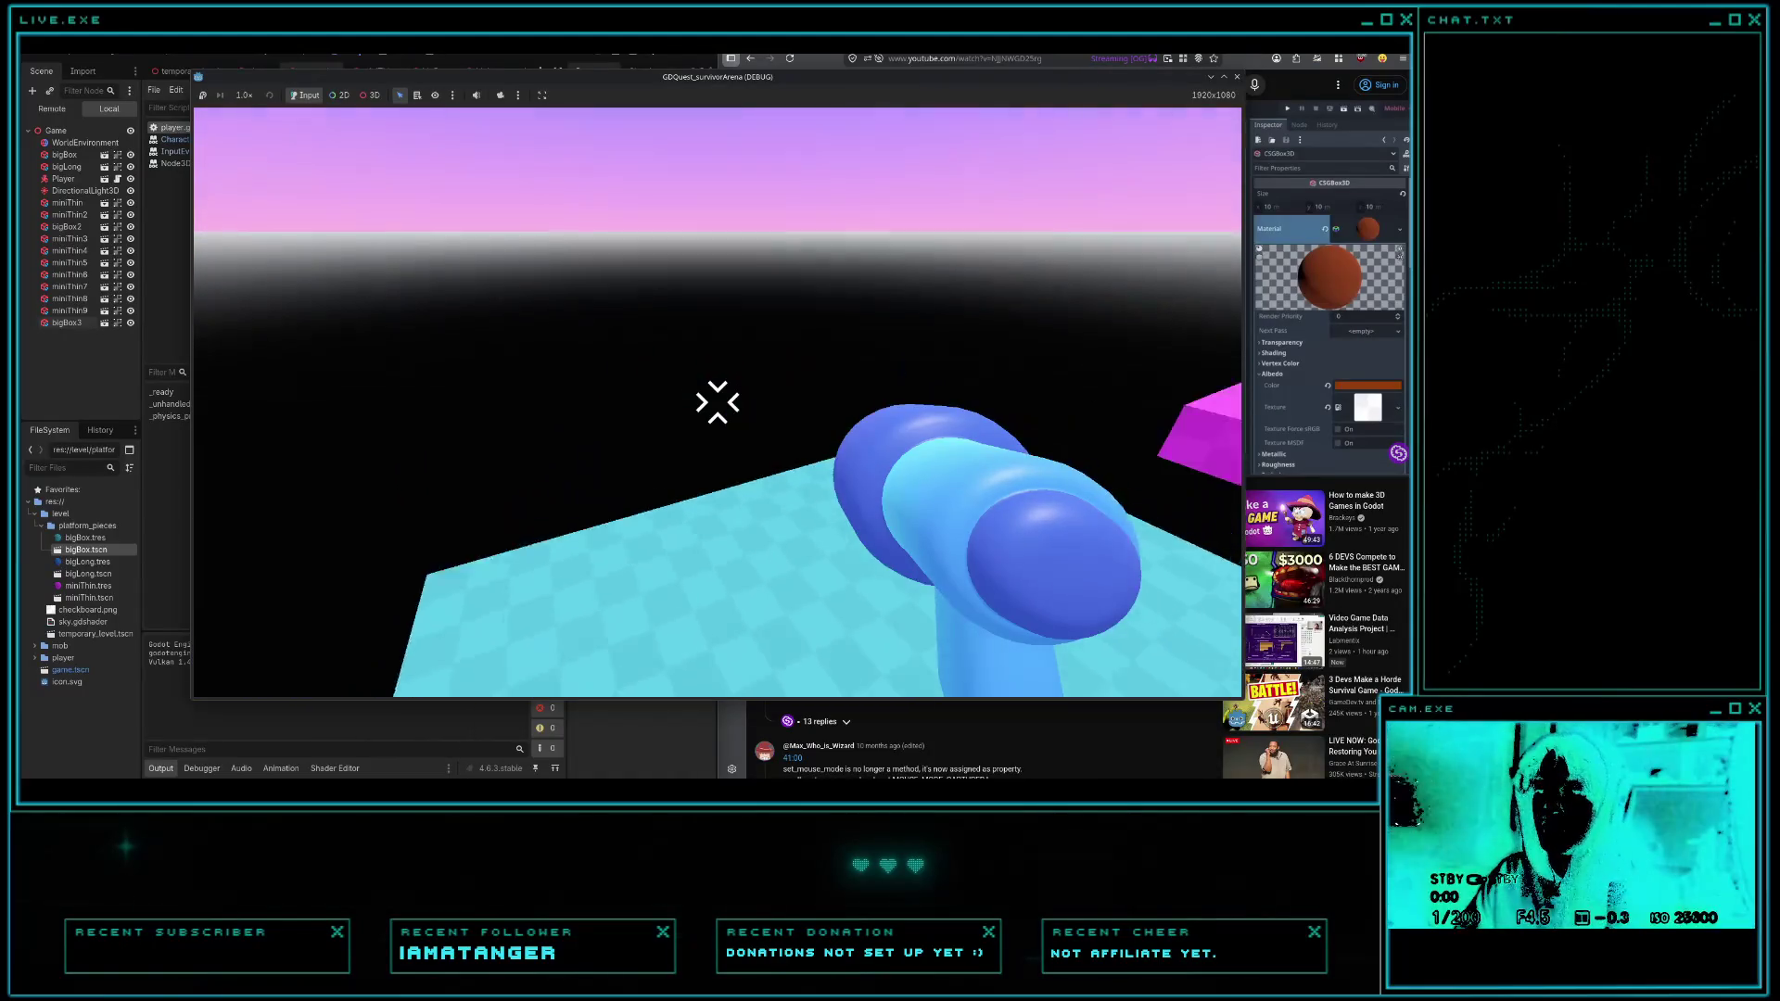
pyautogui.press('F8')
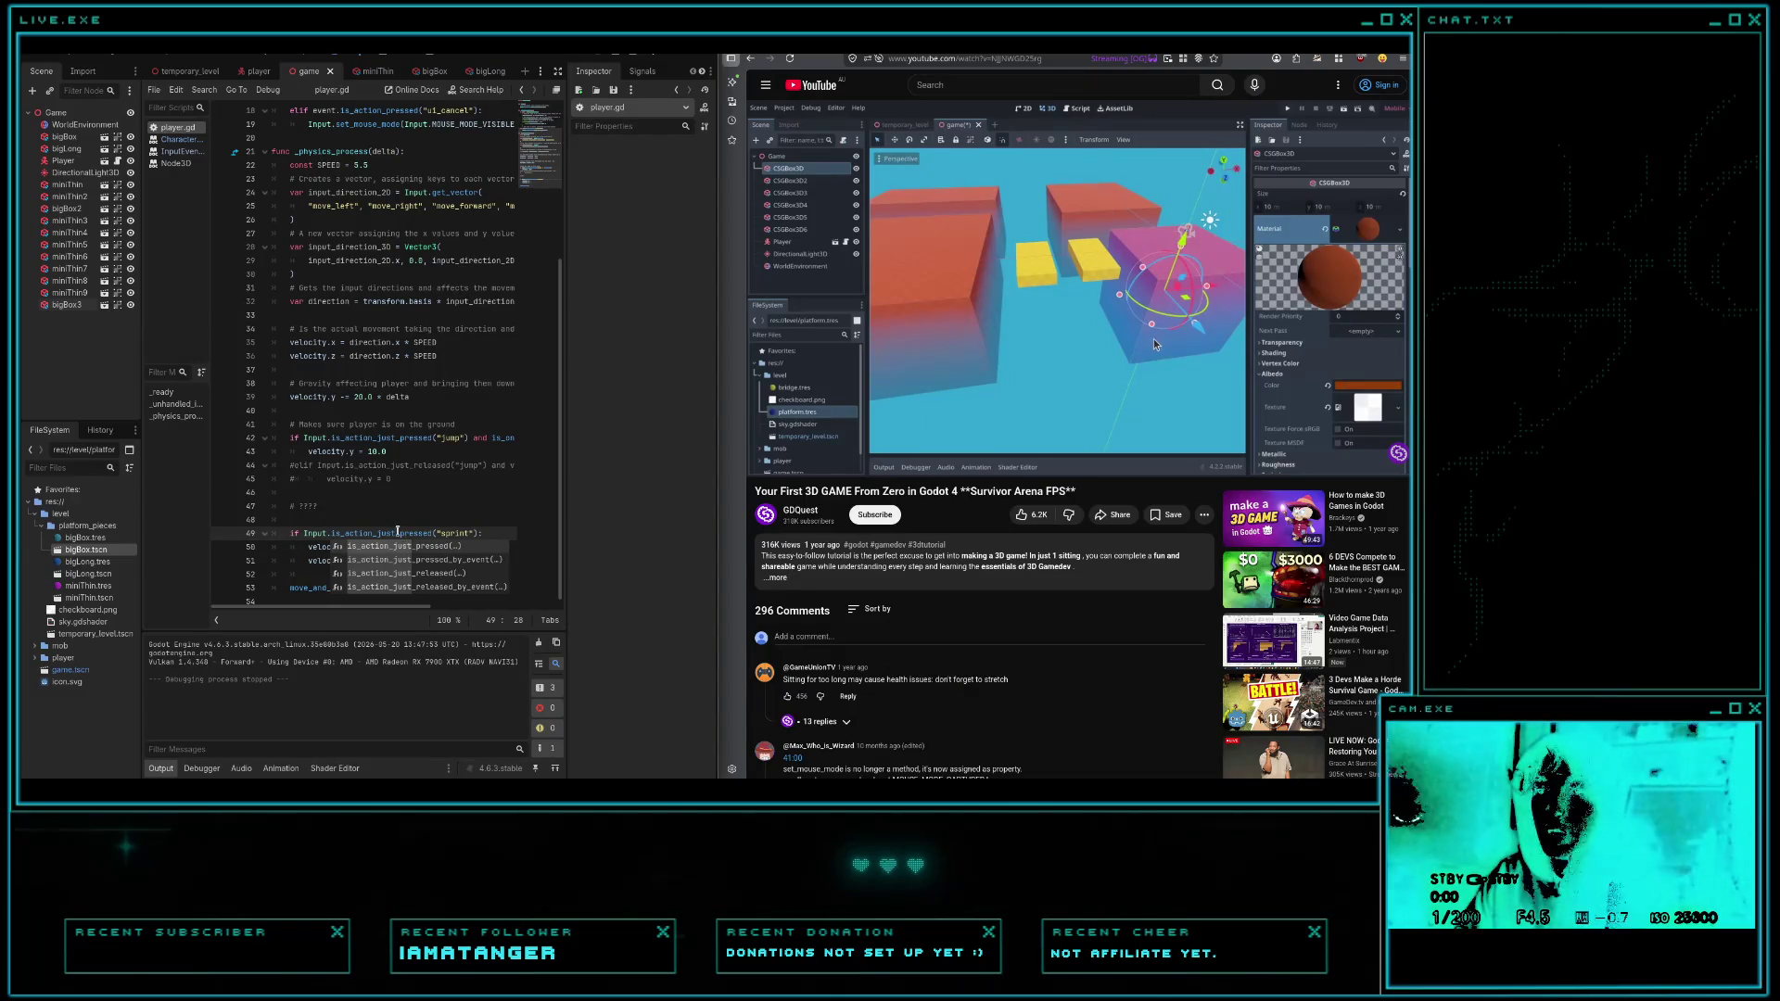
pyautogui.press('Escape')
pyautogui.press('BackSpace')
pyautogui.press('BackSpace')
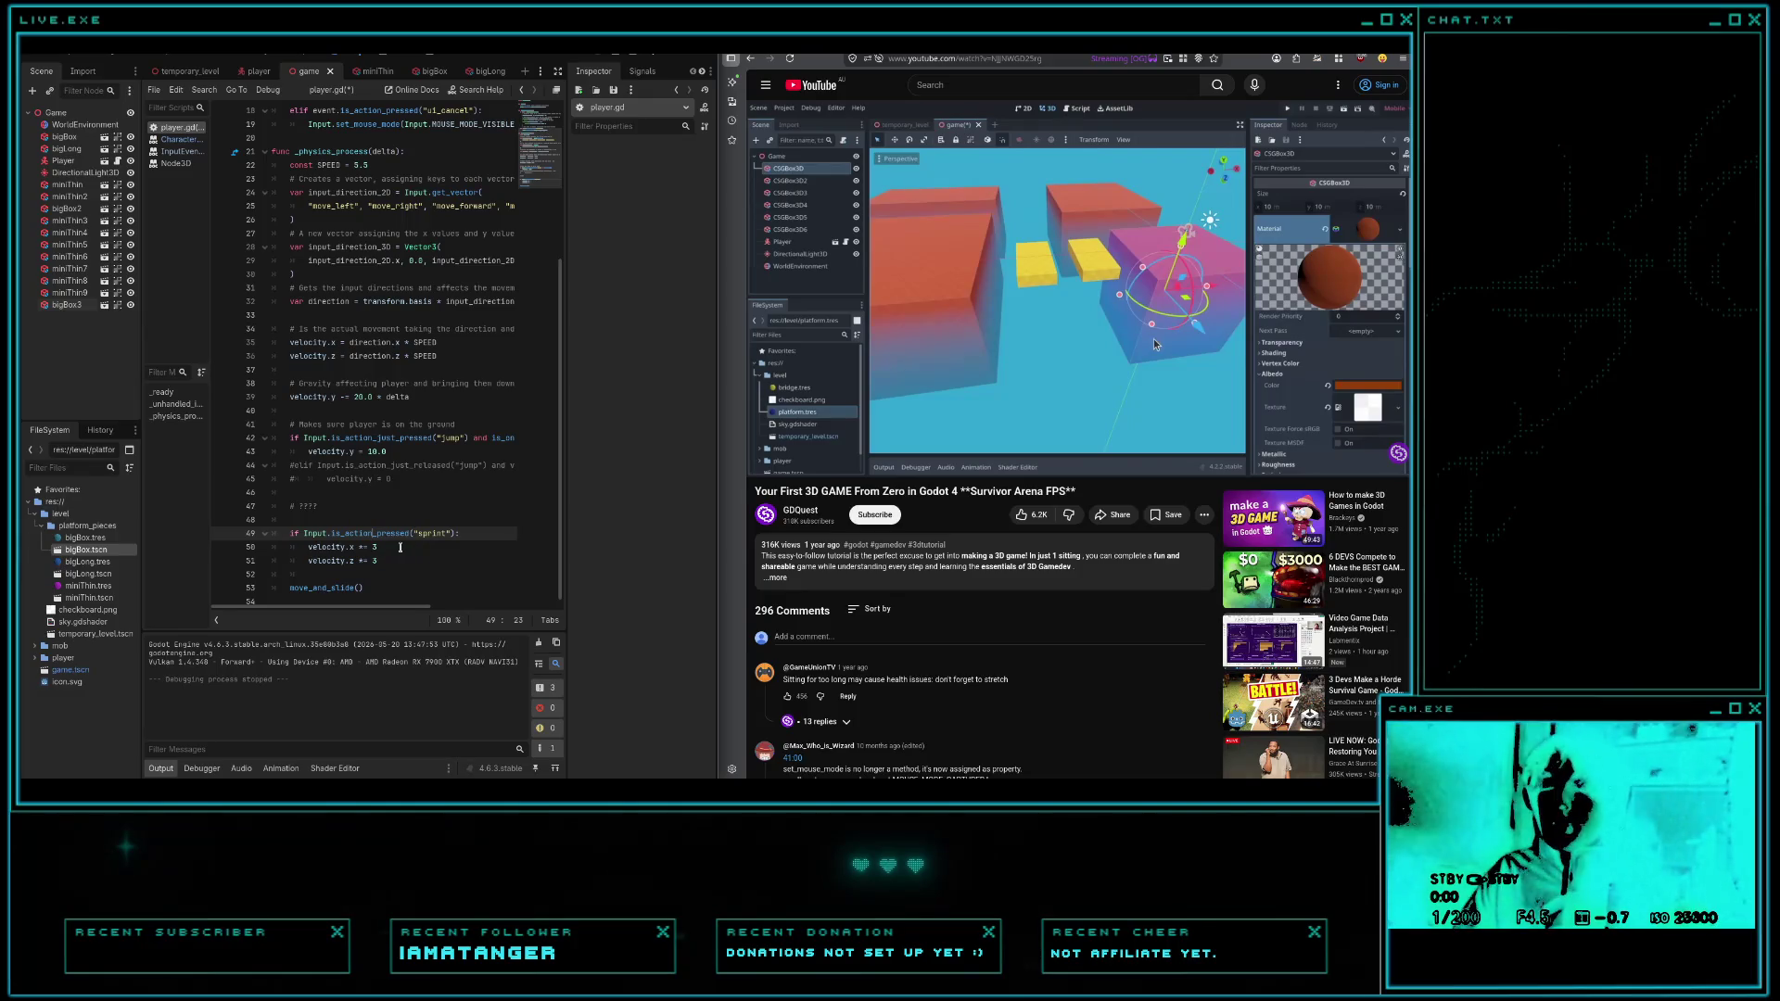
pyautogui.click(382, 167)
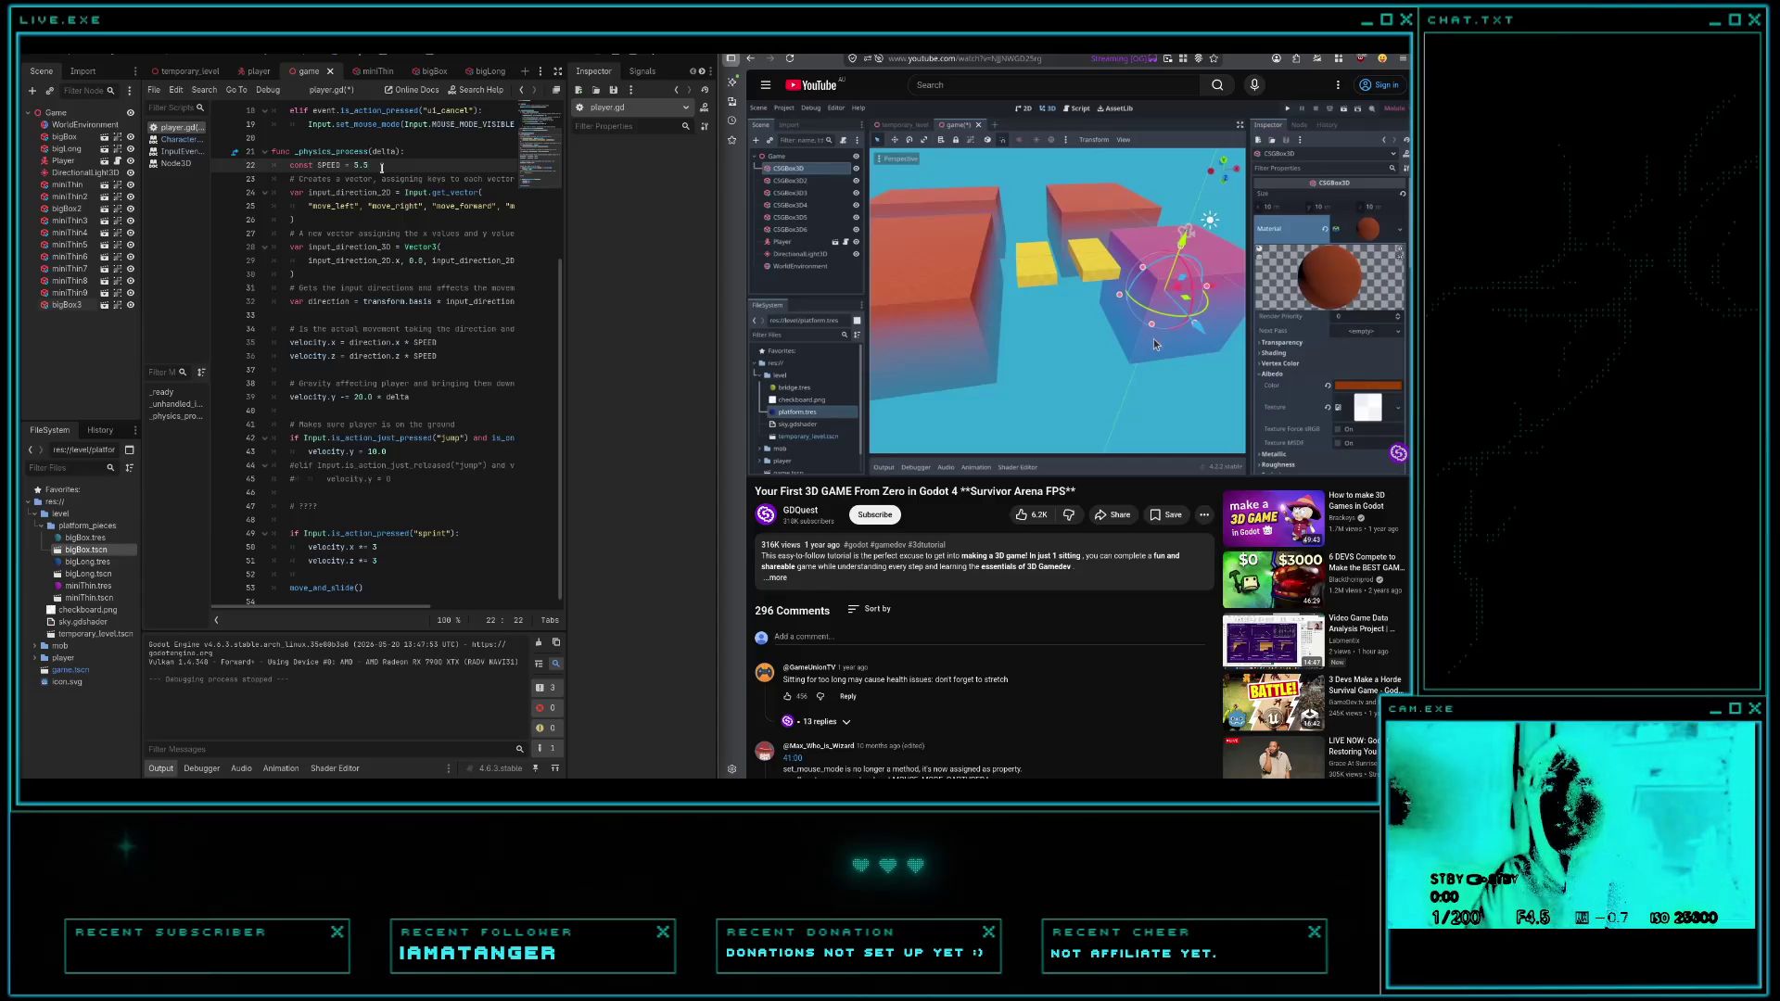
pyautogui.press('Return')
pyautogui.write('var')
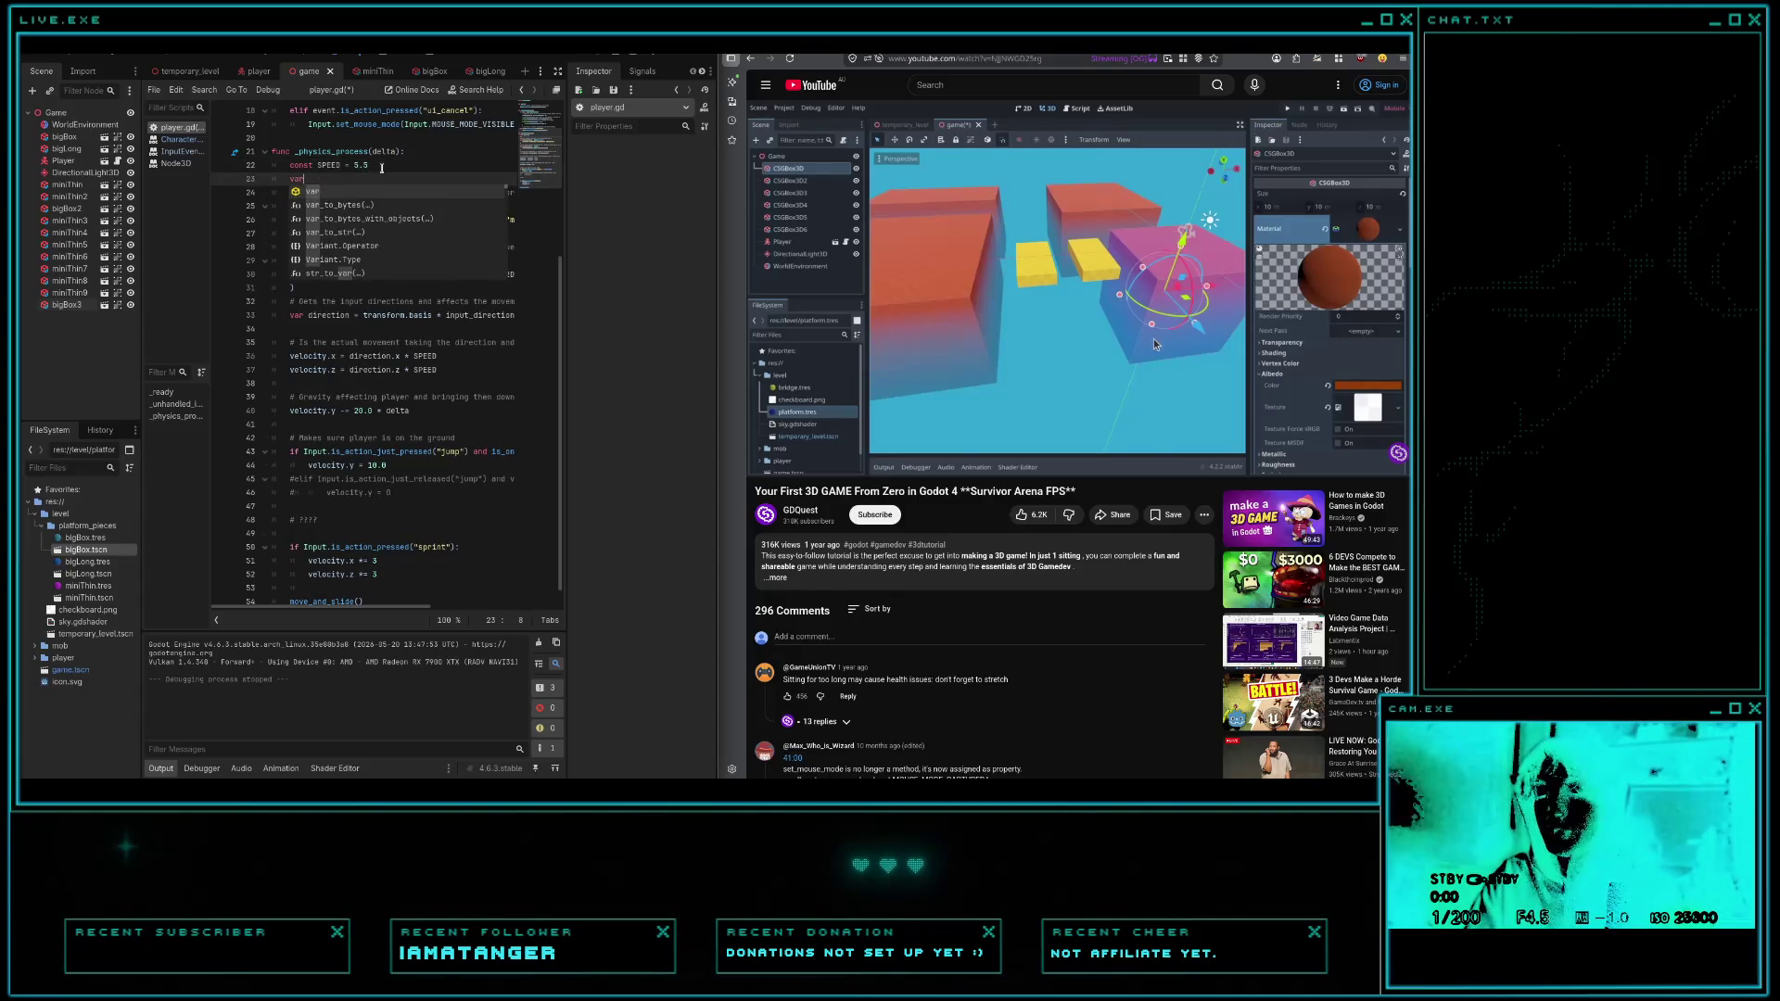
pyautogui.write(' sprint')
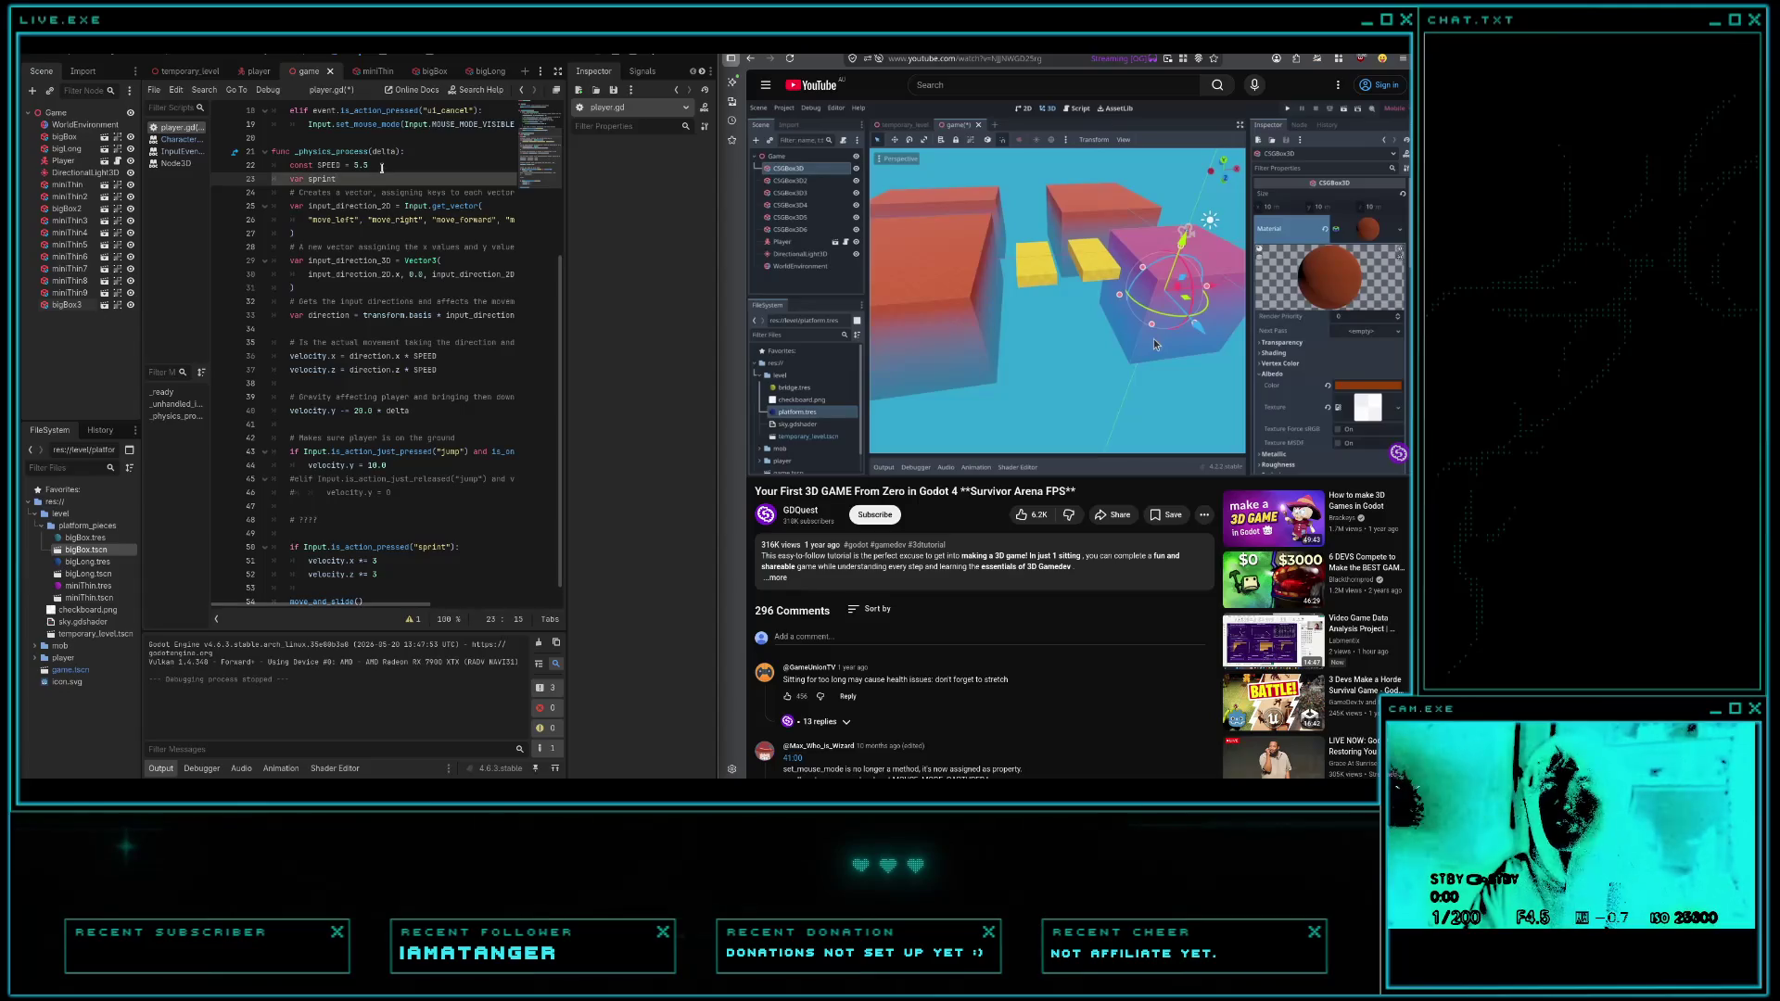
pyautogui.scroll(5, 381, 168)
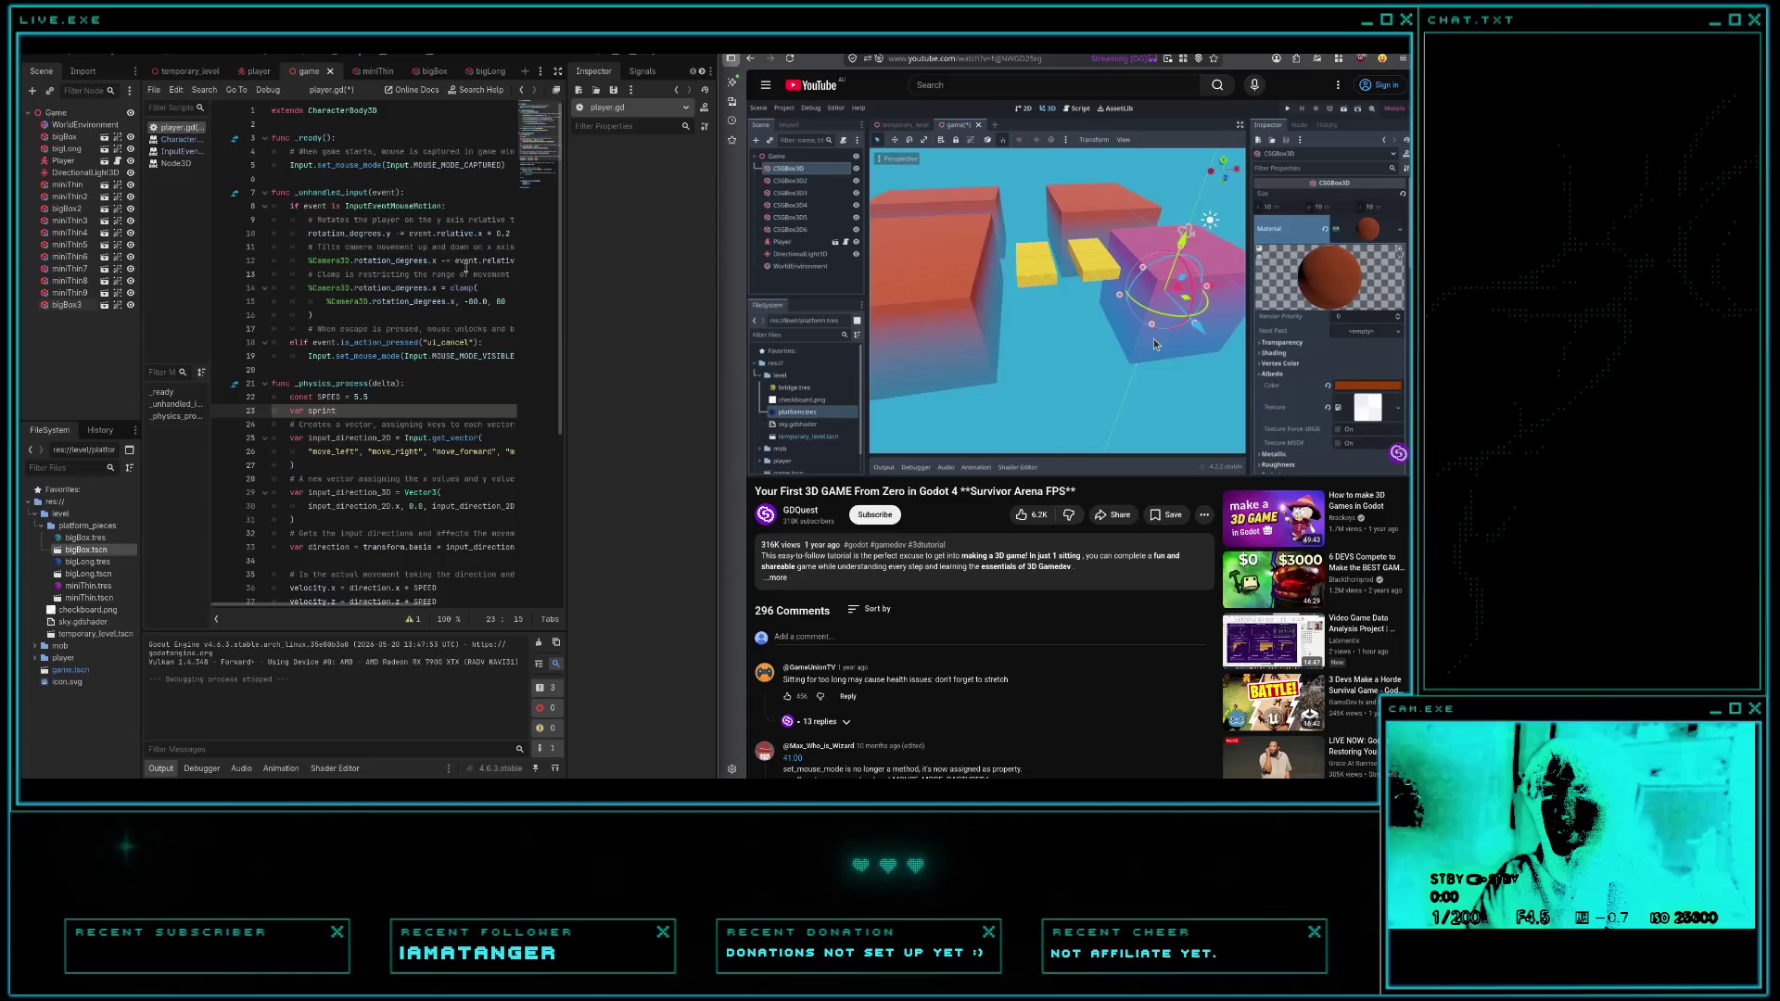
pyautogui.write('eed')
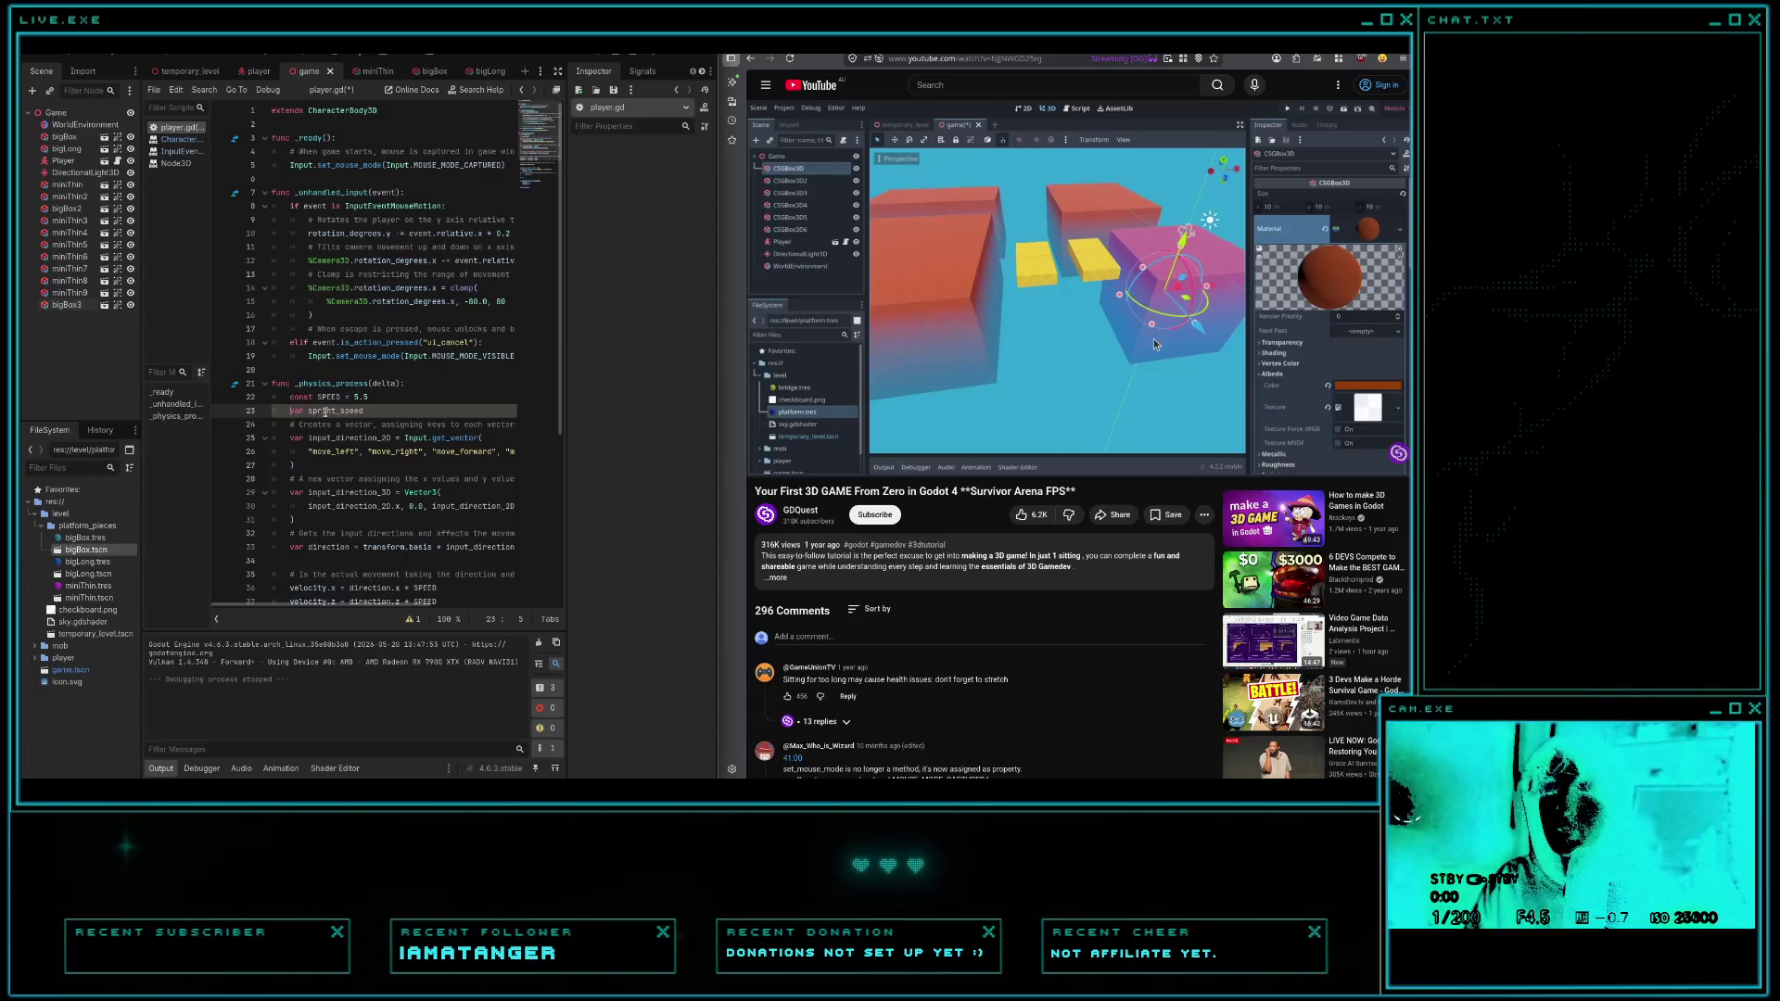
pyautogui.write('ort')
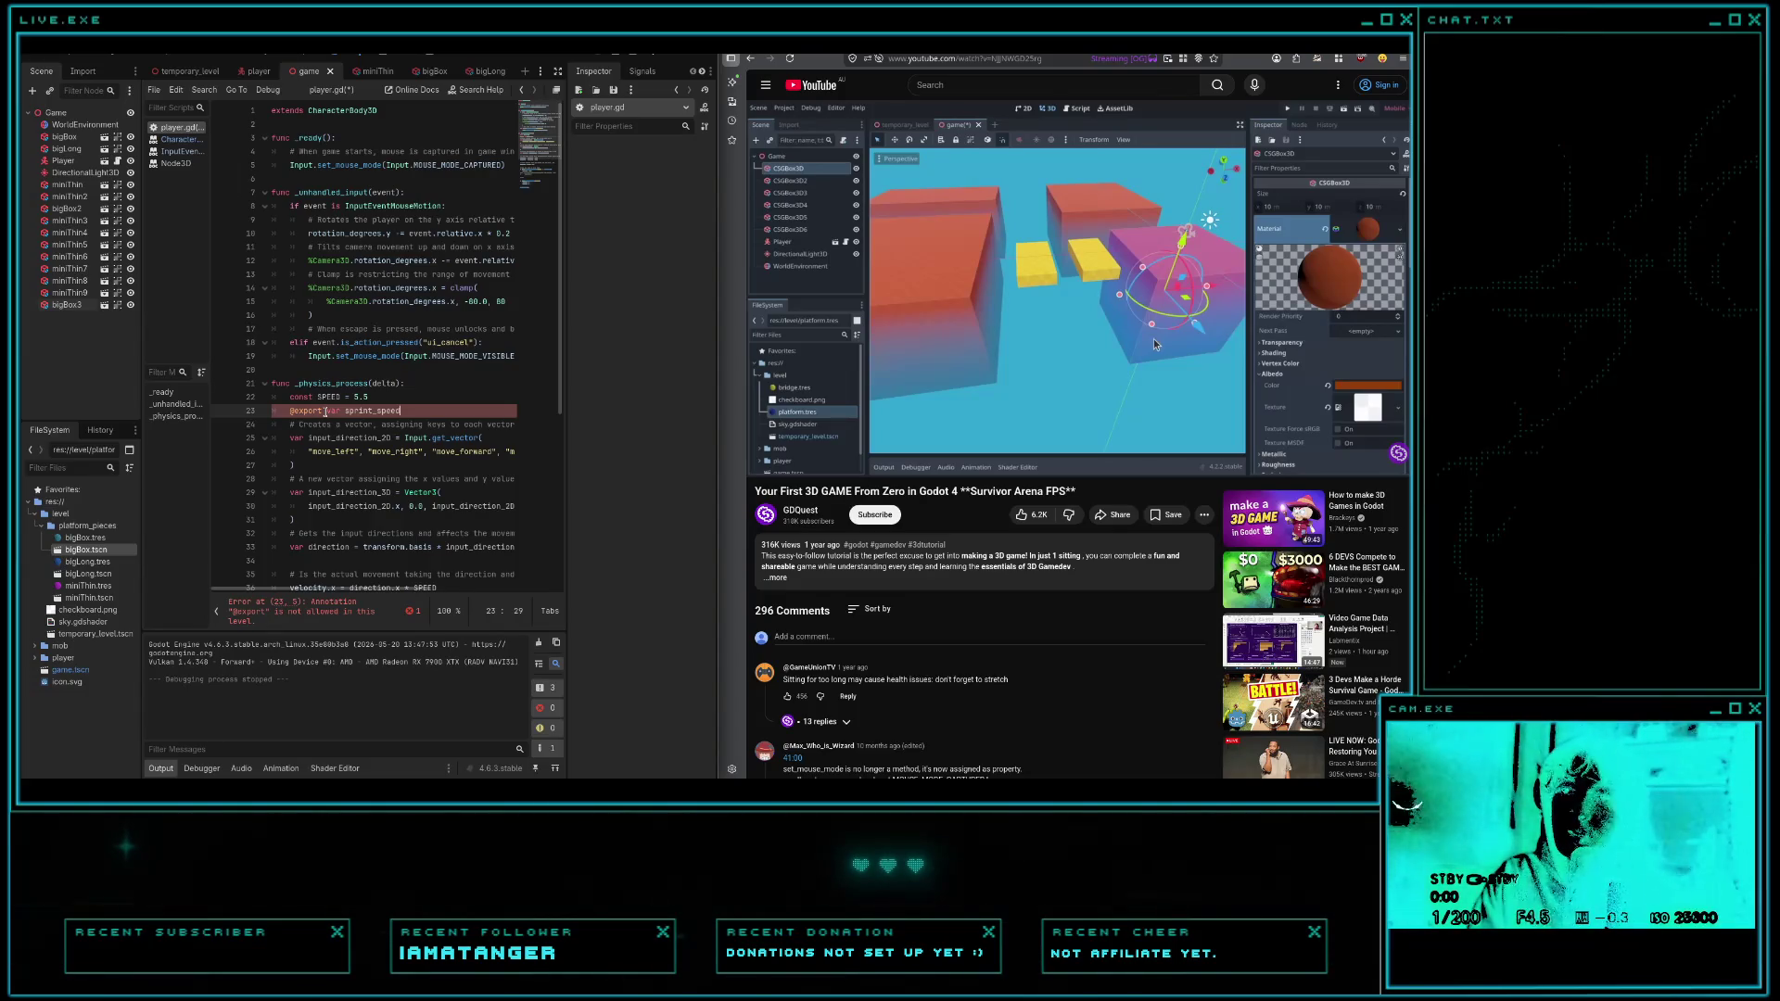
pyautogui.moveTo(321, 411); pyautogui.dragTo(285, 405)
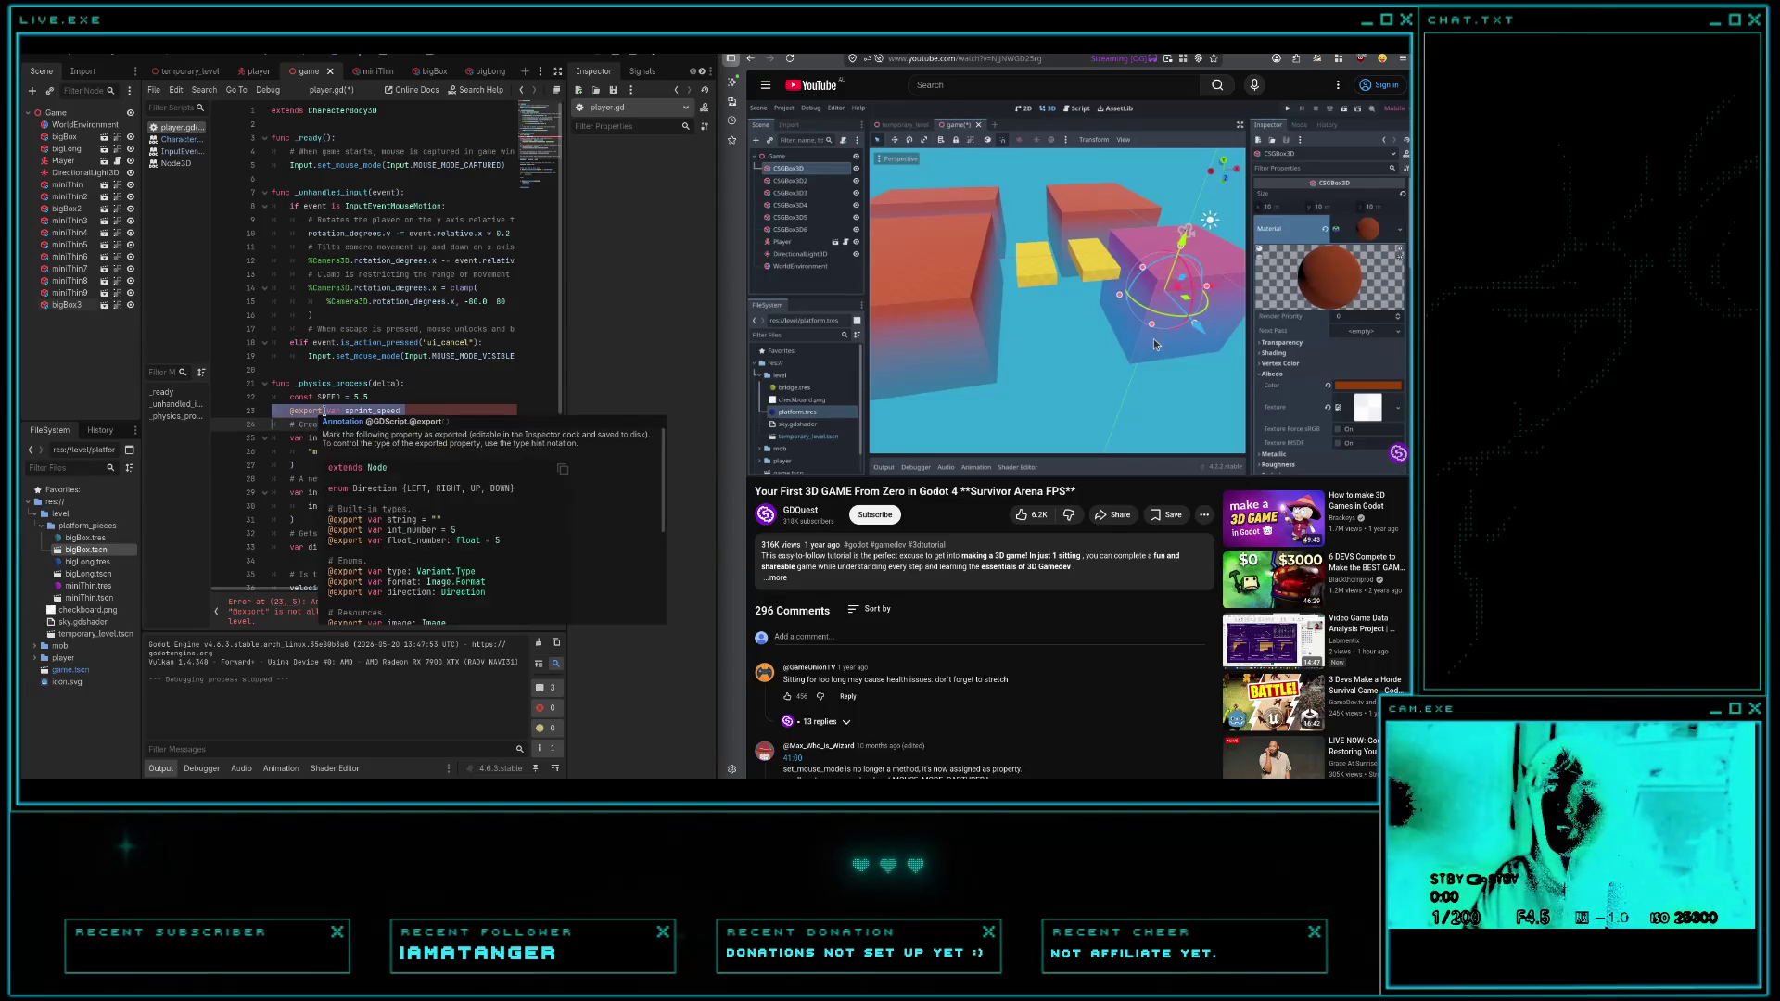
pyautogui.press('BackSpace')
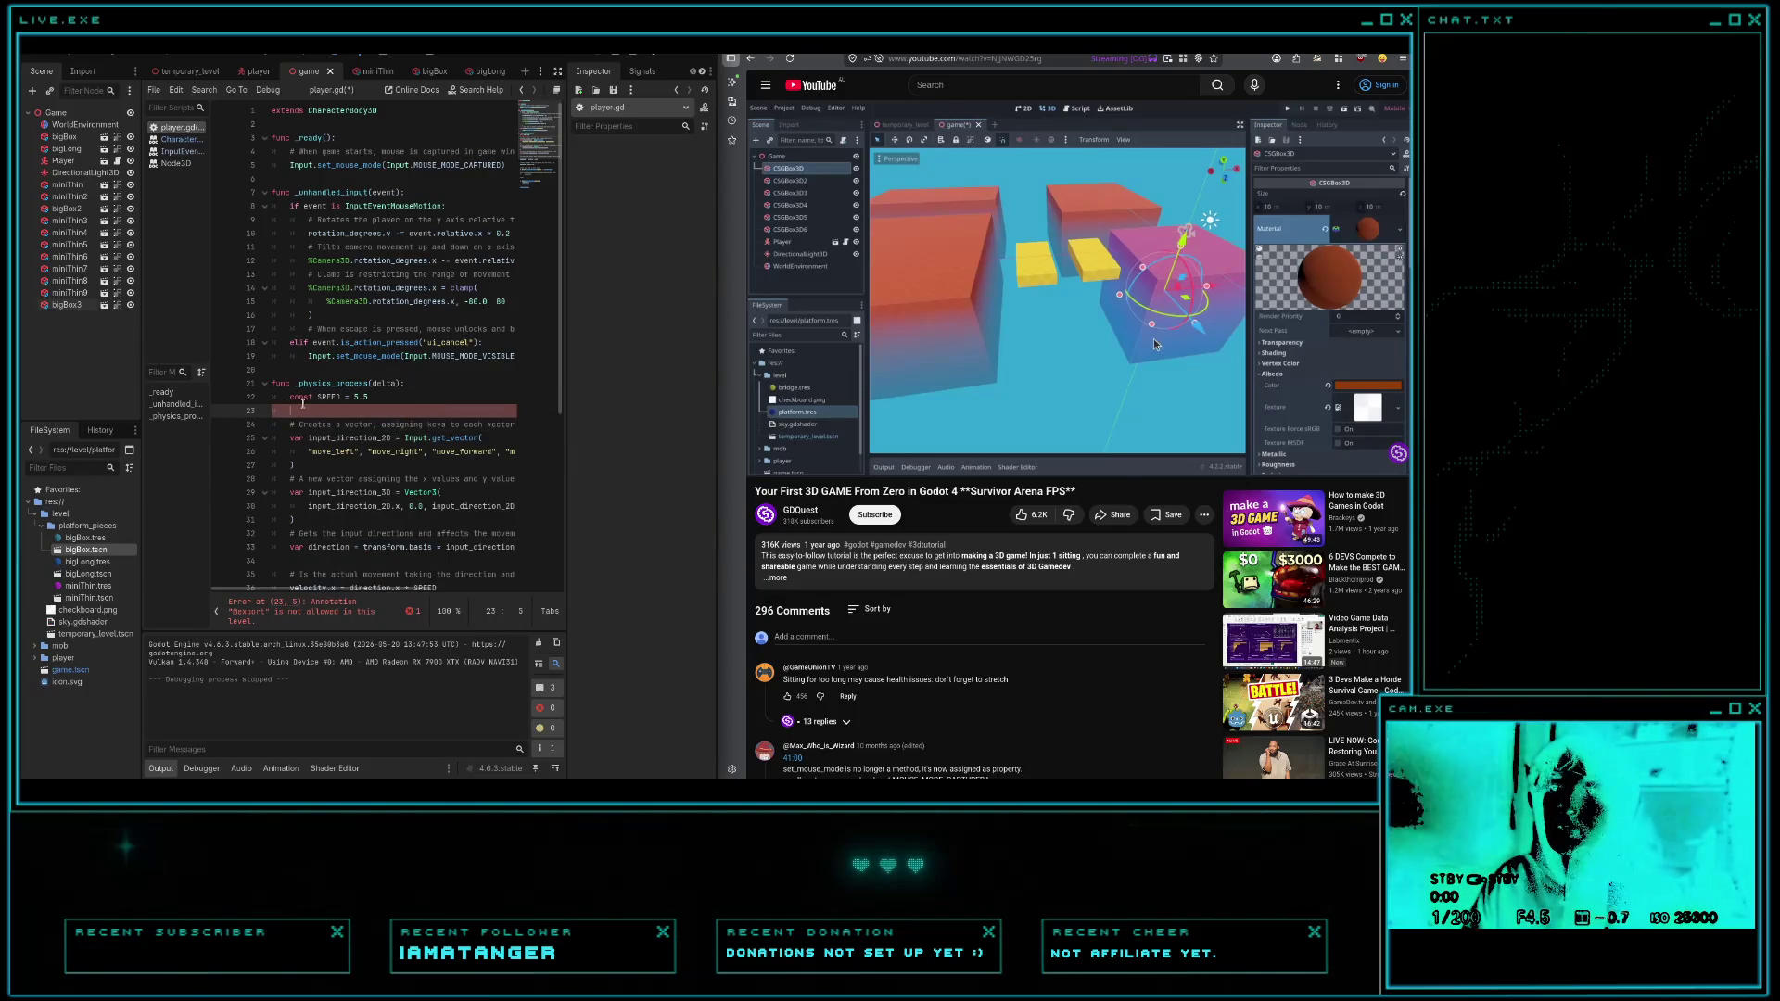
pyautogui.click(406, 126)
pyautogui.press('Return')
pyautogui.press('Return')
pyautogui.press('Up')
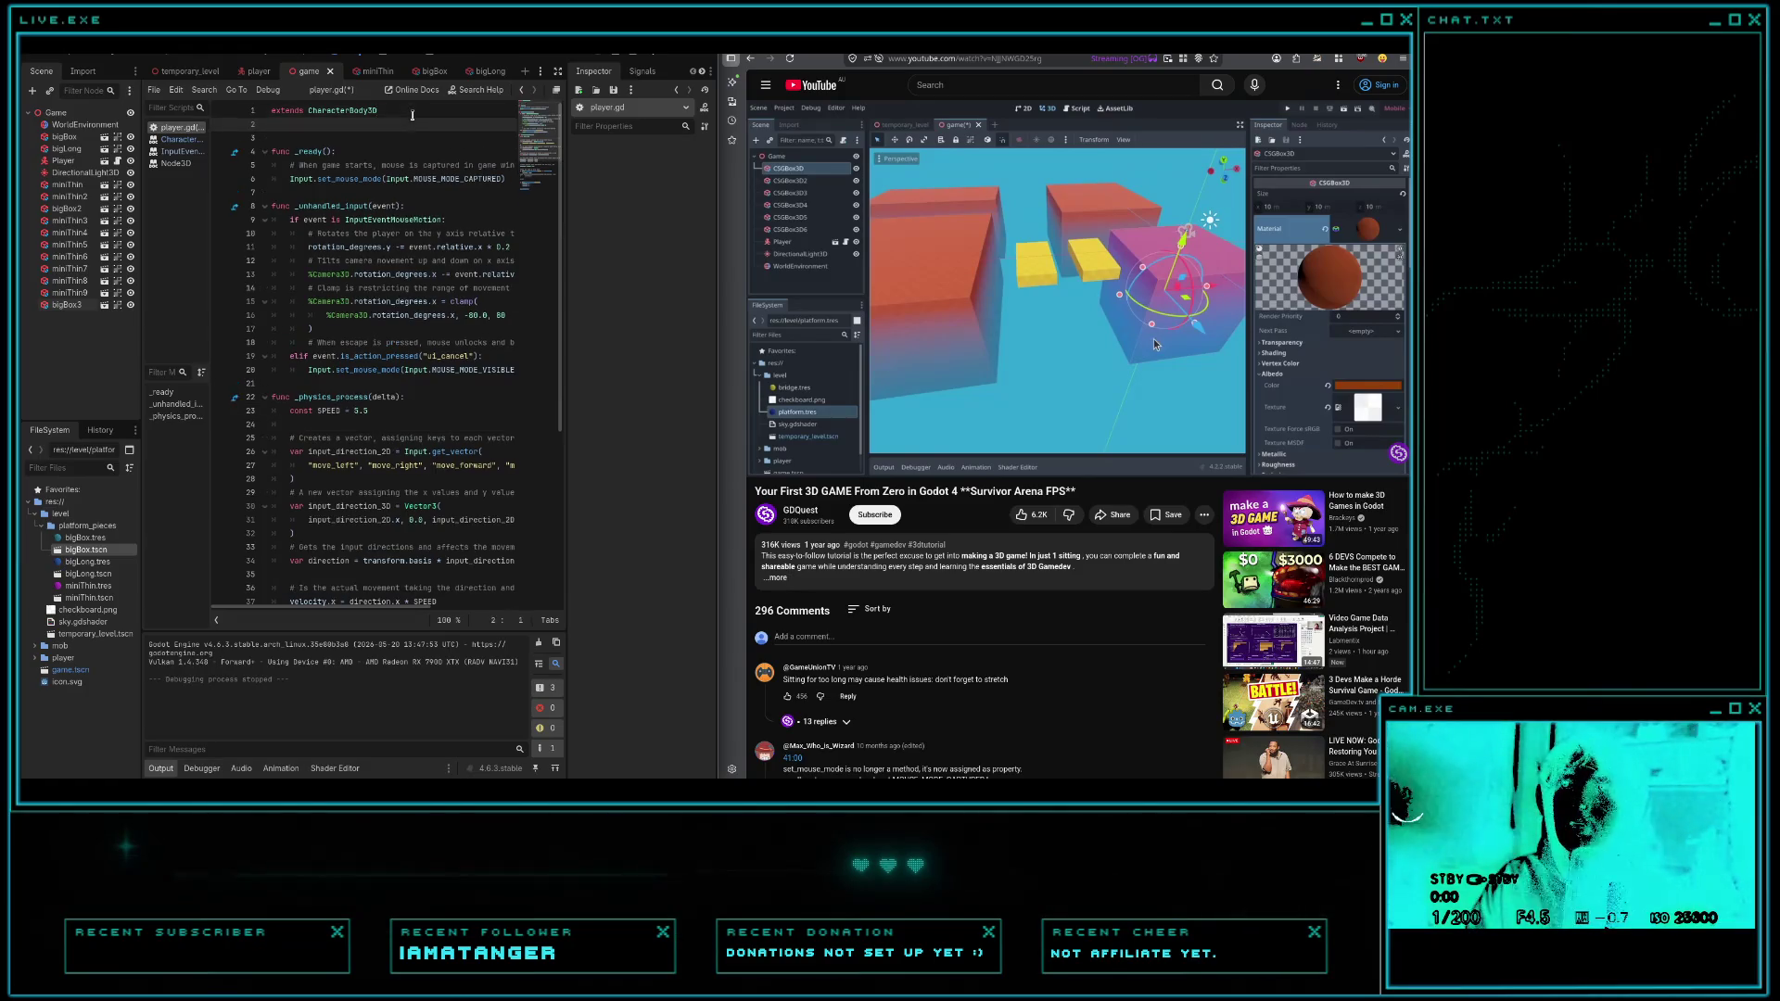
pyautogui.write('@export var sprint_speed')
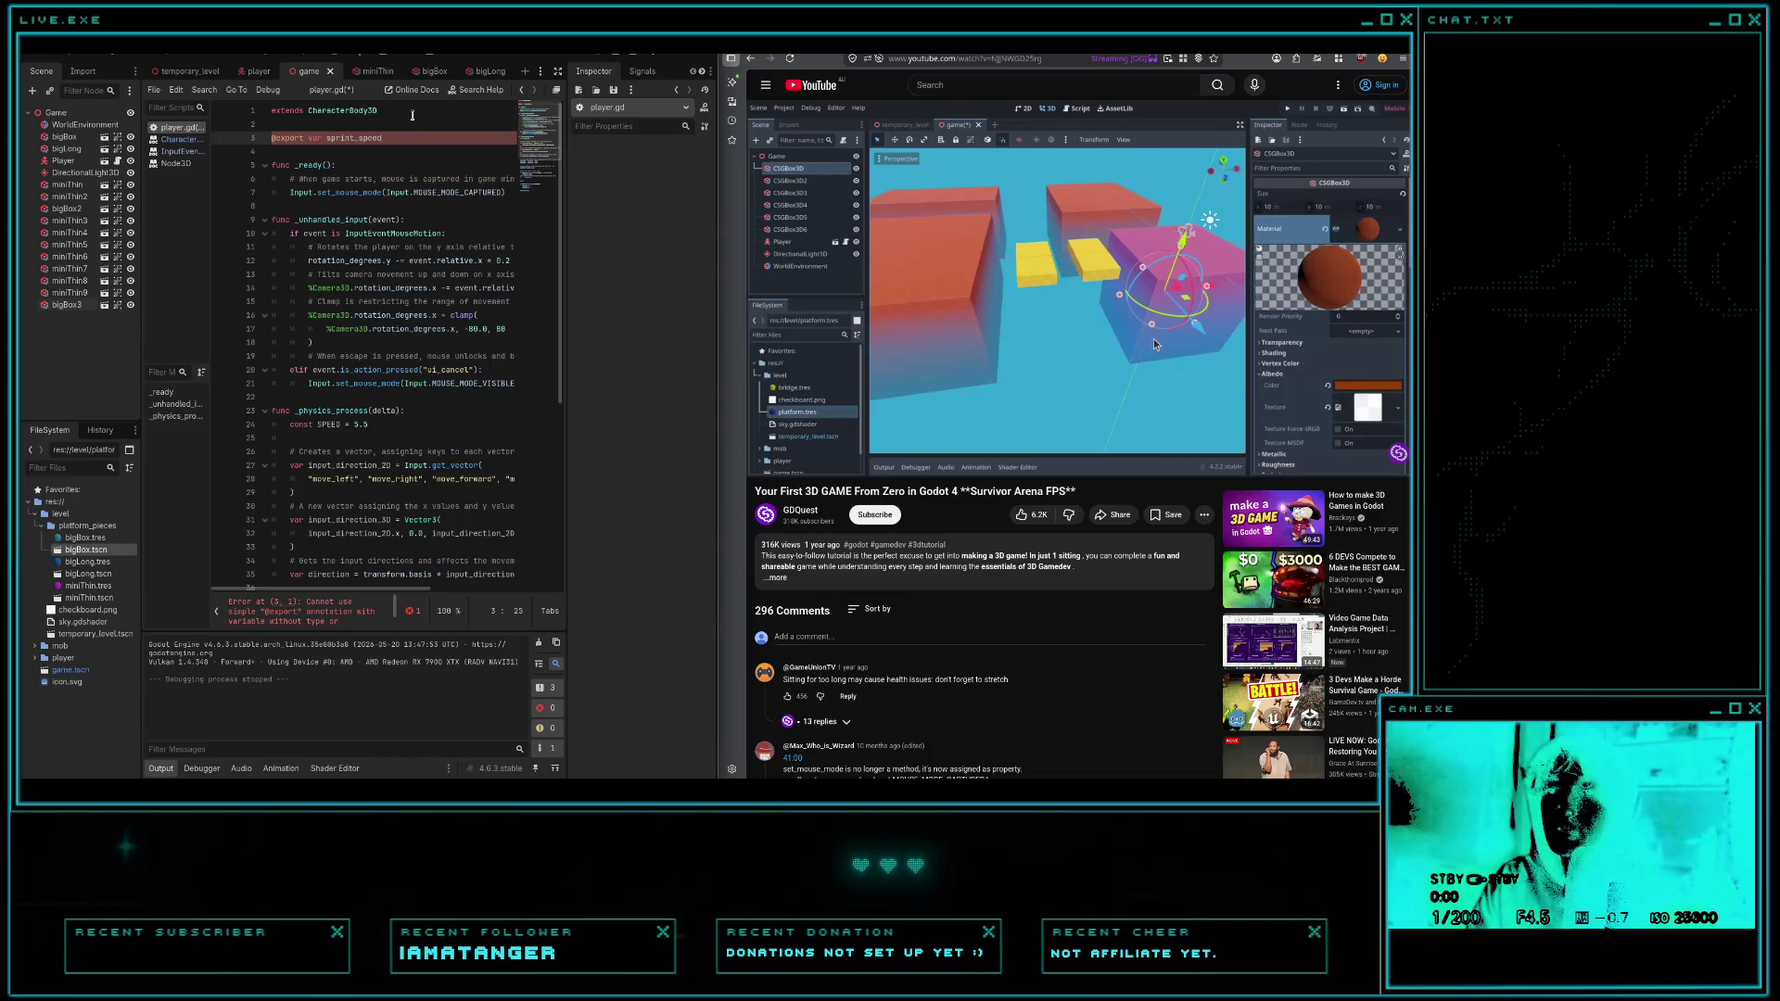
pyautogui.write('= ')
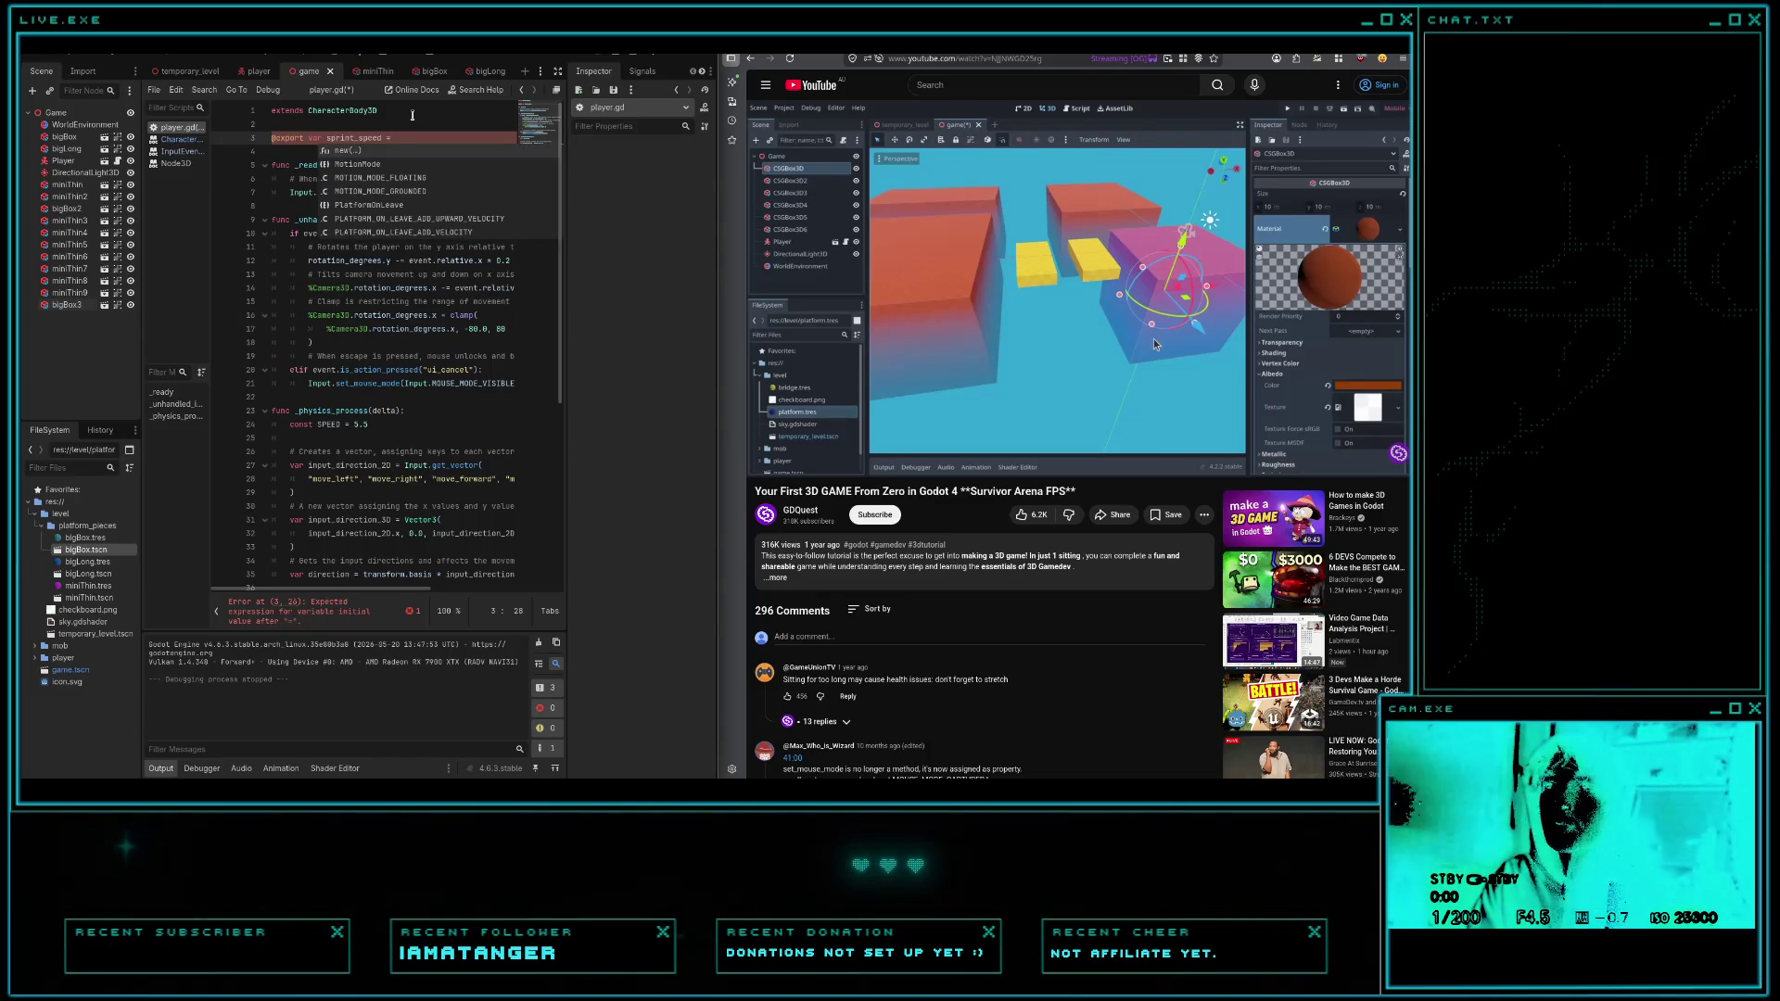
pyautogui.write('3')
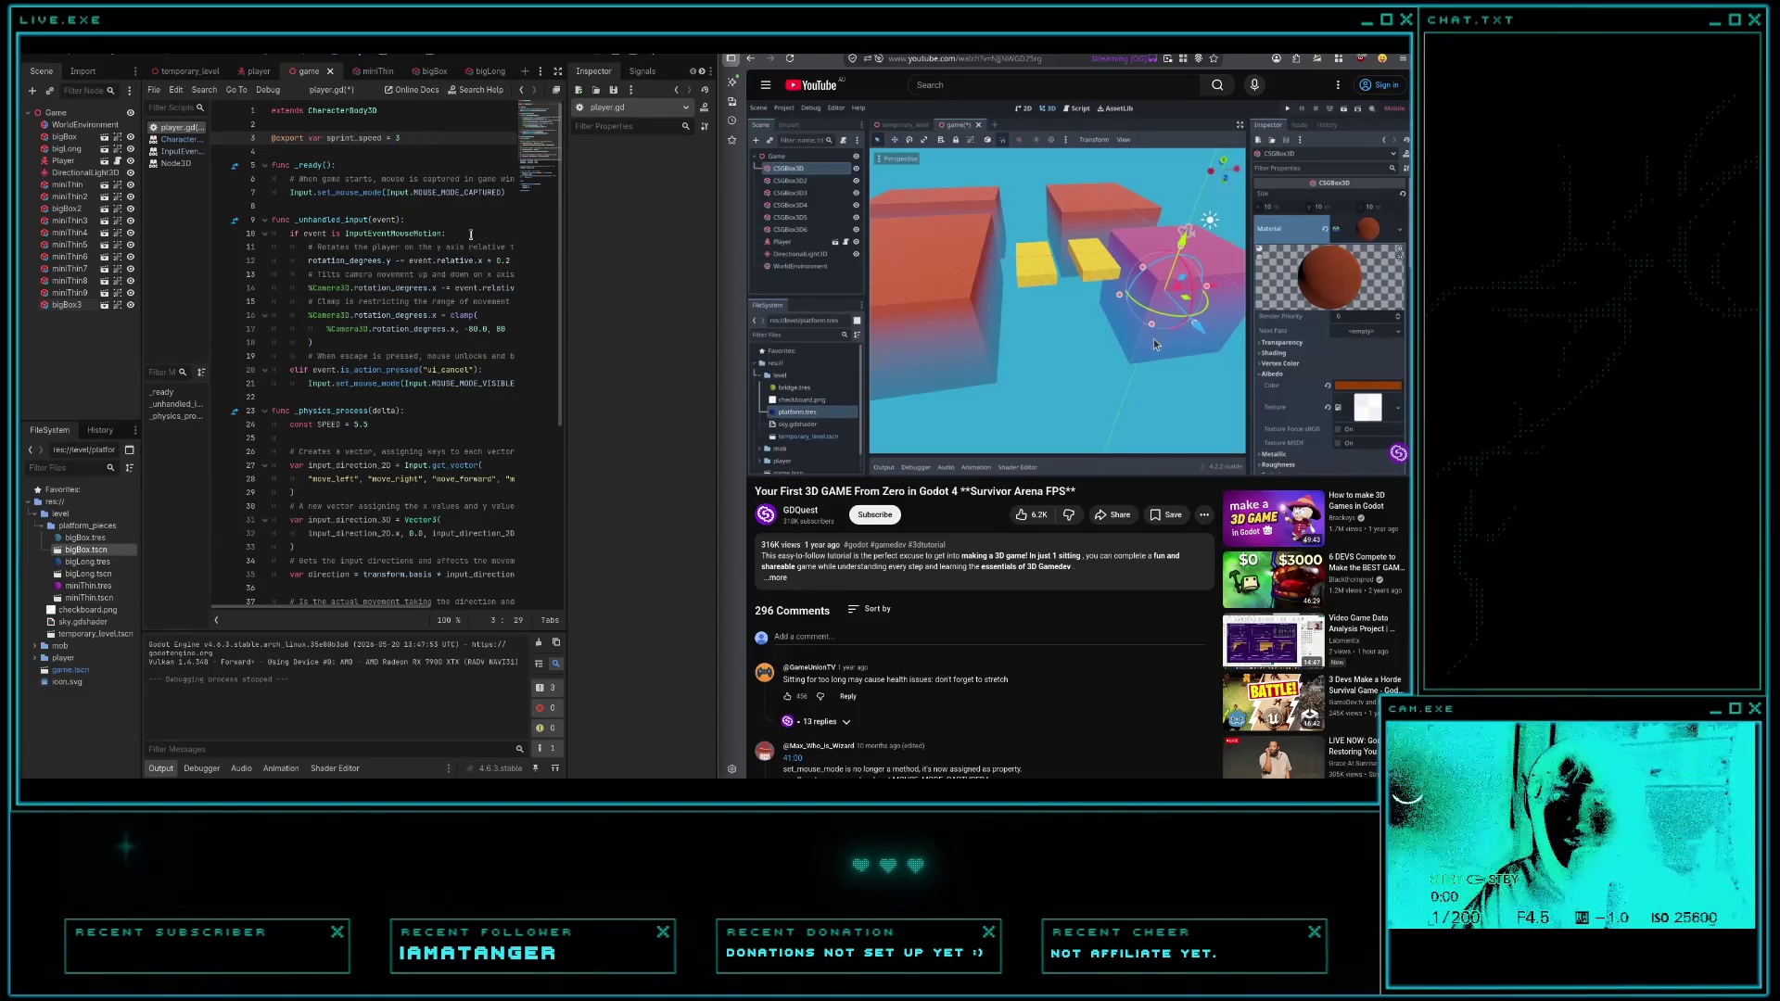
# - Save player.gd and launch the game for a playtest
pyautogui.hotkey('ctrl', 's')
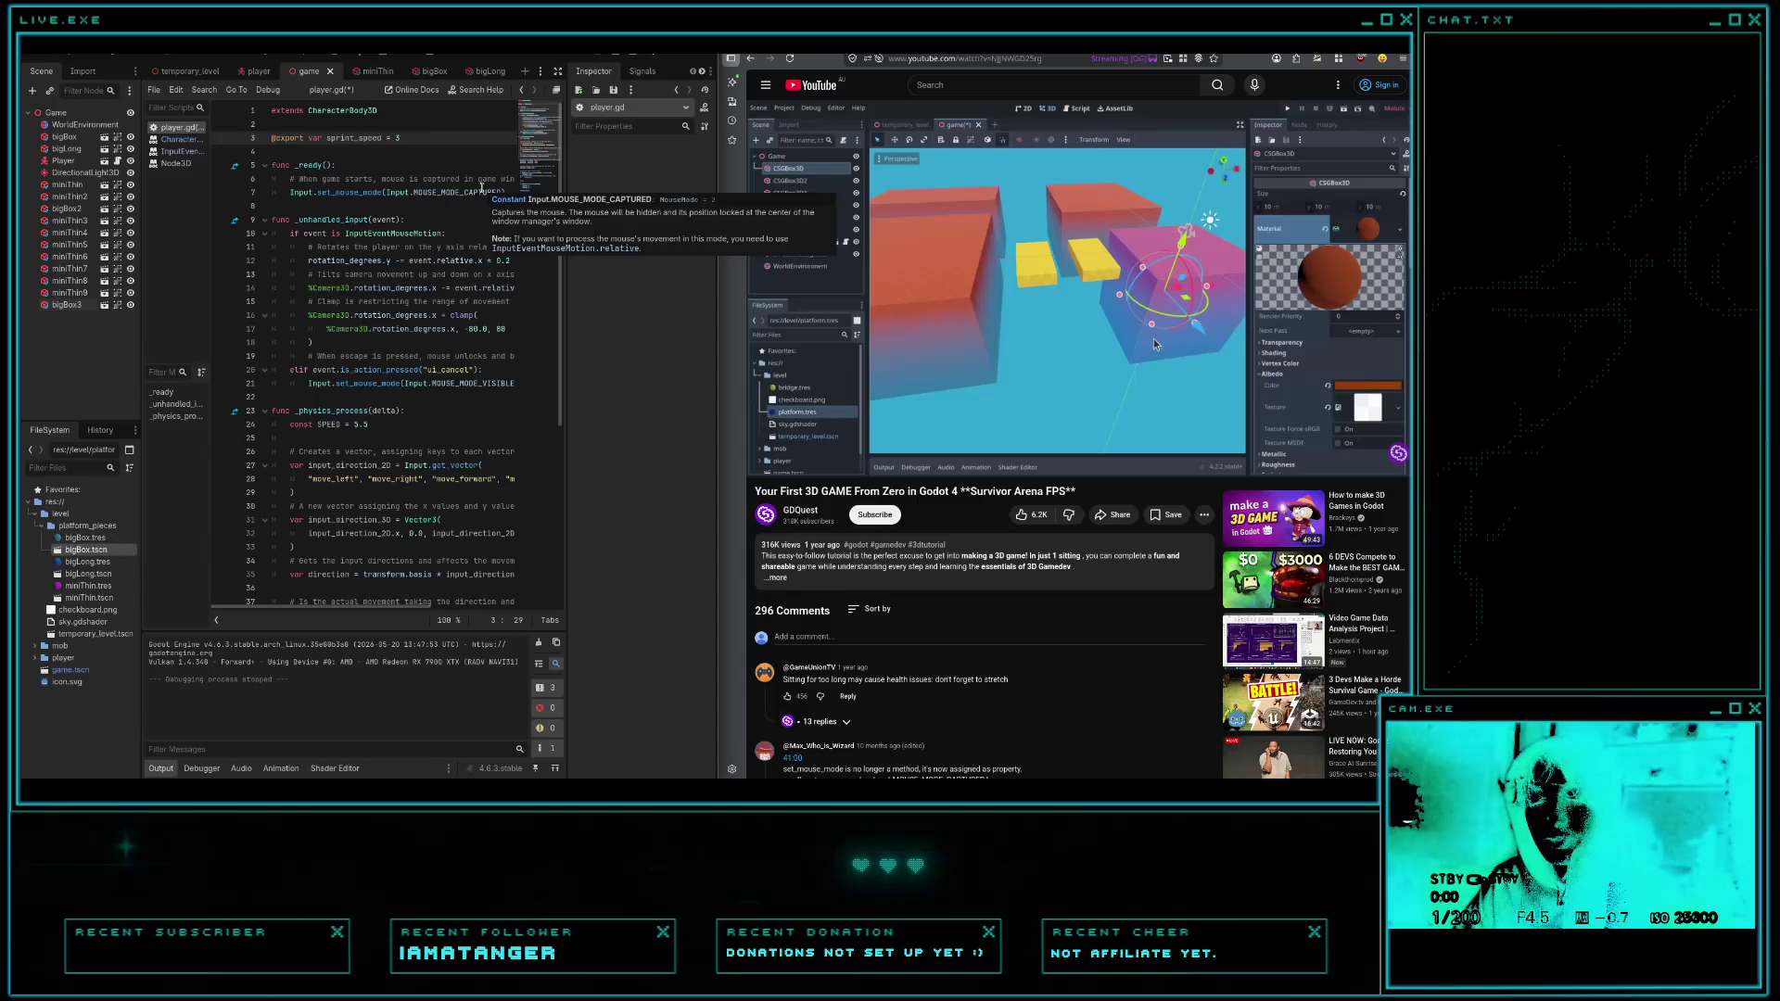
pyautogui.click(488, 181)
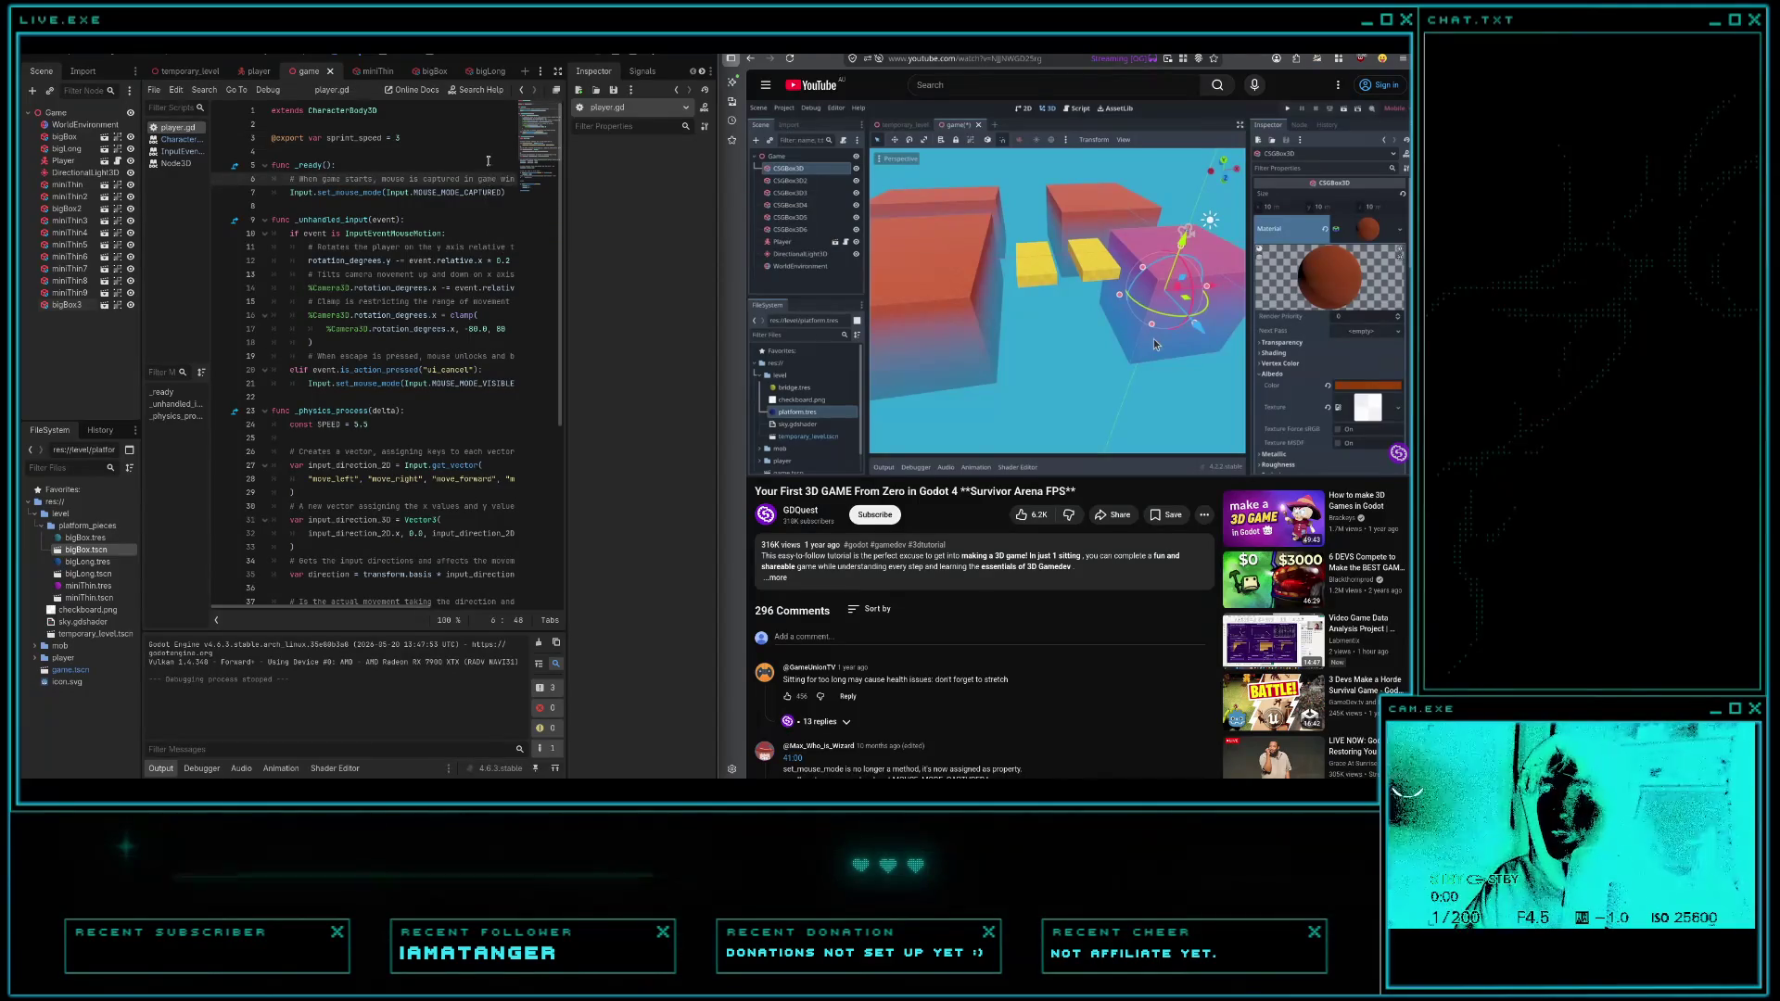
pyautogui.click(456, 149)
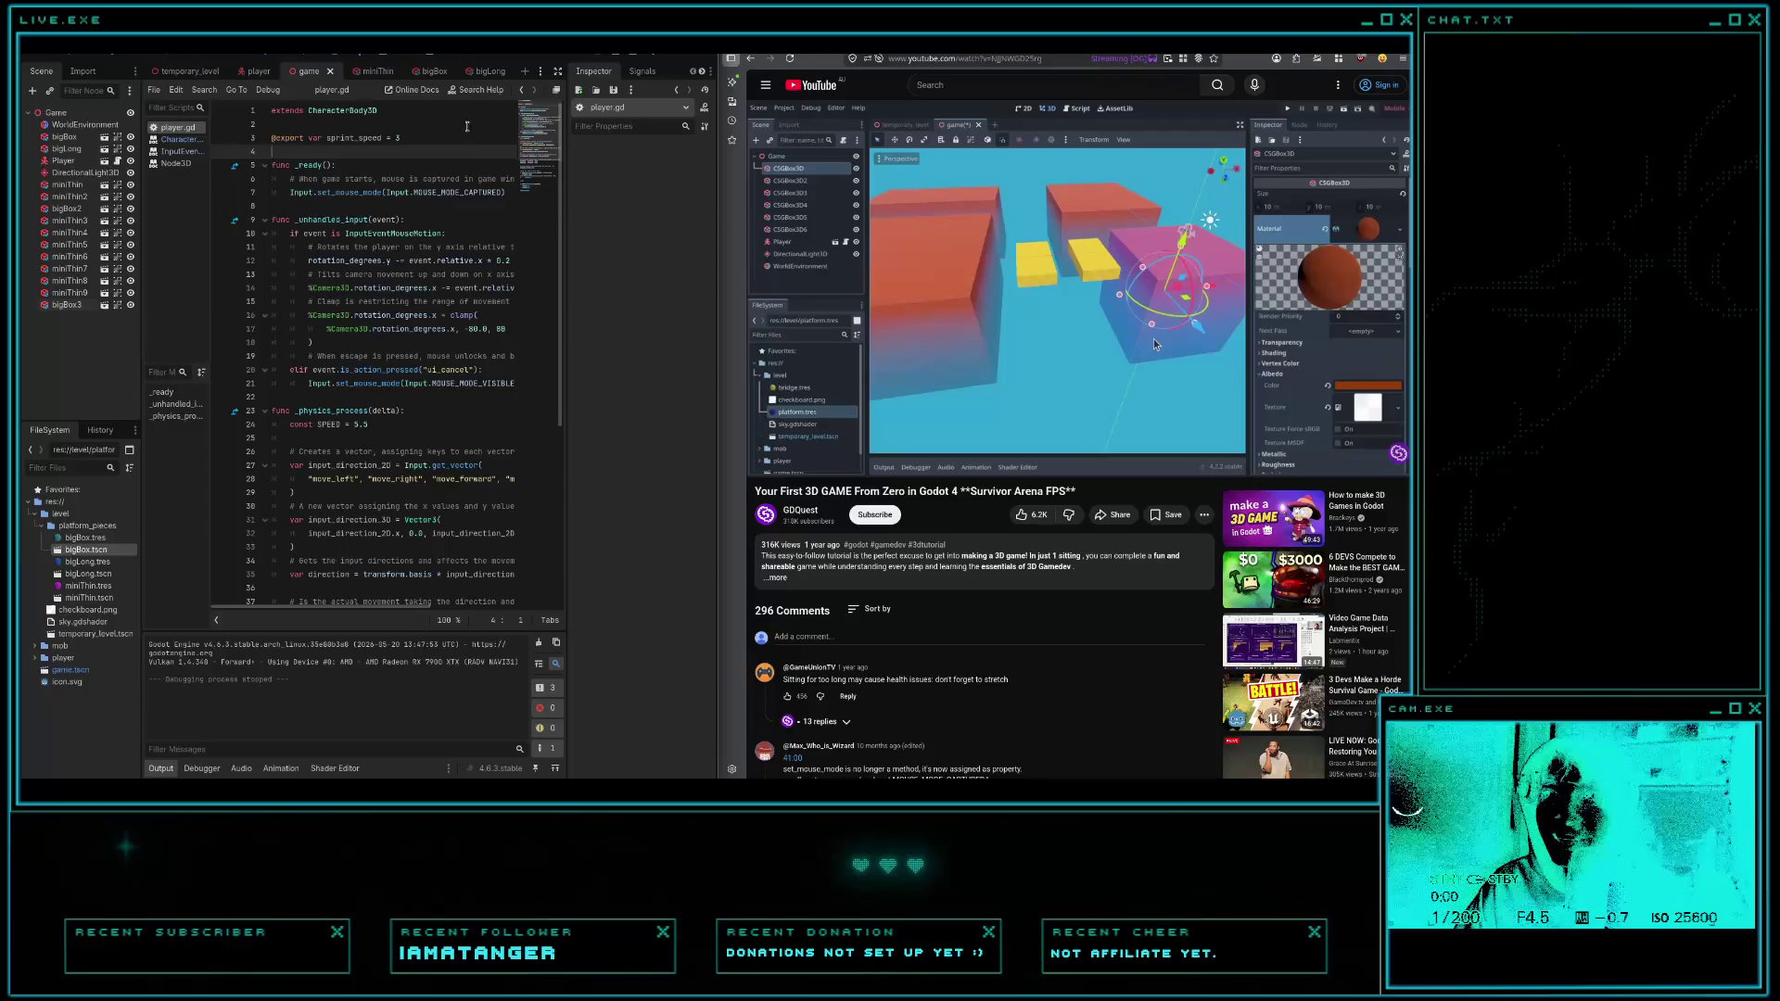
pyautogui.press('F5')
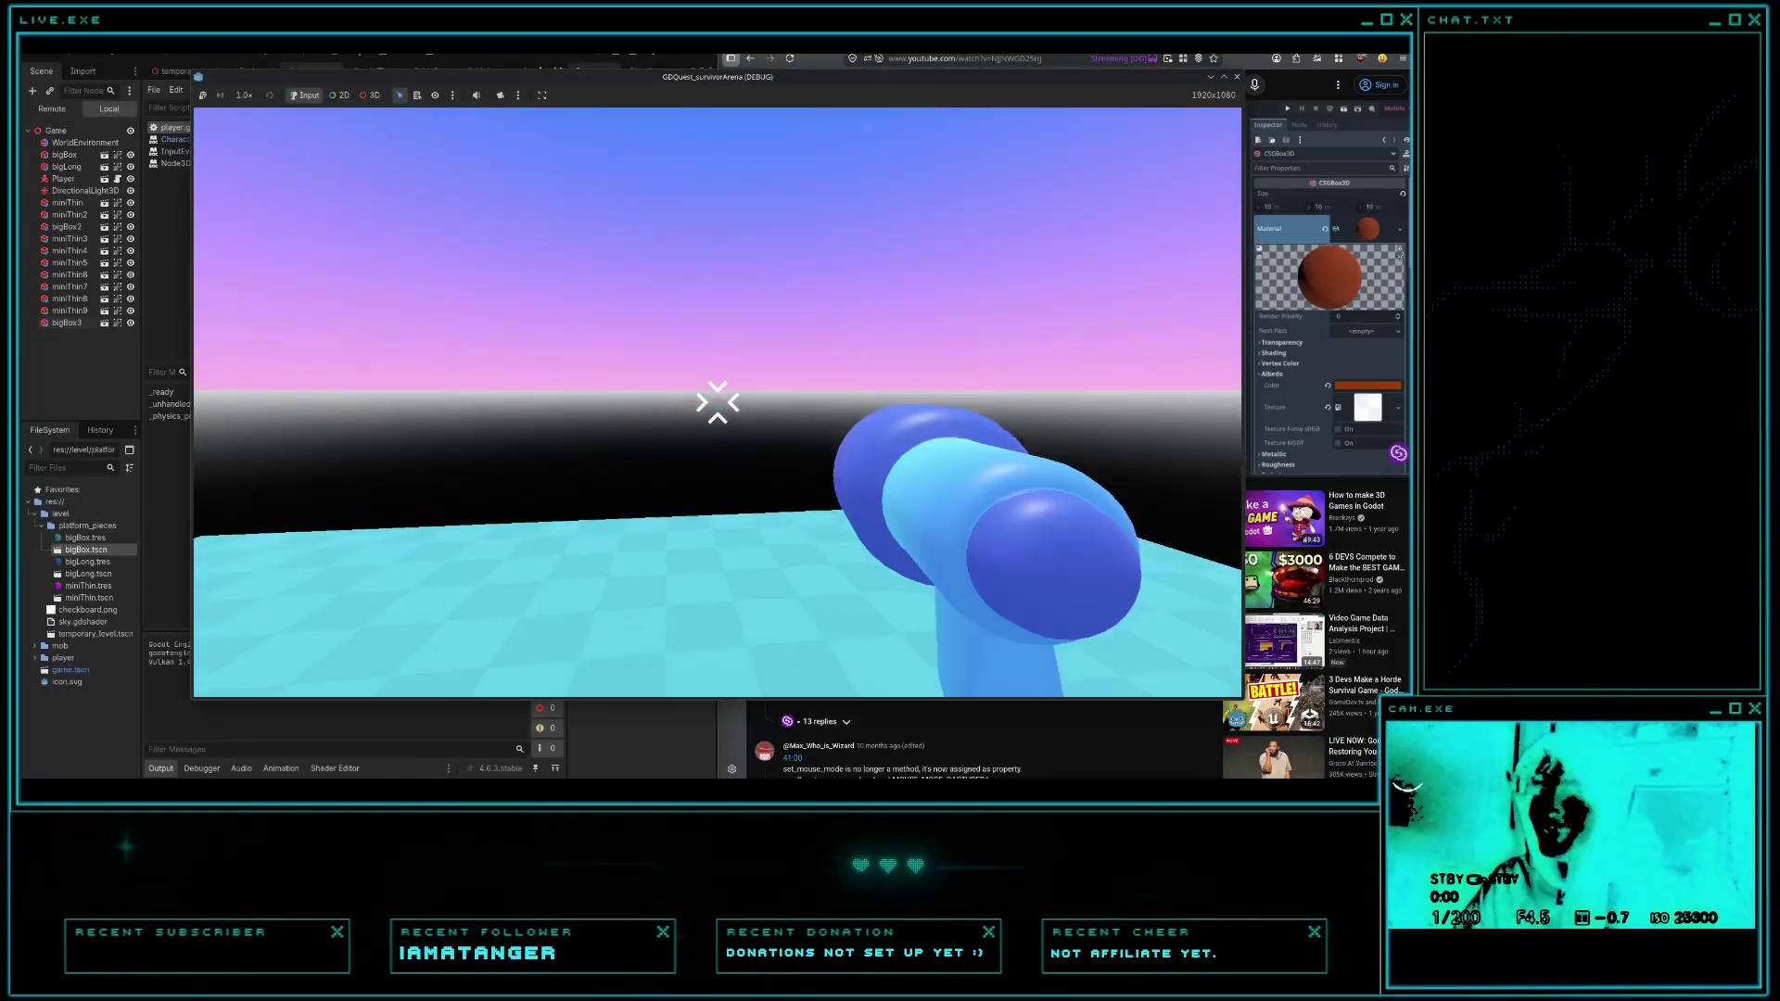
# - Walk over the magenta platform and cyan floor, then stop the game with F8
pyautogui.press('w')
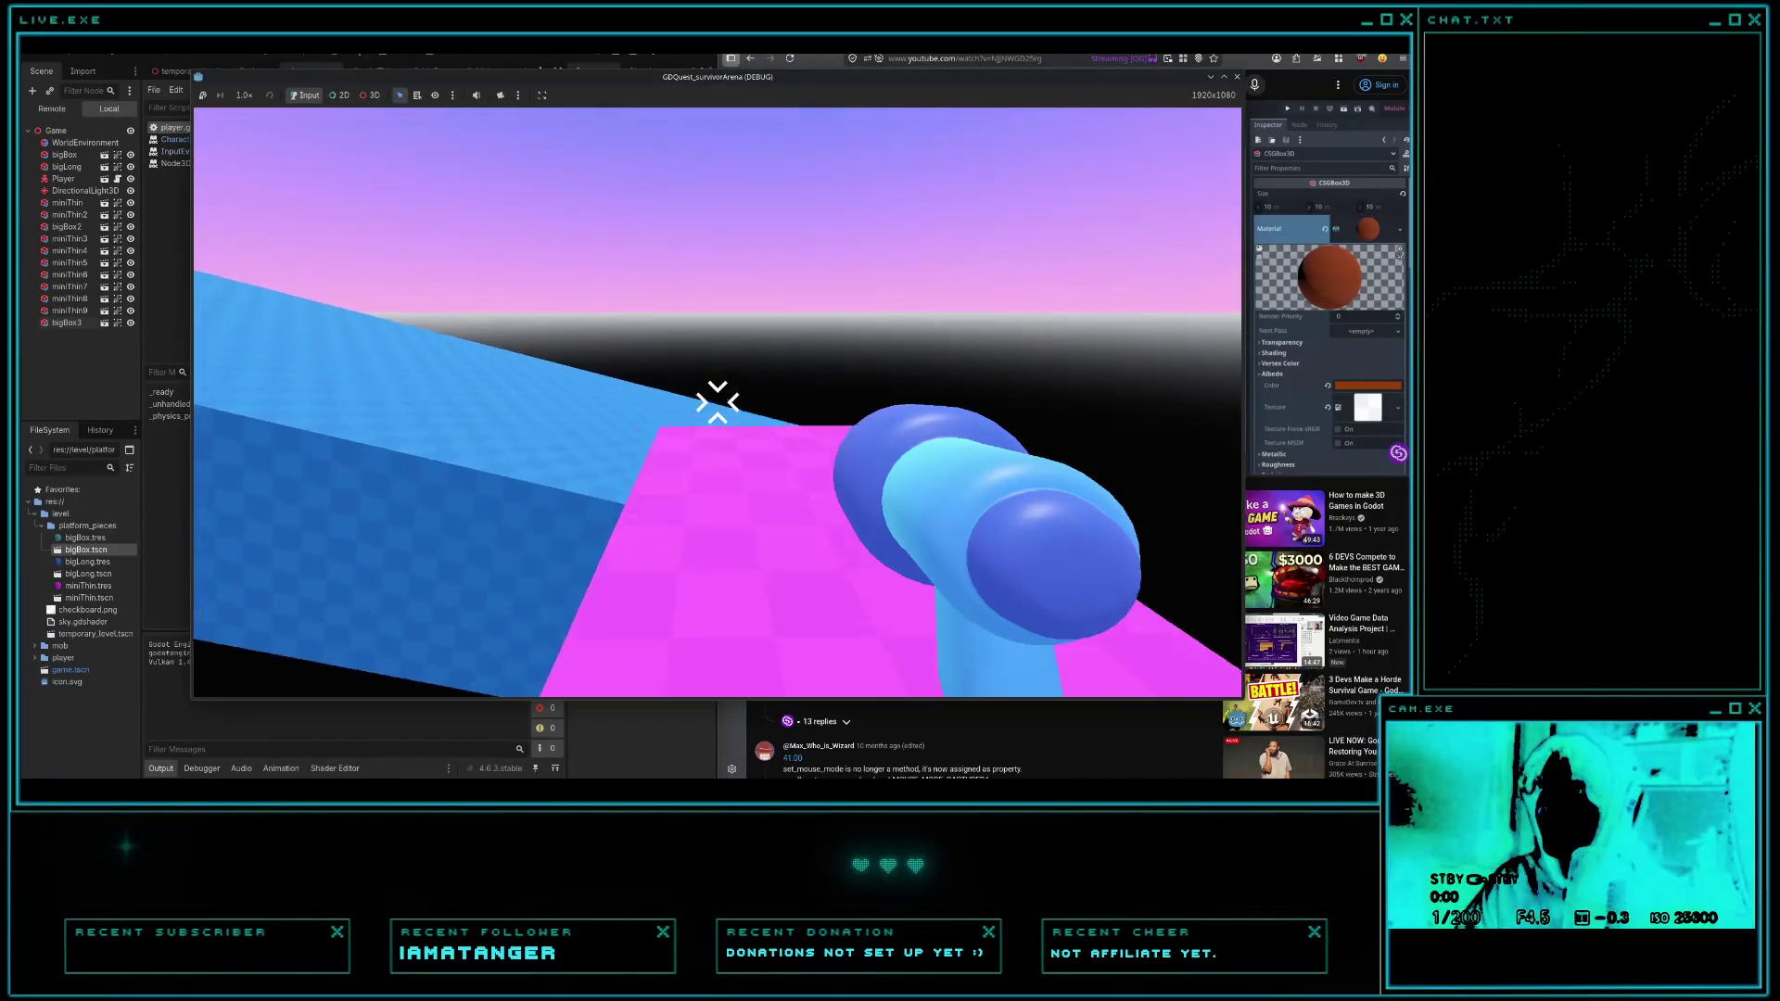
pyautogui.press('w')
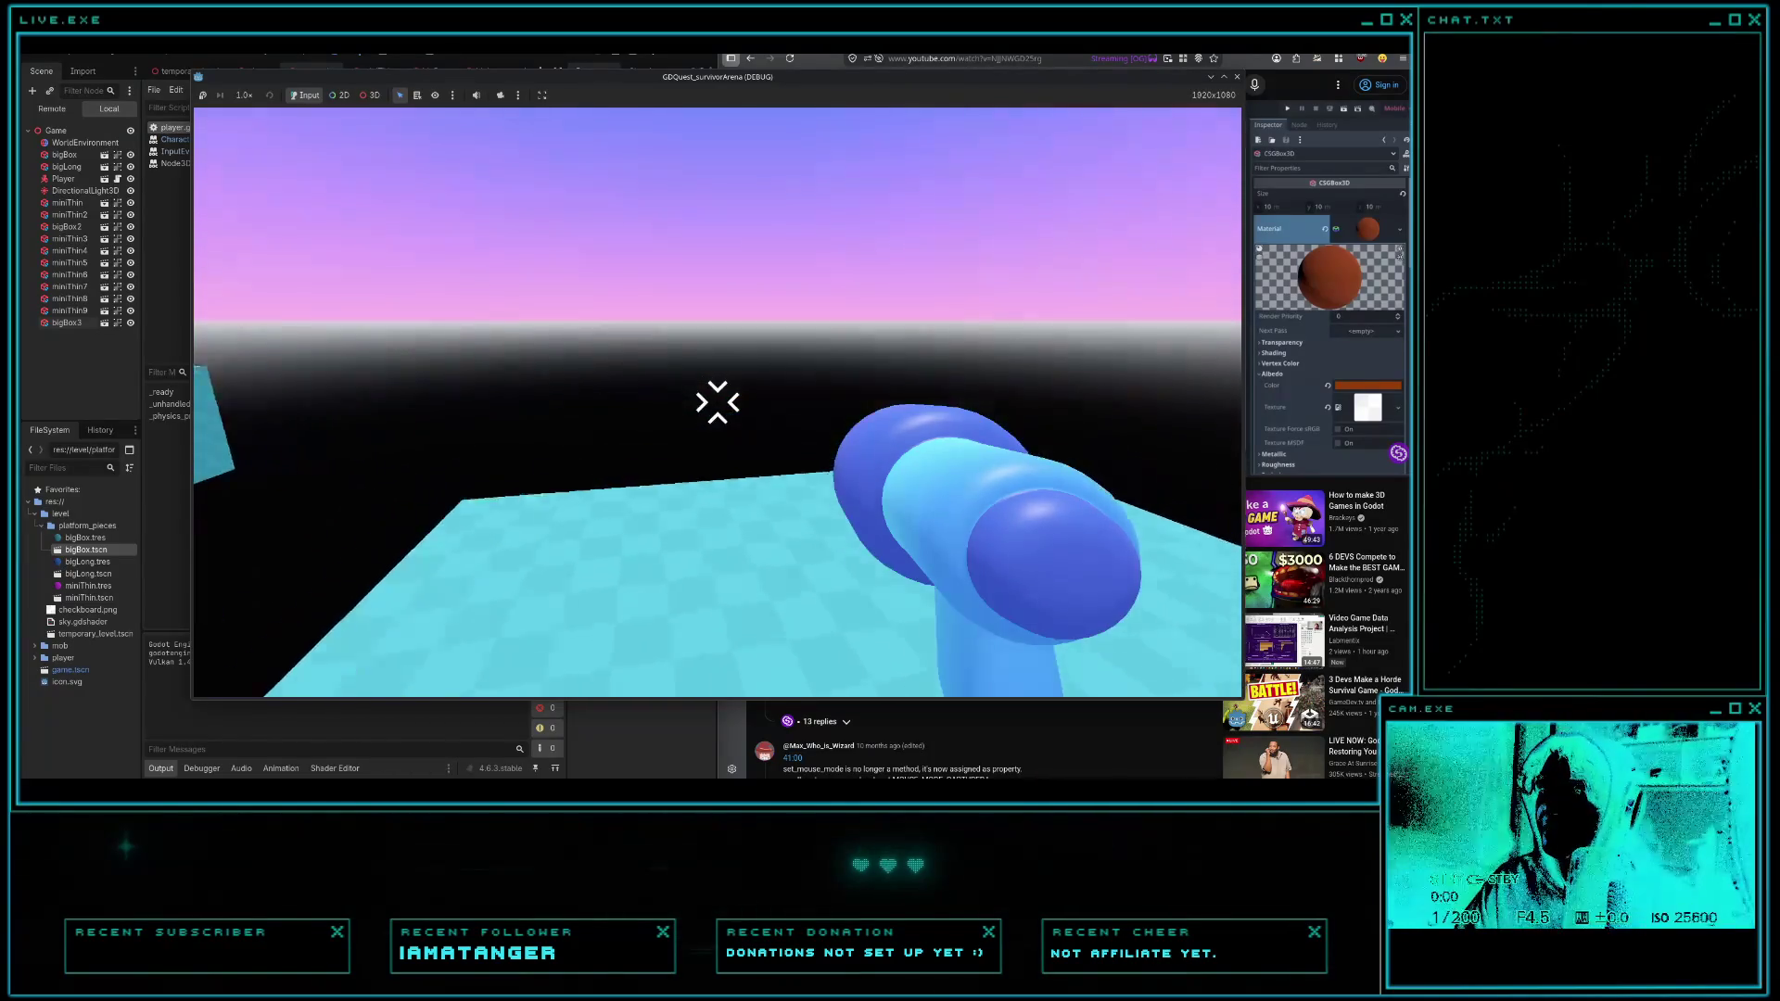
pyautogui.press('w')
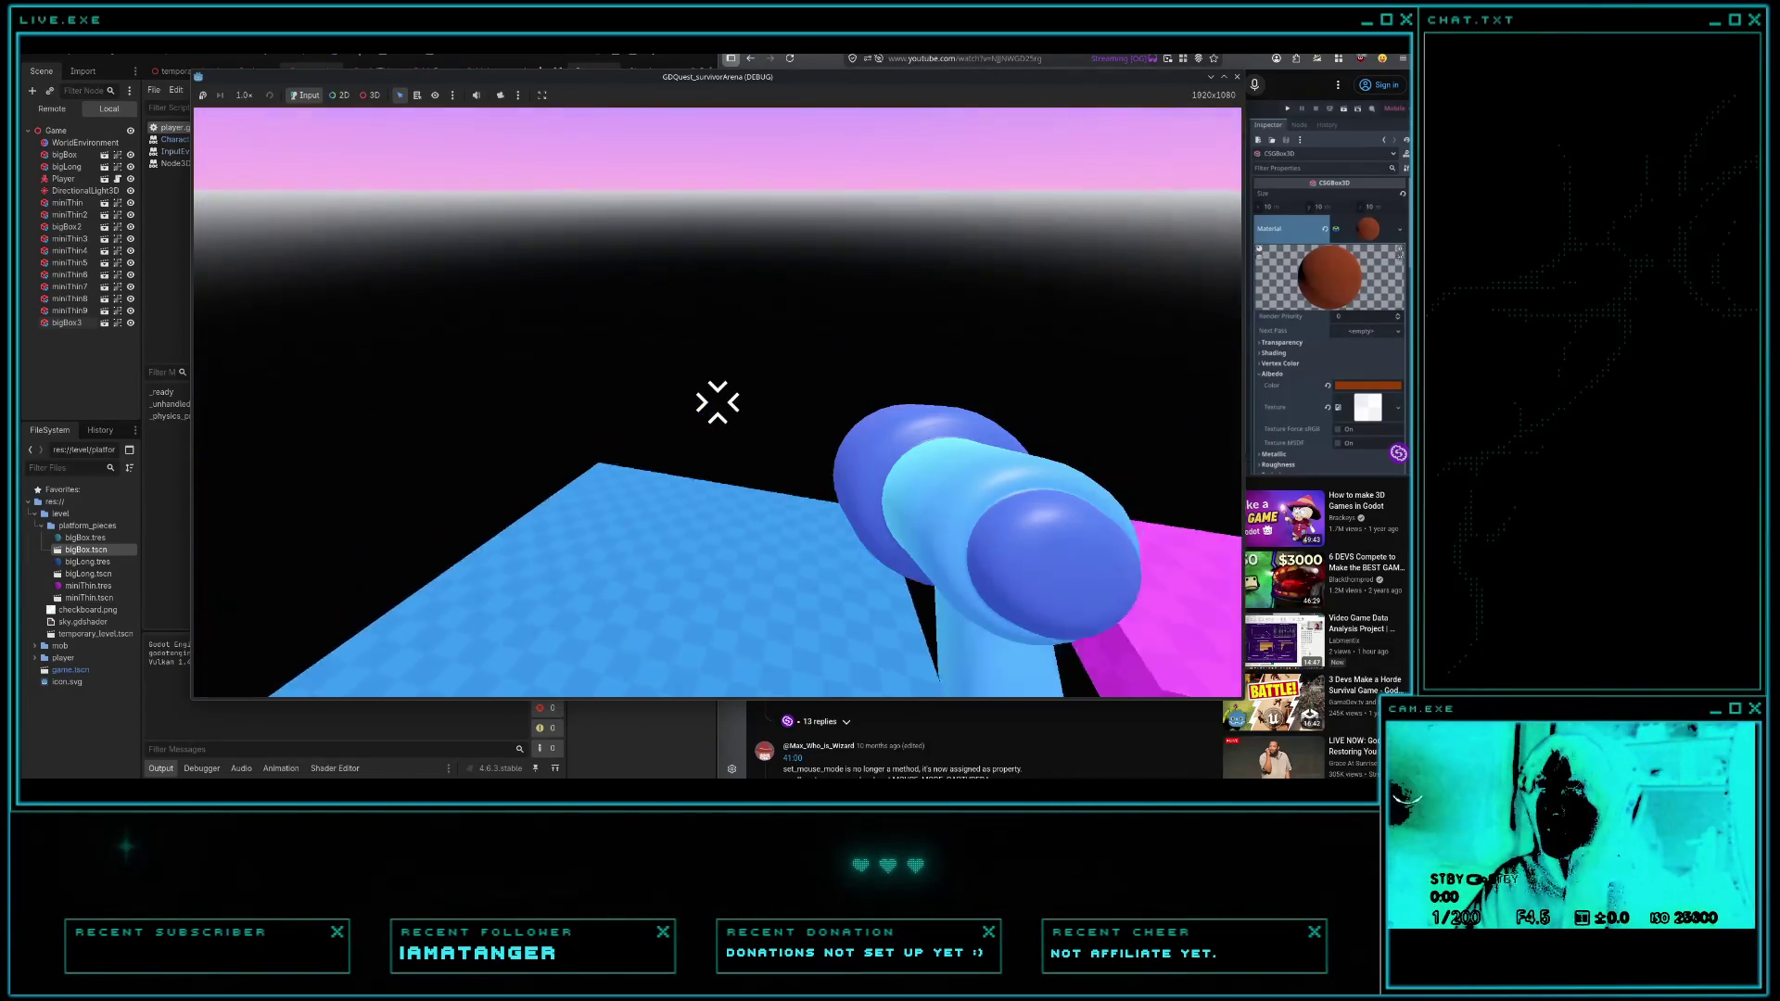
pyautogui.press('w')
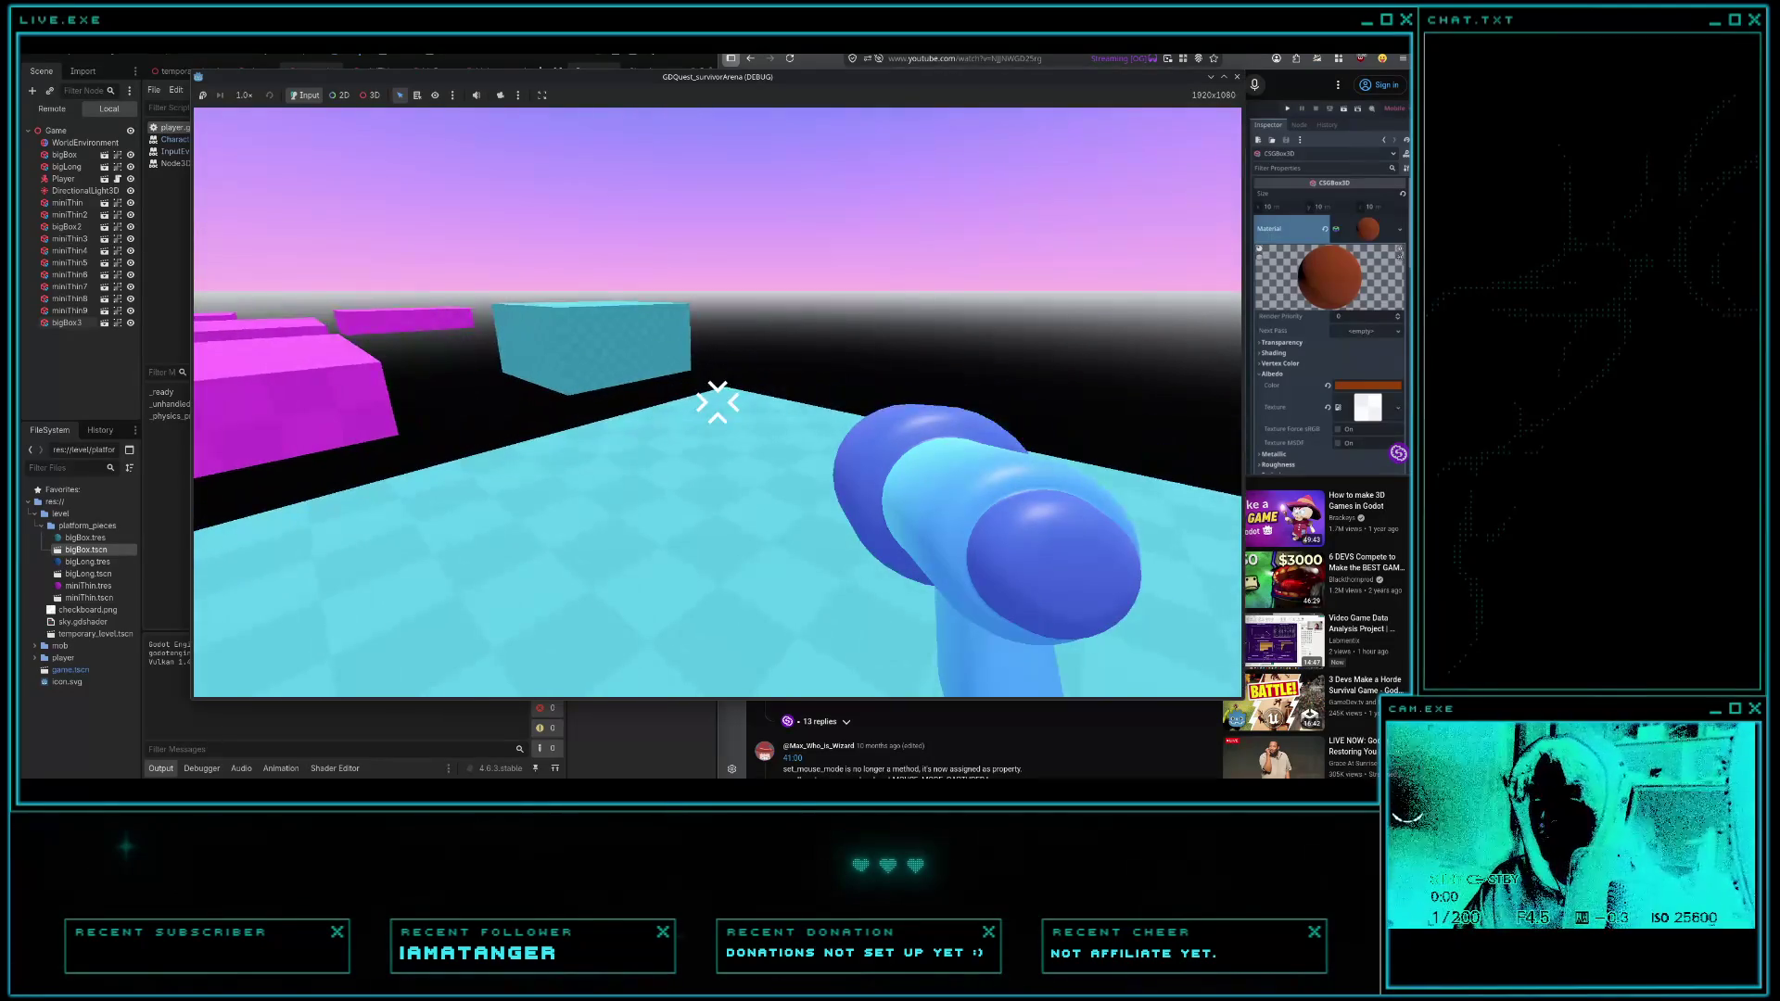
pyautogui.press('F8')
pyautogui.scroll(-3, 400, 543)
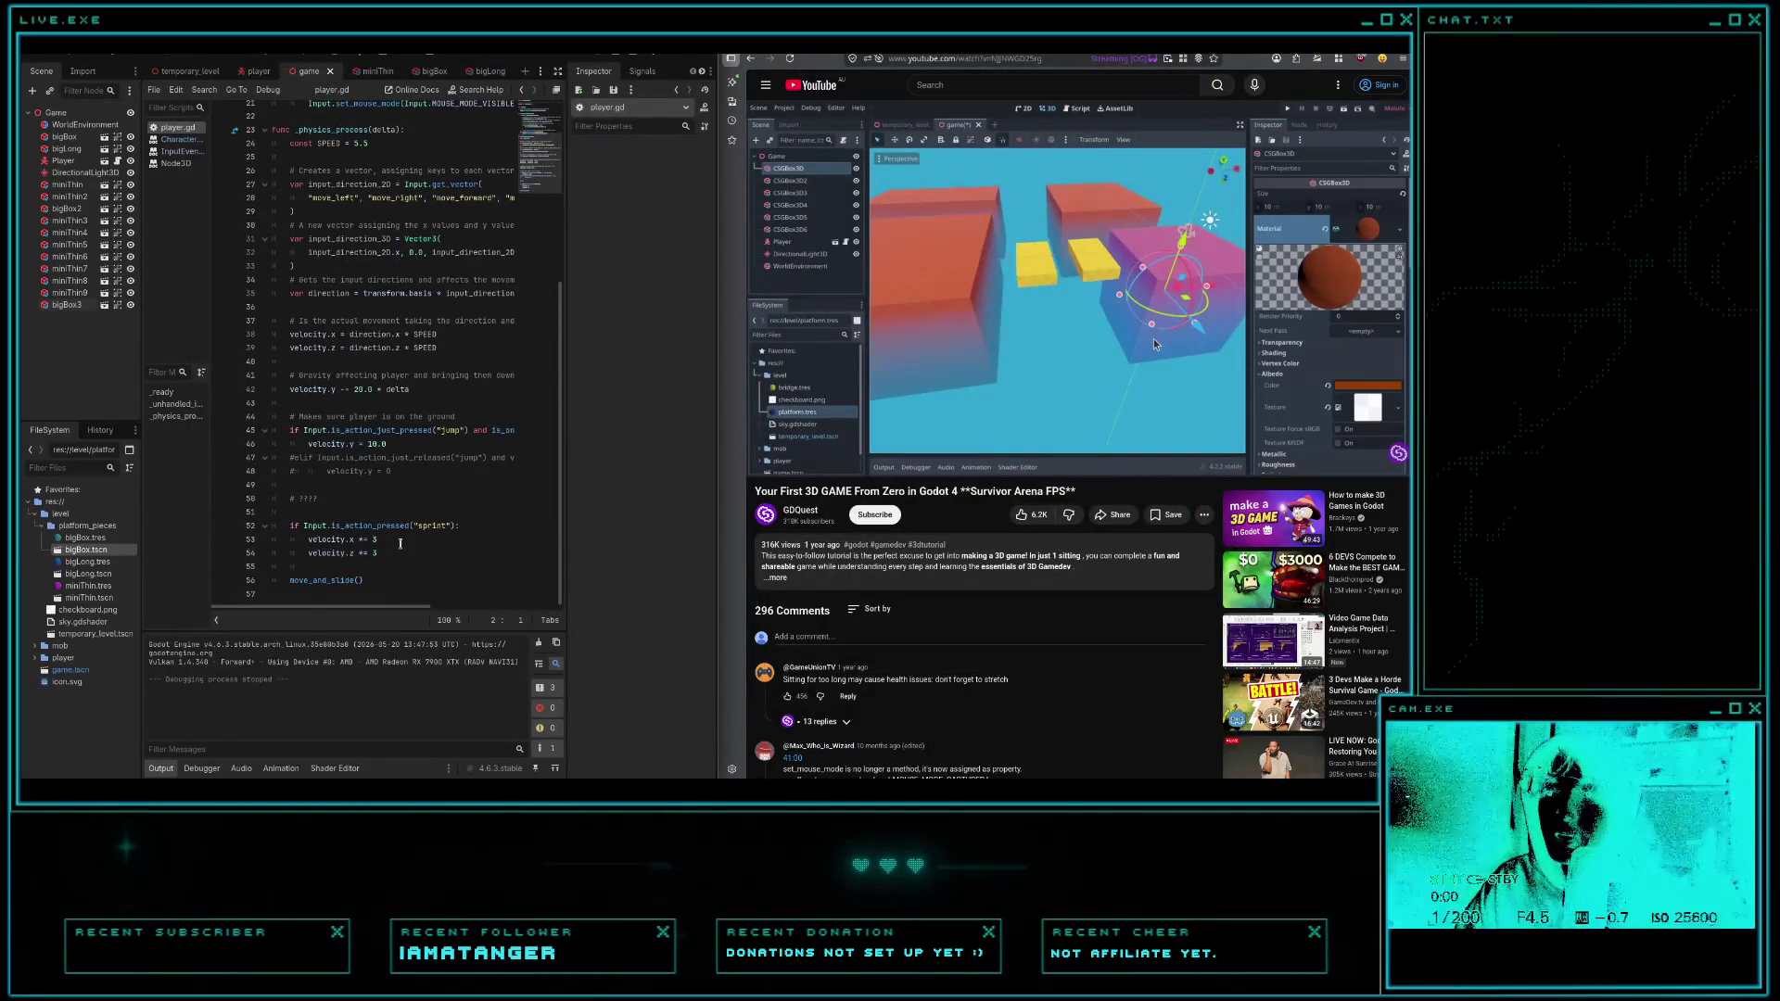
# - Replace the 3 multiplier on the velocity.x sprint line (53) with sprint_speed
pyautogui.click(401, 543)
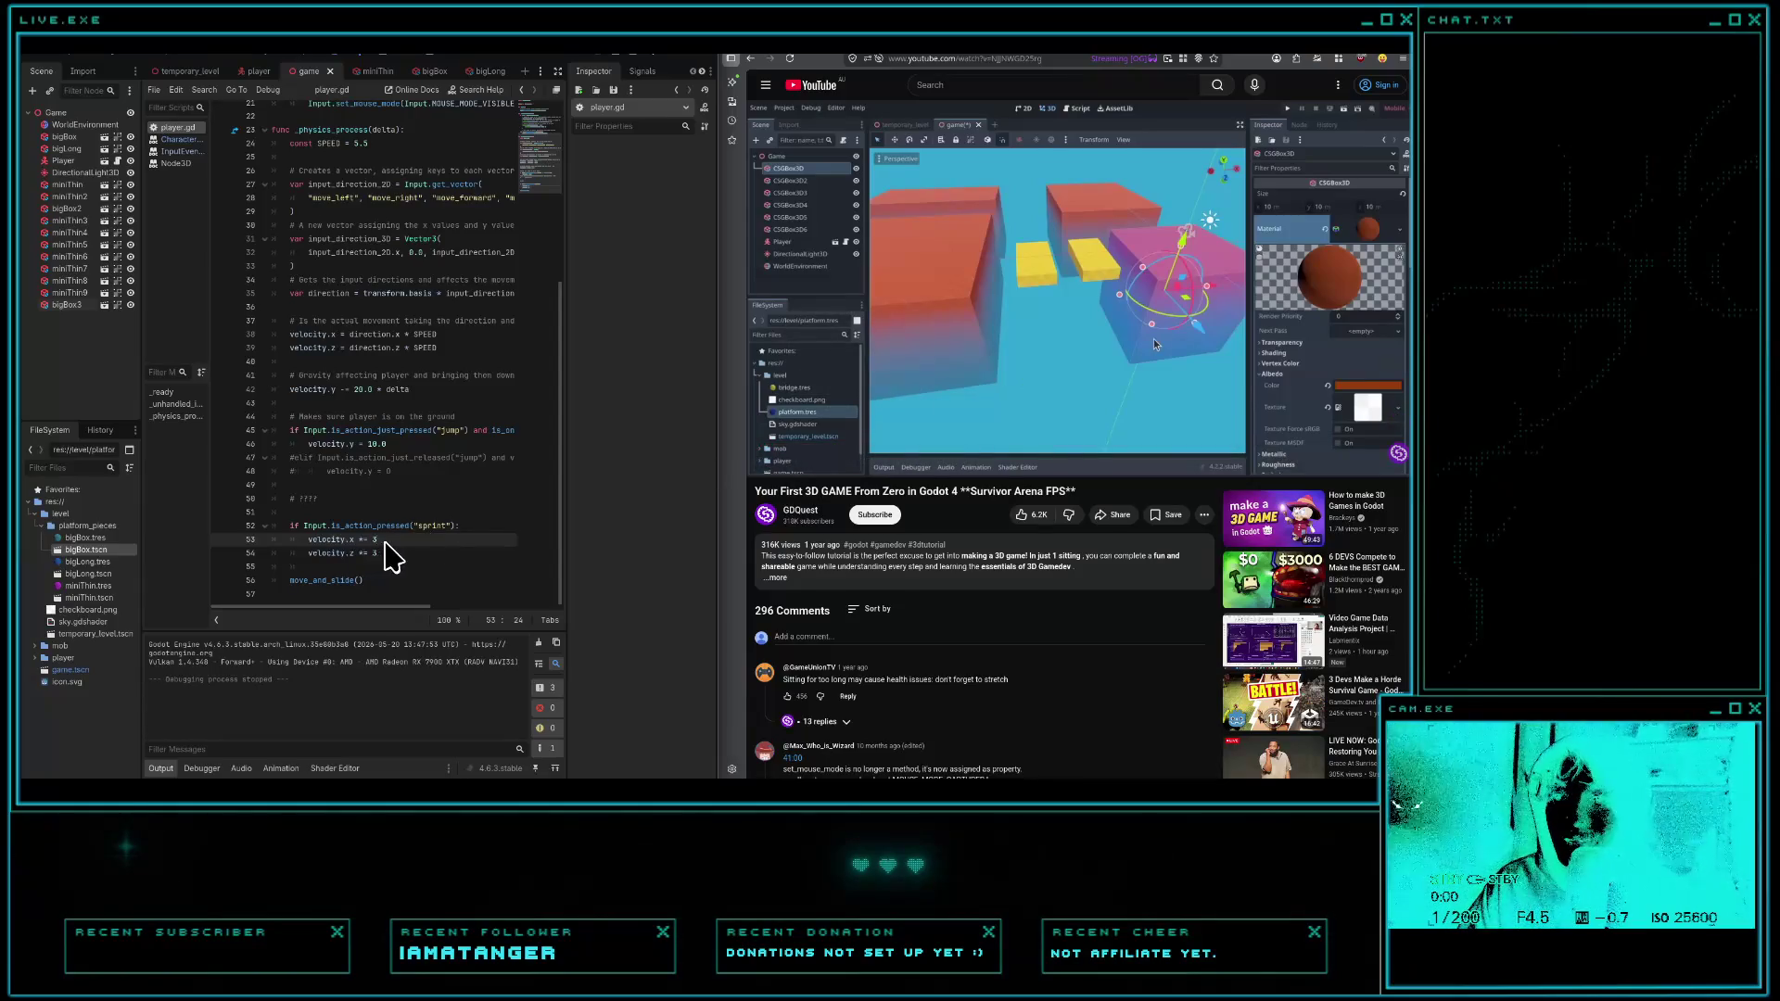
pyautogui.scroll(7, 388, 543)
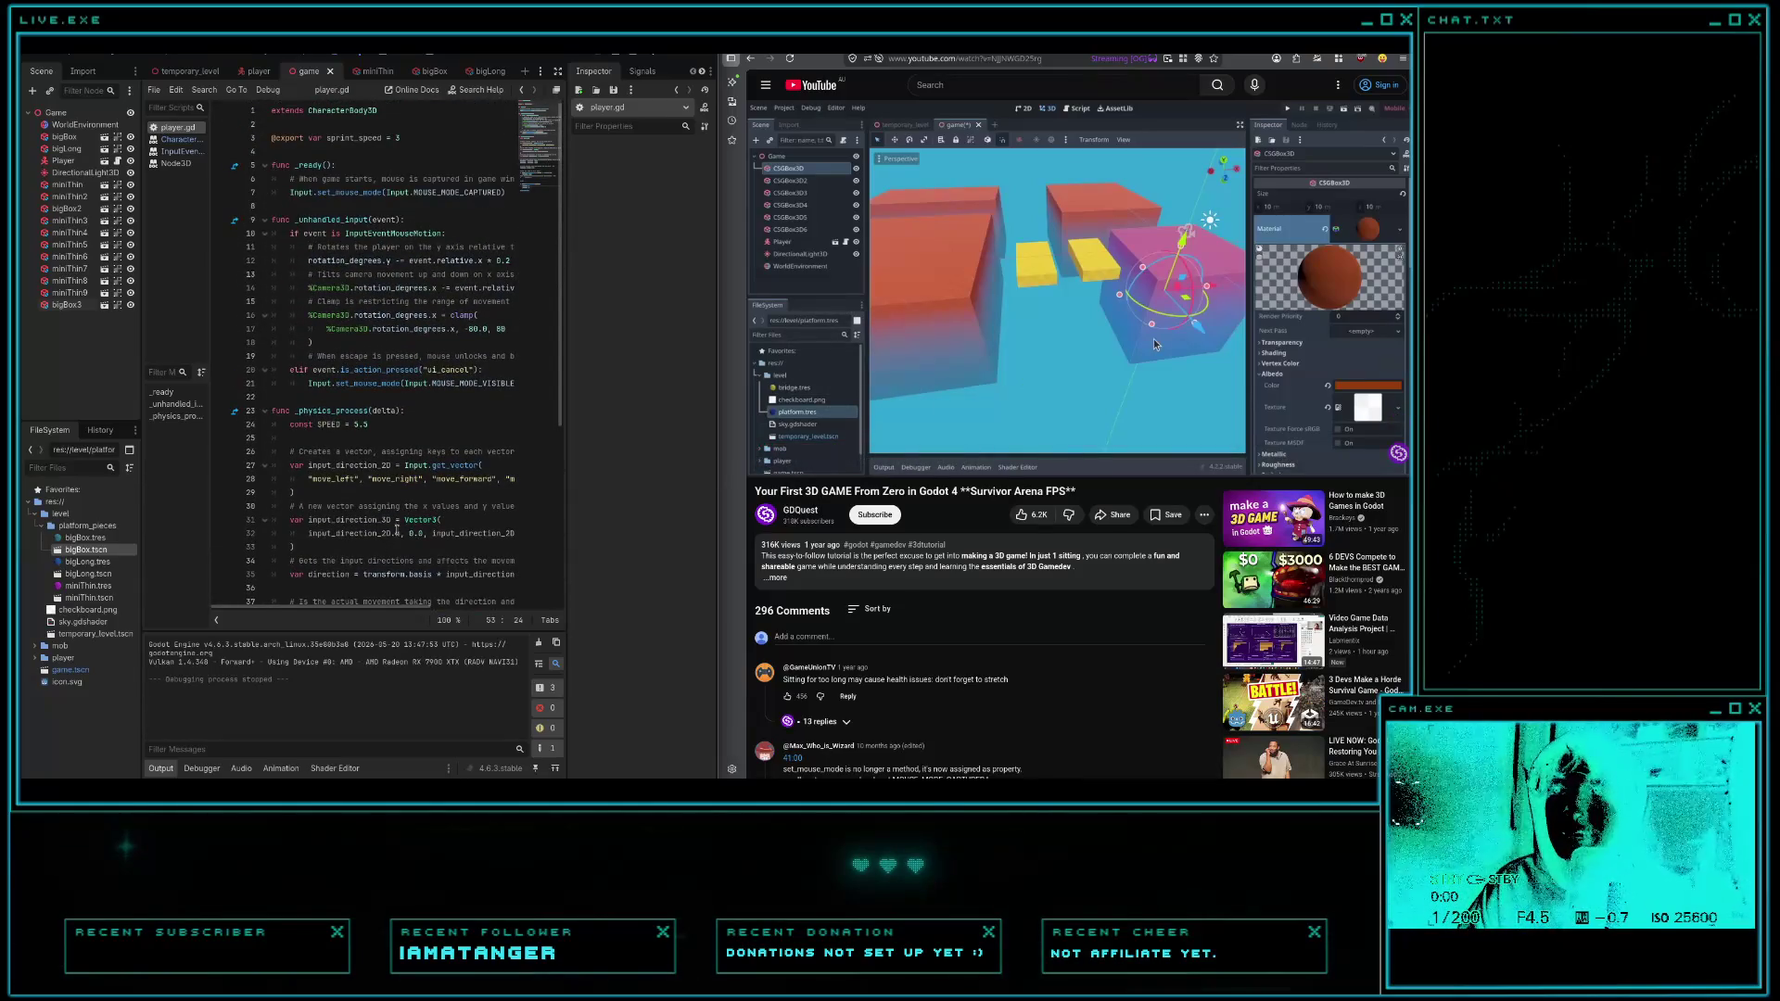
pyautogui.scroll(-7, 397, 528)
pyautogui.press('BackSpace')
pyautogui.write('sprint_speed')
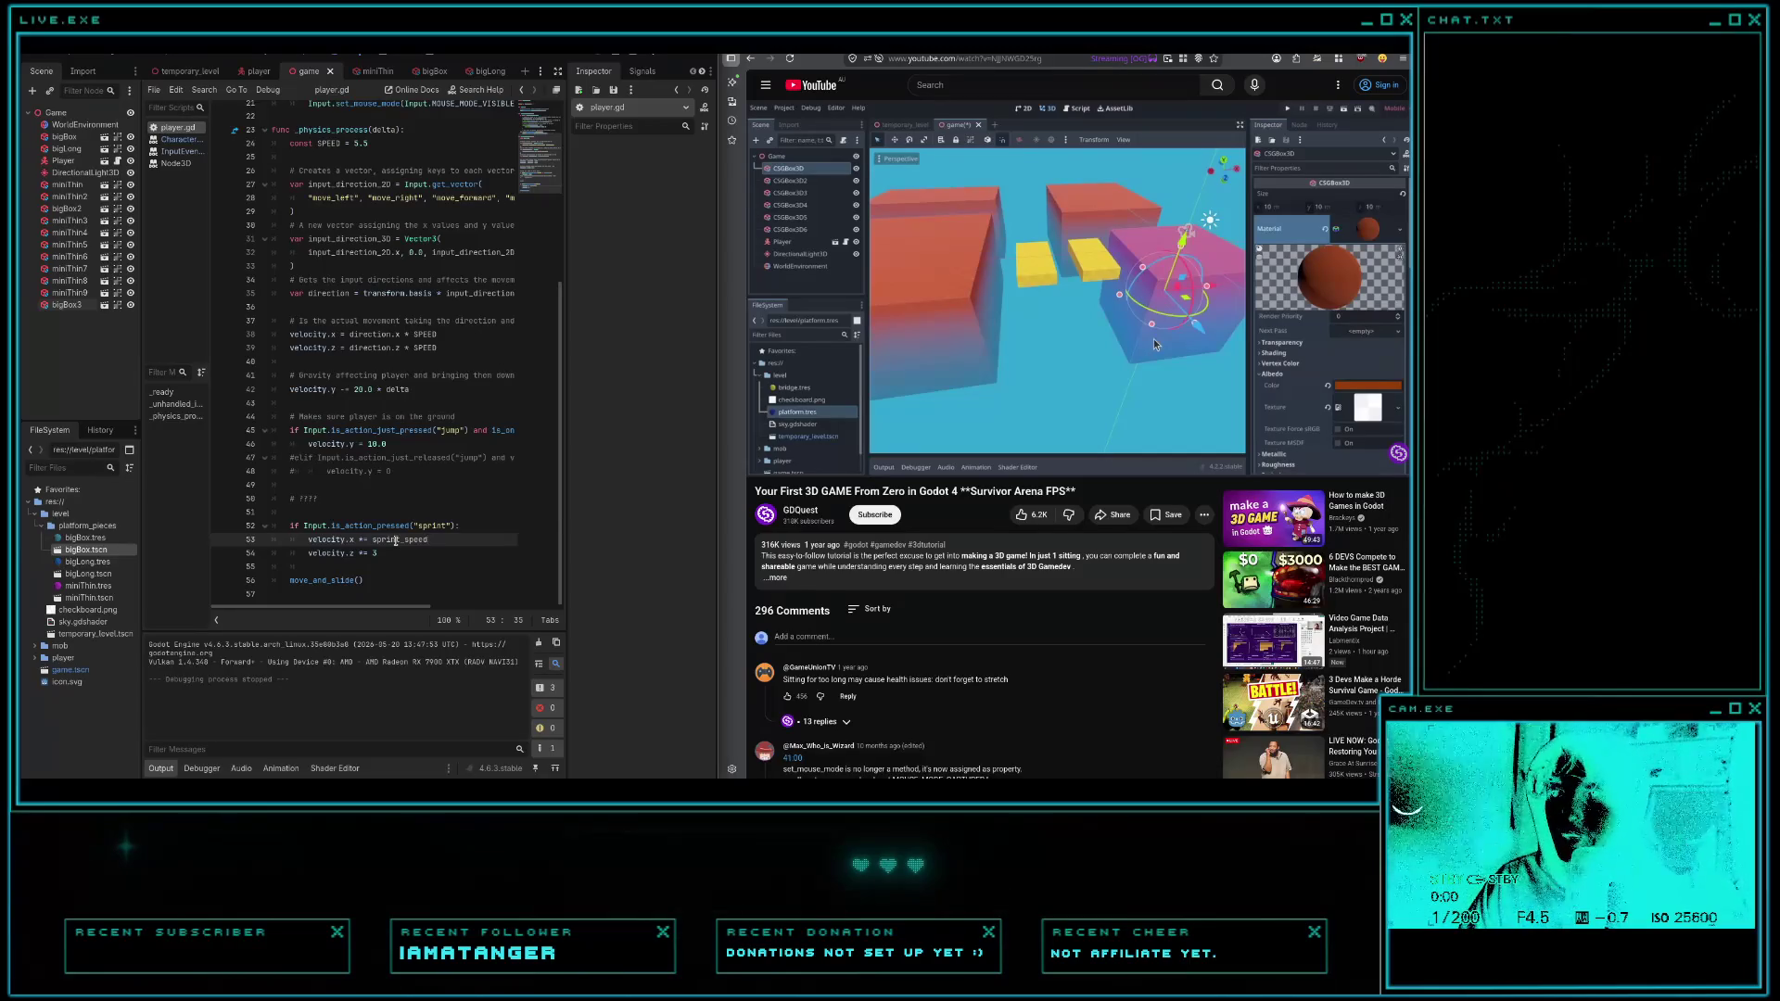
# - Put sprint_speed in place of the 3 on the velocity.z line (54) and save the script
pyautogui.click(376, 553)
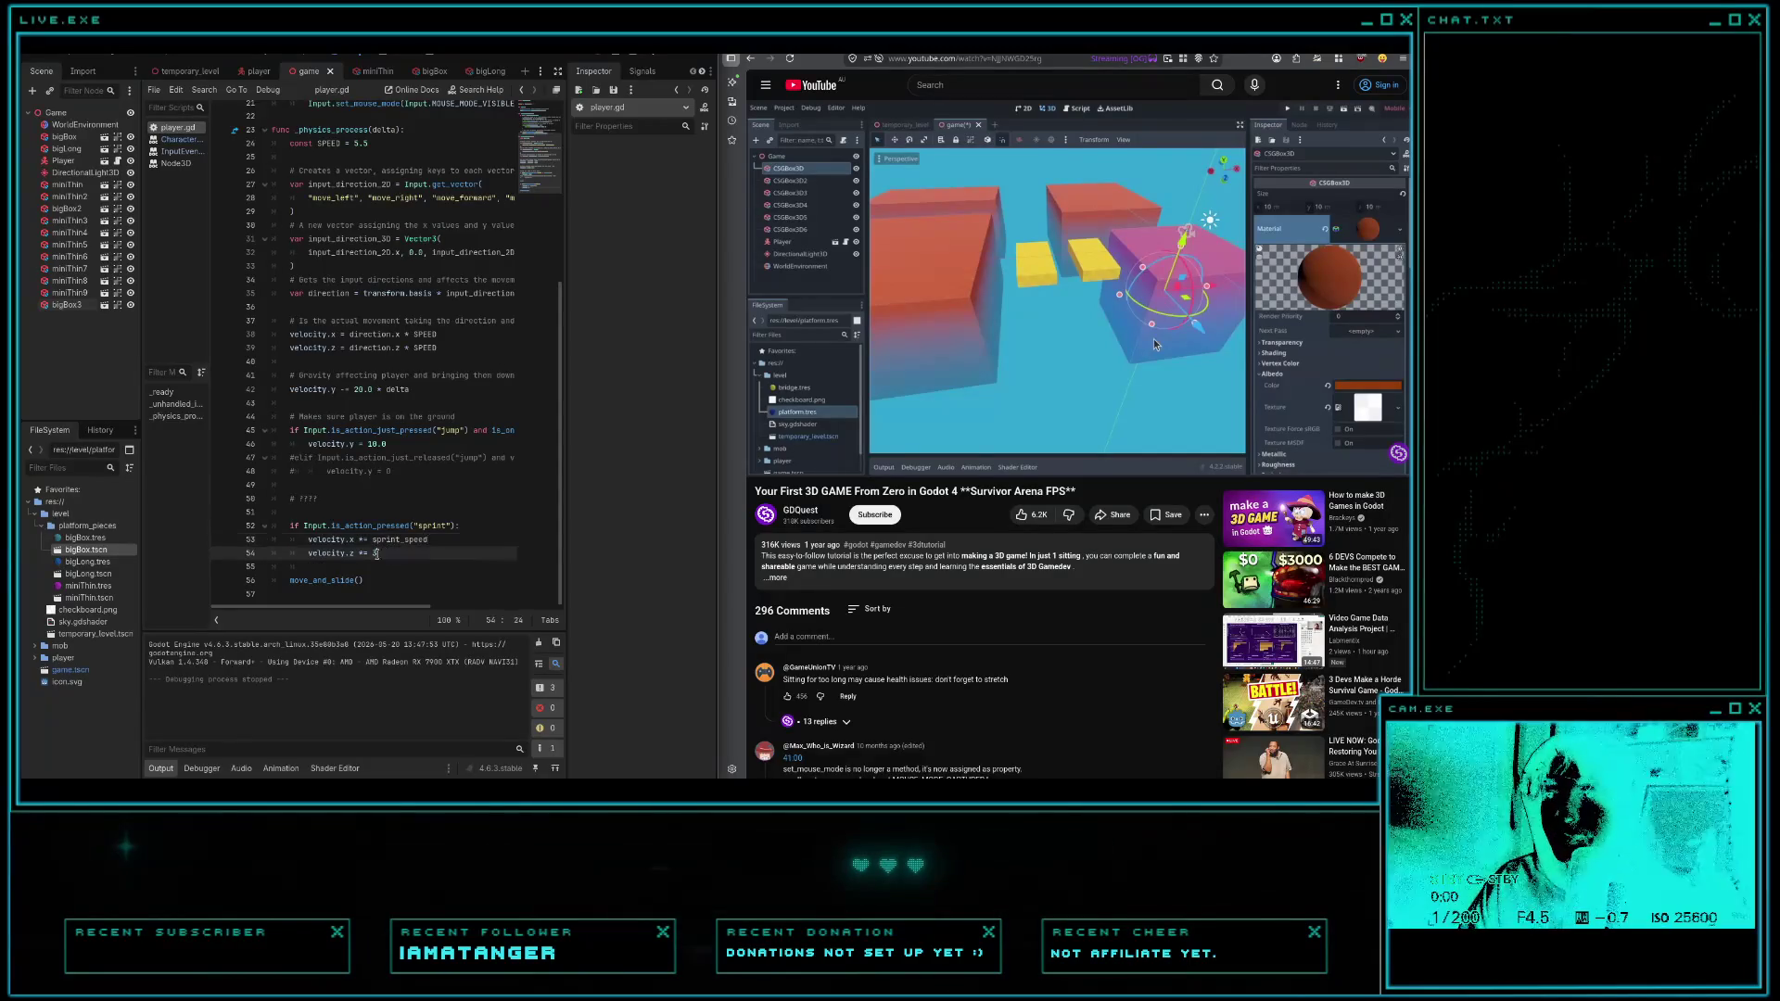
pyautogui.moveTo(375, 540); pyautogui.dragTo(428, 540)
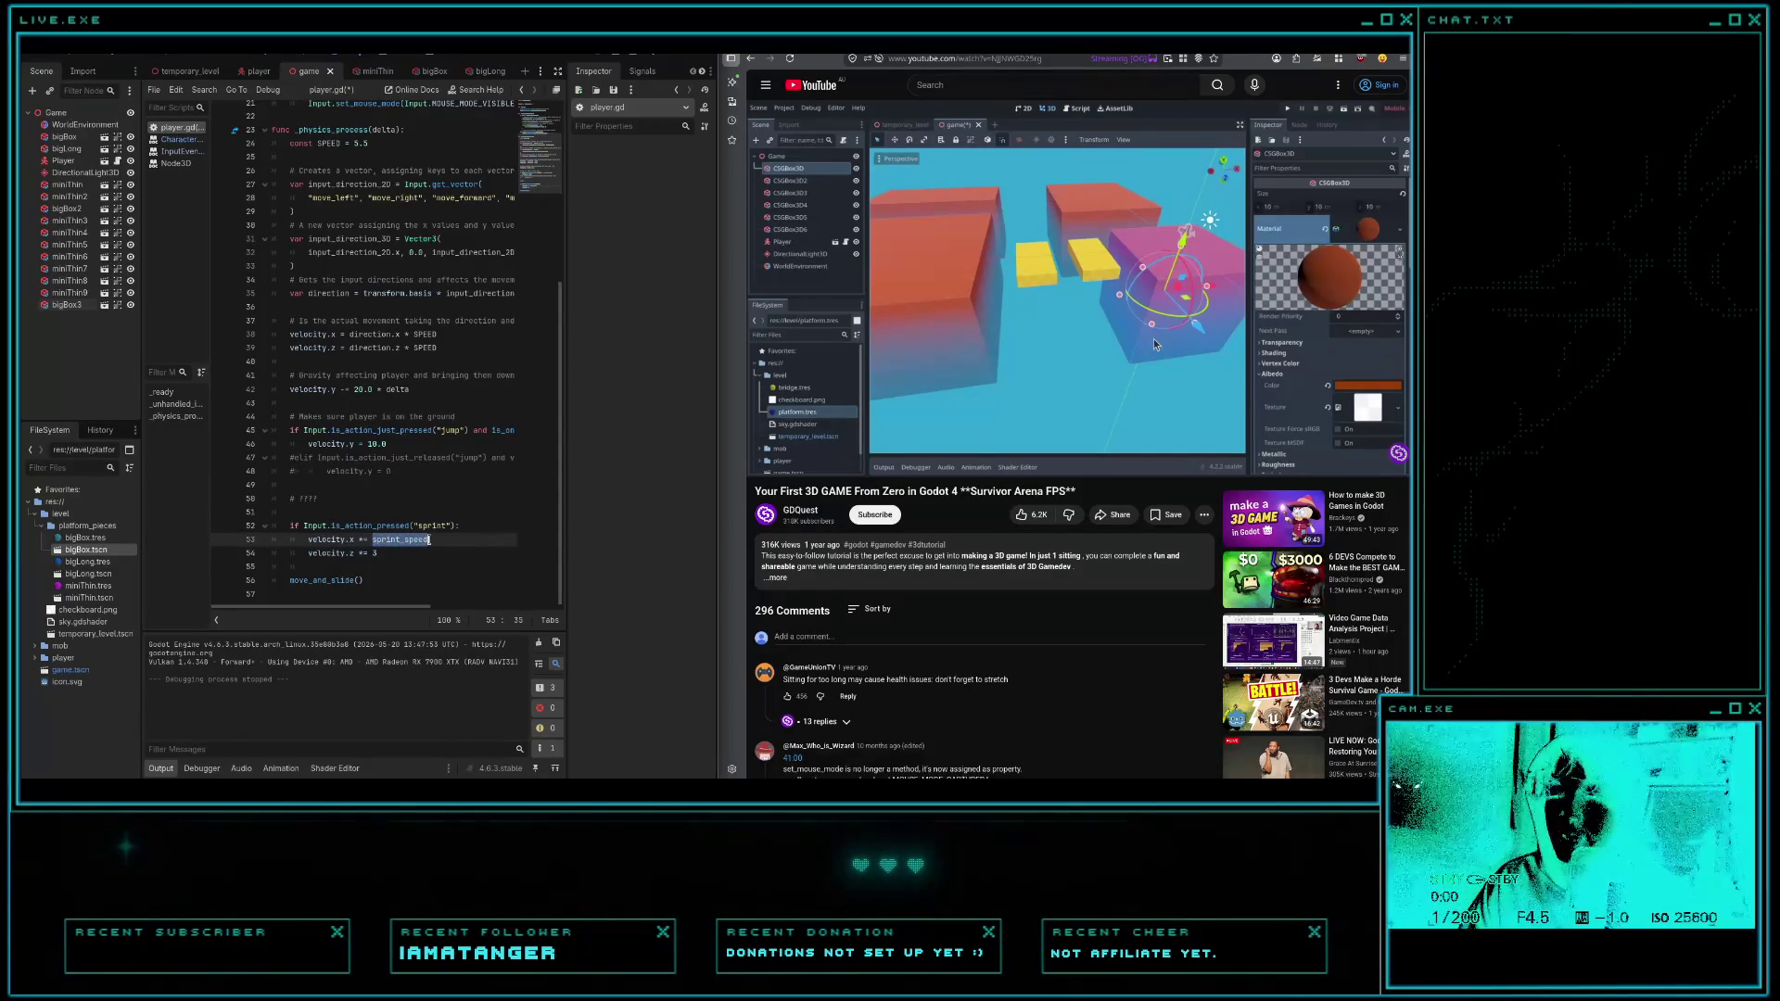
pyautogui.press('BackSpace')
pyautogui.click(386, 554)
pyautogui.press('BackSpace')
pyautogui.write('sprint_speed')
pyautogui.hotkey('ctrl', 's')
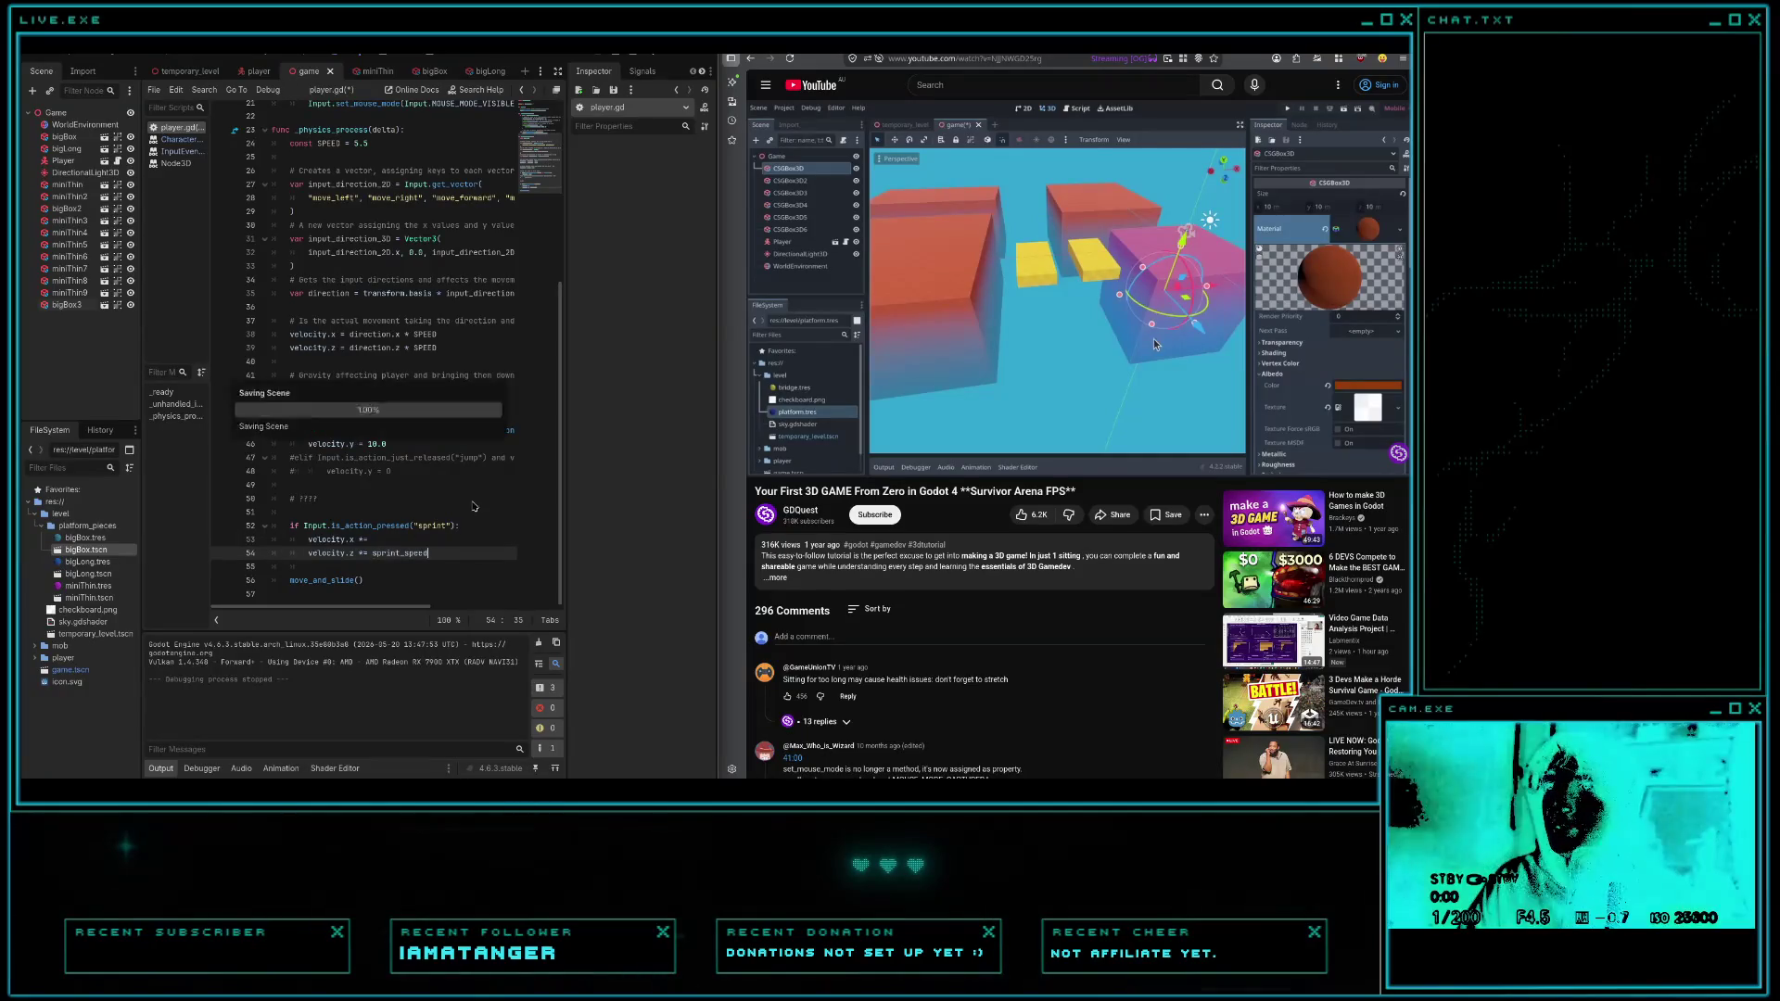
pyautogui.click(399, 547)
pyautogui.write('sprint_speed')
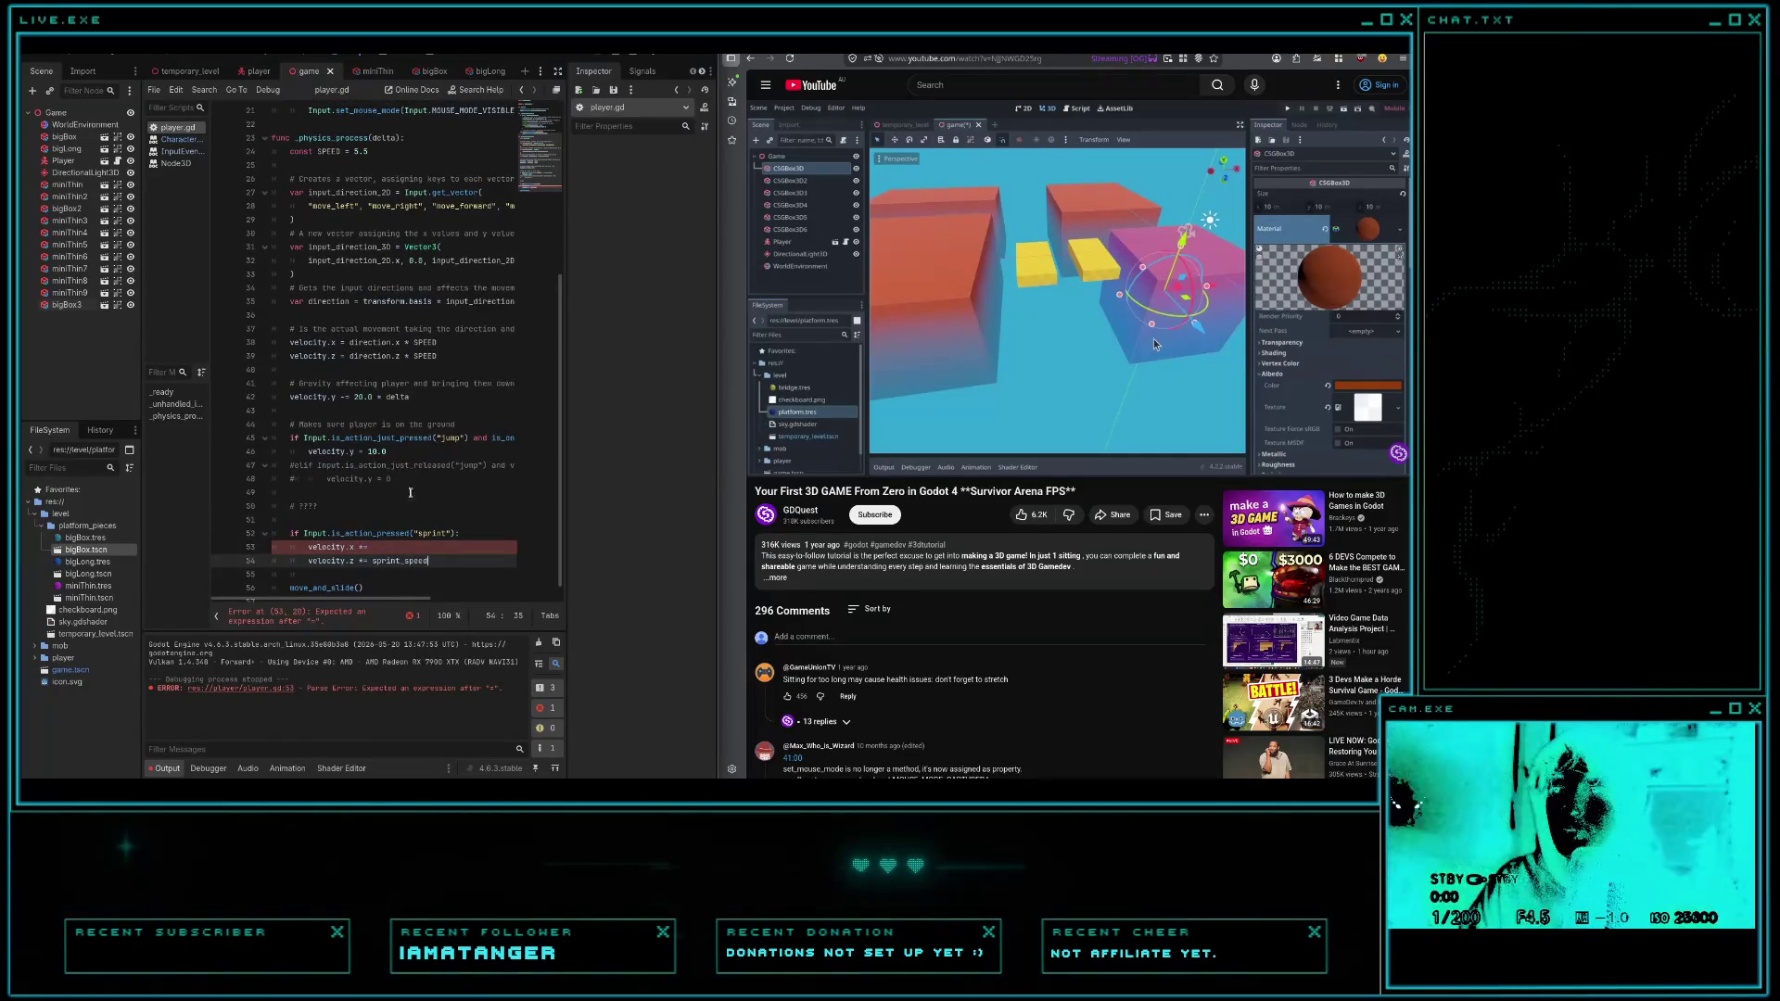
# - Open the player scene, raise Sprint Speed in the Inspector, and playtest walking past the magenta platform
pyautogui.click(258, 72)
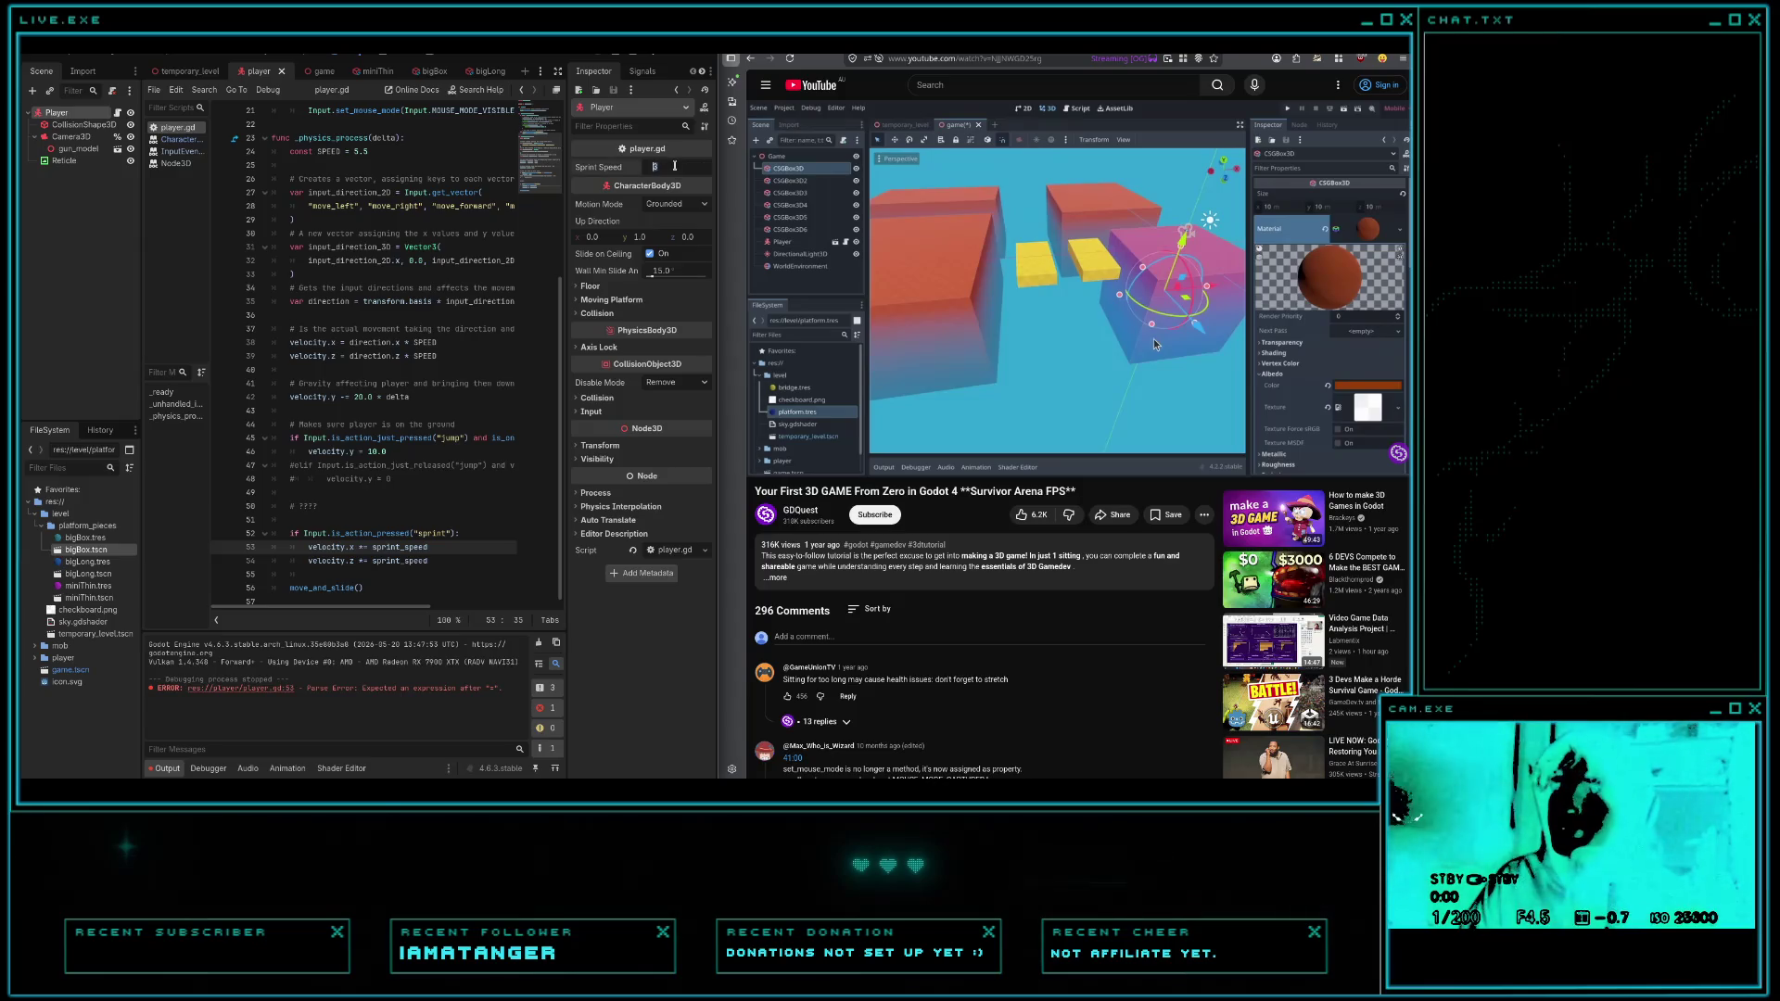
pyautogui.write('3')
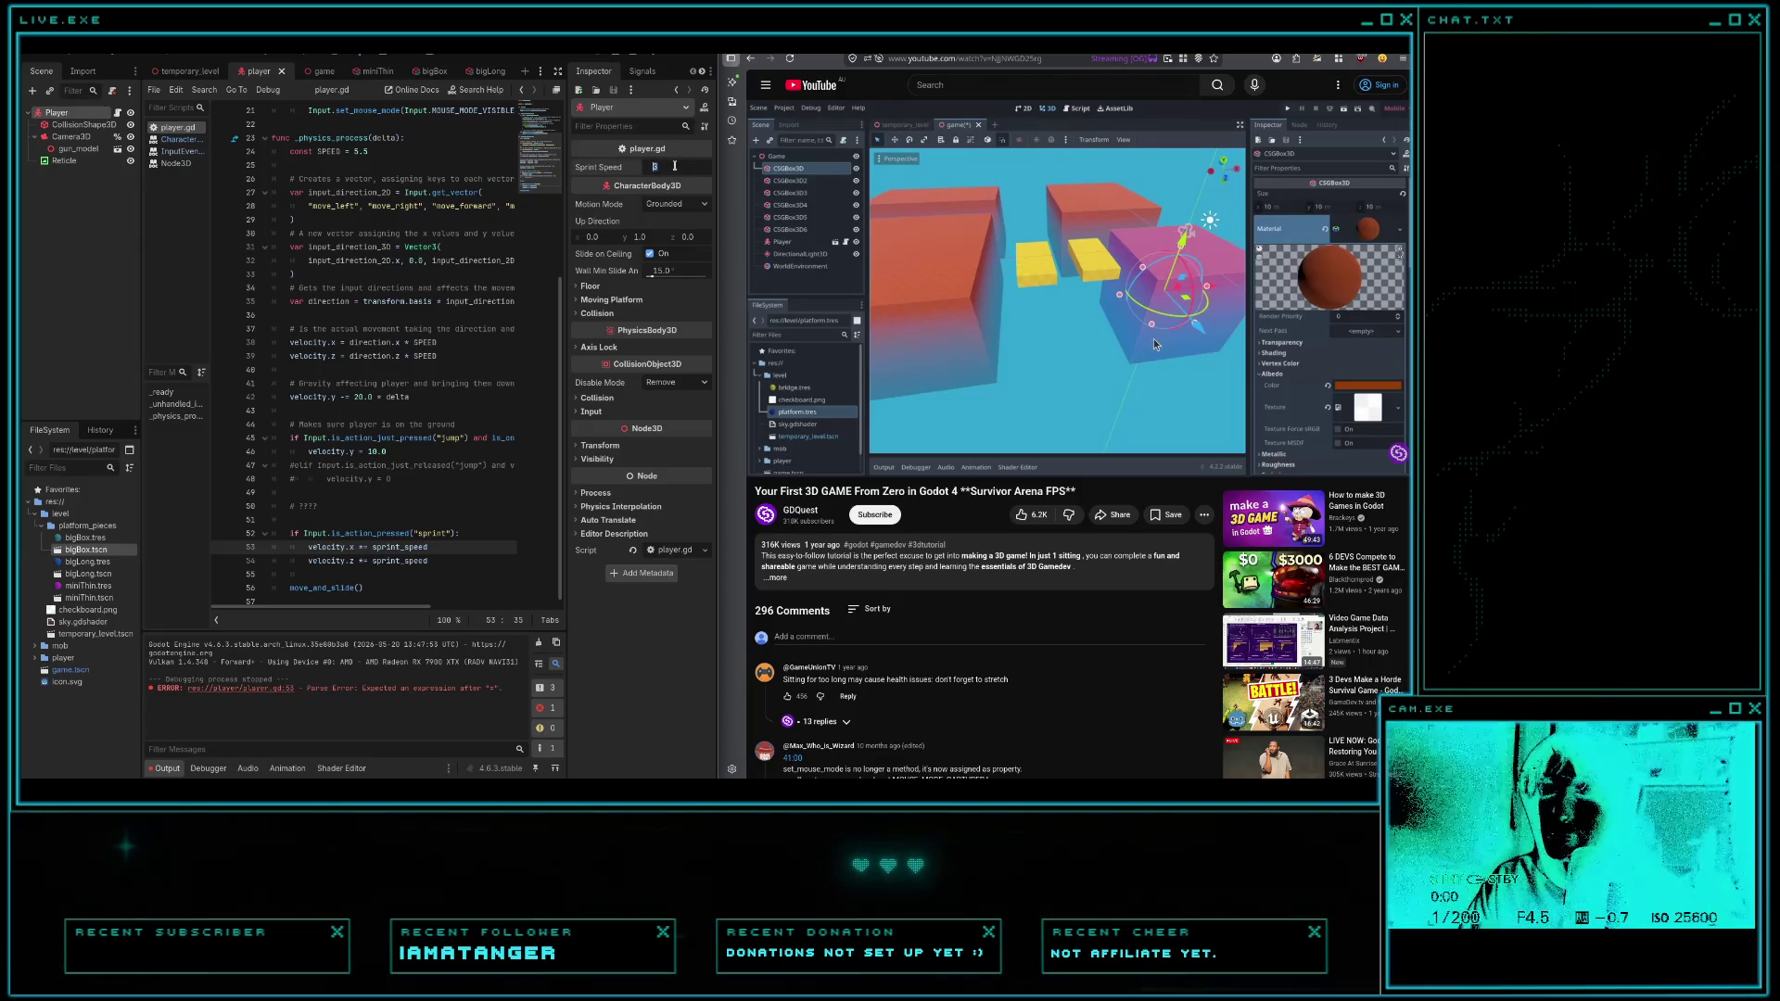
pyautogui.press('F5')
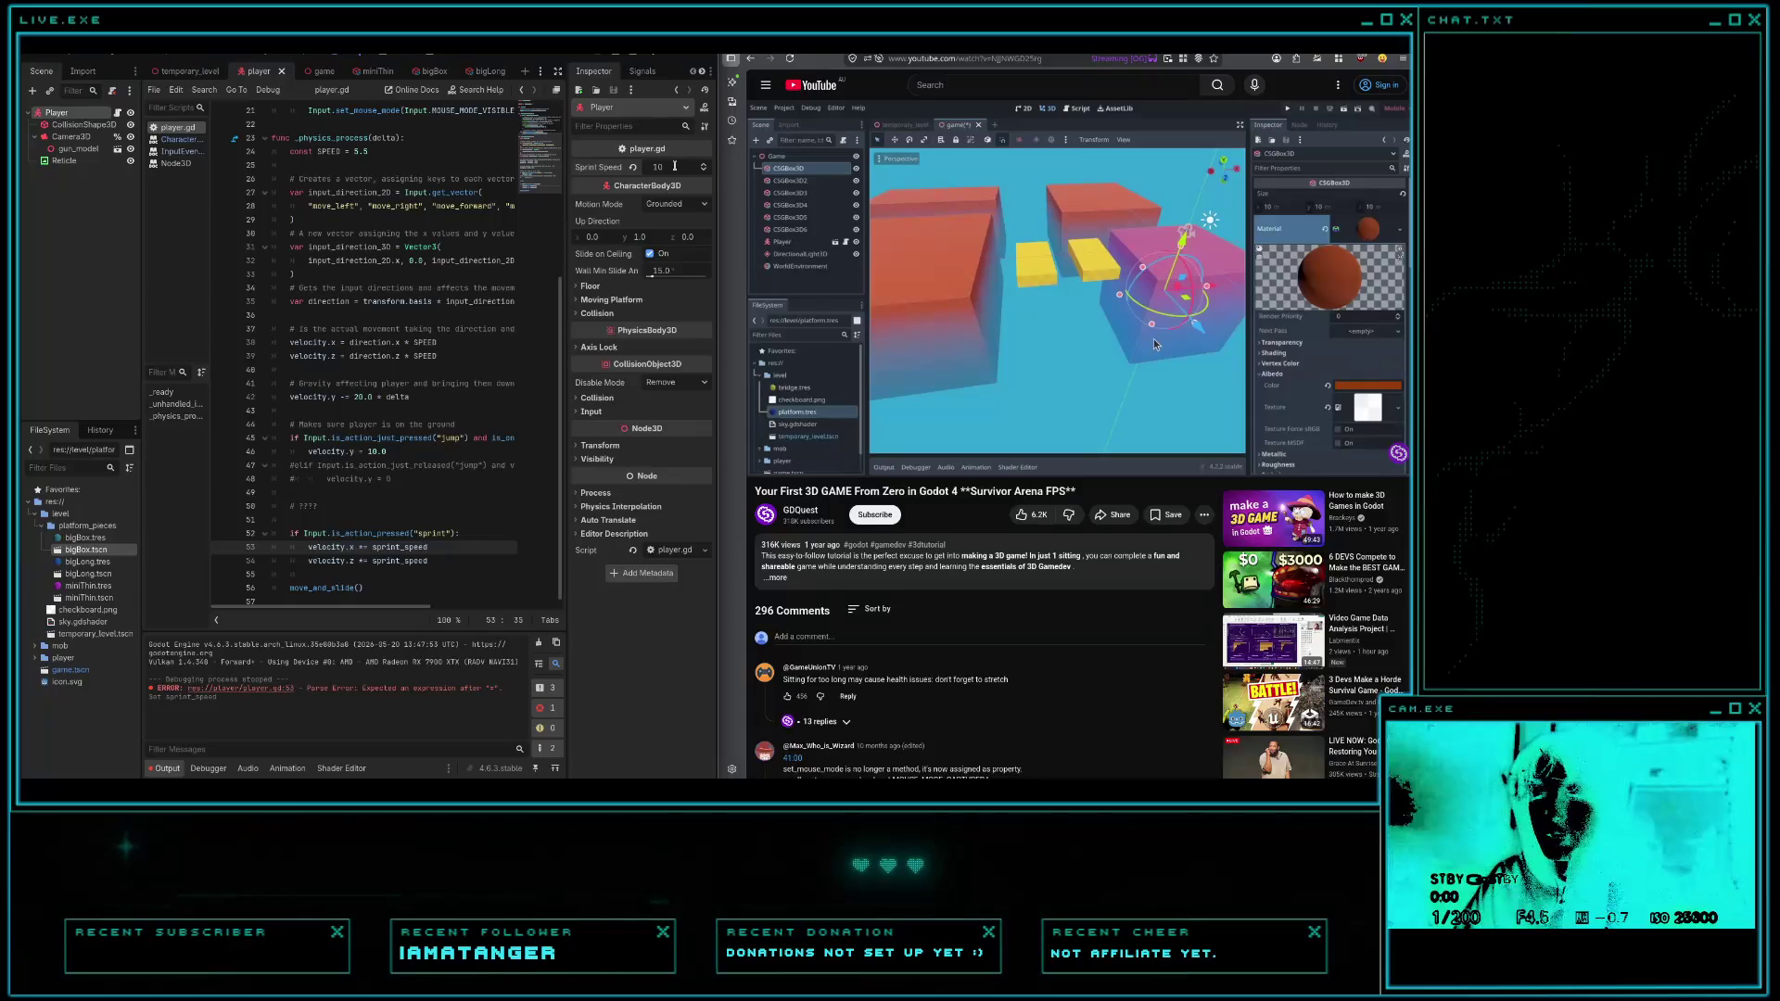
pyautogui.press('w')
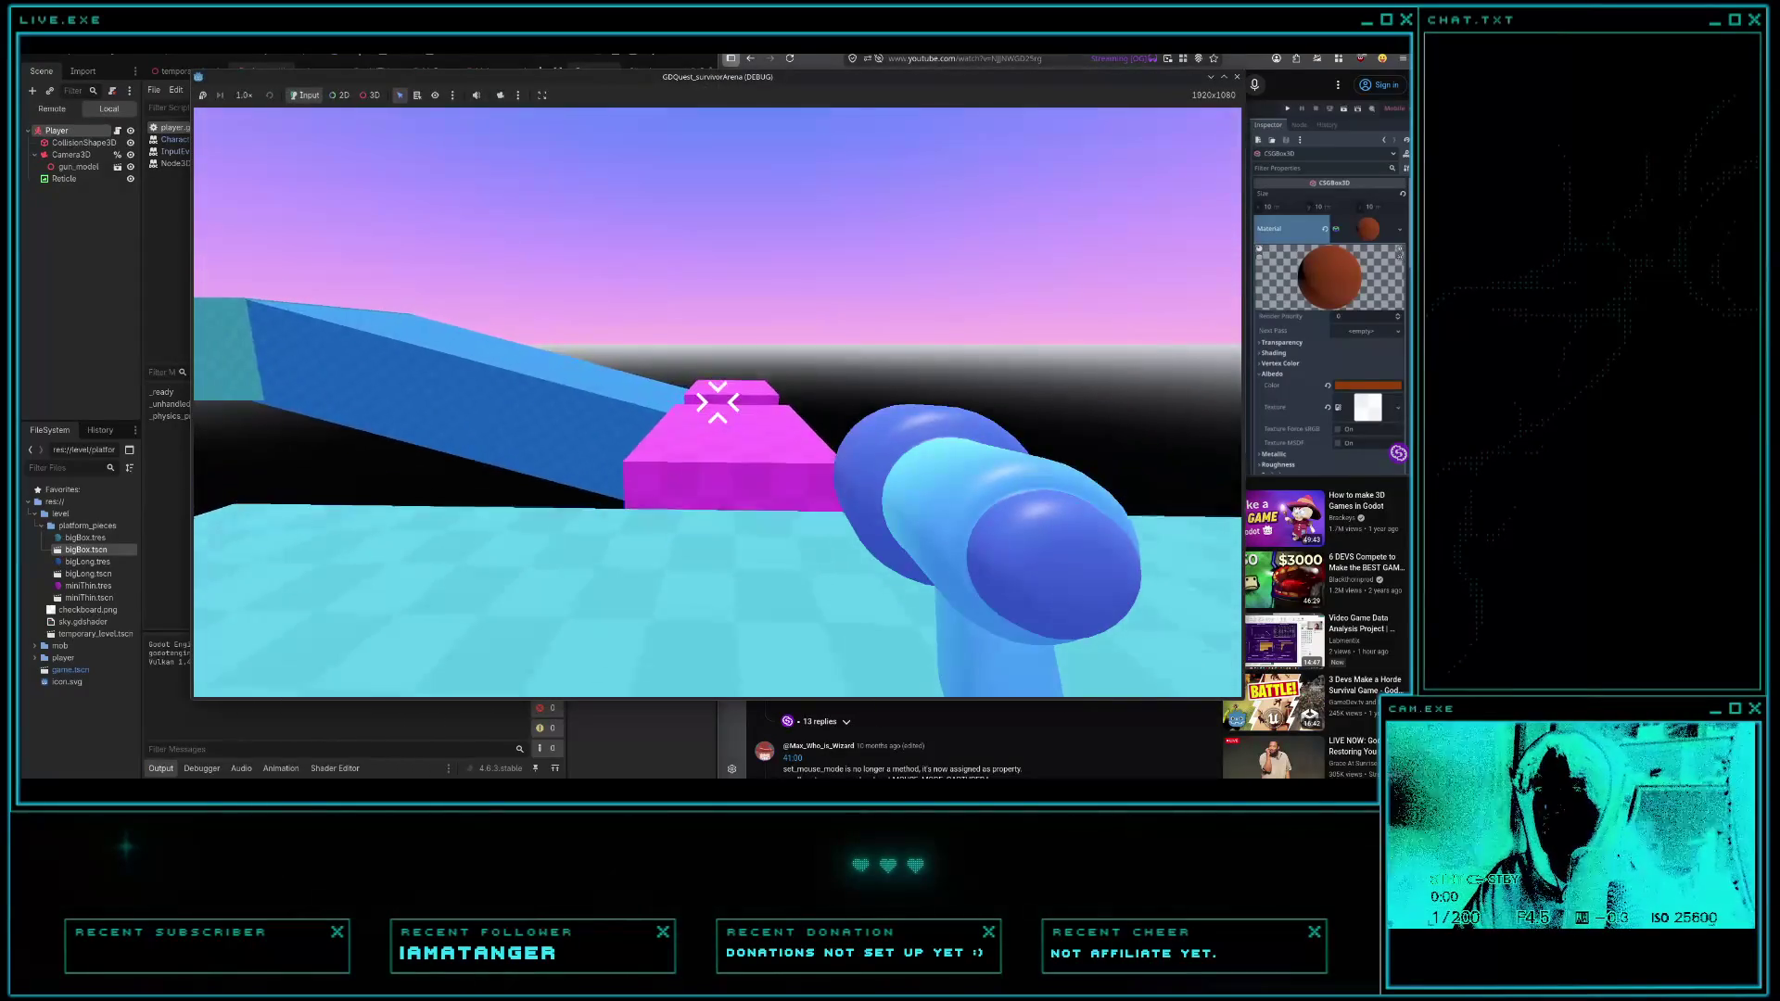
pyautogui.press('w')
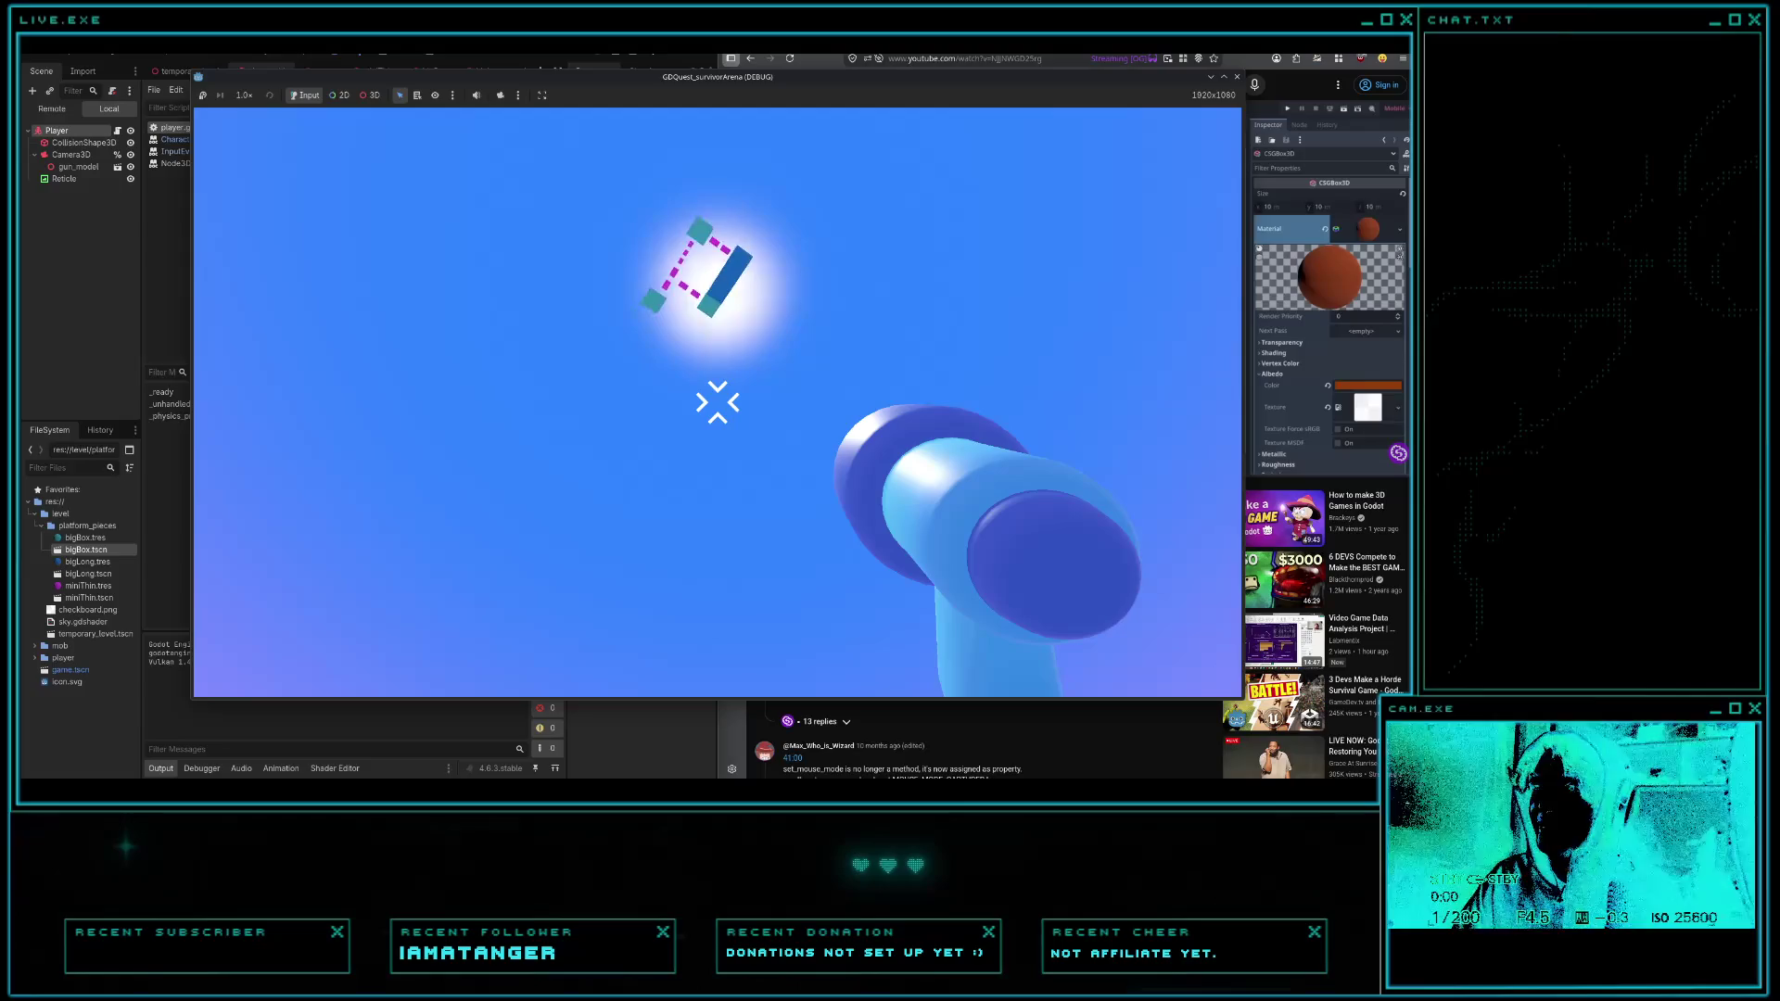
pyautogui.press('Escape')
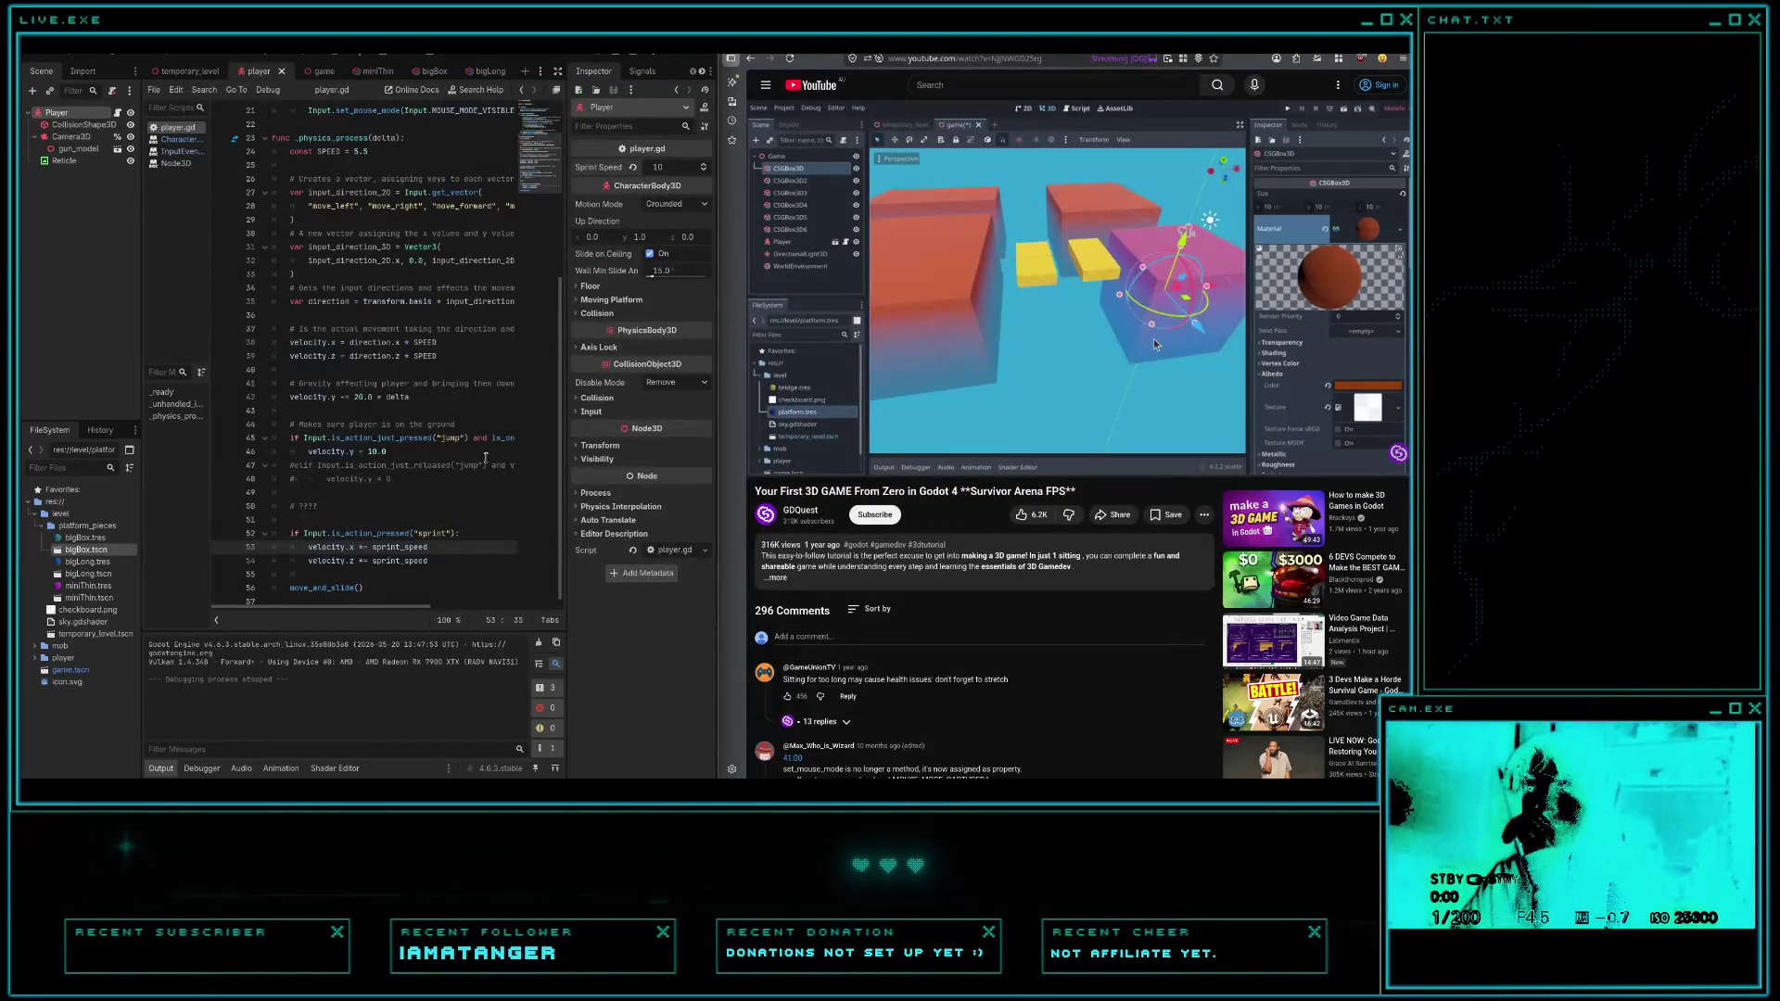
# - Review the sprint code inside _physics_process in player.gd
pyautogui.scroll(-1, 463, 540)
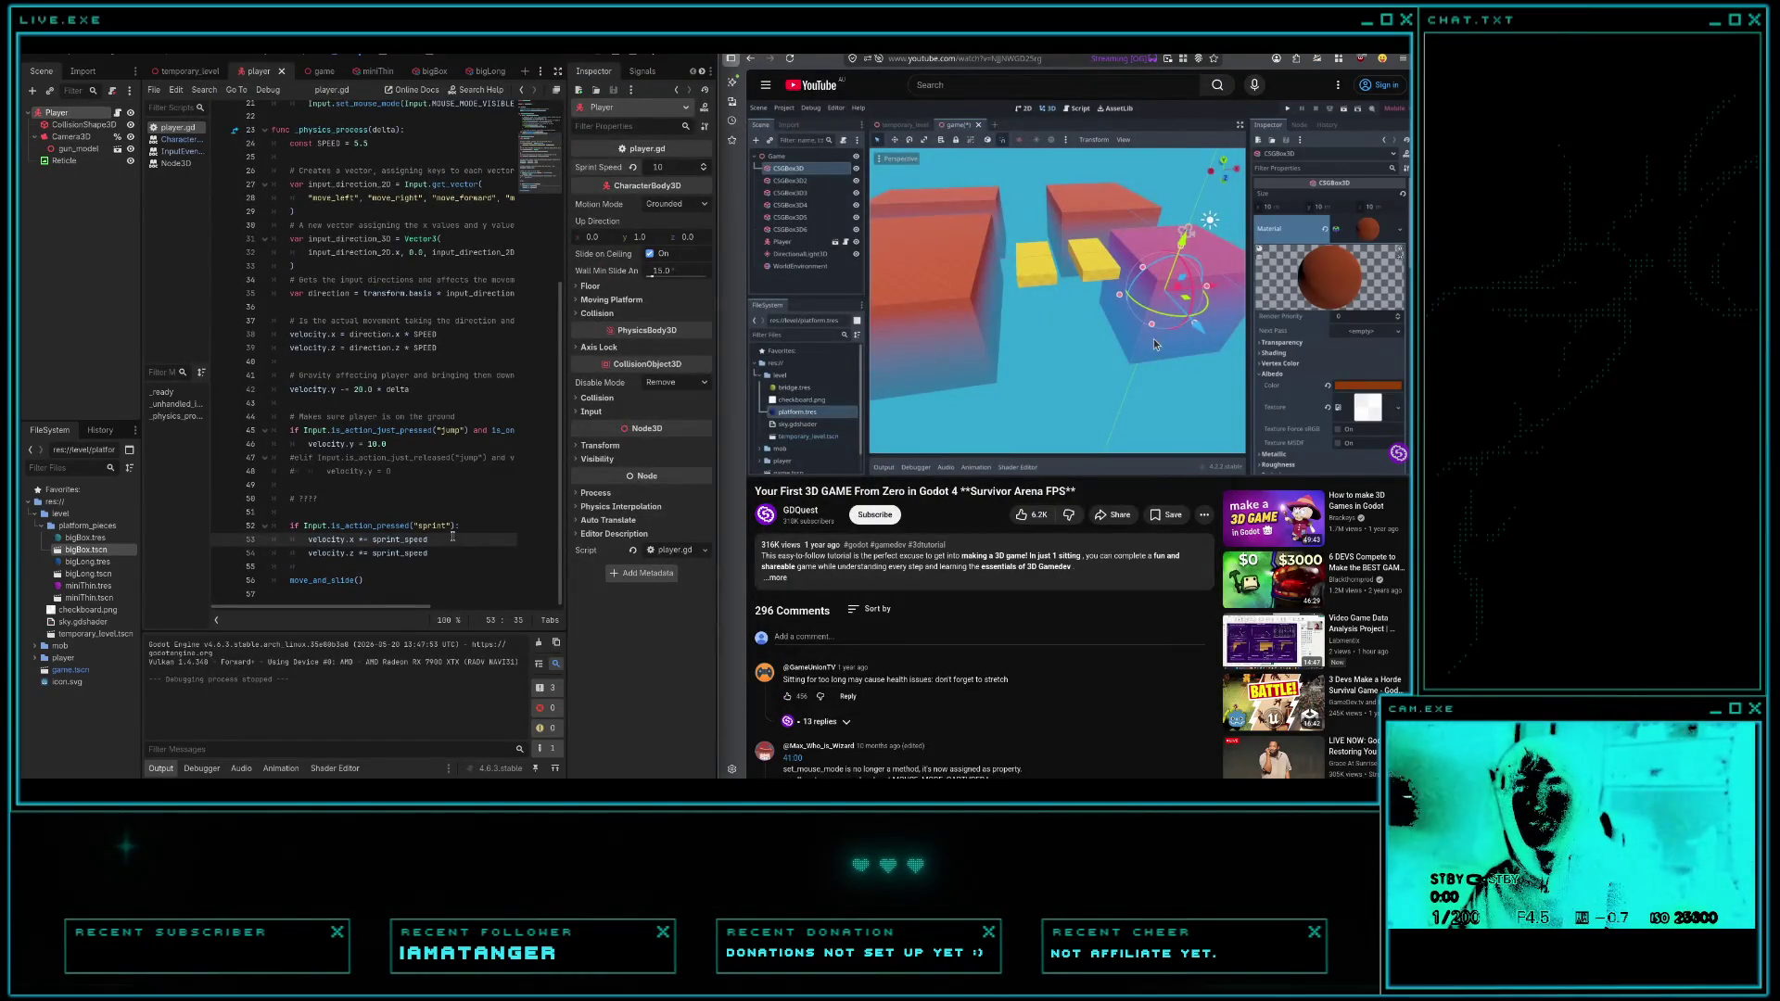
pyautogui.click(466, 526)
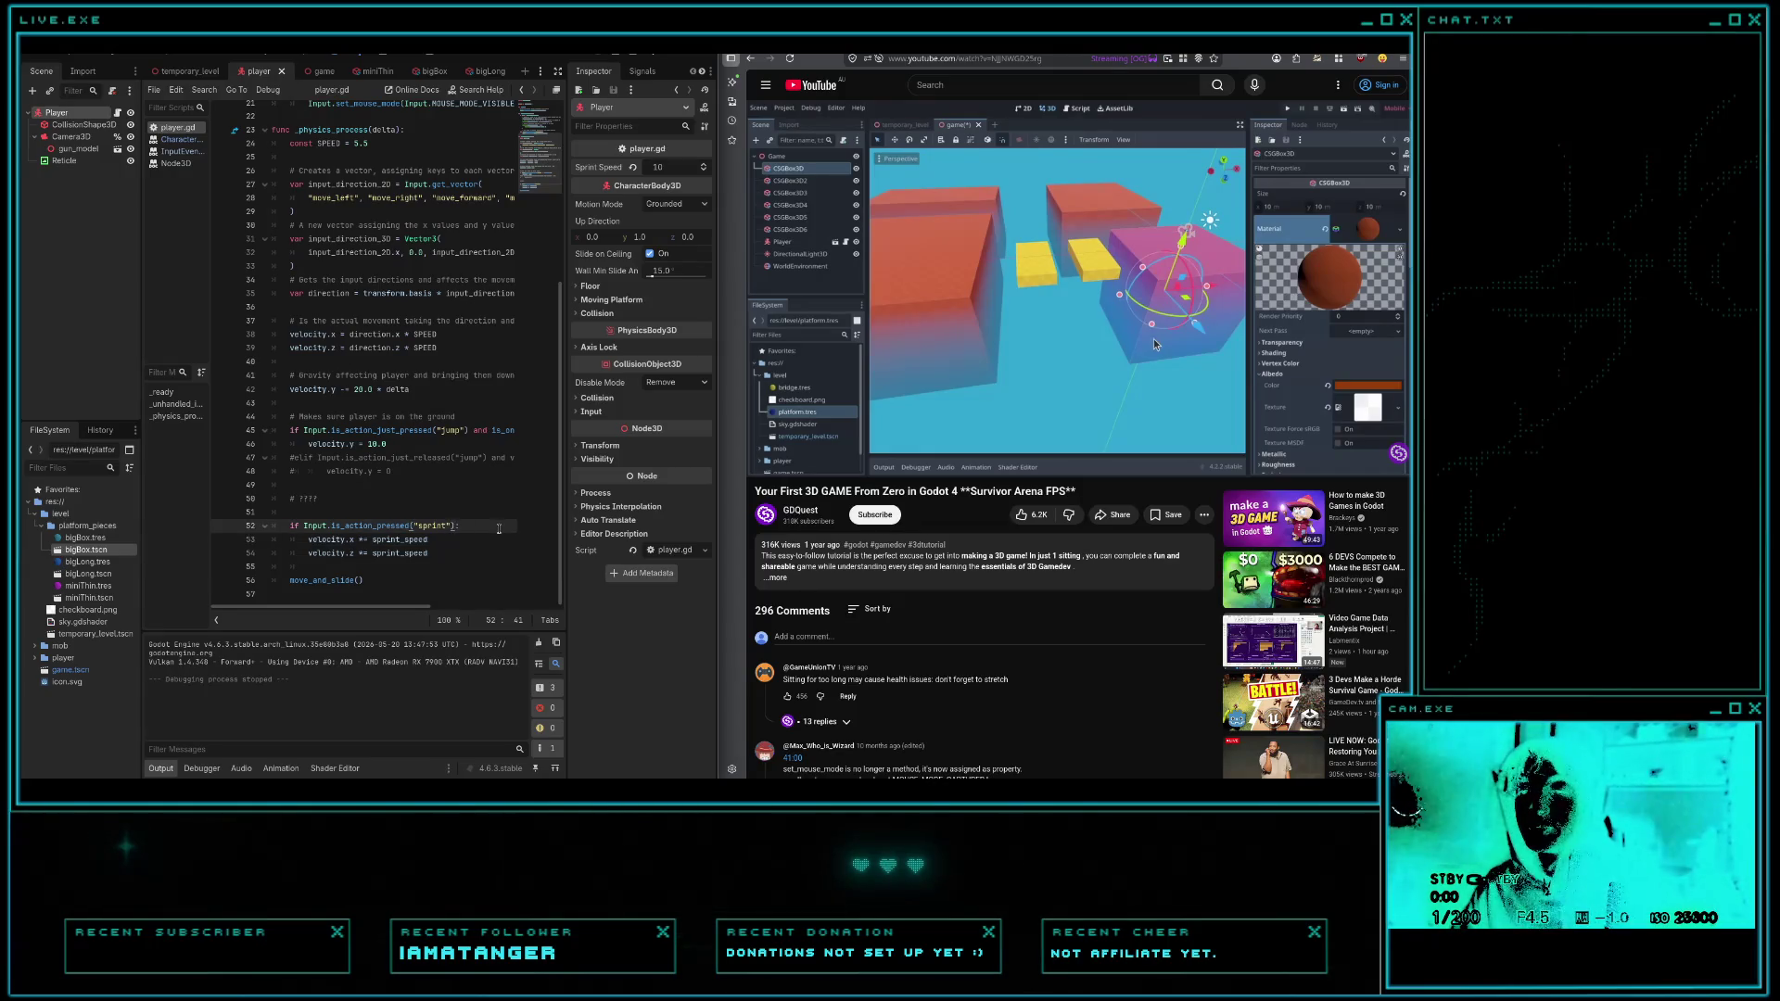
pyautogui.scroll(2, 497, 528)
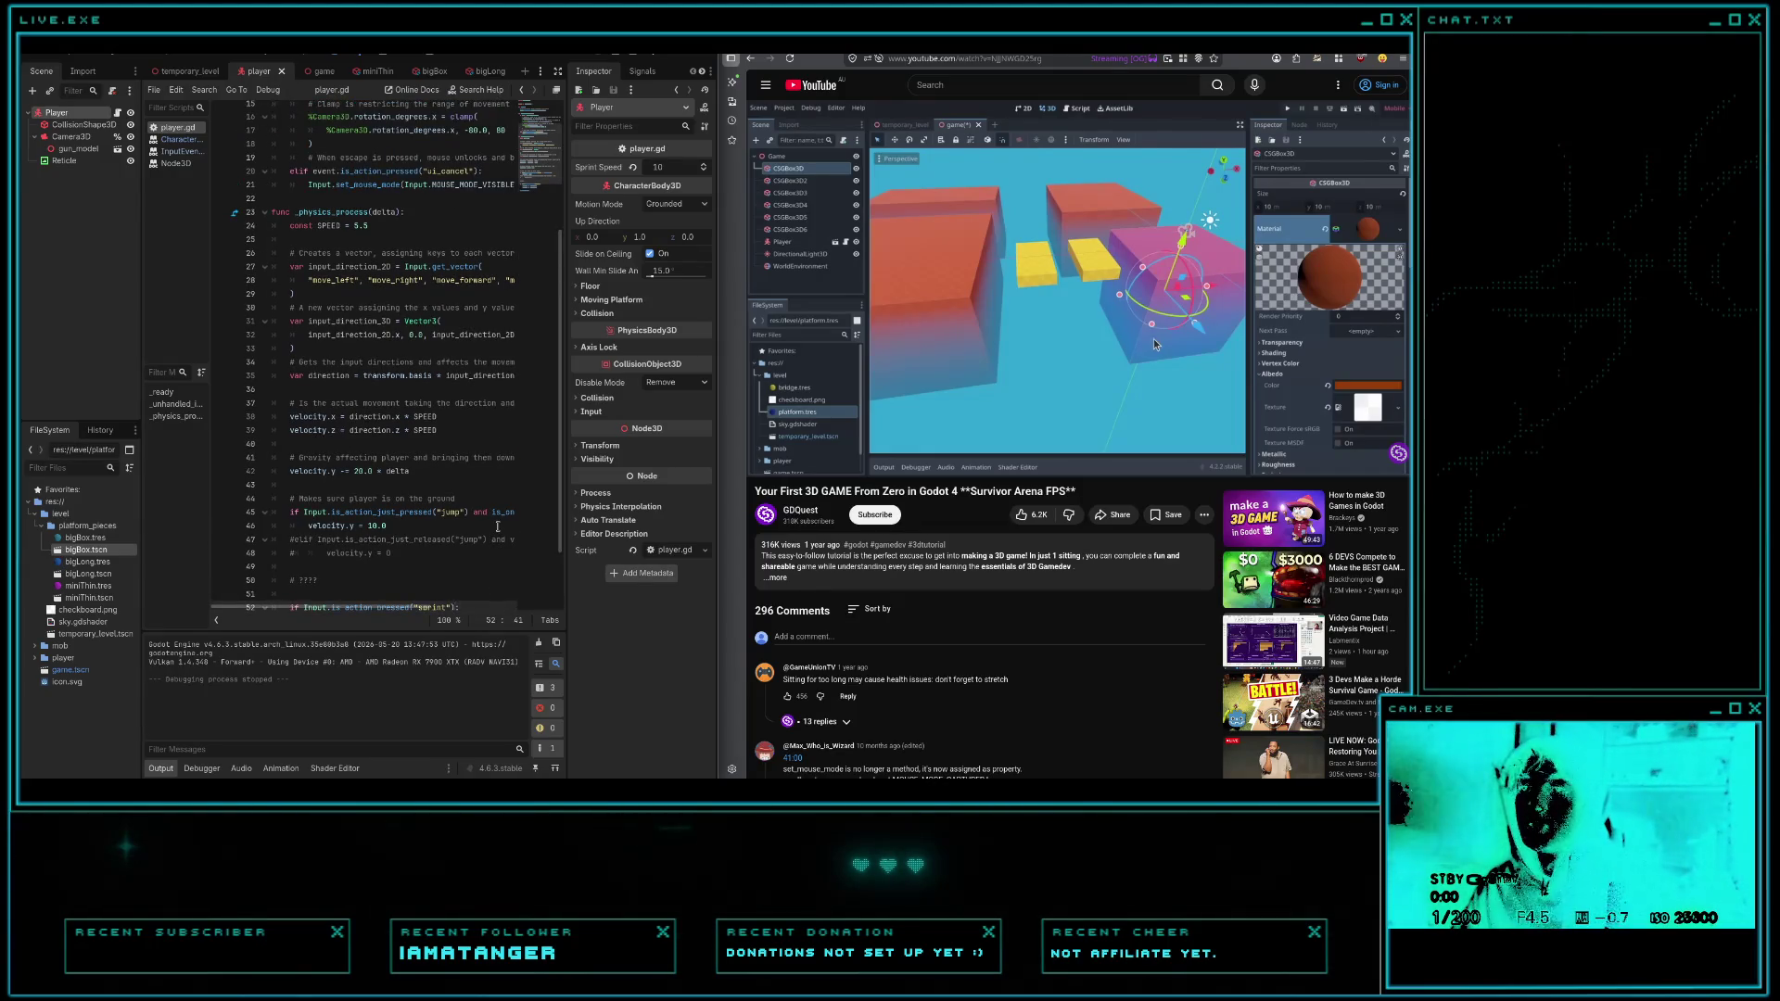
pyautogui.scroll(3, 498, 526)
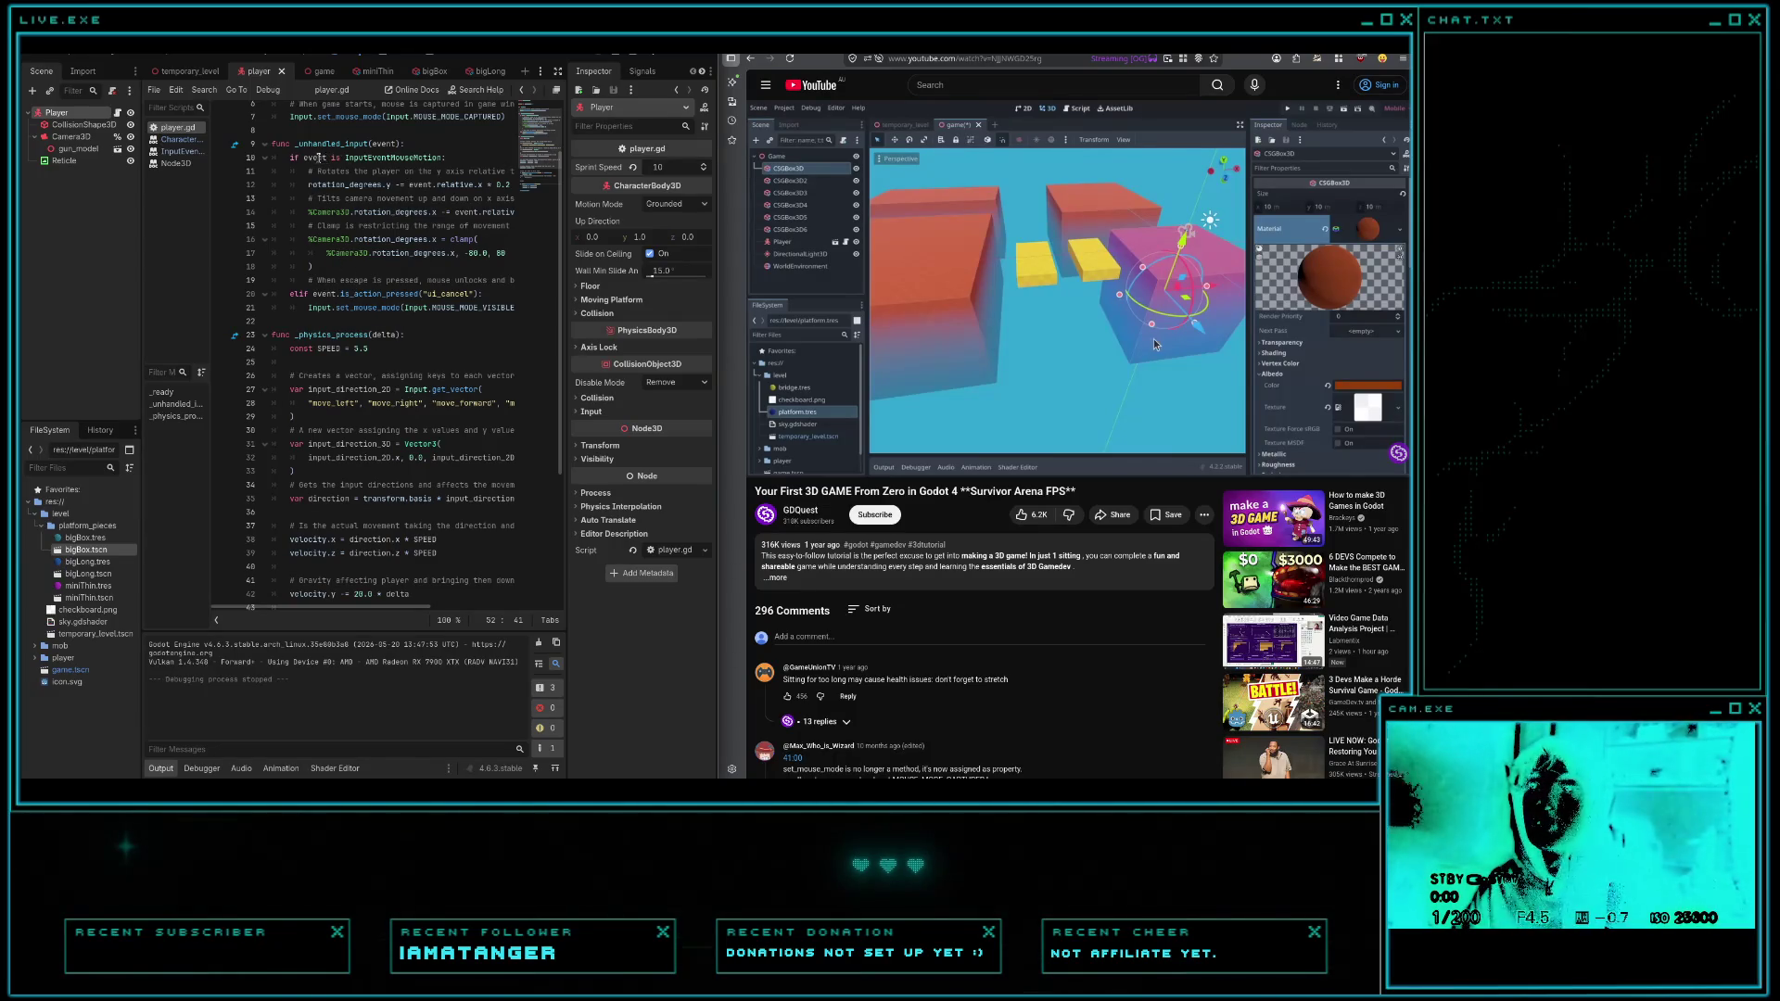
pyautogui.click(408, 334)
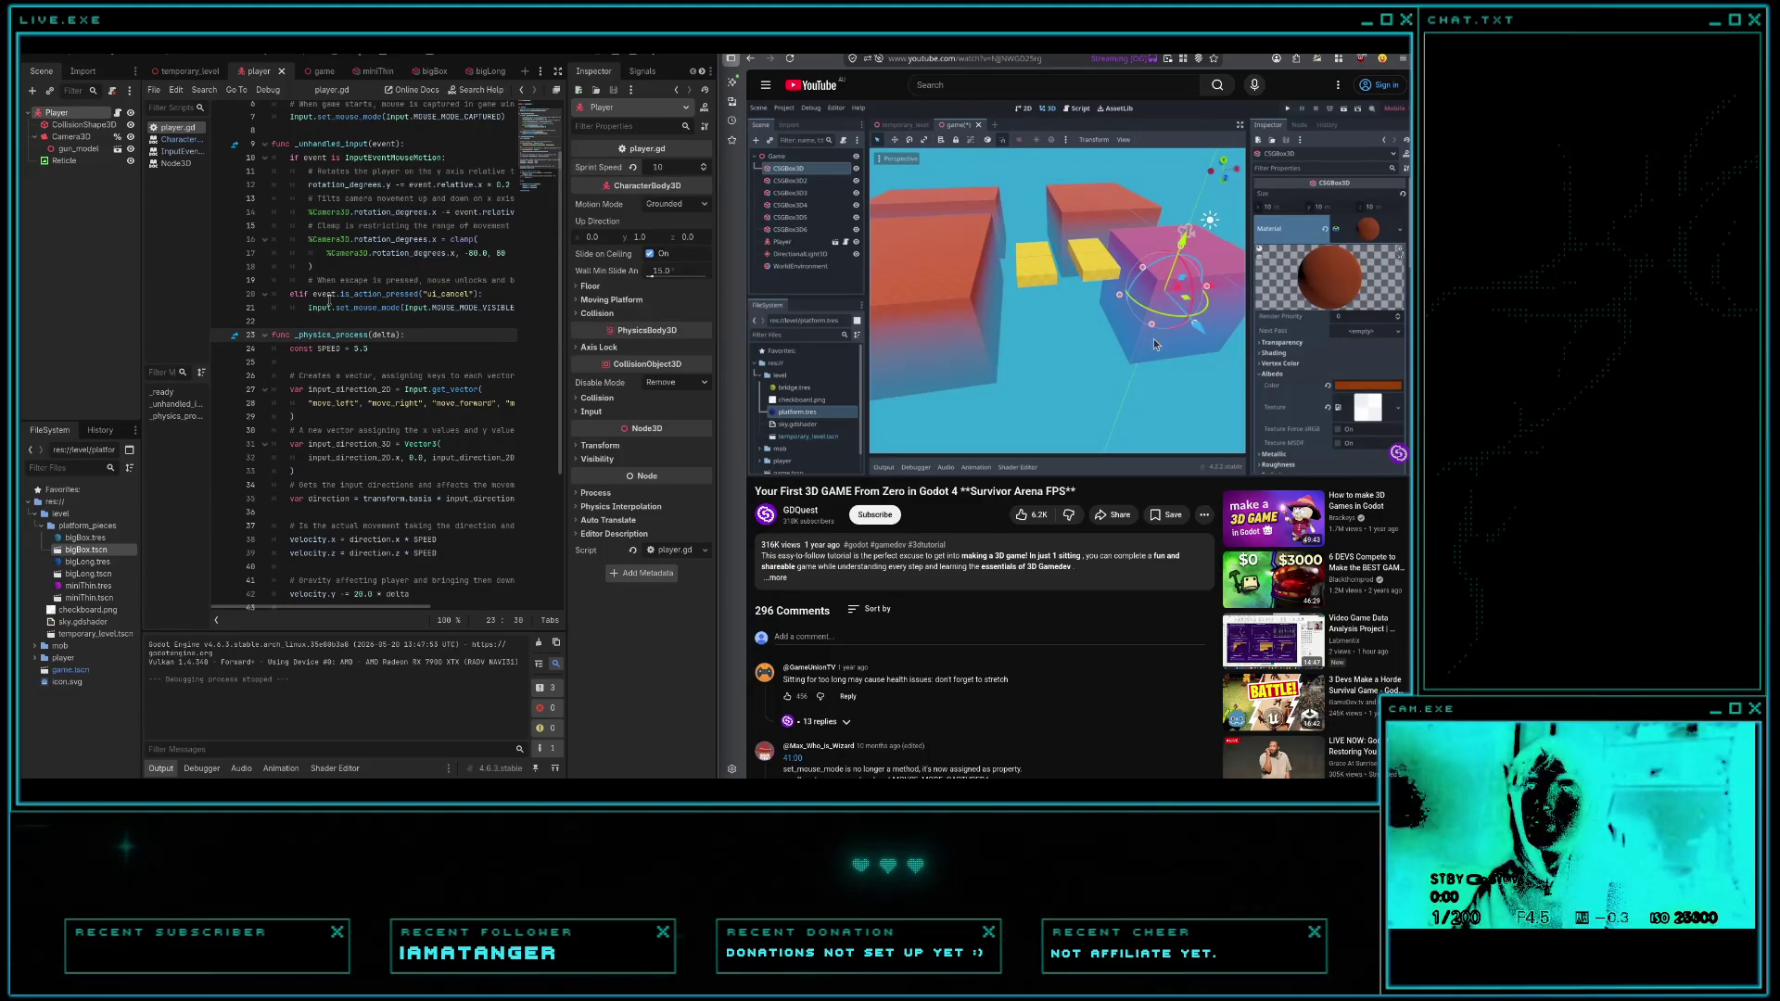
pyautogui.scroll(-5, 332, 298)
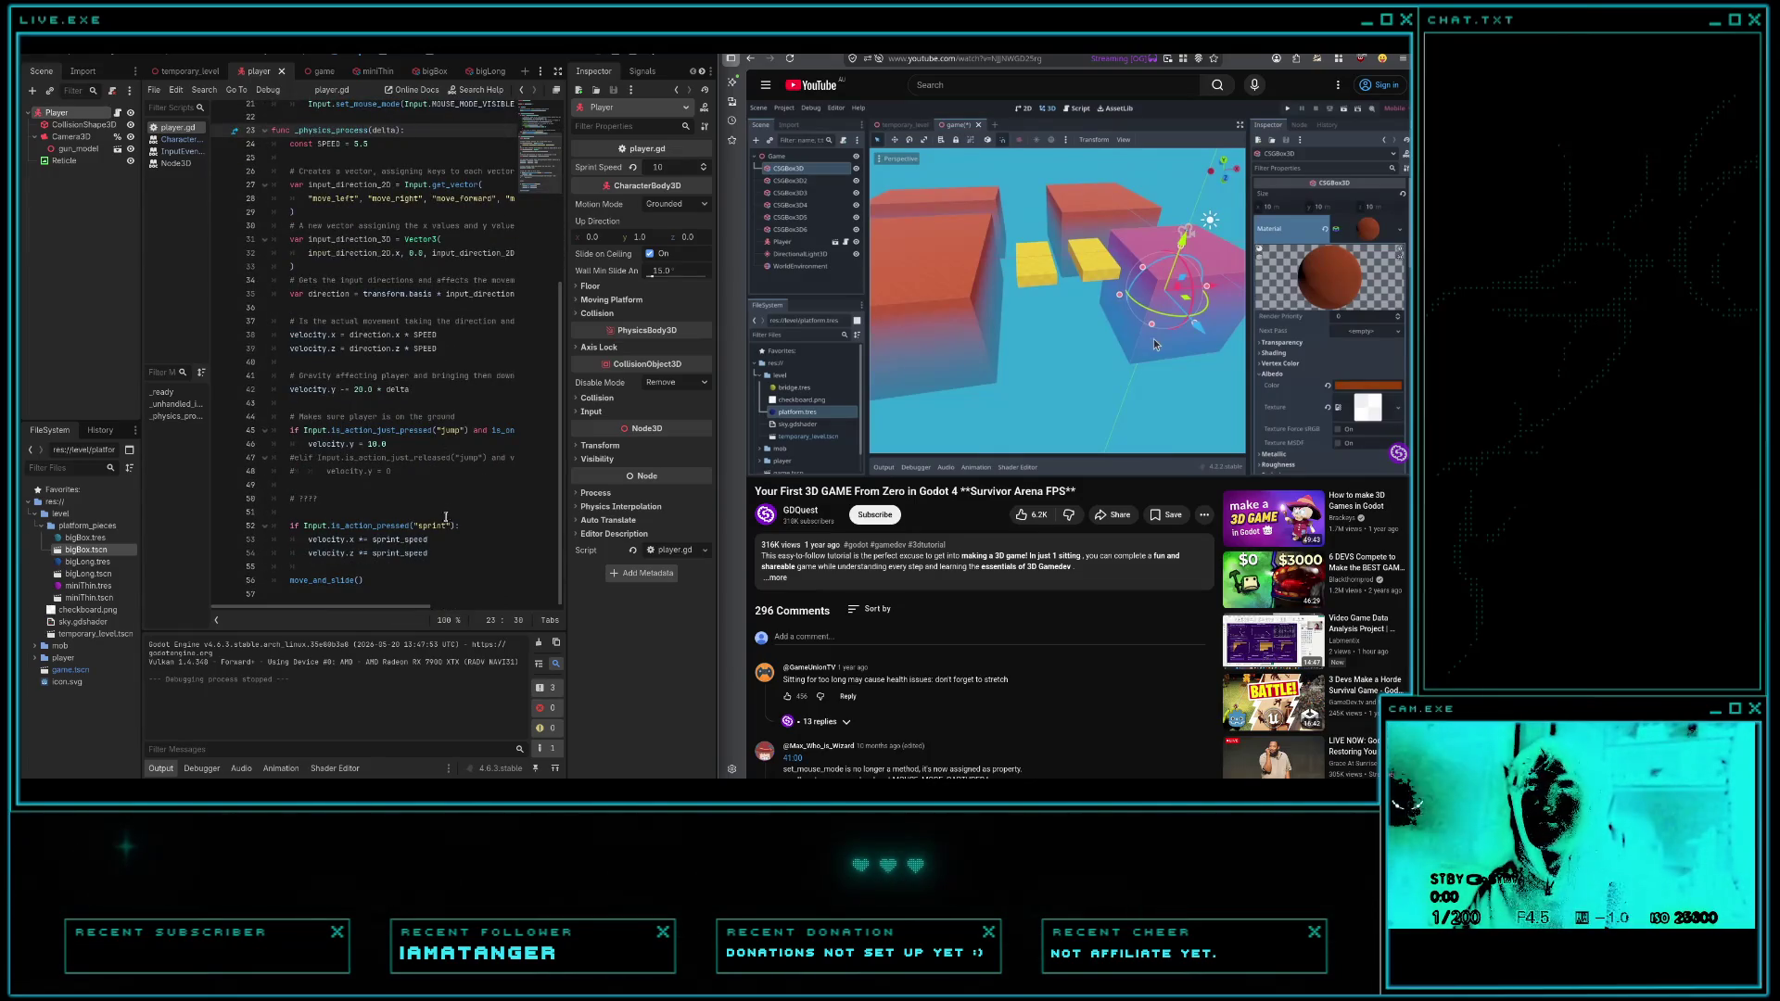
pyautogui.scroll(3, 447, 510)
pyautogui.scroll(-3, 453, 493)
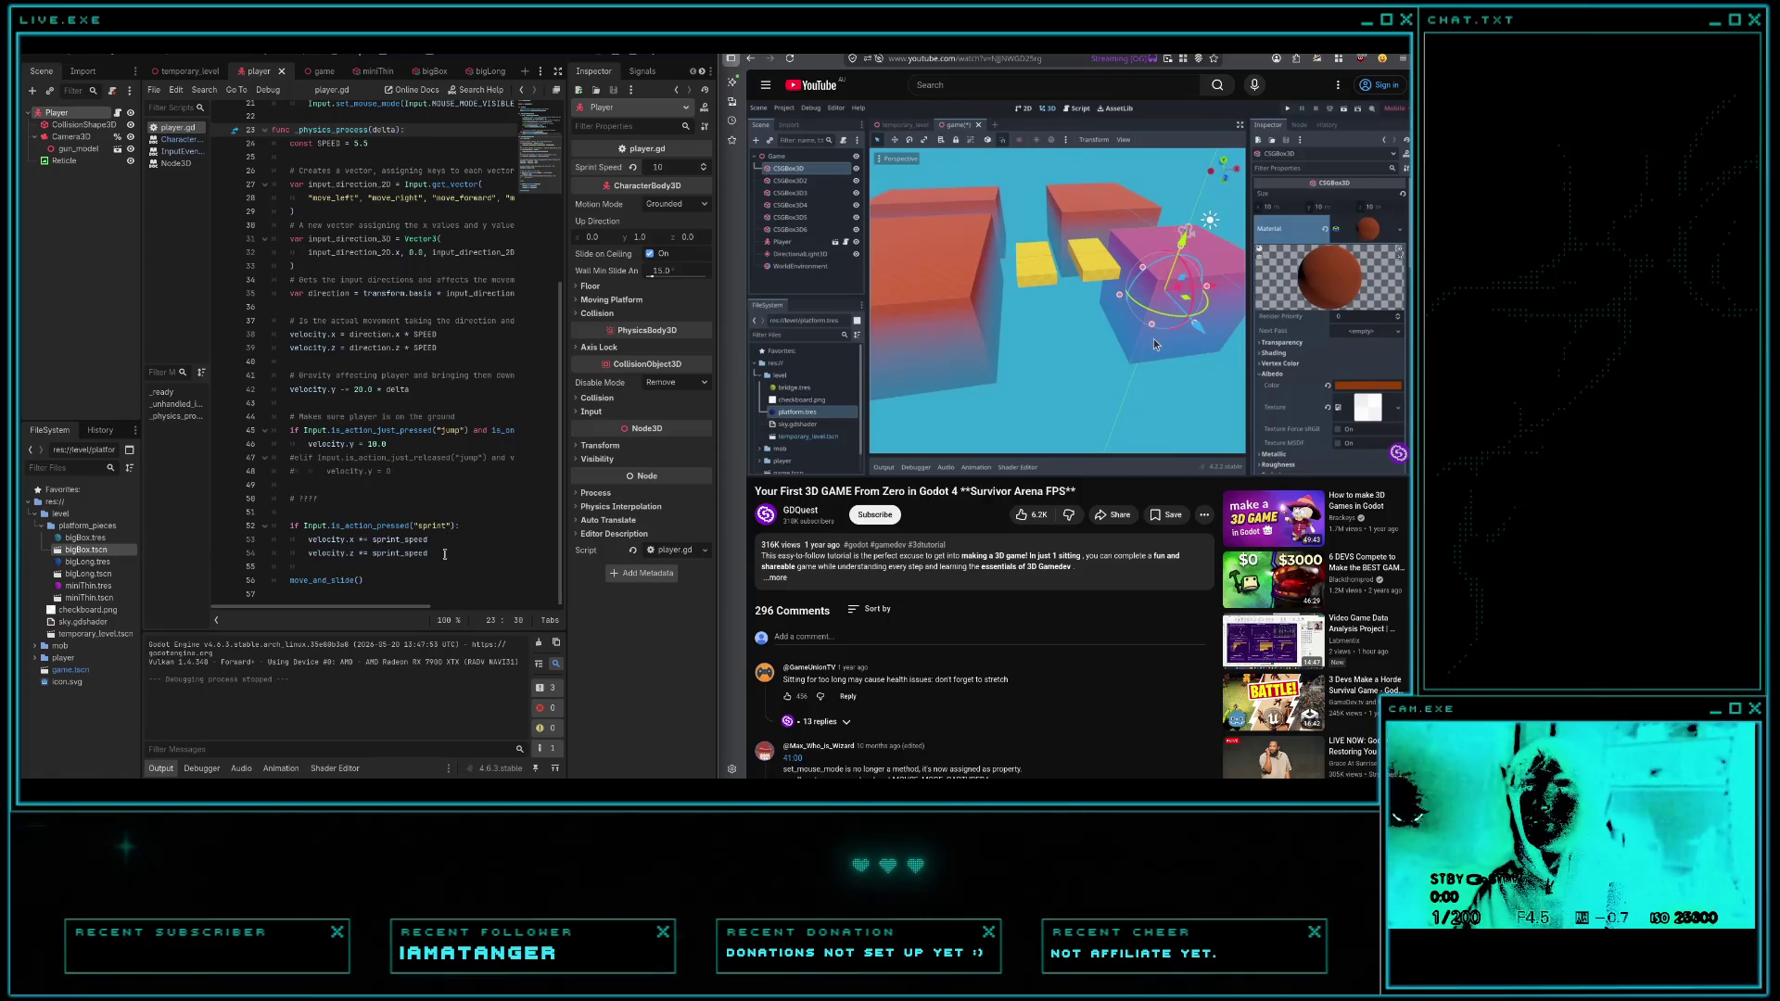
pyautogui.click(446, 554)
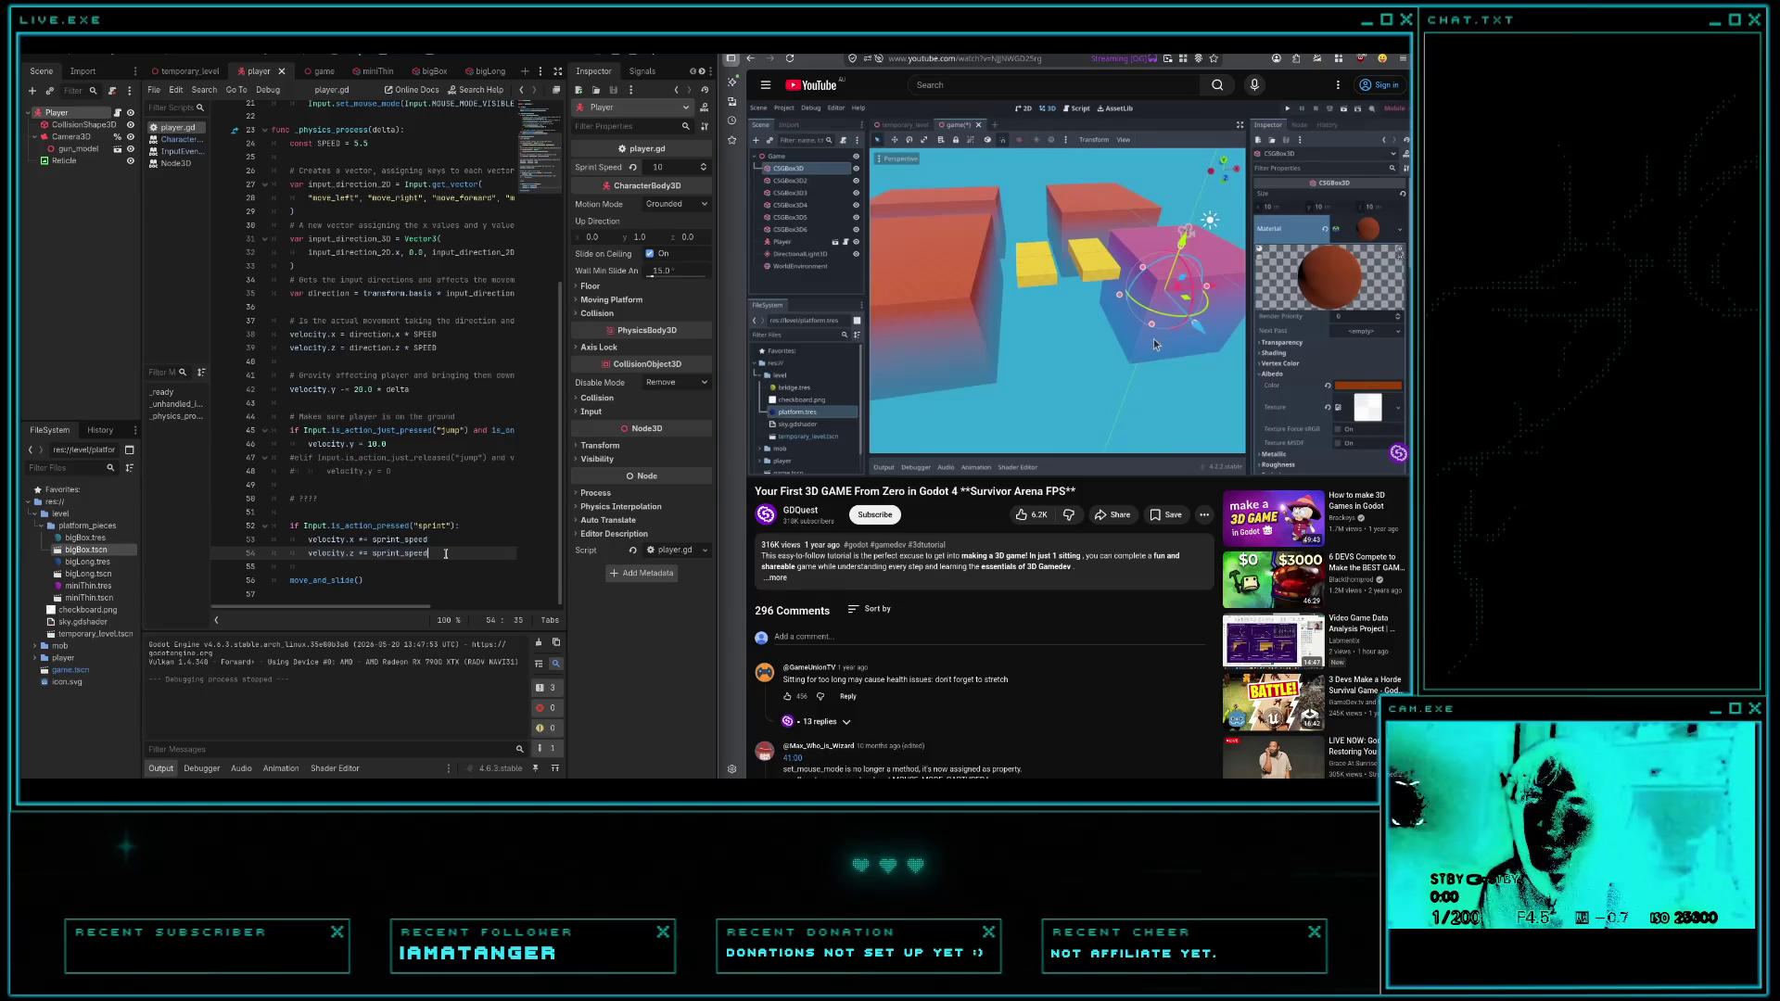
# - Set the Player's Sprint Speed to 2 in the Inspector and launch the game
pyautogui.click(683, 171)
pyautogui.write('2')
pyautogui.press('Return')
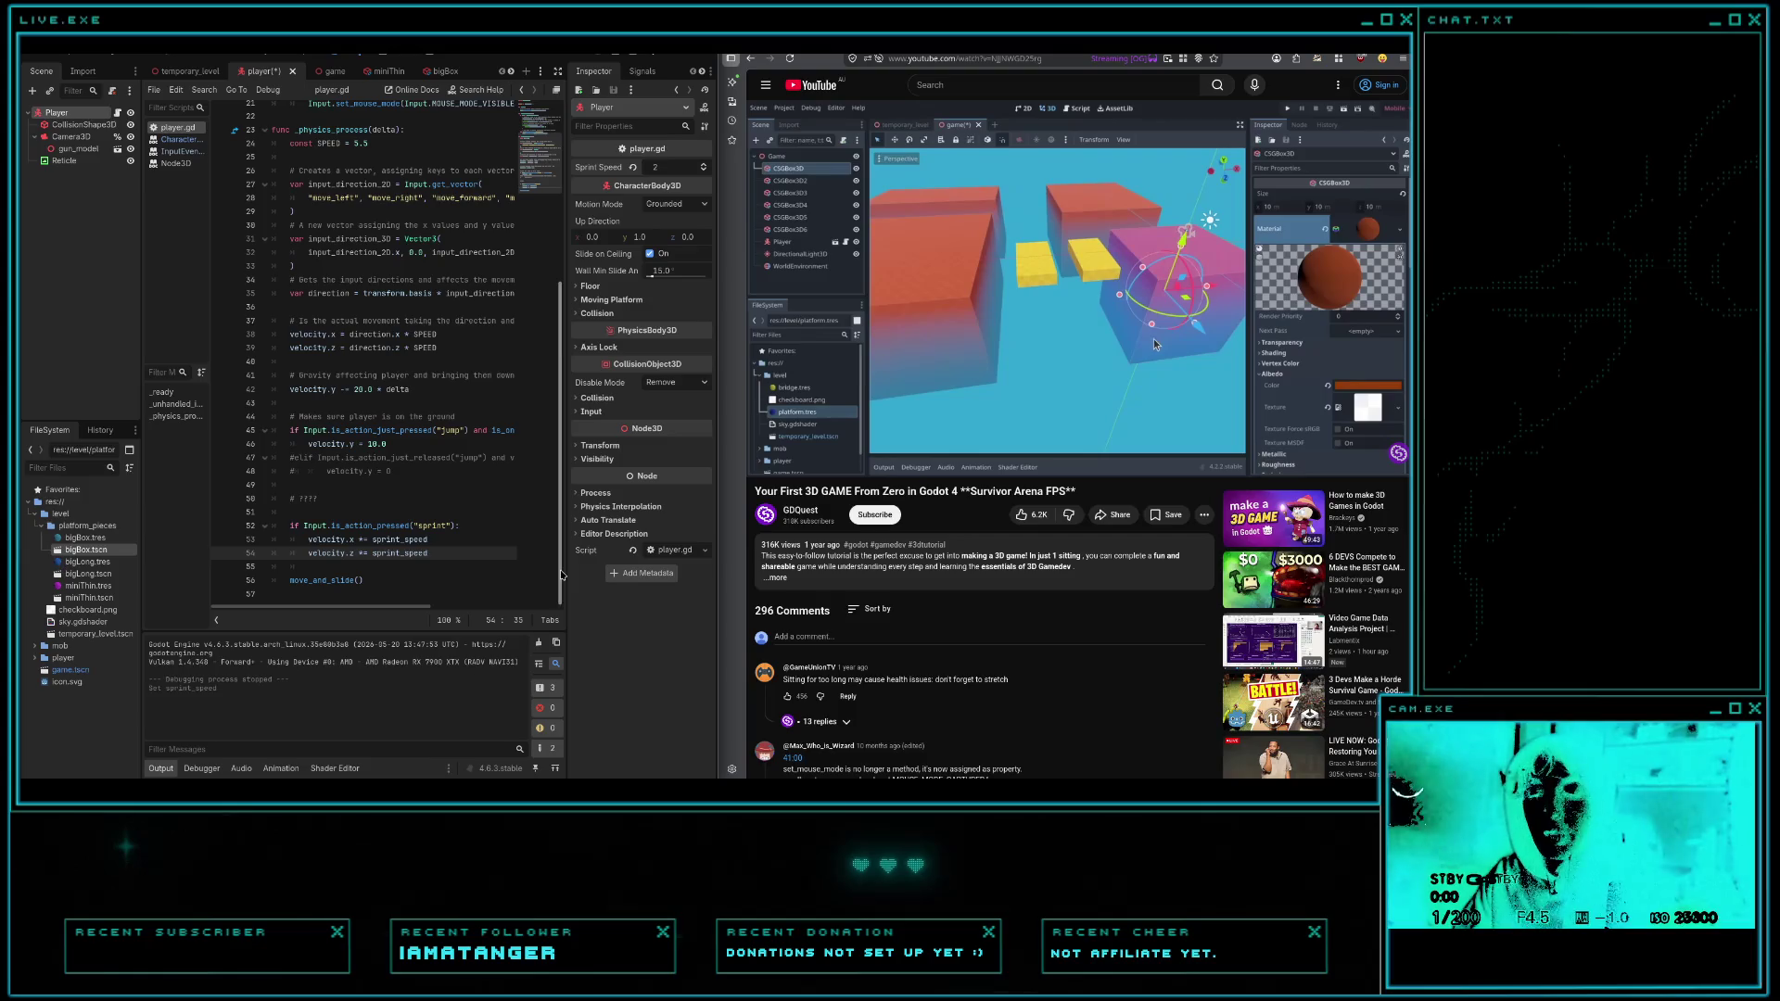
pyautogui.press('F5')
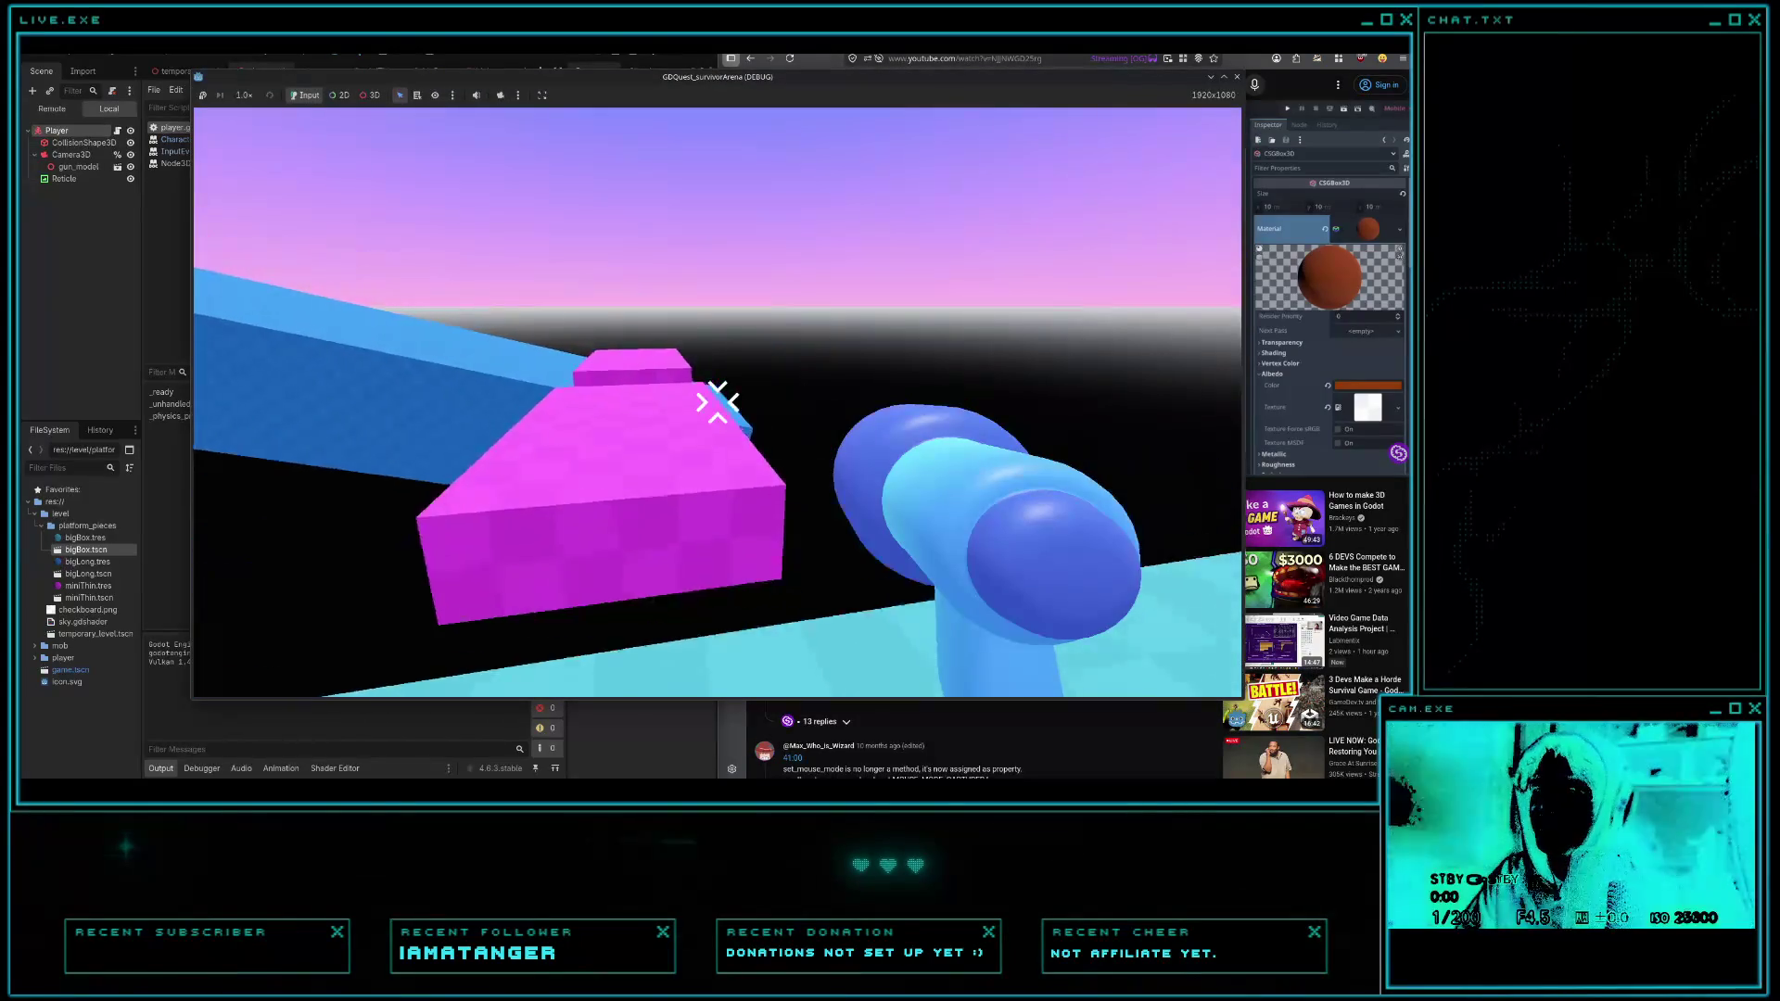
# - Walk along the long blue platform toward the magenta boxes until falling off, then stop the game
pyautogui.press('w')
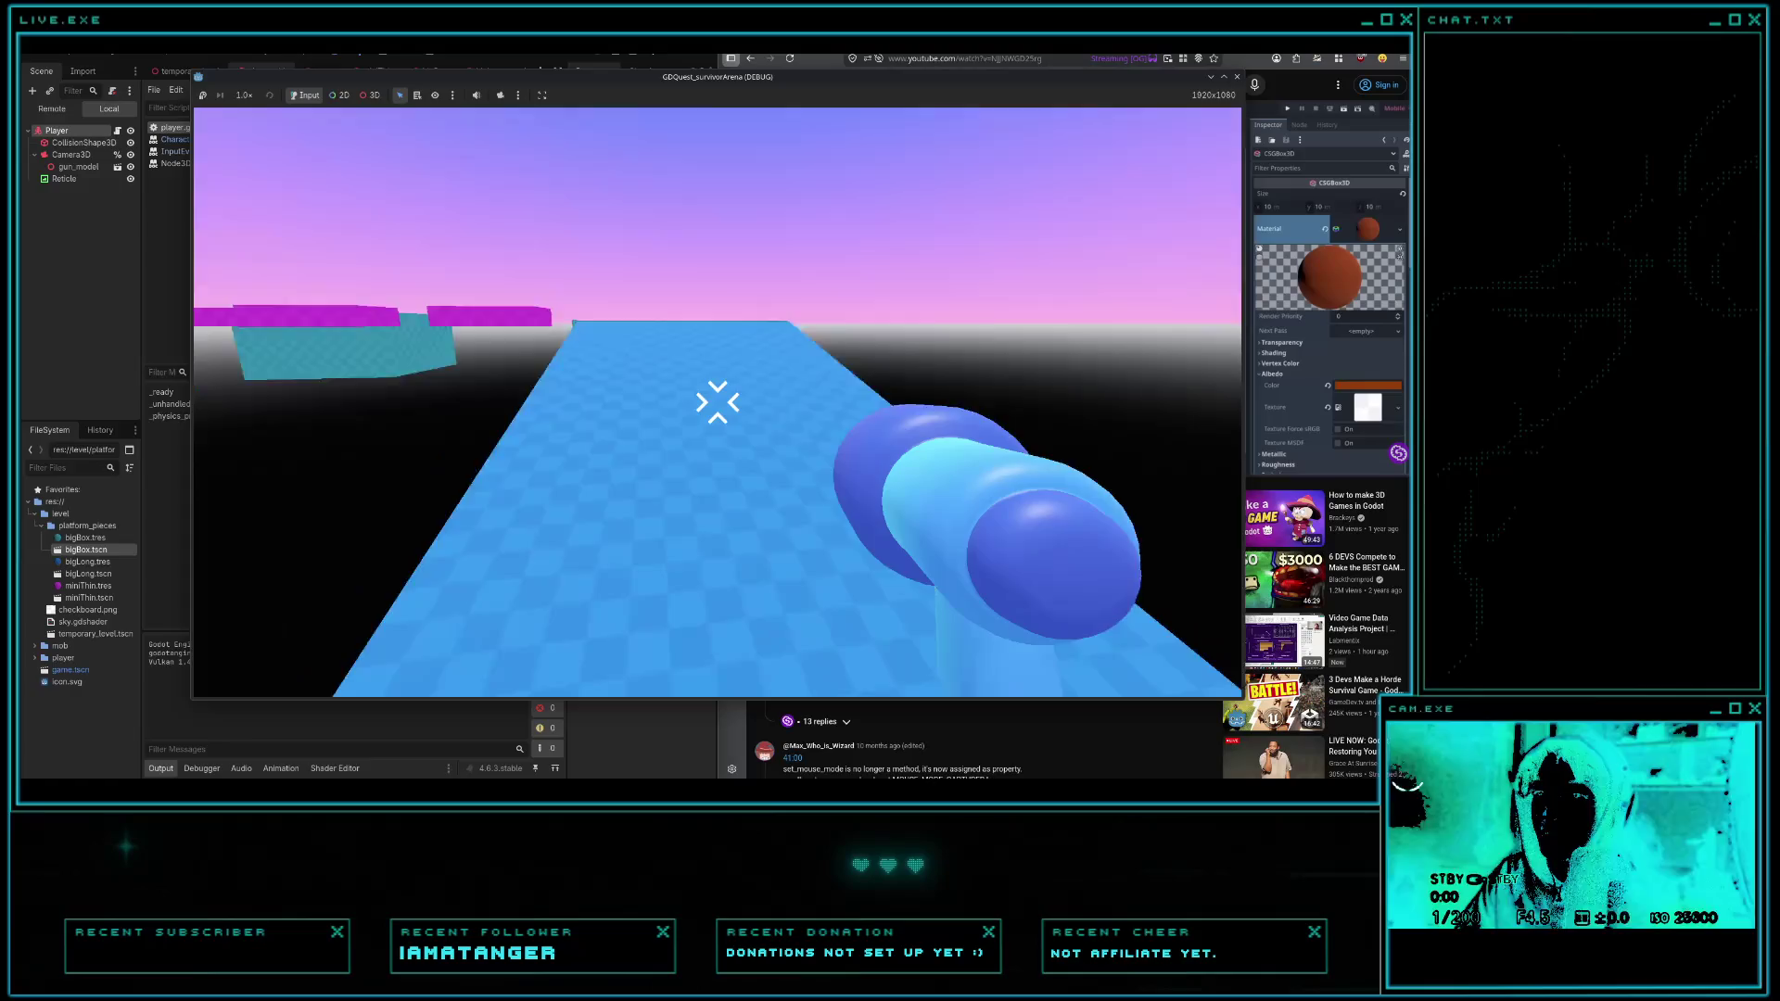
pyautogui.press('w')
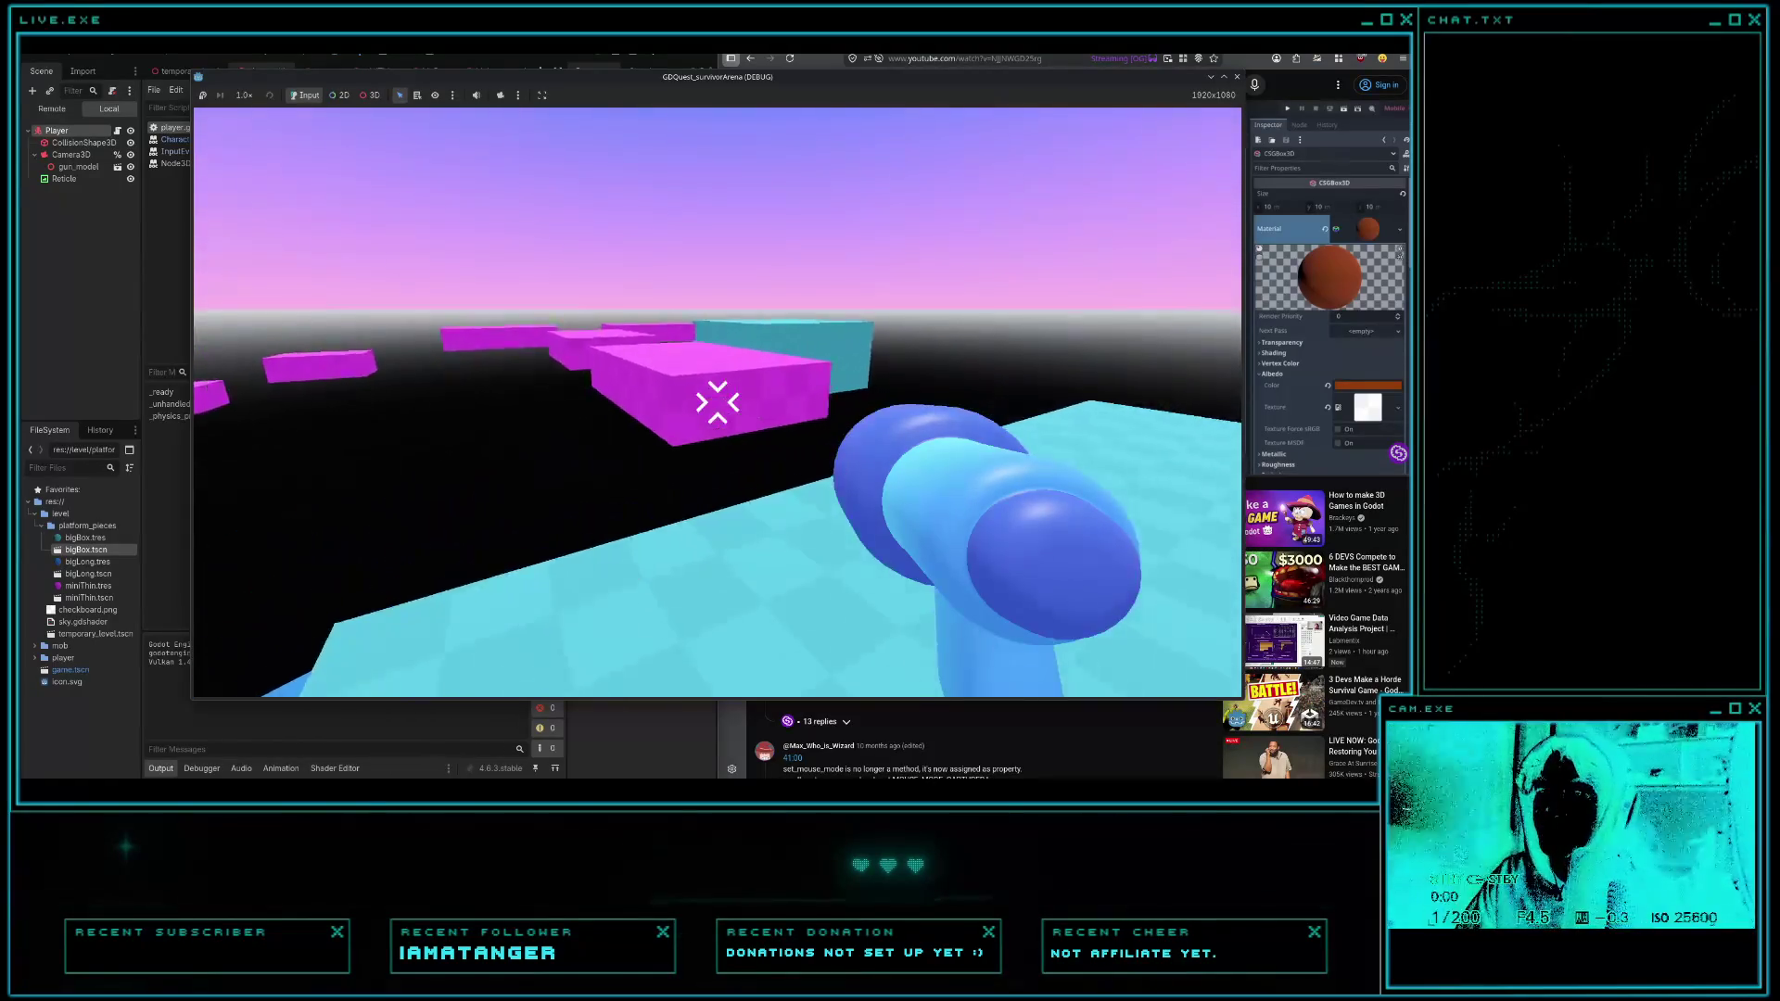
pyautogui.press('w')
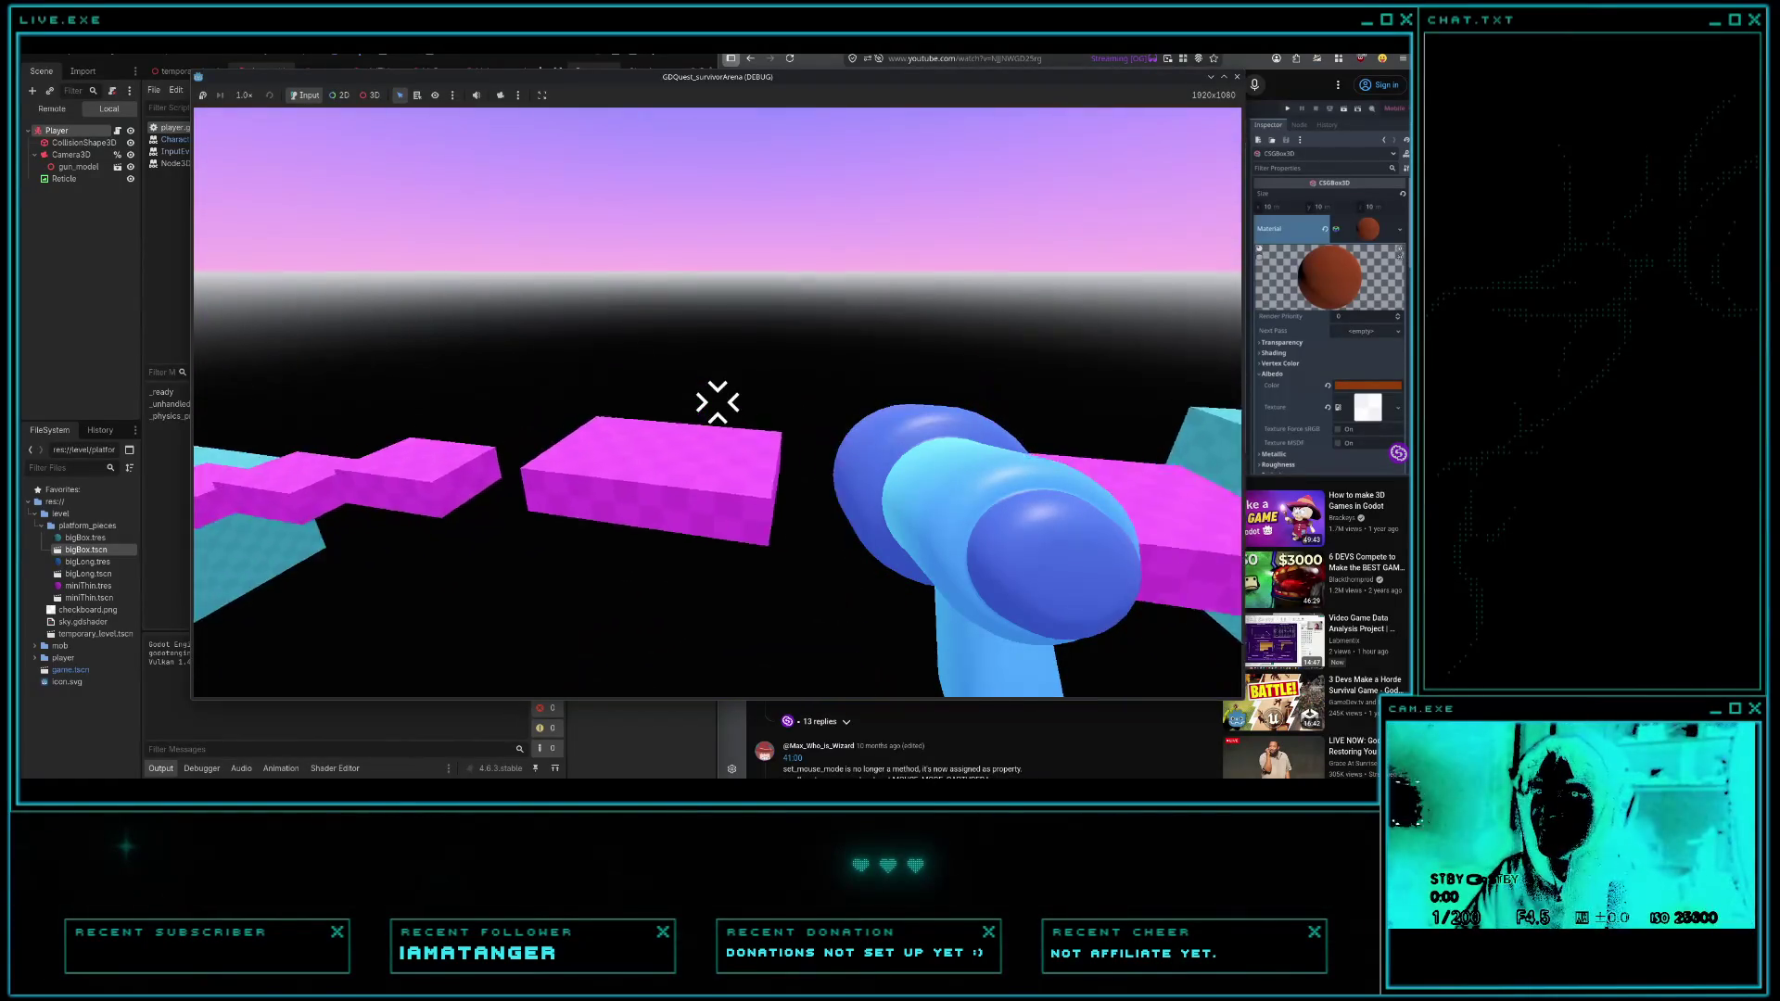
pyautogui.press('Escape')
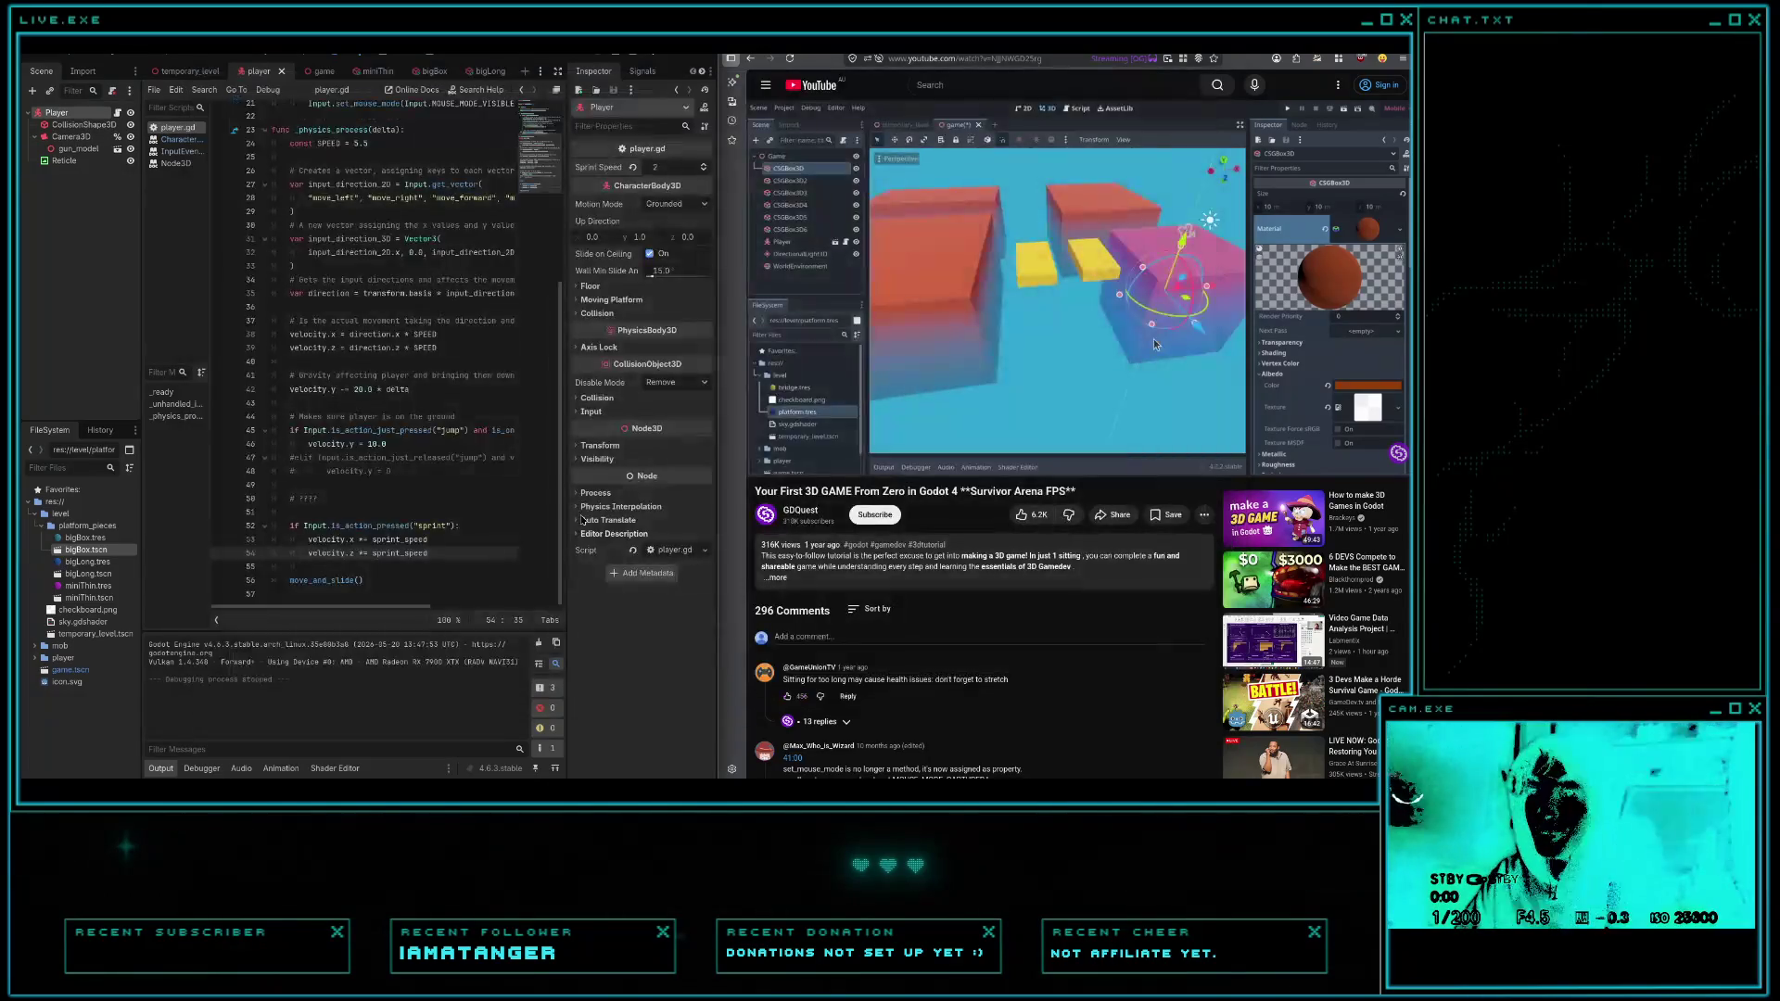
# - Rerun the game, jump across the magenta platforms, walk off to test air momentum, then close it
pyautogui.click(546, 56)
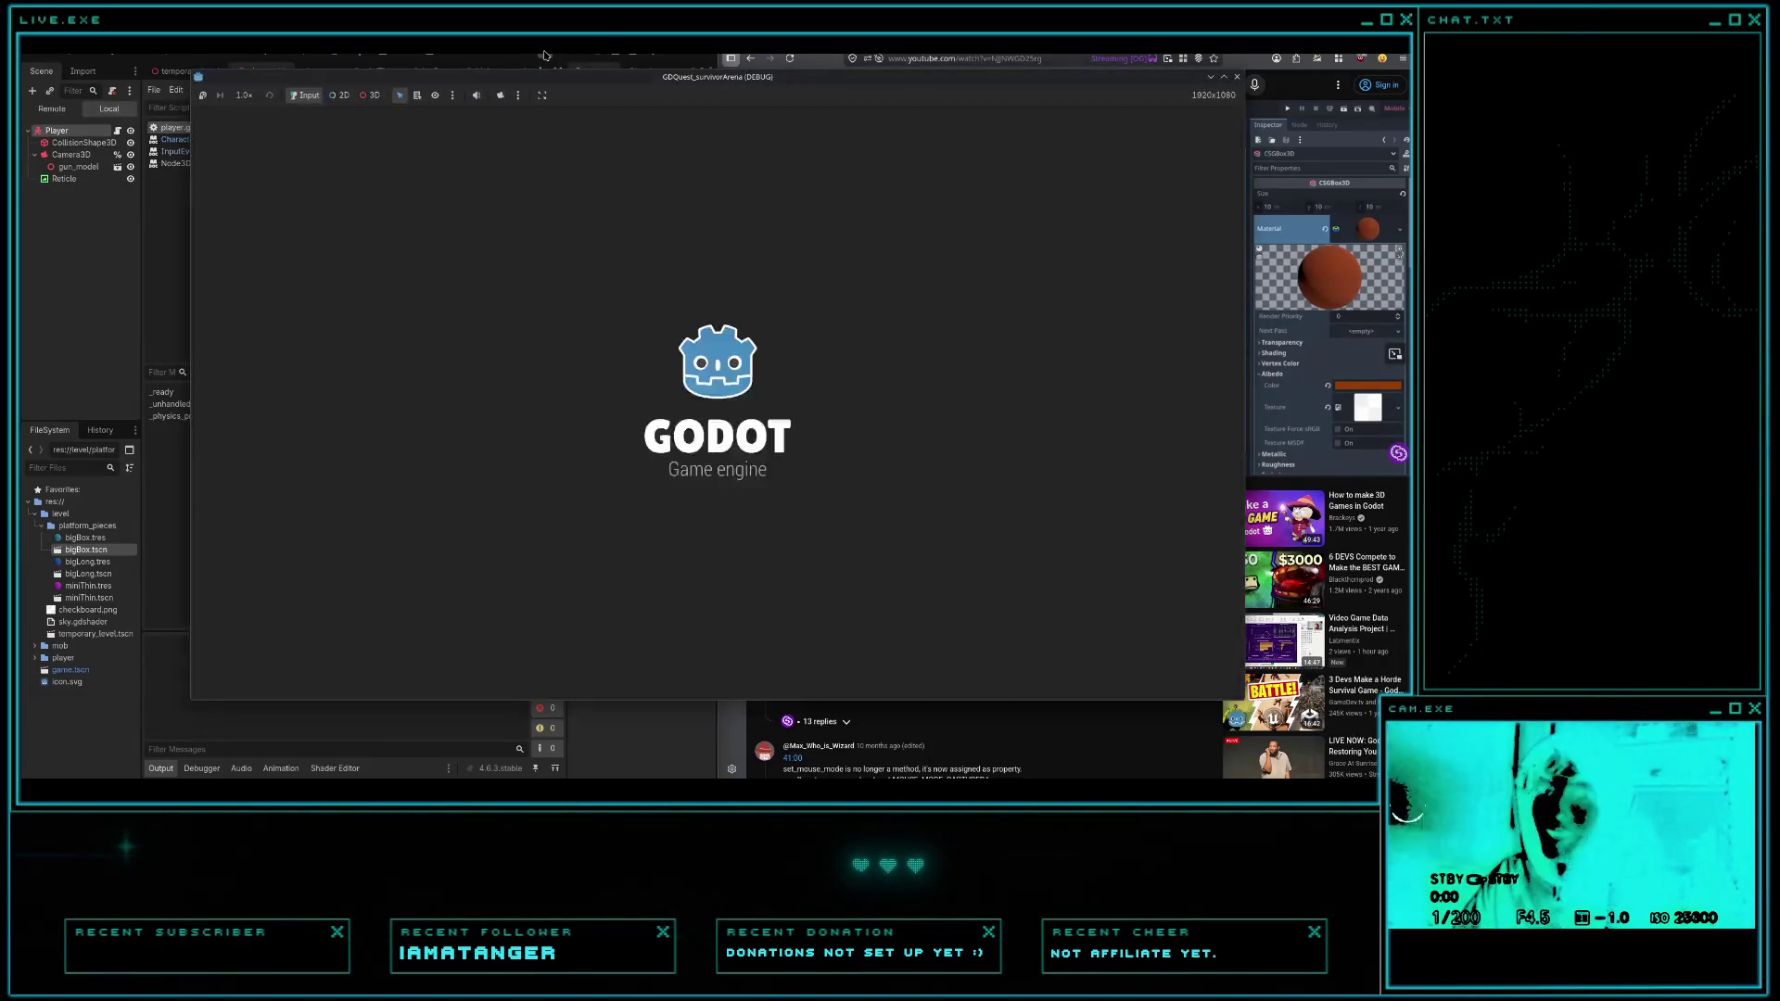
pyautogui.press('w')
pyautogui.press('space')
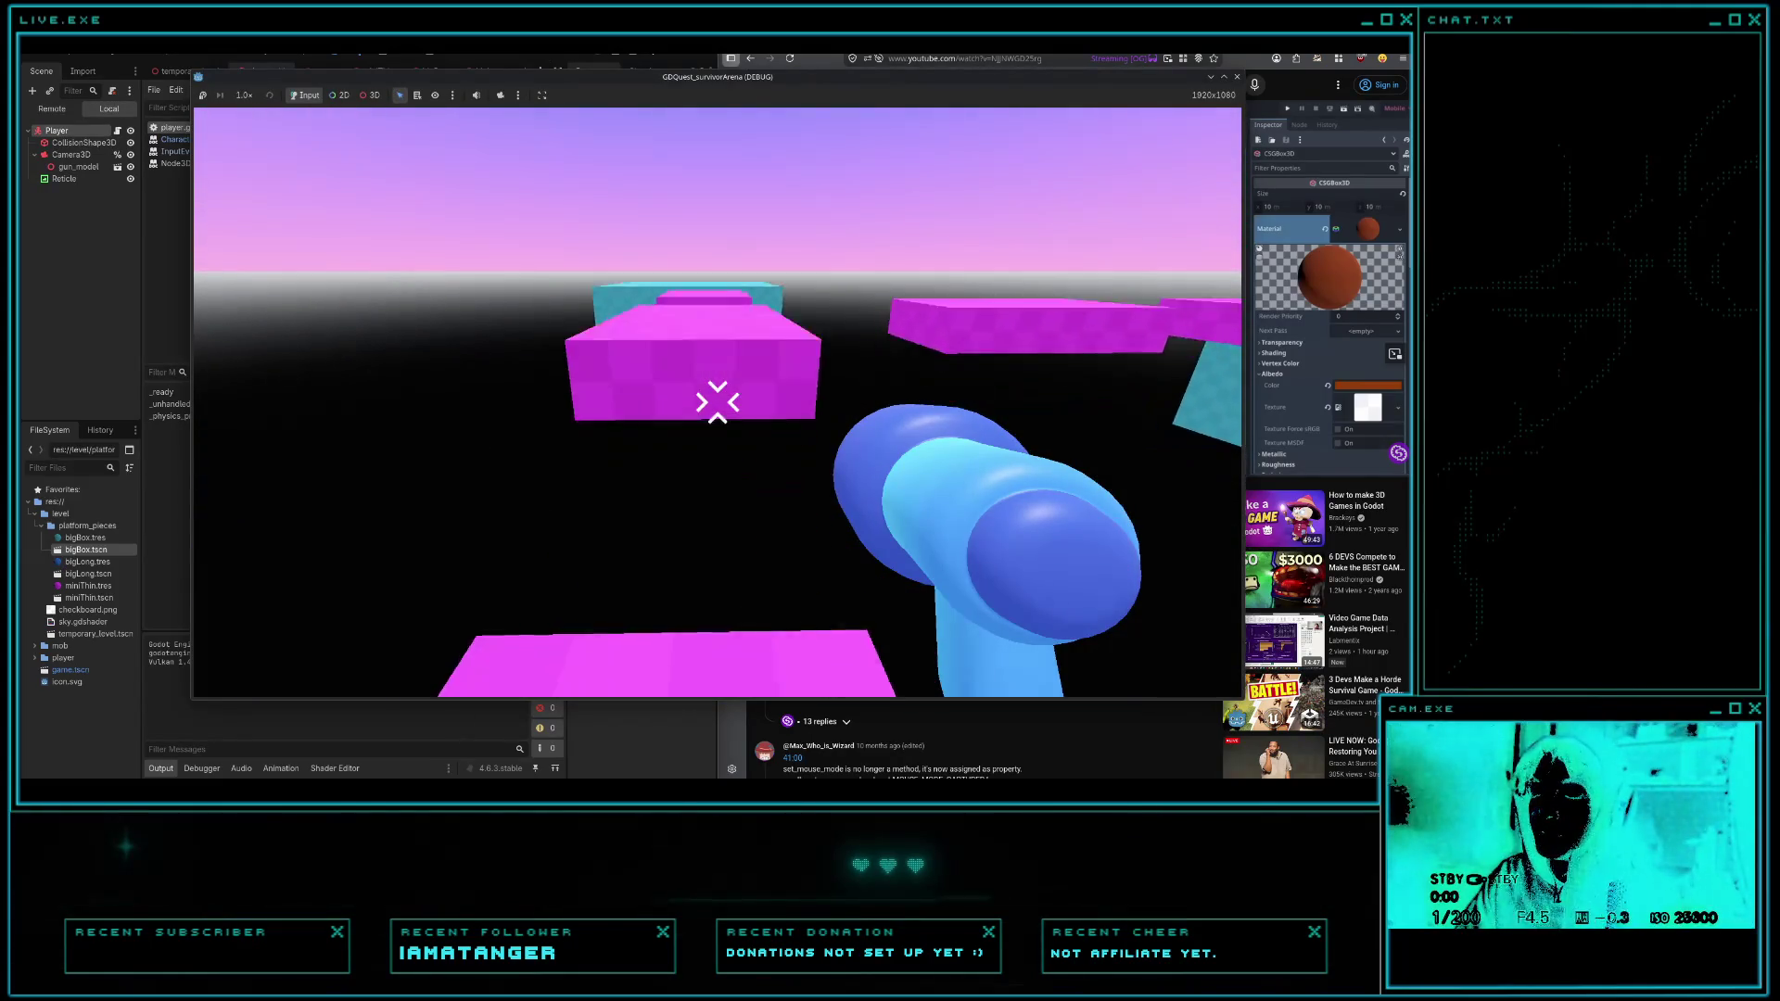
pyautogui.press('space')
pyautogui.press('w')
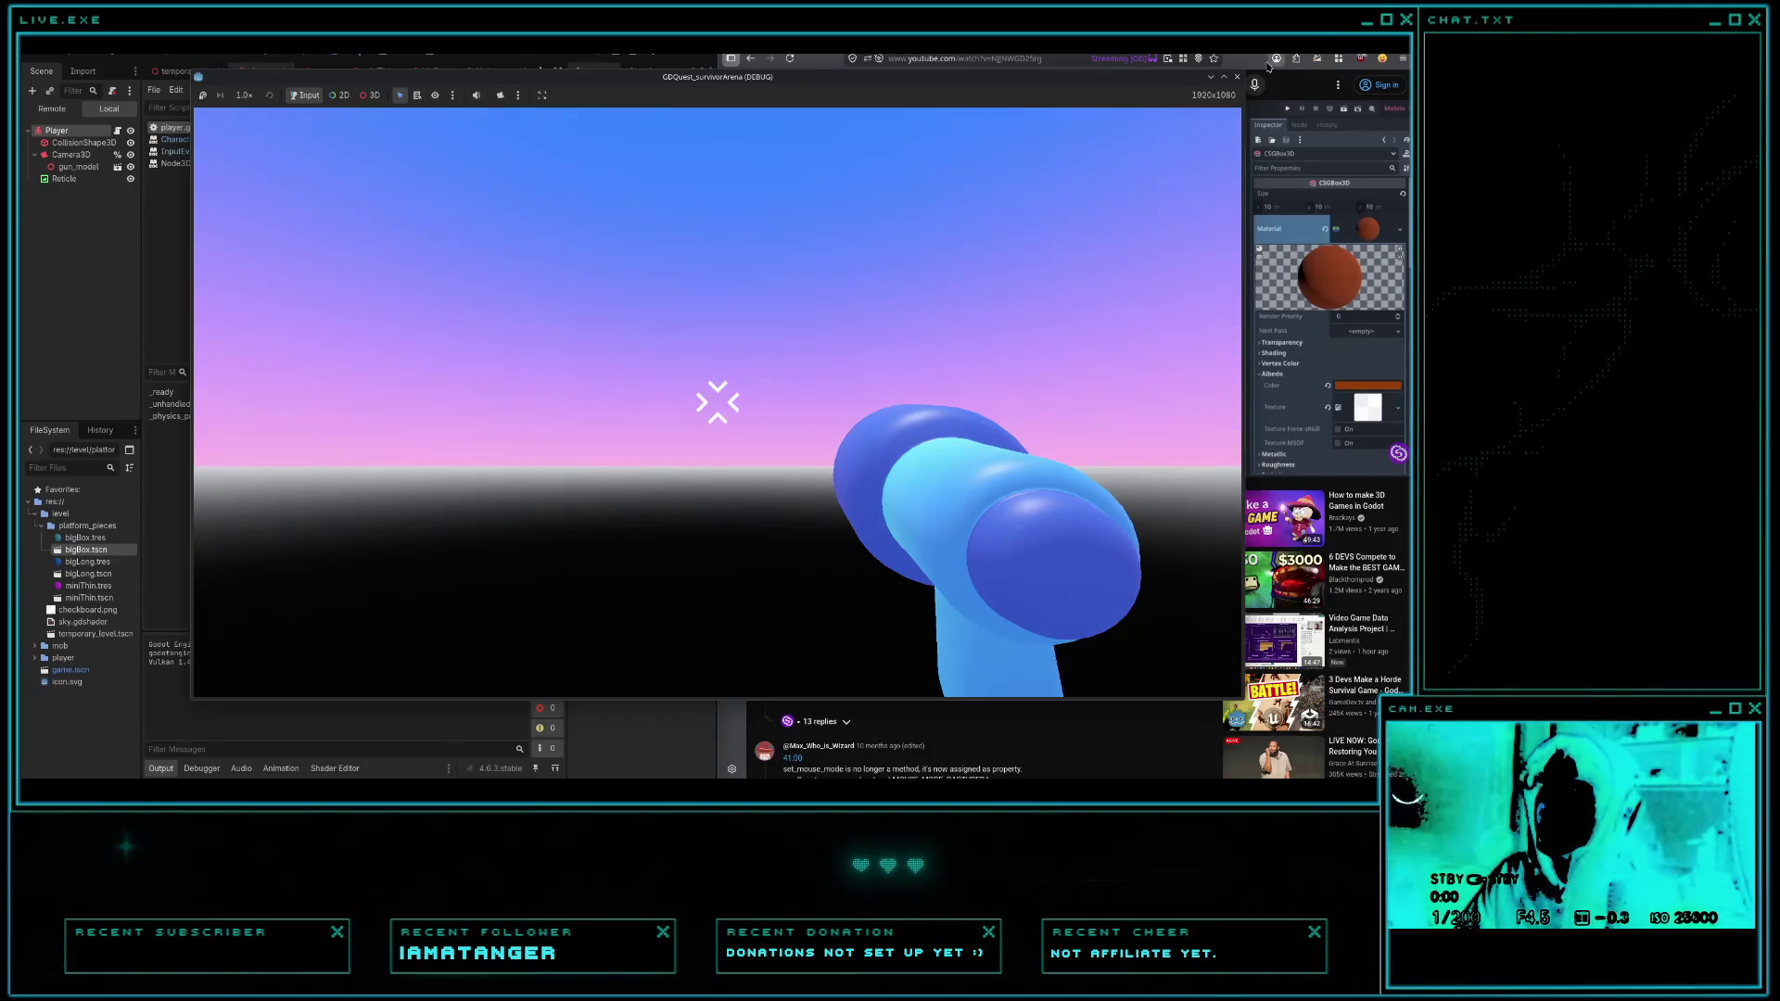
pyautogui.click(1239, 77)
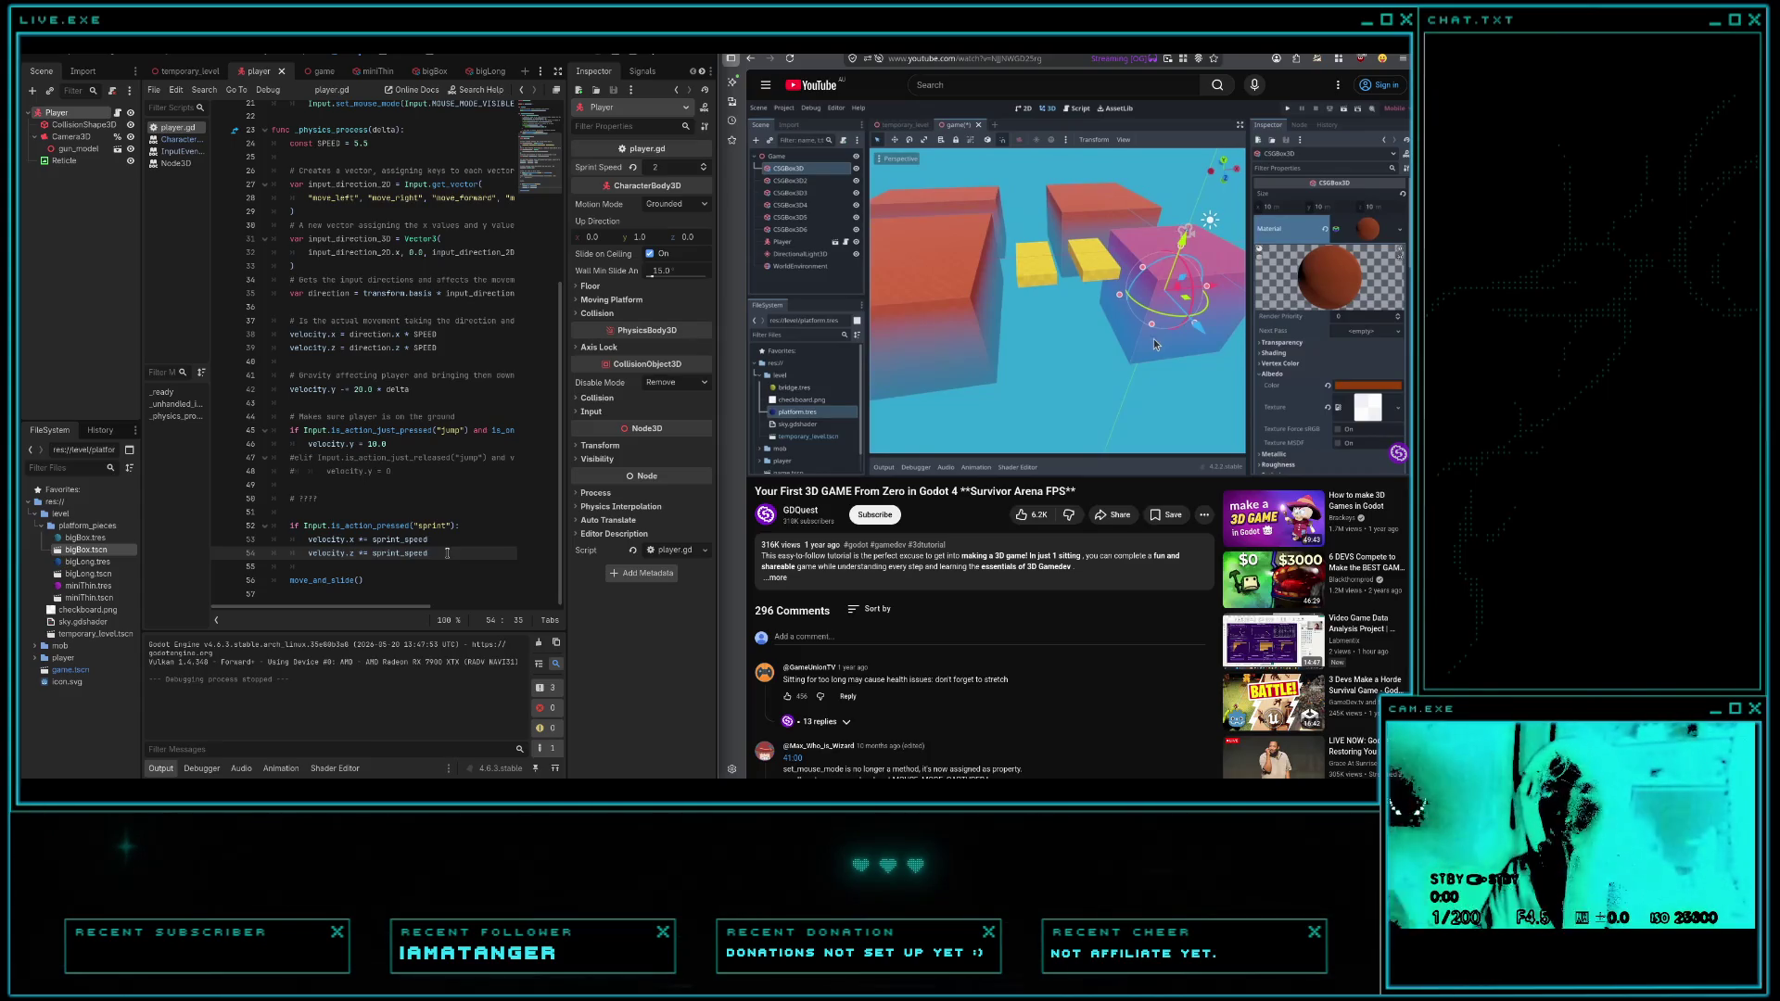
# - Append `and is_on_floor()`, copied from the jump line, to the sprint condition on line 52 and run the game
pyautogui.click(457, 523)
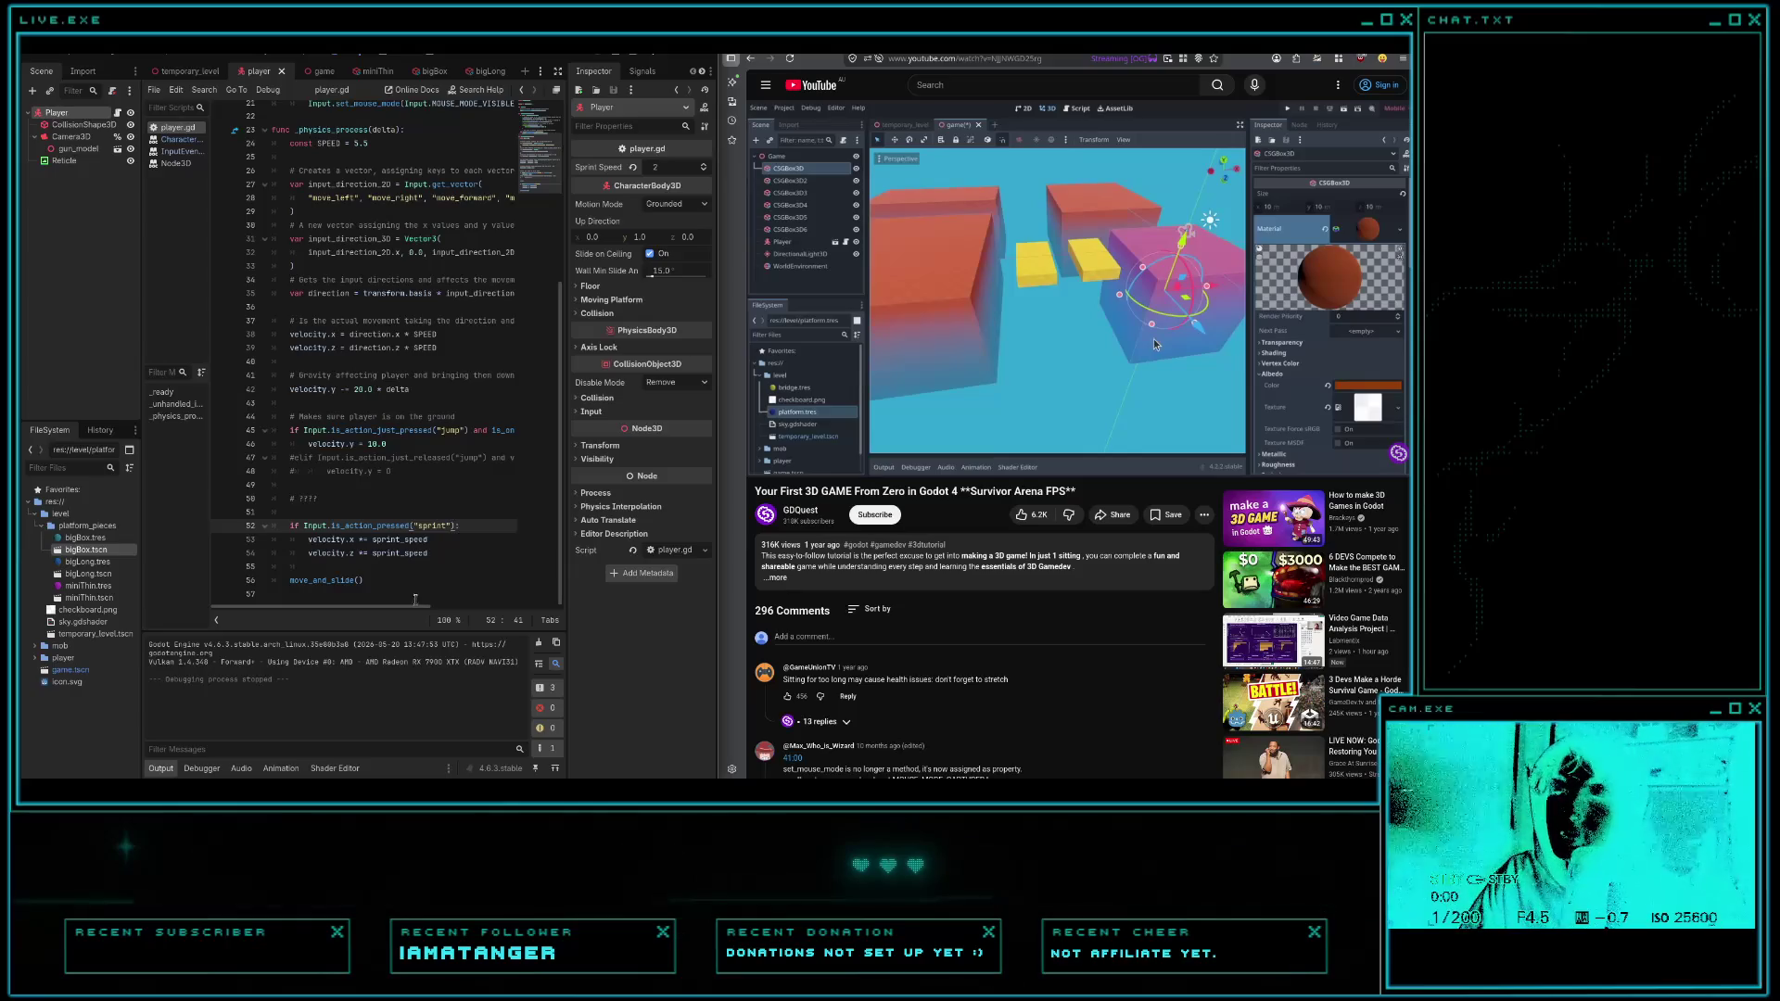
pyautogui.moveTo(420, 609); pyautogui.dragTo(473, 612)
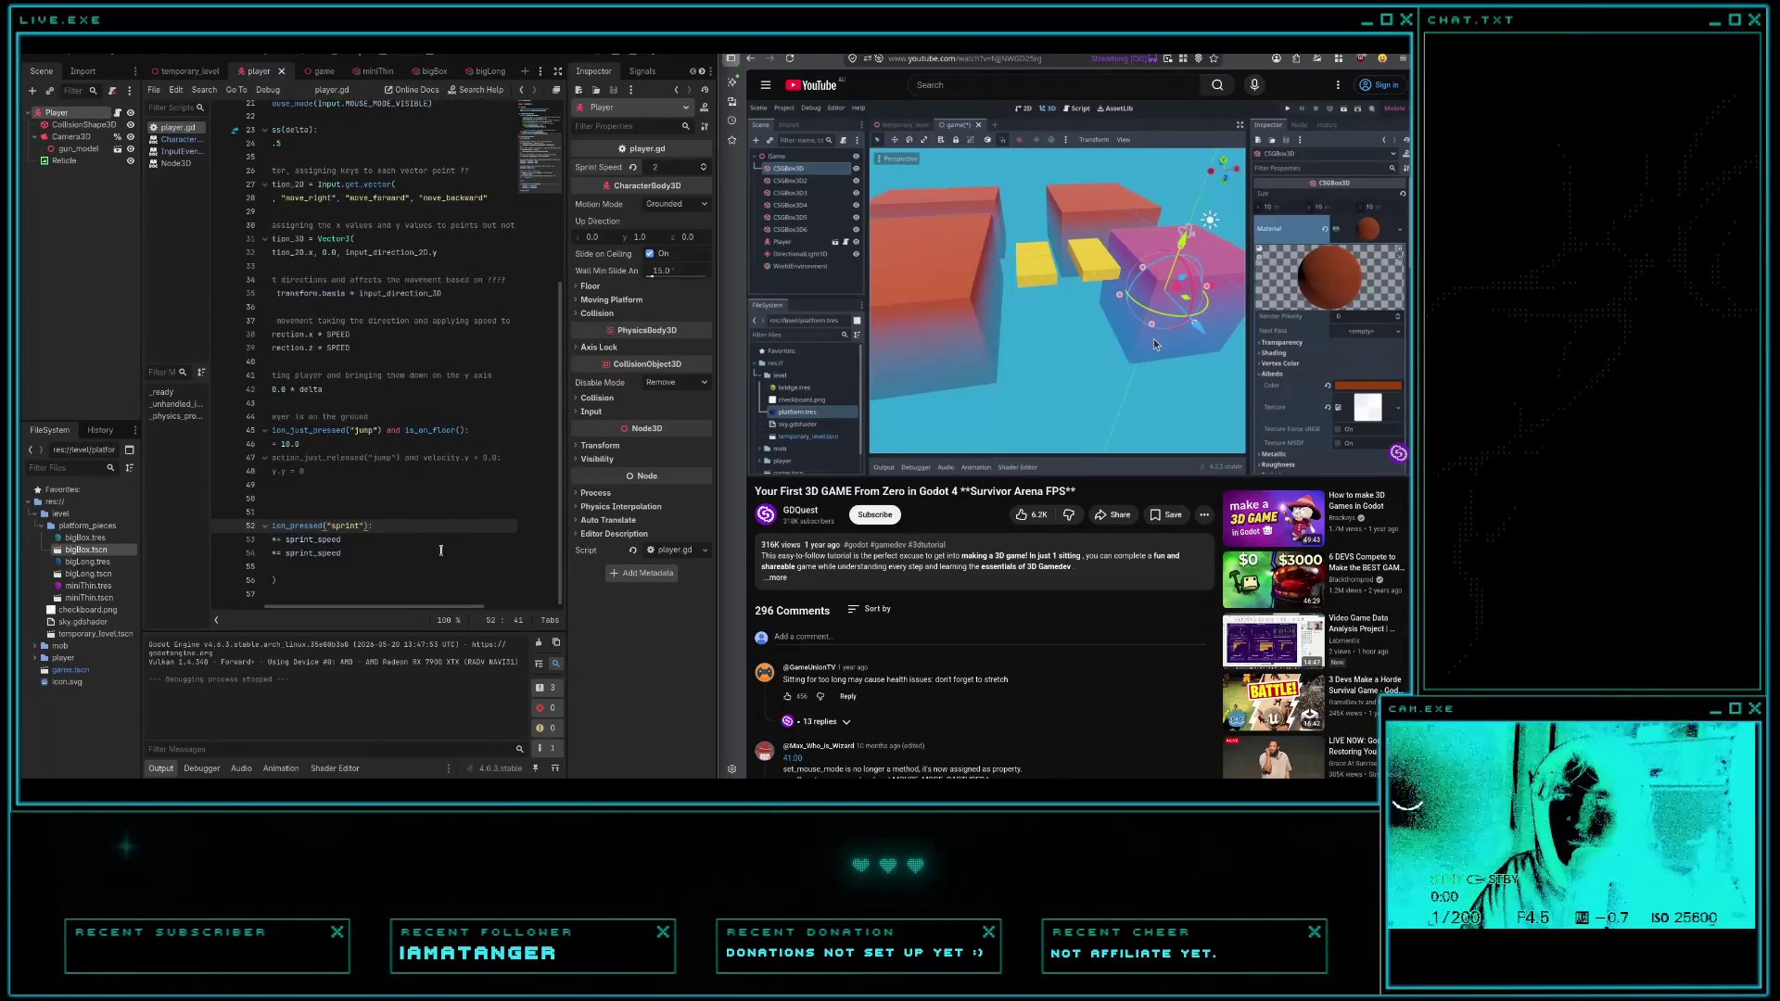
pyautogui.write('and')
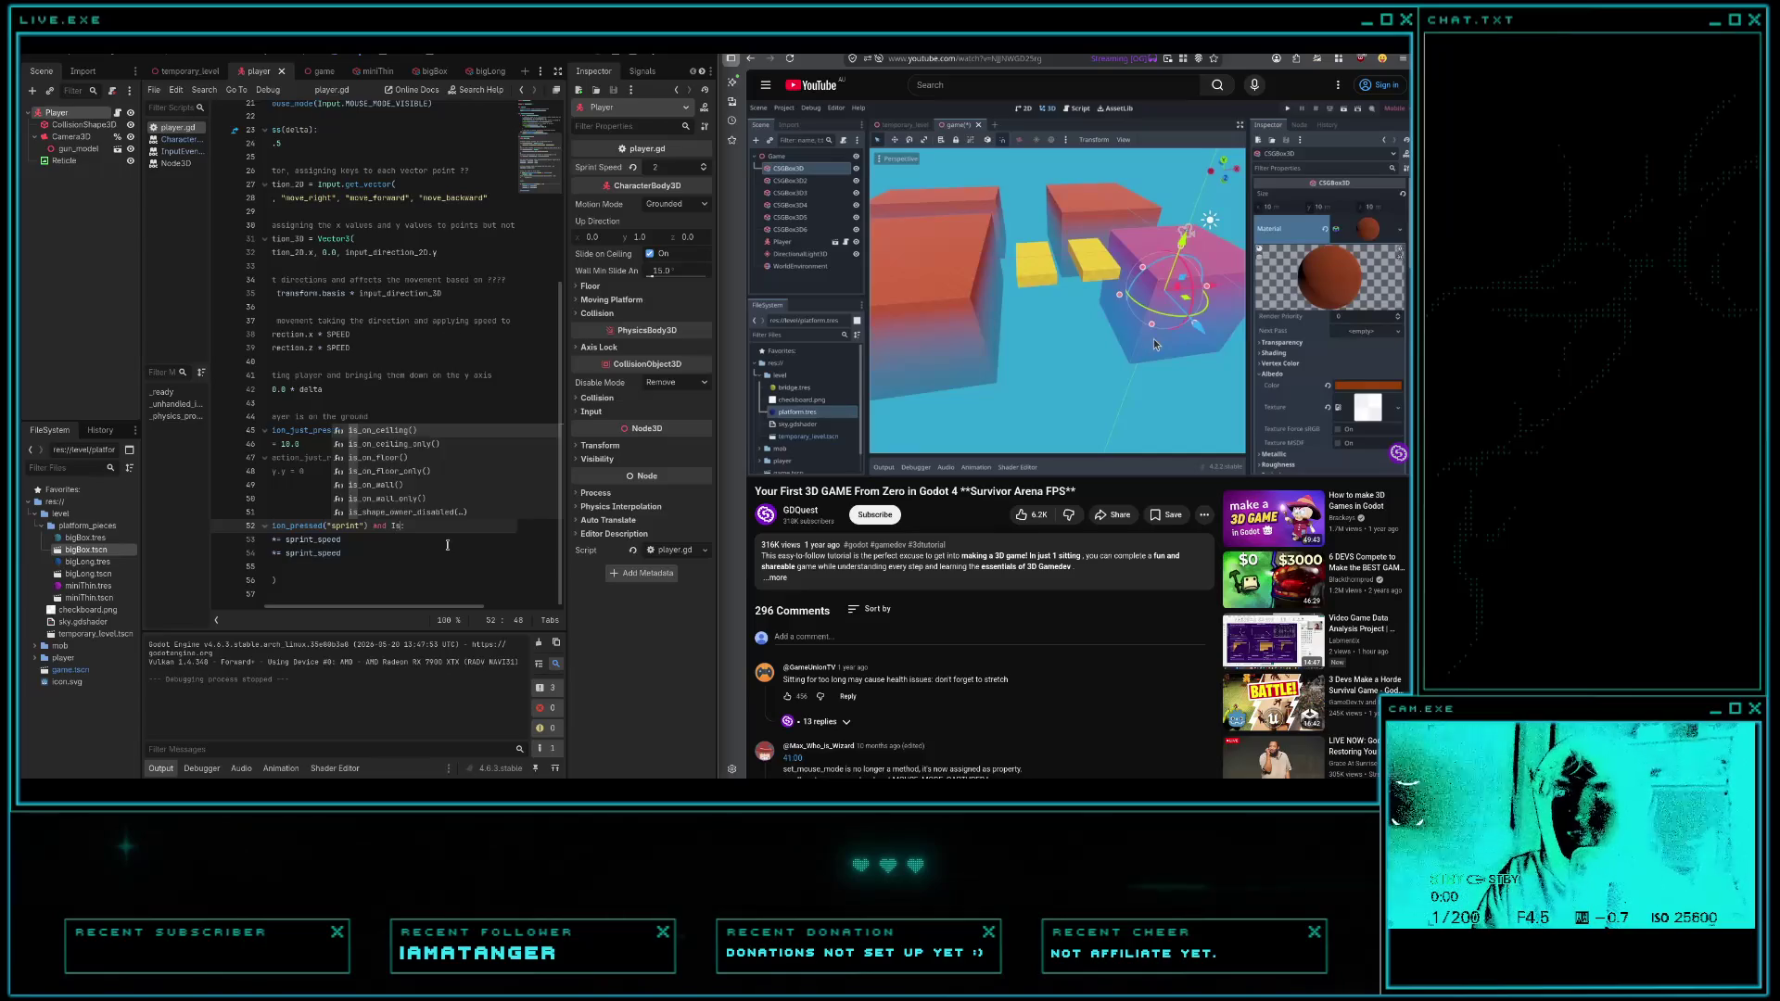
pyautogui.scroll(2, 447, 545)
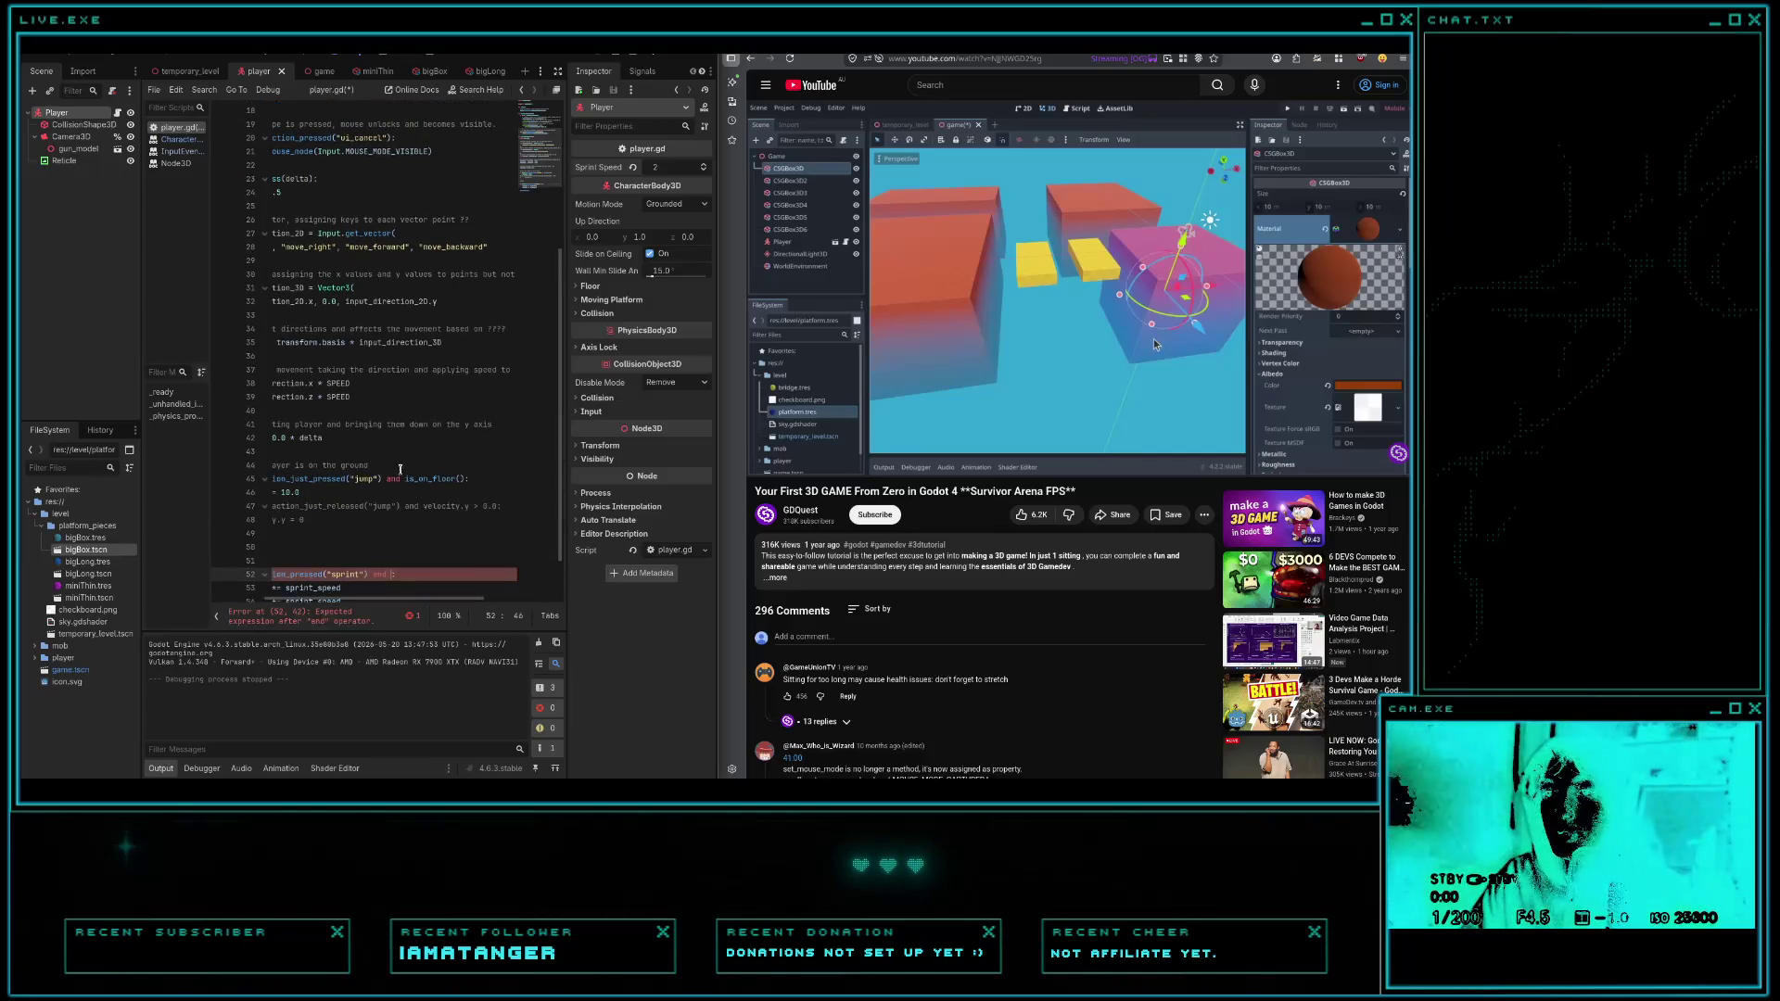
pyautogui.moveTo(405, 478); pyautogui.dragTo(465, 479)
pyautogui.hotkey('ctrl', 'c')
pyautogui.click(390, 573)
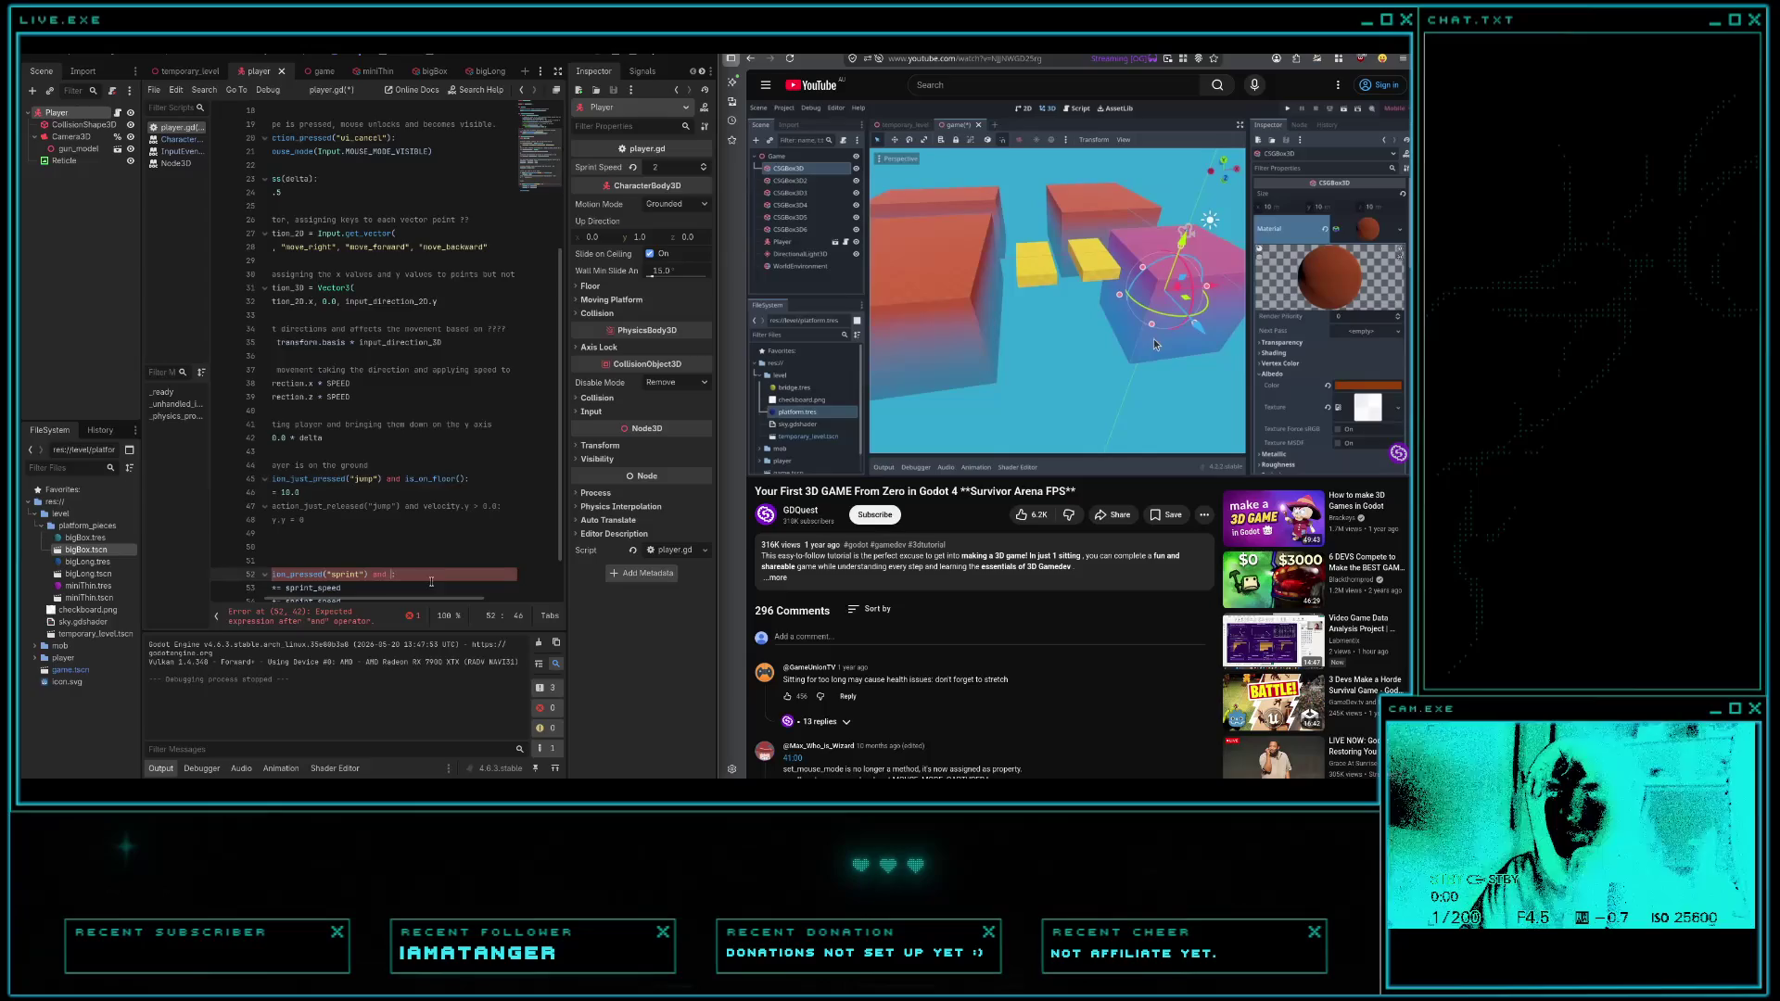
pyautogui.hotkey('ctrl', 'v')
pyautogui.press('F5')
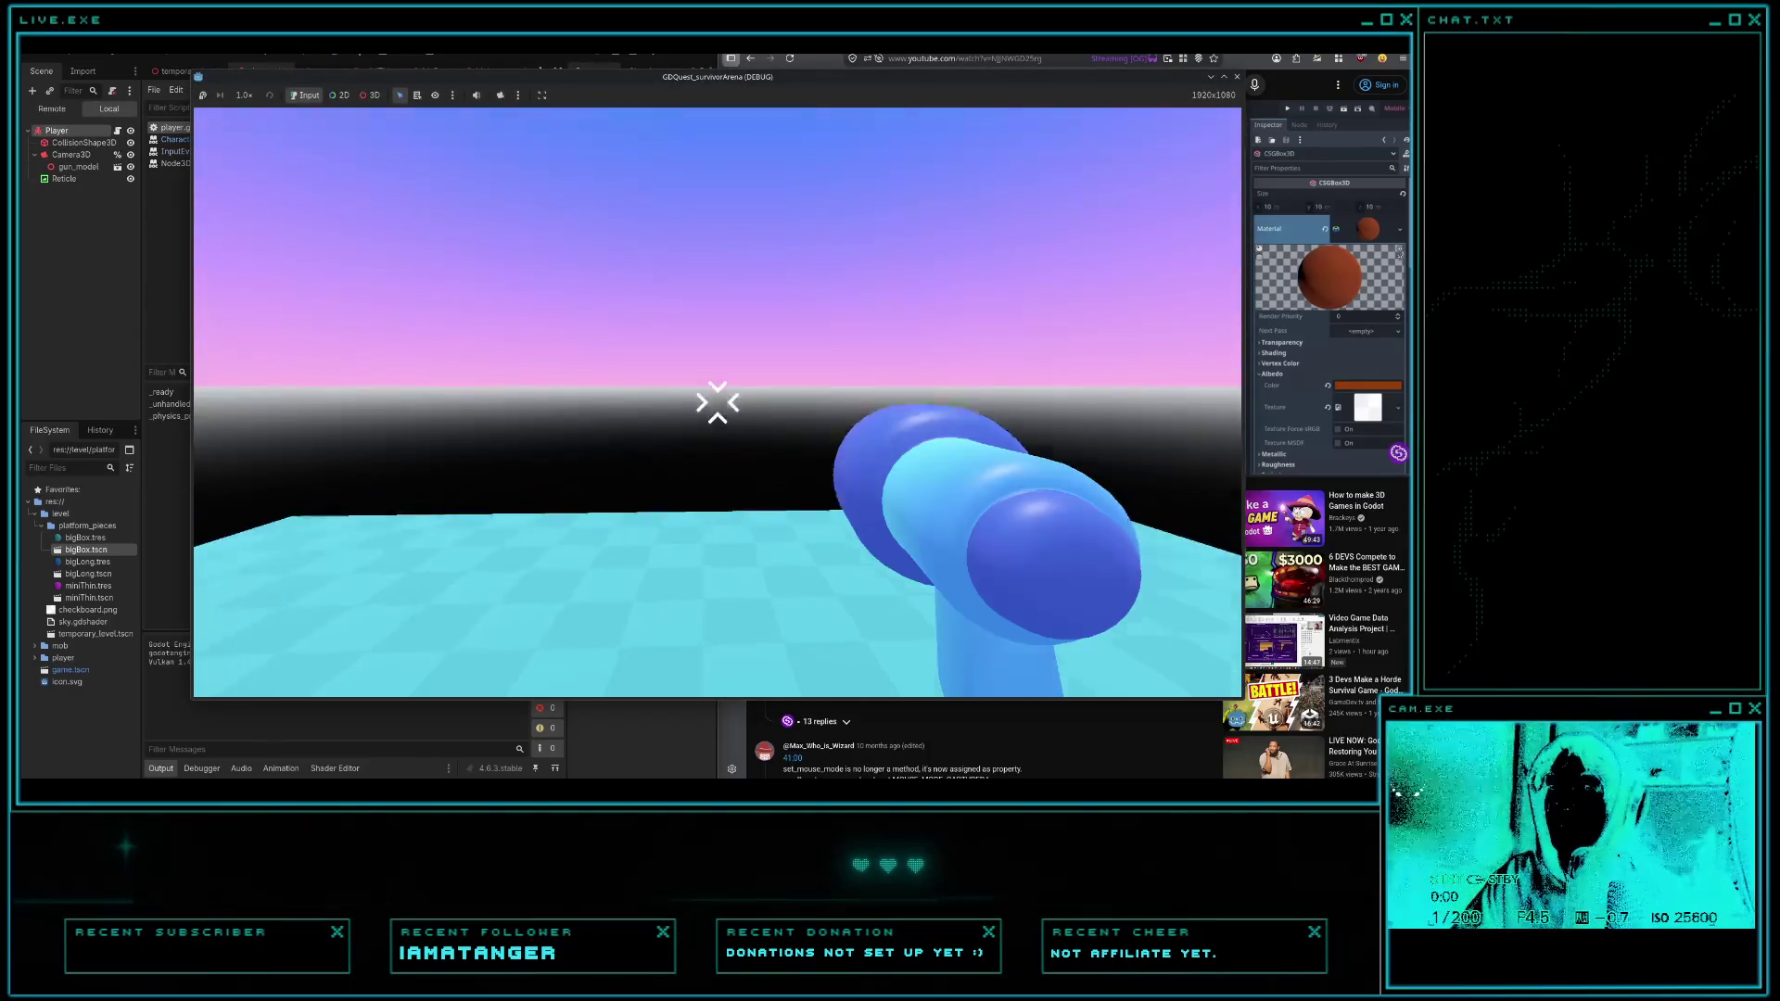
# - Jump onto the blue platform and run over the pink ramp, then stop, rerun and stop the game
pyautogui.press('w')
pyautogui.press('space')
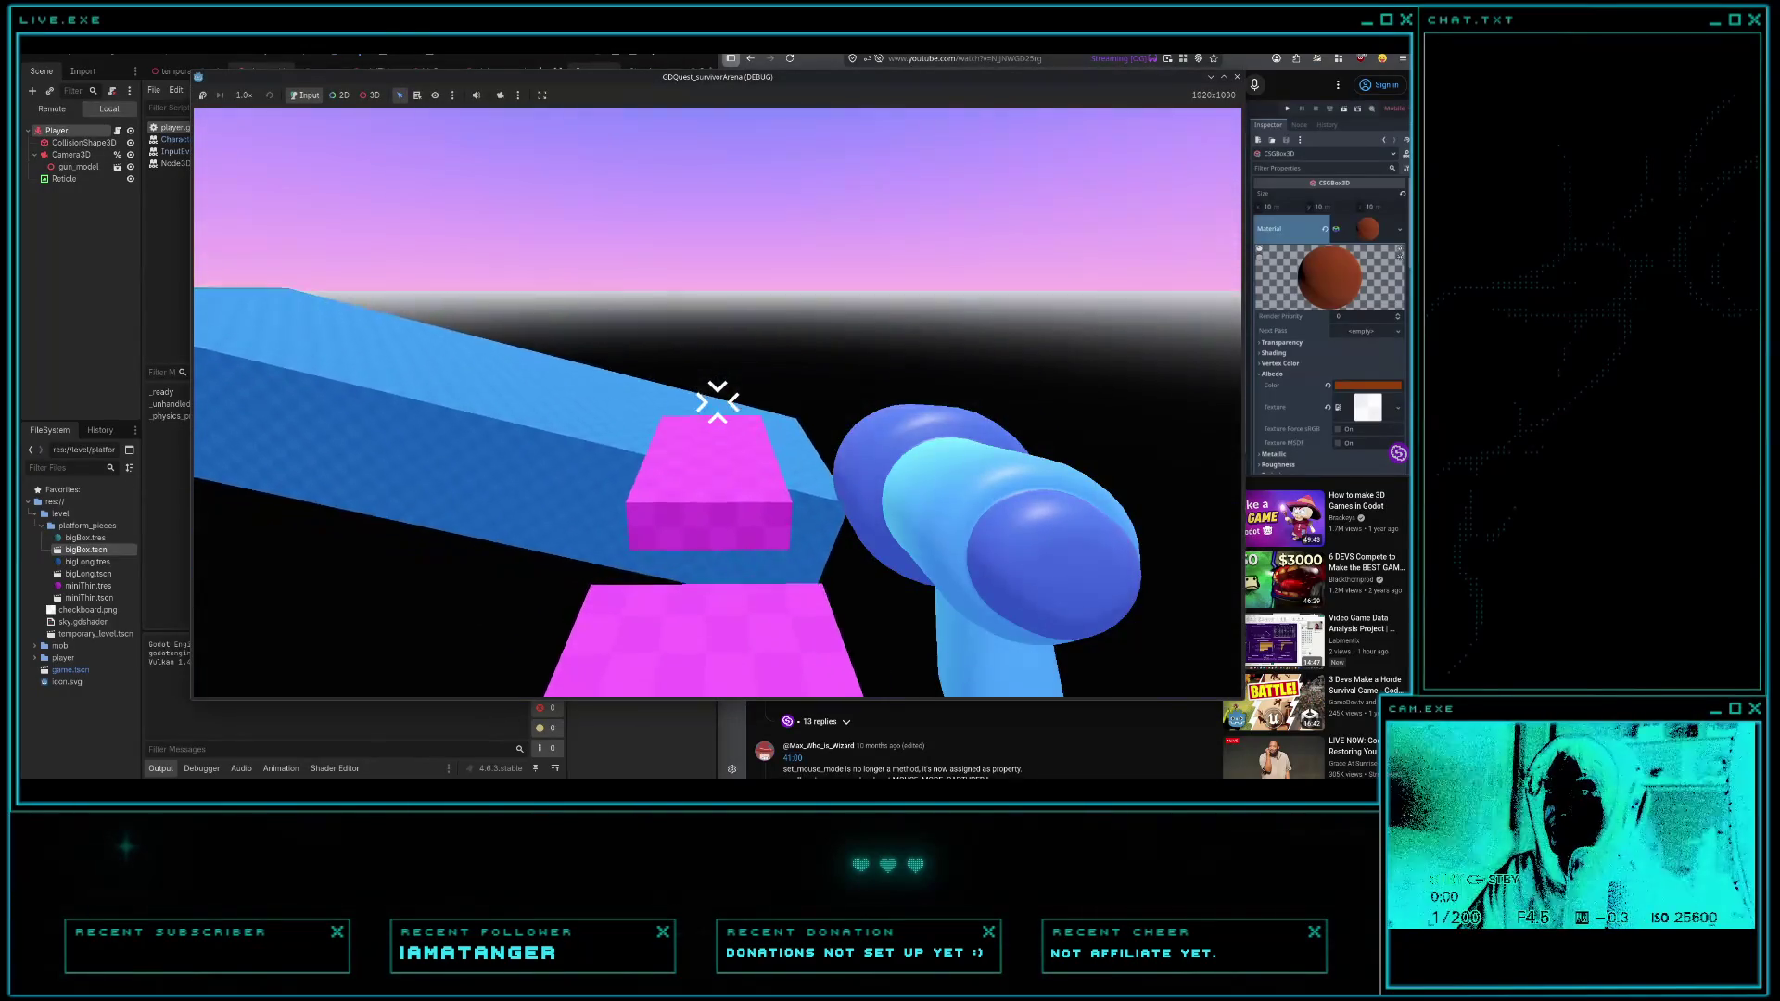
pyautogui.press('w')
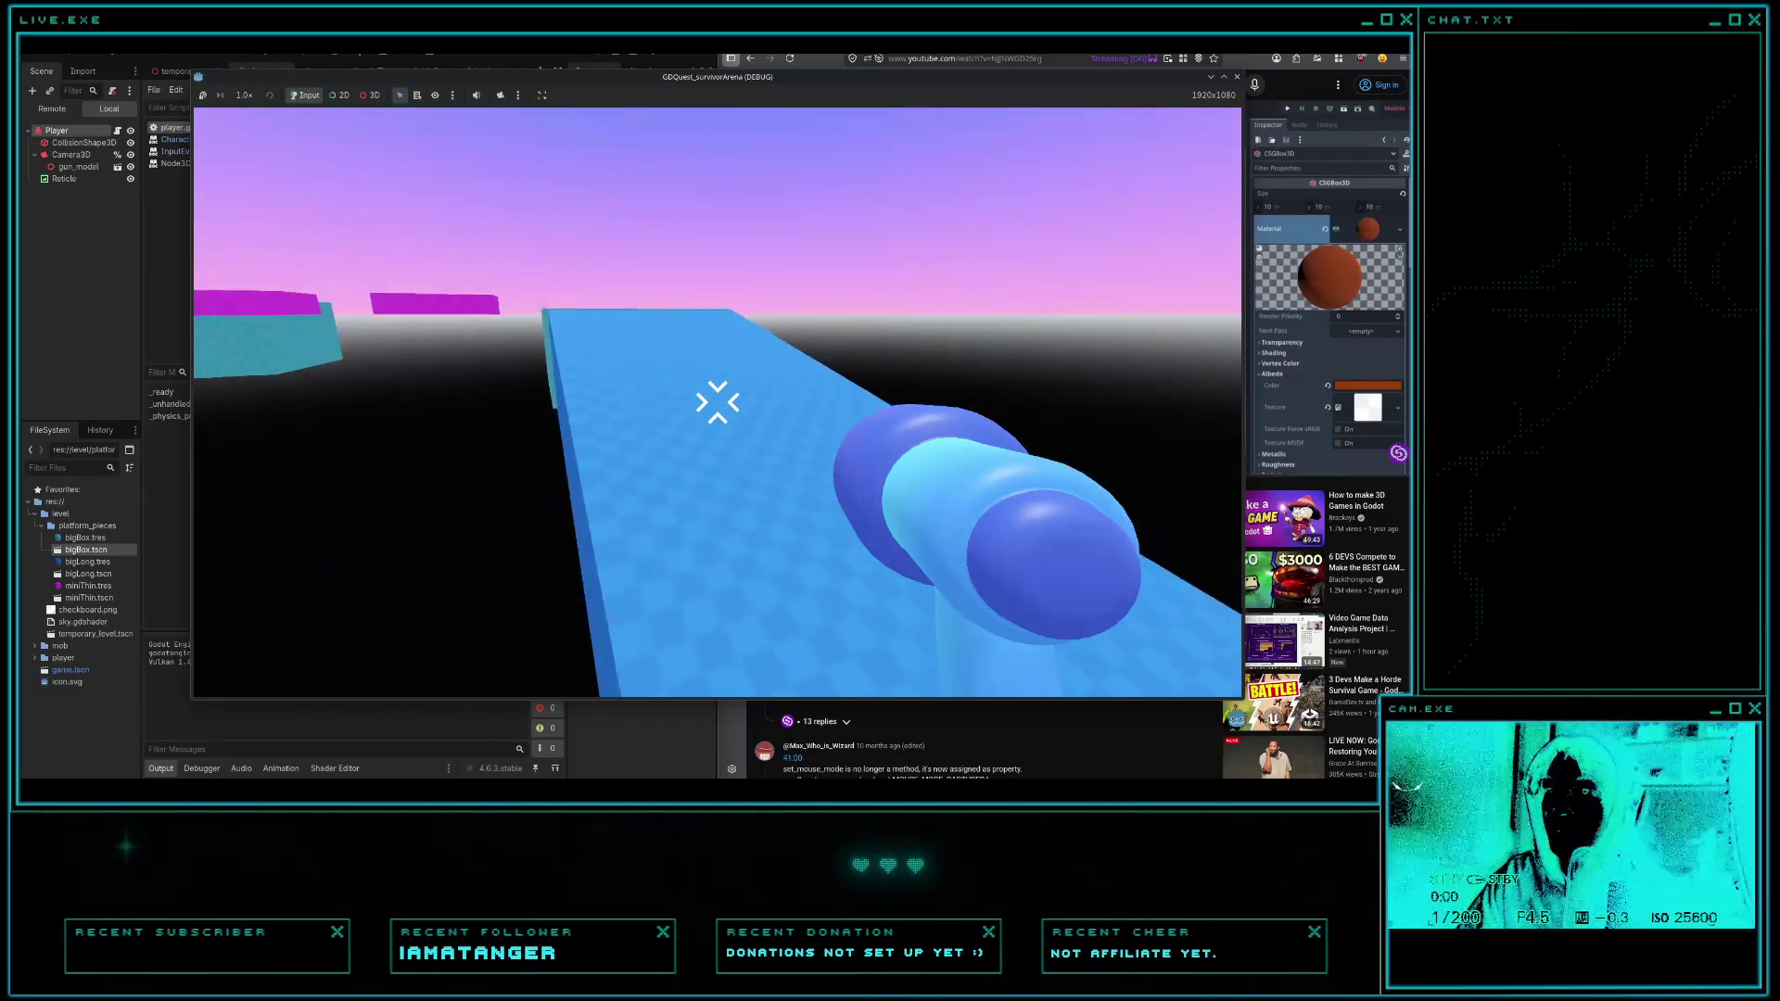
pyautogui.press('w')
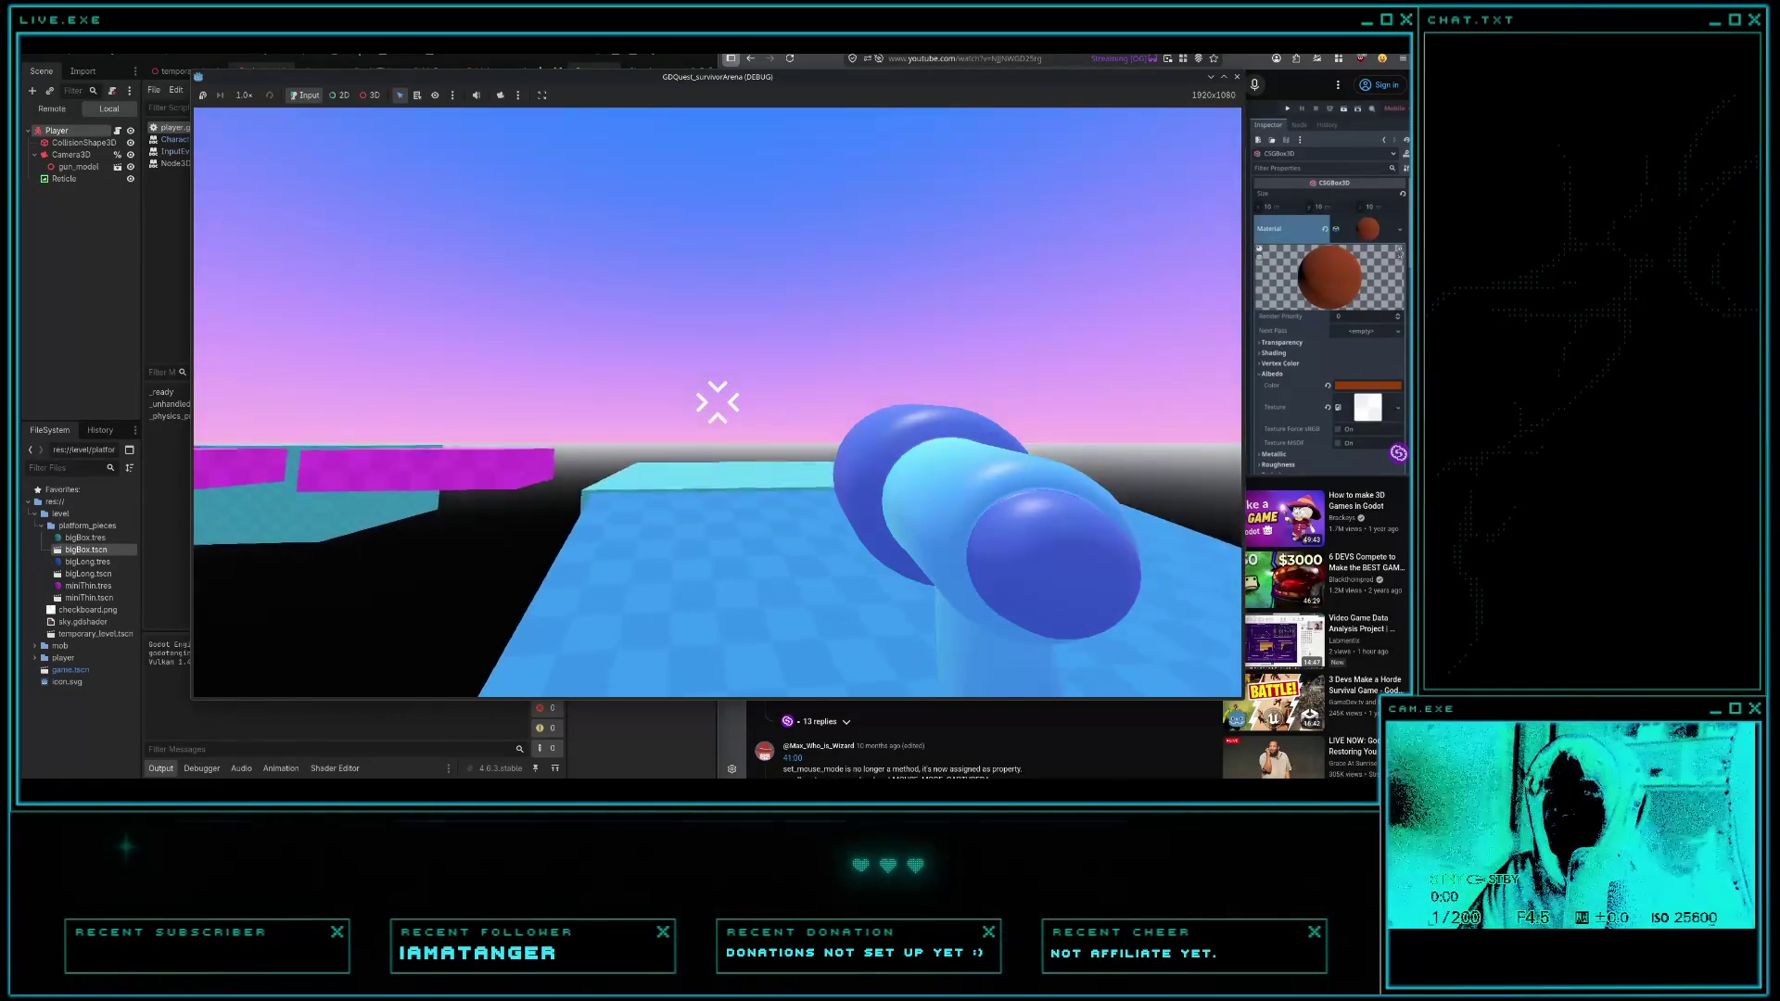
pyautogui.press('w')
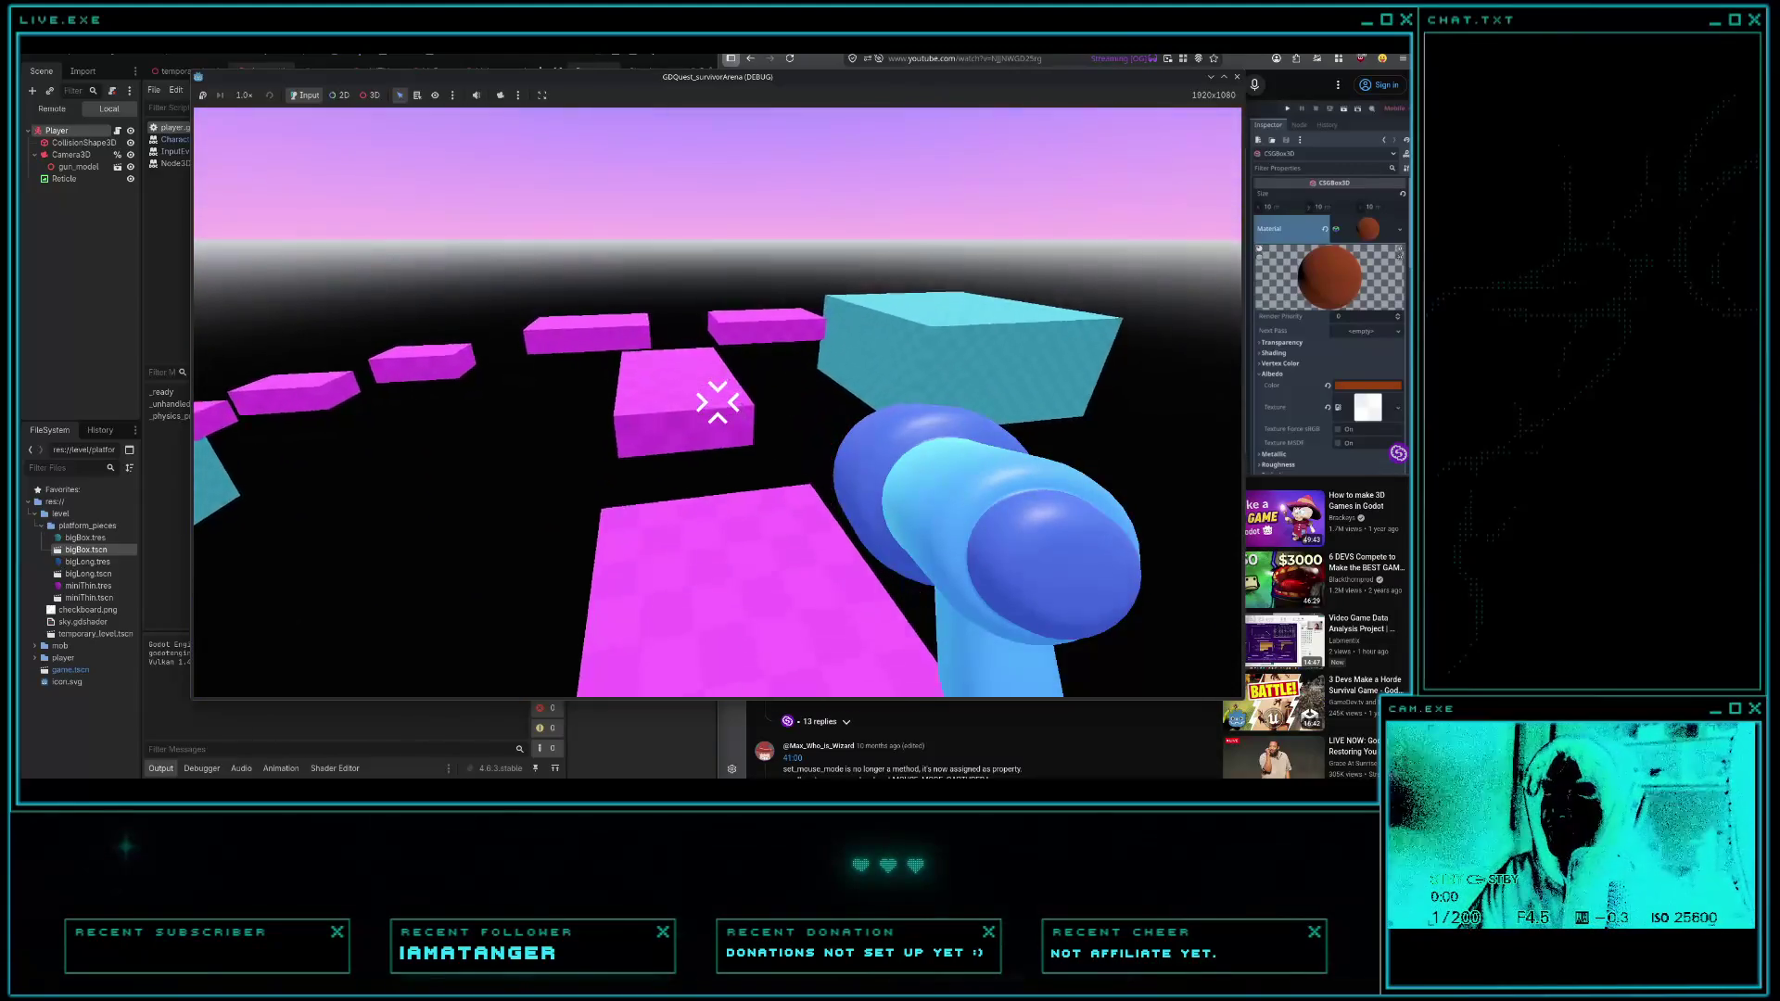
pyautogui.press('w')
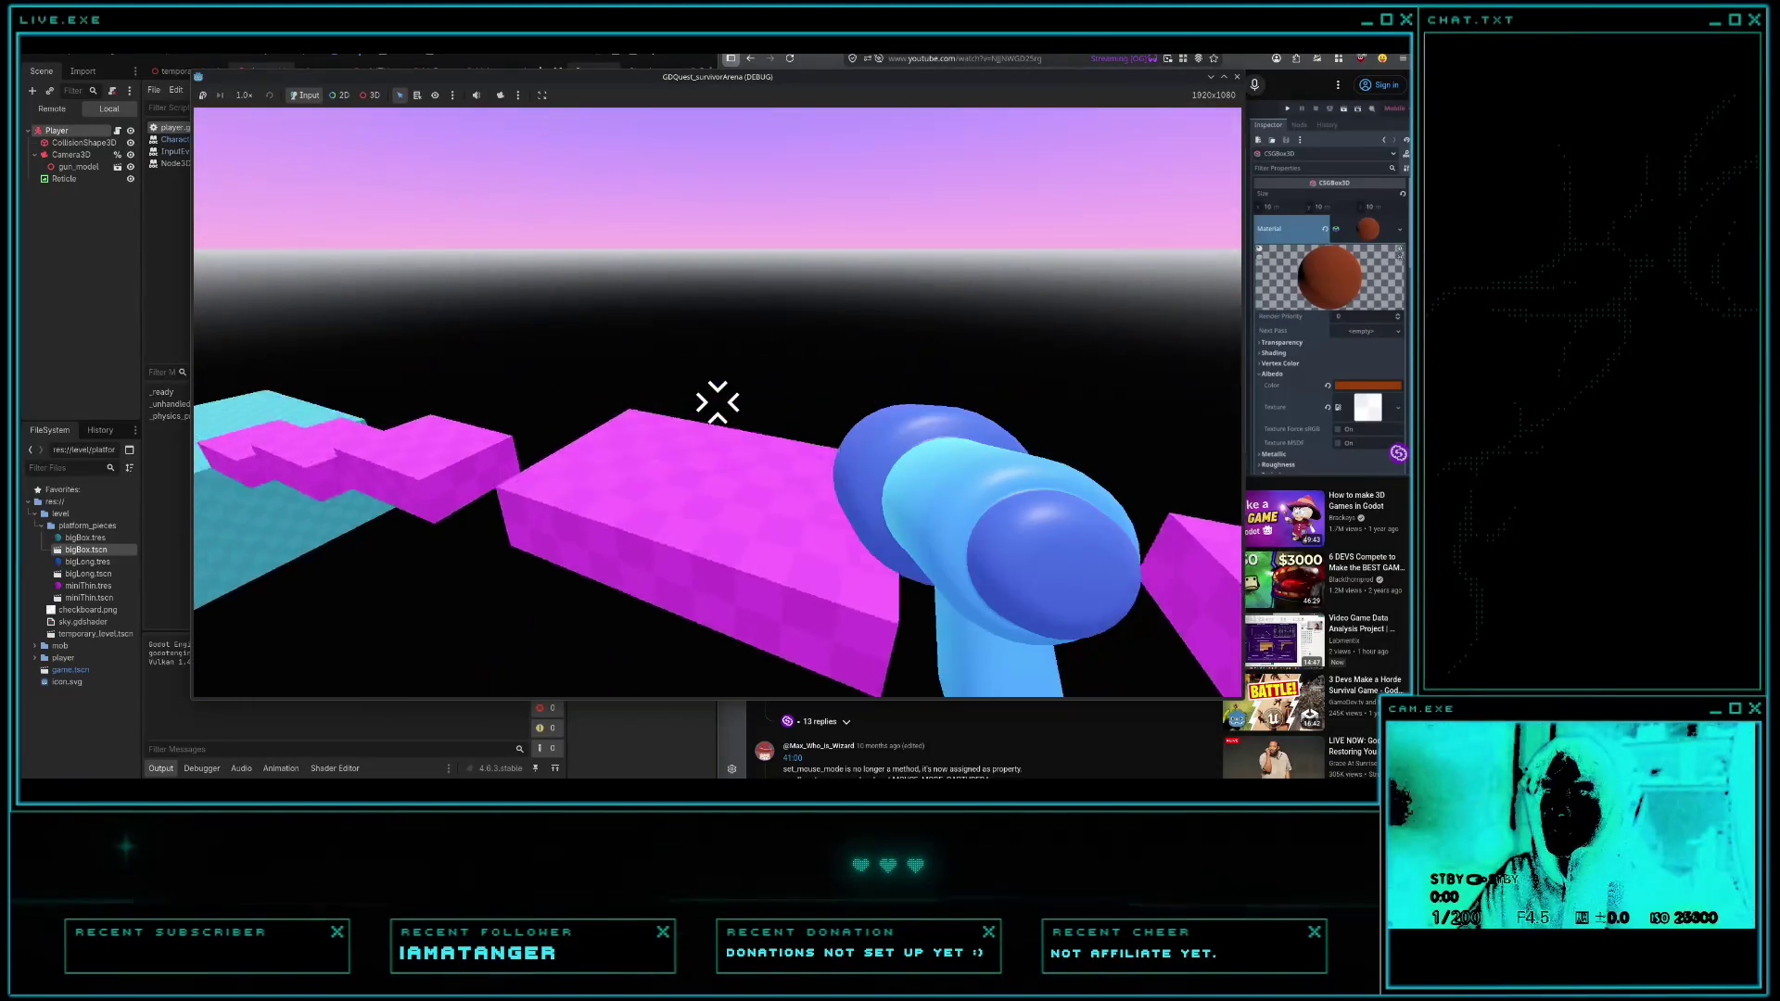
pyautogui.press('w')
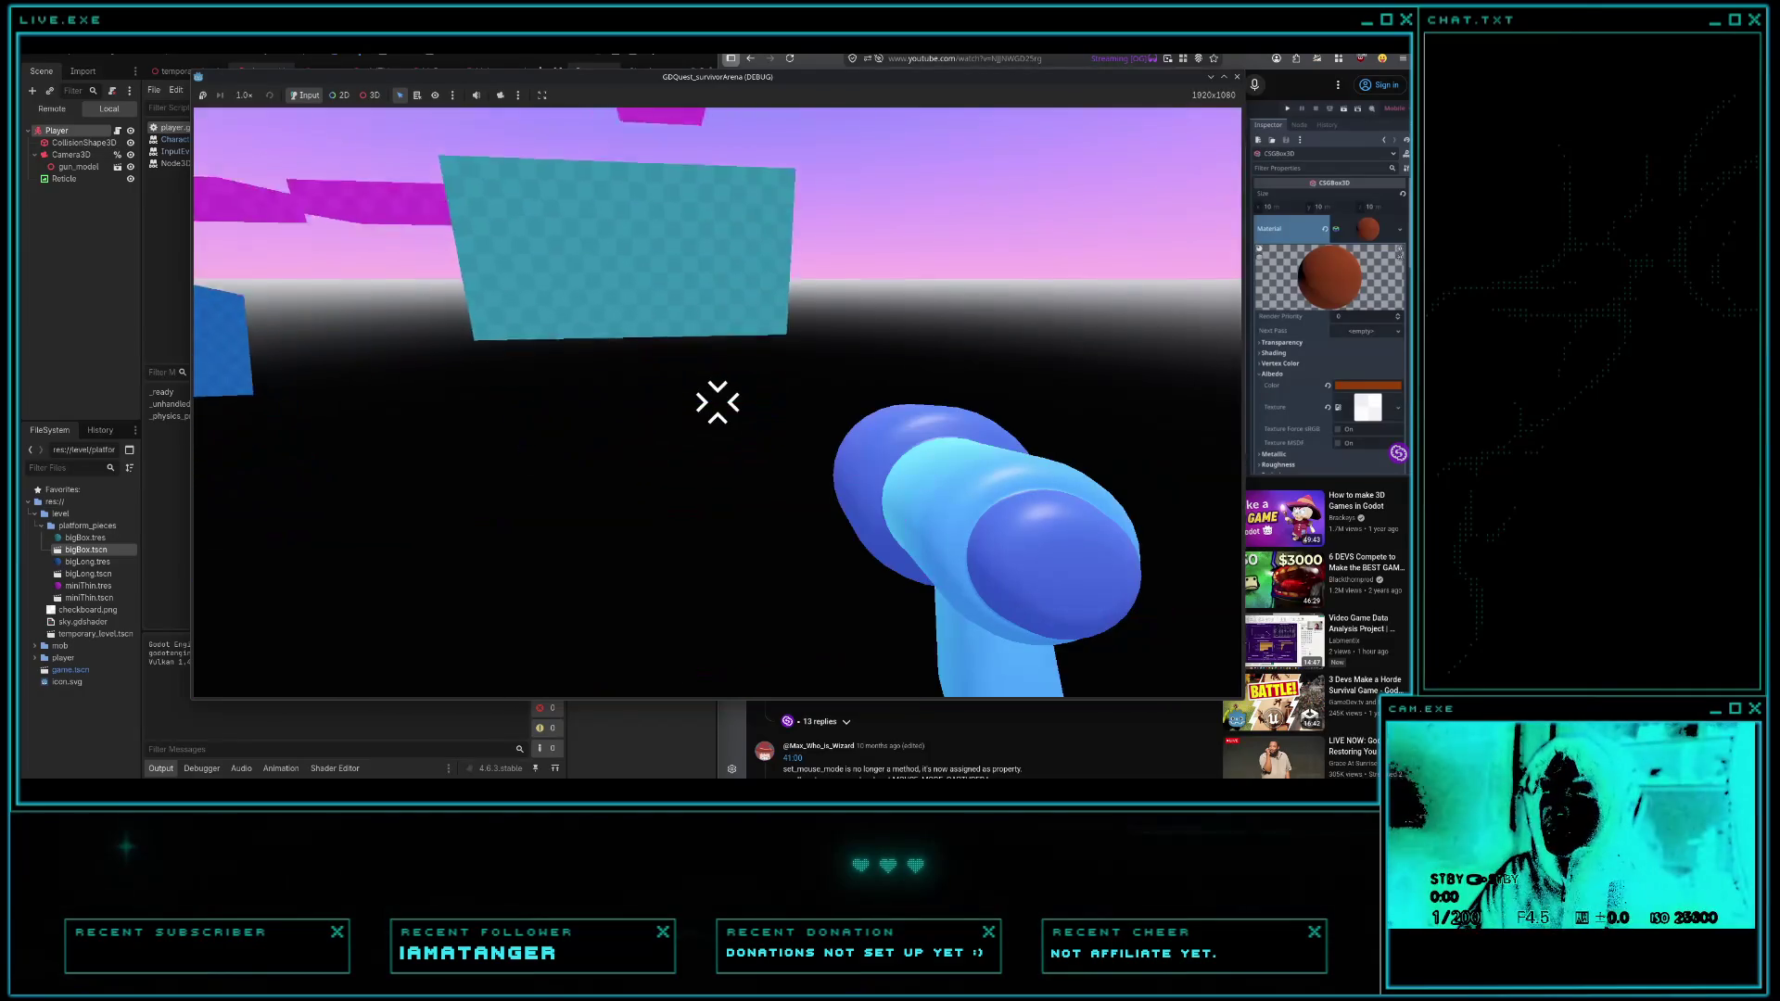
pyautogui.press('F8')
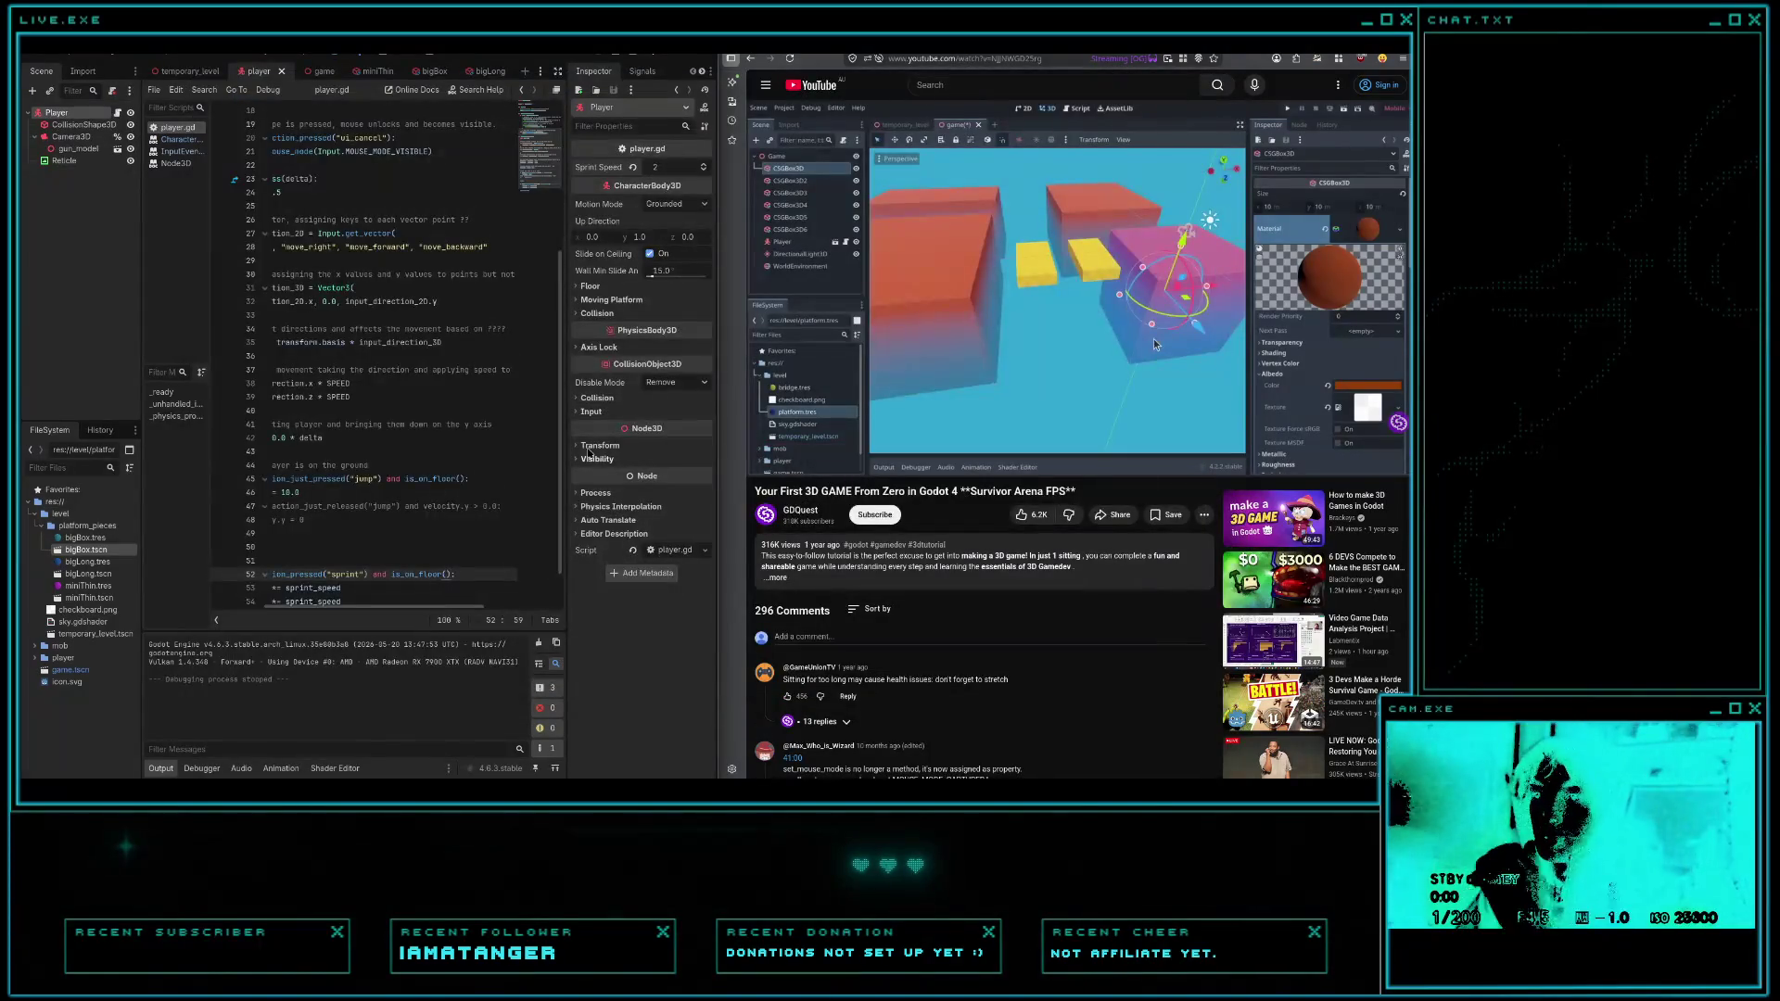
pyautogui.press('F5')
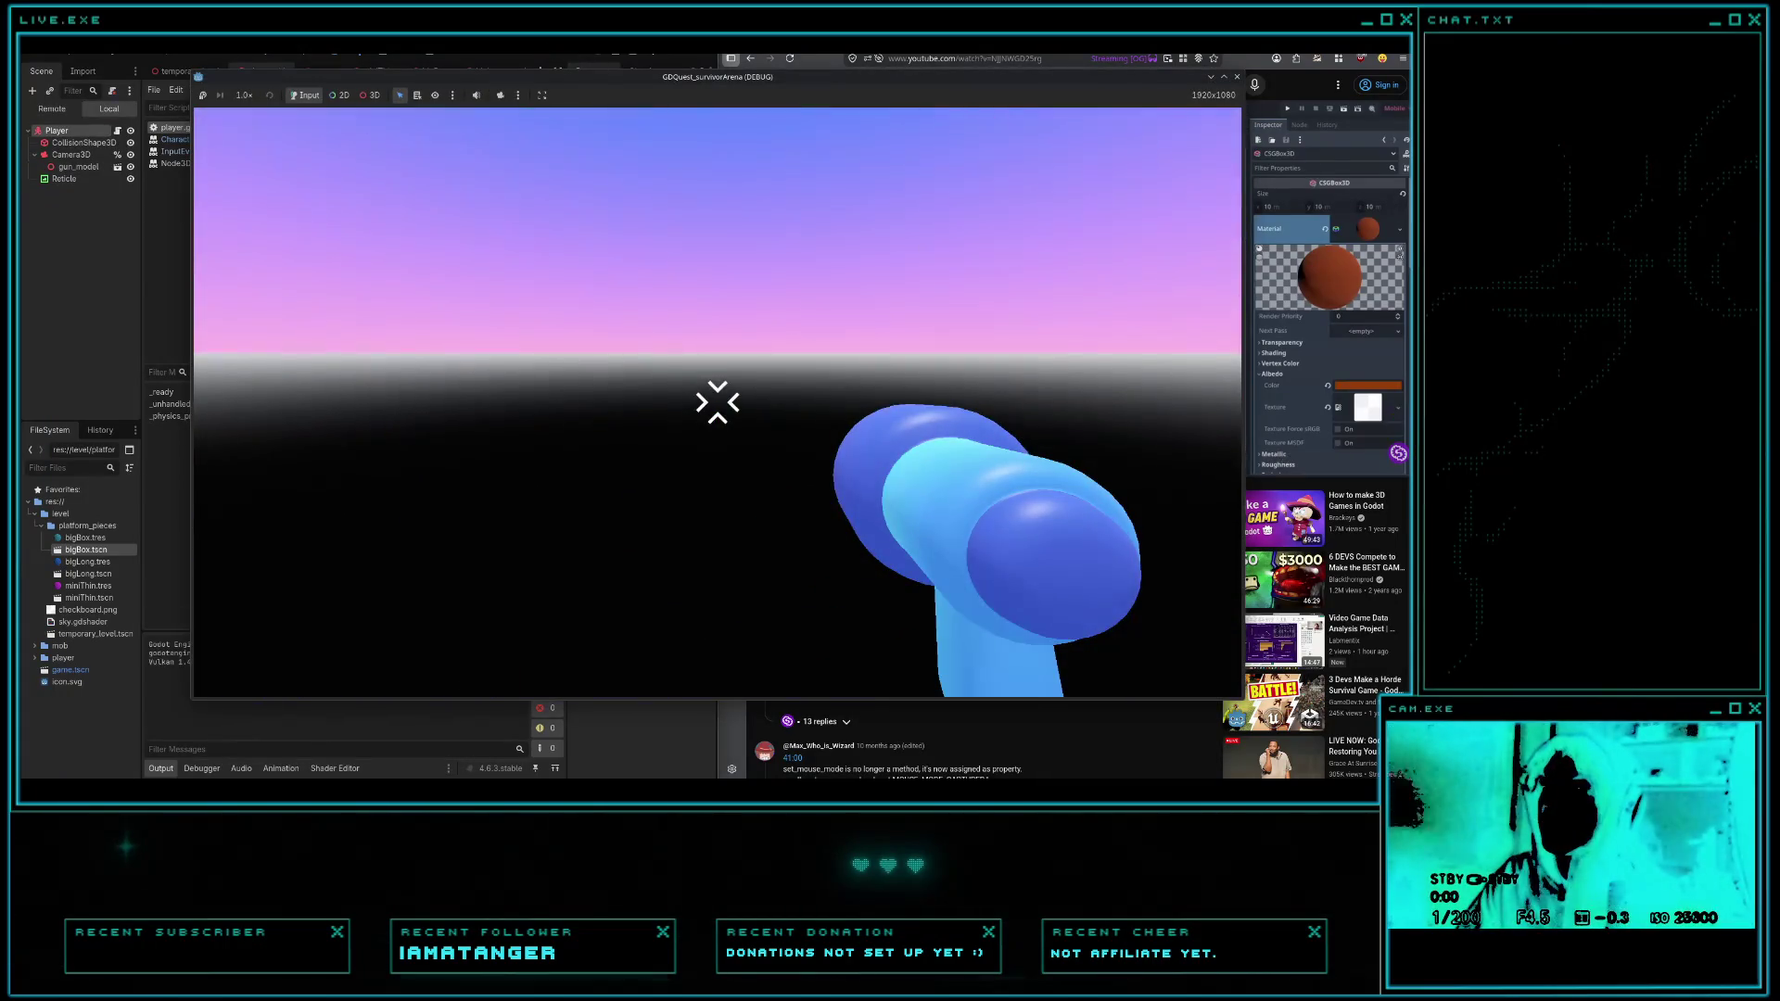
pyautogui.press('F8')
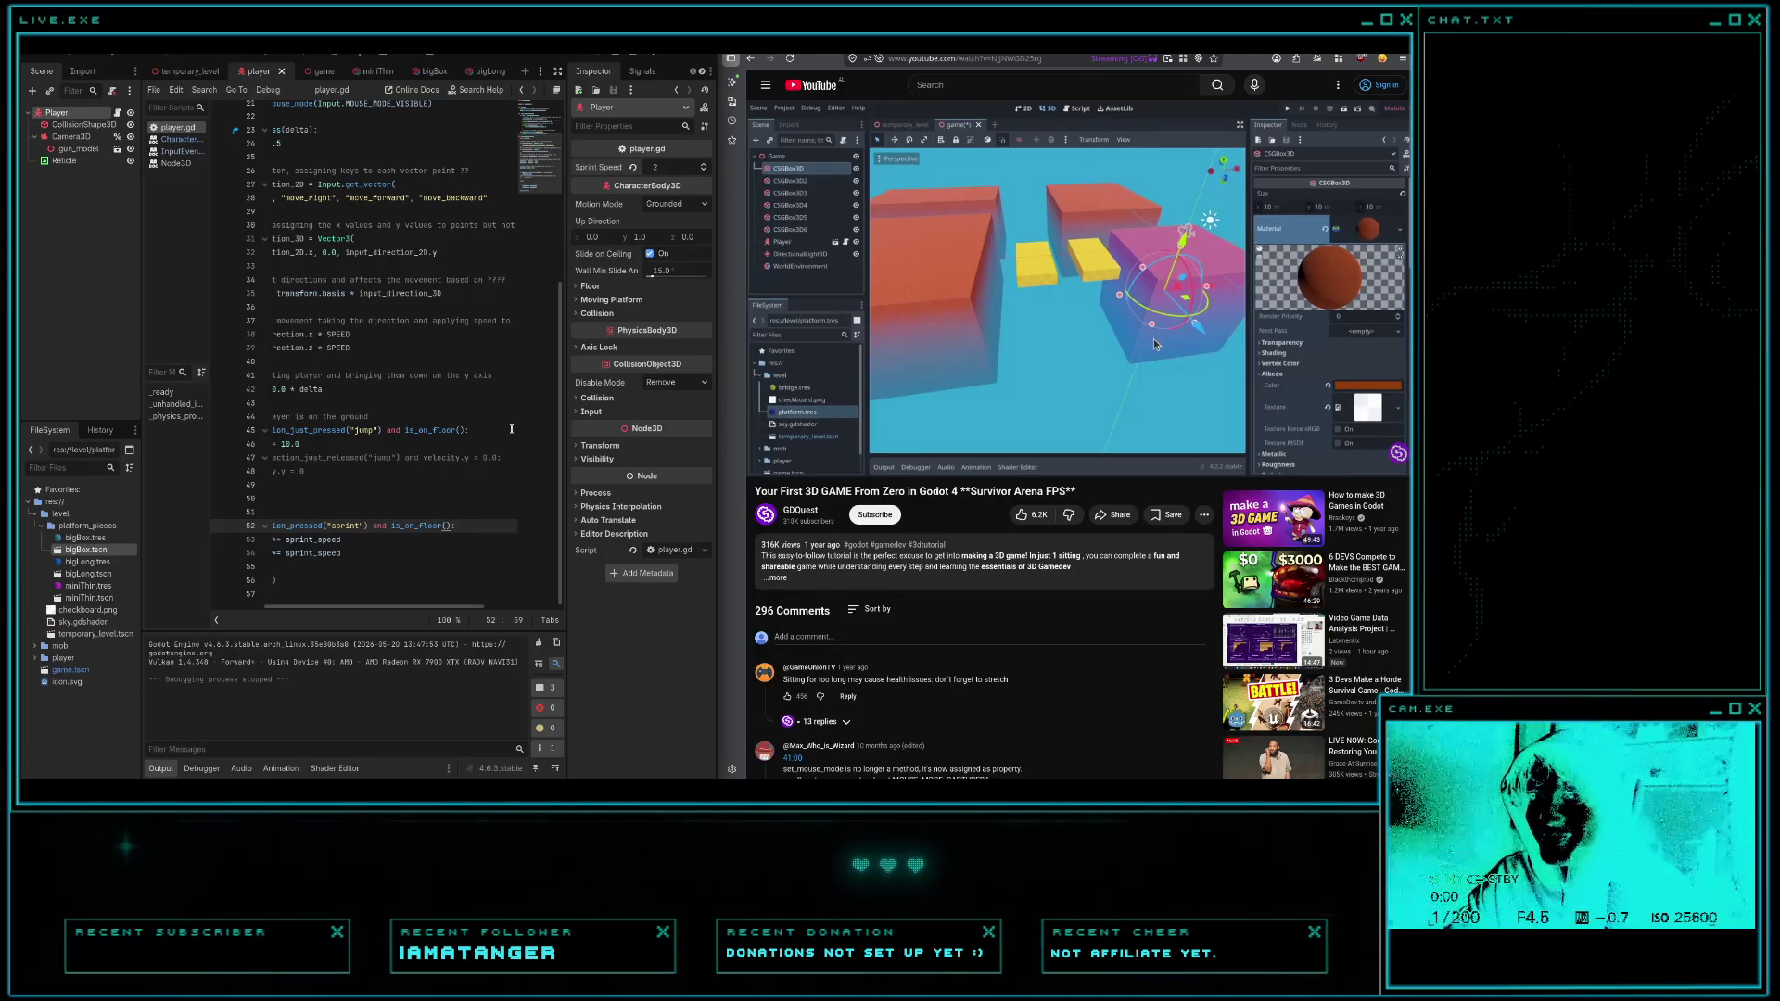
pyautogui.hotkey('alt', 'Tab')
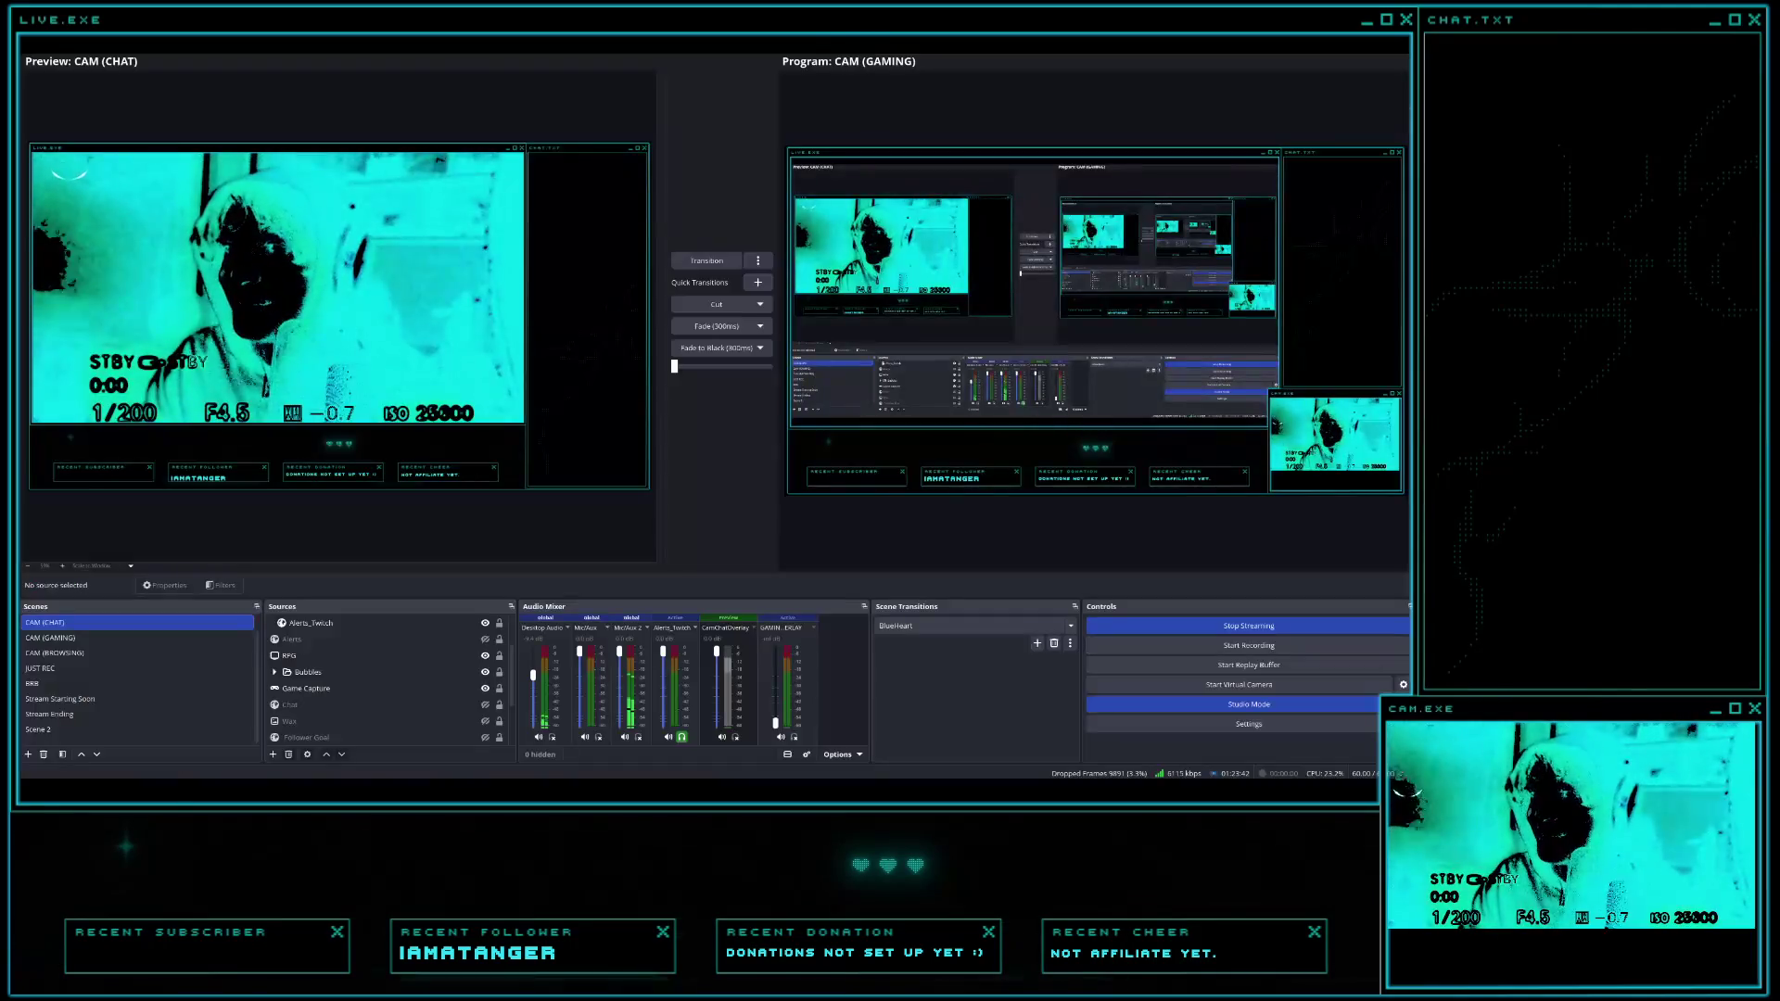
pyautogui.click(707, 260)
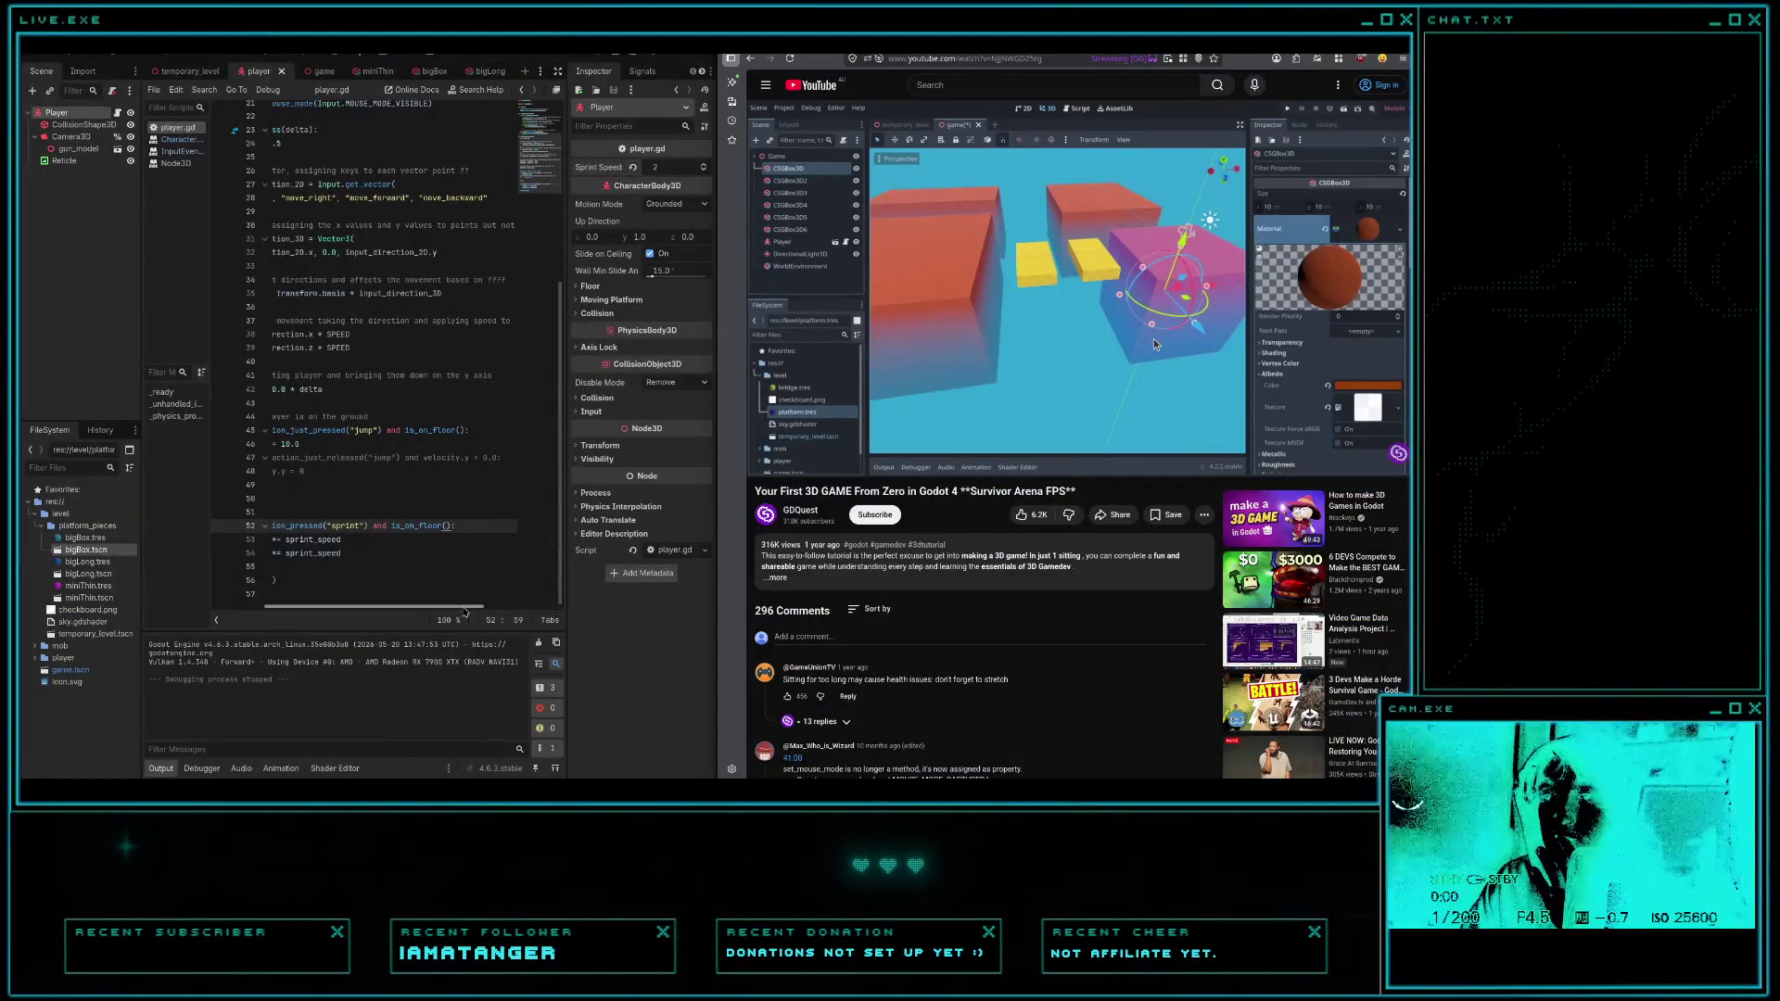
pyautogui.moveTo(435, 609); pyautogui.dragTo(426, 609)
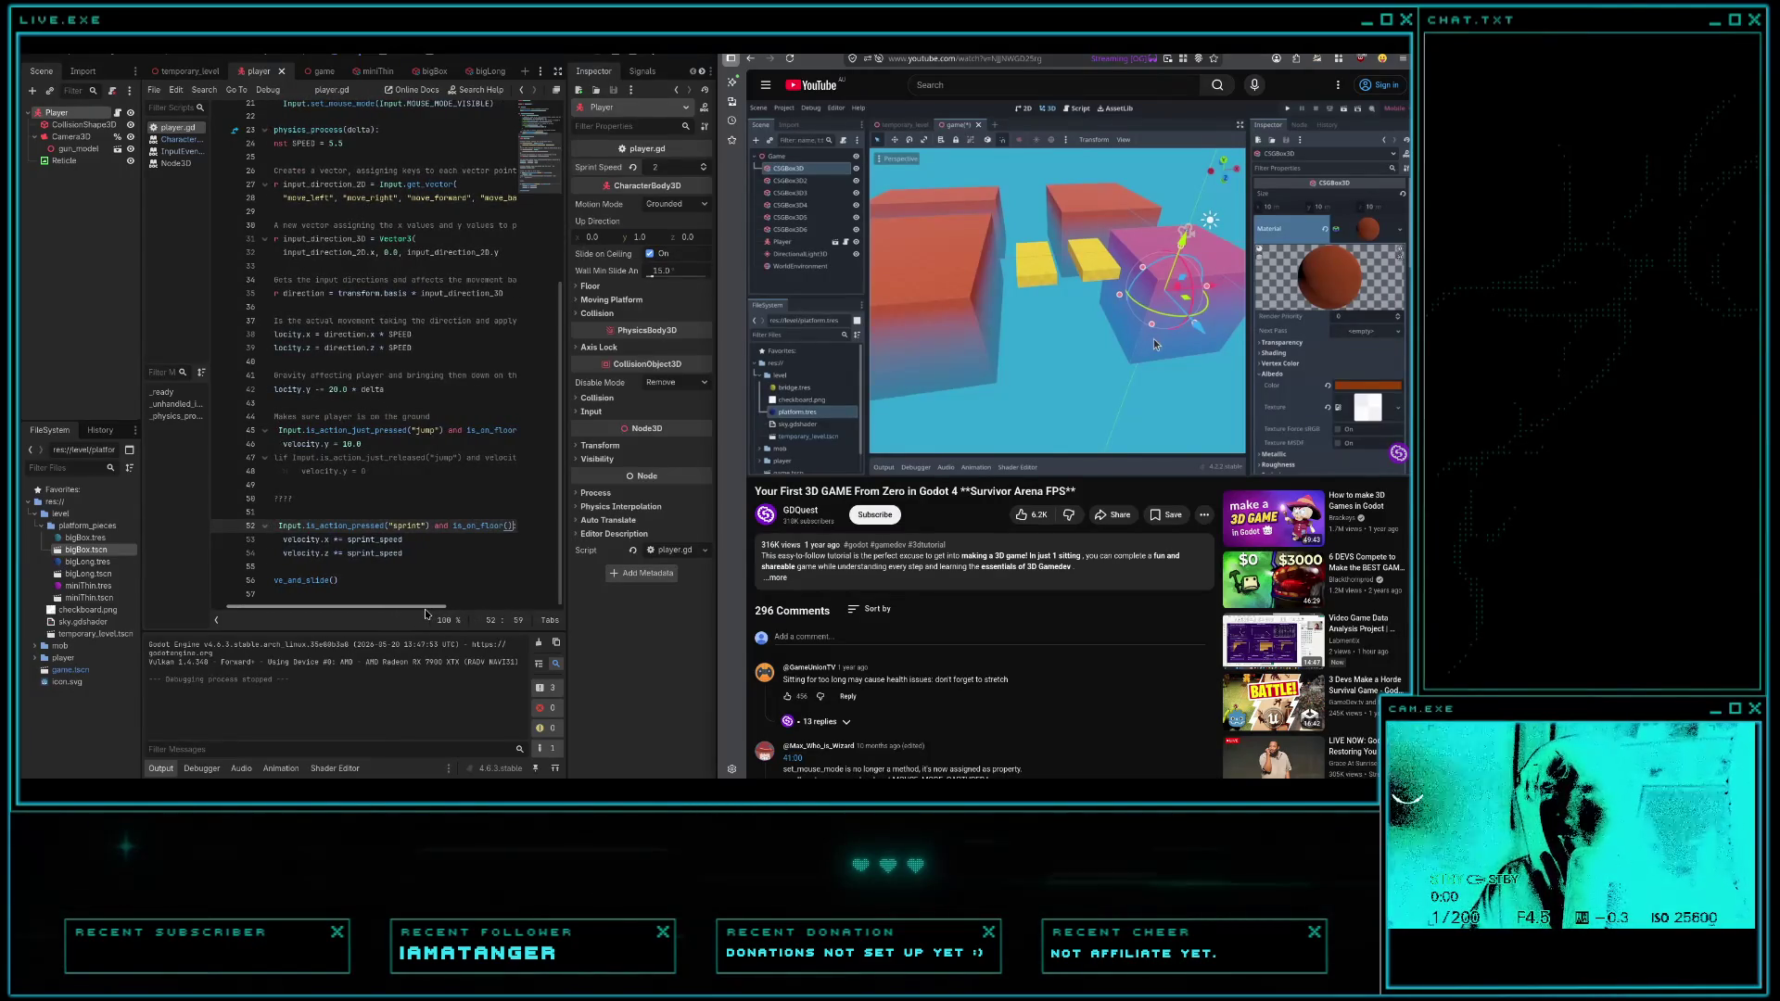
pyautogui.moveTo(429, 612); pyautogui.dragTo(432, 612)
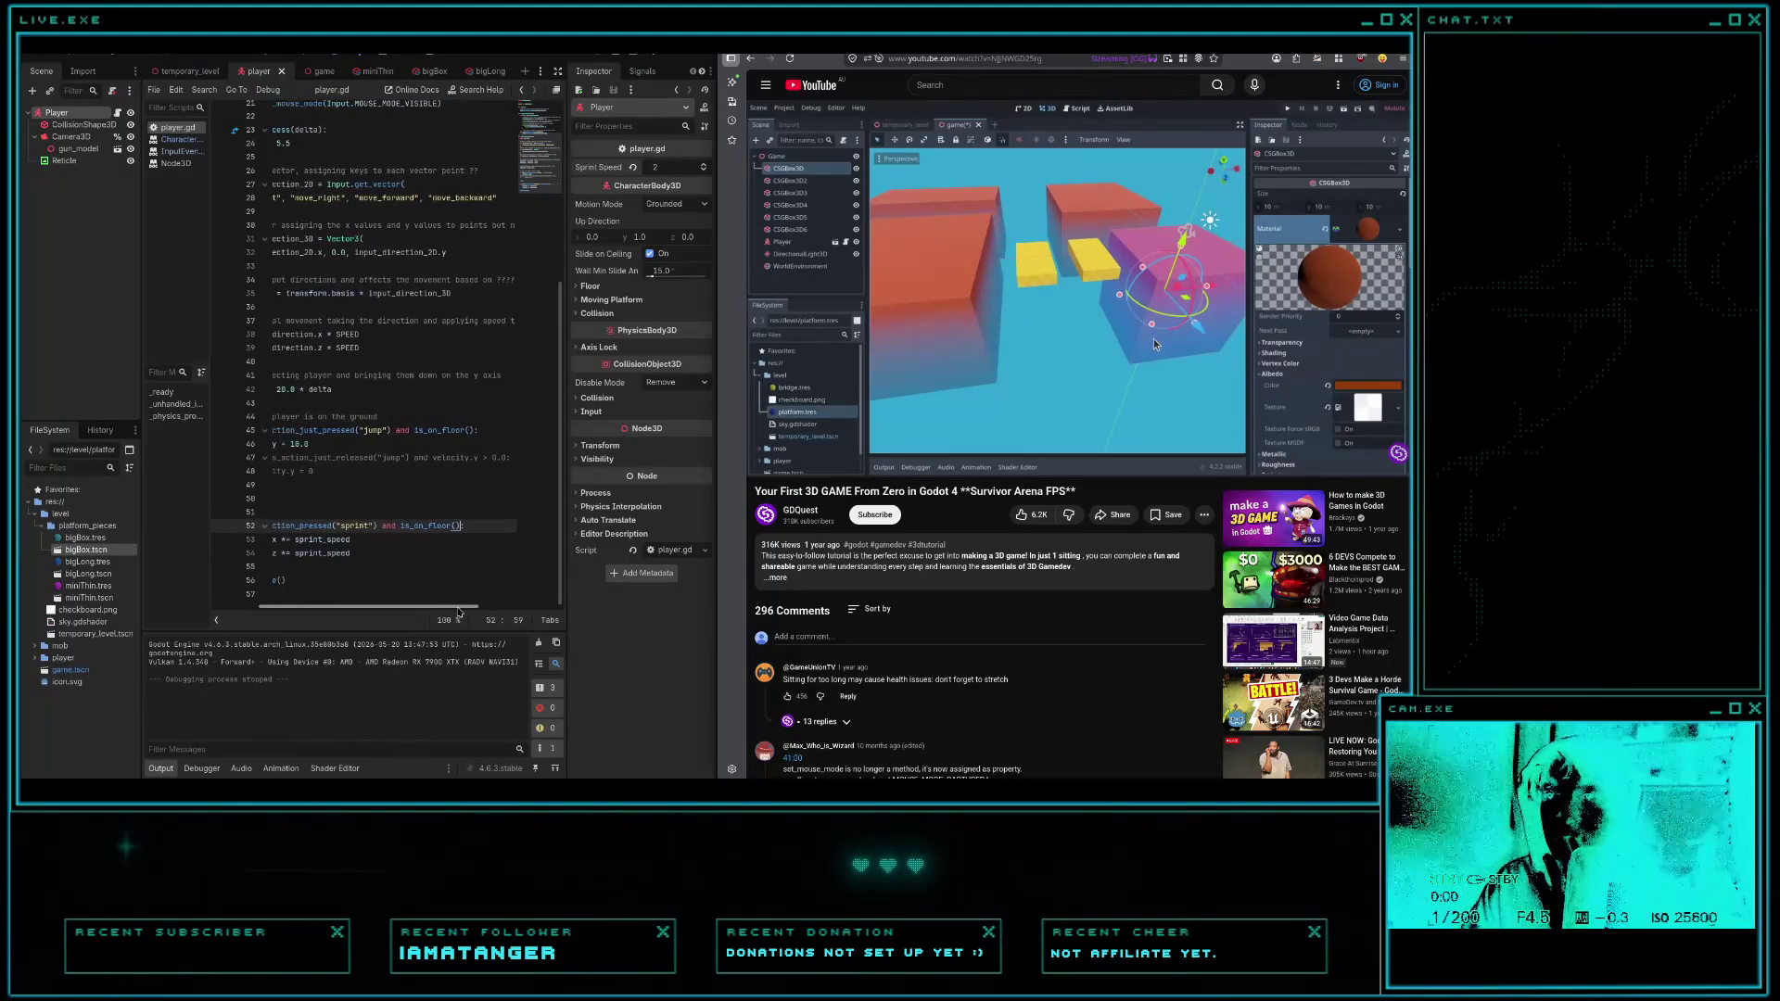
pyautogui.moveTo(458, 611); pyautogui.dragTo(444, 610)
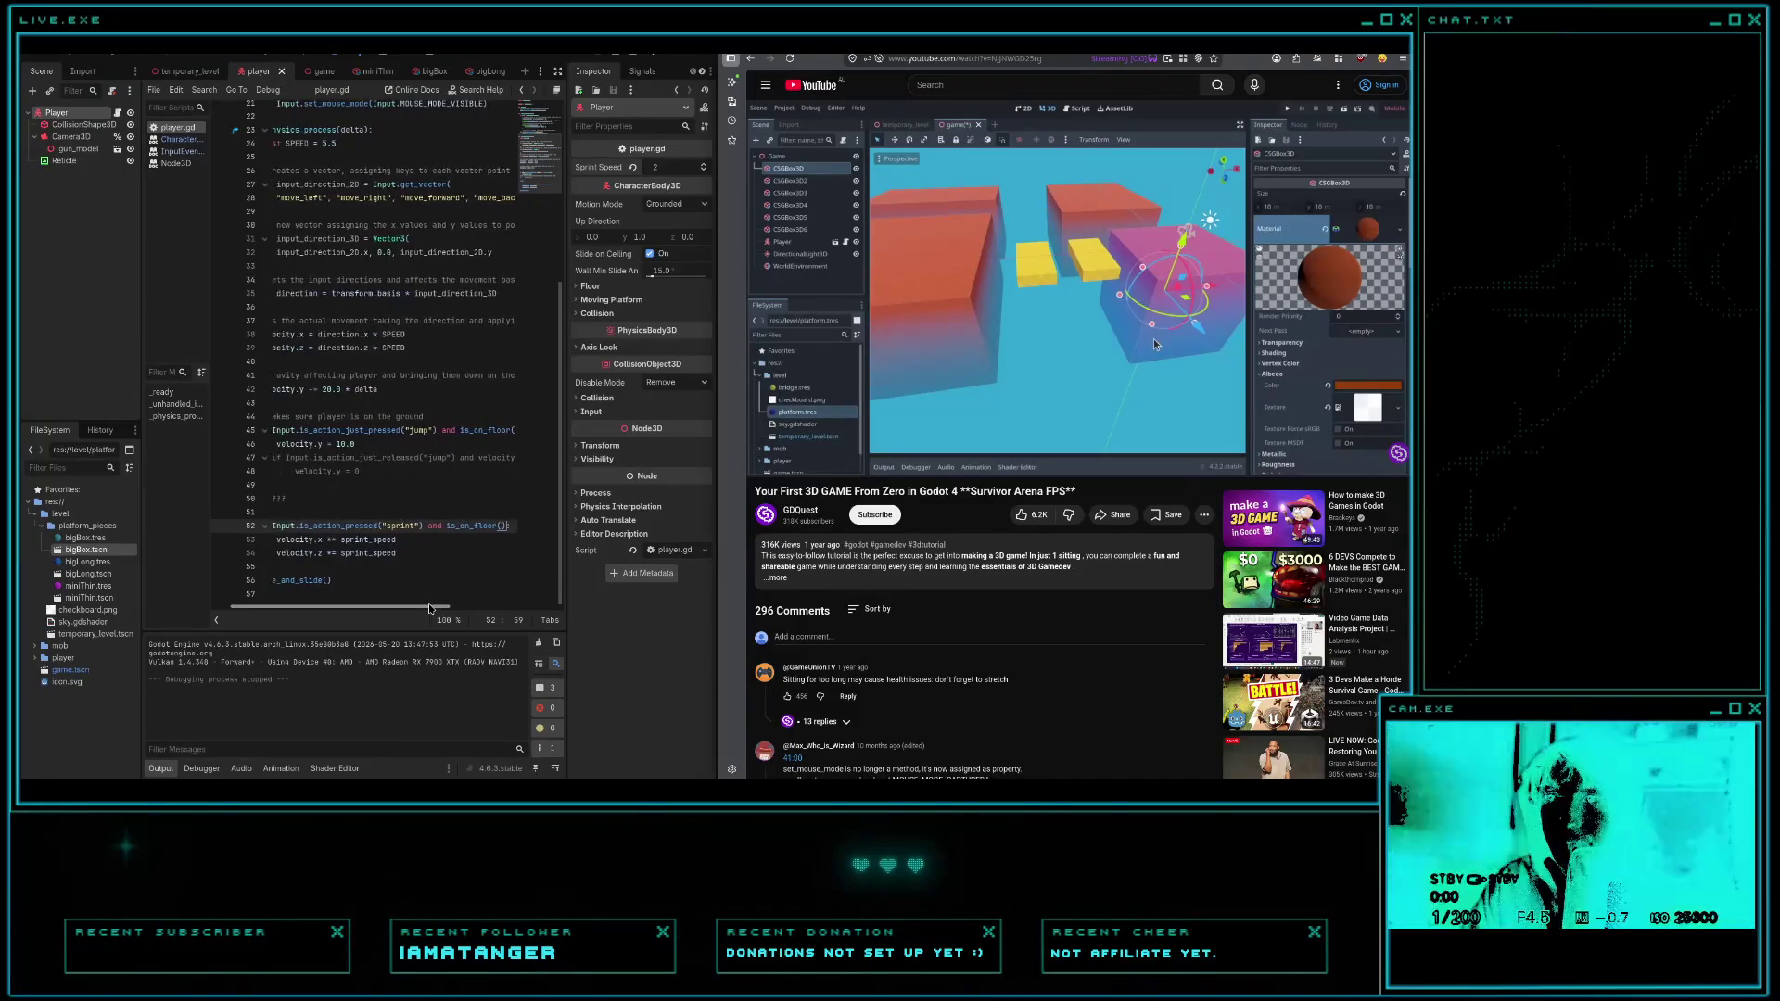
pyautogui.moveTo(425, 609); pyautogui.dragTo(431, 610)
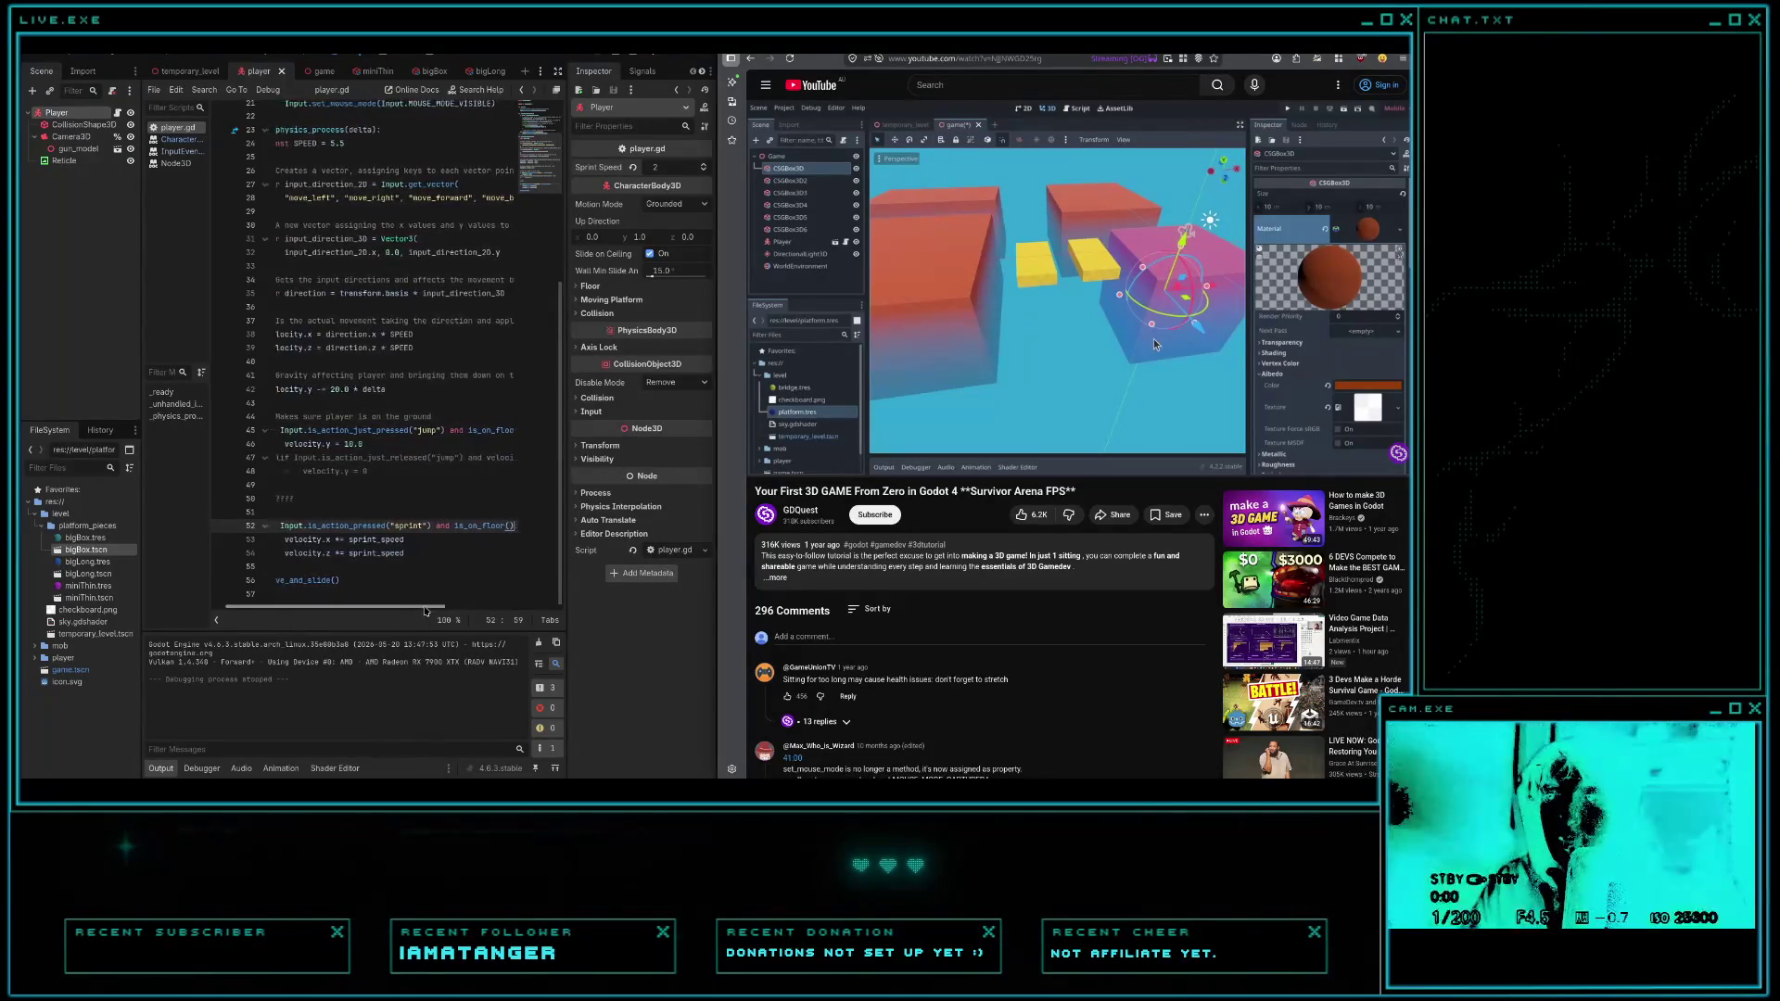
pyautogui.moveTo(421, 611); pyautogui.dragTo(440, 613)
# - Delete `and is_on_floor()` from the line 52 sprint condition and select the sprint block on lines 52–54
pyautogui.moveTo(490, 525); pyautogui.dragTo(423, 525)
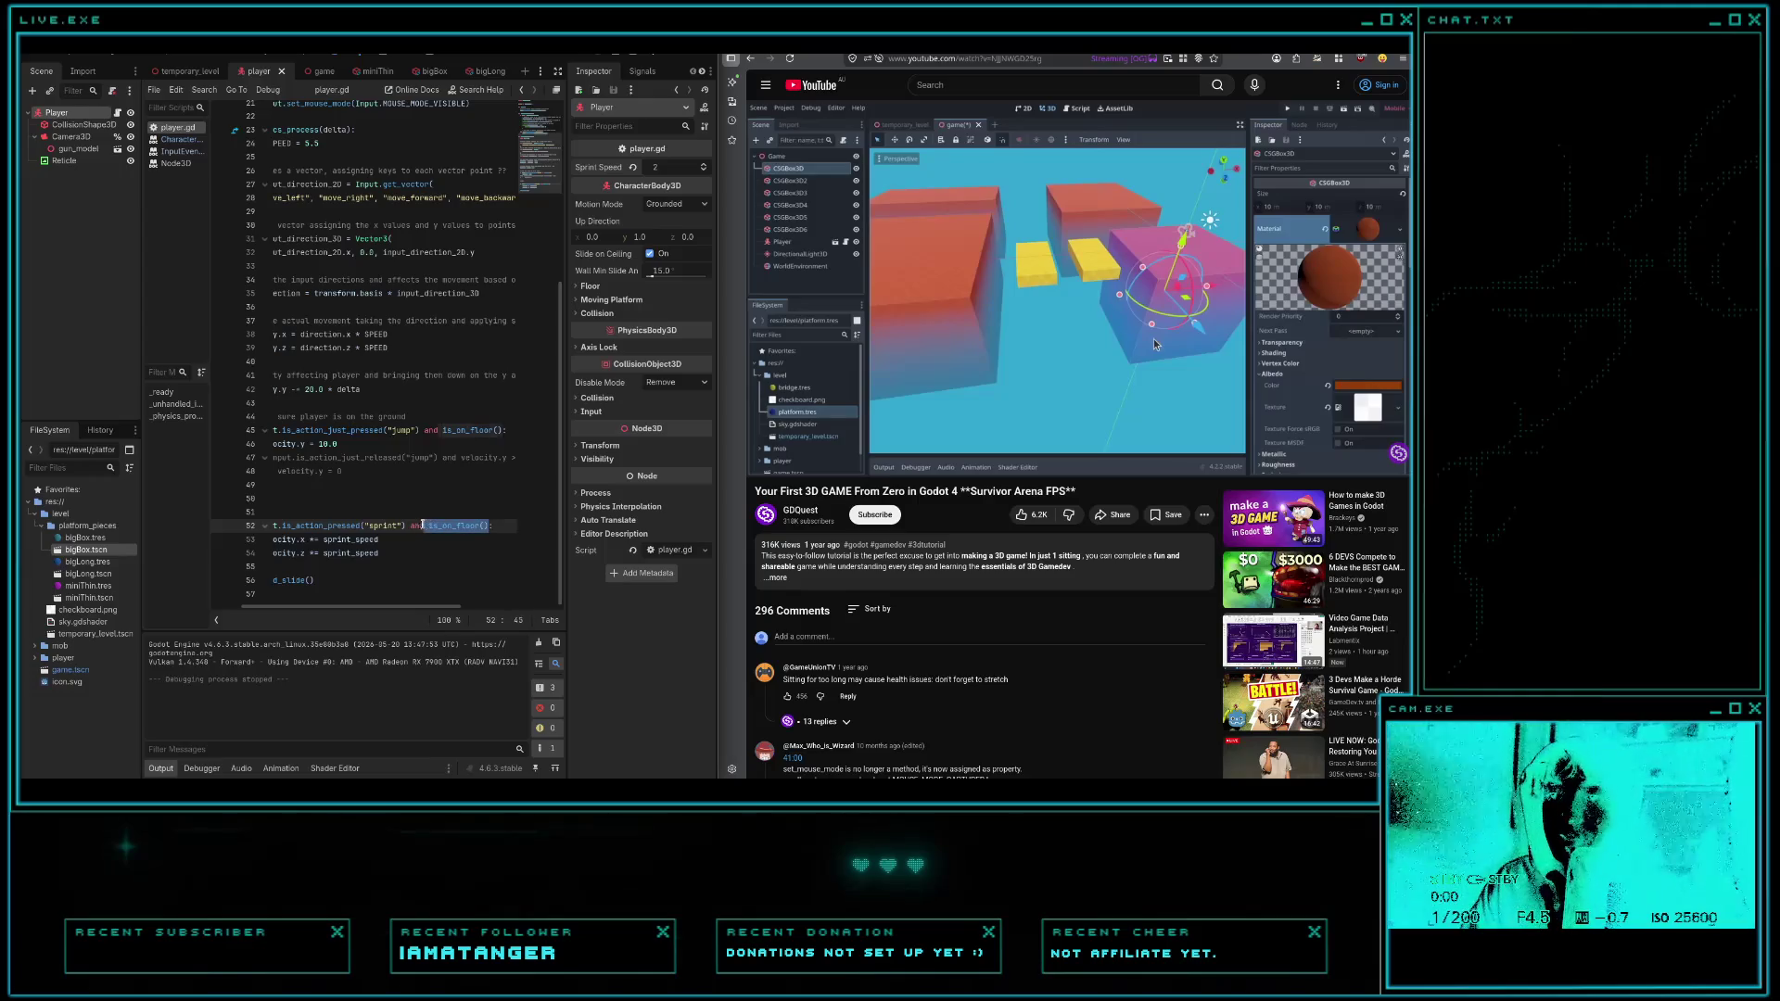
pyautogui.press('BackSpace')
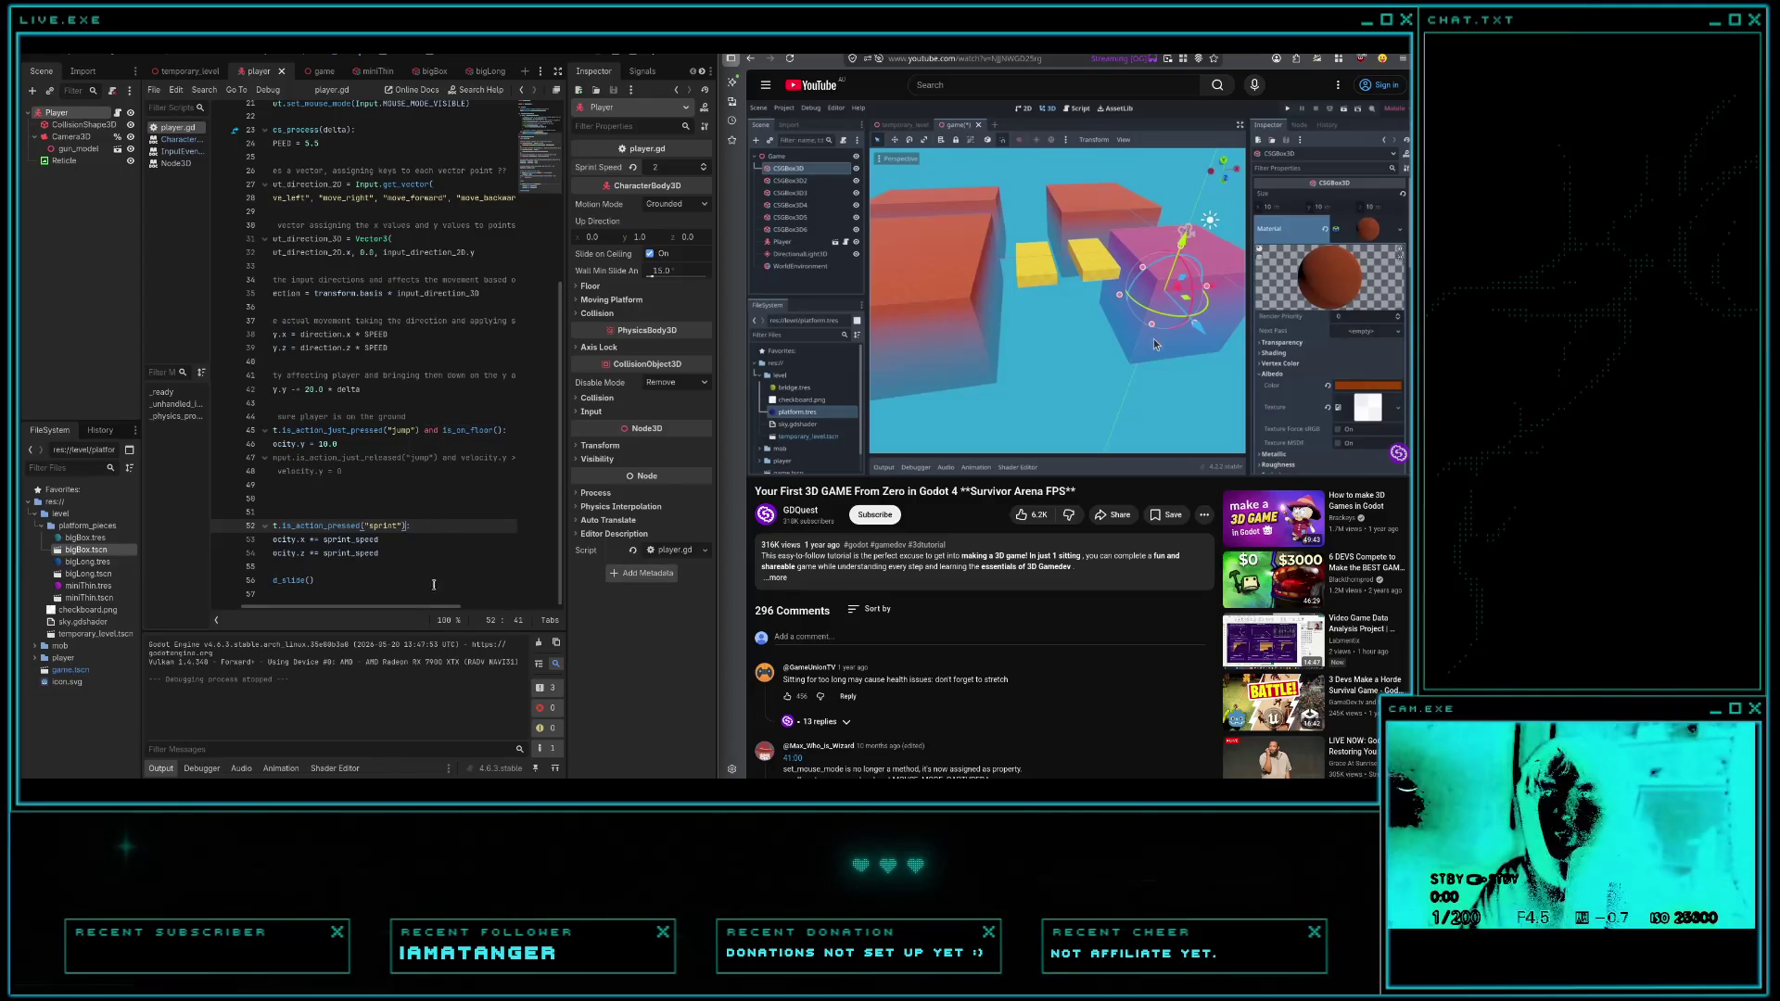
pyautogui.moveTo(423, 612); pyautogui.dragTo(403, 612)
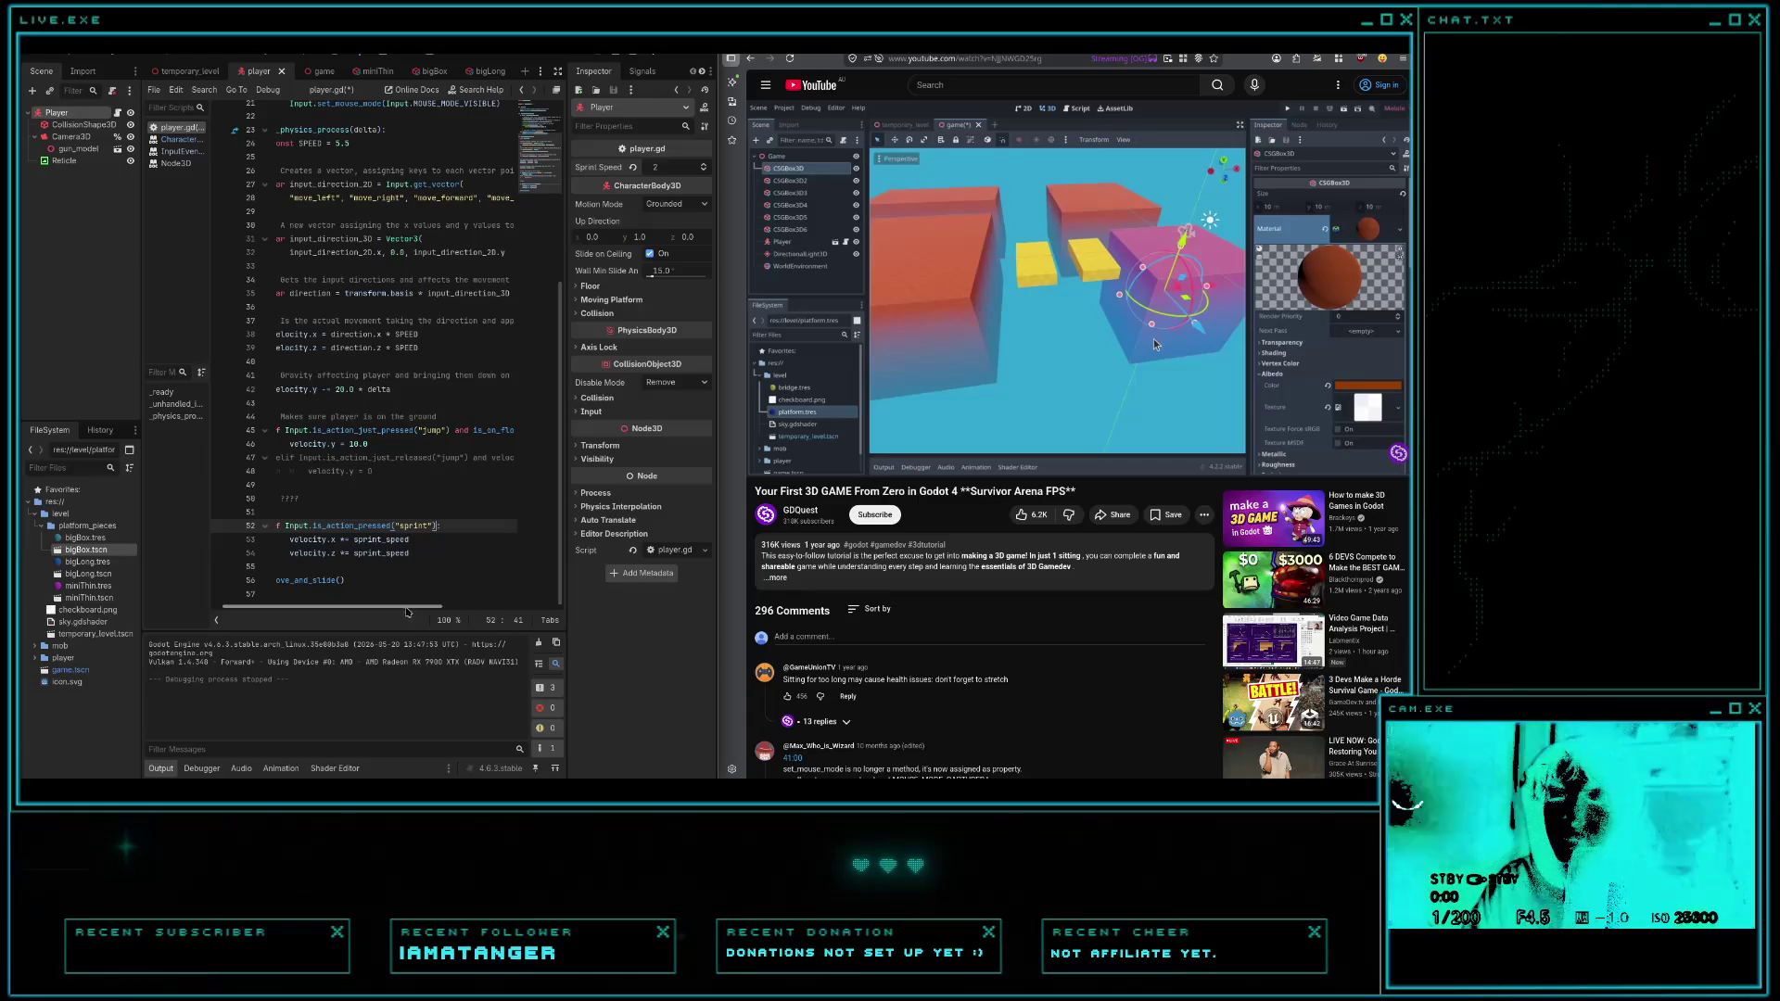
pyautogui.hscroll(-2, 416, 609)
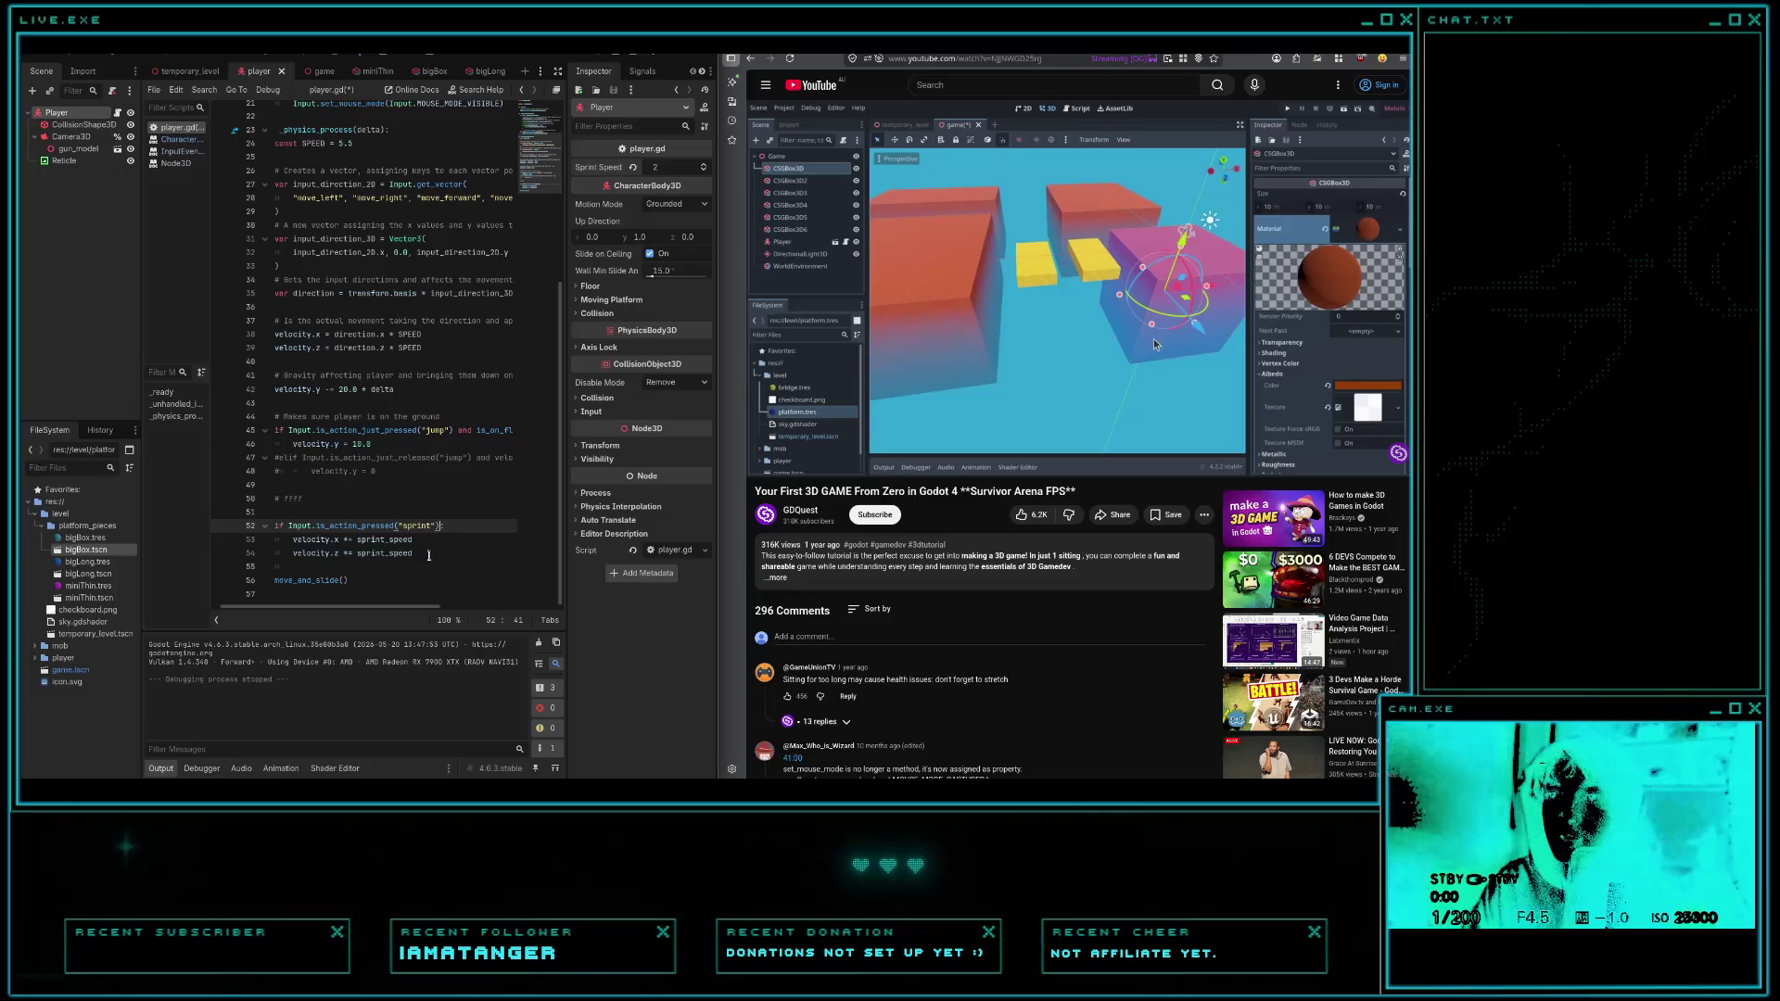
pyautogui.click(428, 555)
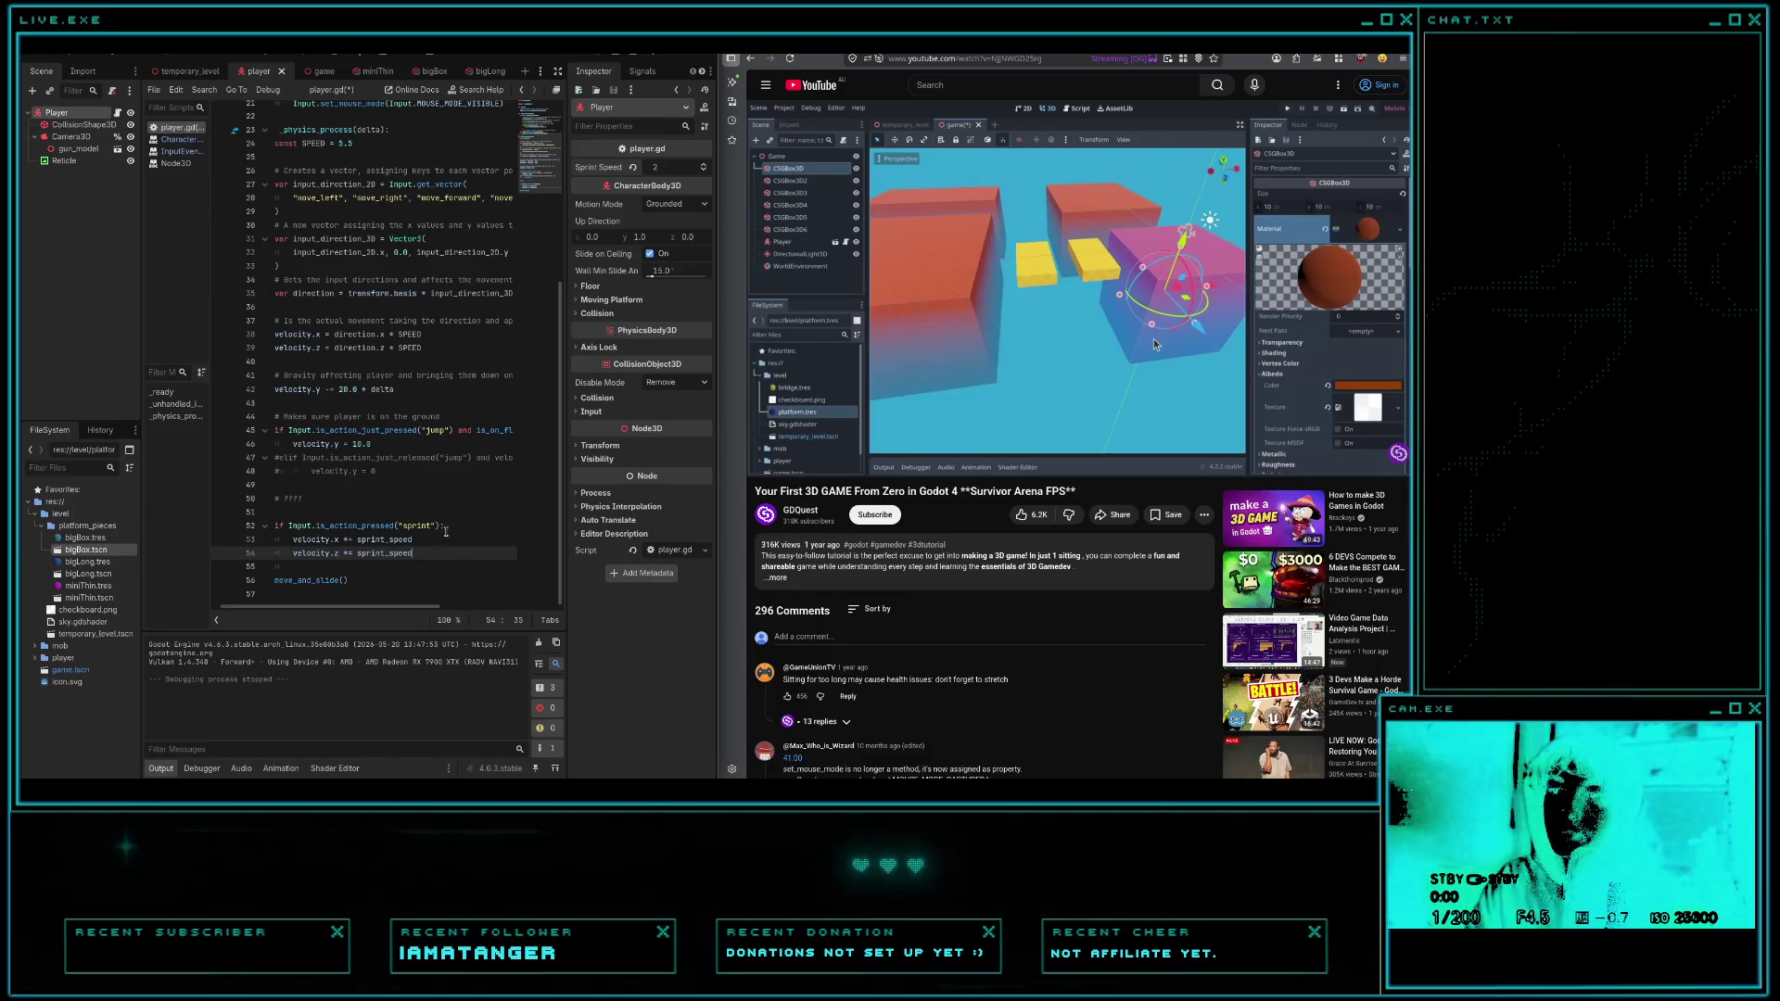
pyautogui.click(523, 528)
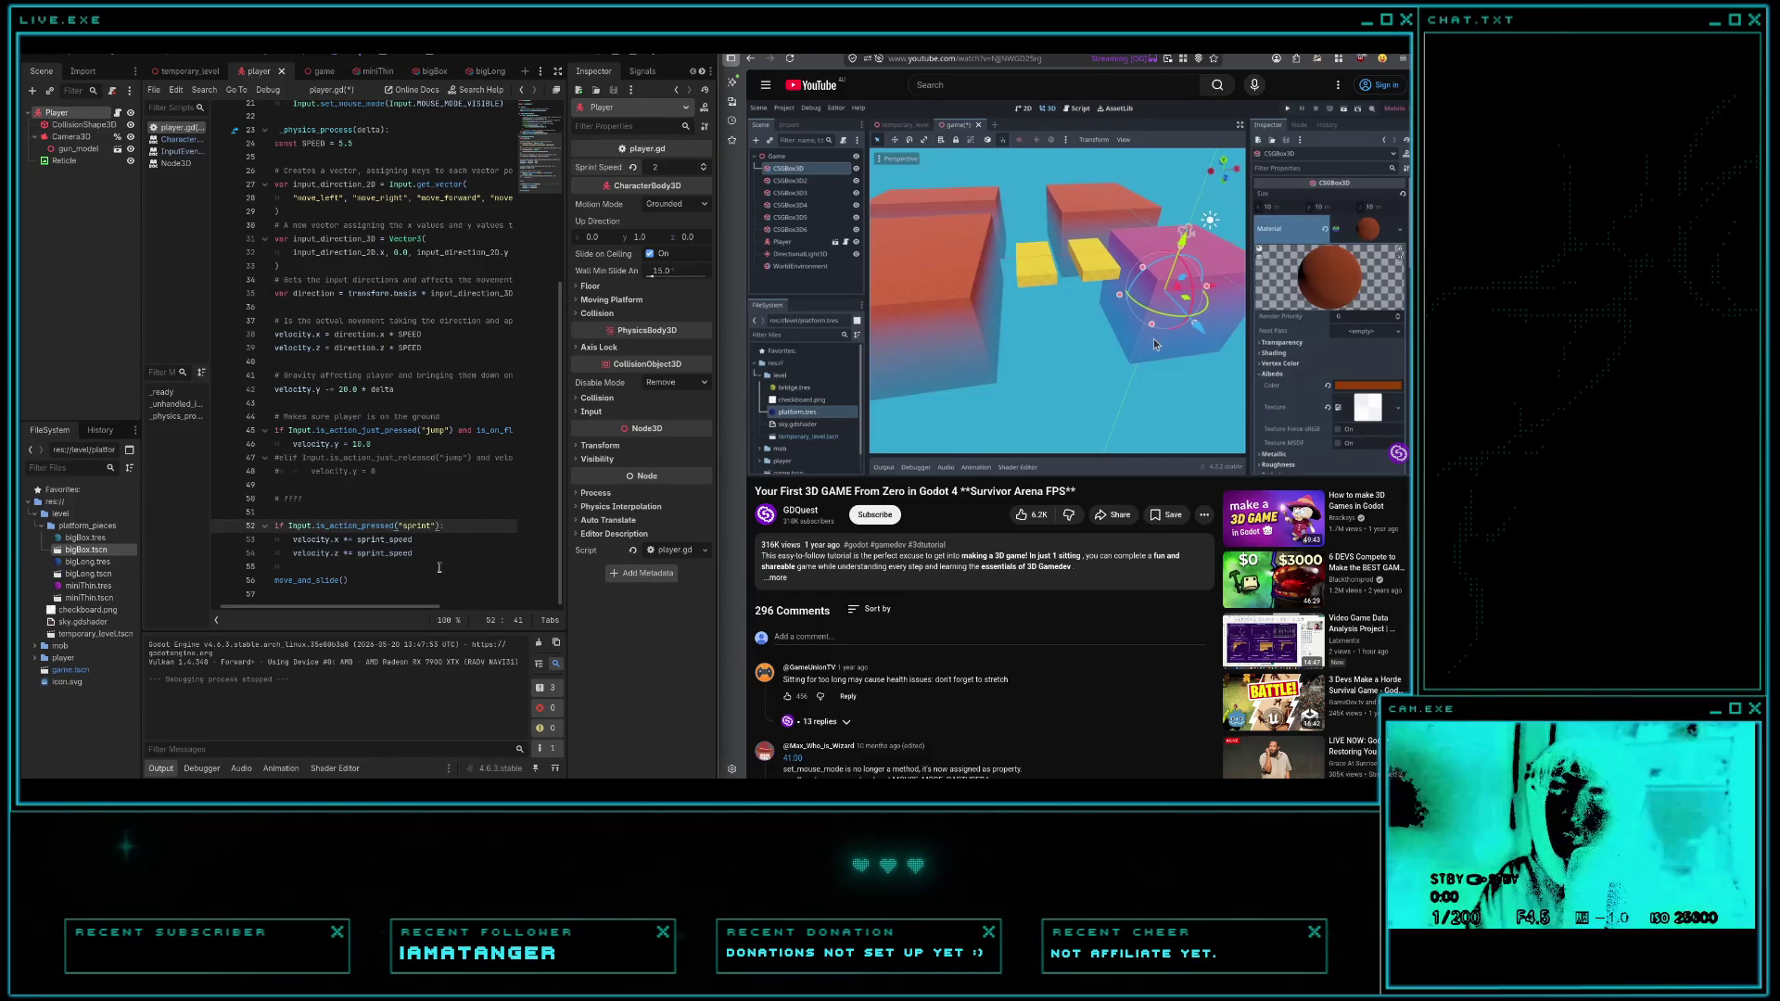
pyautogui.moveTo(447, 563); pyautogui.dragTo(285, 529)
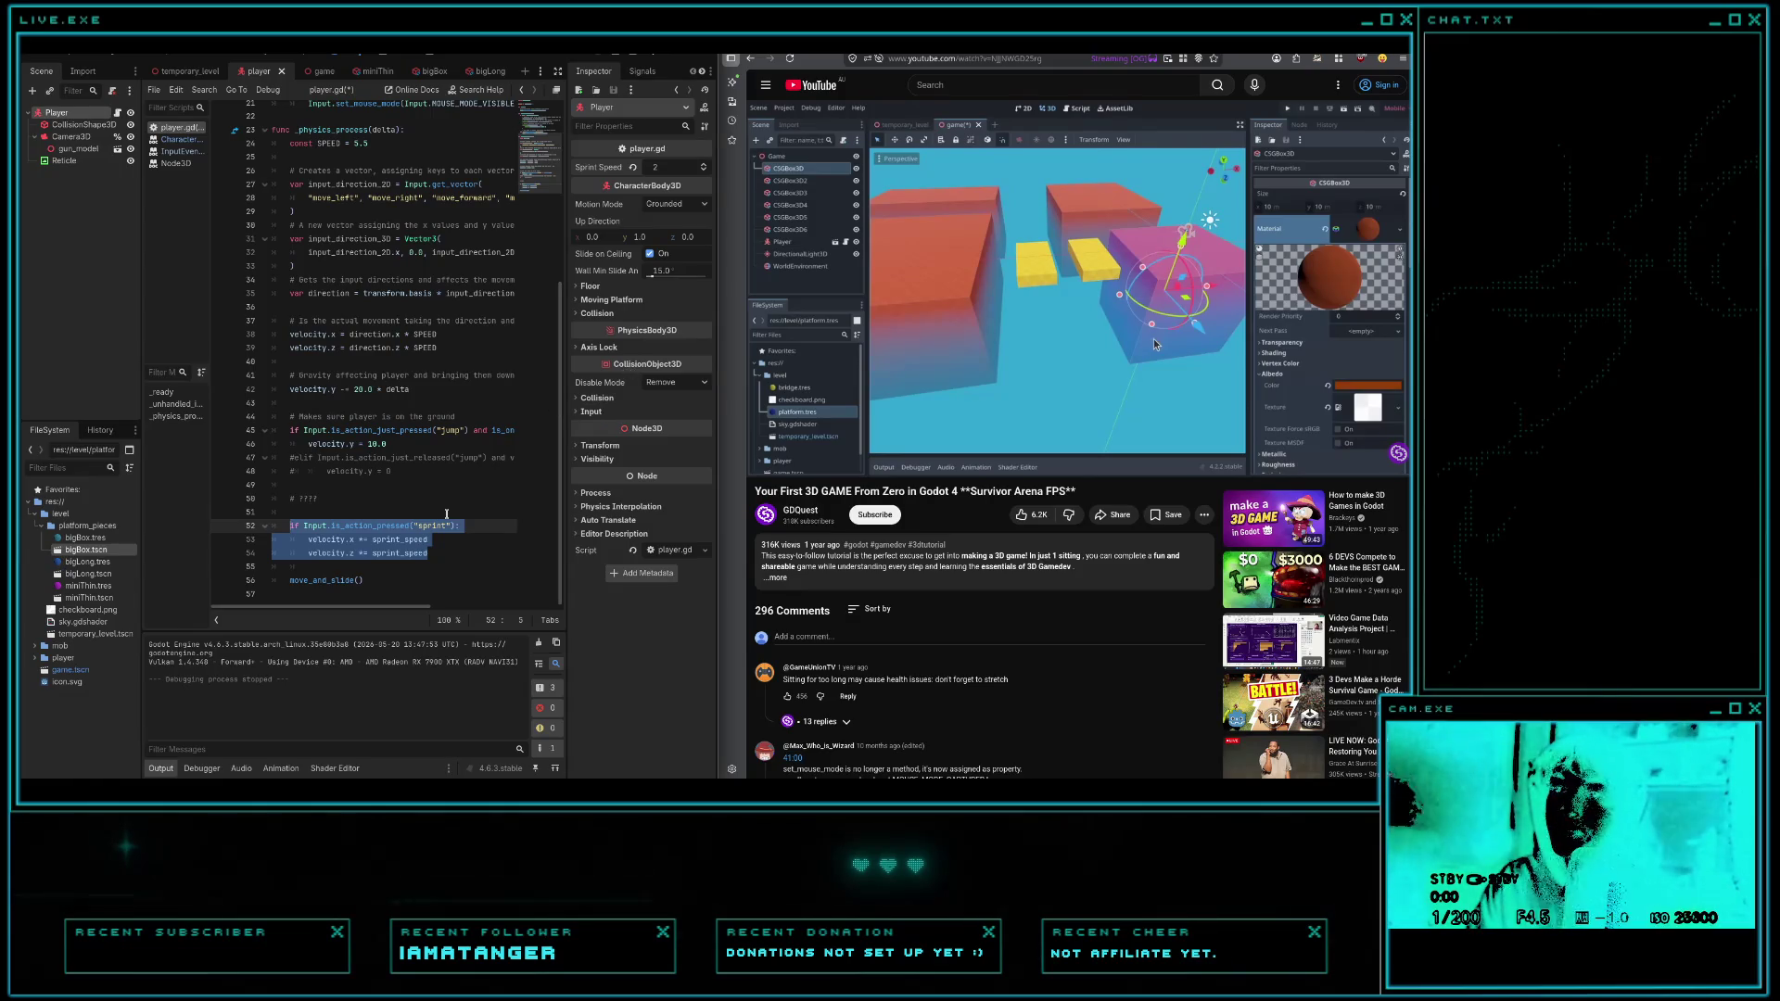
# - Select the entire player script and switch to Gemini, dismissing the suggested topic card
pyautogui.click(447, 550)
pyautogui.hotkey('ctrl', 'a')
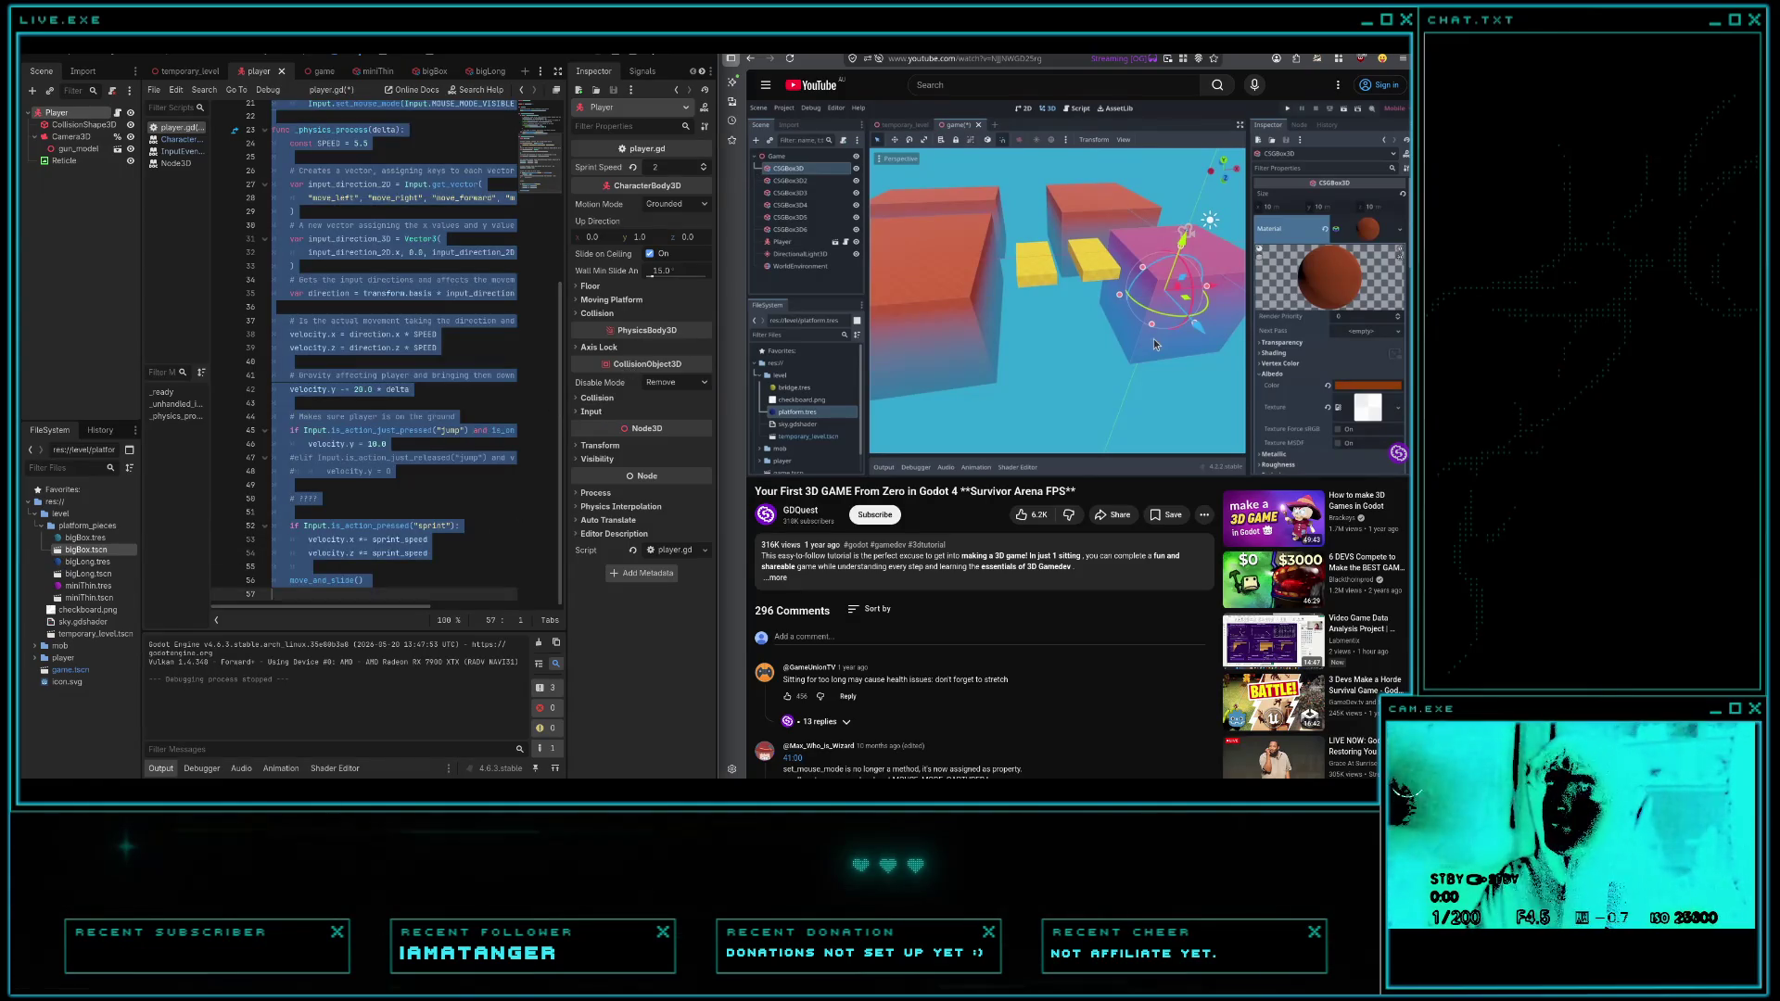
pyautogui.hotkey('ctrl', 'Tab')
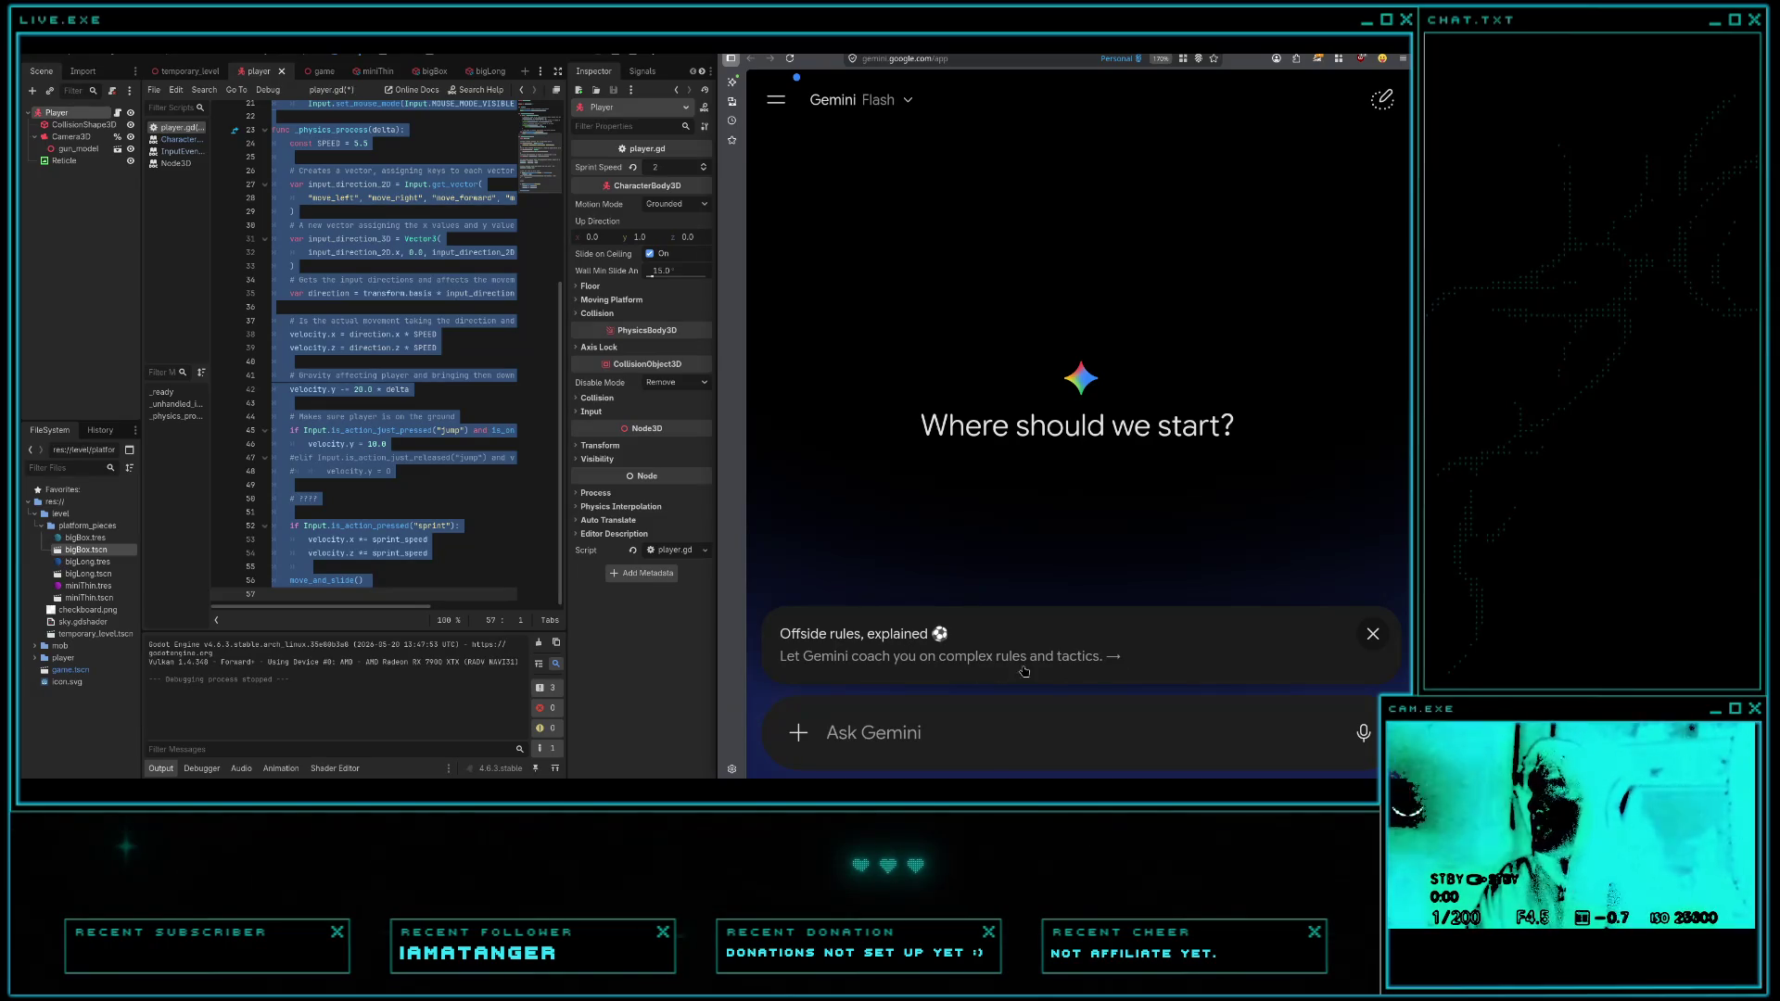
pyautogui.click(1373, 634)
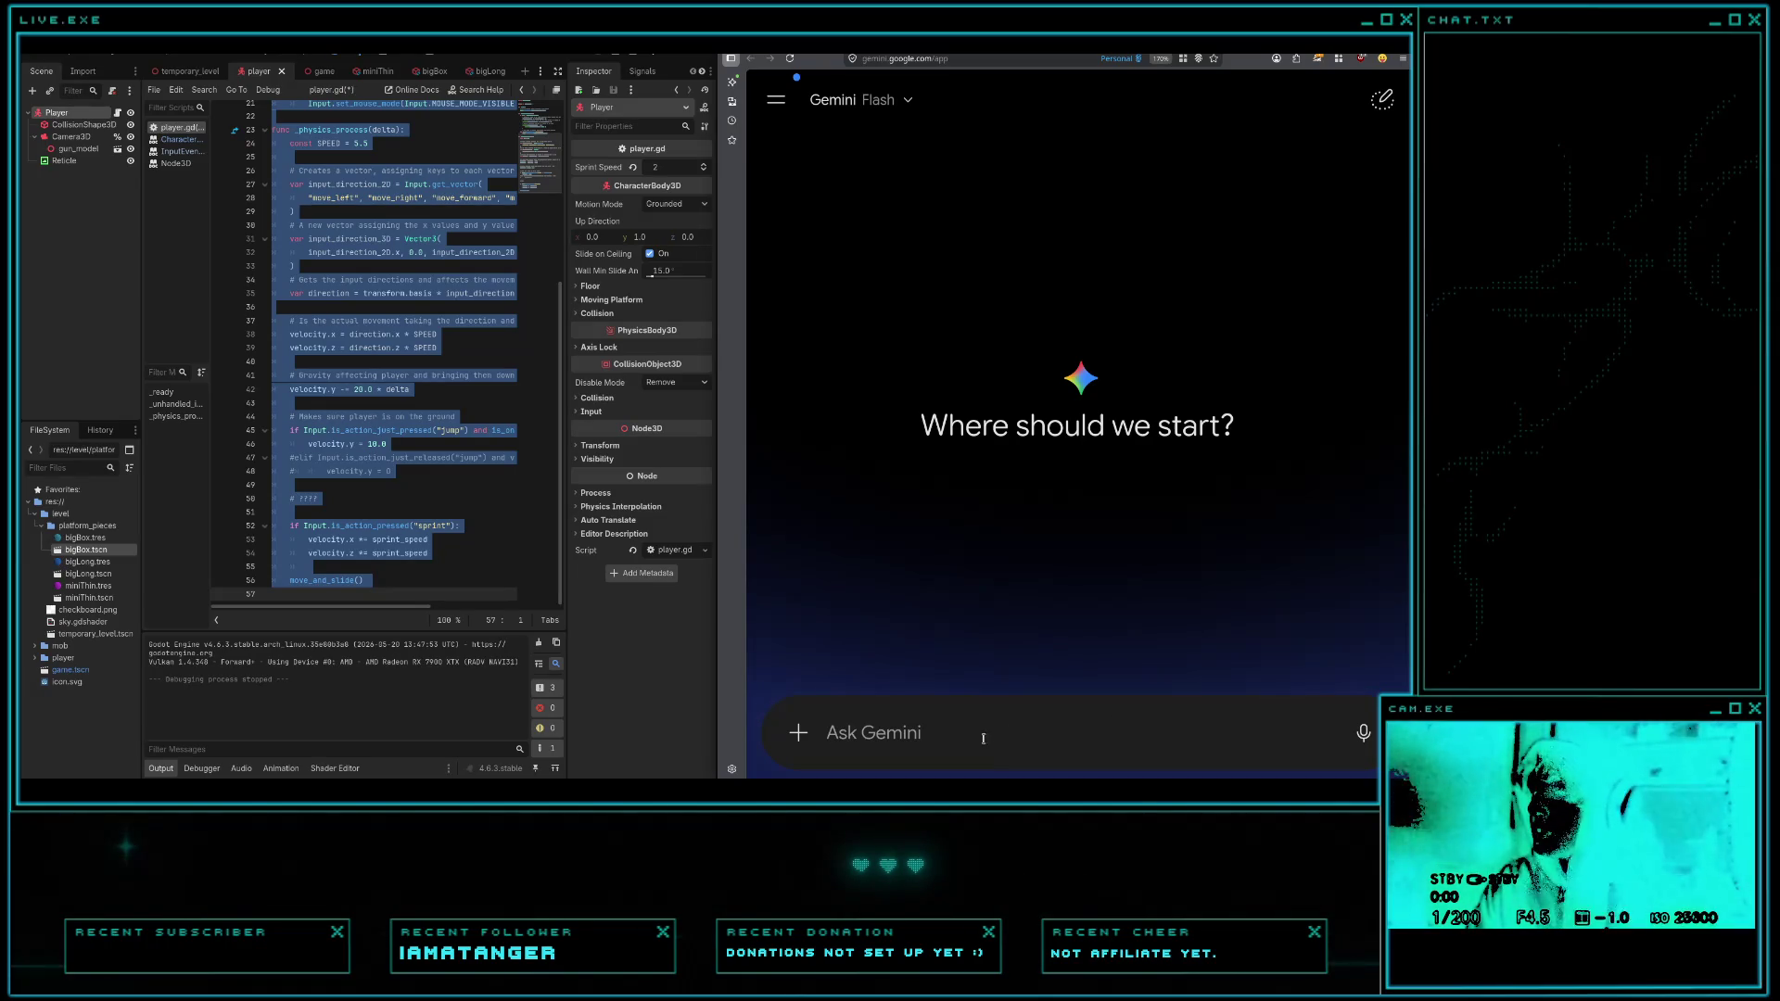
pyautogui.click(799, 733)
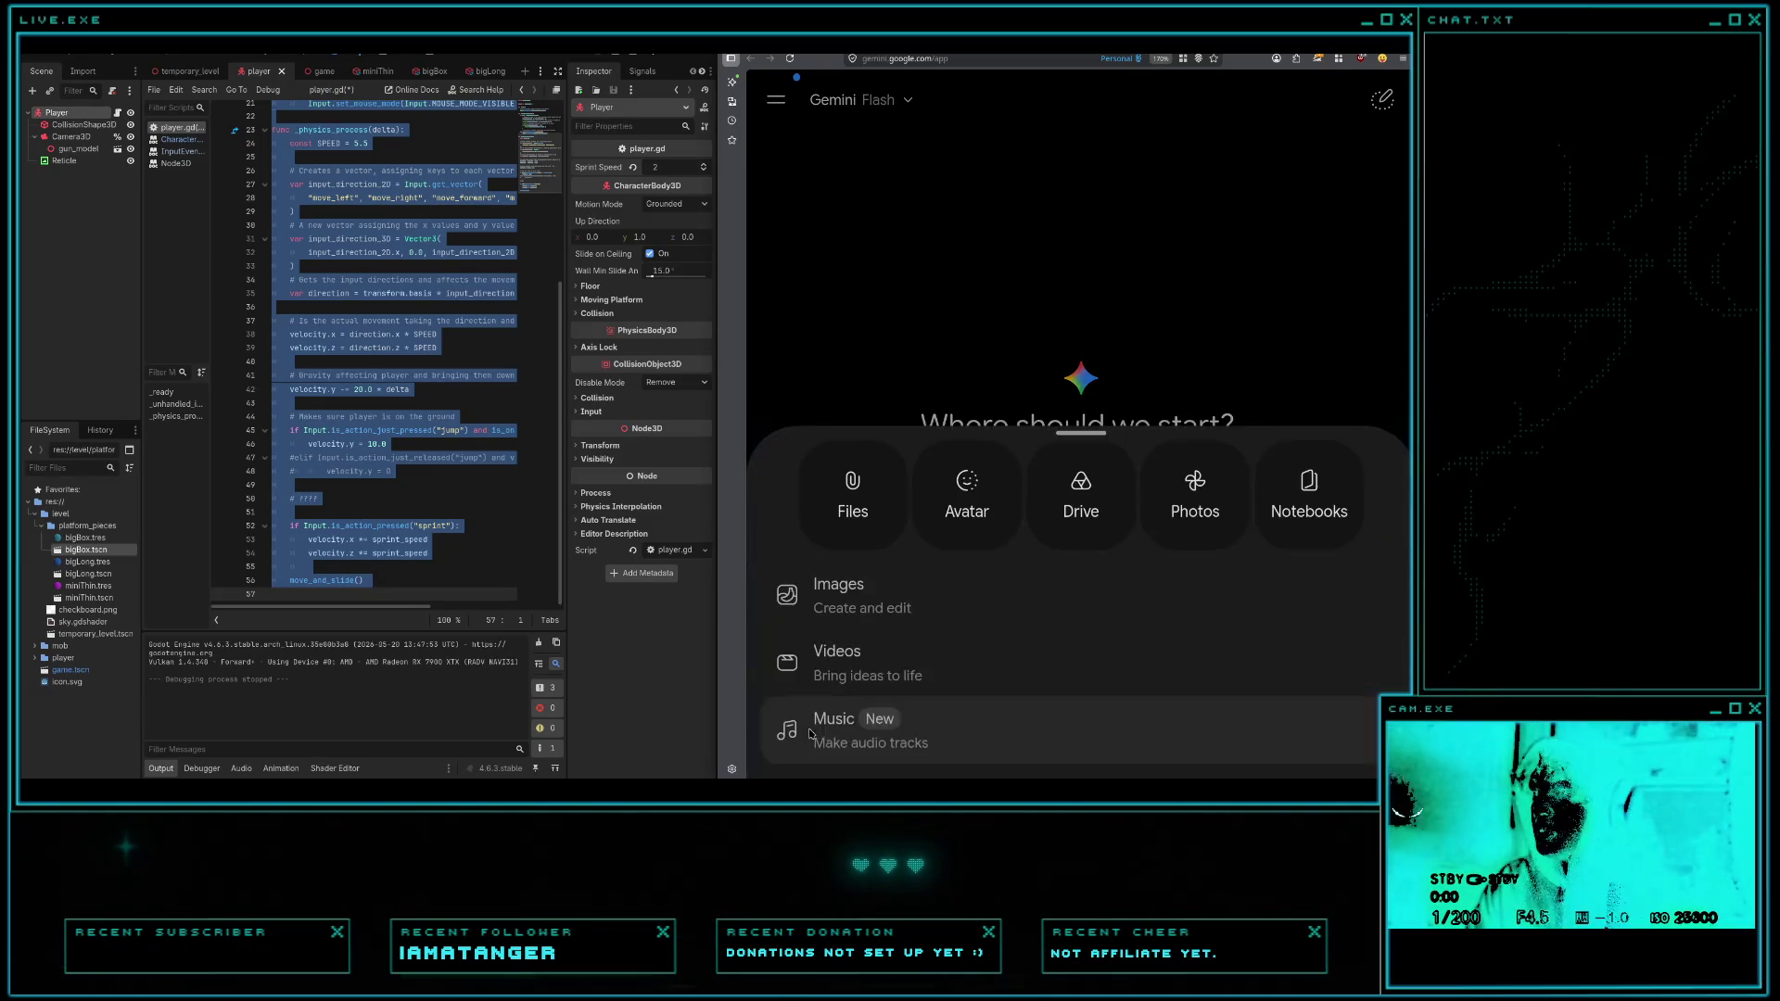
pyautogui.click(1168, 383)
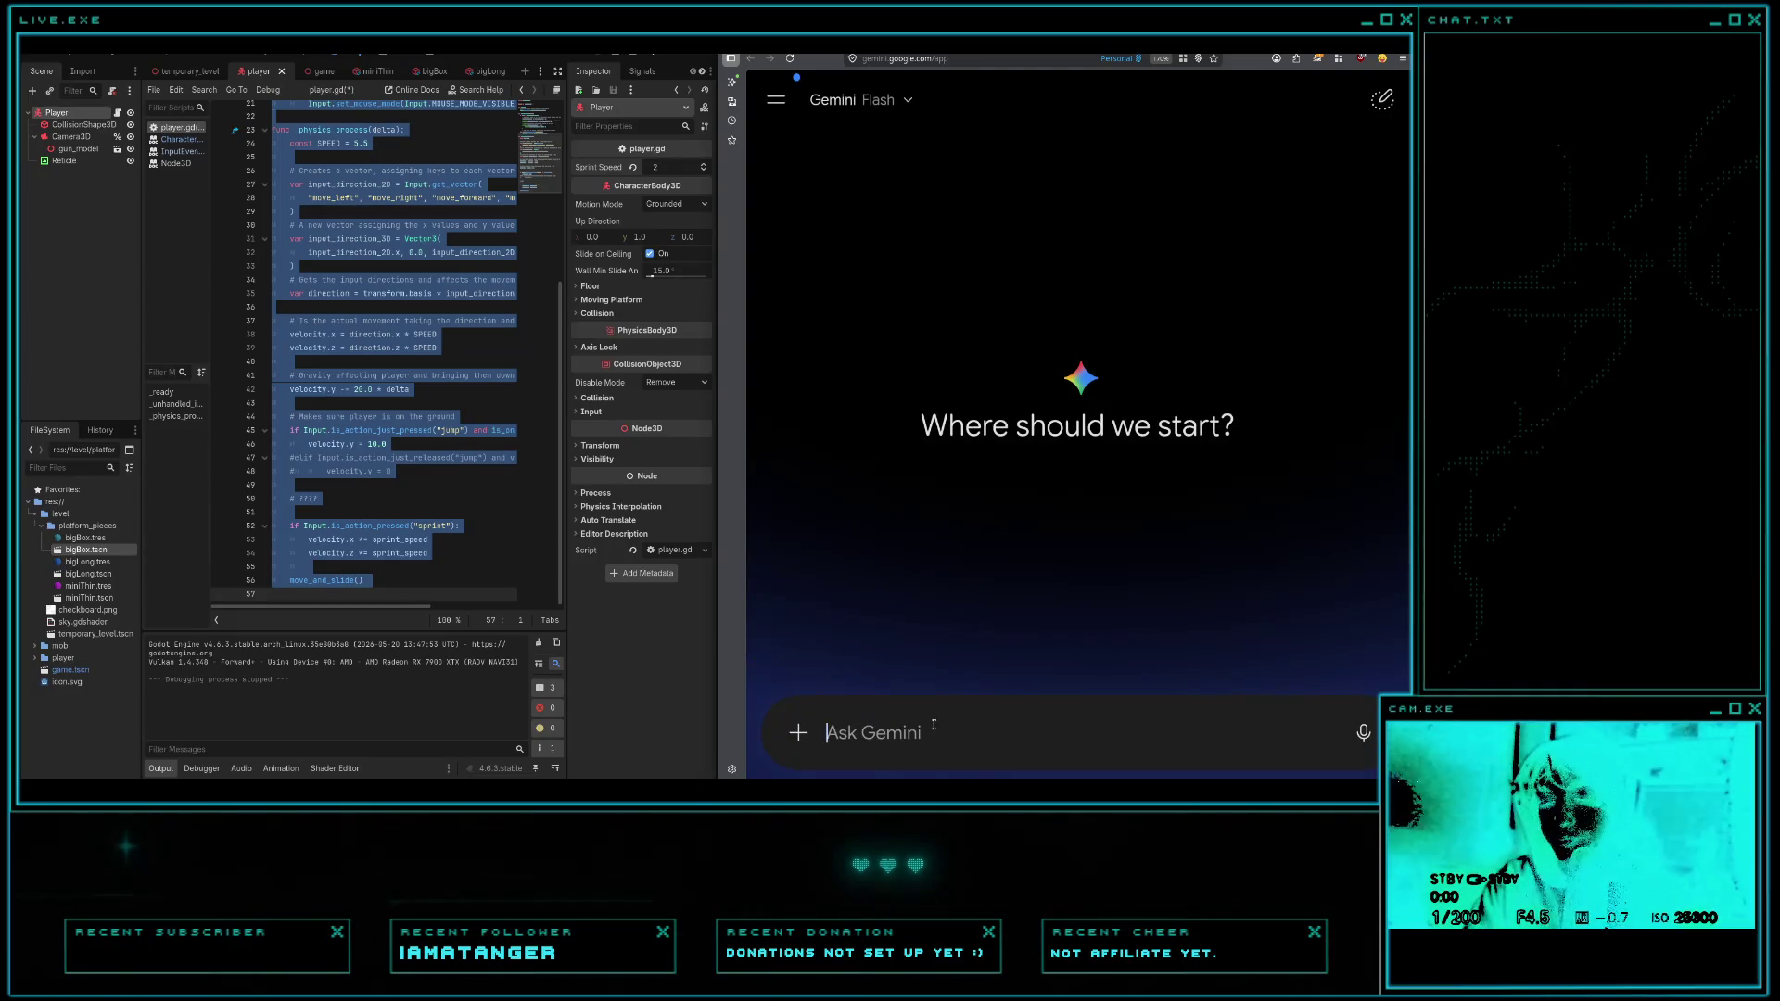
# - Ask for ground-only sprinting that keeps momentum when jumping, with the player script pasted below
pyautogui.write('I want ')
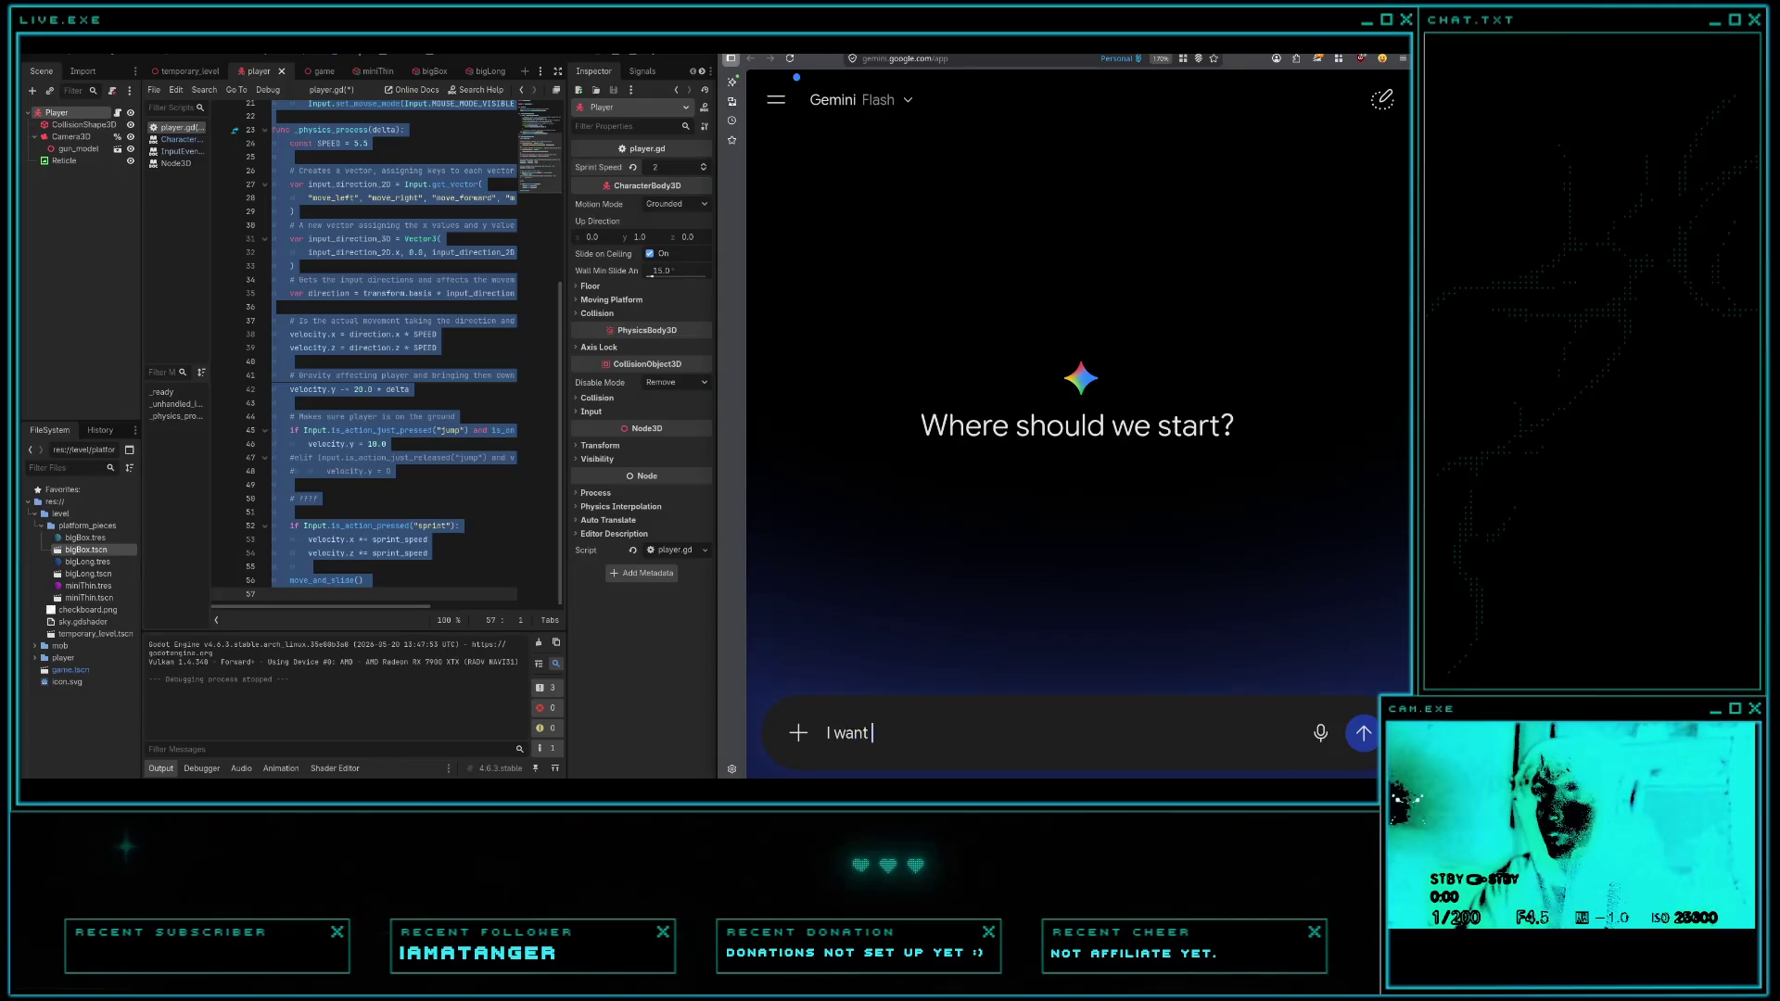
pyautogui.write('my character to ')
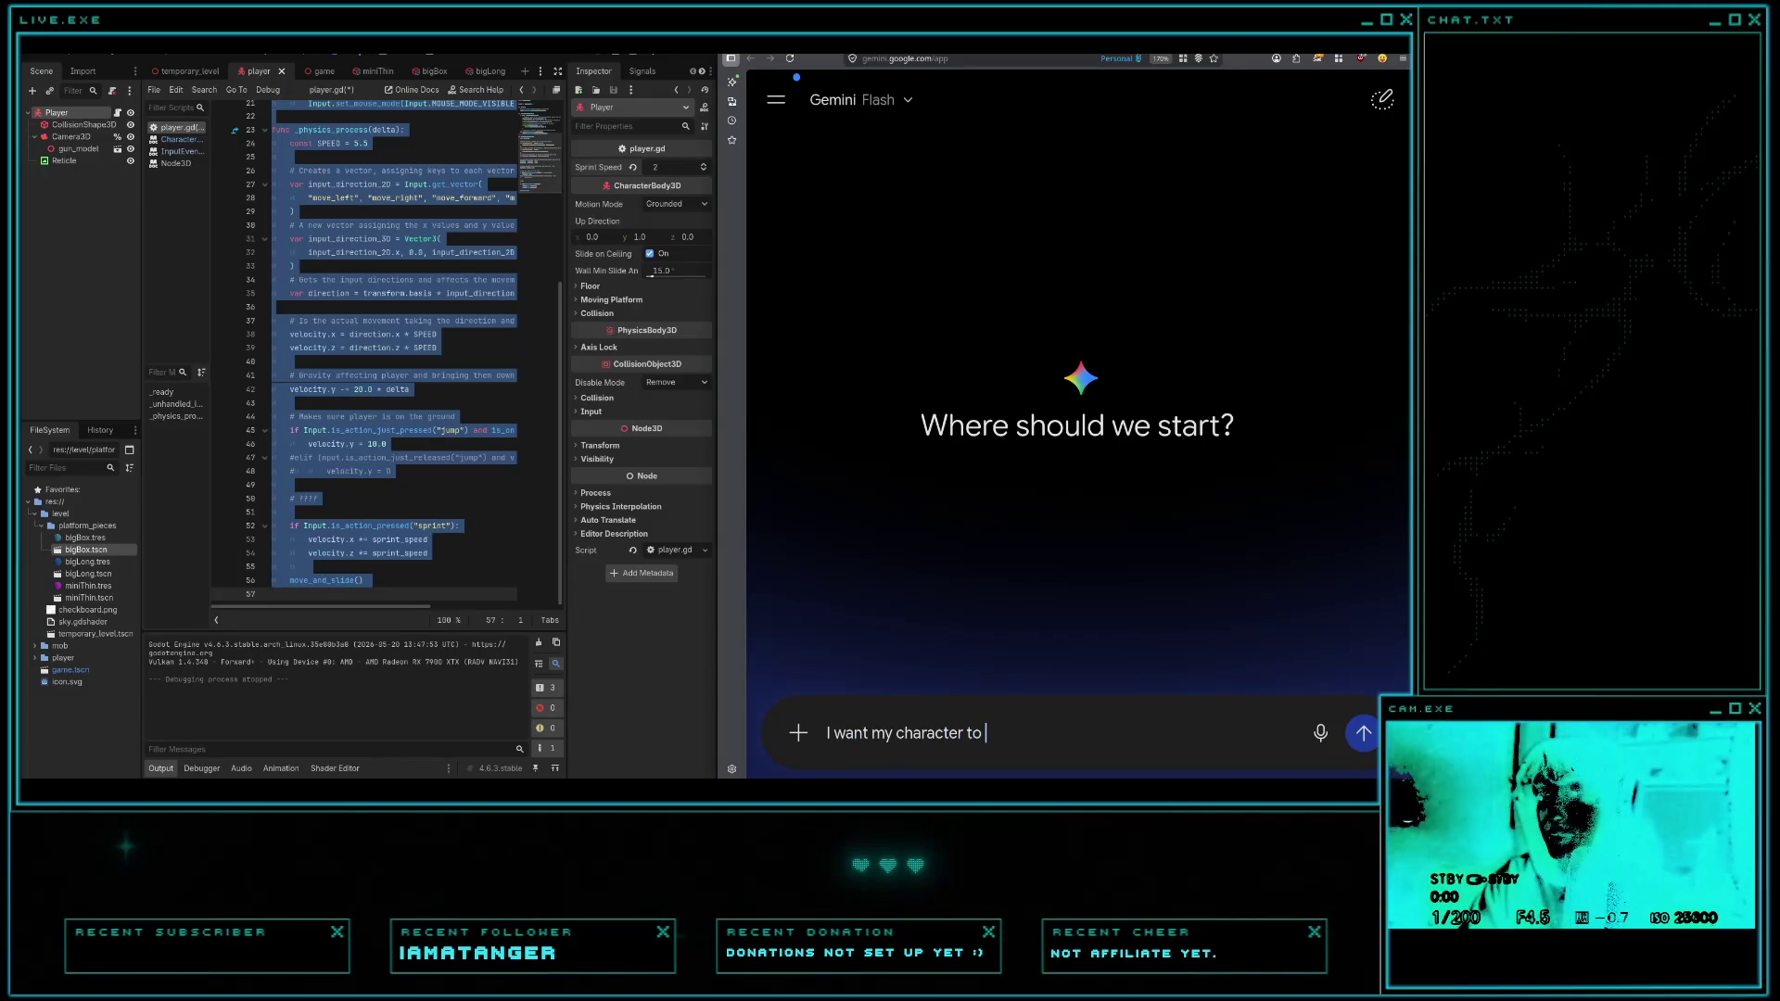
pyautogui.write('be able to s')
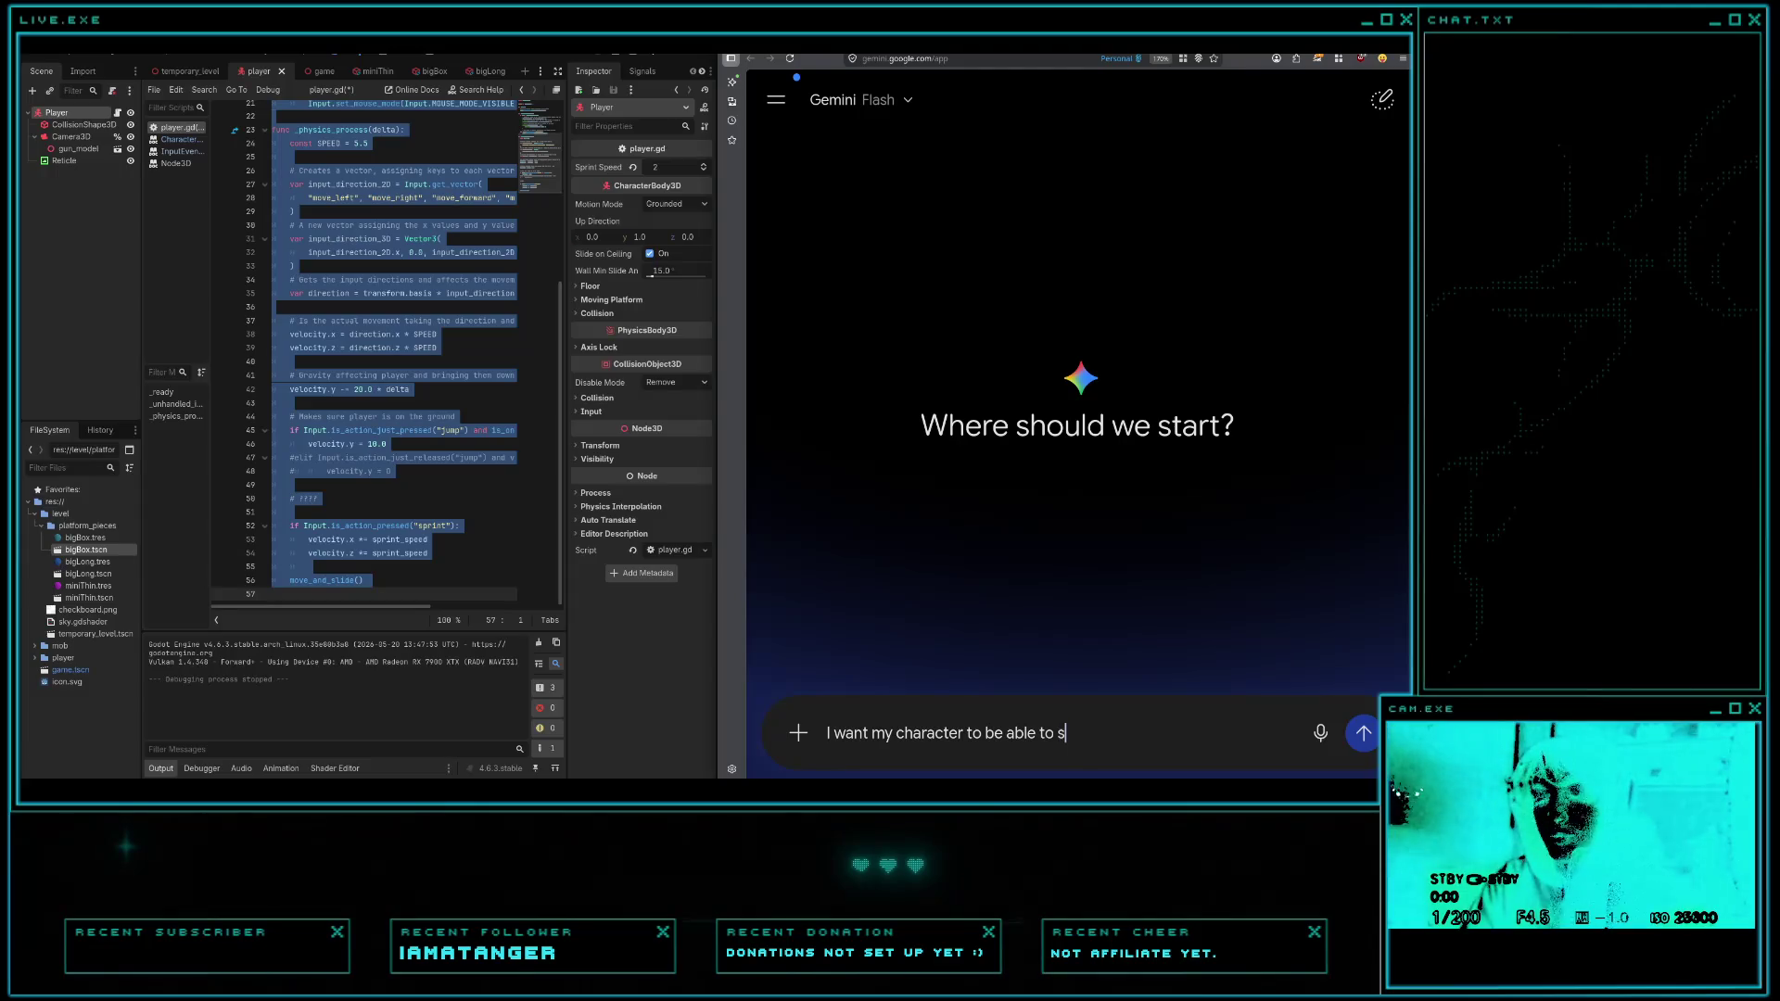
pyautogui.write('print onm the ground,')
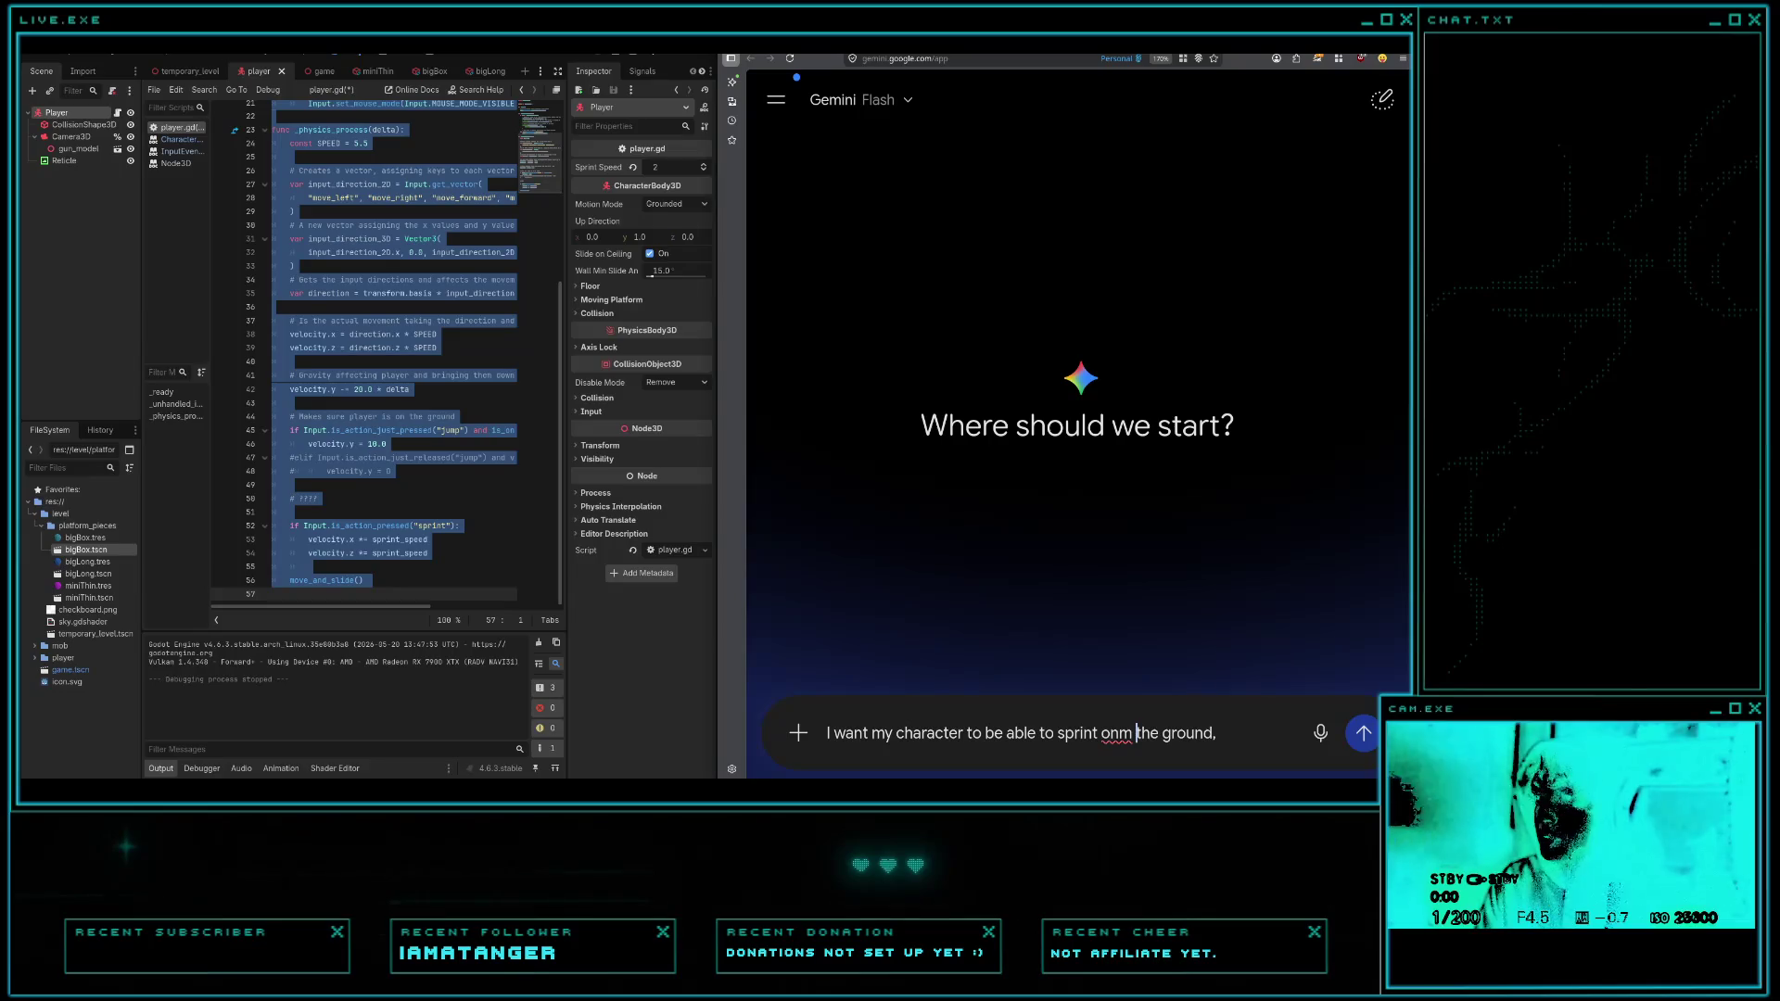
pyautogui.press('BackSpace')
pyautogui.press('BackSpace')
pyautogui.write('not in')
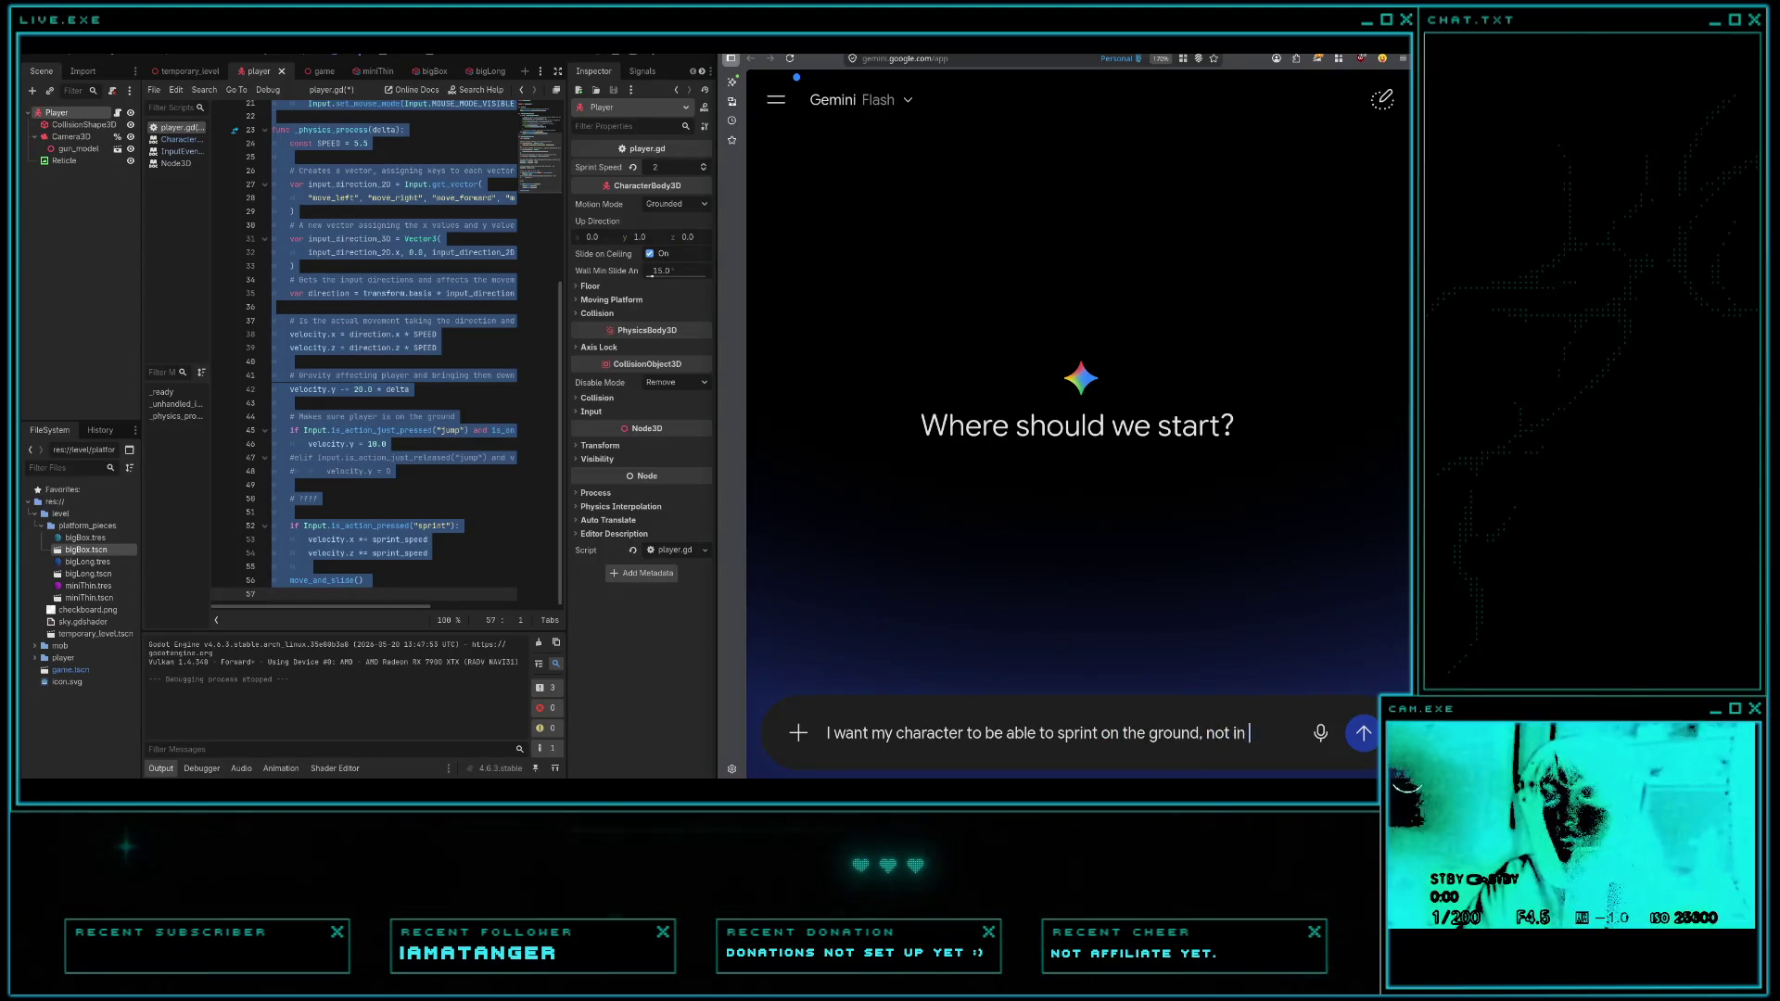
pyautogui.write('the air. B')
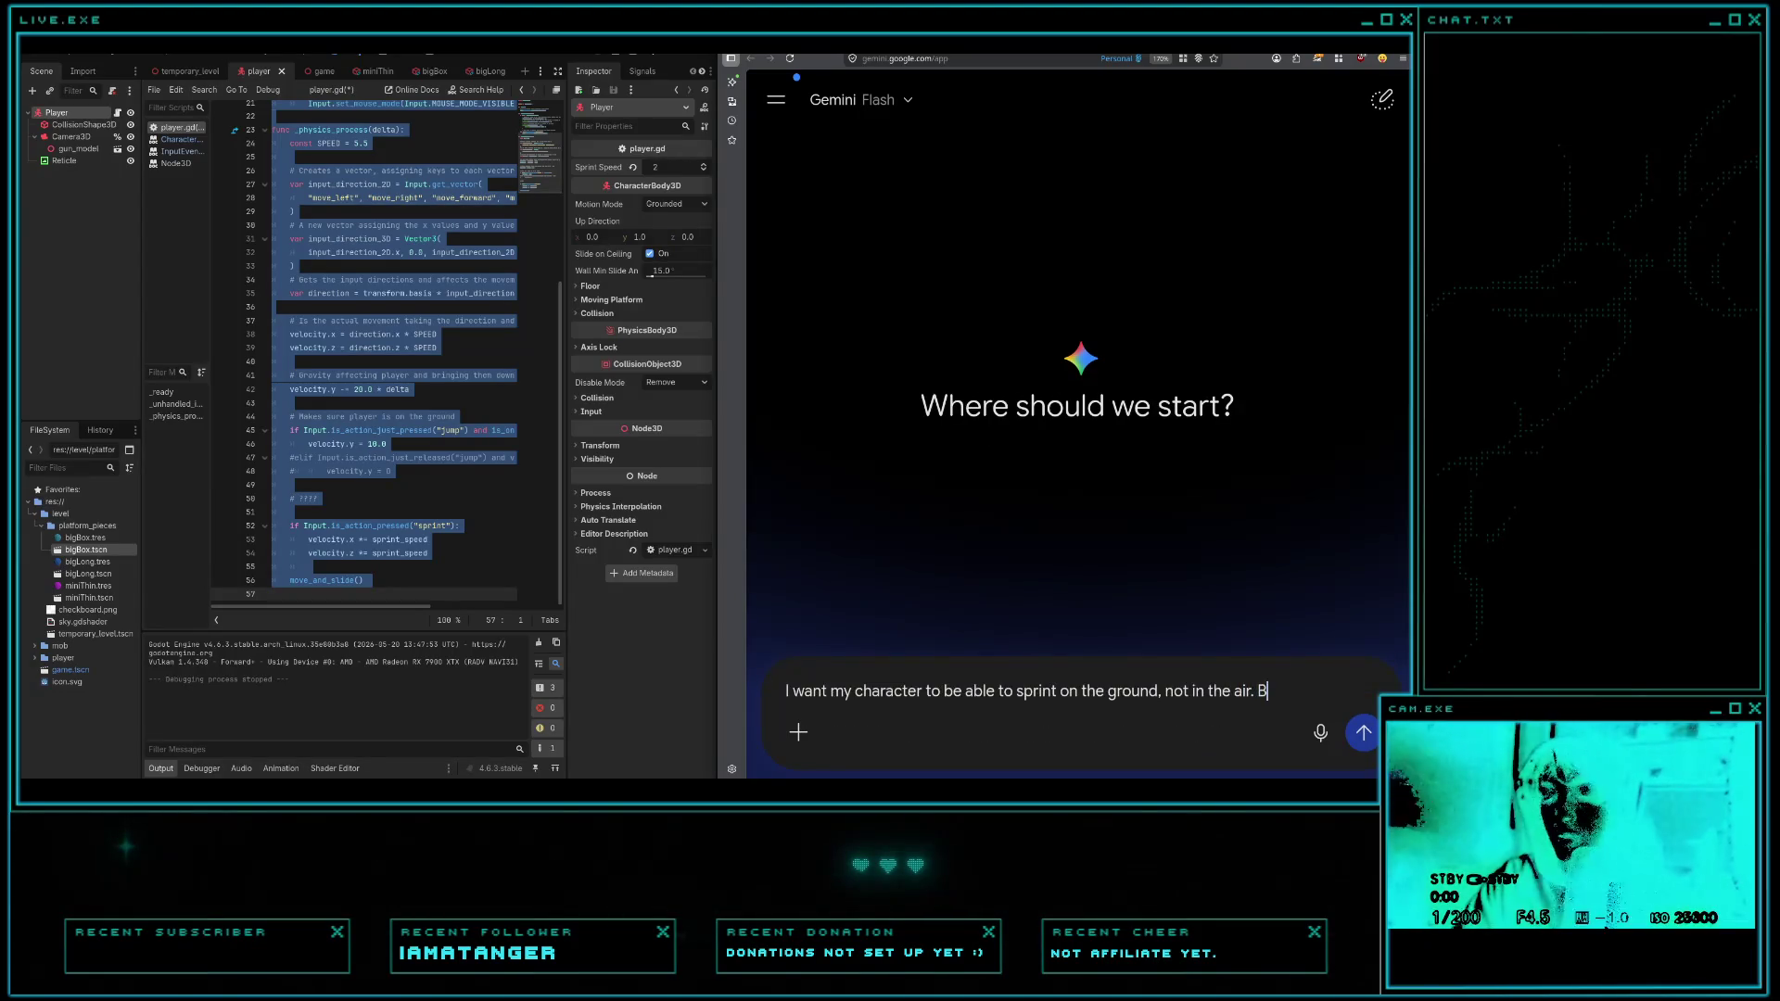
pyautogui.write('ut when the')
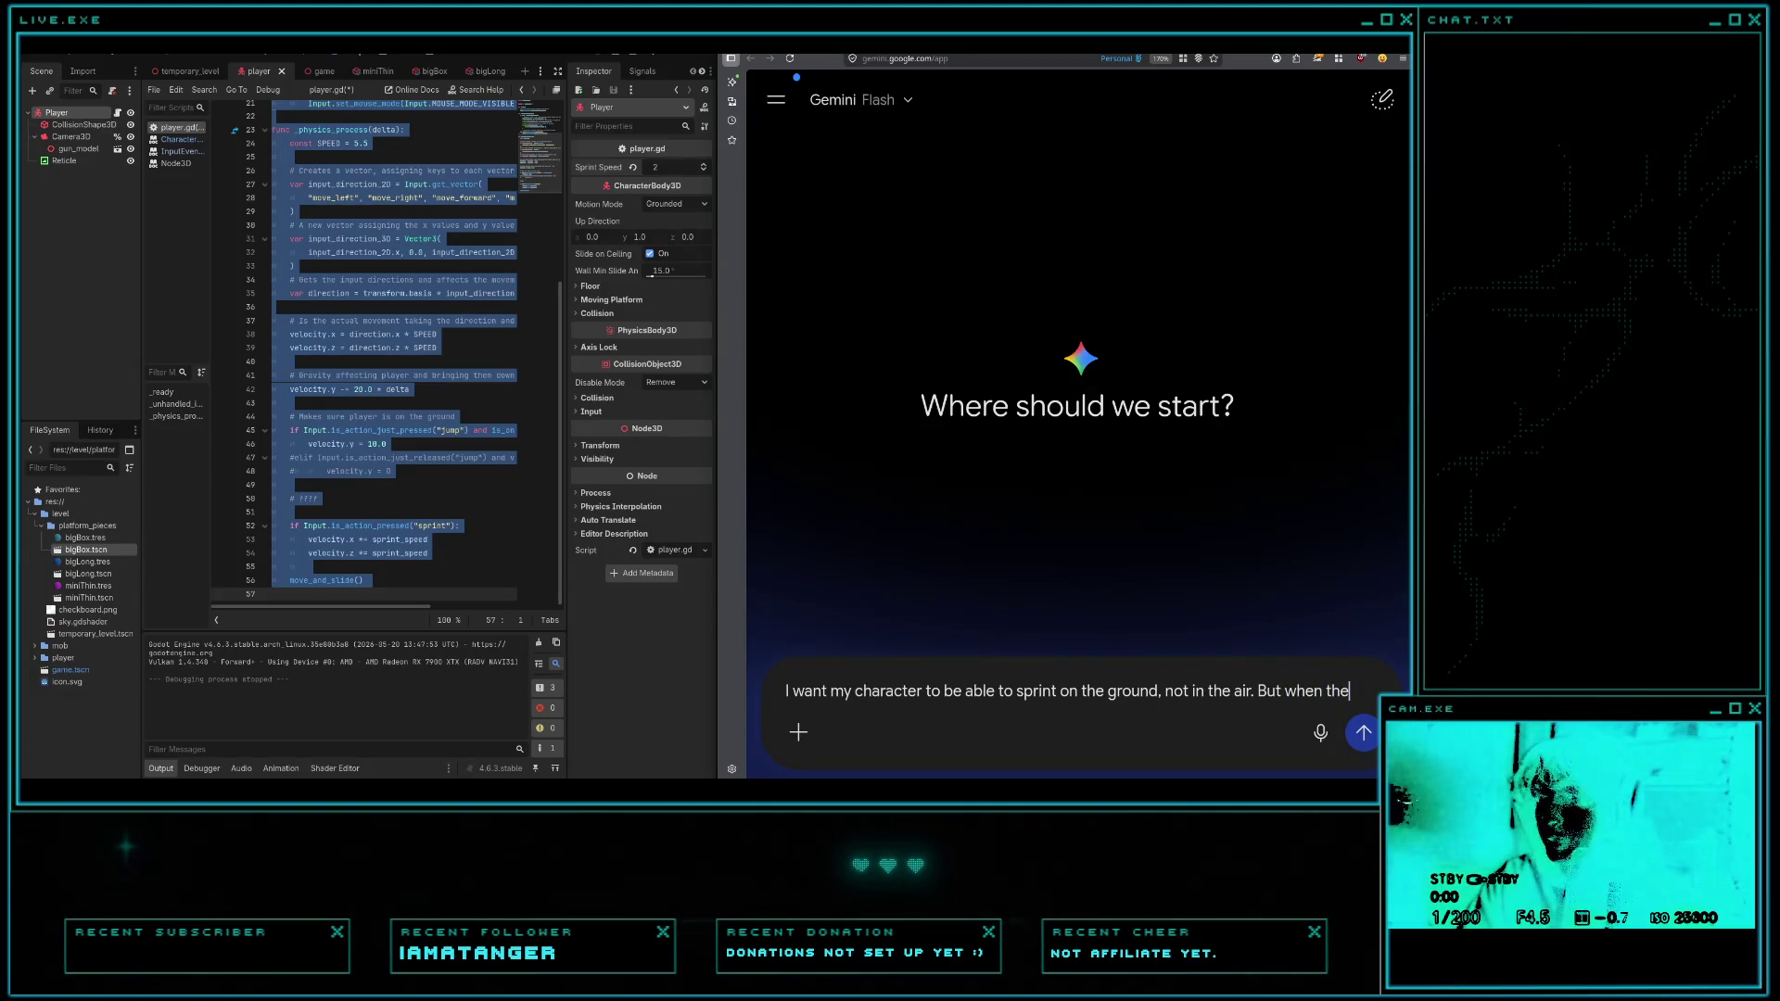
pyautogui.write('y do spriunt')
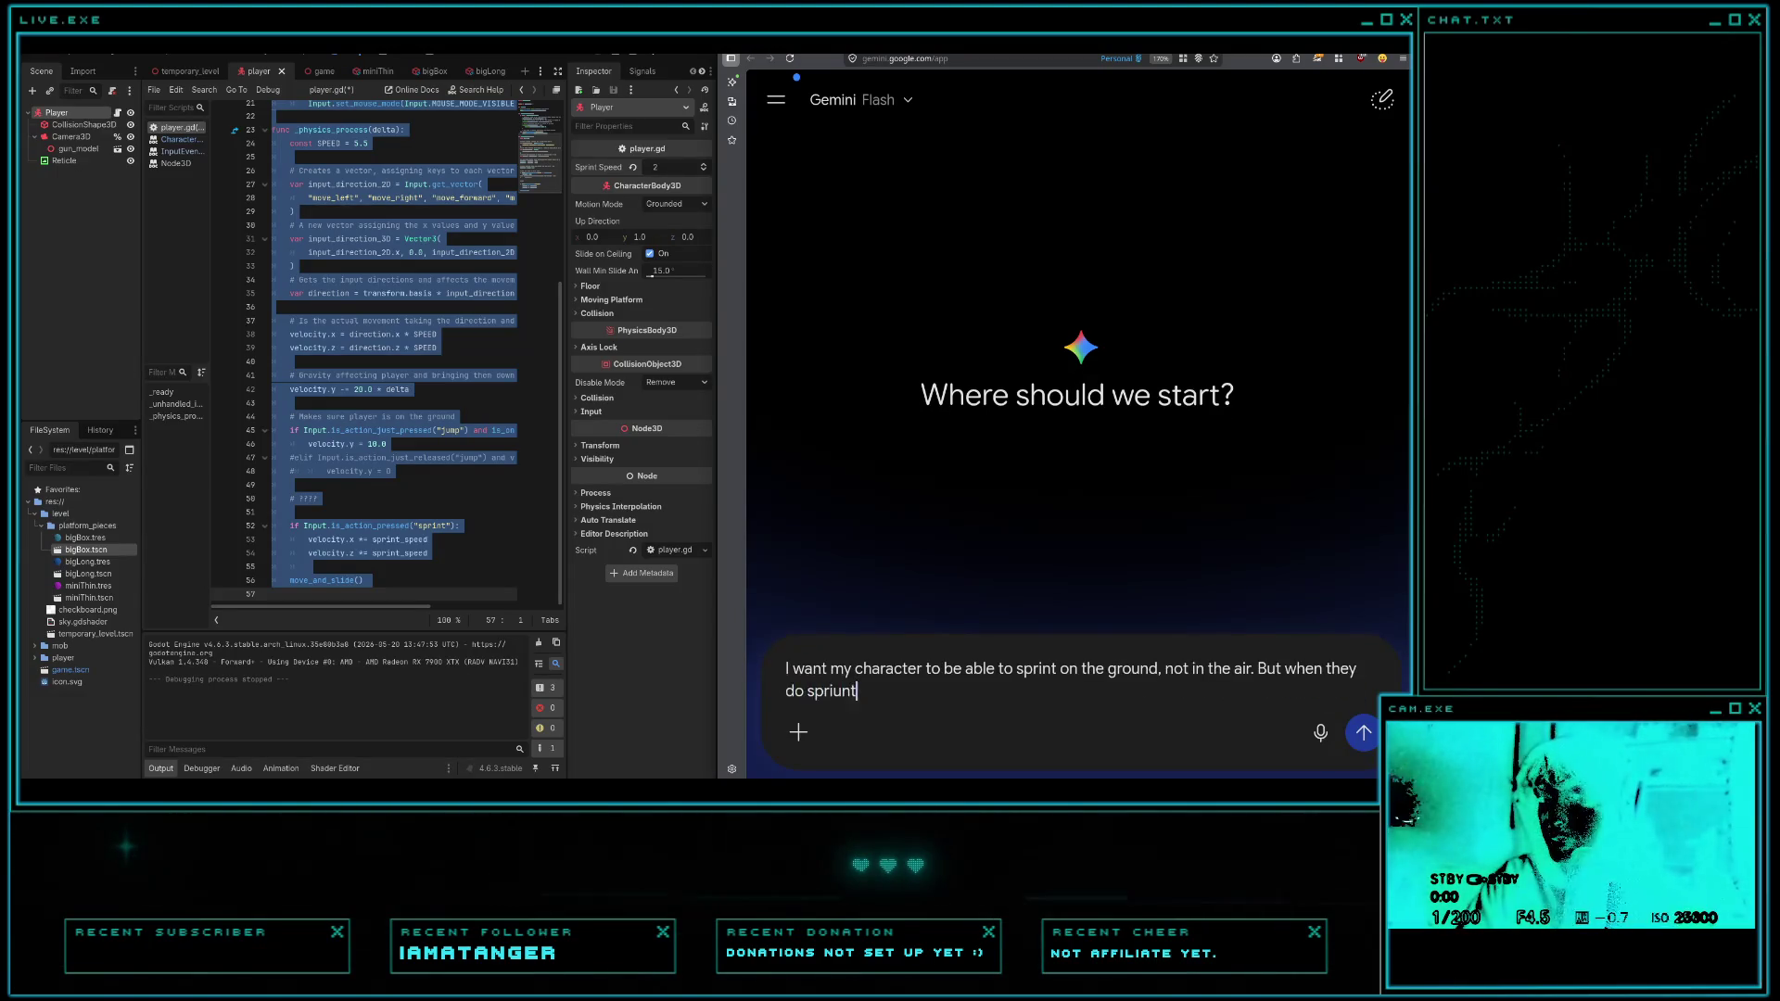
pyautogui.press('BackSpace')
pyautogui.press('BackSpace')
pyautogui.press('BackSpace')
pyautogui.write('print and juu')
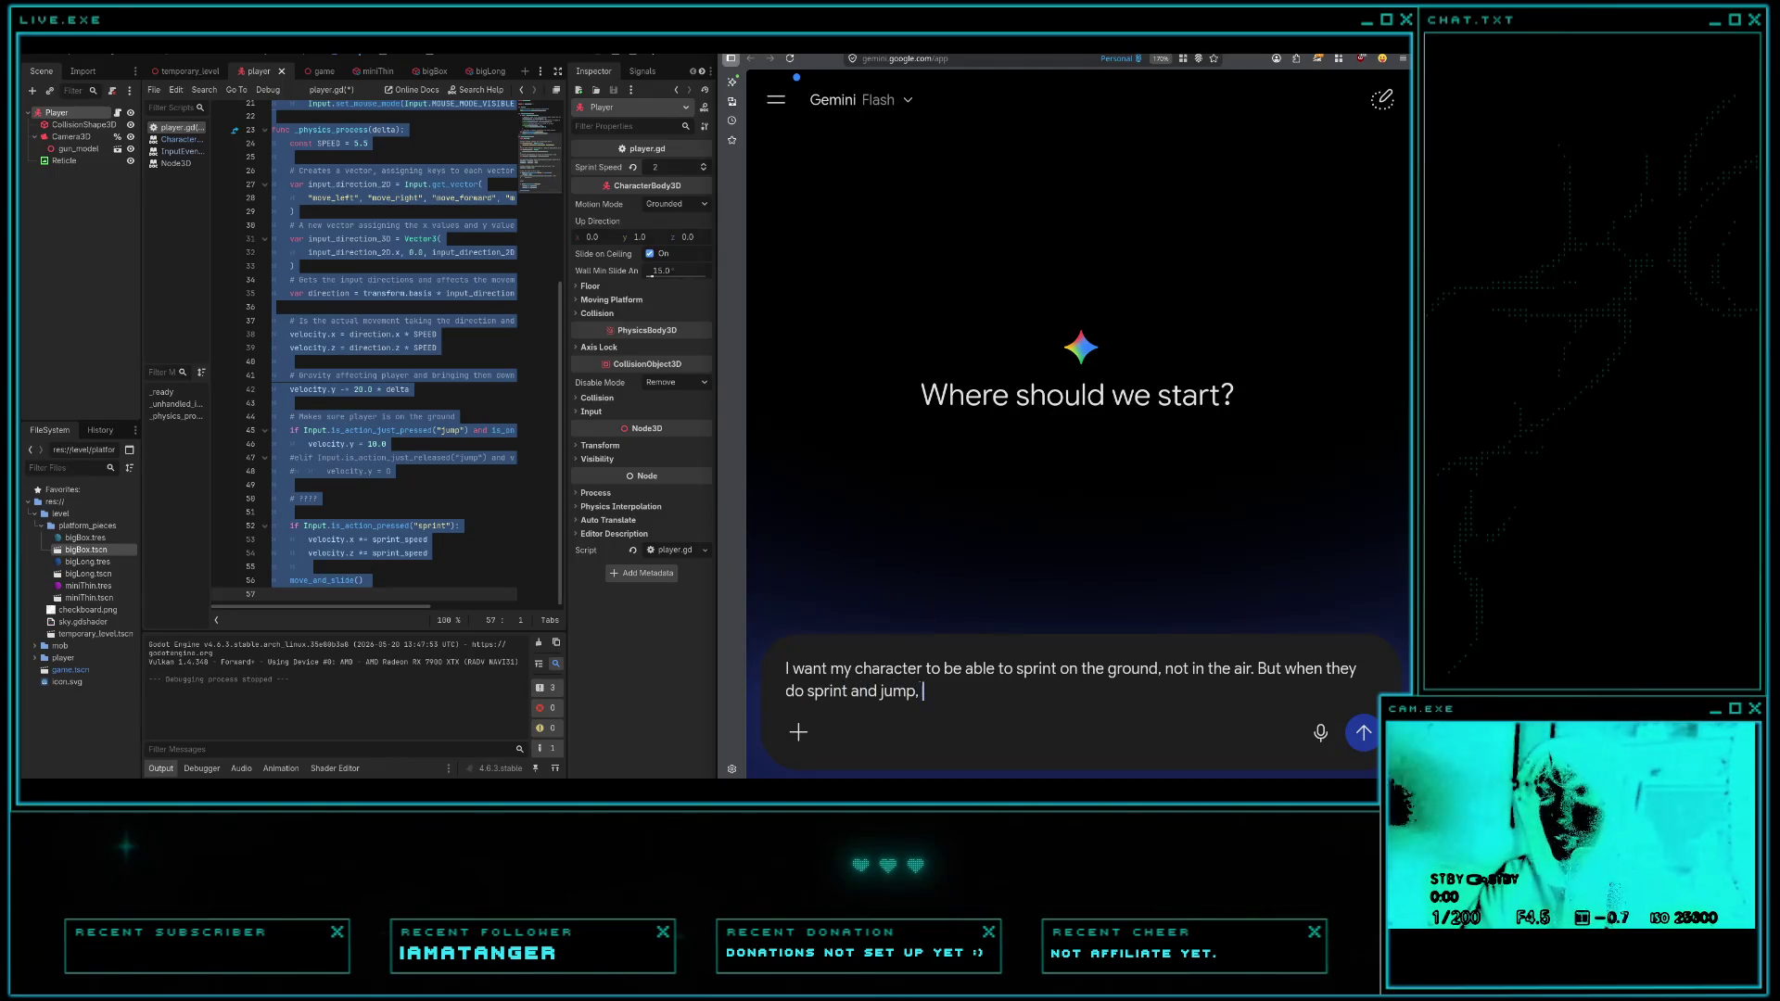
pyautogui.write("I don't wa")
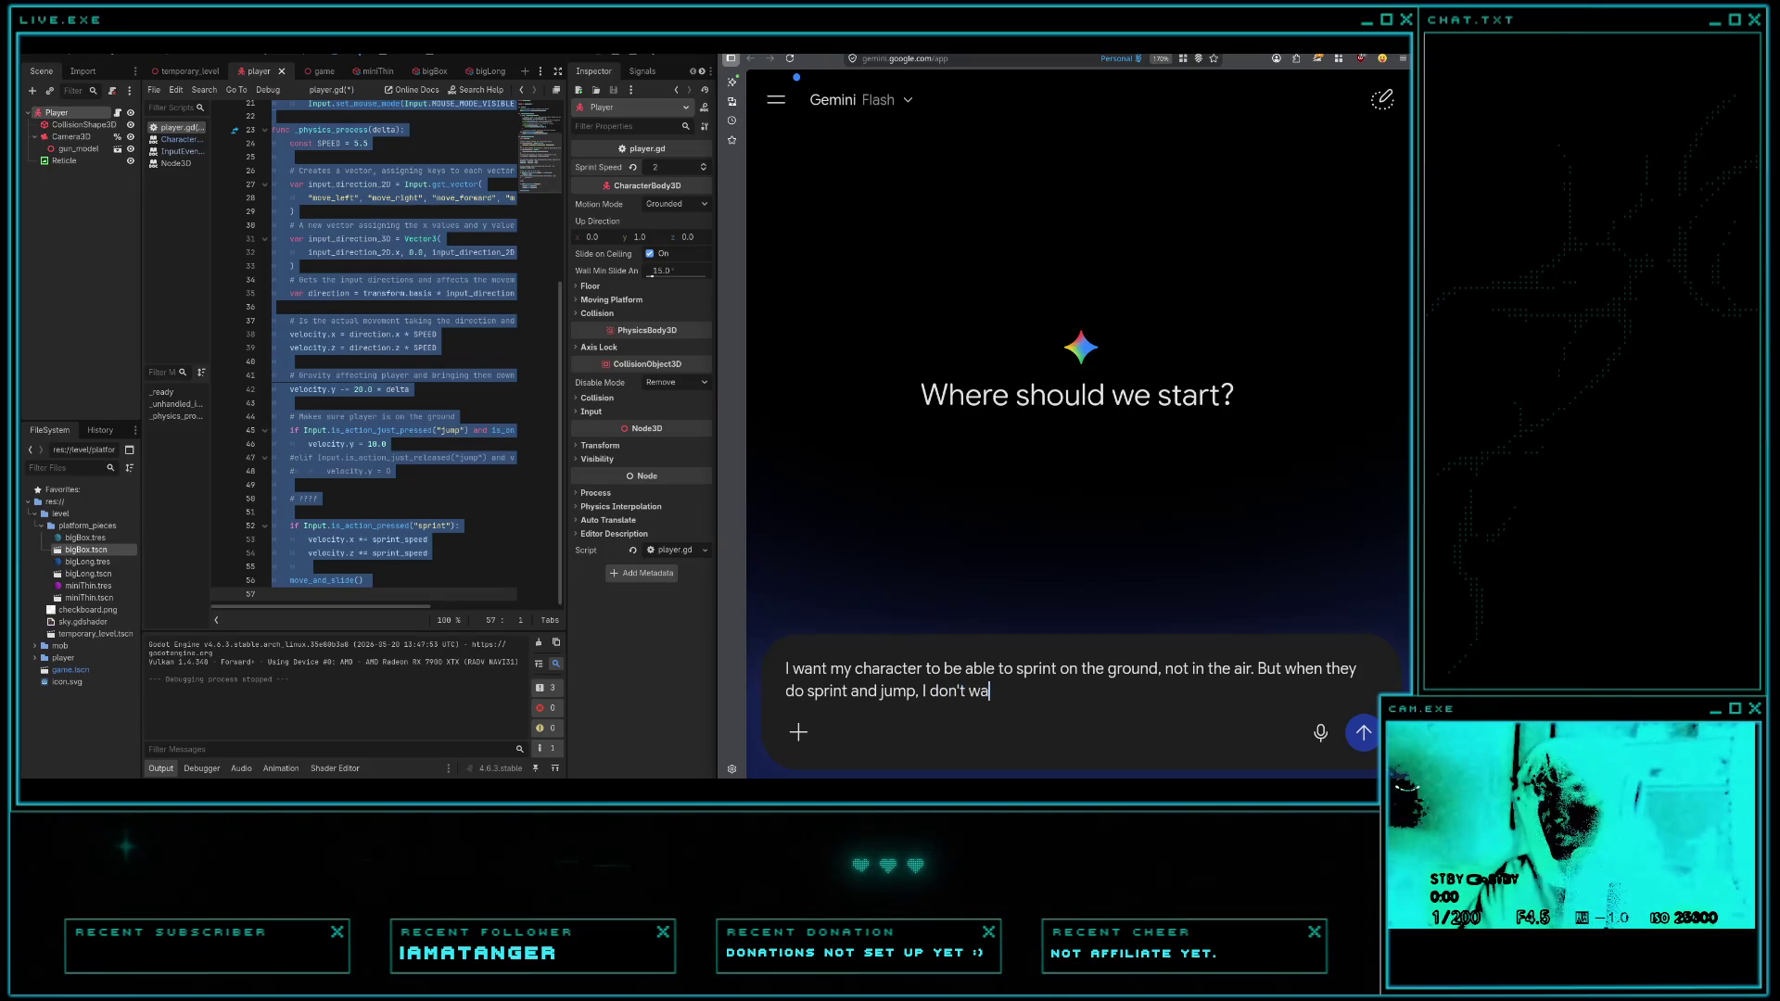
pyautogui.write('nt them tolose the mom')
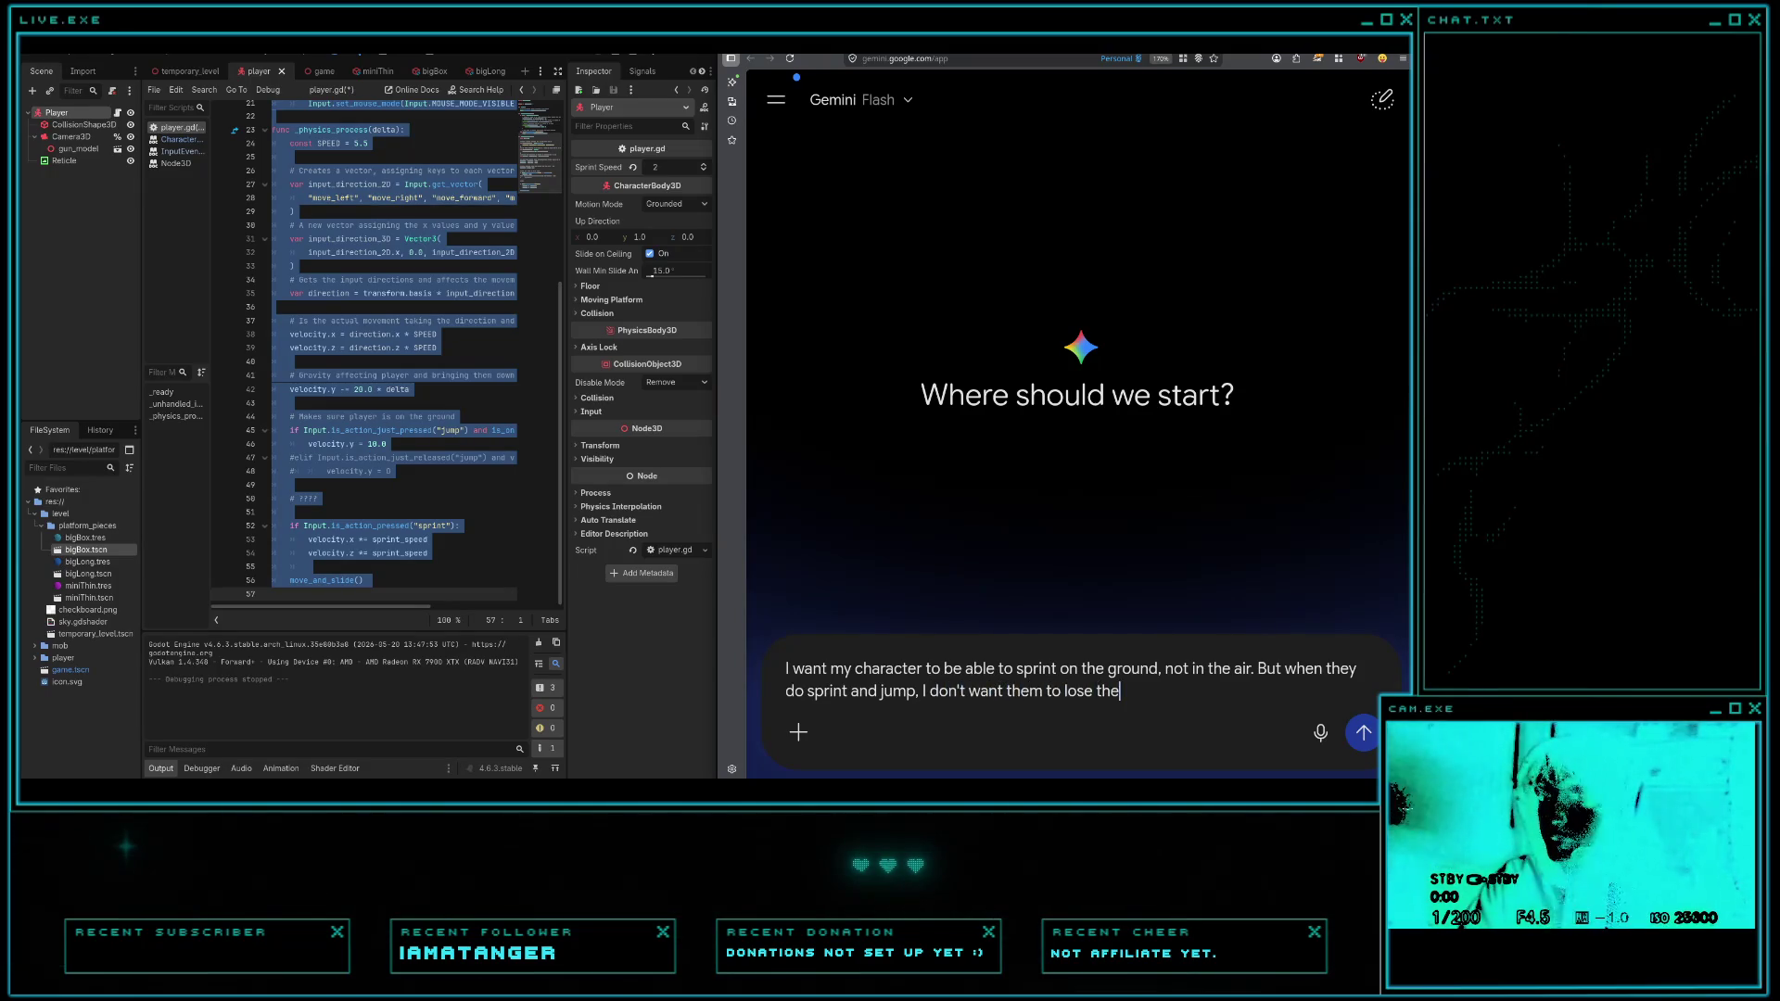
pyautogui.write('um.')
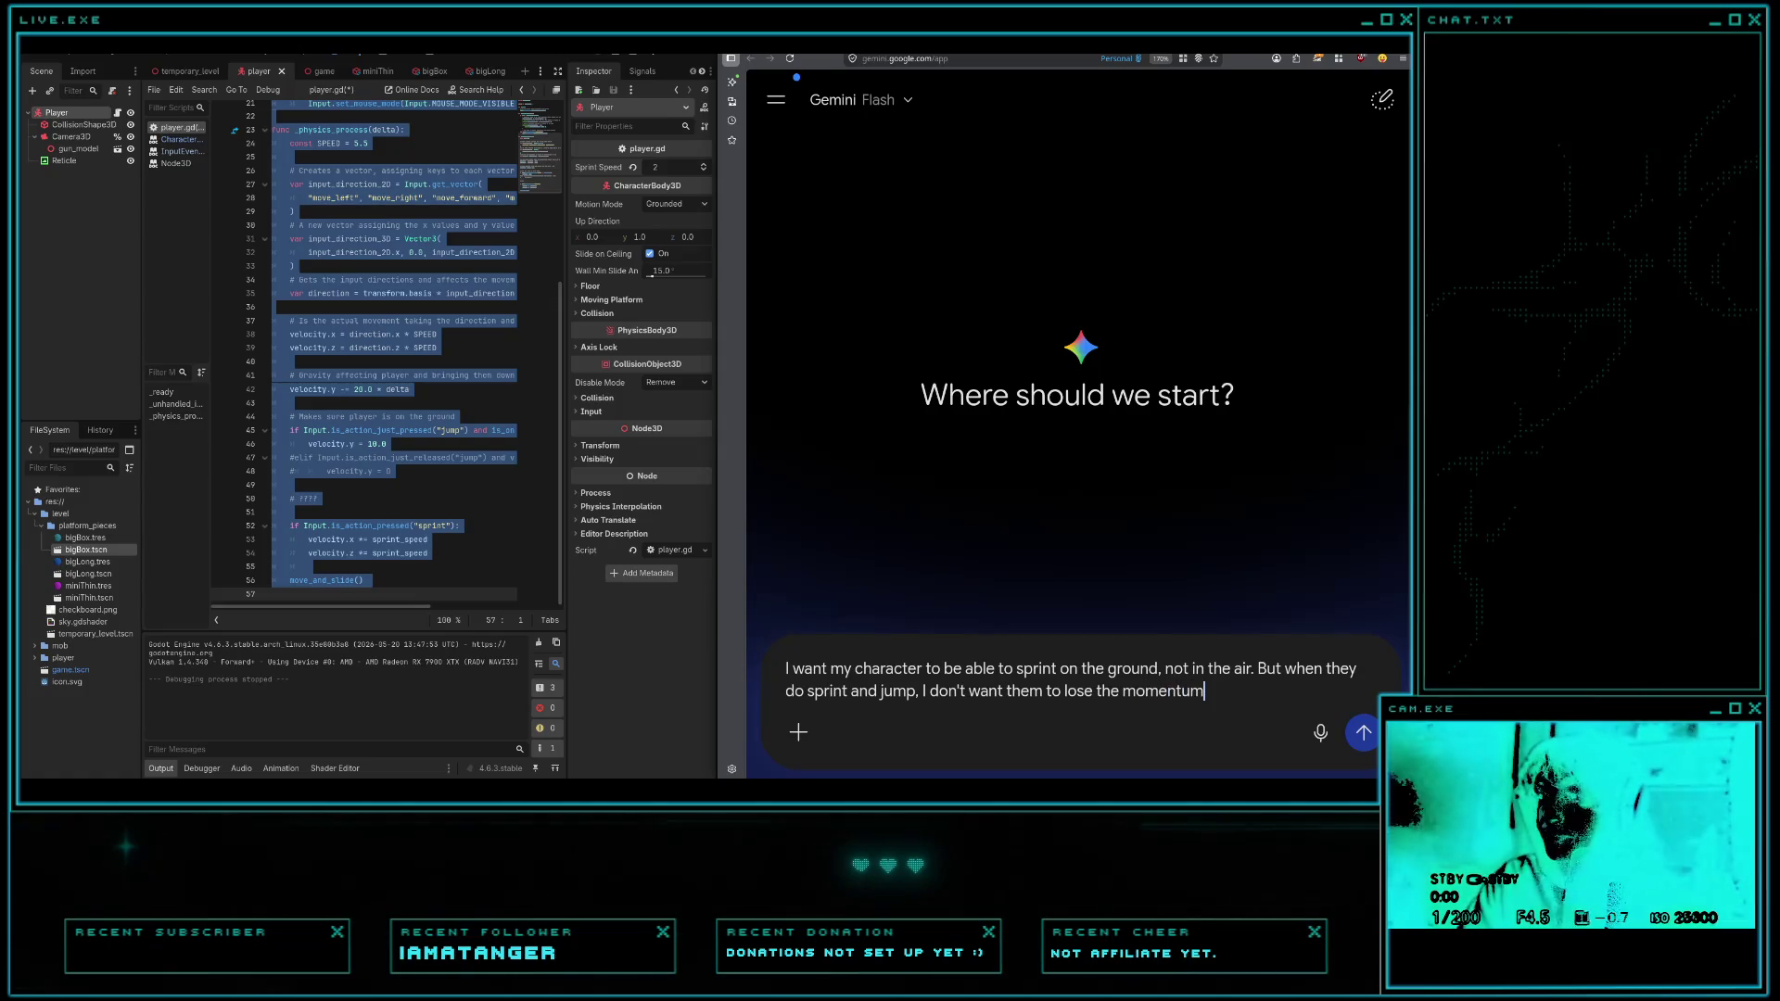
pyautogui.hotkey('shift', 'Return')
pyautogui.hotkey('ctrl', 'v')
# - Send the sprint request with the player script to Gemini and scroll through its fixed GDScript
pyautogui.press('Return')
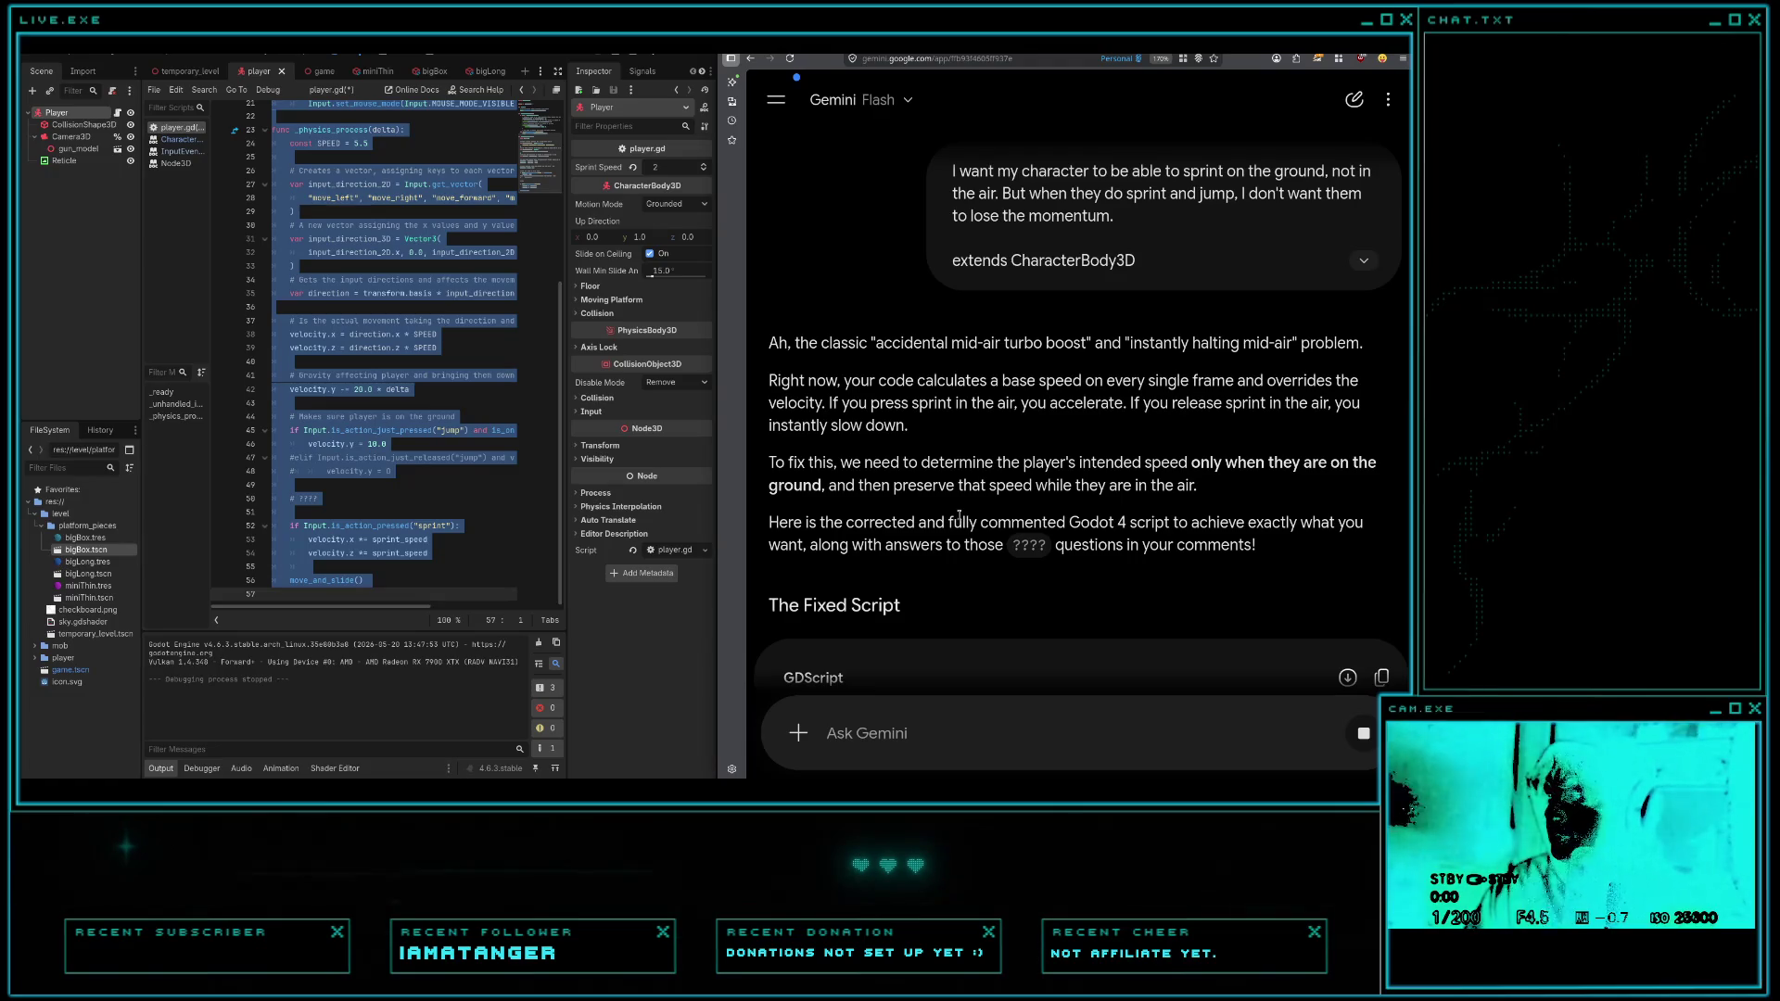
pyautogui.scroll(-5, 972, 520)
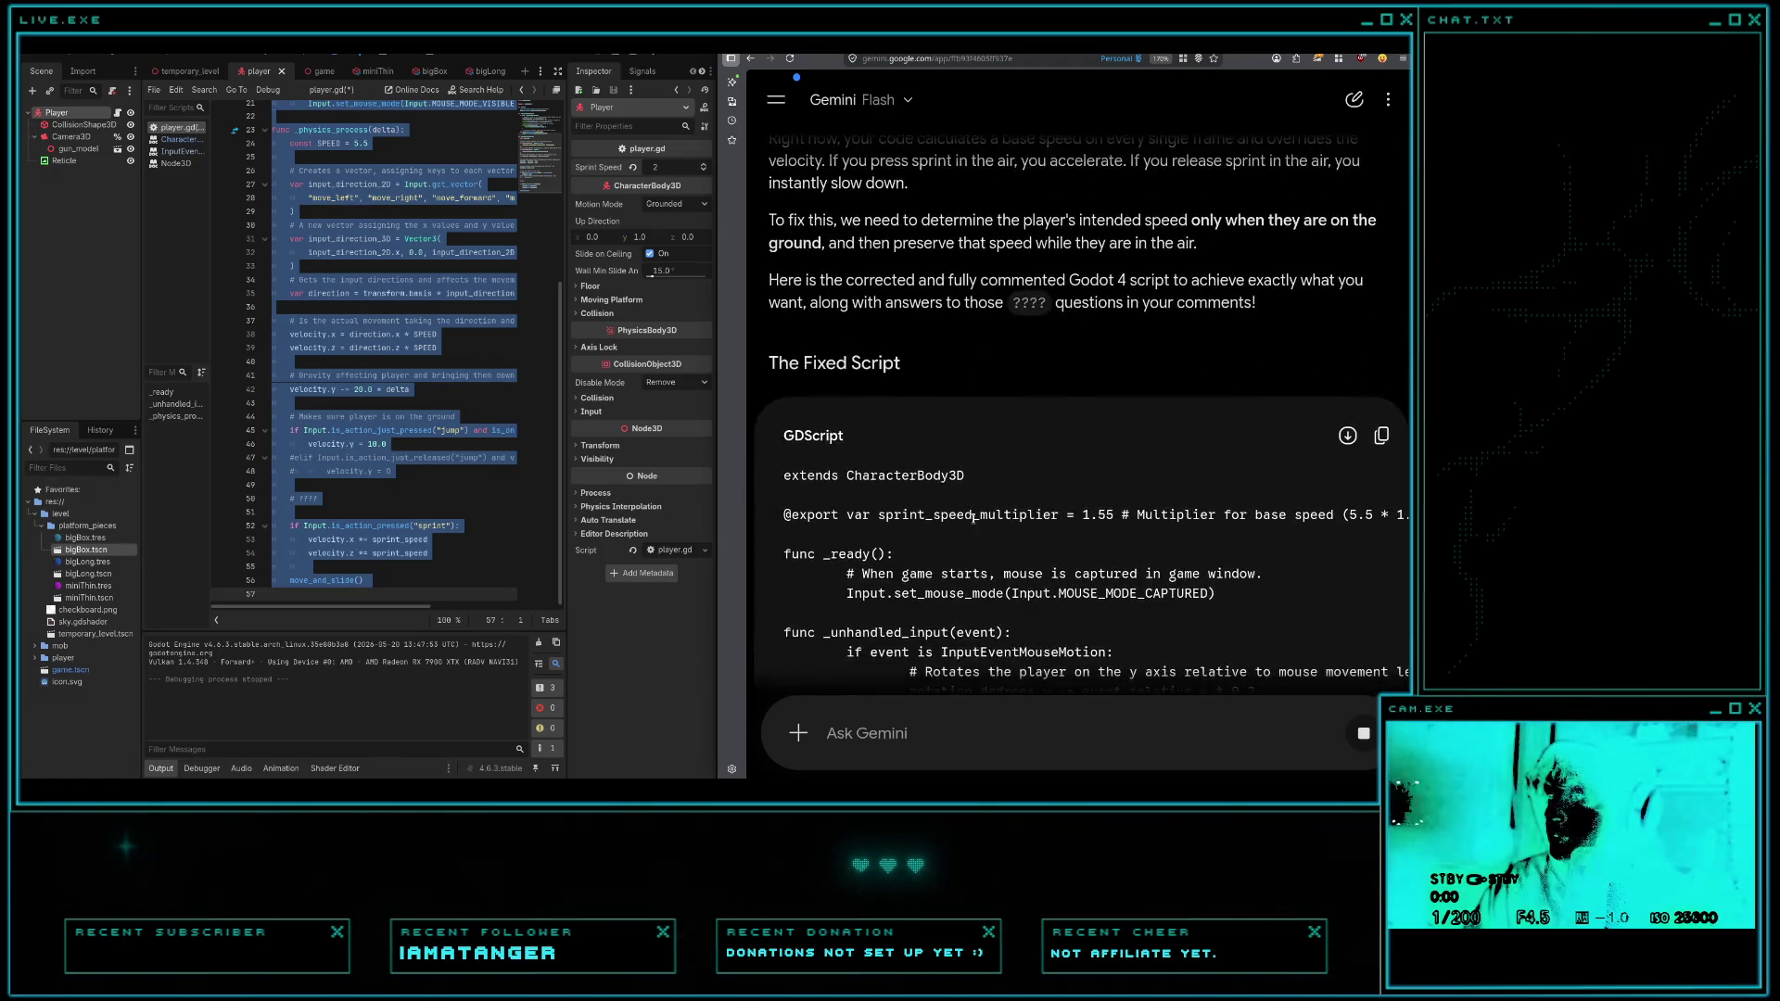
pyautogui.scroll(-2, 955, 515)
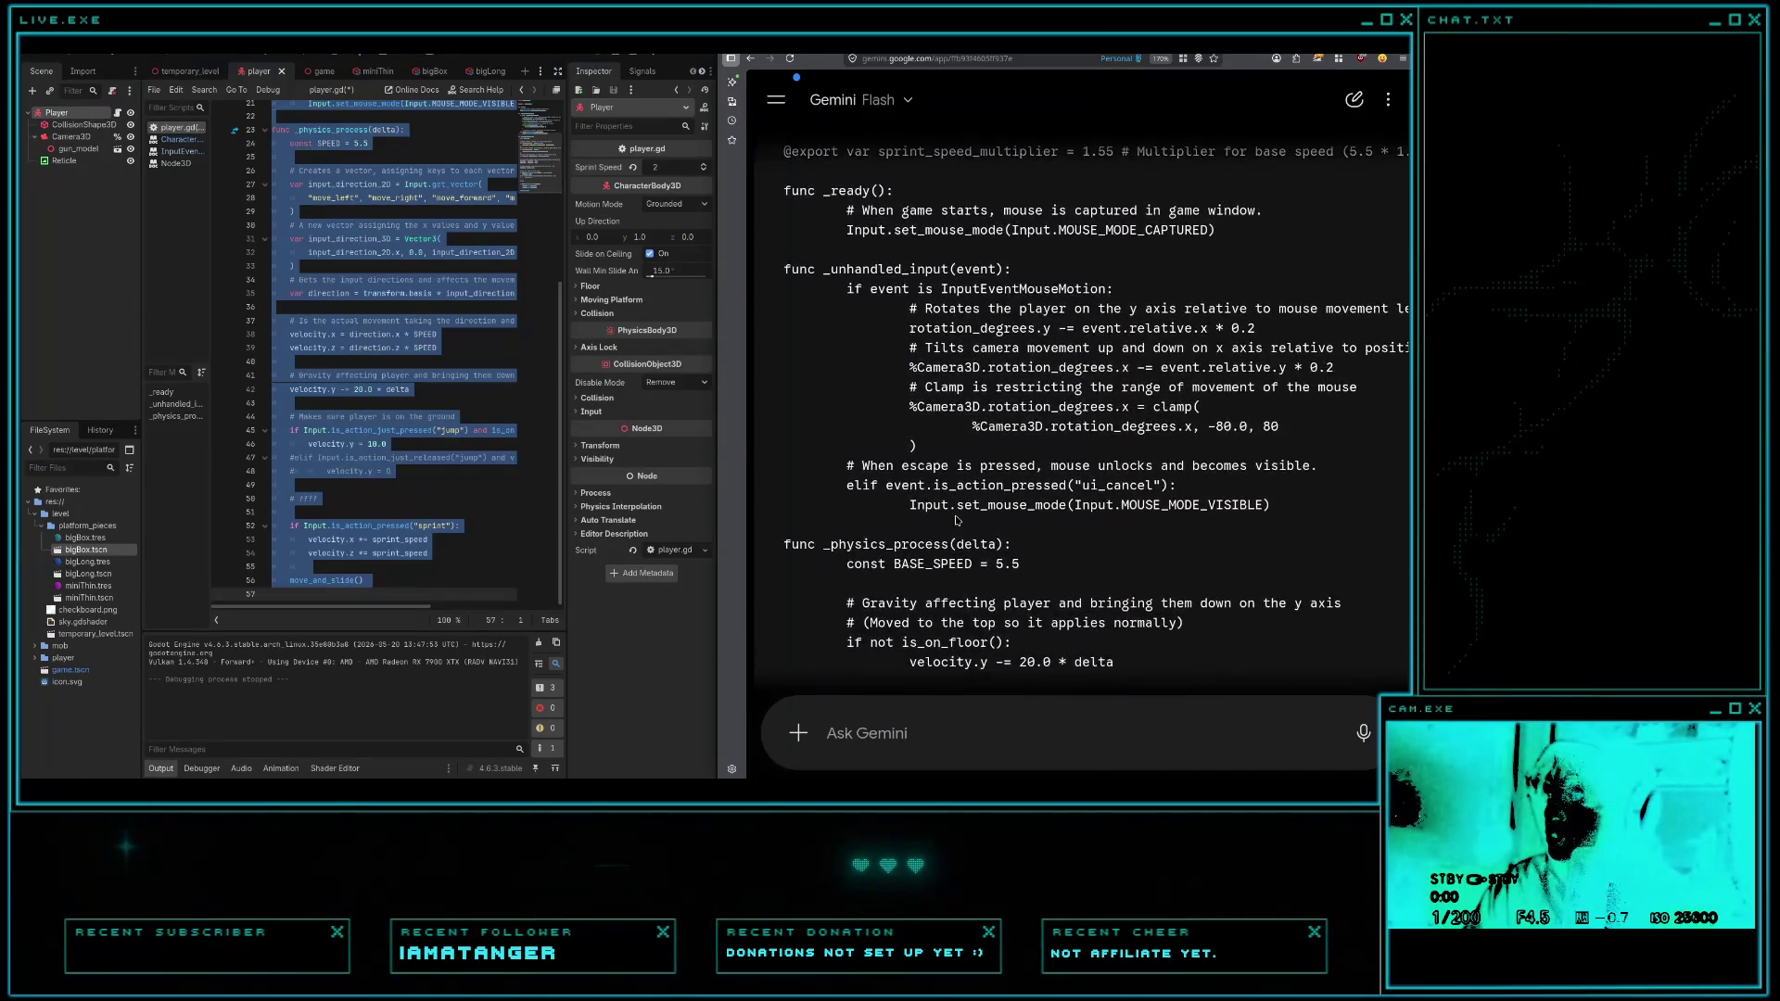
pyautogui.scroll(-13, 957, 520)
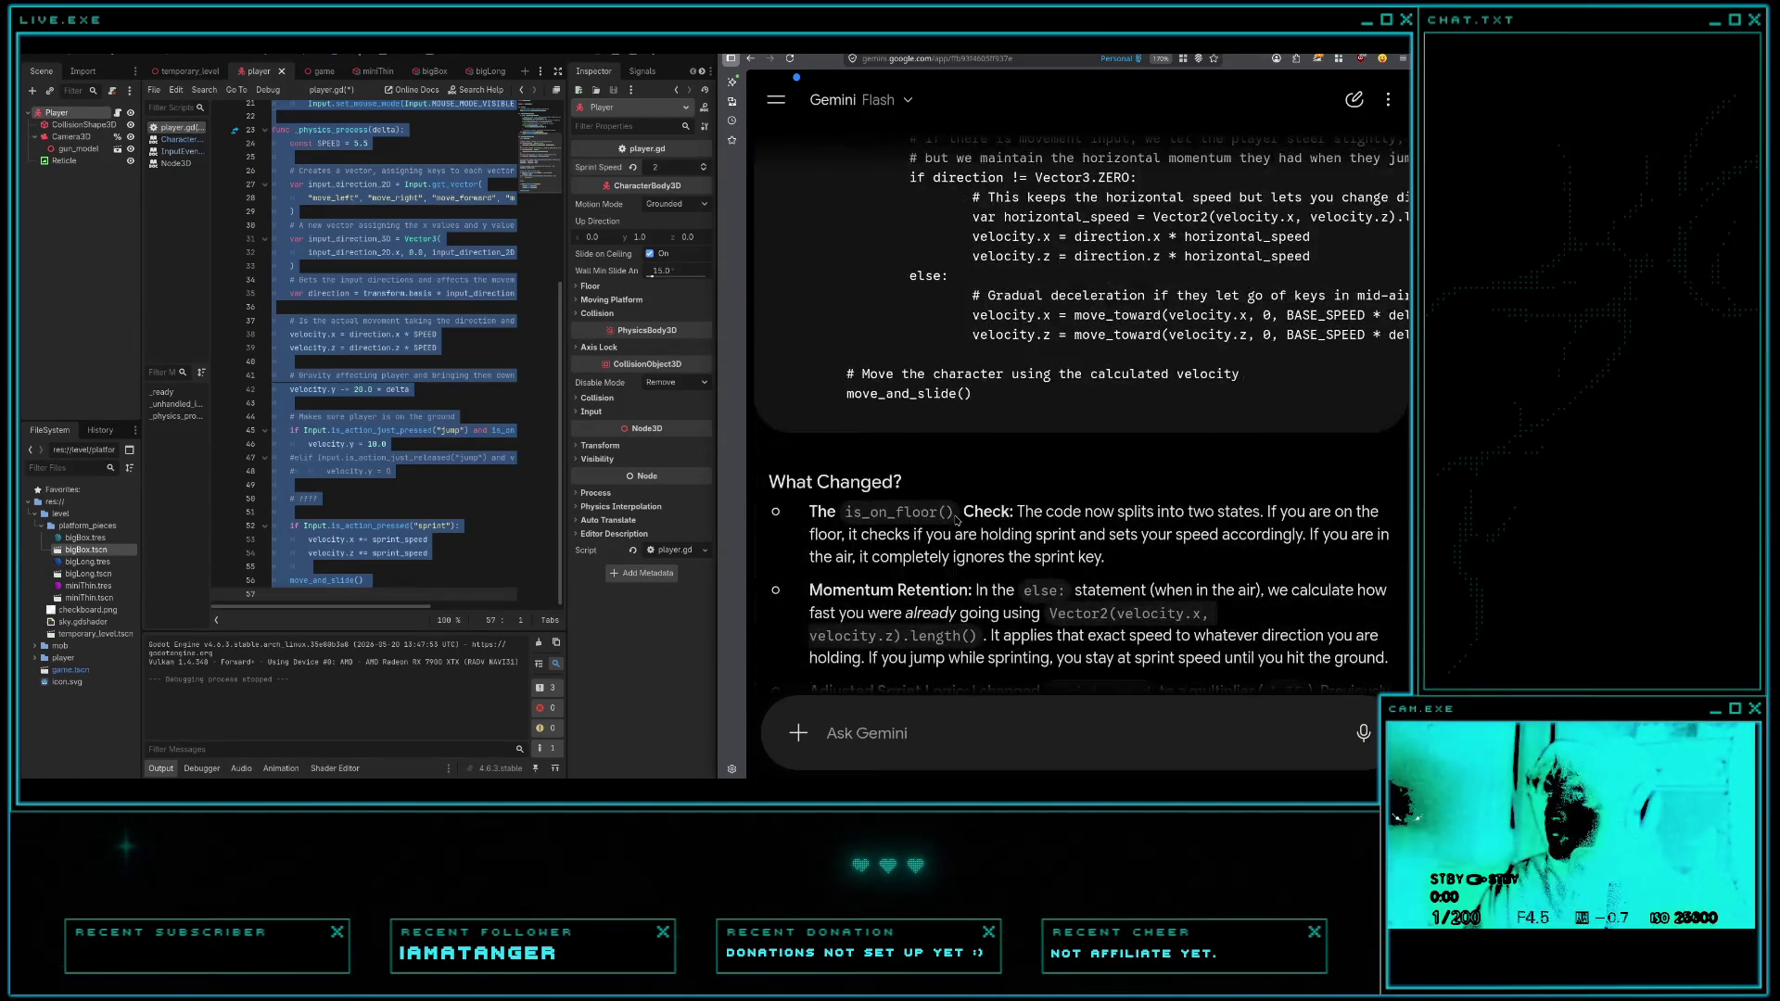
pyautogui.scroll(-1, 957, 520)
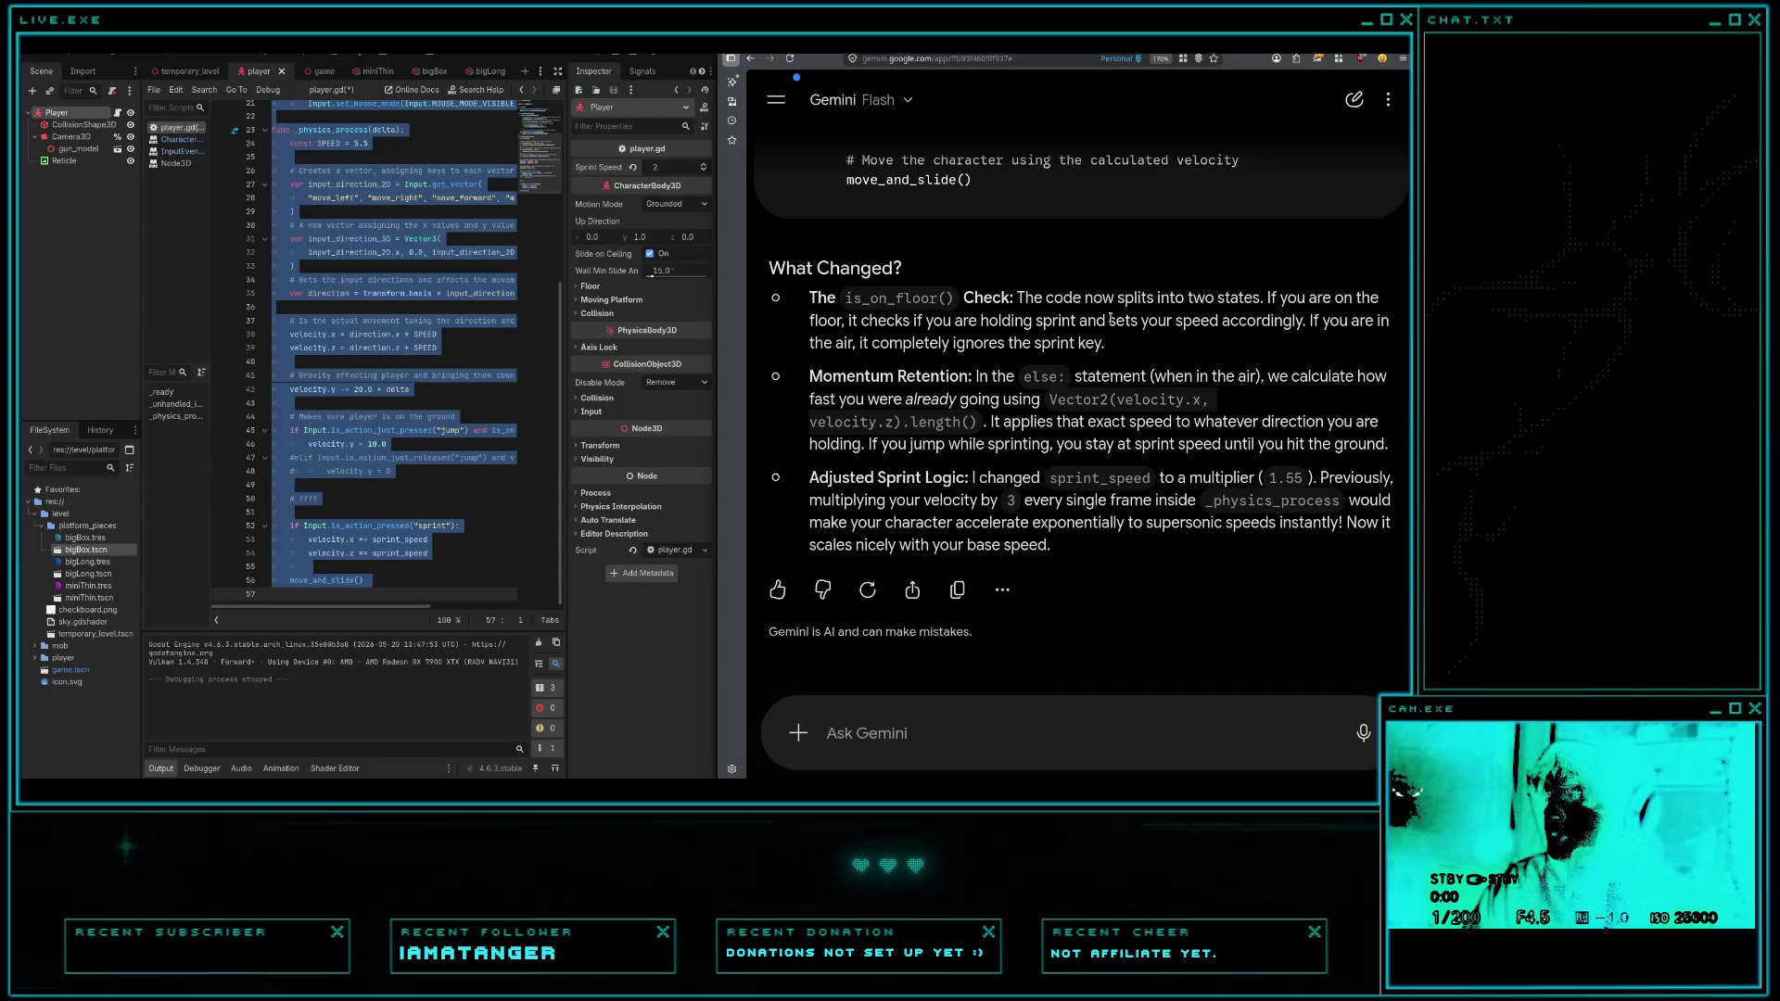
# - Highlight the explanation passages on floor sprinting, air momentum, speed already reached and every-frame updates
pyautogui.moveTo(963, 321); pyautogui.dragTo(1175, 323)
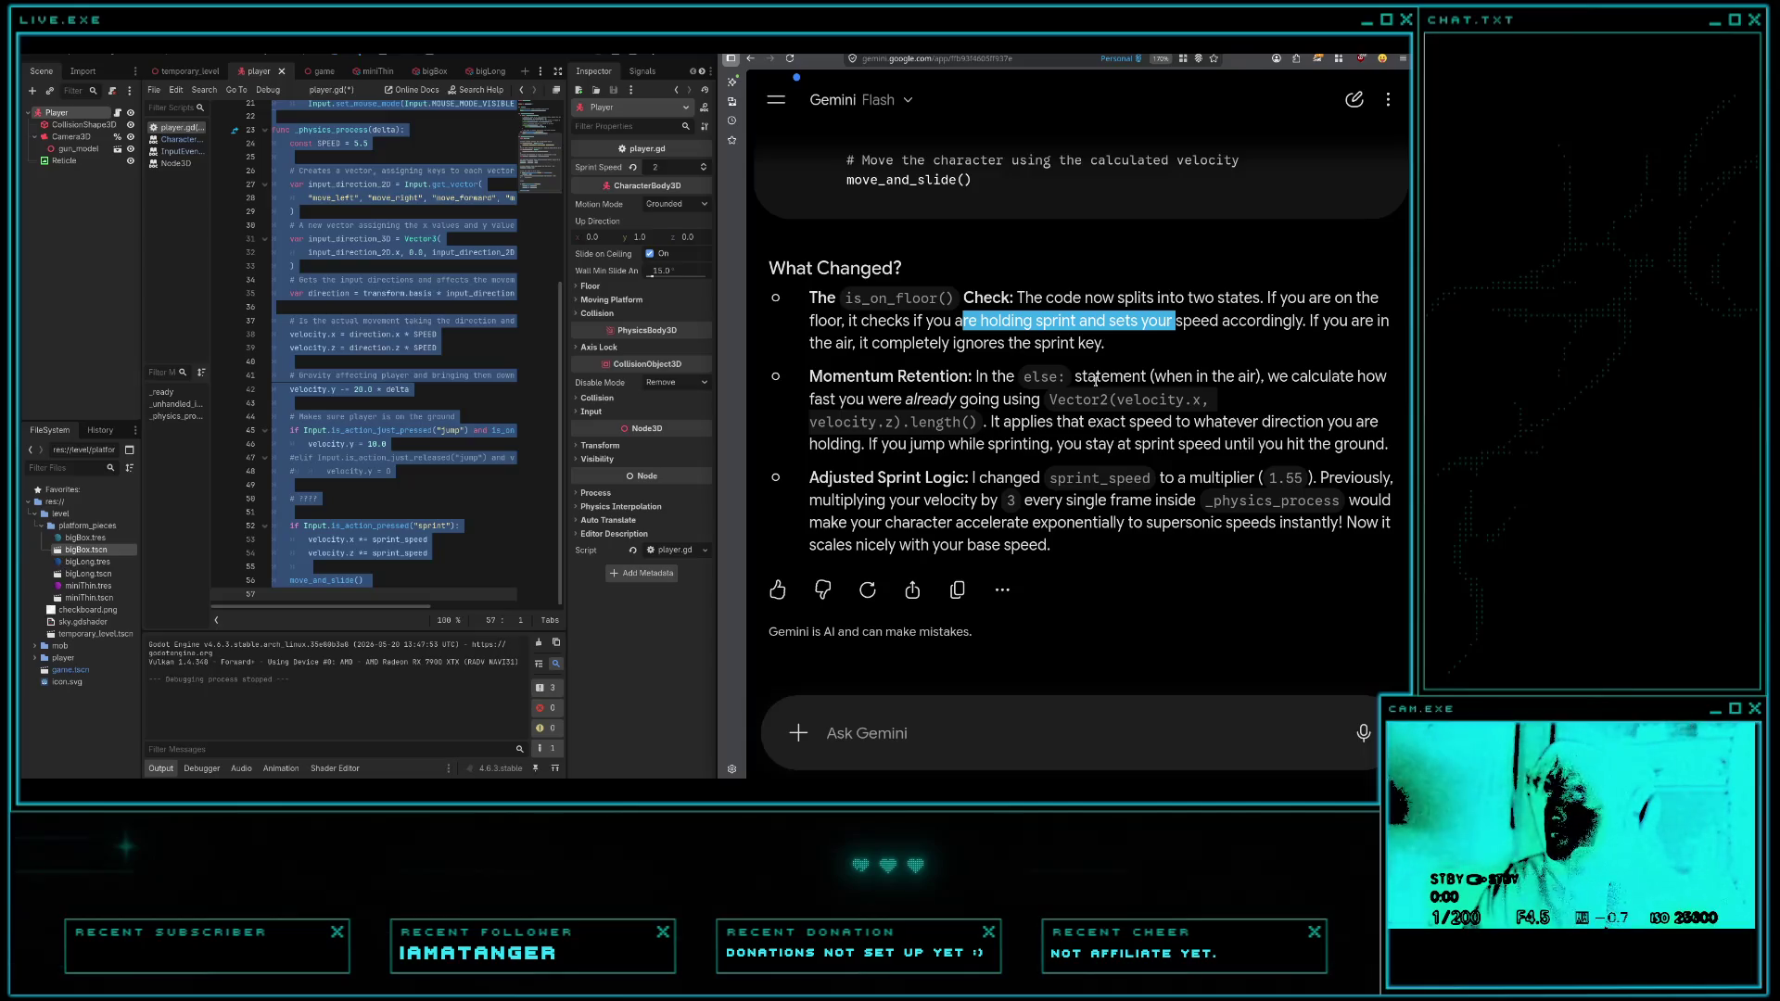
pyautogui.moveTo(1132, 377); pyautogui.dragTo(1239, 376)
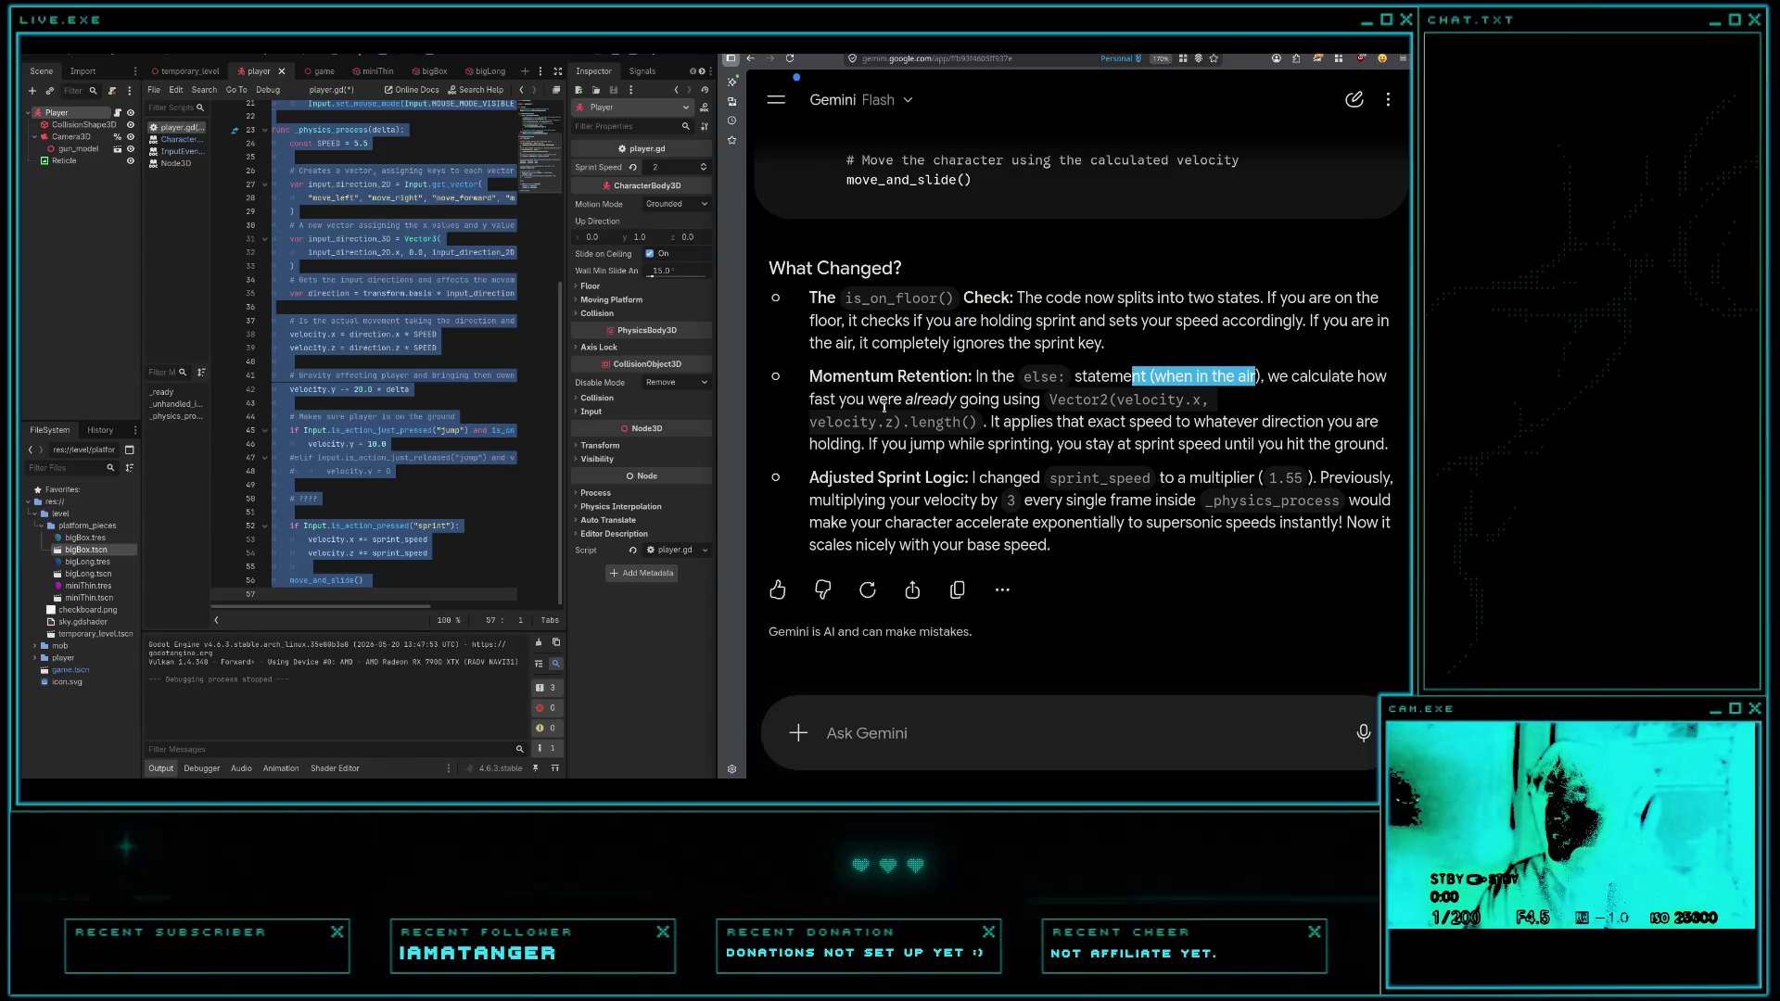
pyautogui.moveTo(888, 399); pyautogui.dragTo(1163, 422)
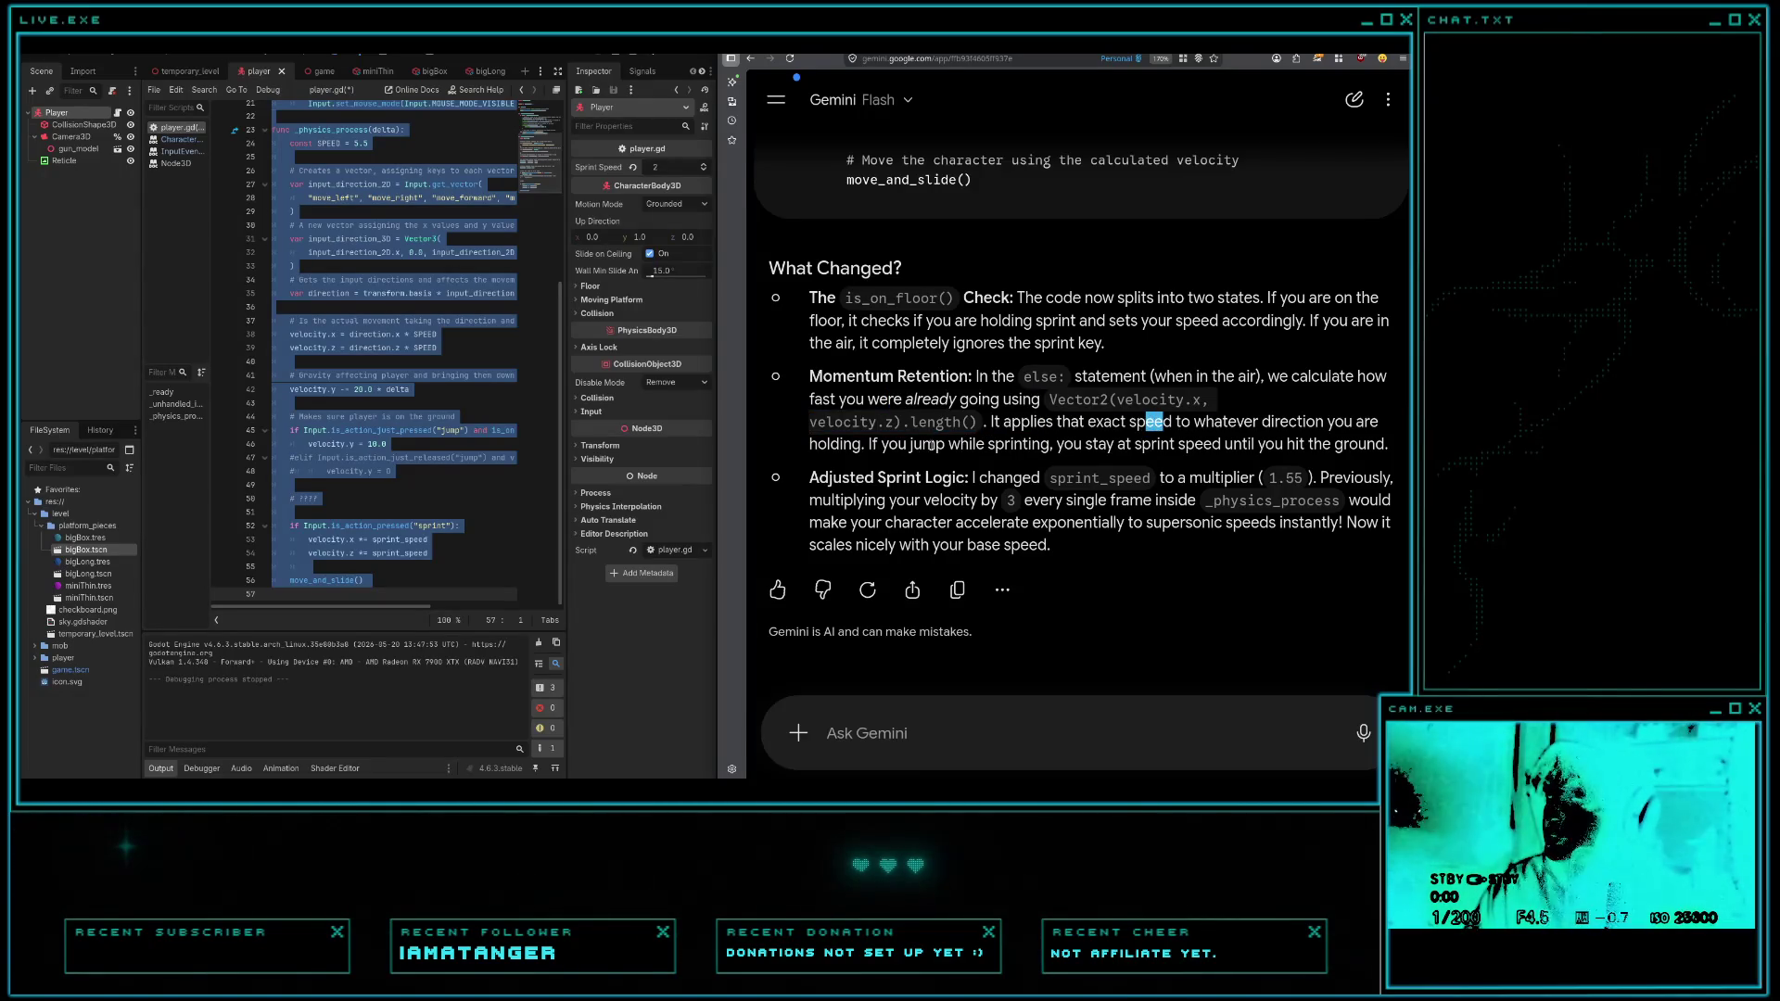
pyautogui.moveTo(948, 445); pyautogui.dragTo(984, 445)
pyautogui.moveTo(1004, 445); pyautogui.dragTo(1186, 446)
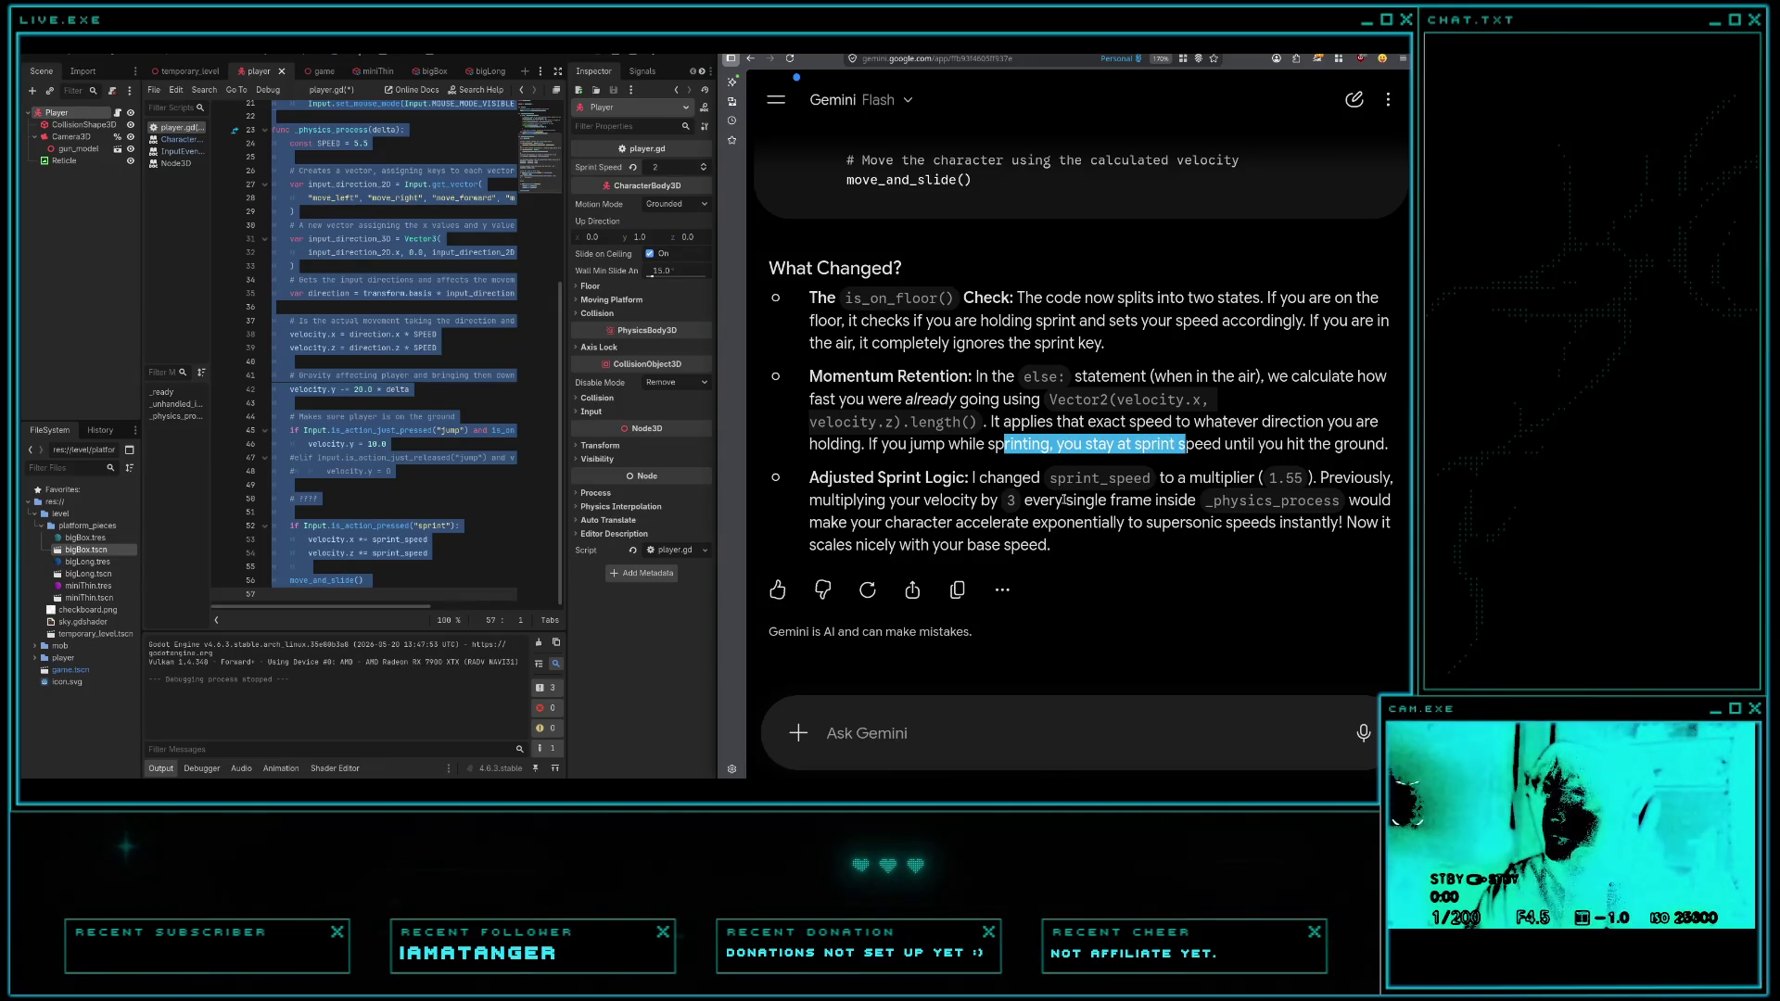
pyautogui.moveTo(1076, 500)
pyautogui.mouseDown()
pyautogui.moveTo(1173, 477)
pyautogui.moveTo(1098, 501)
pyautogui.moveTo(1175, 501)
pyautogui.mouseUp()
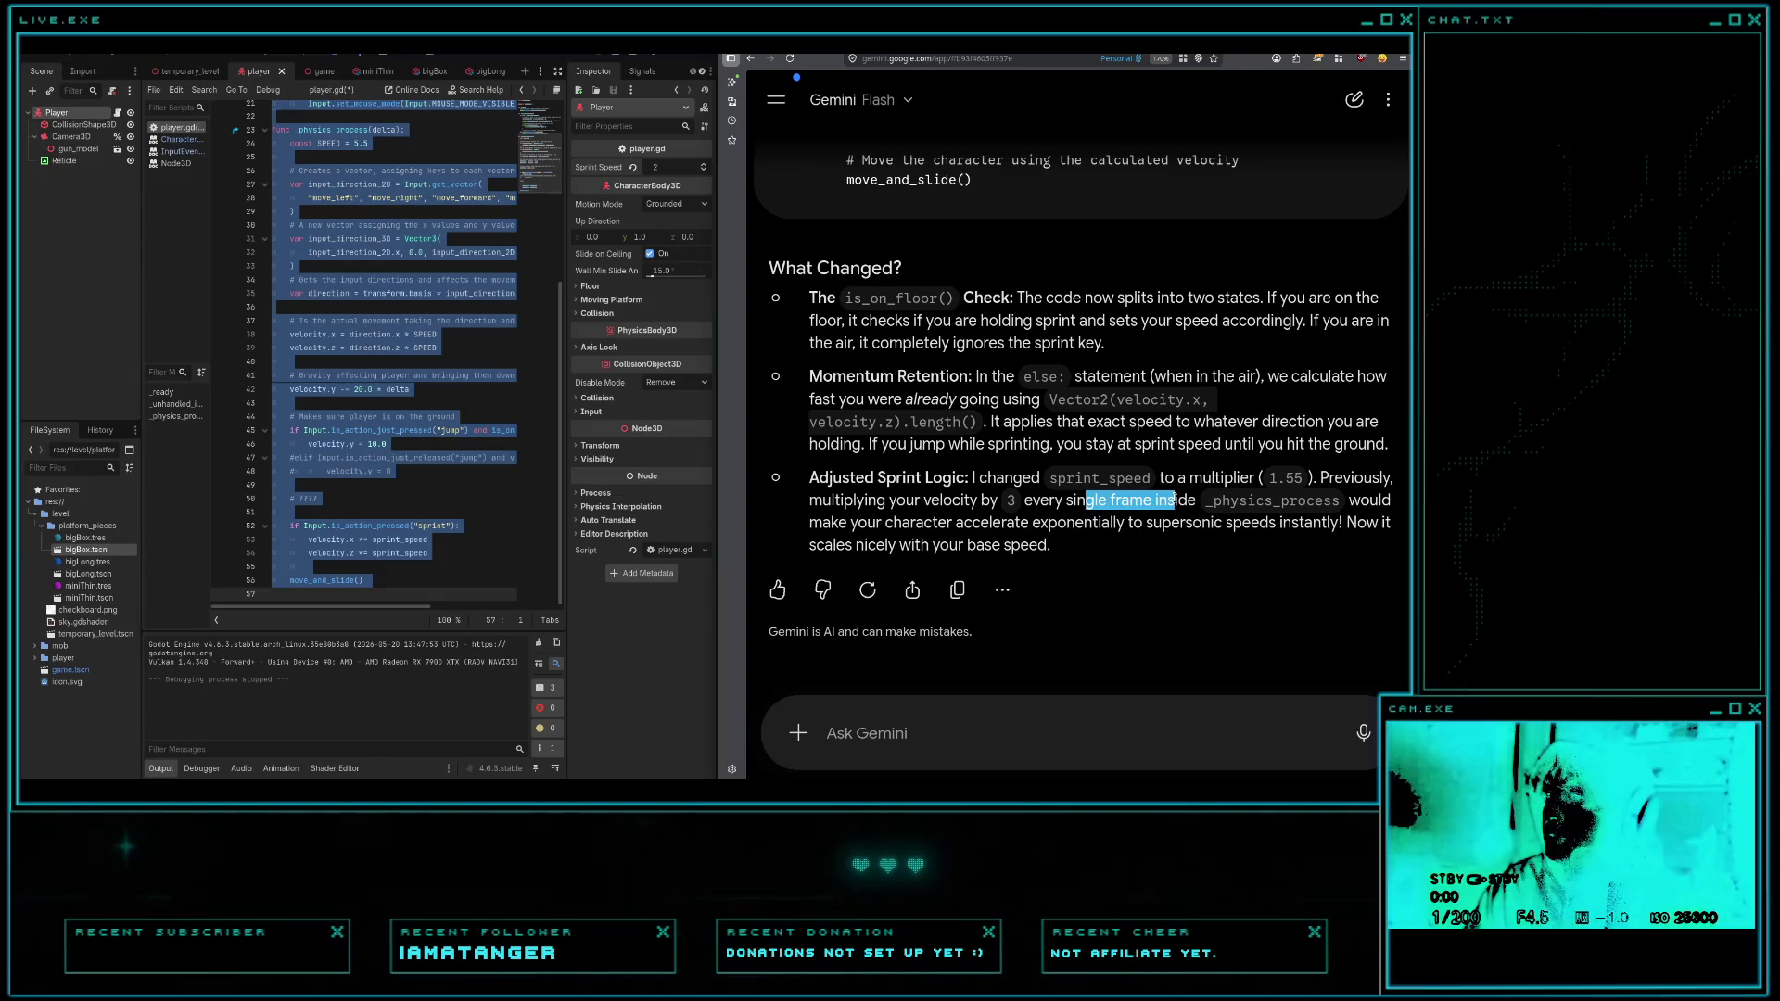
pyautogui.scroll(5, 1176, 501)
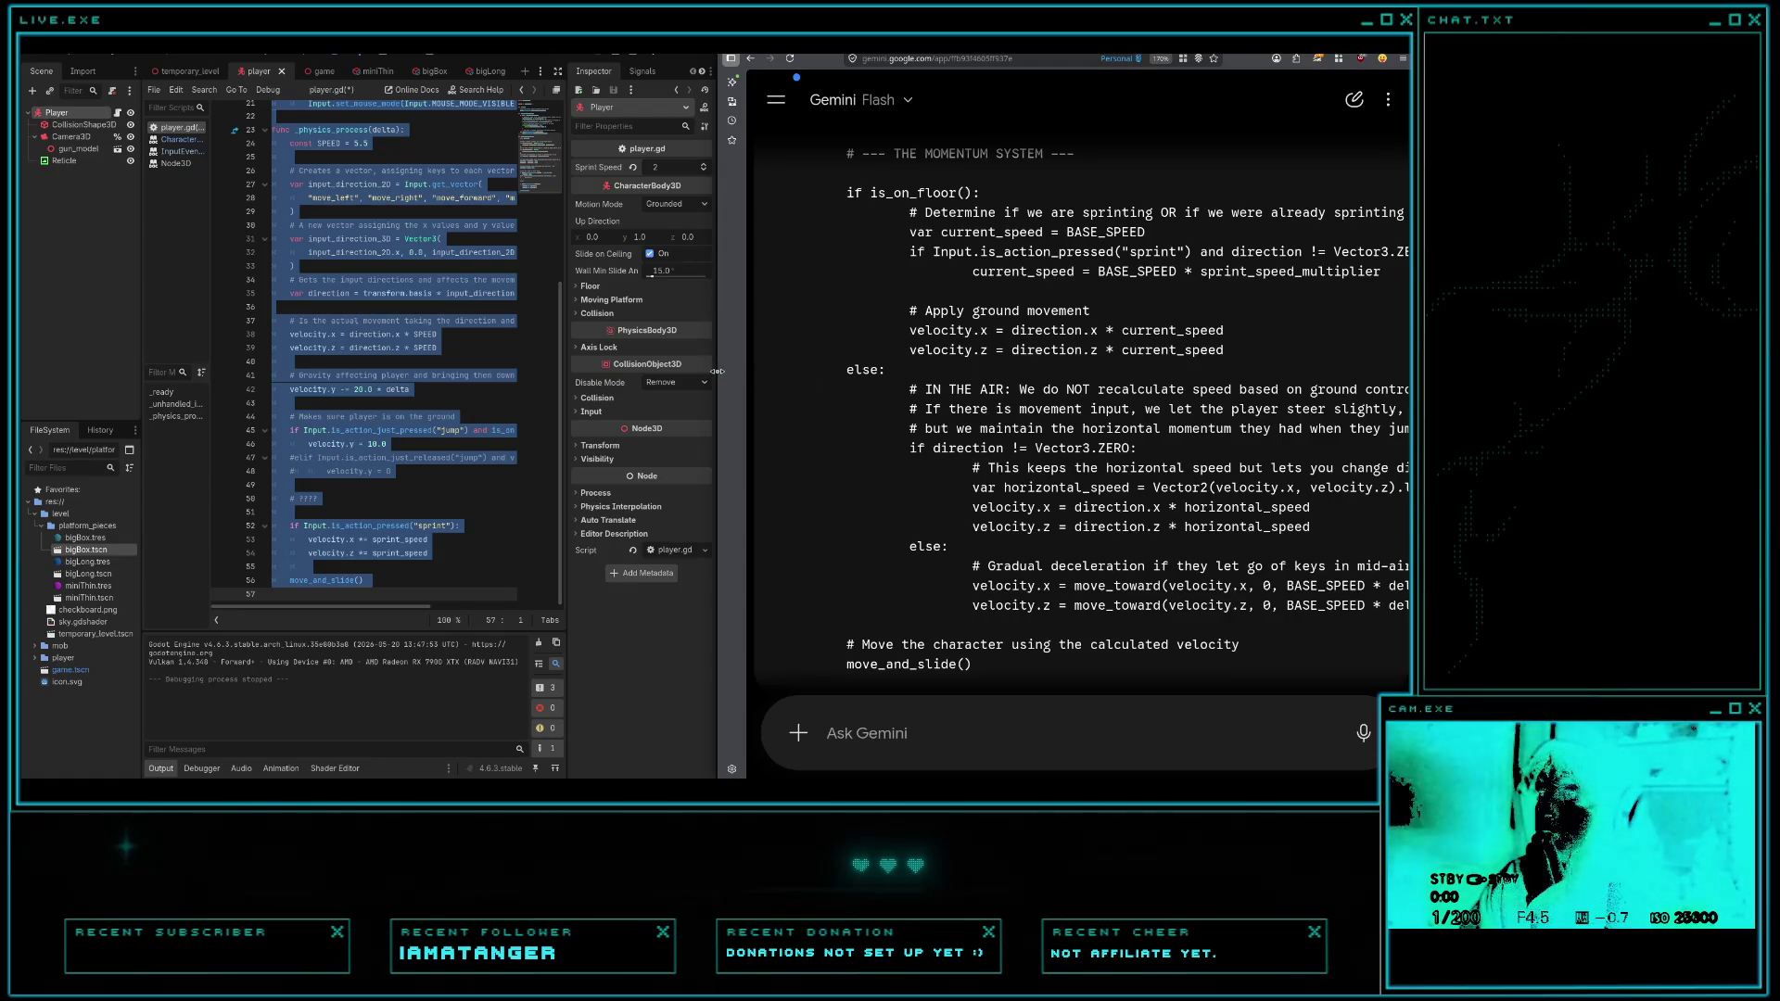
pyautogui.moveTo(716, 371); pyautogui.dragTo(590, 371)
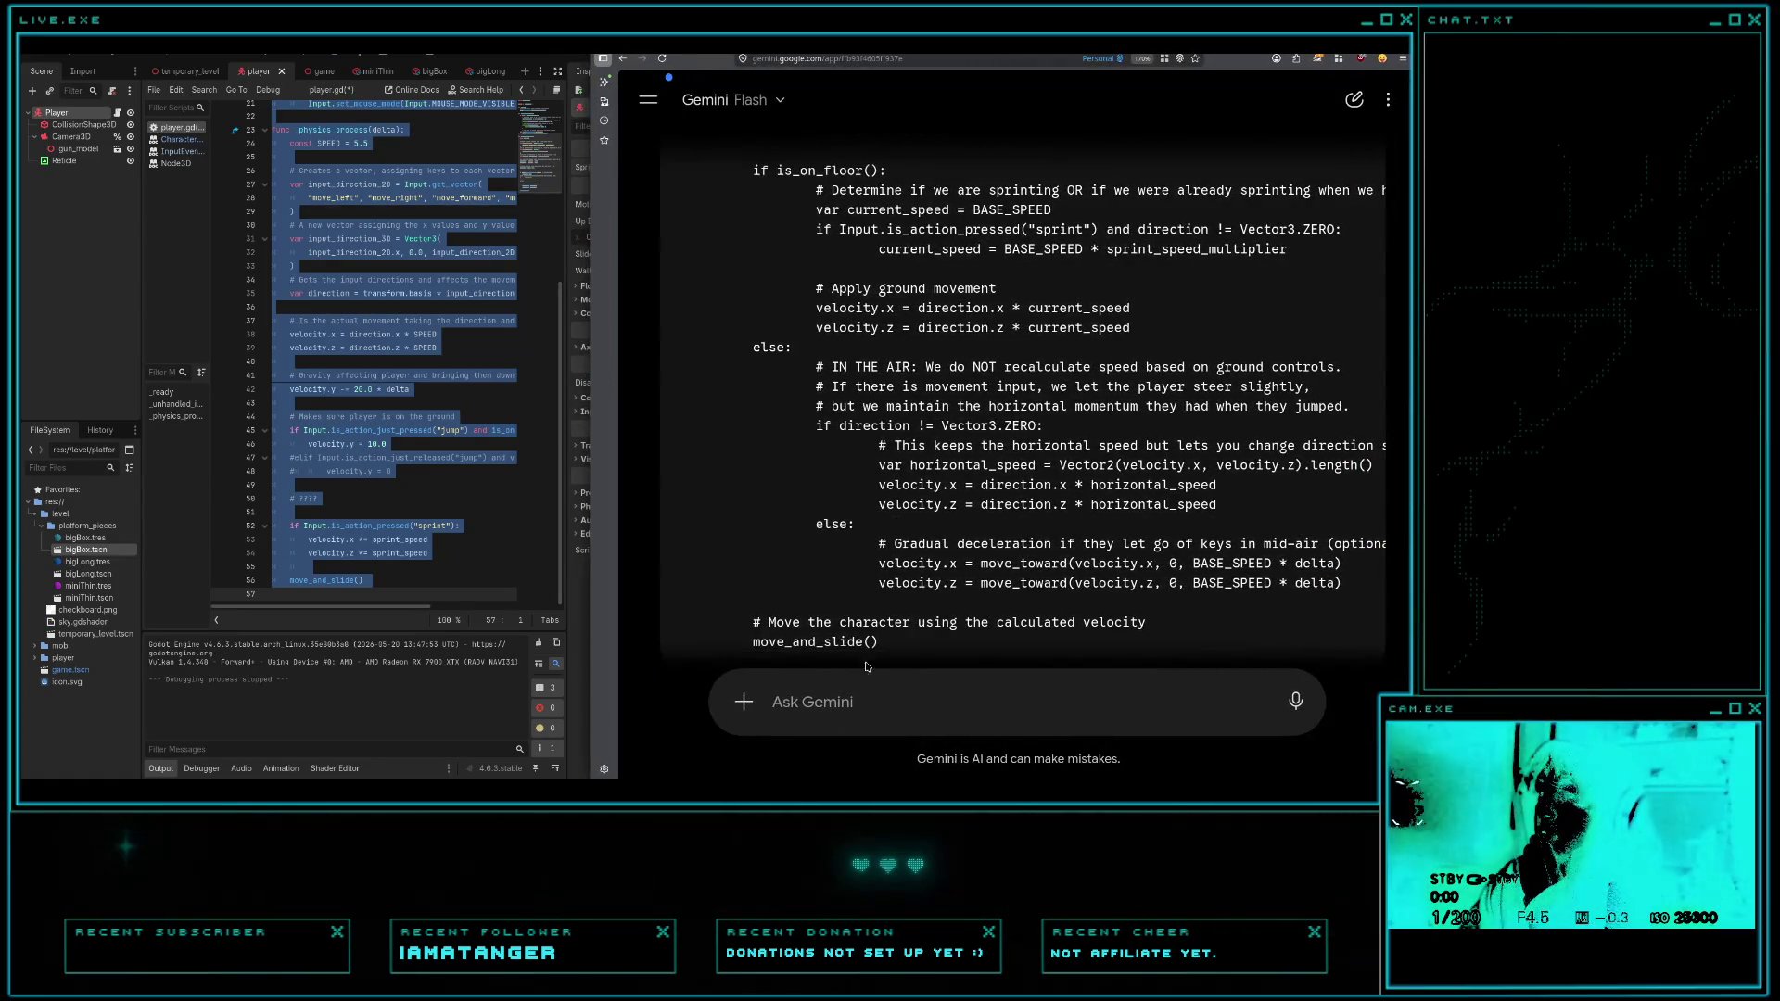
pyautogui.moveTo(879, 649)
pyautogui.mouseDown()
pyautogui.moveTo(963, 648)
pyautogui.moveTo(878, 649)
pyautogui.mouseUp()
pyautogui.scroll(5, 866, 509)
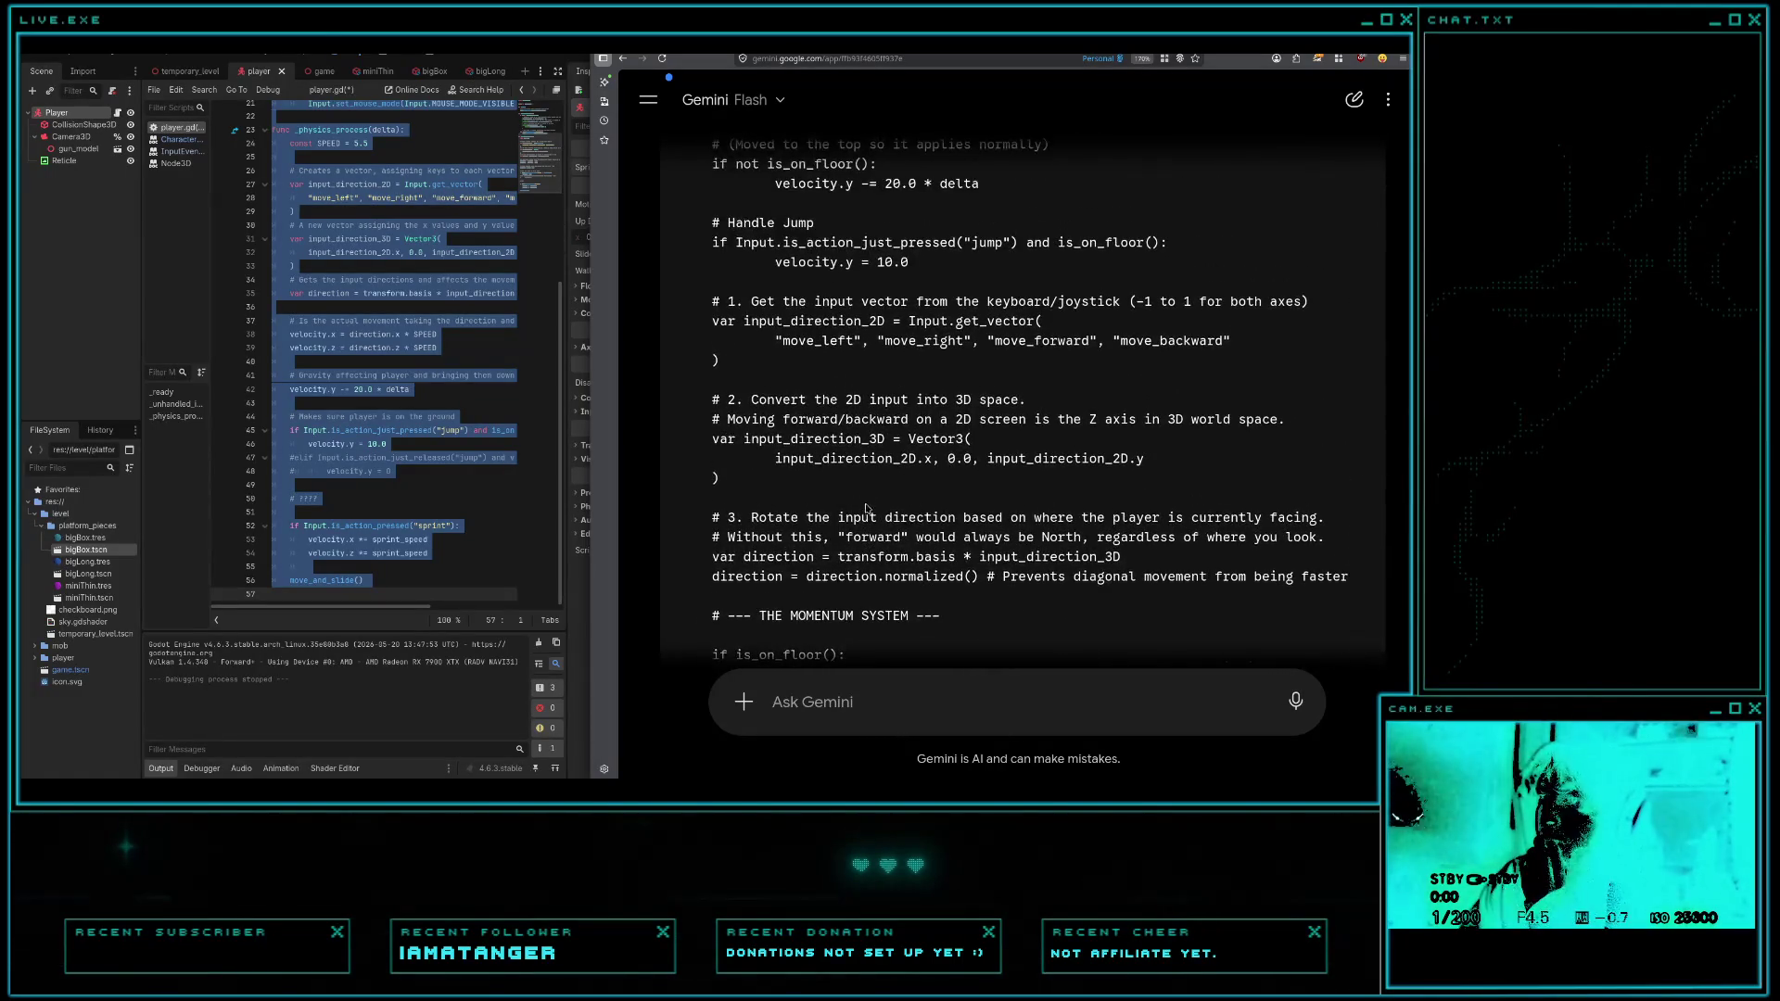
pyautogui.scroll(3, 866, 509)
pyautogui.scroll(-10, 864, 478)
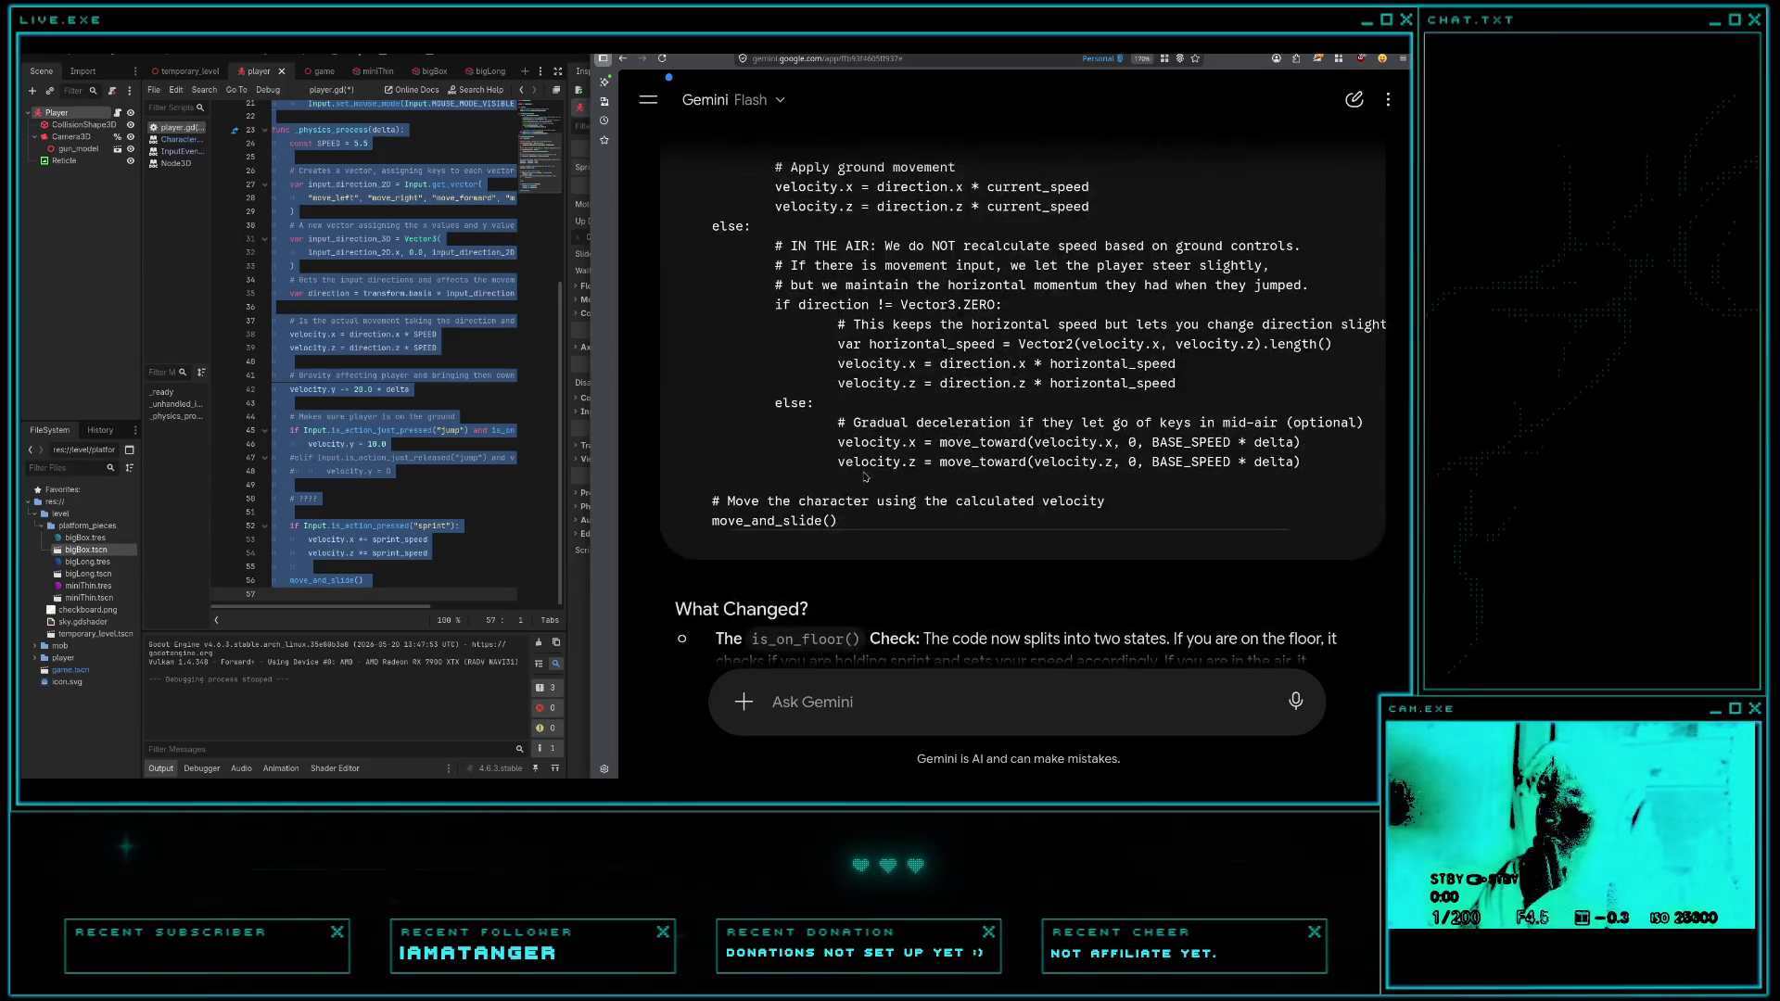
pyautogui.scroll(8, 864, 478)
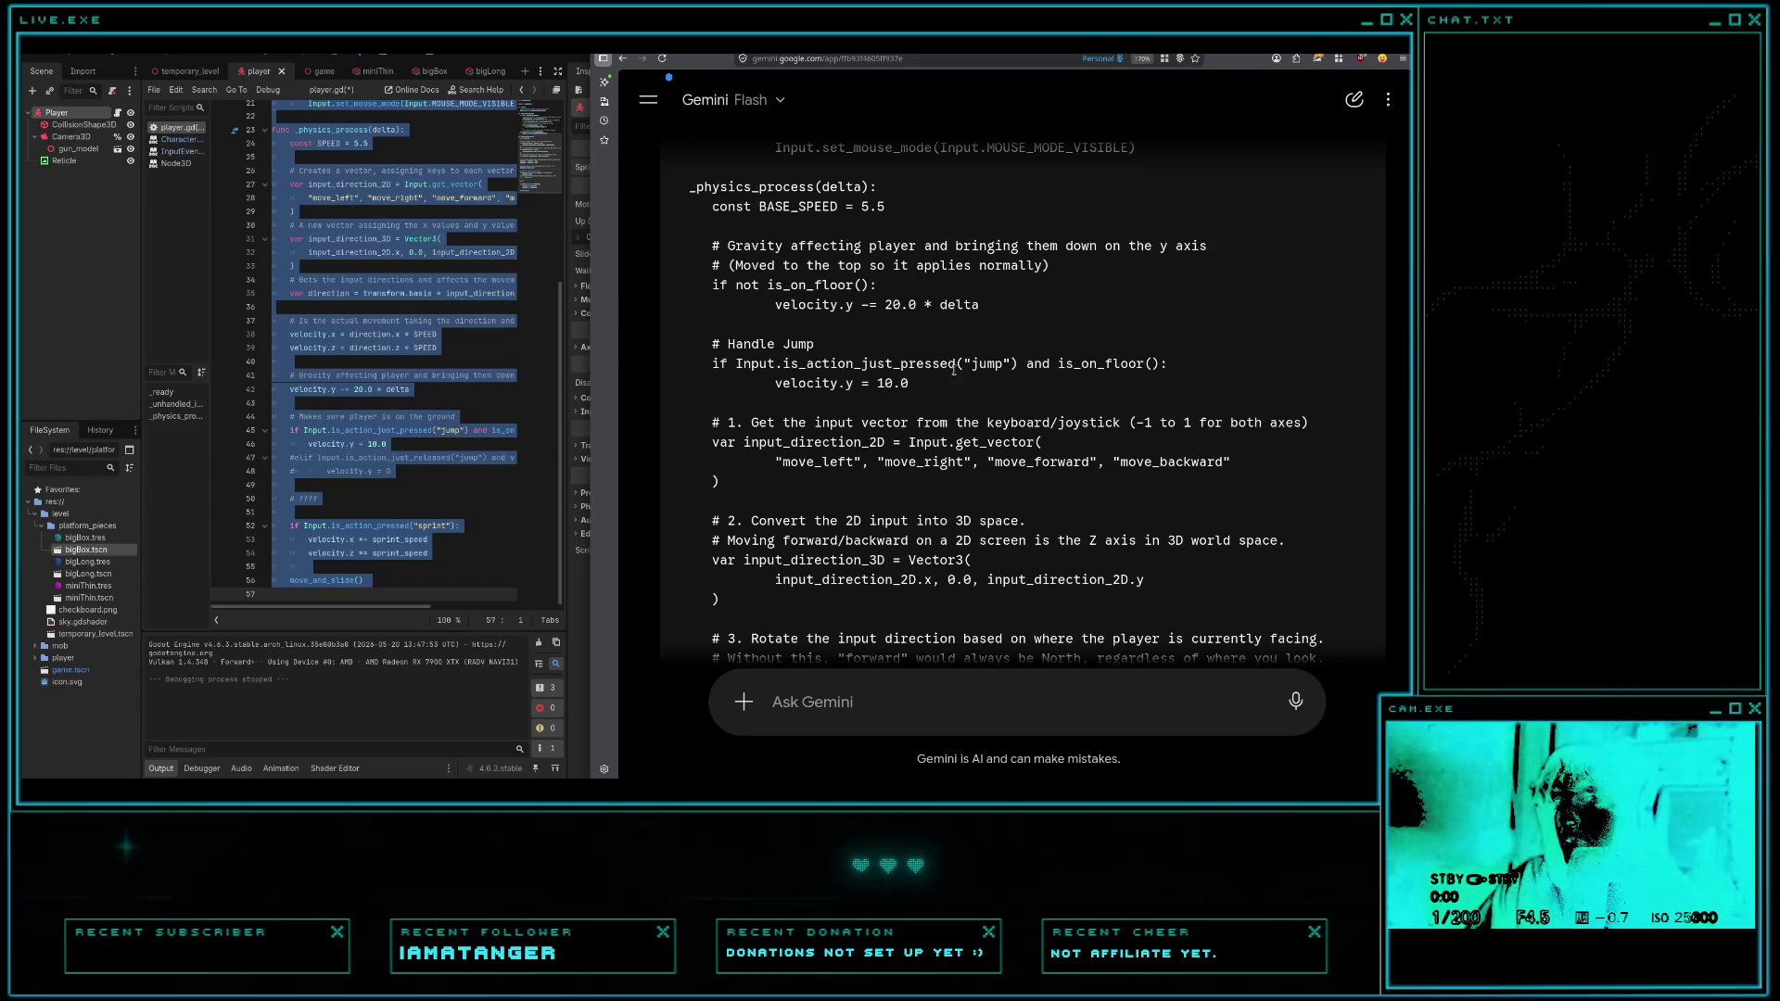
pyautogui.moveTo(908, 365); pyautogui.dragTo(938, 365)
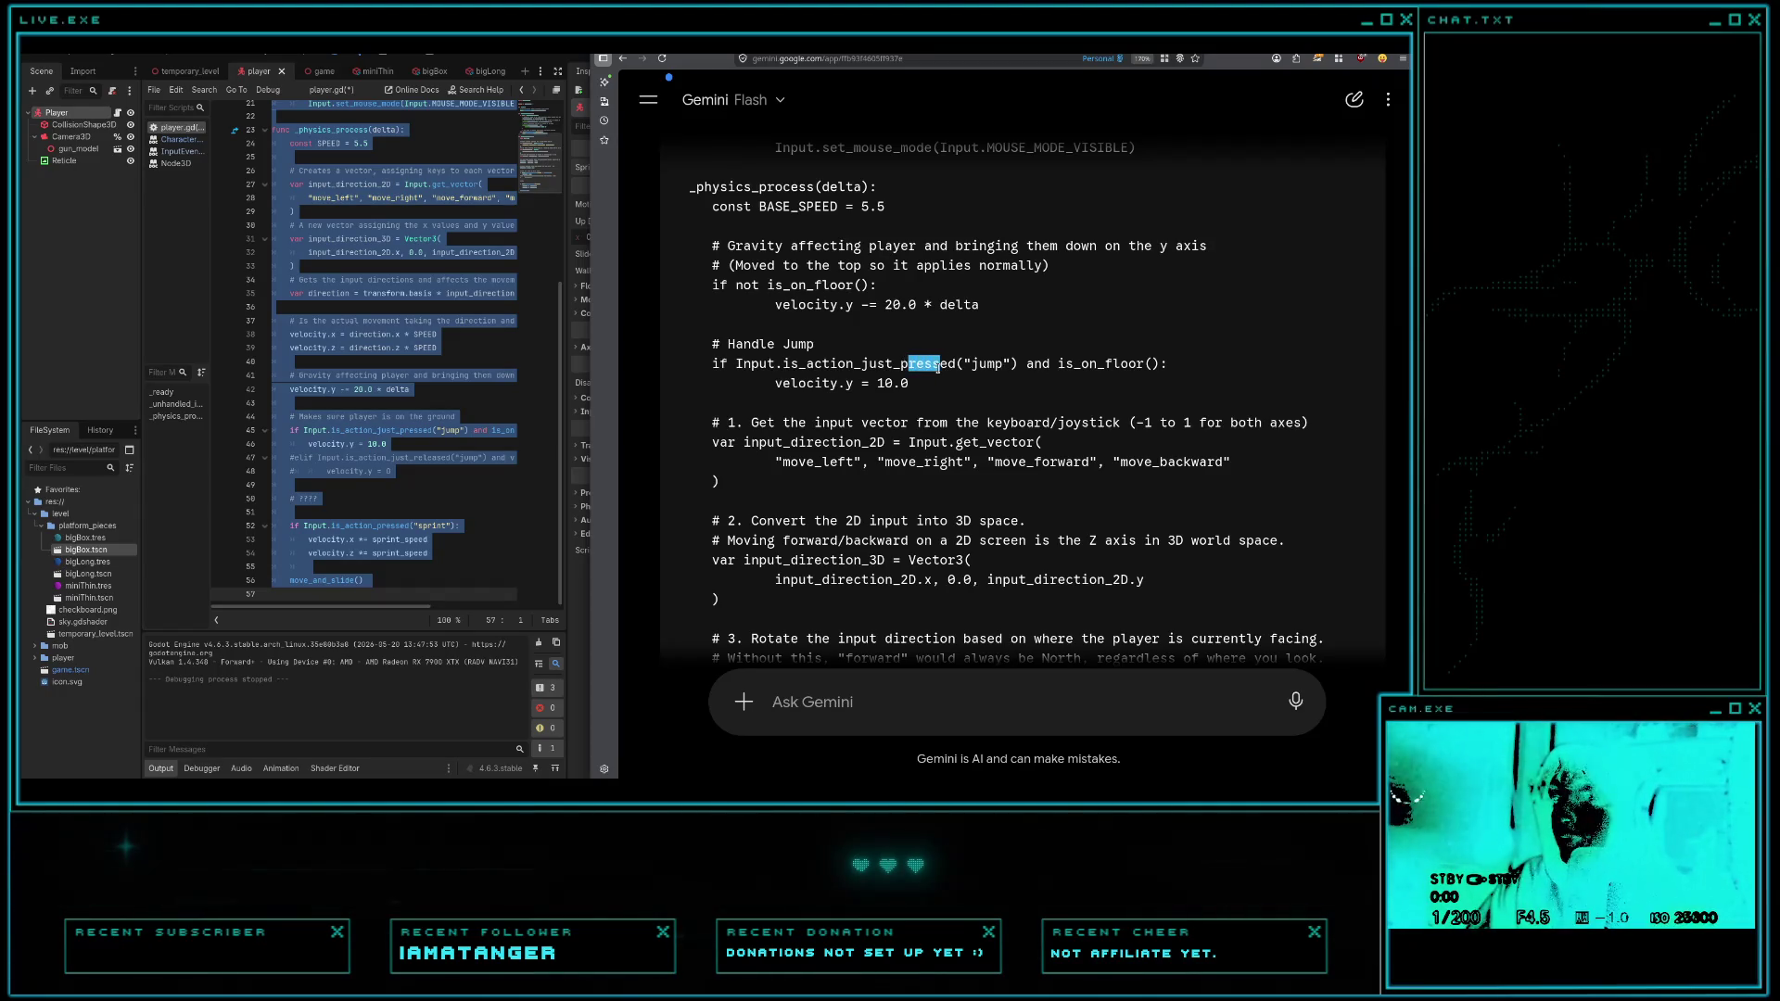
pyautogui.click(903, 367)
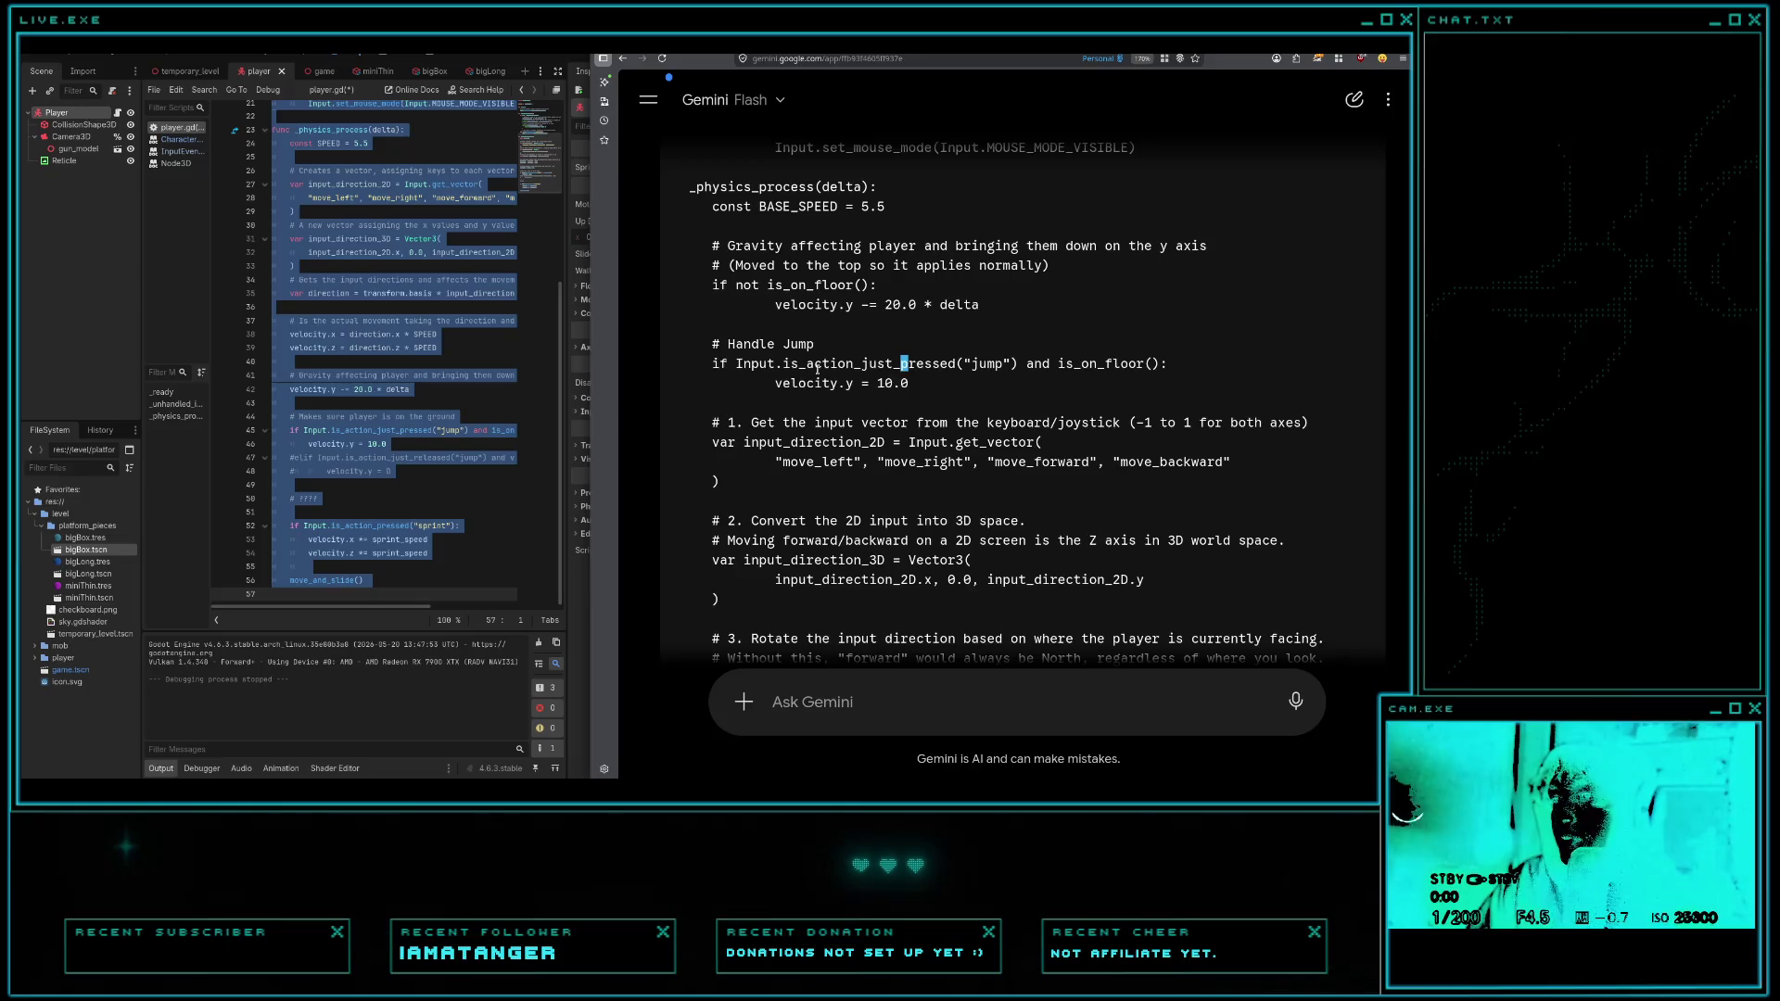
pyautogui.scroll(-3, 822, 368)
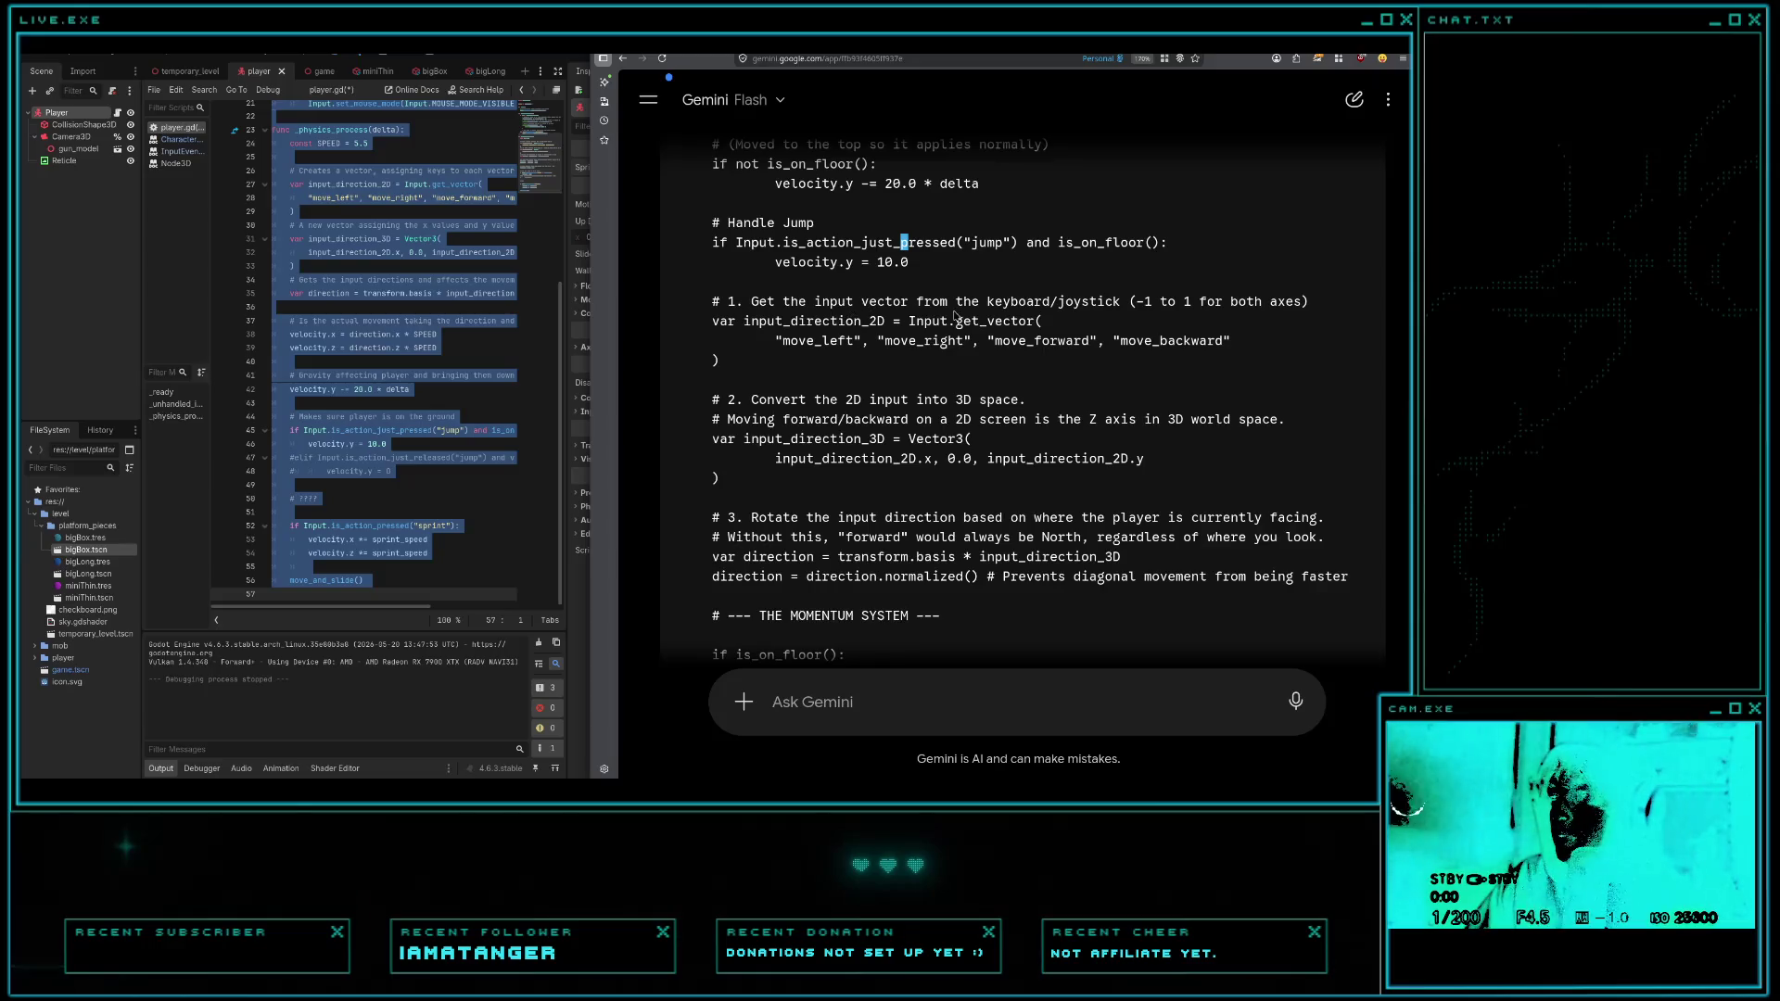
pyautogui.moveTo(987, 301); pyautogui.dragTo(1018, 301)
pyautogui.moveTo(748, 321); pyautogui.dragTo(892, 341)
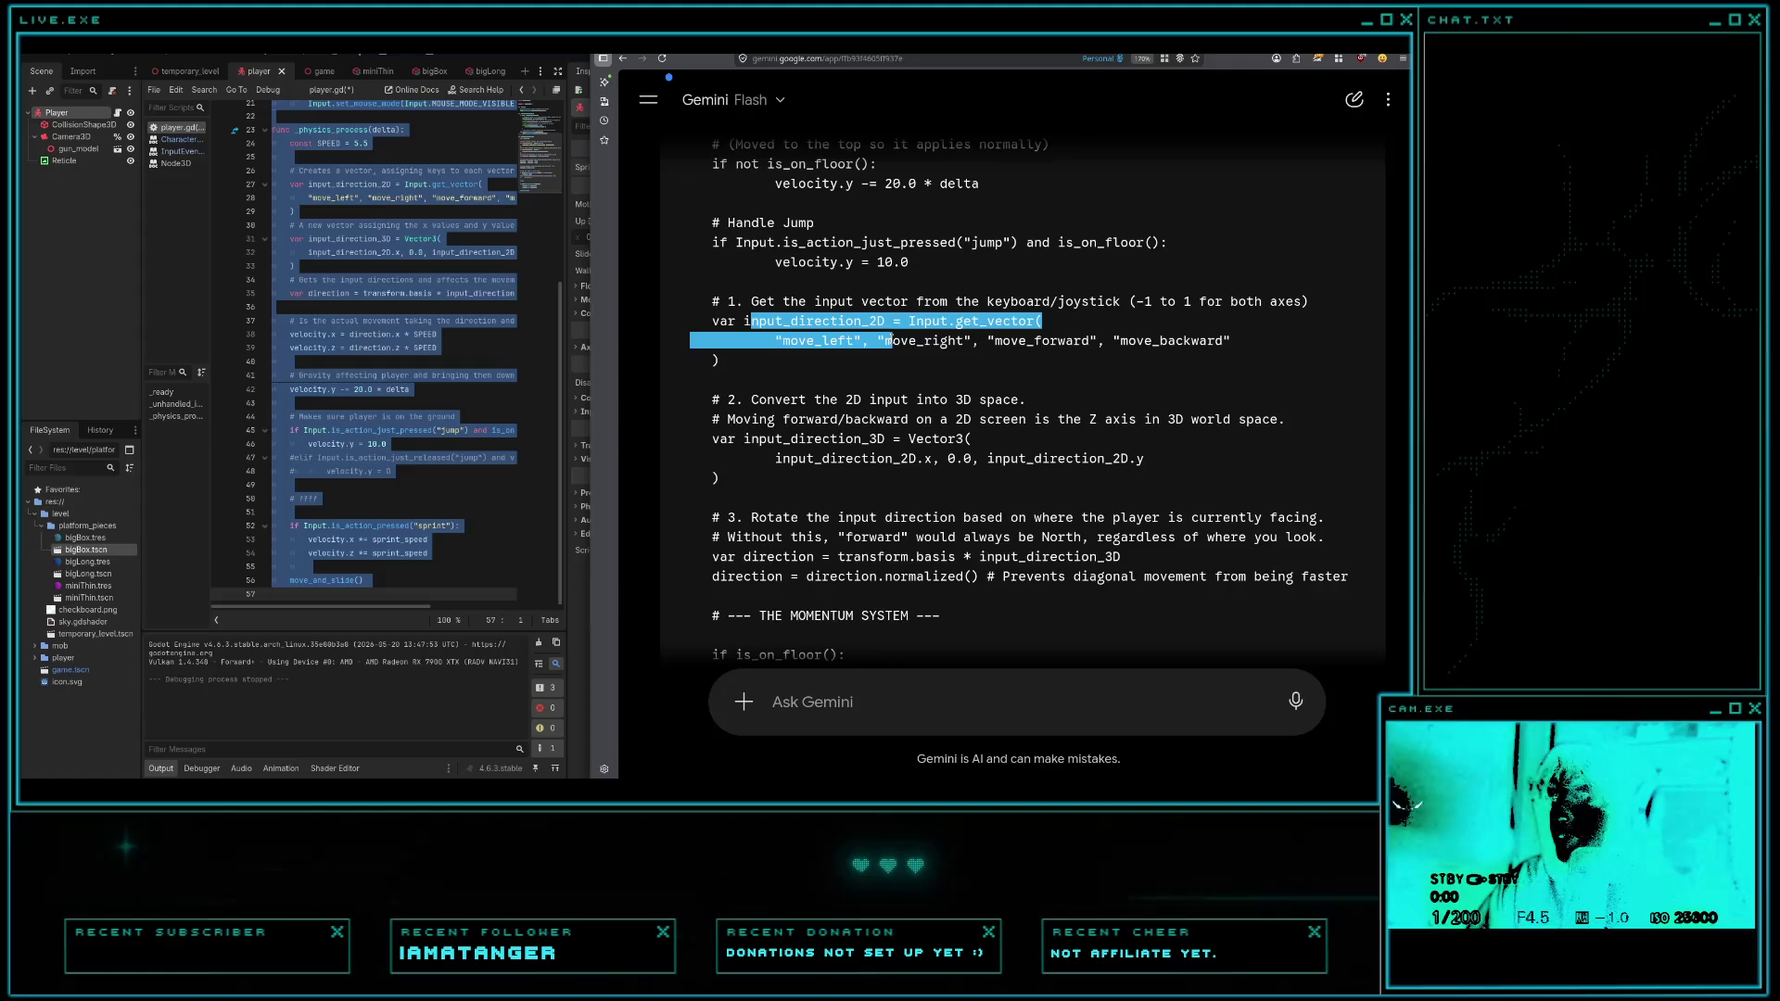
pyautogui.scroll(-2, 868, 382)
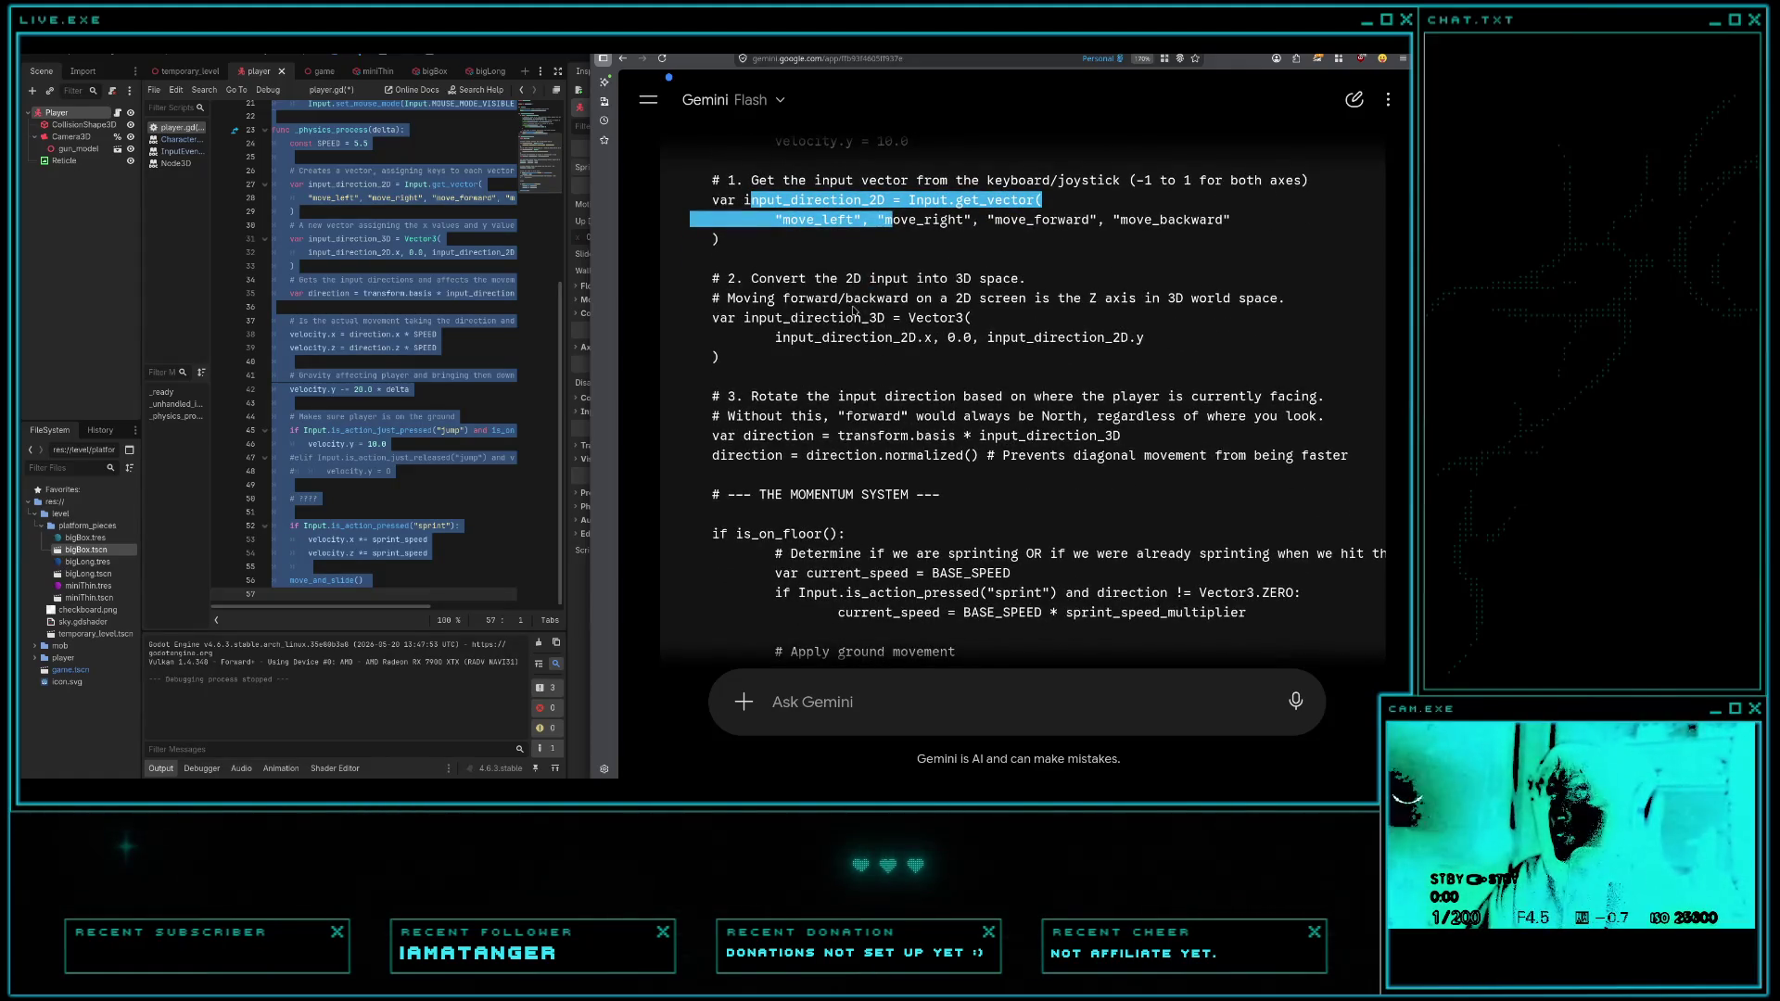
pyautogui.moveTo(869, 297)
pyautogui.mouseDown()
pyautogui.moveTo(948, 298)
pyautogui.moveTo(952, 338)
pyautogui.mouseUp()
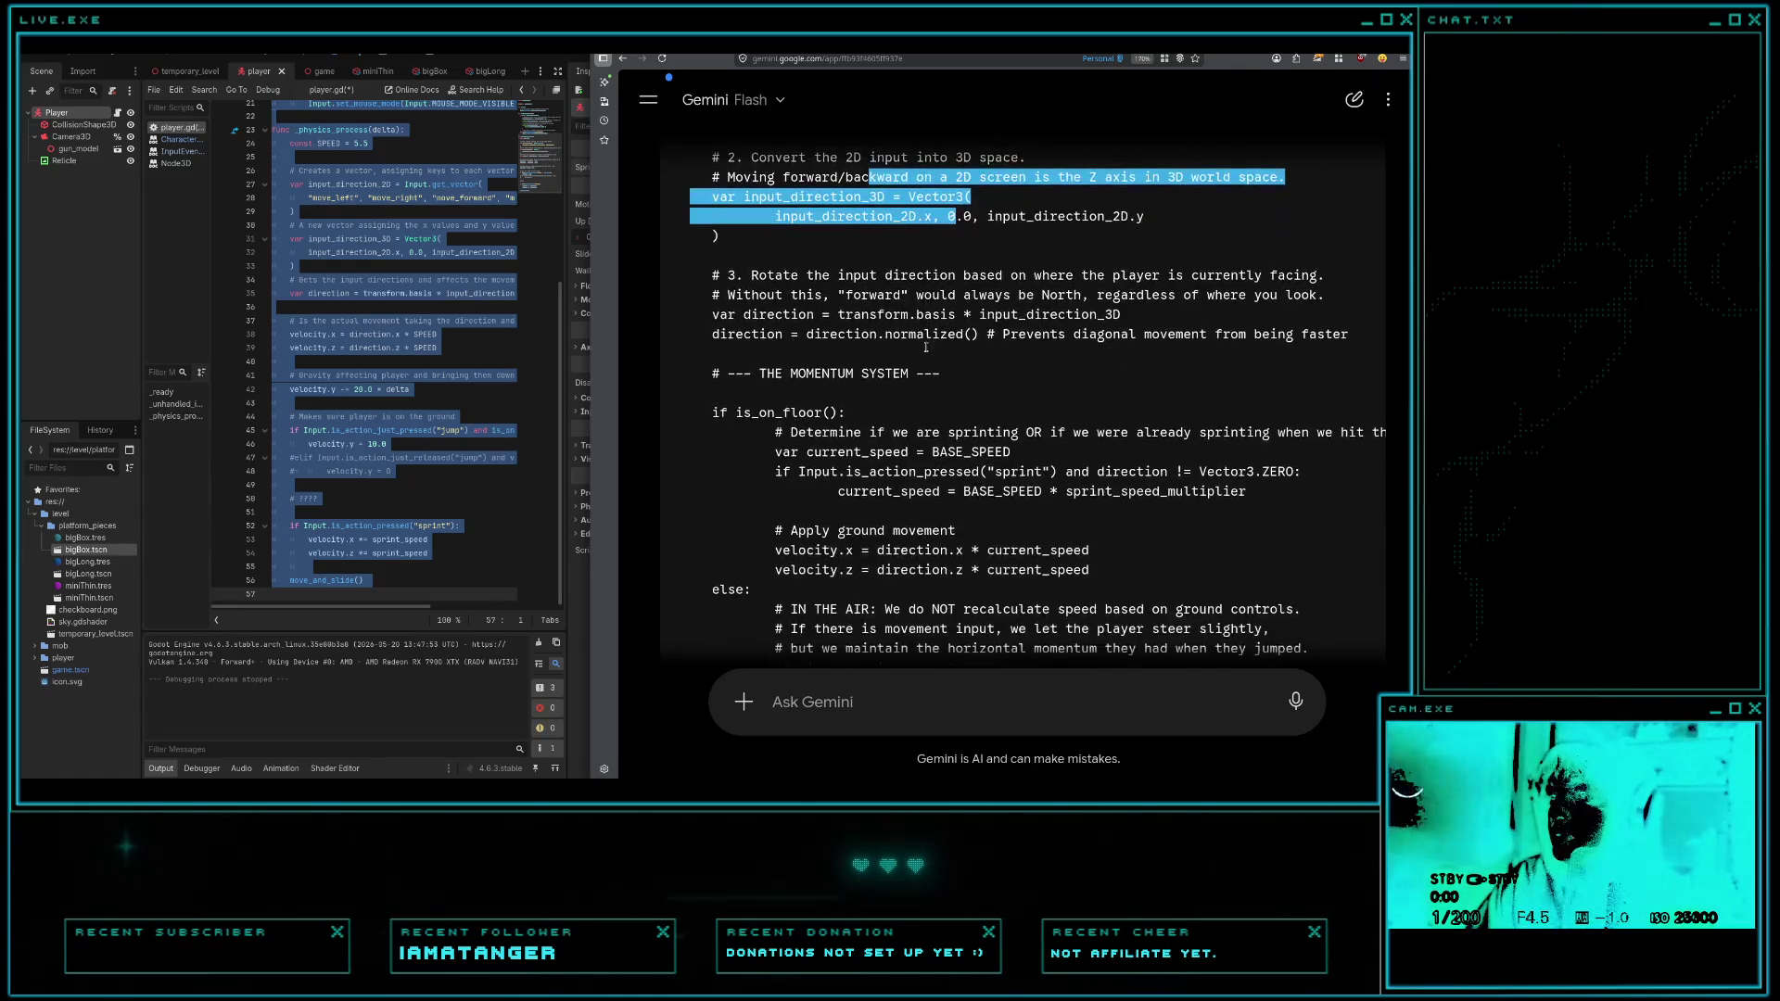
pyautogui.scroll(-2, 784, 298)
pyautogui.moveTo(783, 298)
pyautogui.mouseDown()
pyautogui.moveTo(942, 296)
pyautogui.moveTo(954, 276)
pyautogui.moveTo(884, 297)
pyautogui.mouseUp()
pyautogui.click(867, 309)
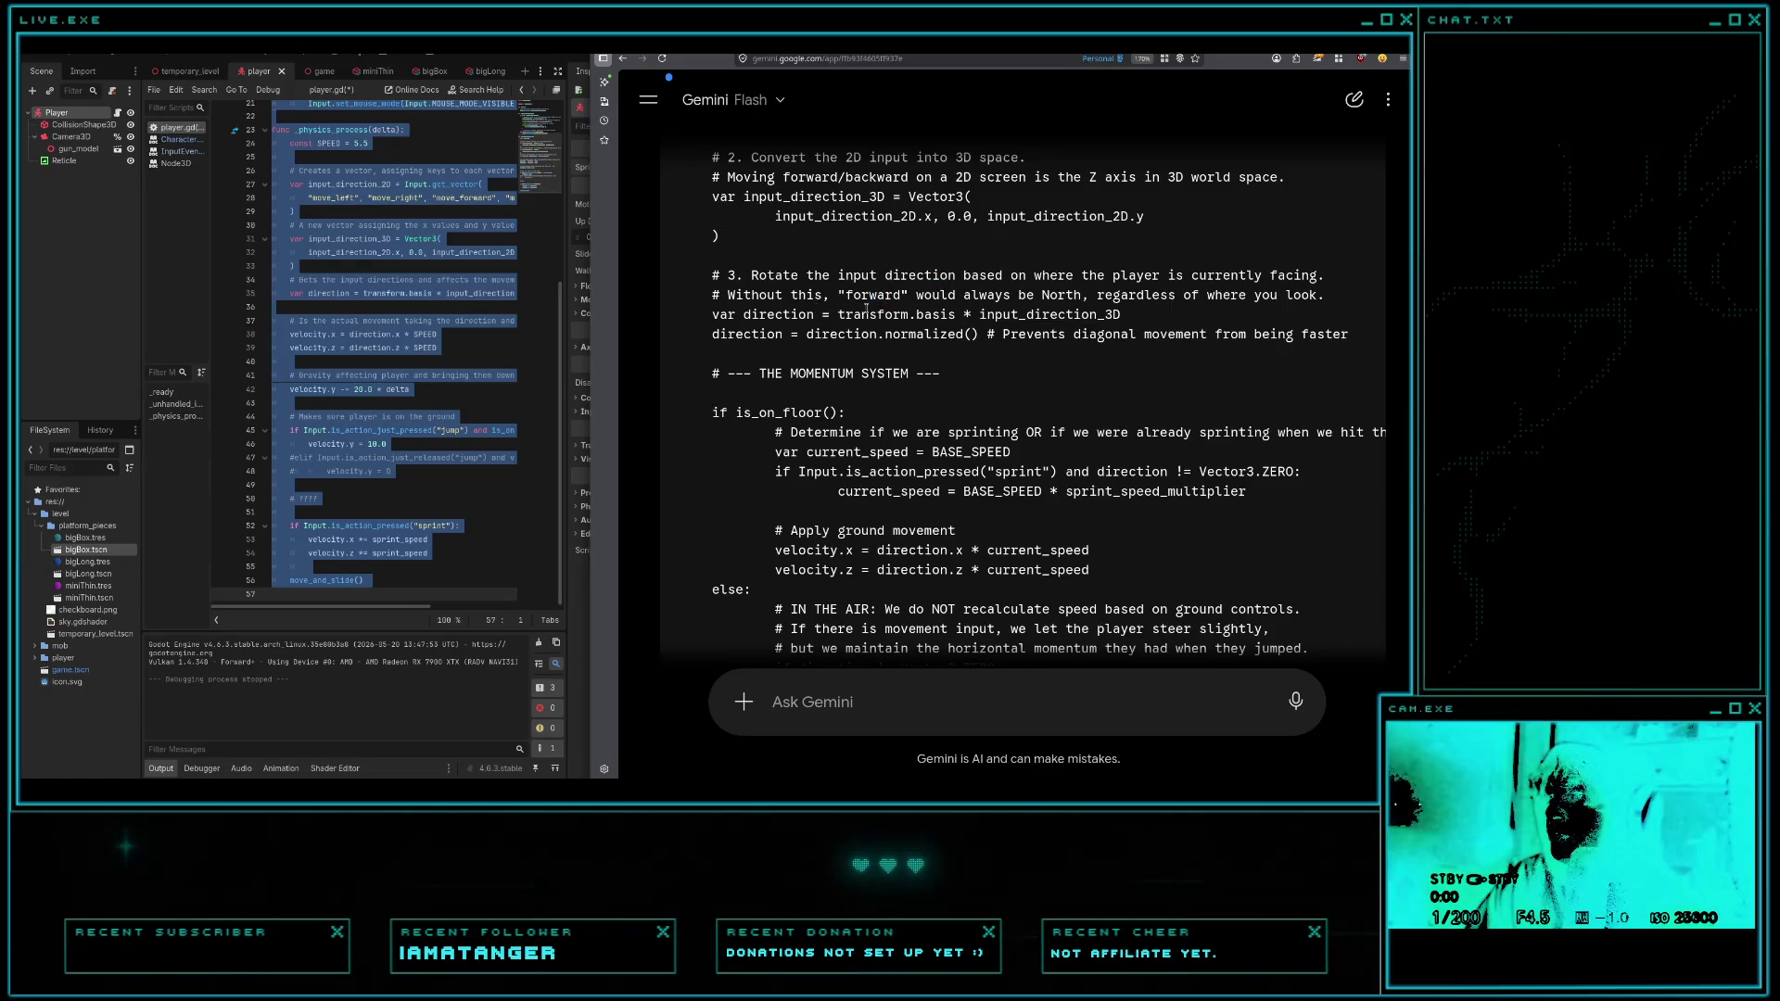
pyautogui.moveTo(853, 334); pyautogui.dragTo(977, 335)
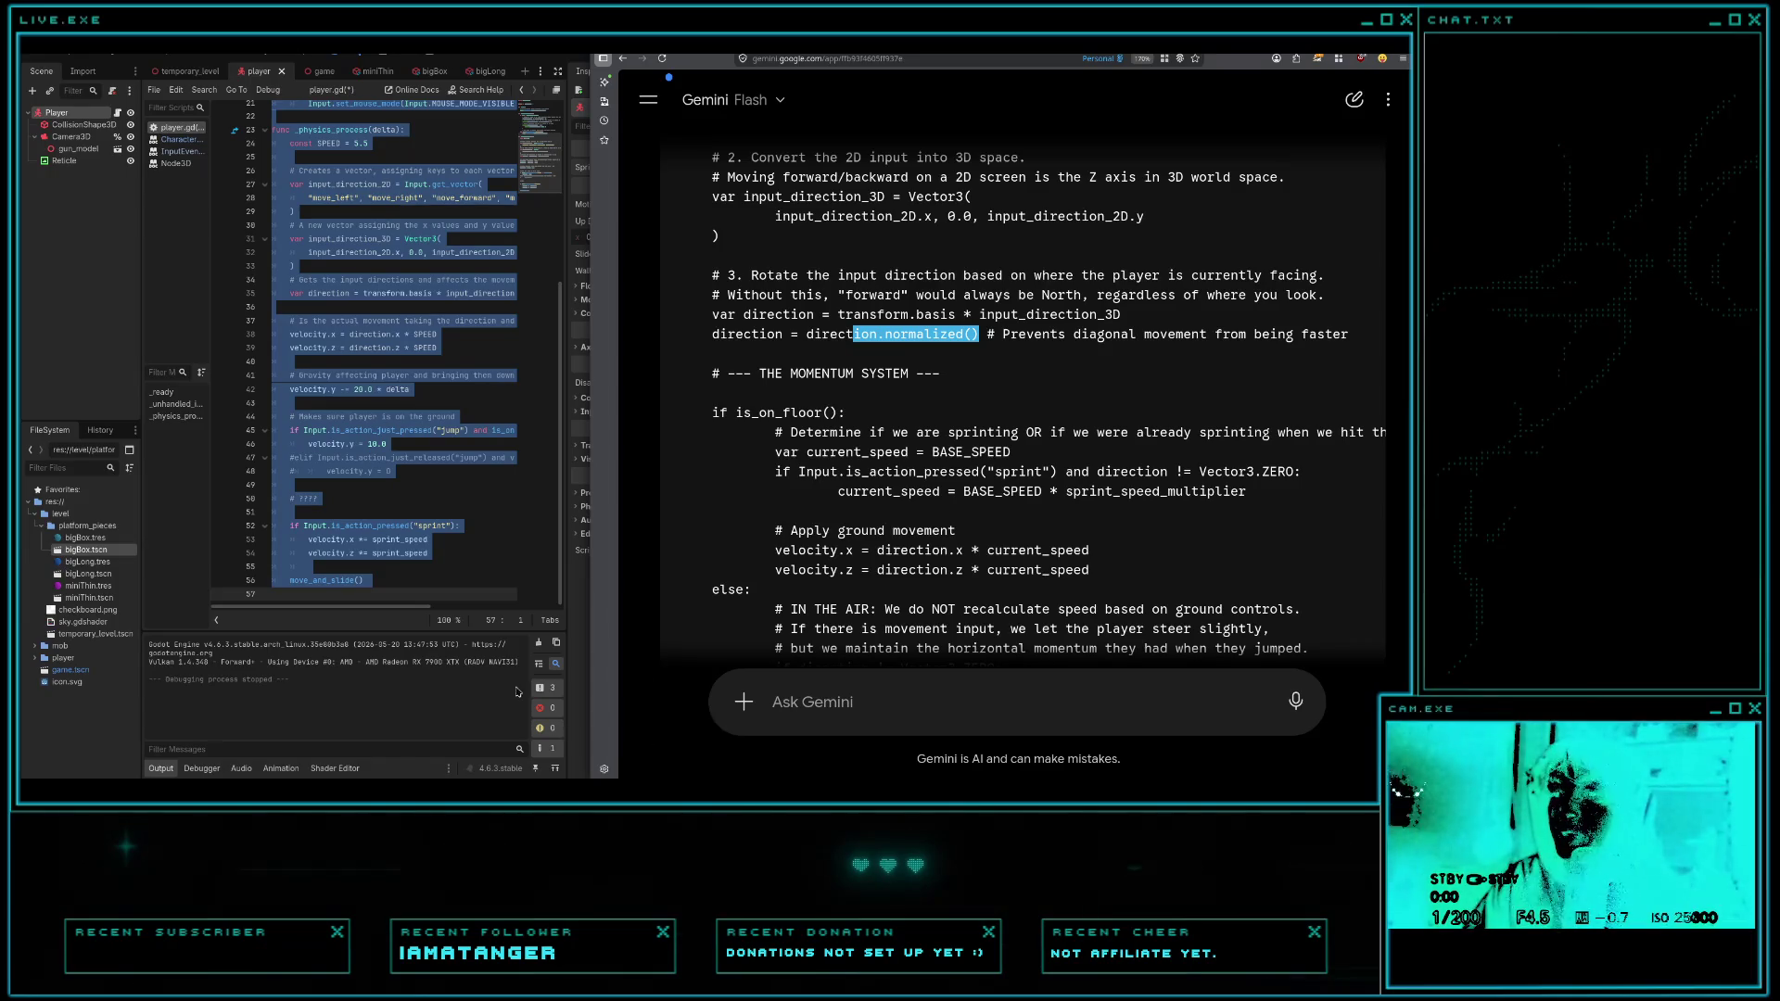
pyautogui.click(481, 432)
# - Run the game, jump onto the blue beam, walk along it, and drop back to the cyan floor
pyautogui.press('F5')
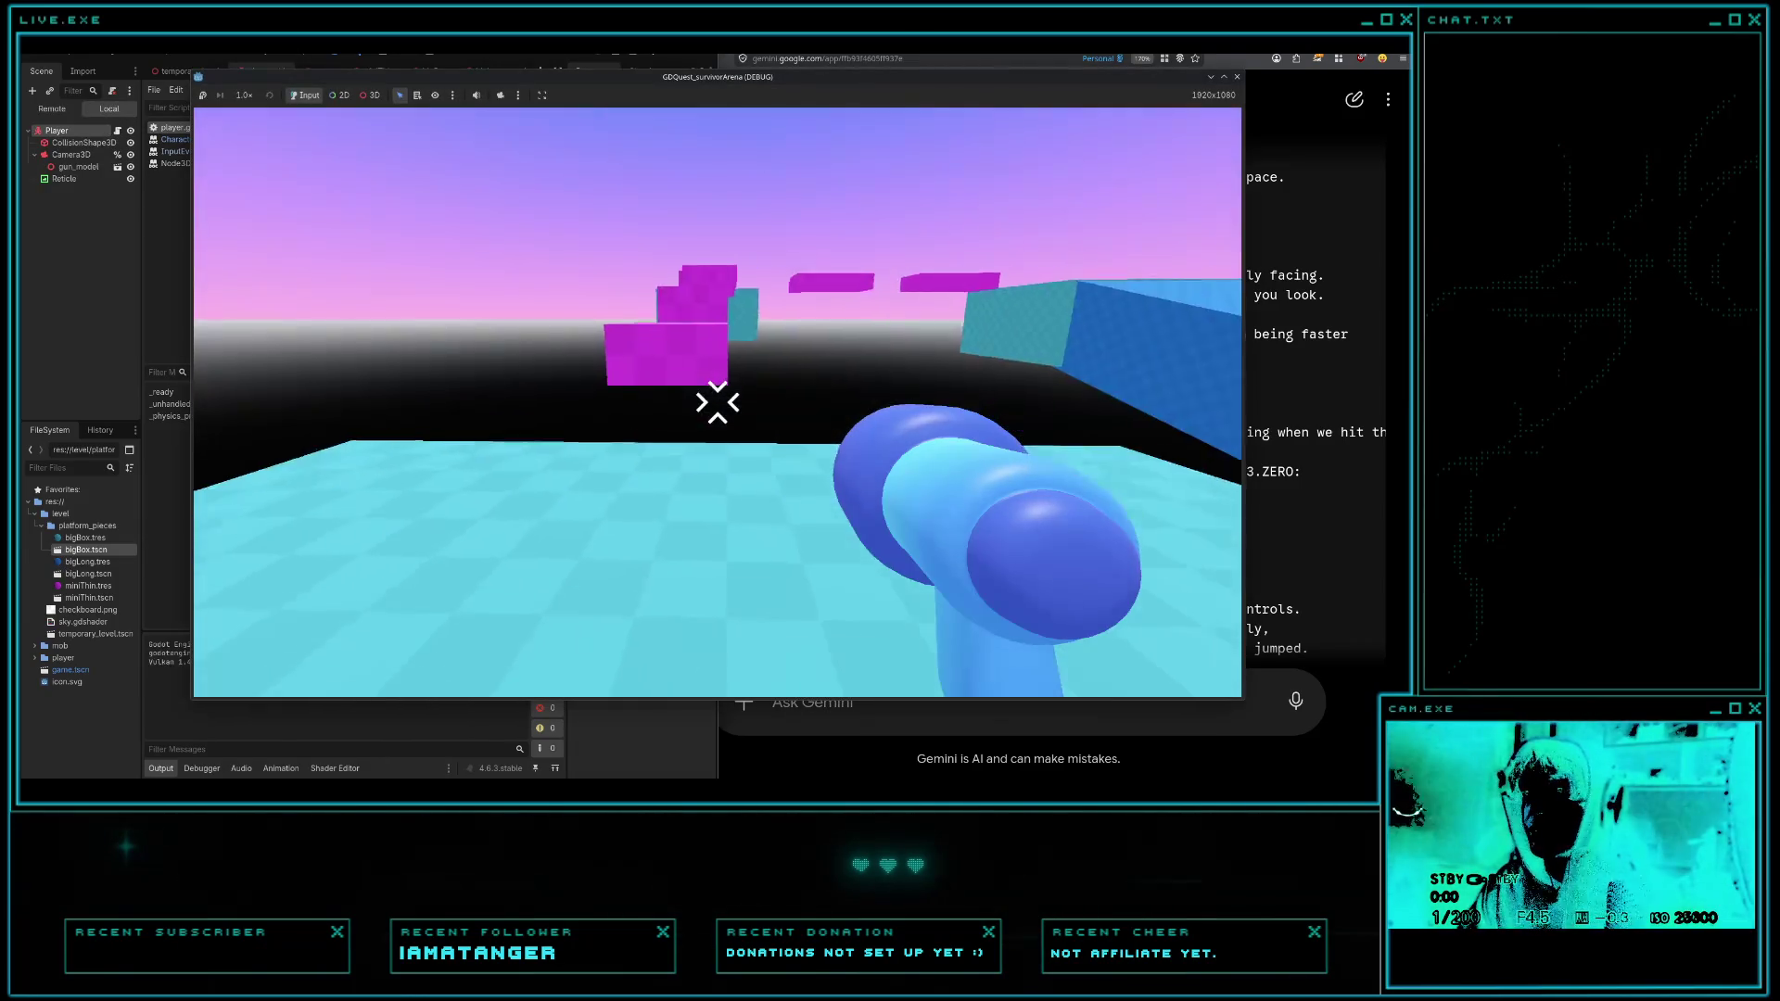
pyautogui.press('s')
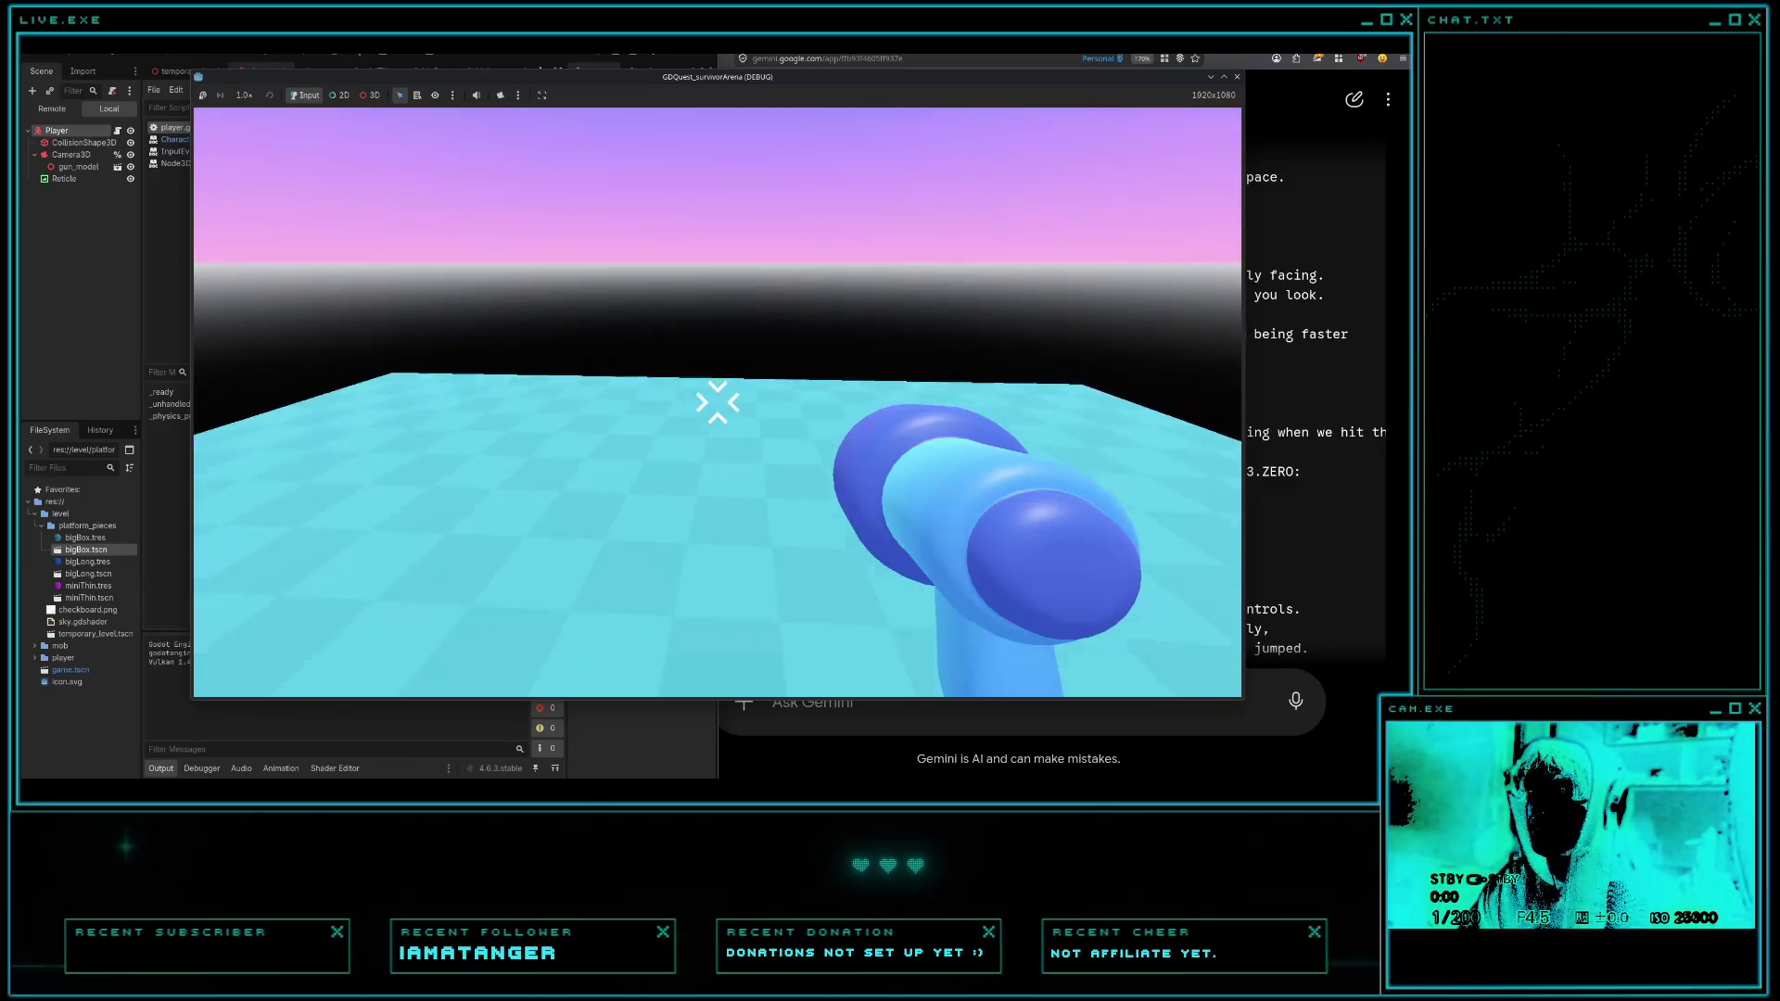
pyautogui.press('w')
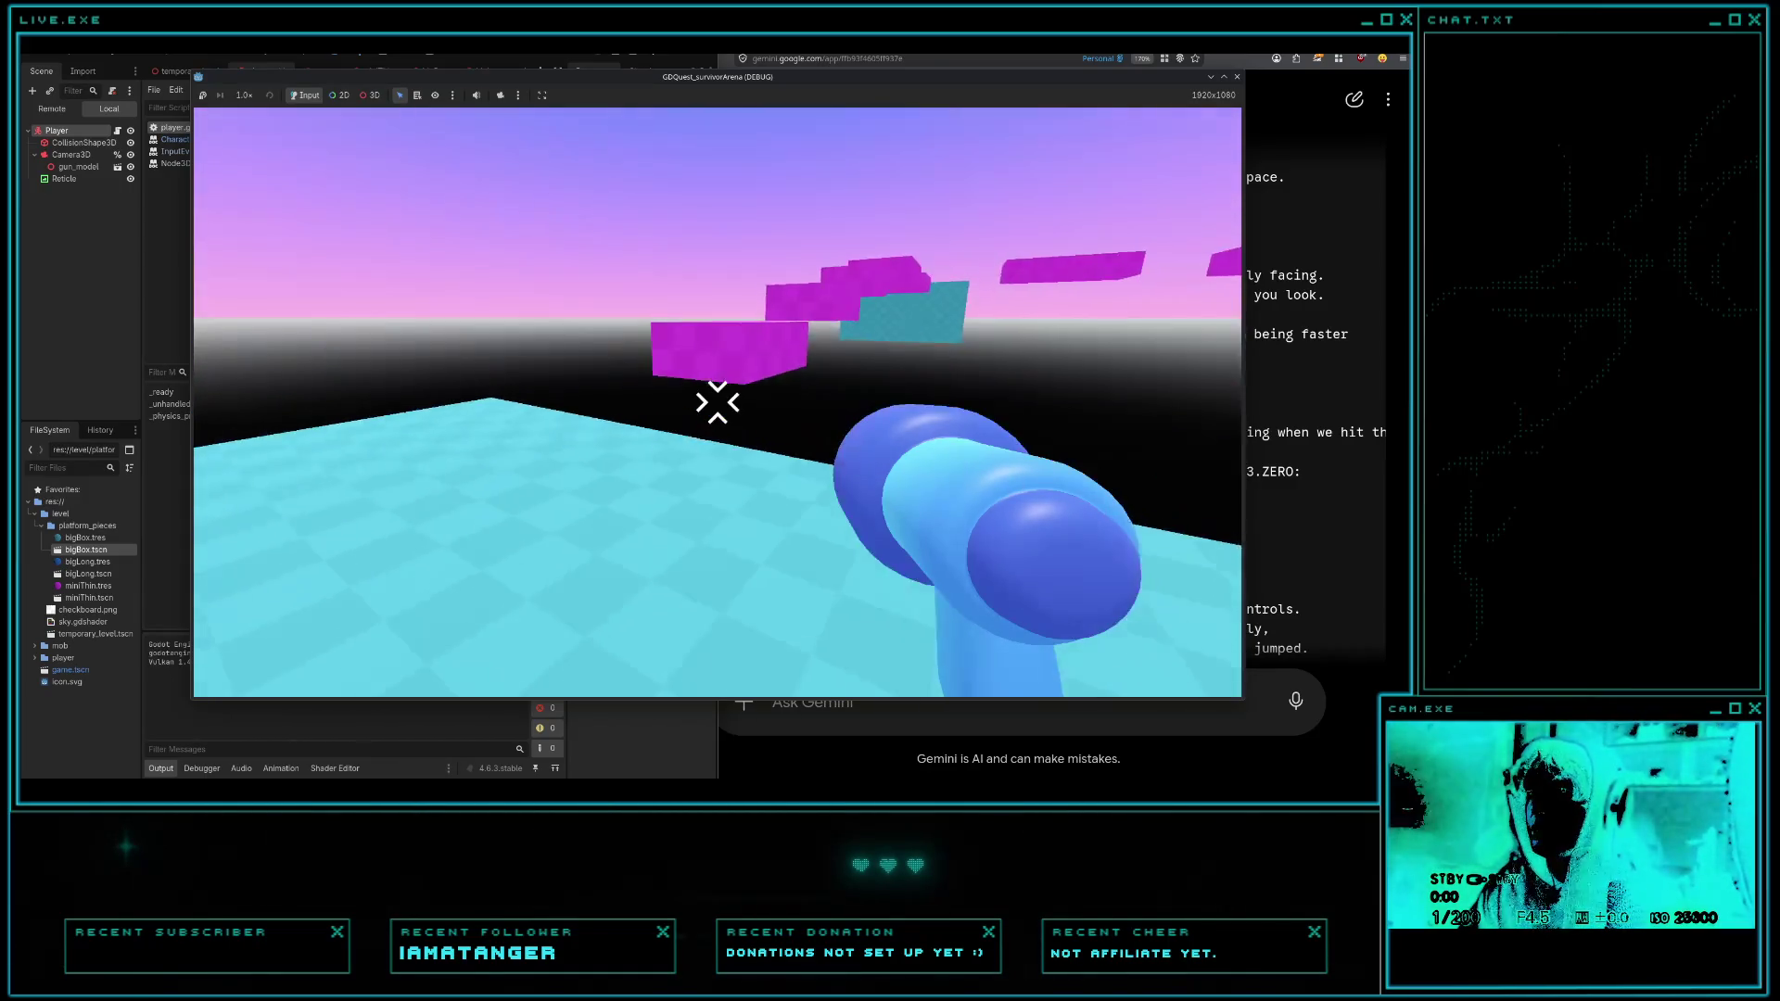
pyautogui.press('w')
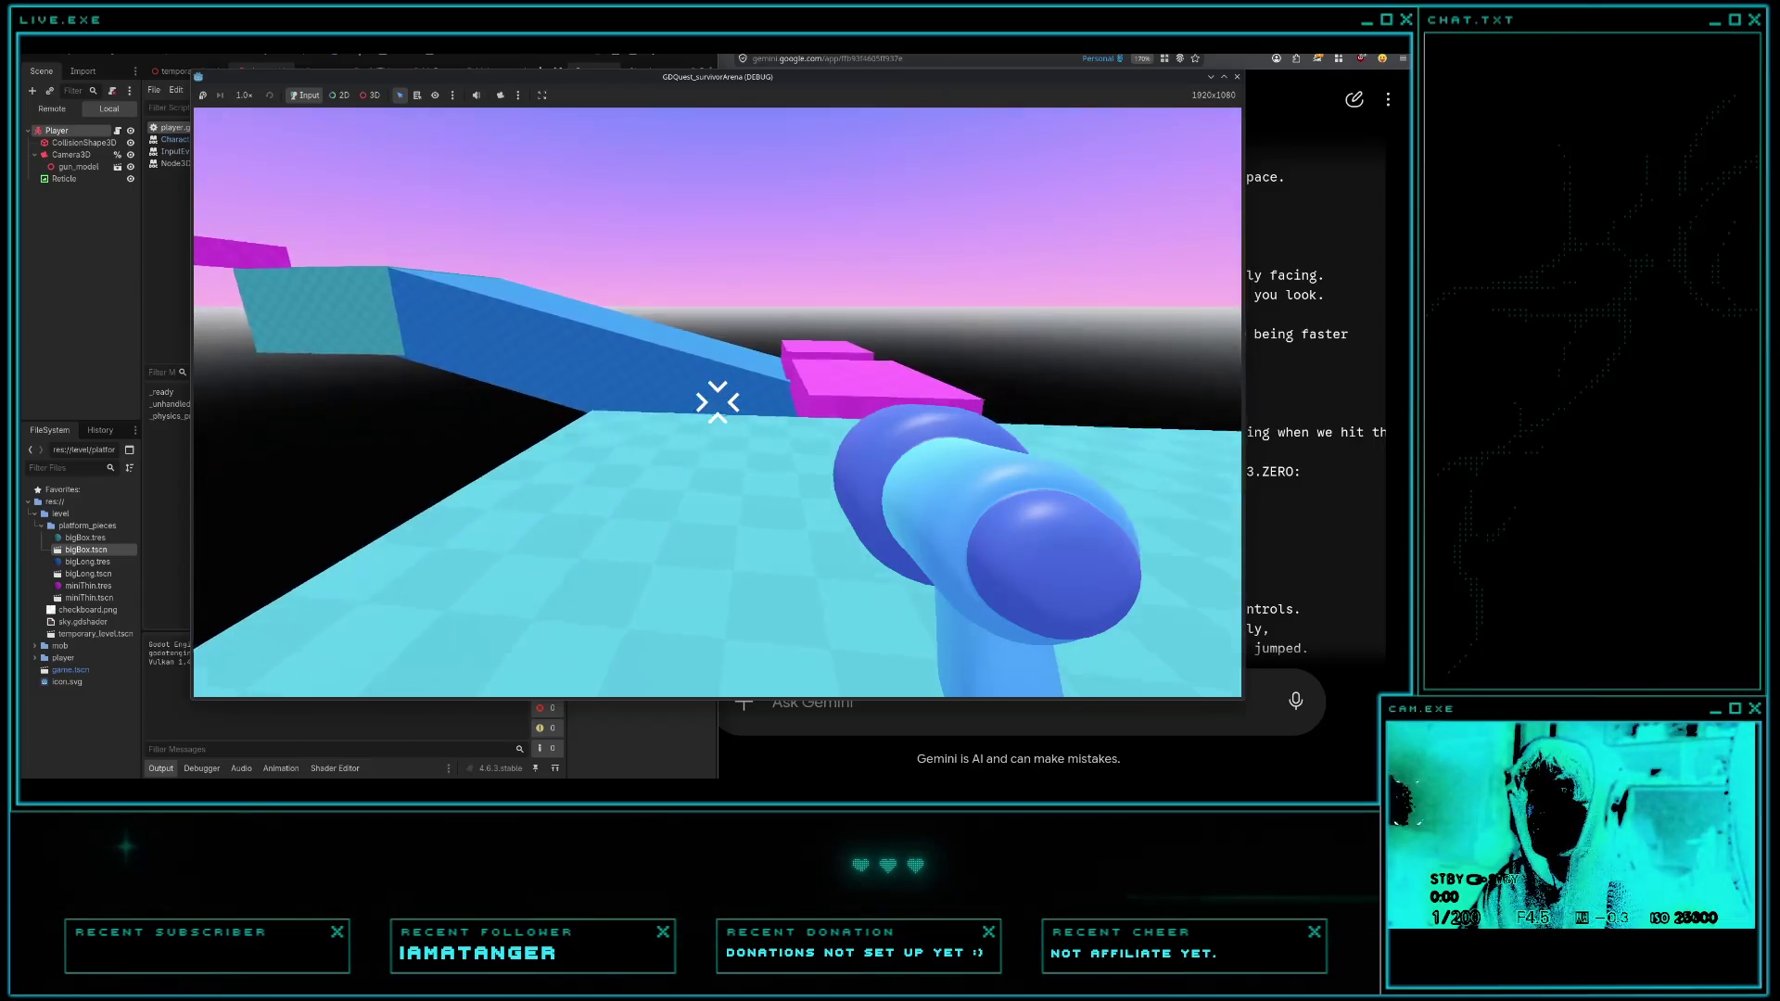
pyautogui.press('space')
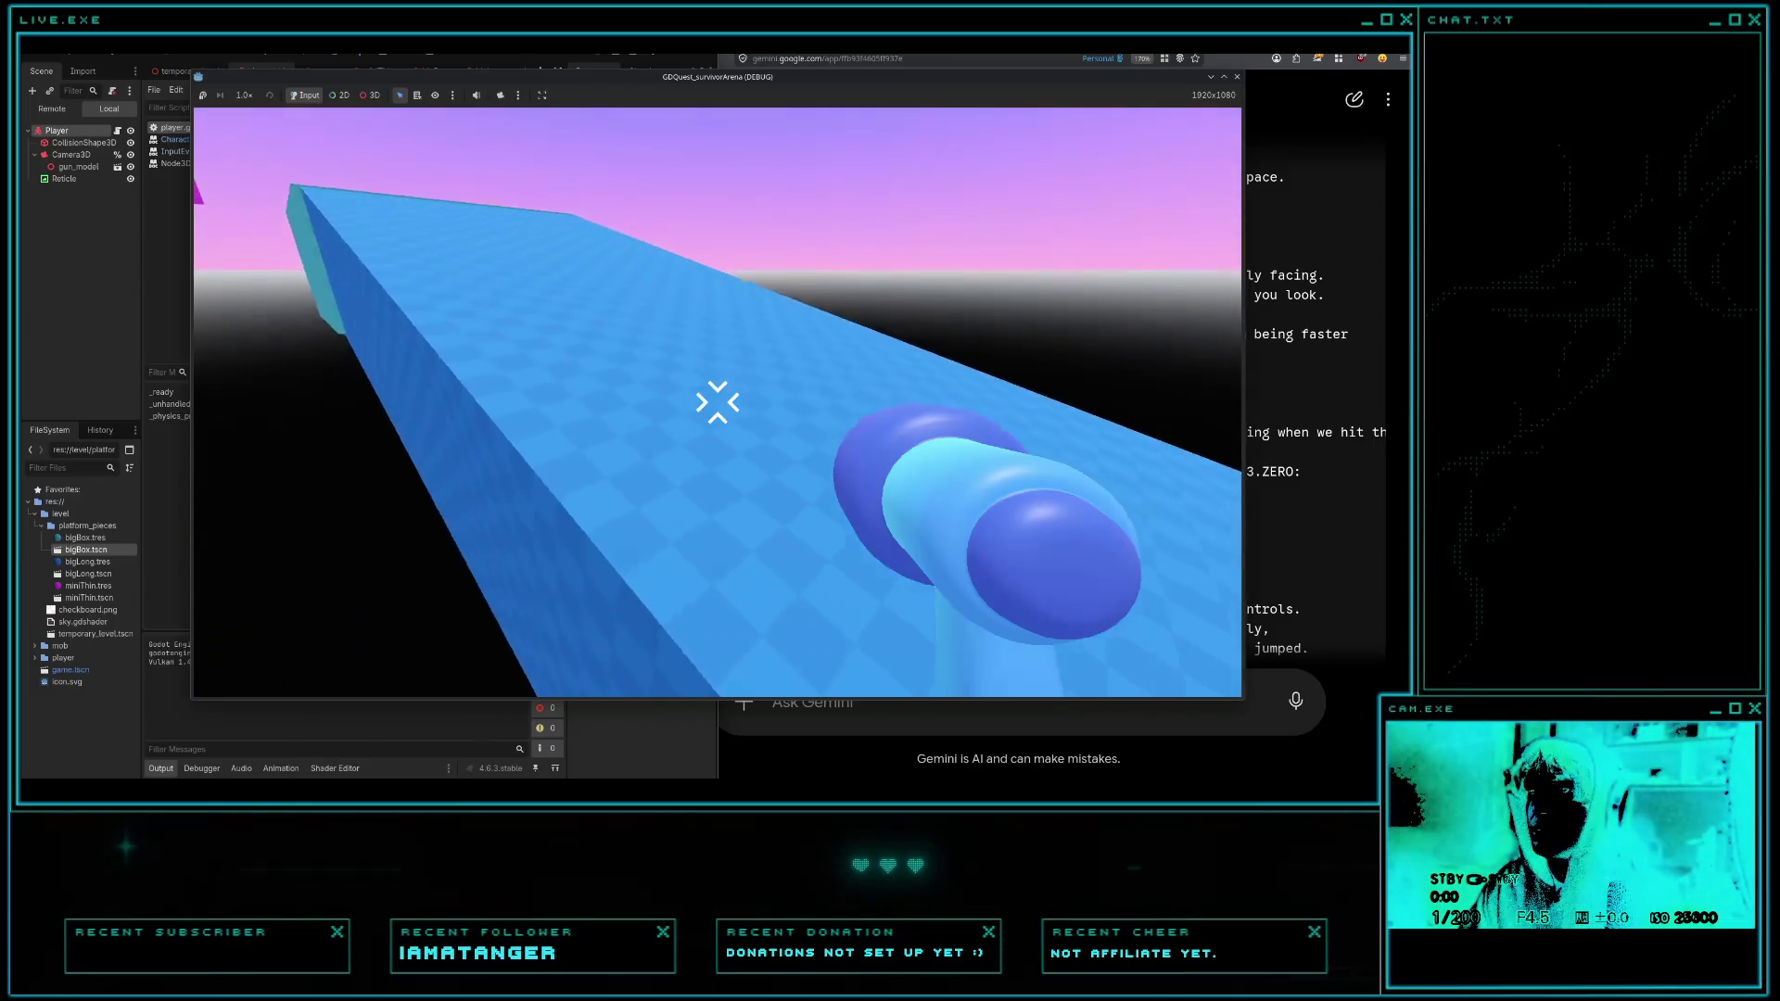
pyautogui.press('w')
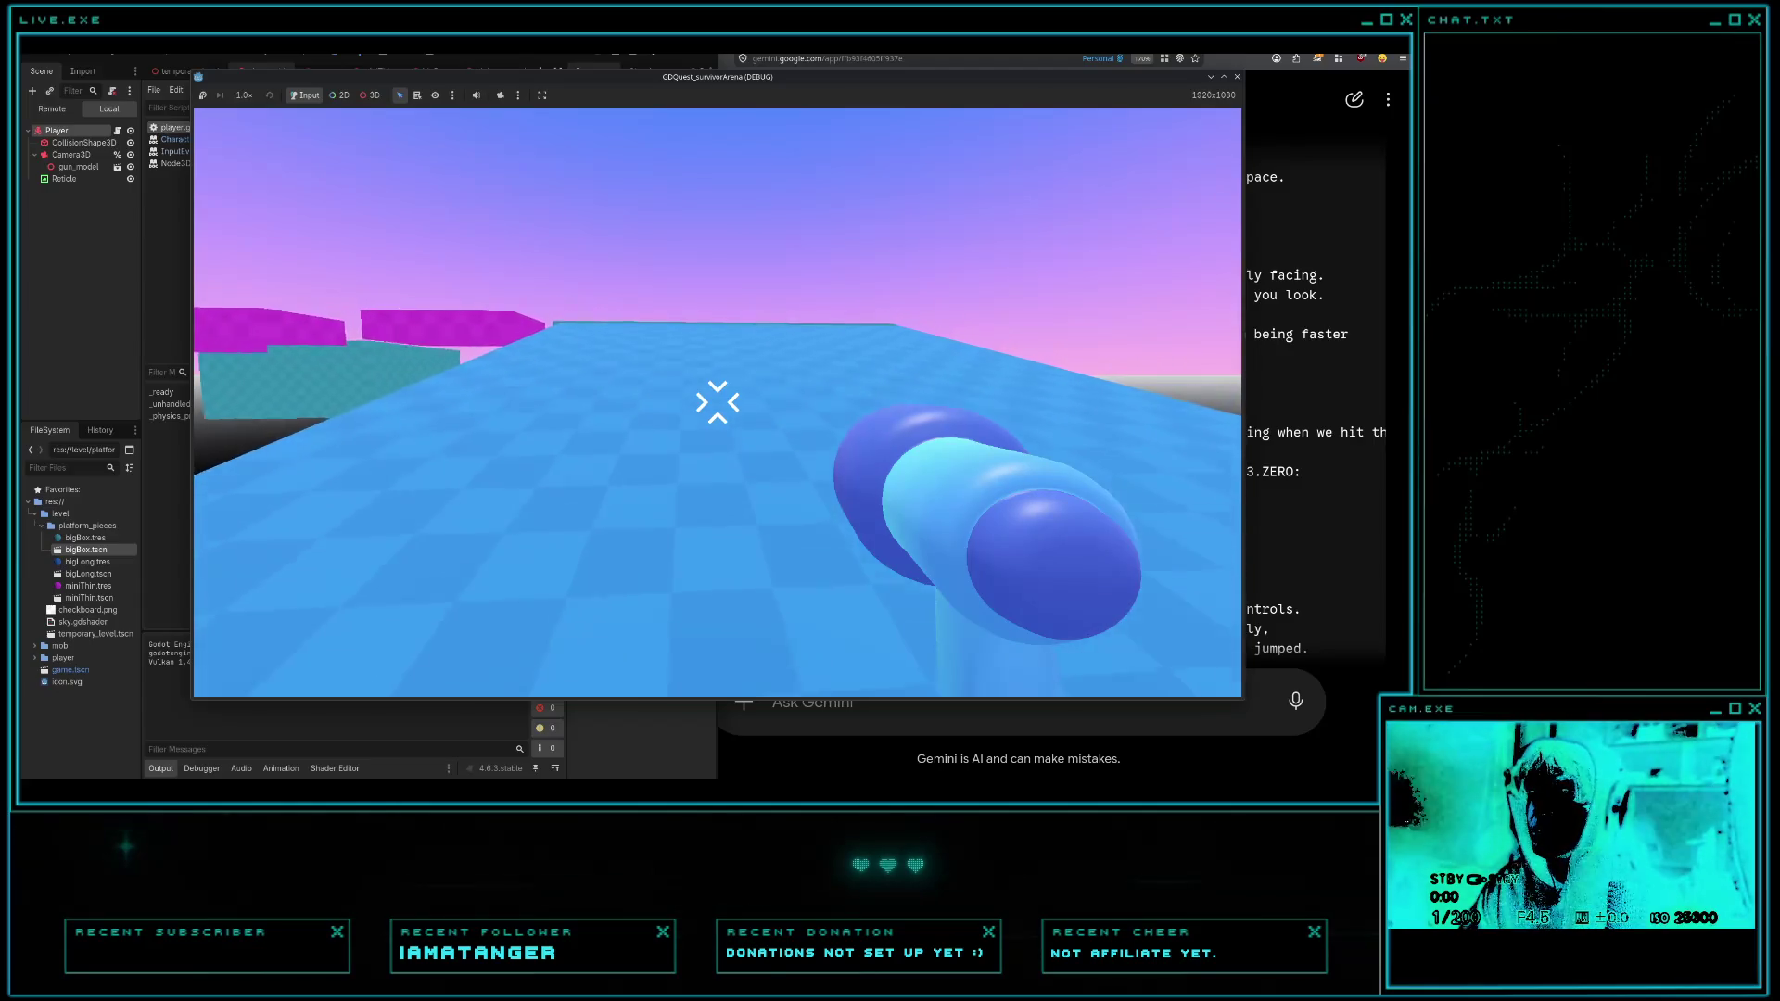
pyautogui.press('w')
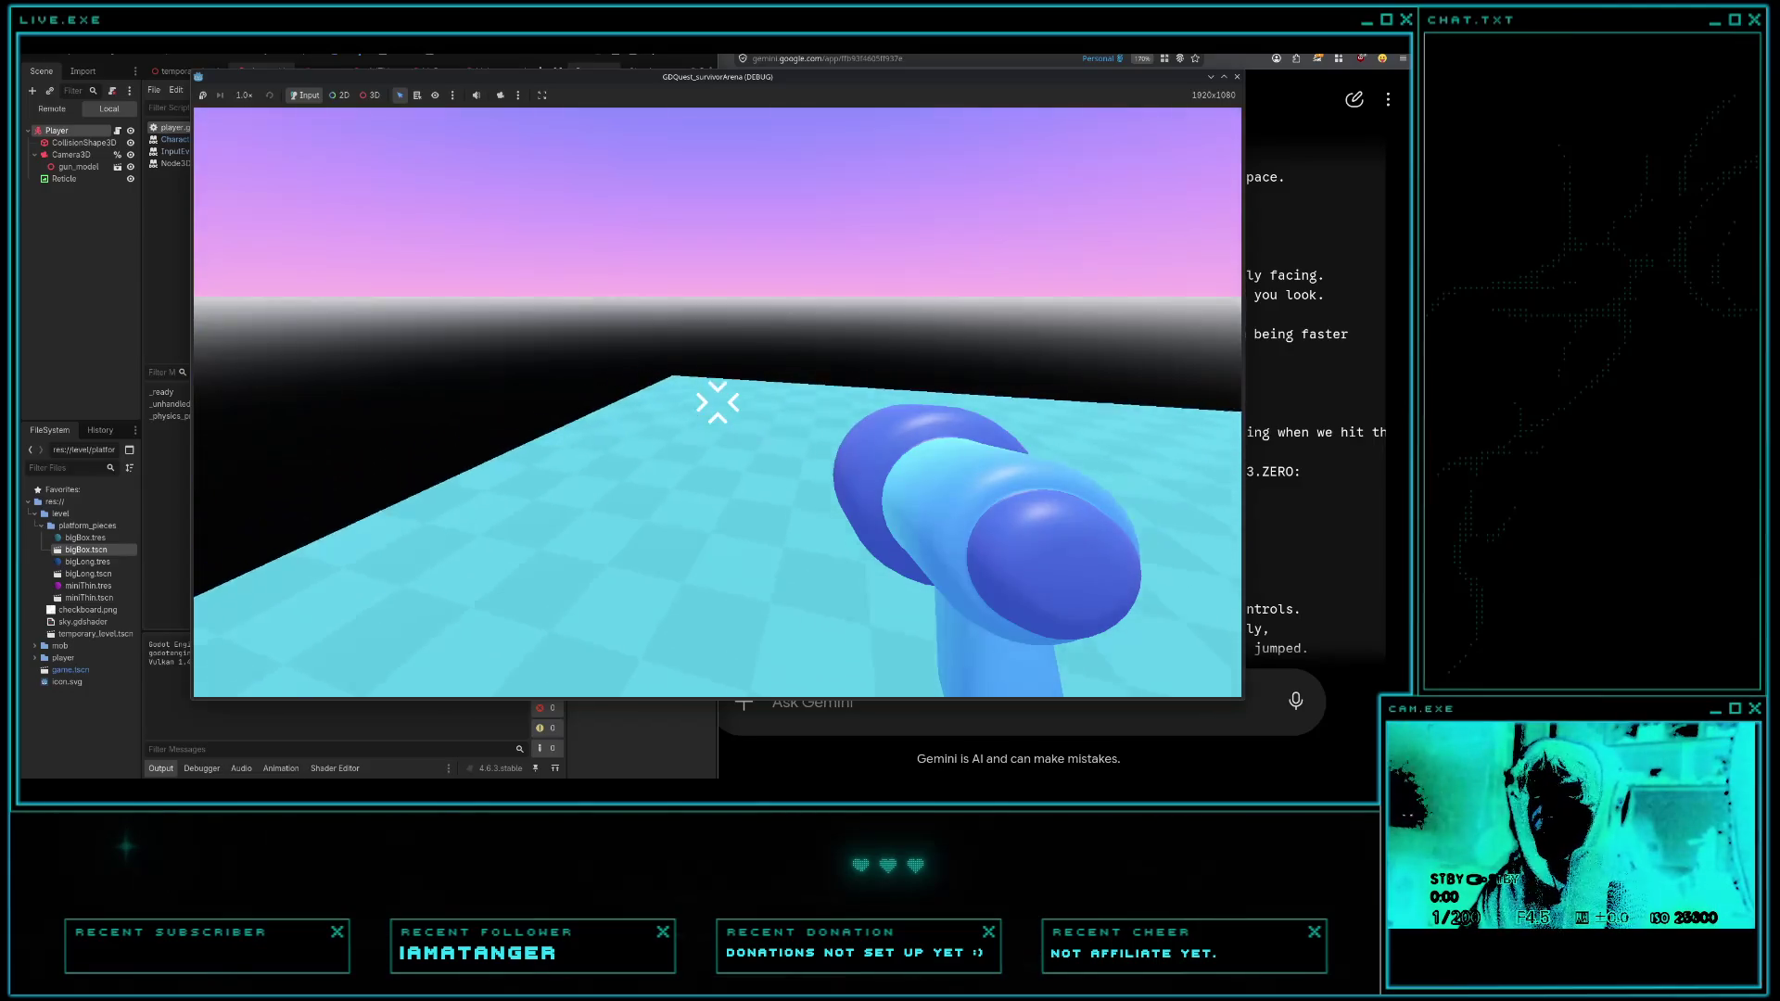
# - Stop the game and add `direction = direction.normalized()` on line 36 after the direction calculation
pyautogui.press('F8')
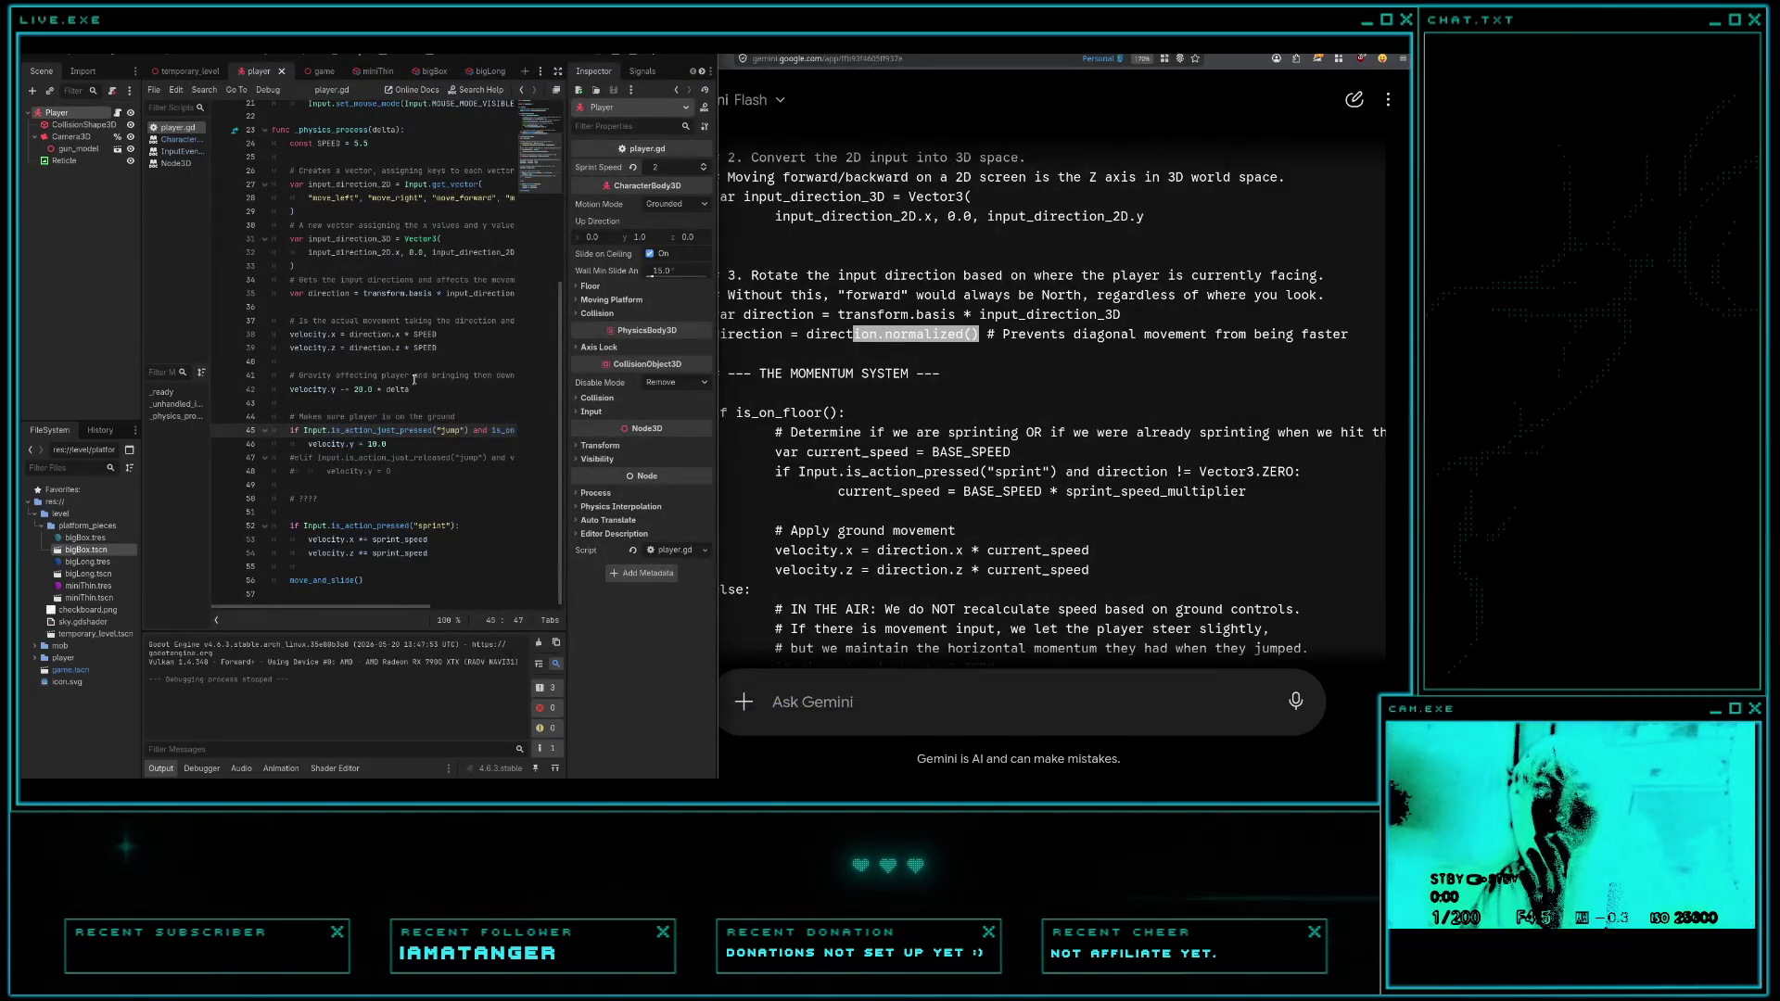
pyautogui.scroll(1, 431, 378)
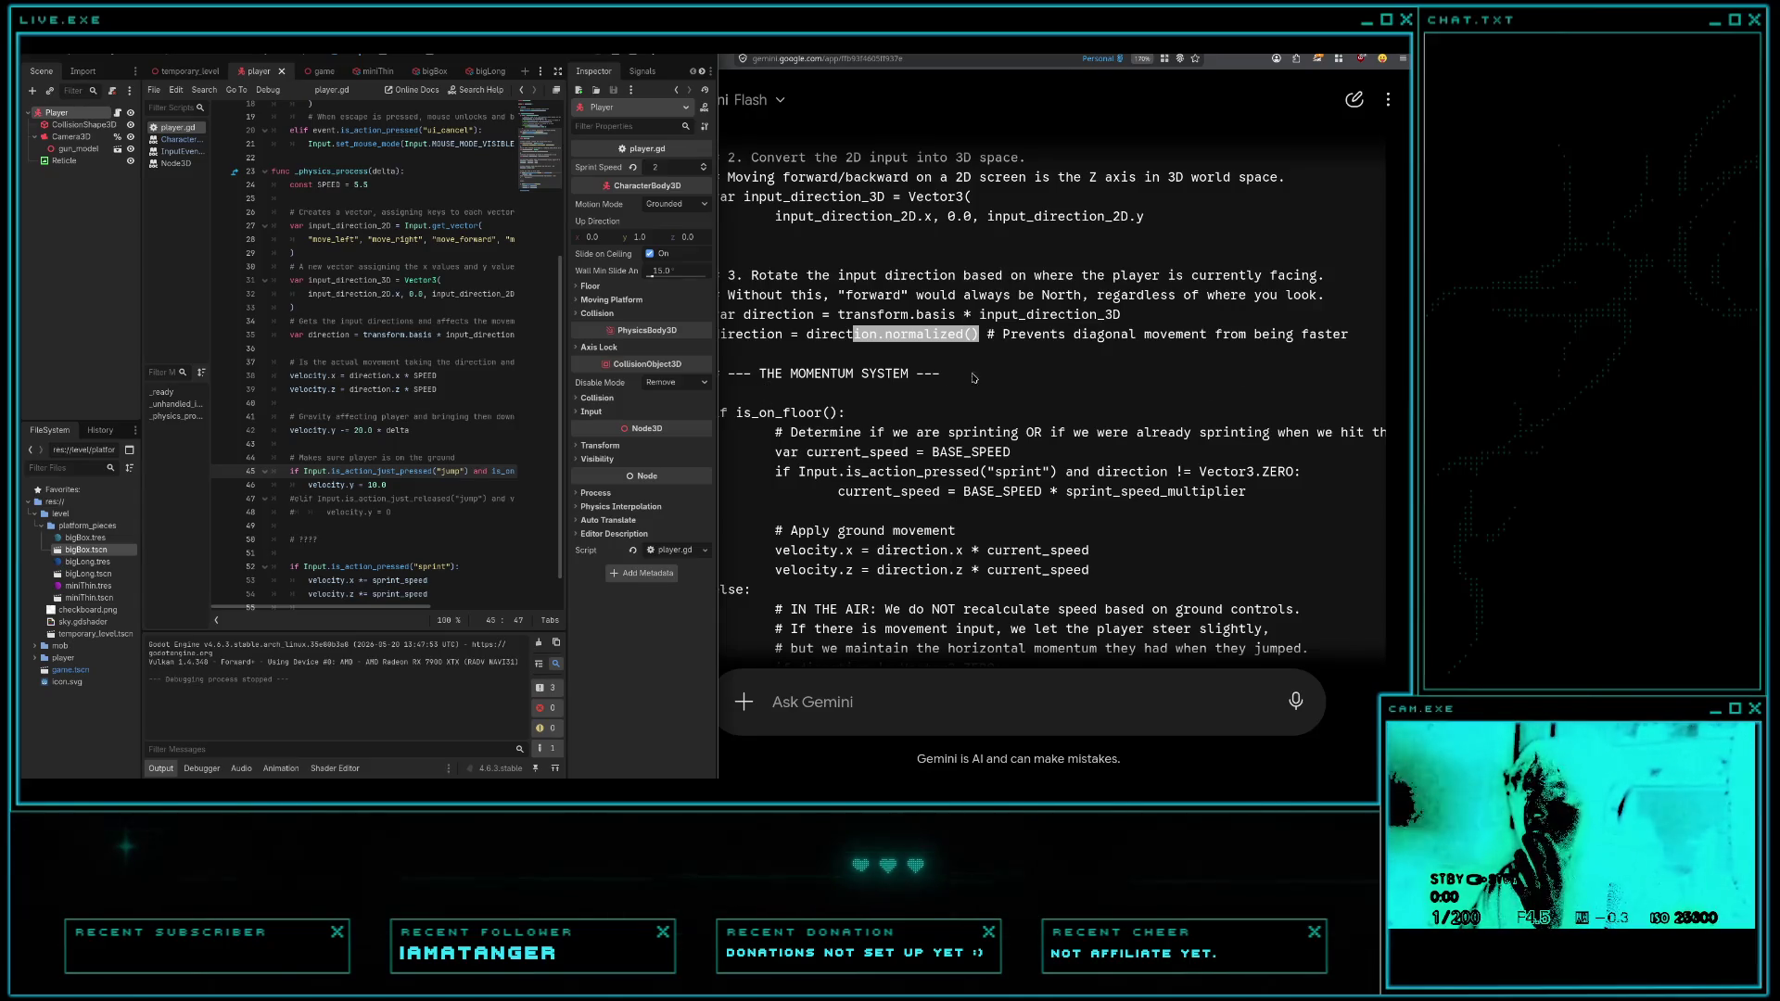
pyautogui.click(393, 308)
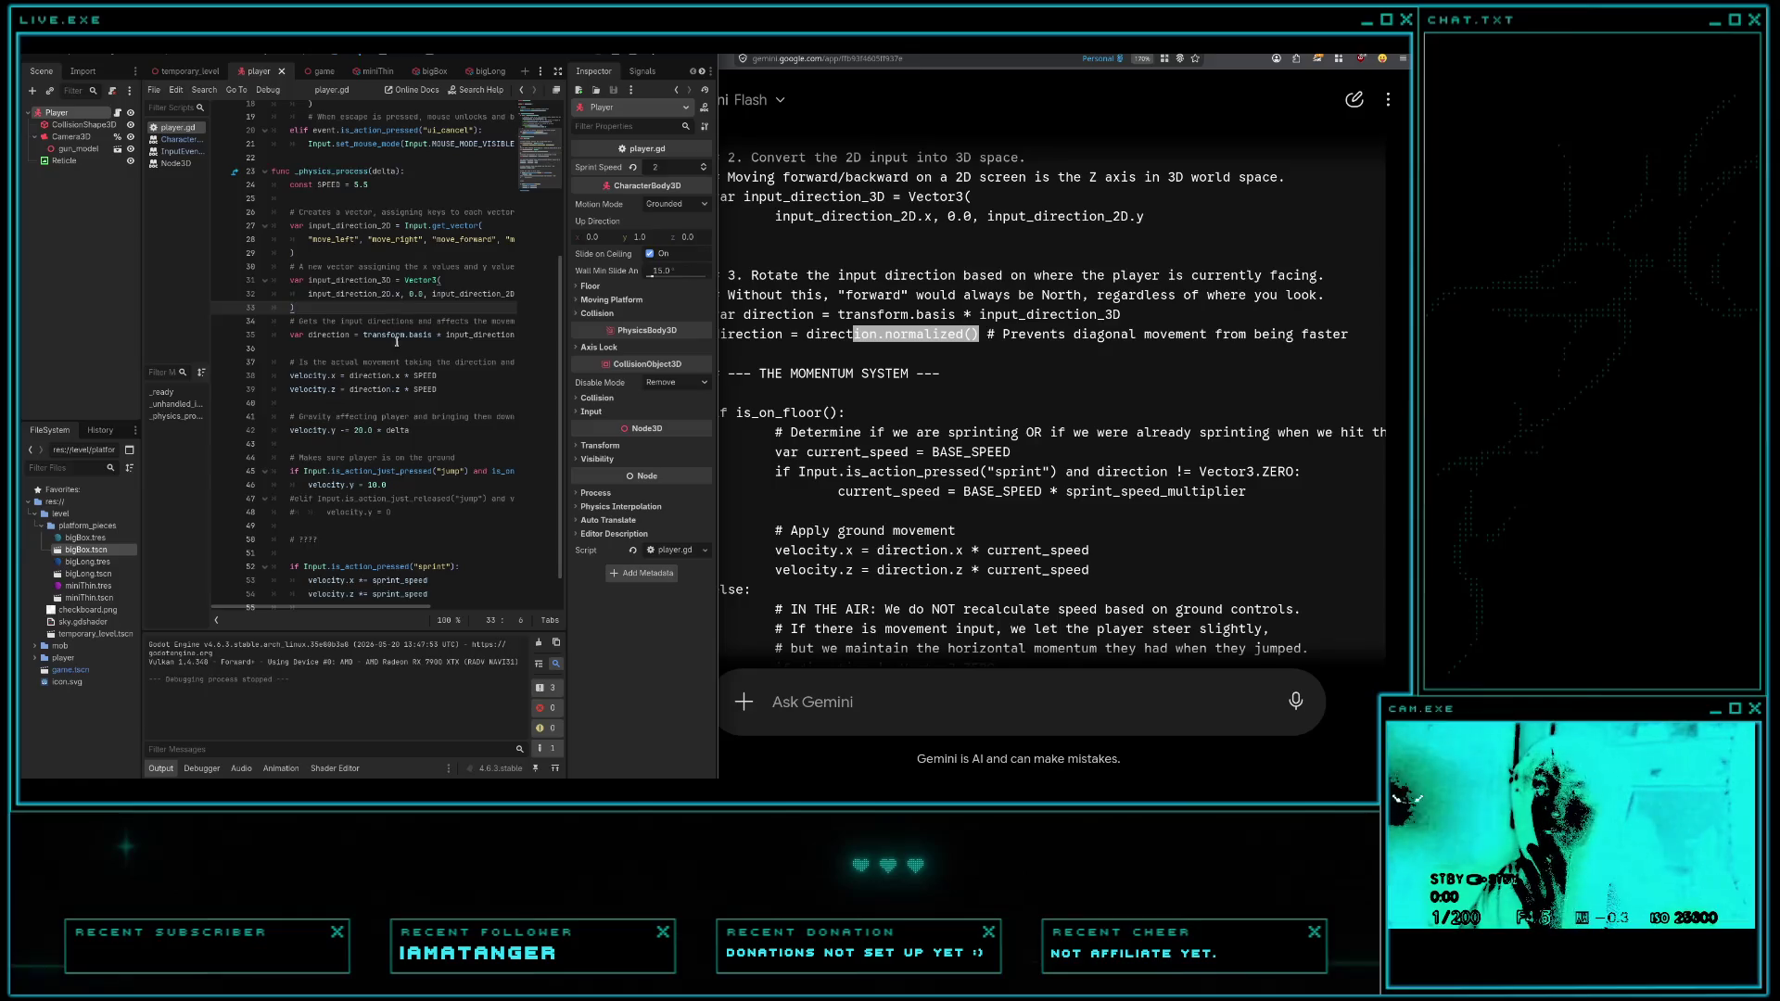
pyautogui.click(393, 349)
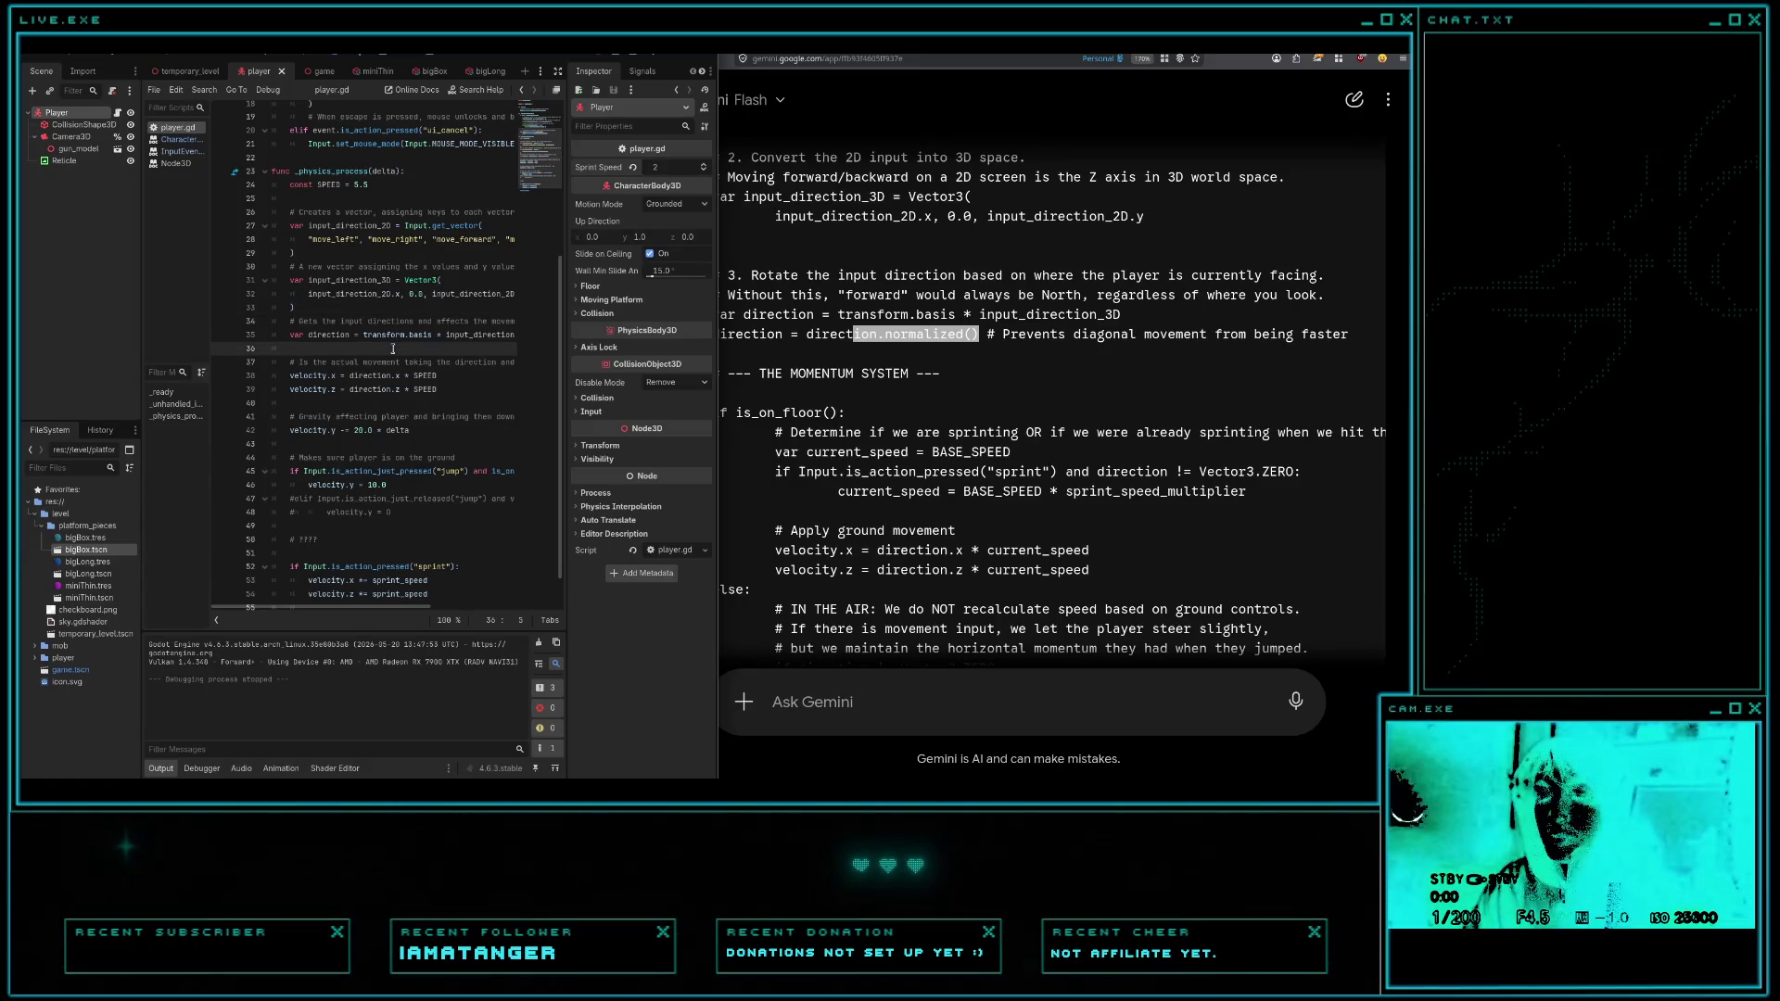
pyautogui.write('direction -=')
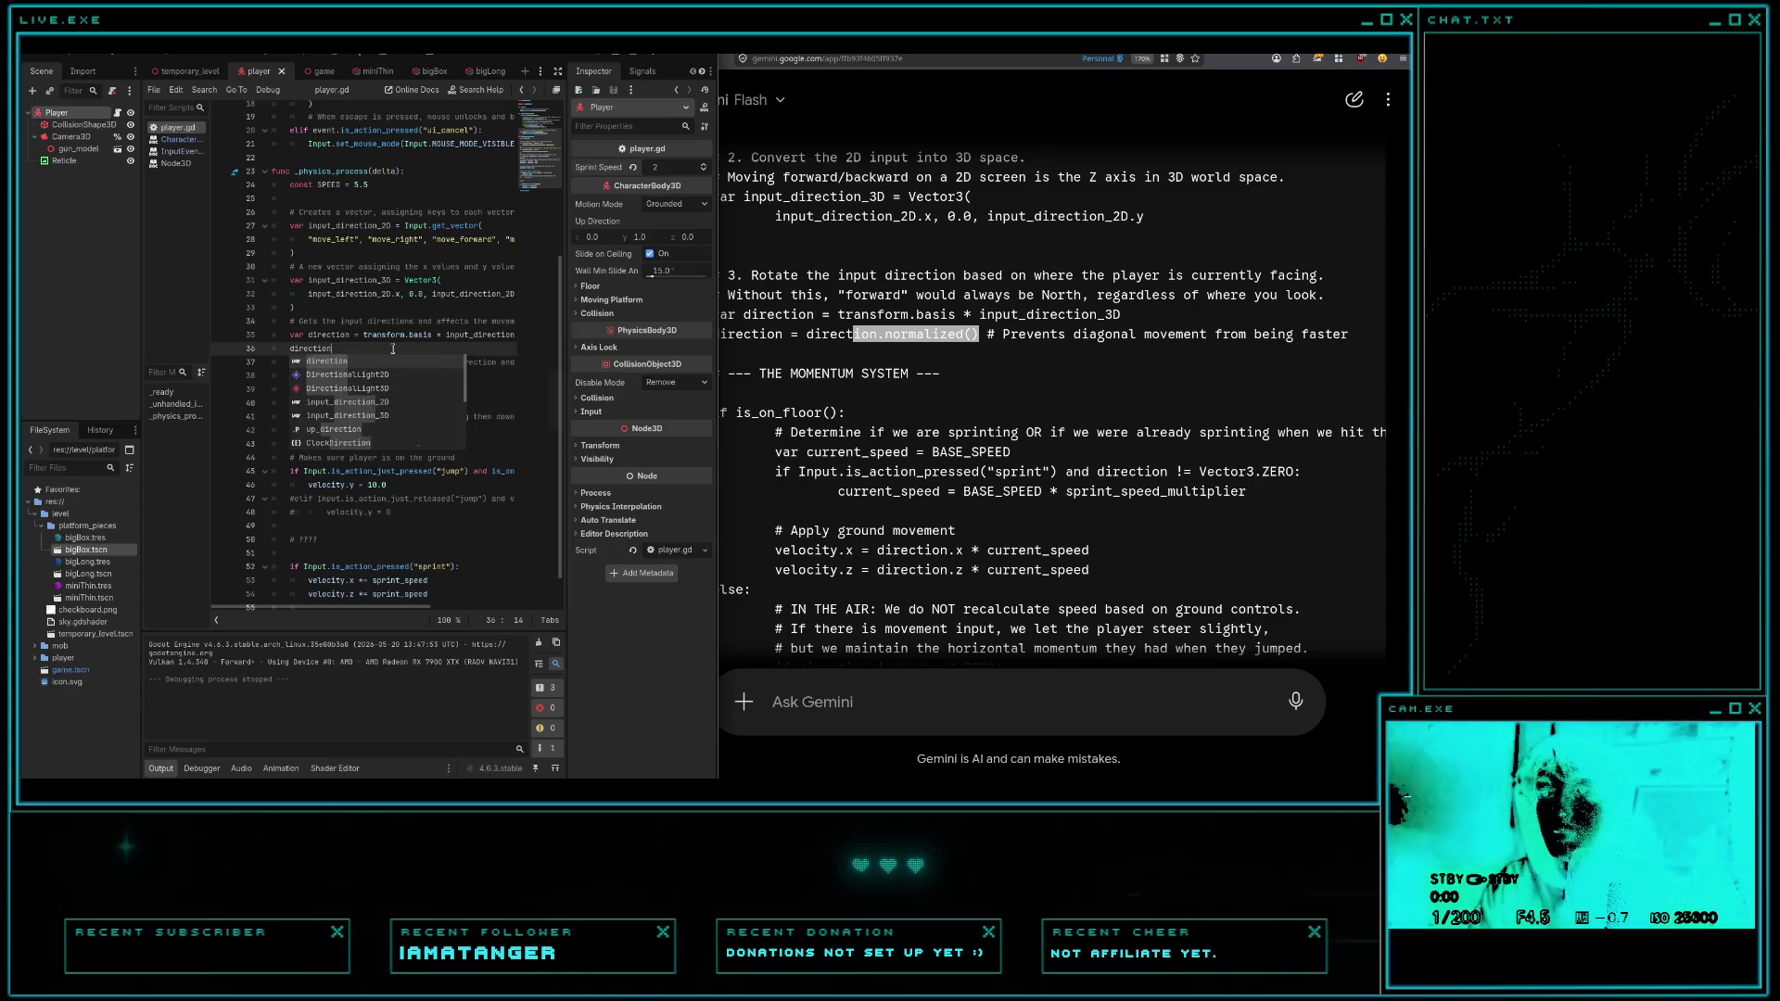
pyautogui.write(' direc')
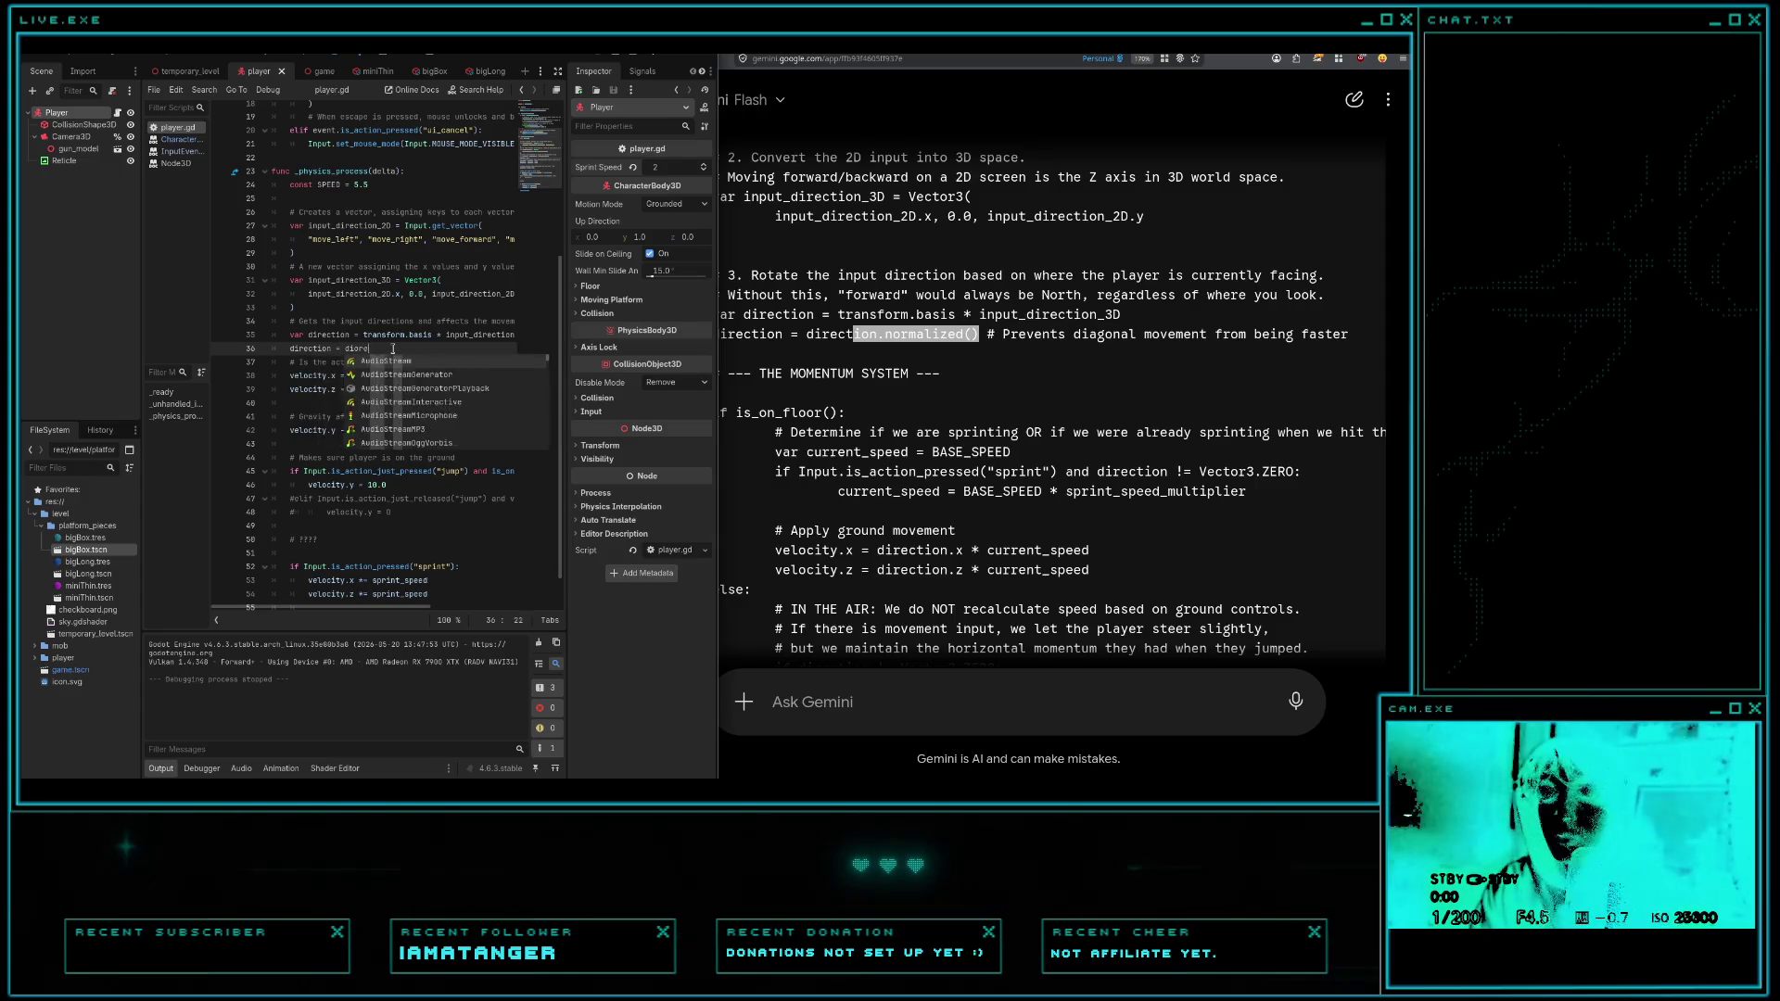
pyautogui.write('tion.norm')
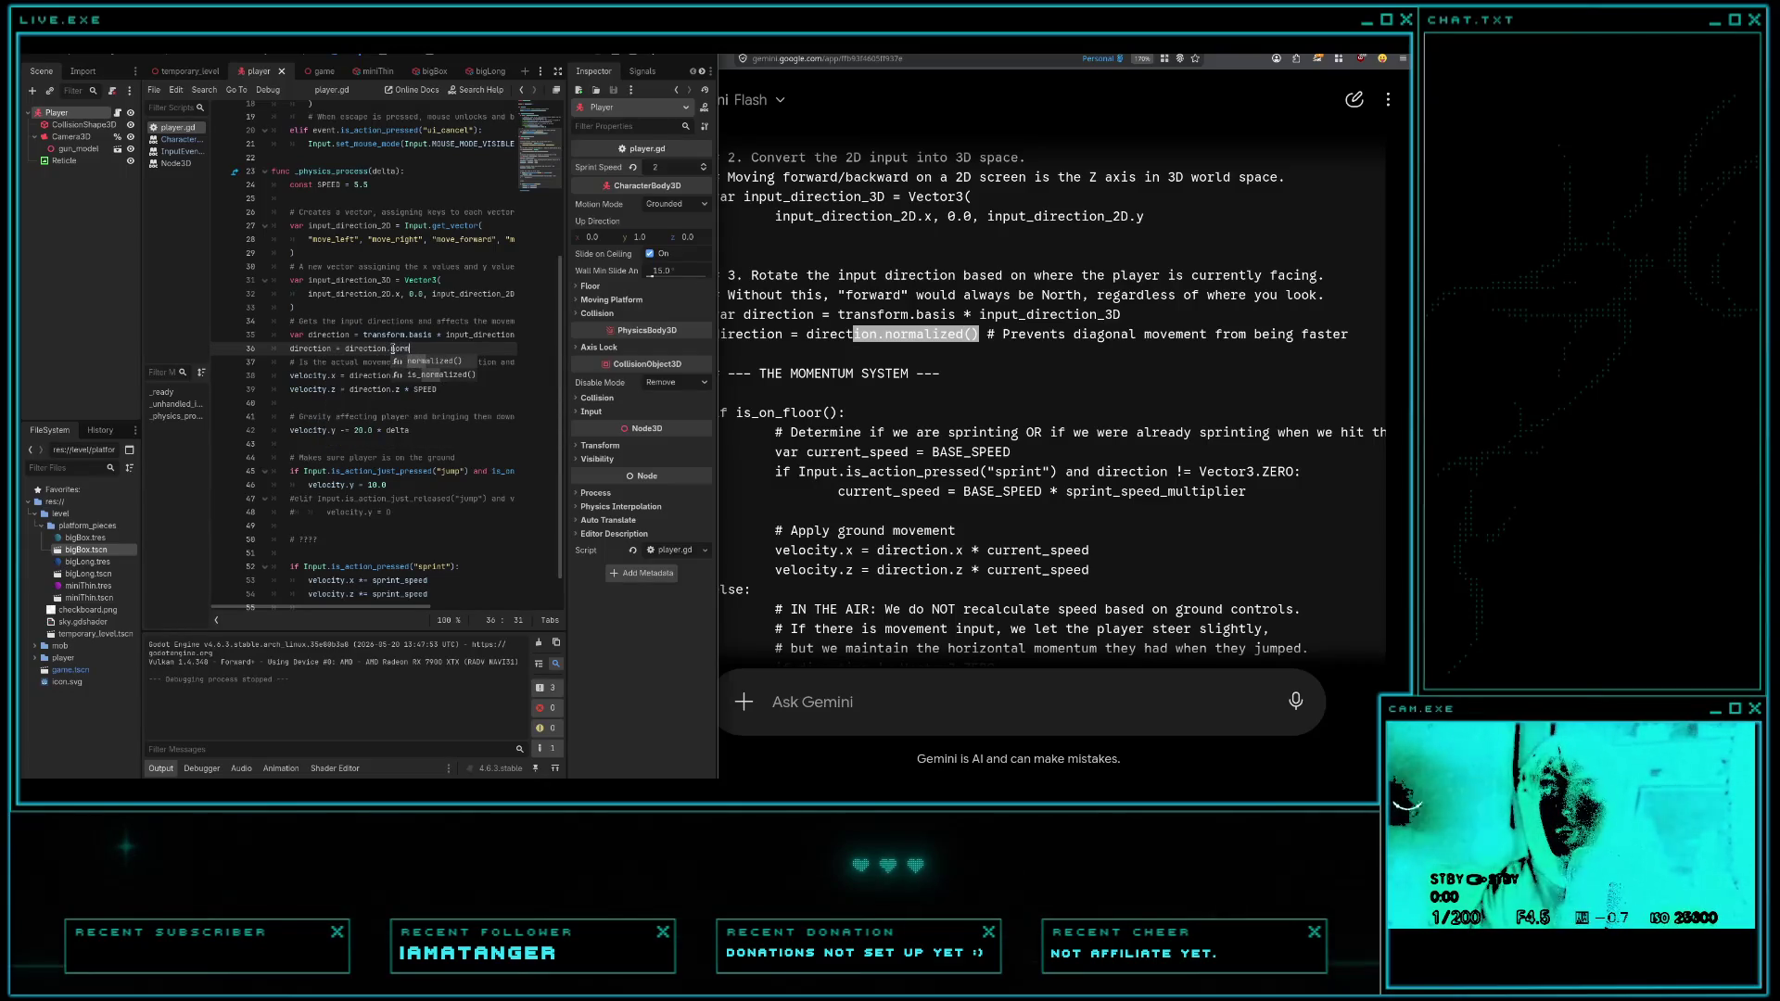
pyautogui.press('Return')
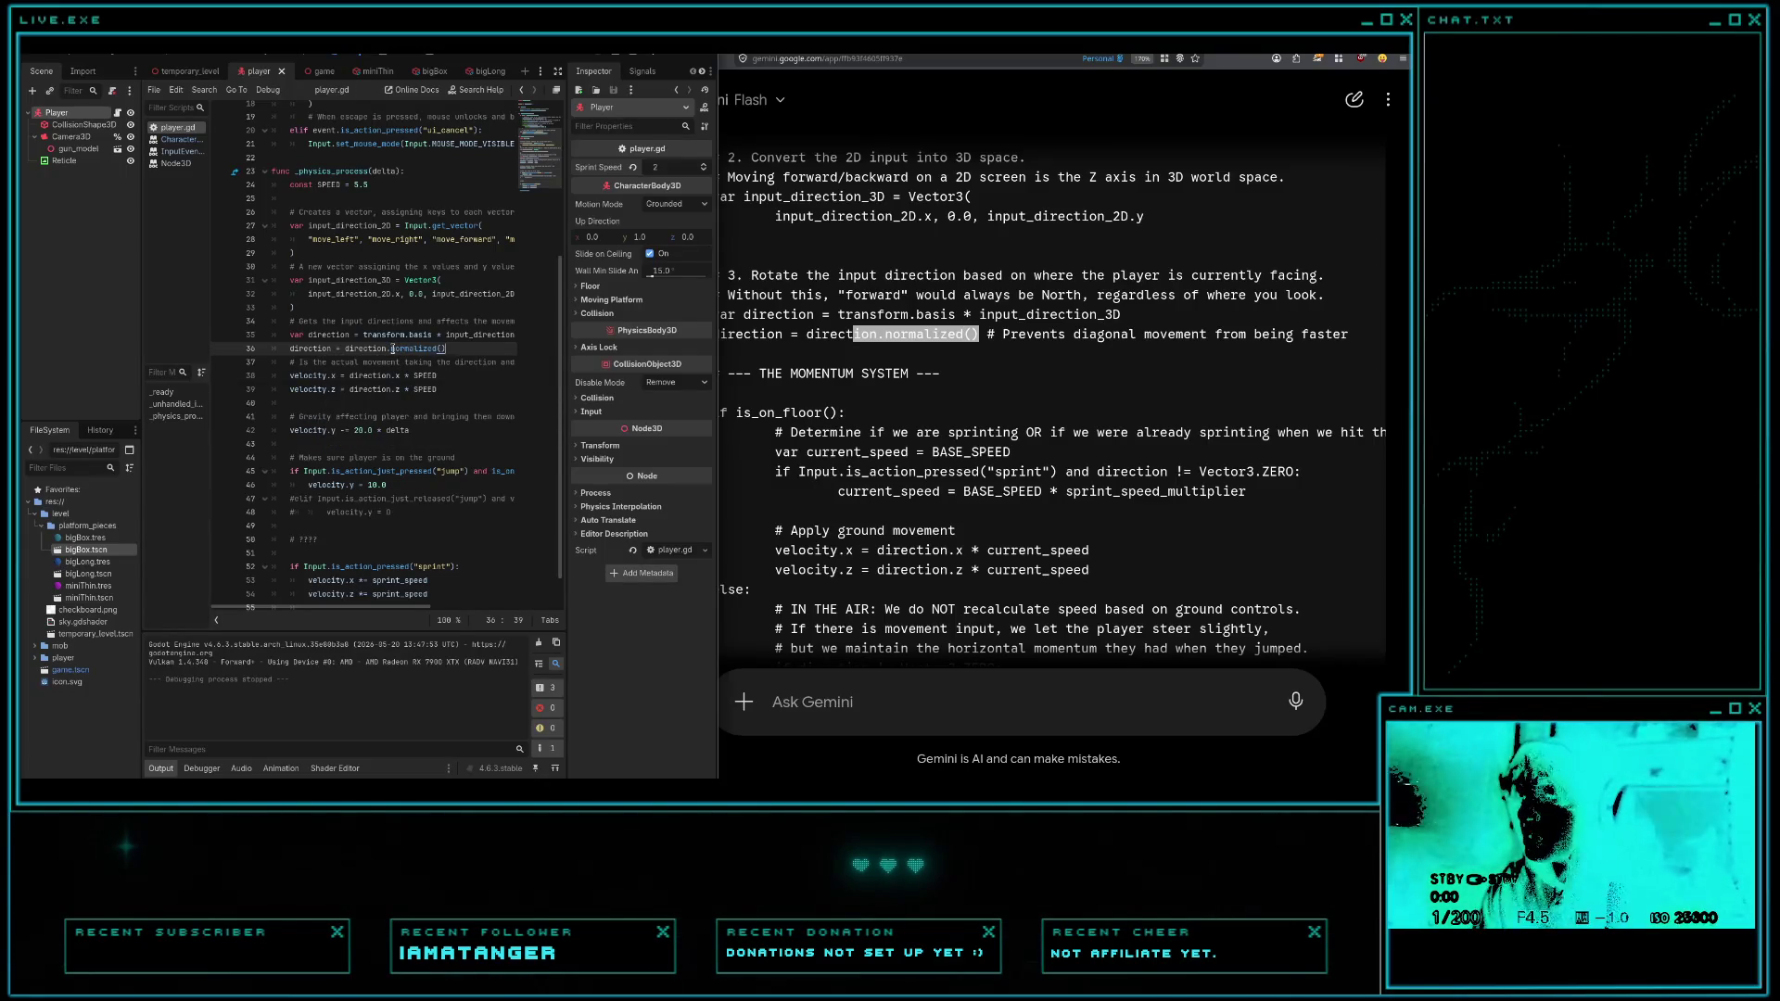
pyautogui.press('Return')
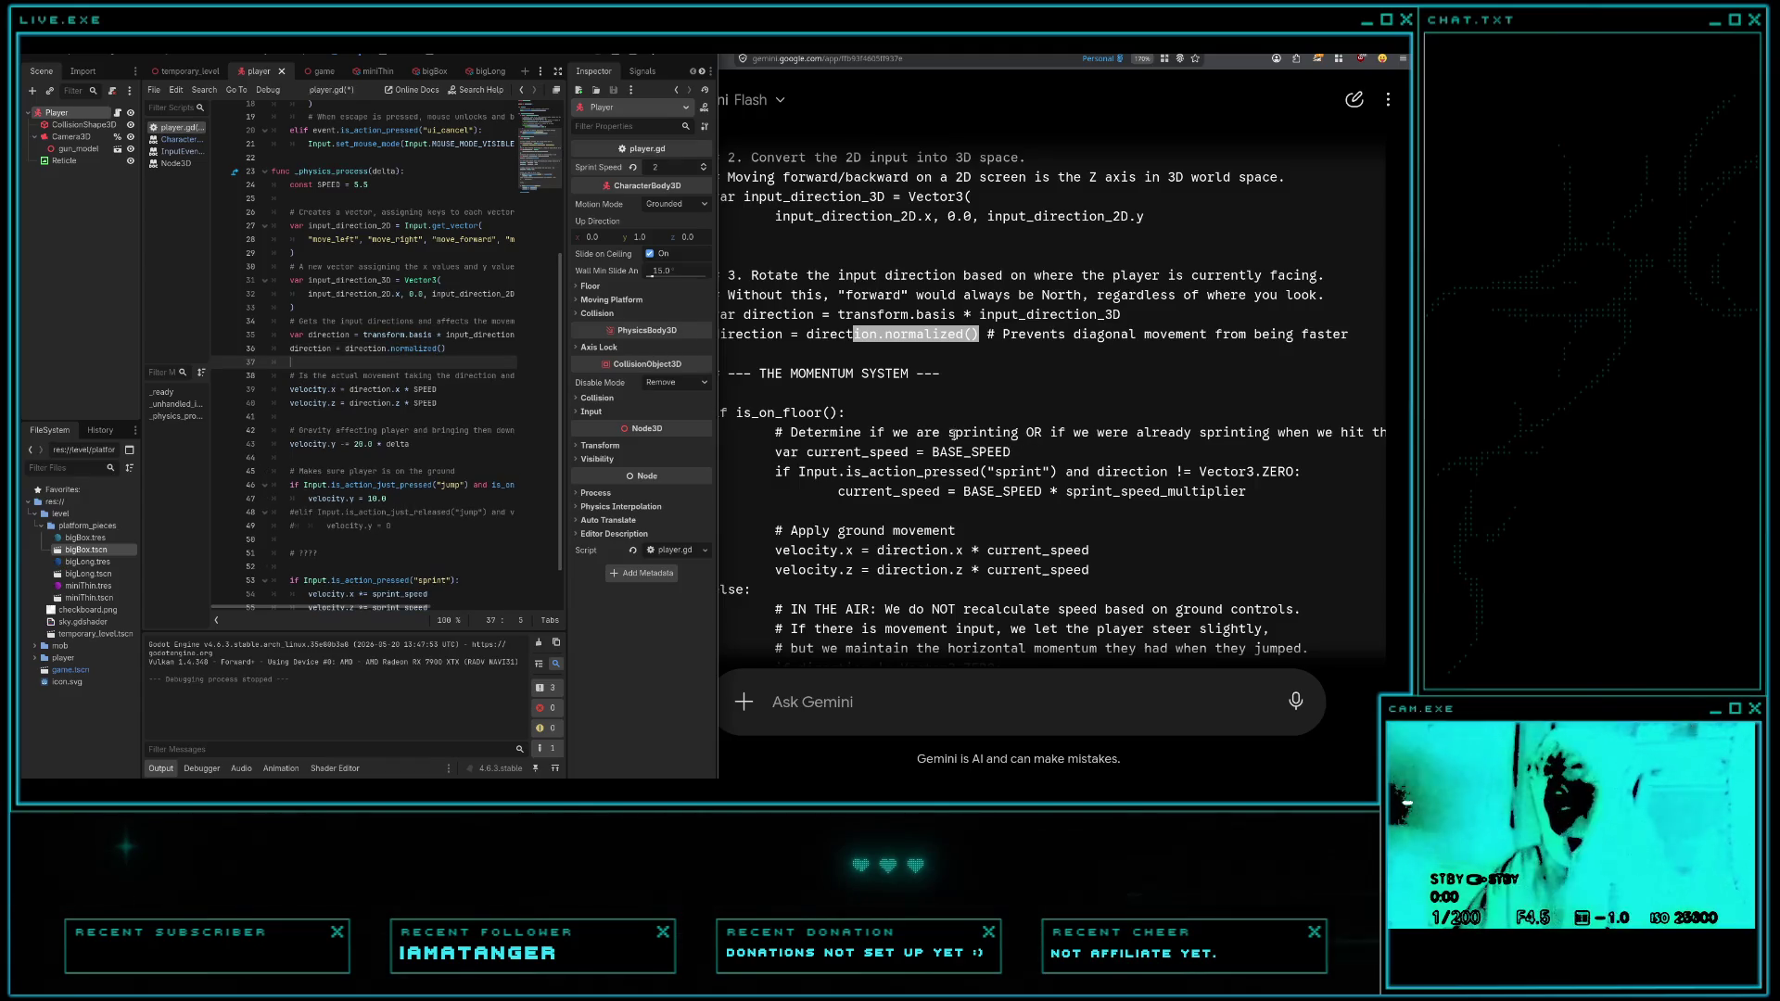
pyautogui.click(932, 427)
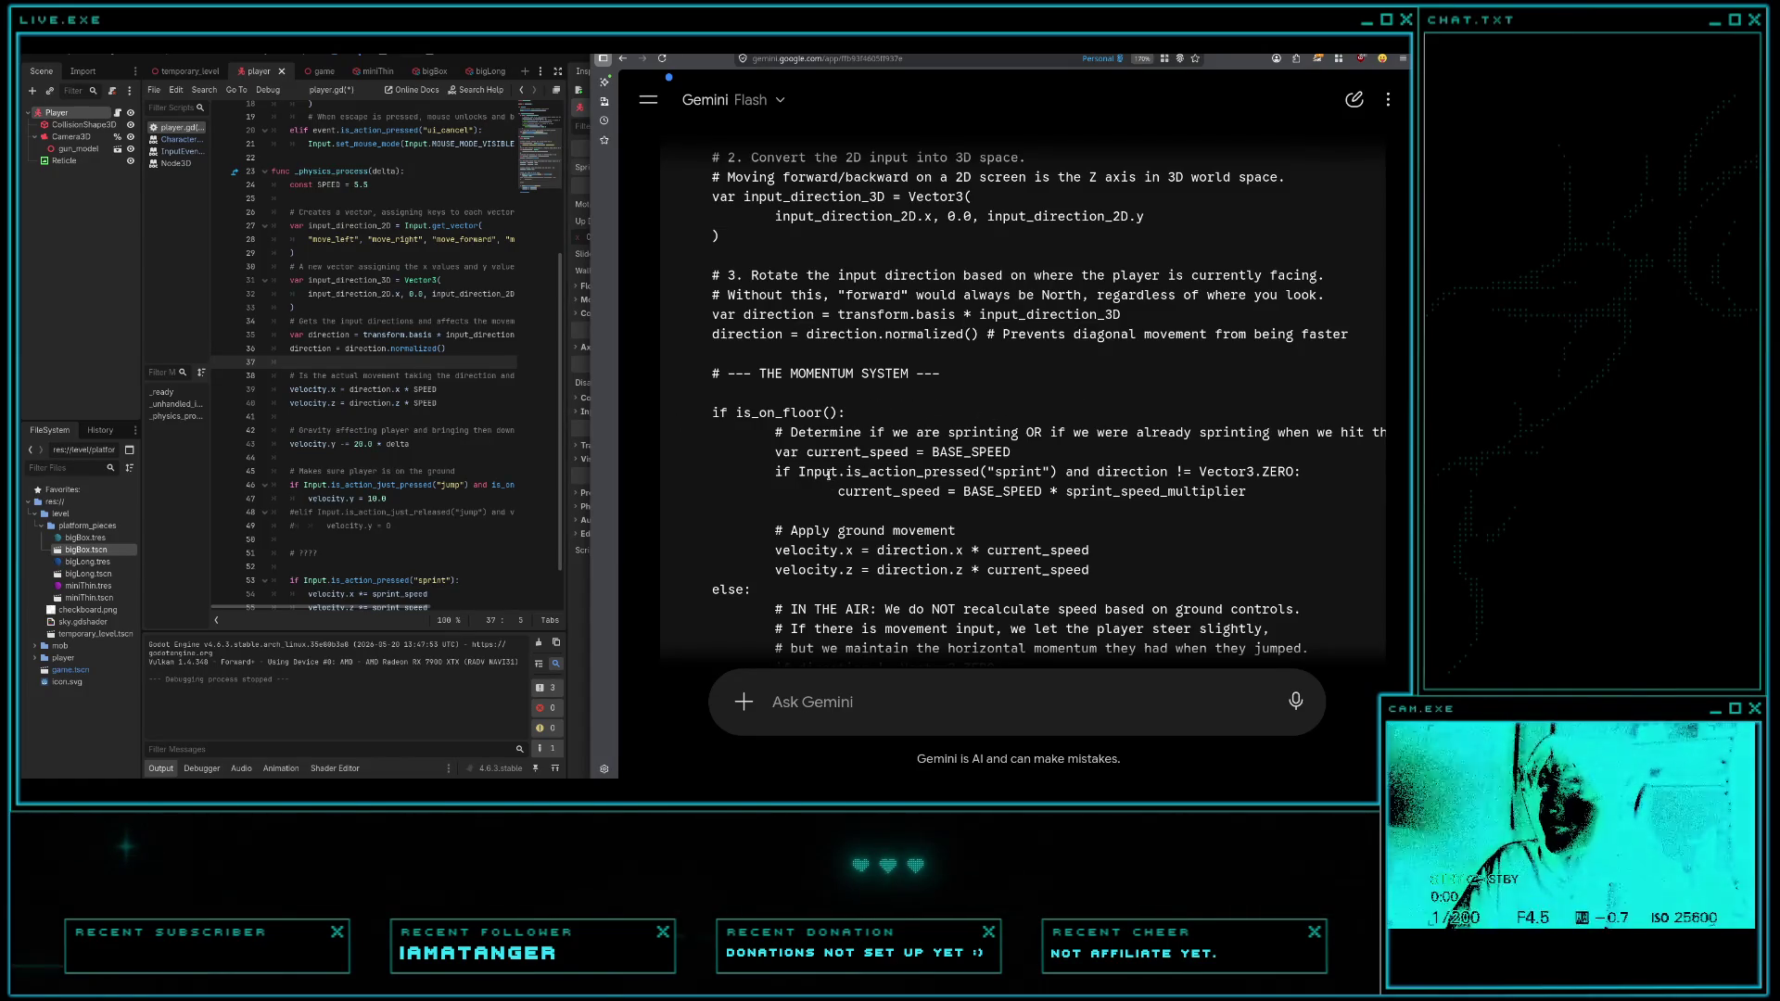
# - Copy Gemini's '# --- THE MOMENTUM SYSTEM ---' code block and save player.gd in Godot
pyautogui.scroll(-2, 827, 405)
pyautogui.scroll(1, 828, 405)
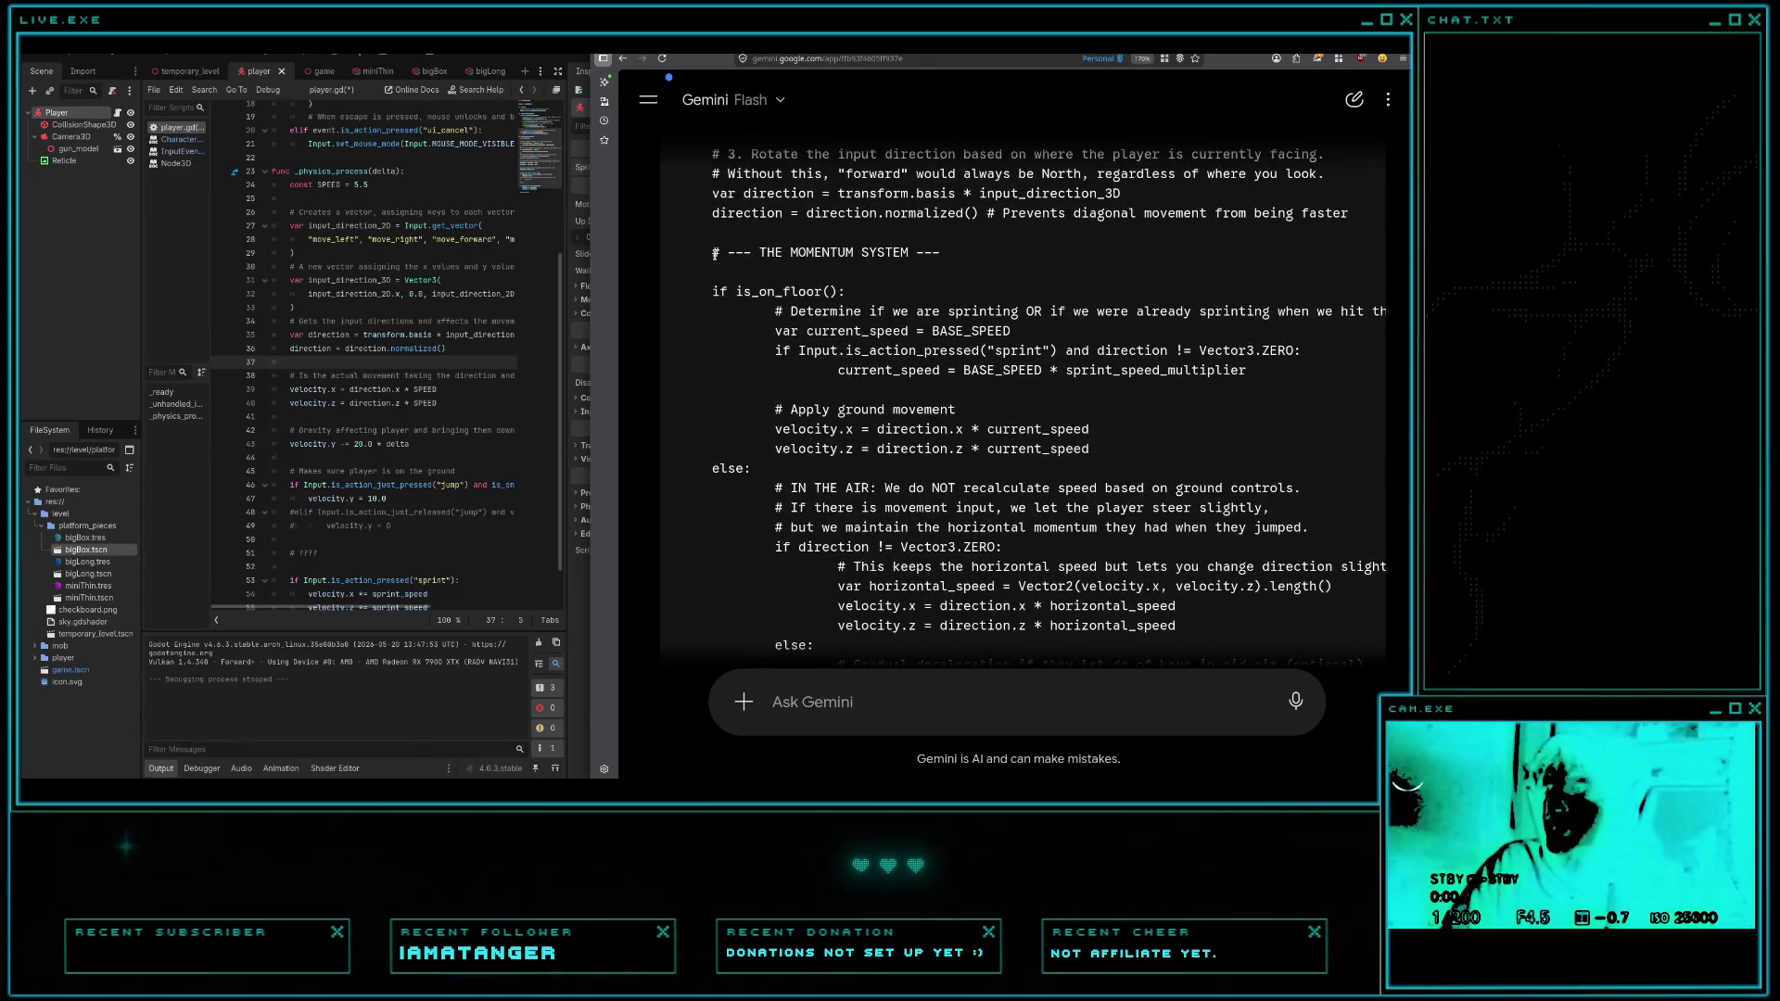
pyautogui.moveTo(711, 251); pyautogui.dragTo(970, 290)
pyautogui.click(967, 296)
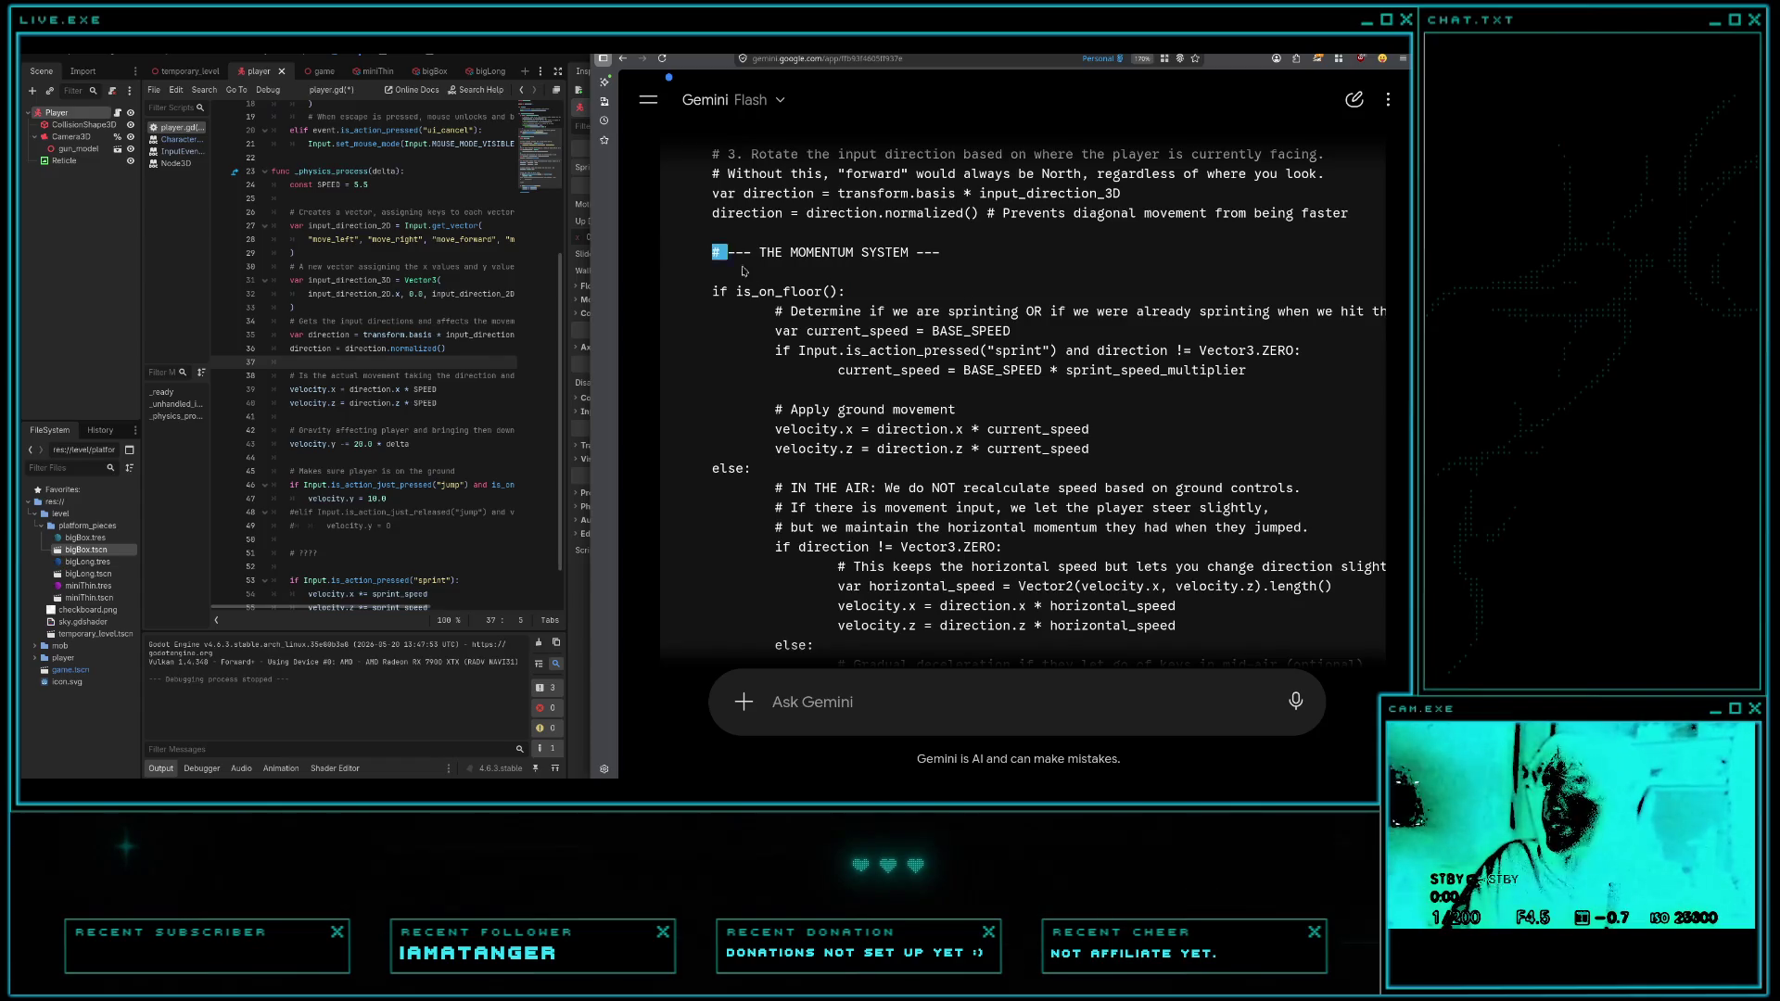
pyautogui.moveTo(712, 251); pyautogui.dragTo(979, 248)
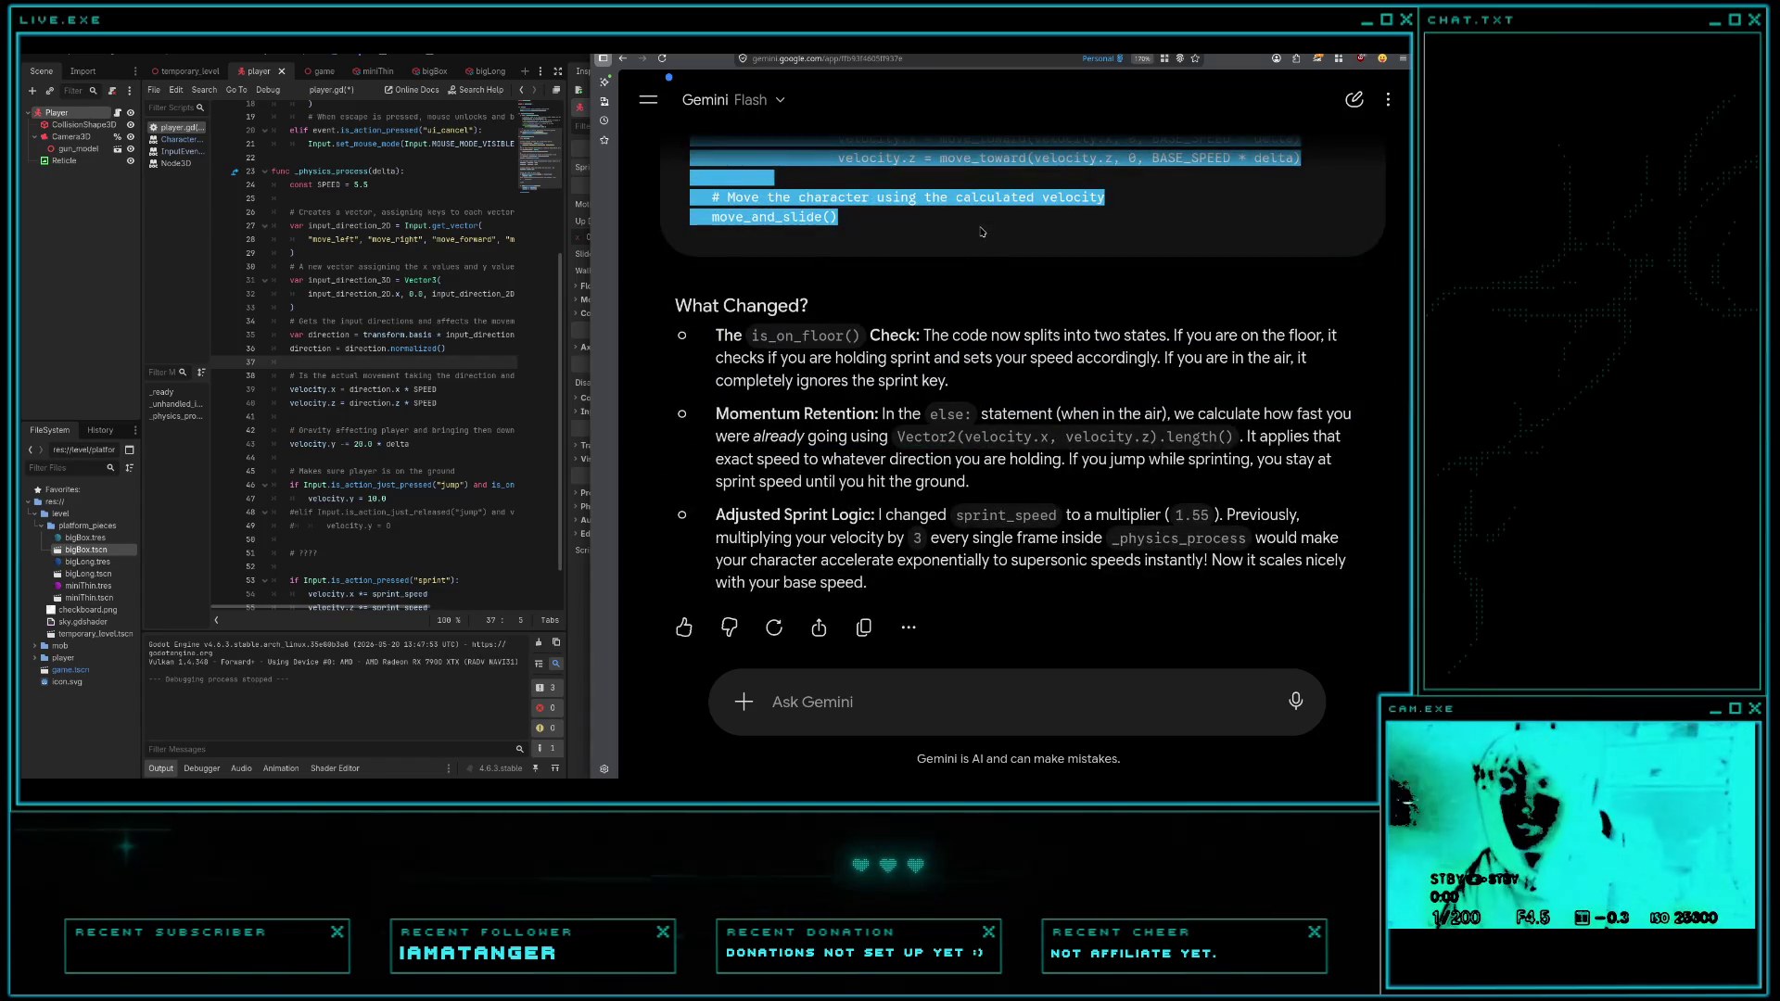
pyautogui.click(72, 211)
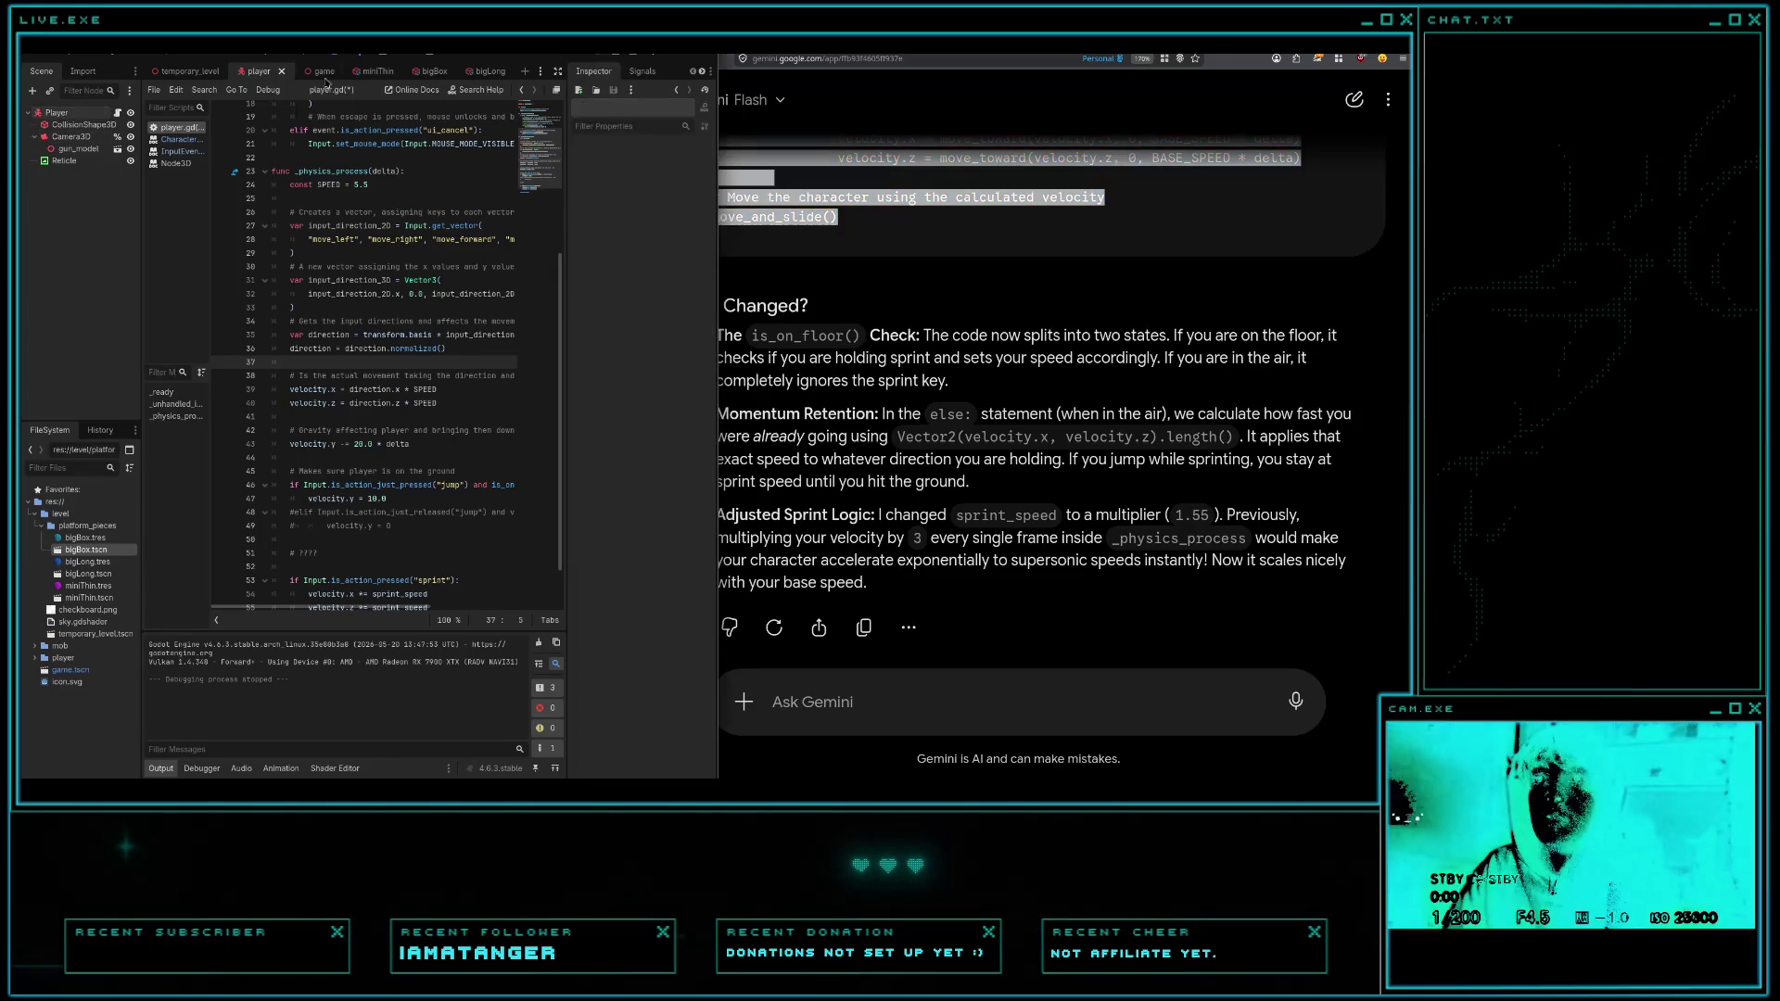
pyautogui.hotkey('ctrl', 's')
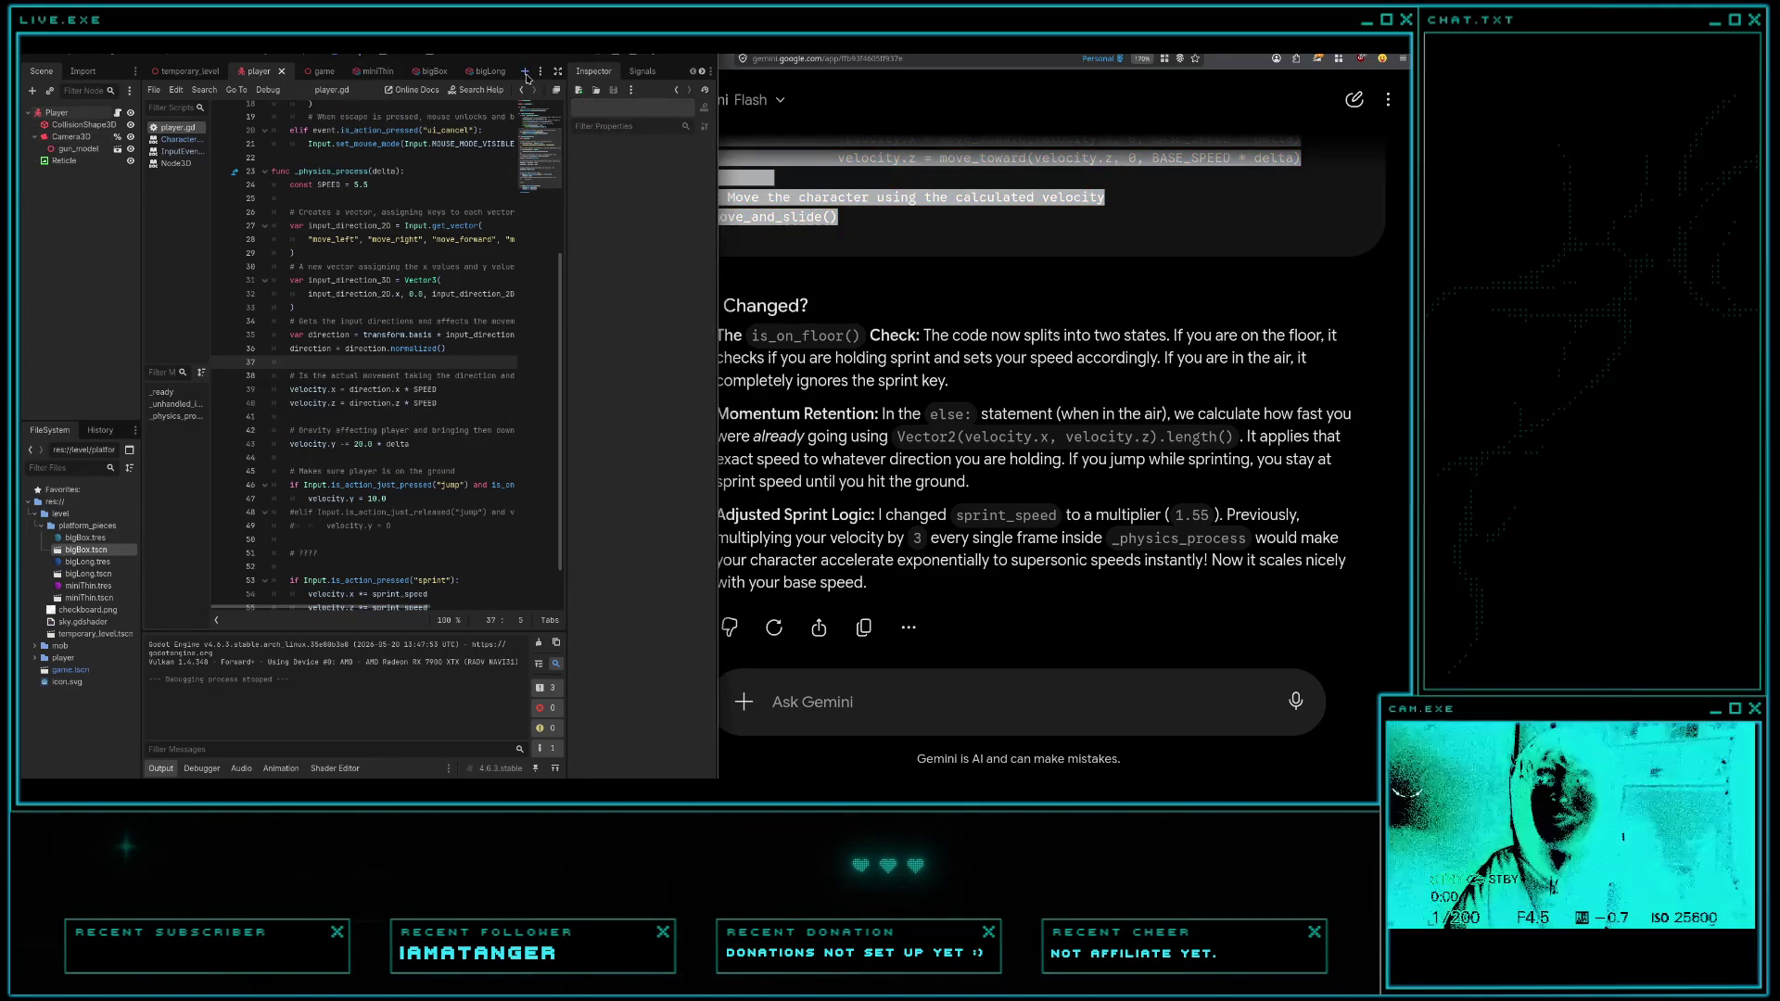
# - Create a new scene with a Node3D root, attach node_3d.gd, and paste the momentum code
pyautogui.click(526, 73)
pyautogui.click(74, 151)
pyautogui.click(112, 90)
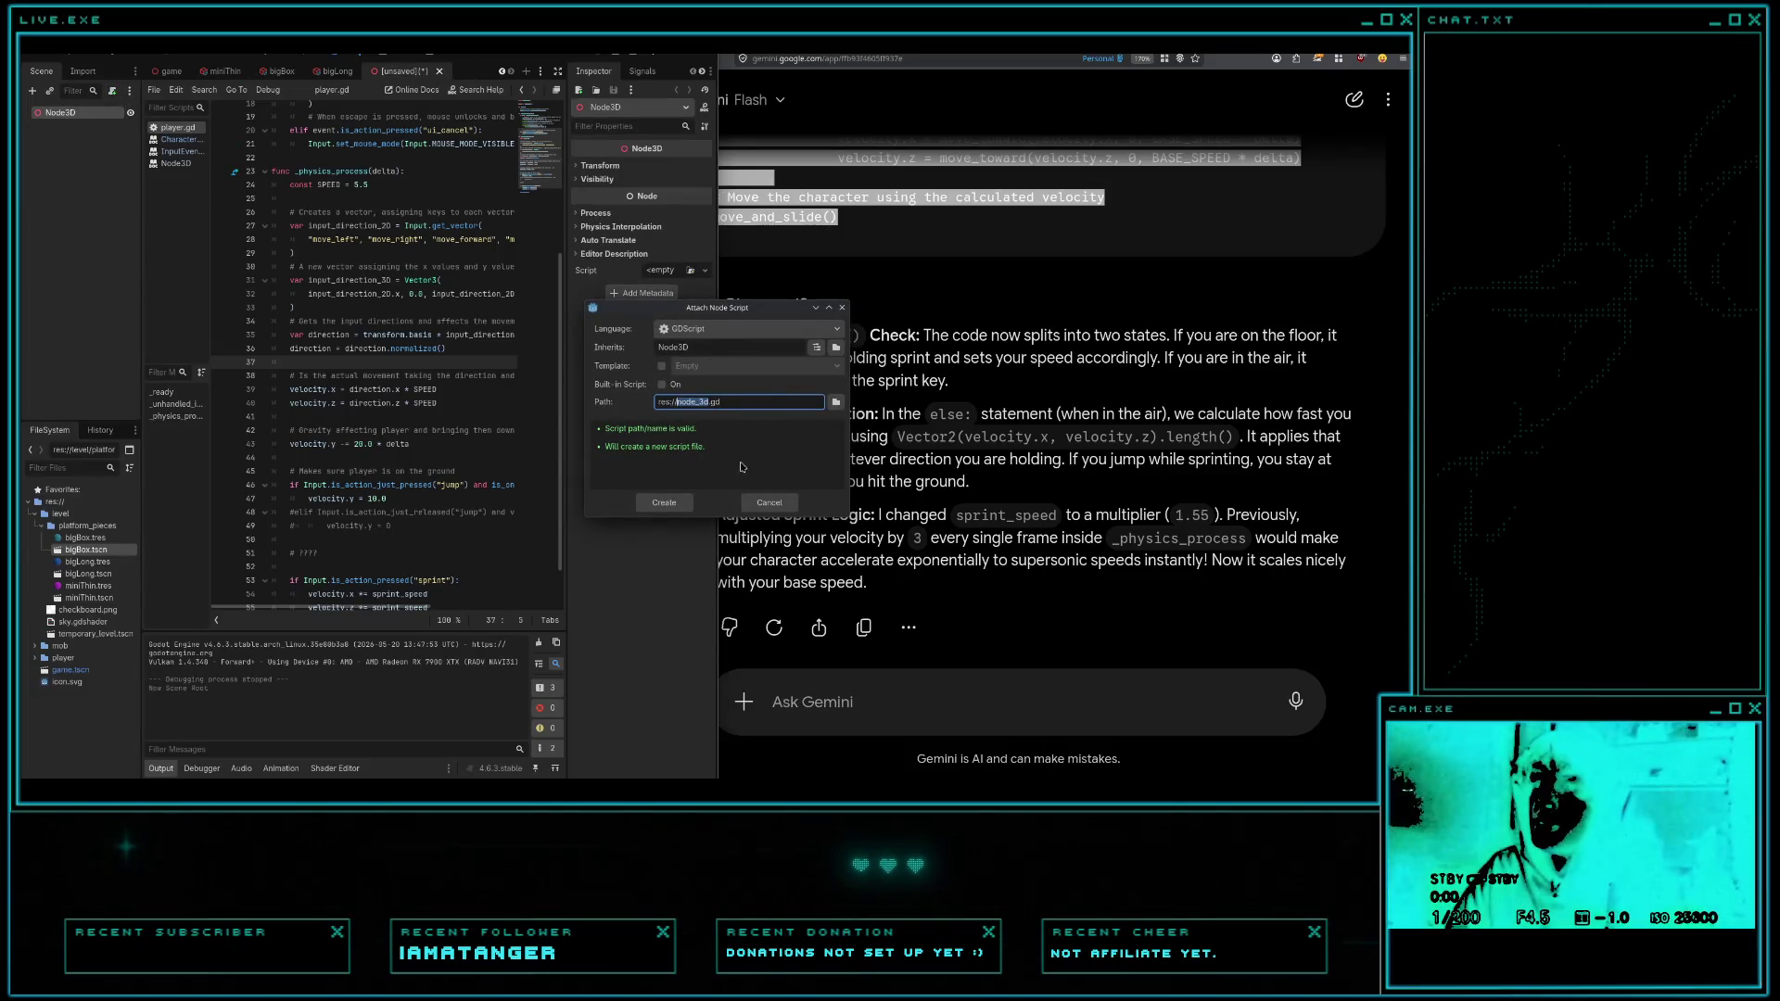
pyautogui.click(664, 502)
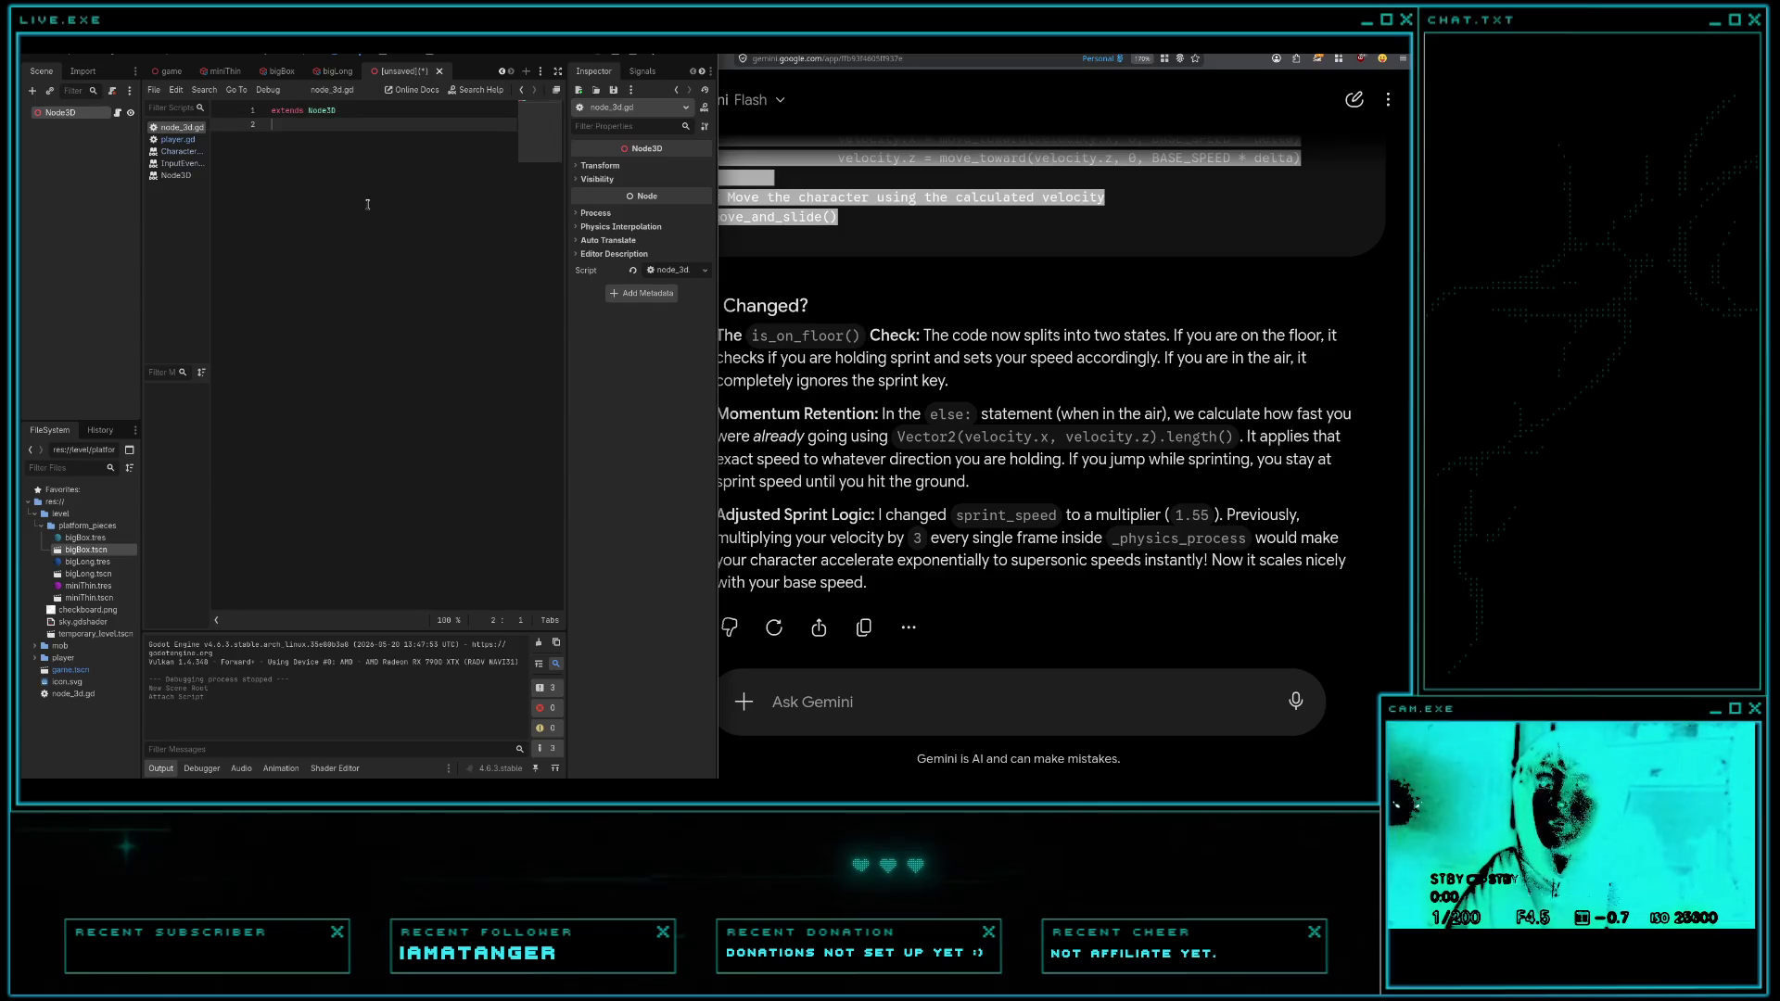
pyautogui.hotkey('ctrl', 'v')
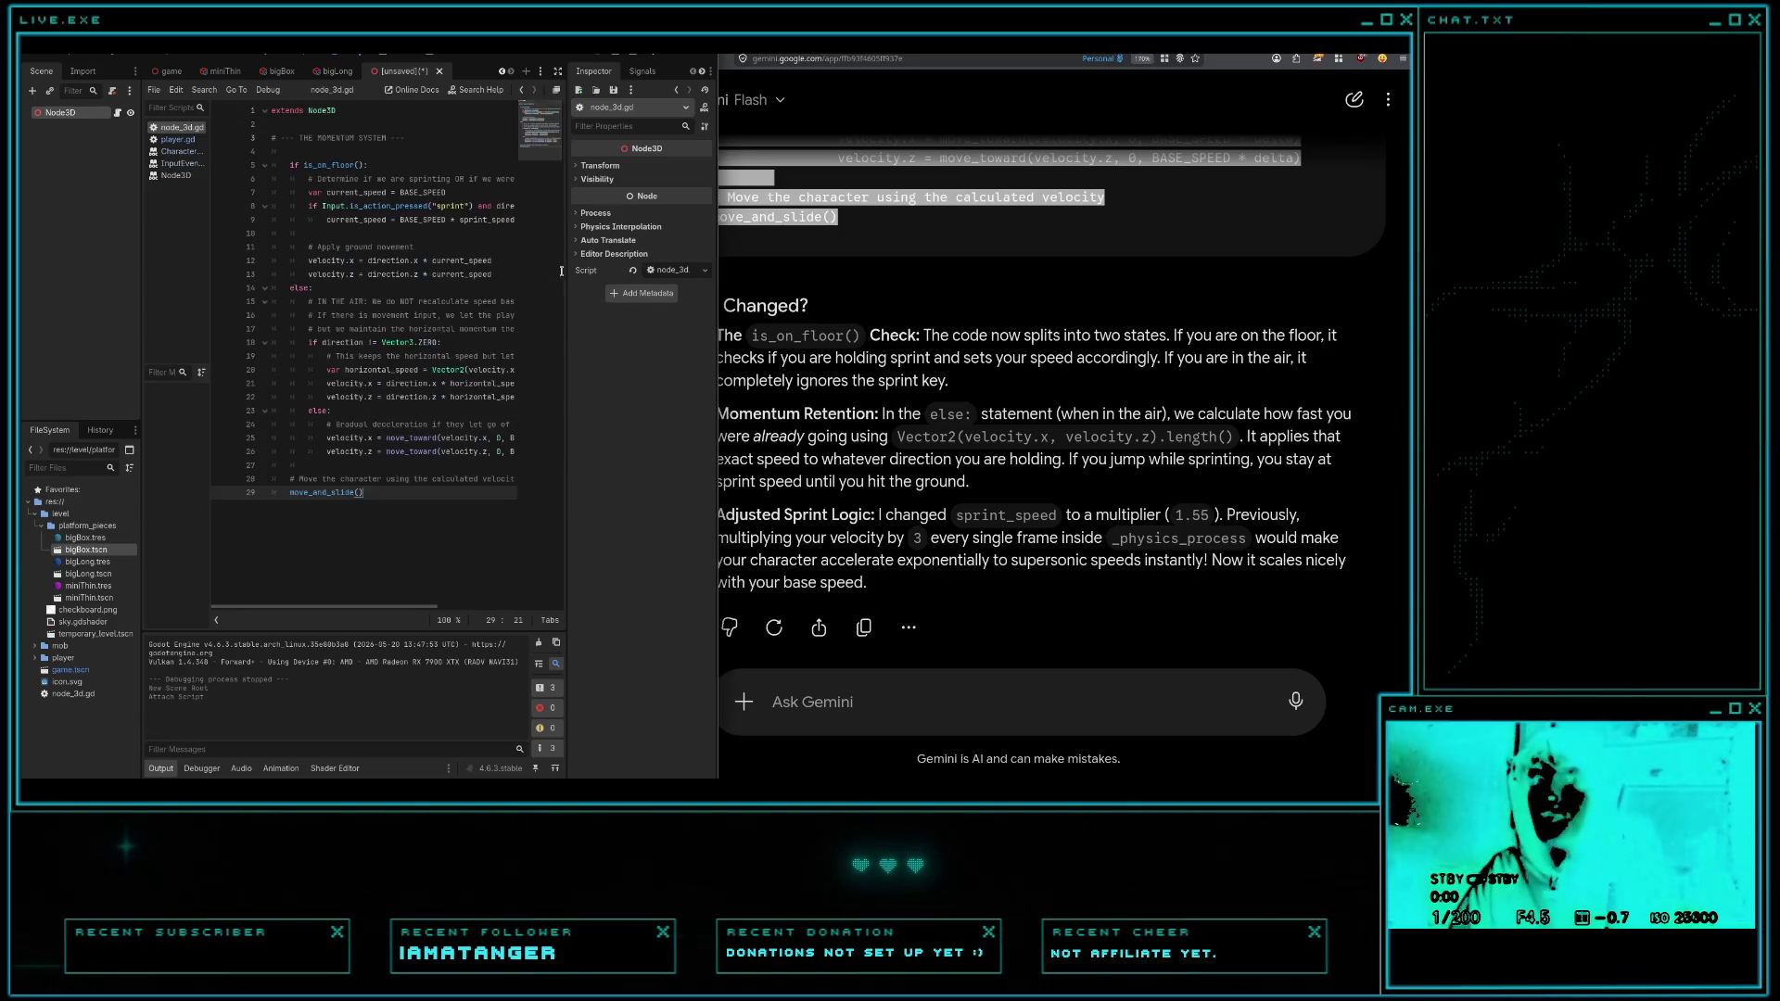
pyautogui.hotkey('alt', 'Tab')
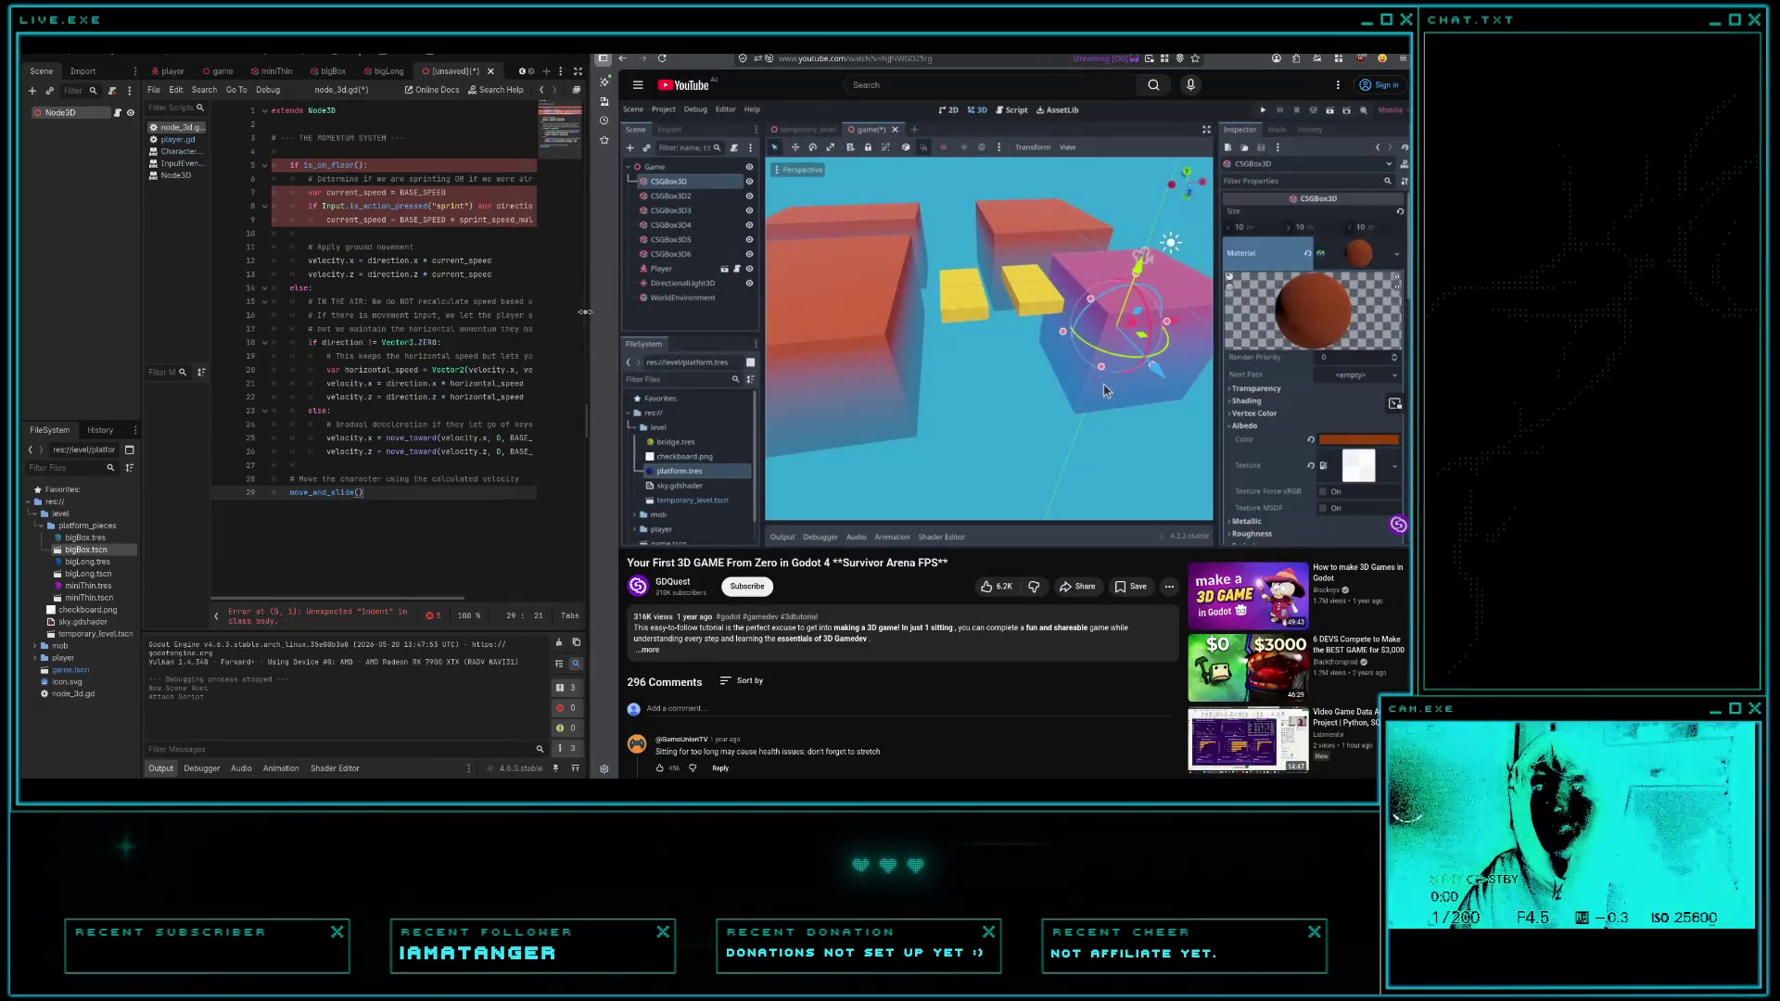
# - Maximize the editor and review the pasted is_on_floor check, sprint comment and current_speed on lines 5–8
pyautogui.click(465, 315)
pyautogui.press('super+Up')
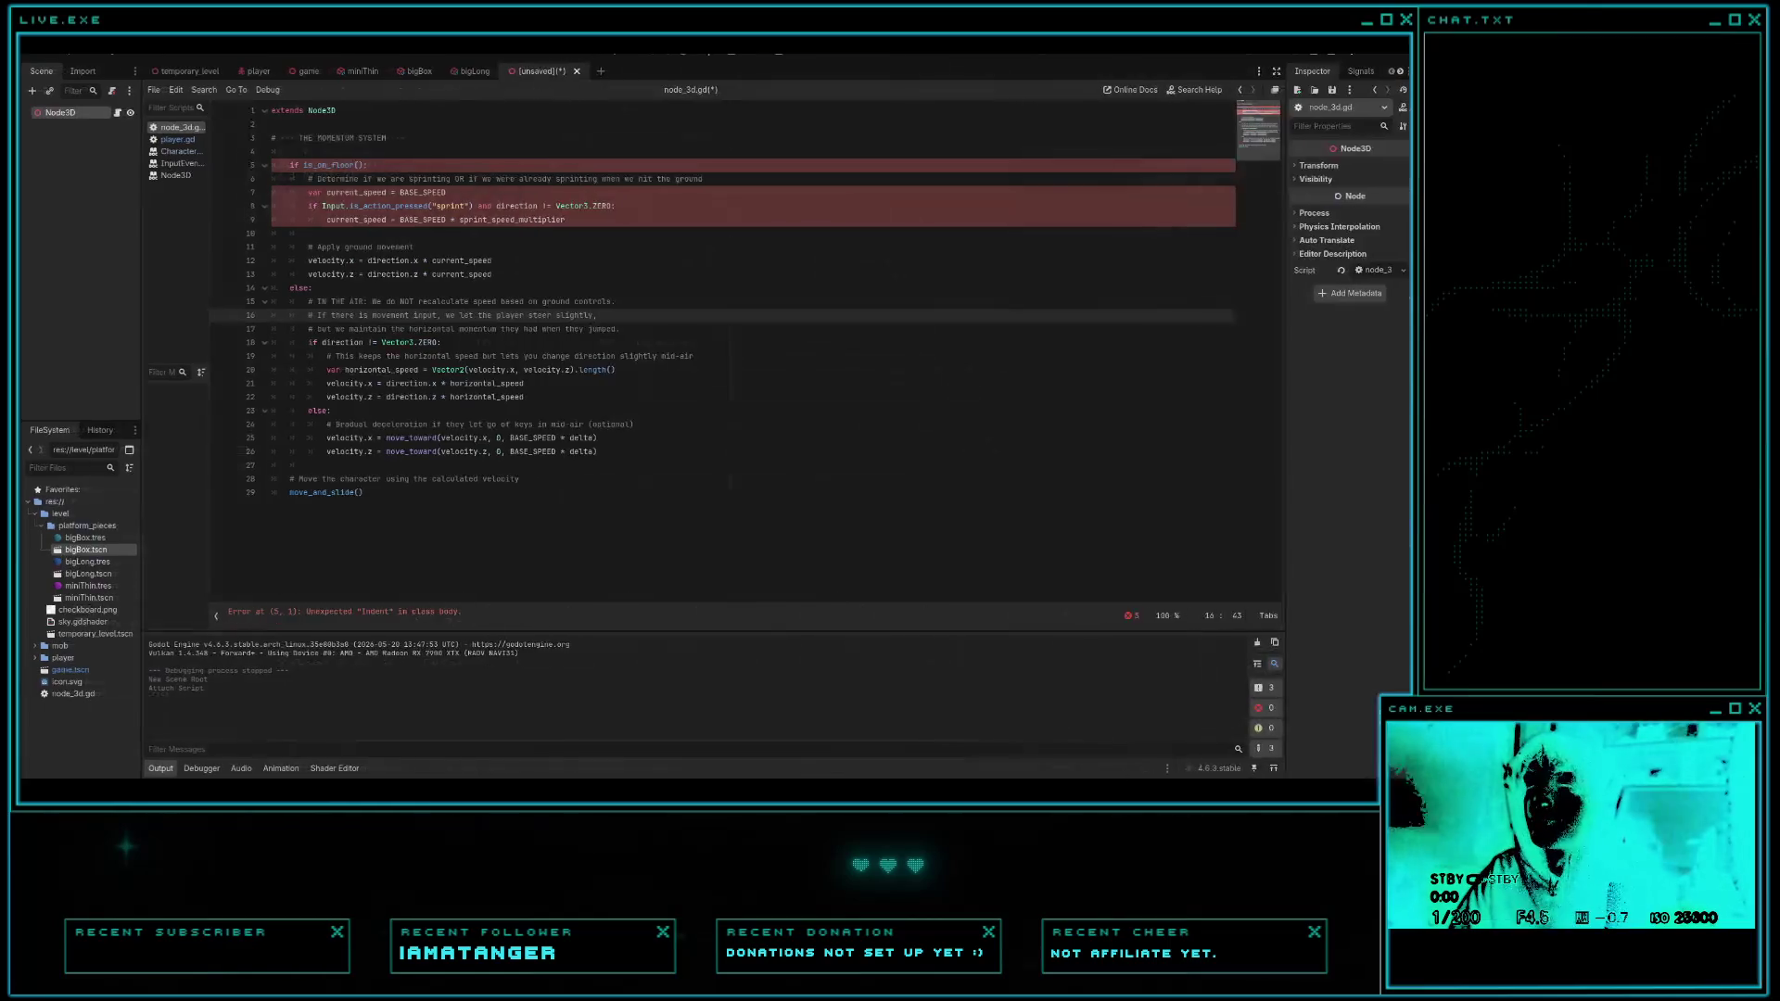
pyautogui.keyDown('ctrl'); pyautogui.scroll(5, 886, 379); pyautogui.keyUp('ctrl')
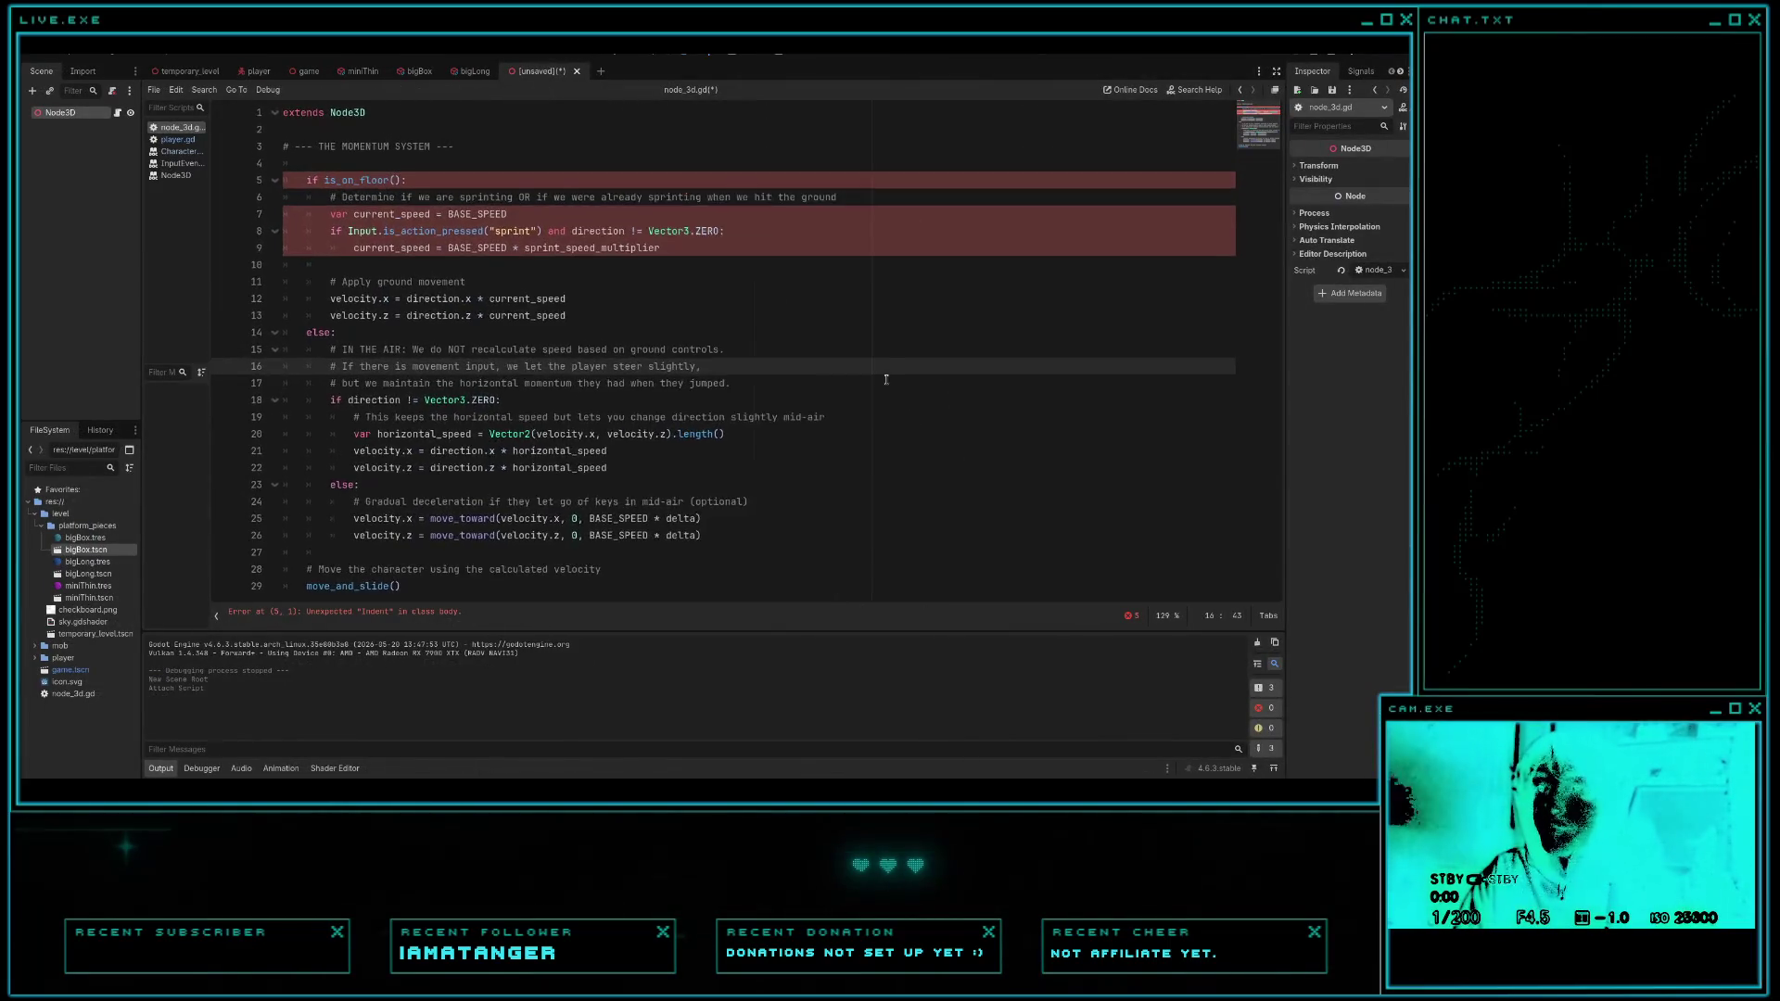
pyautogui.click(752, 261)
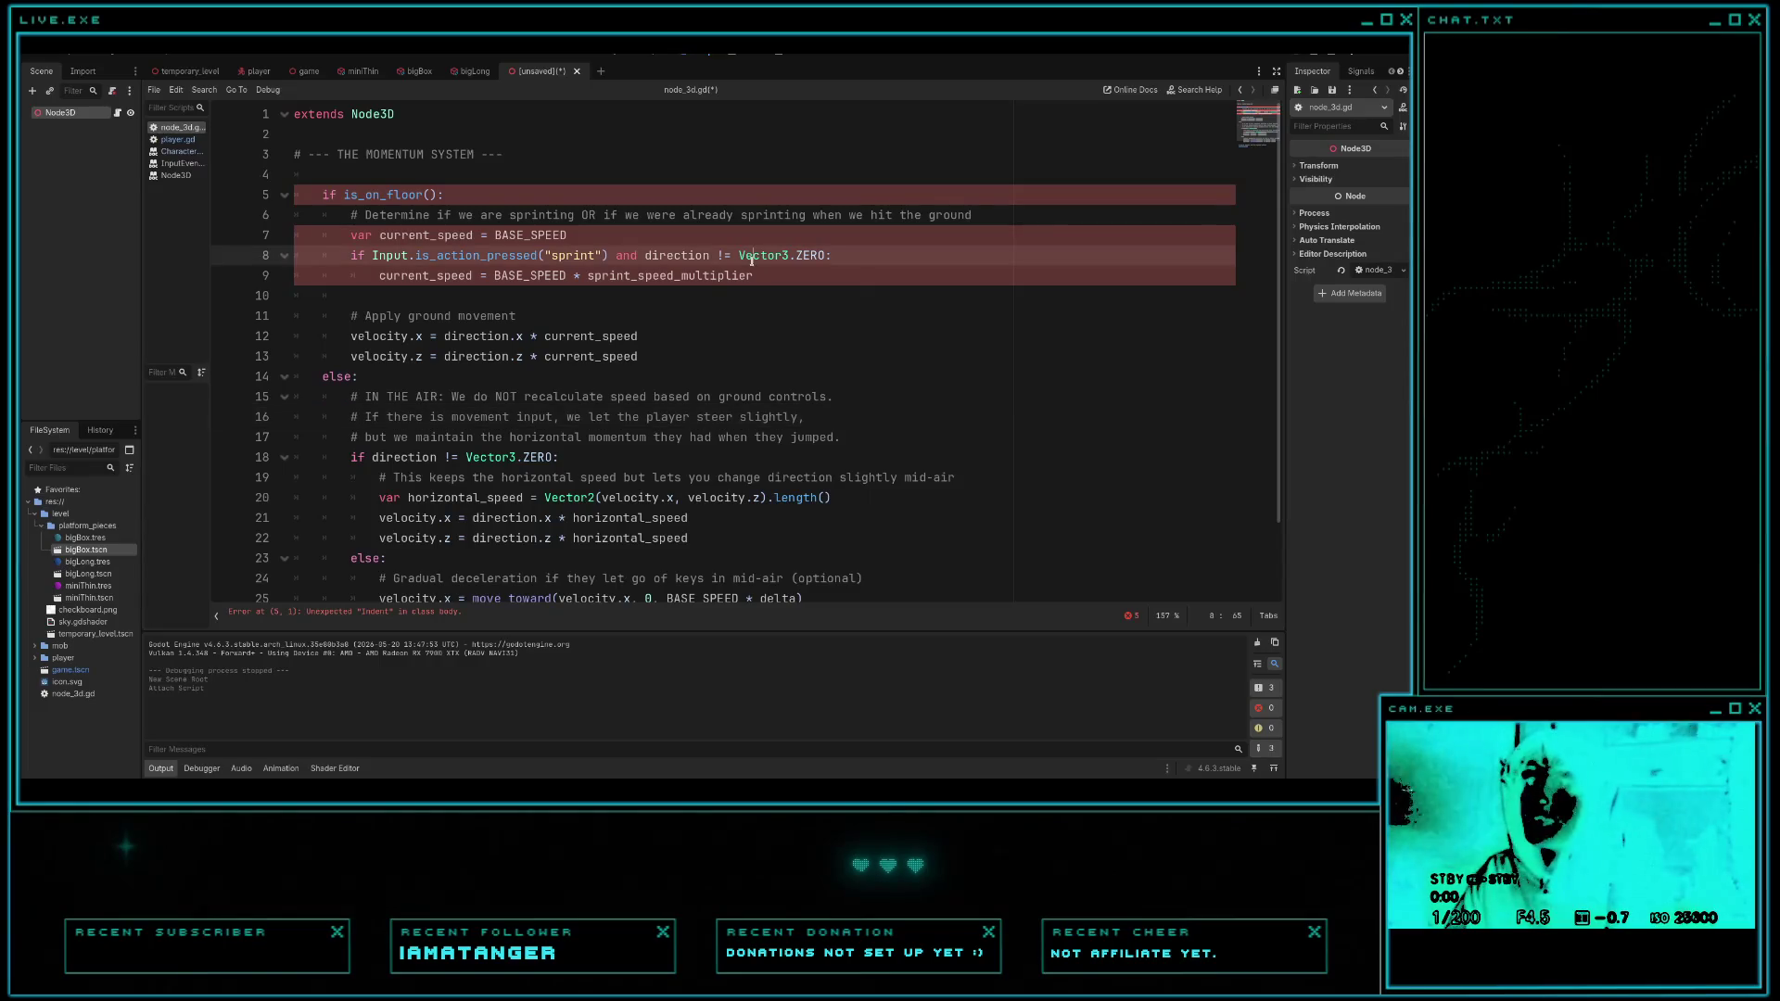
pyautogui.click(479, 192)
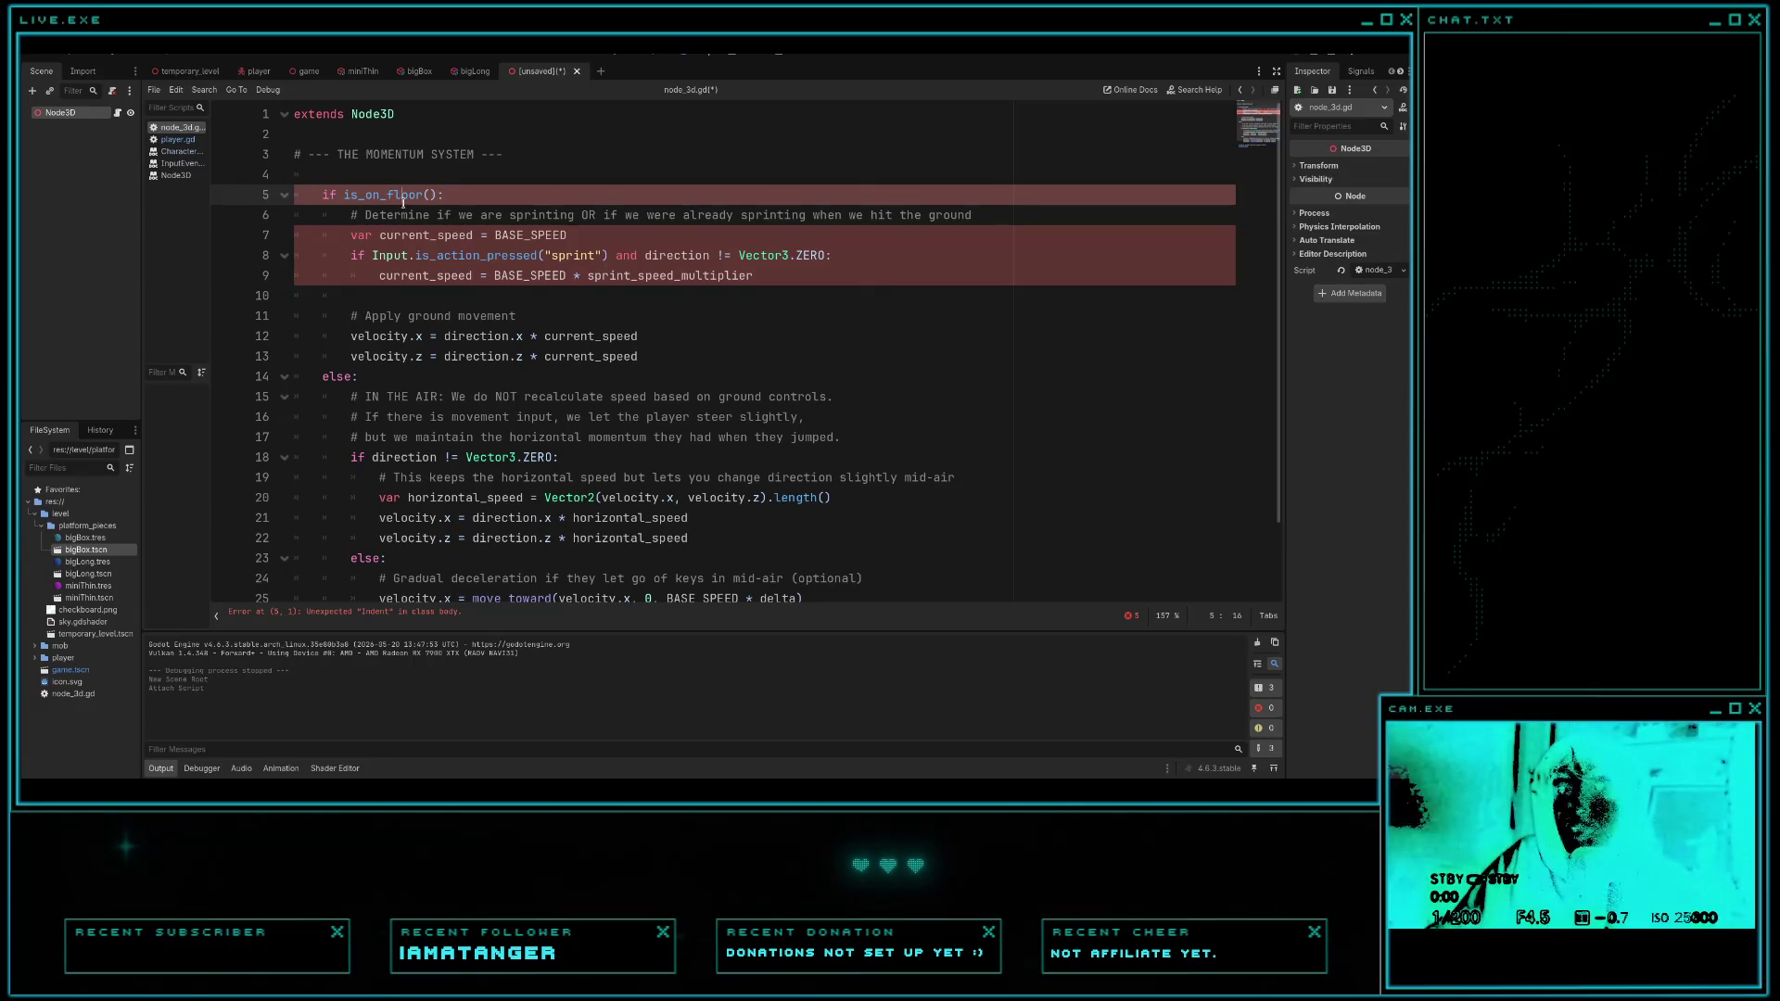
pyautogui.moveTo(380, 234); pyautogui.dragTo(604, 216)
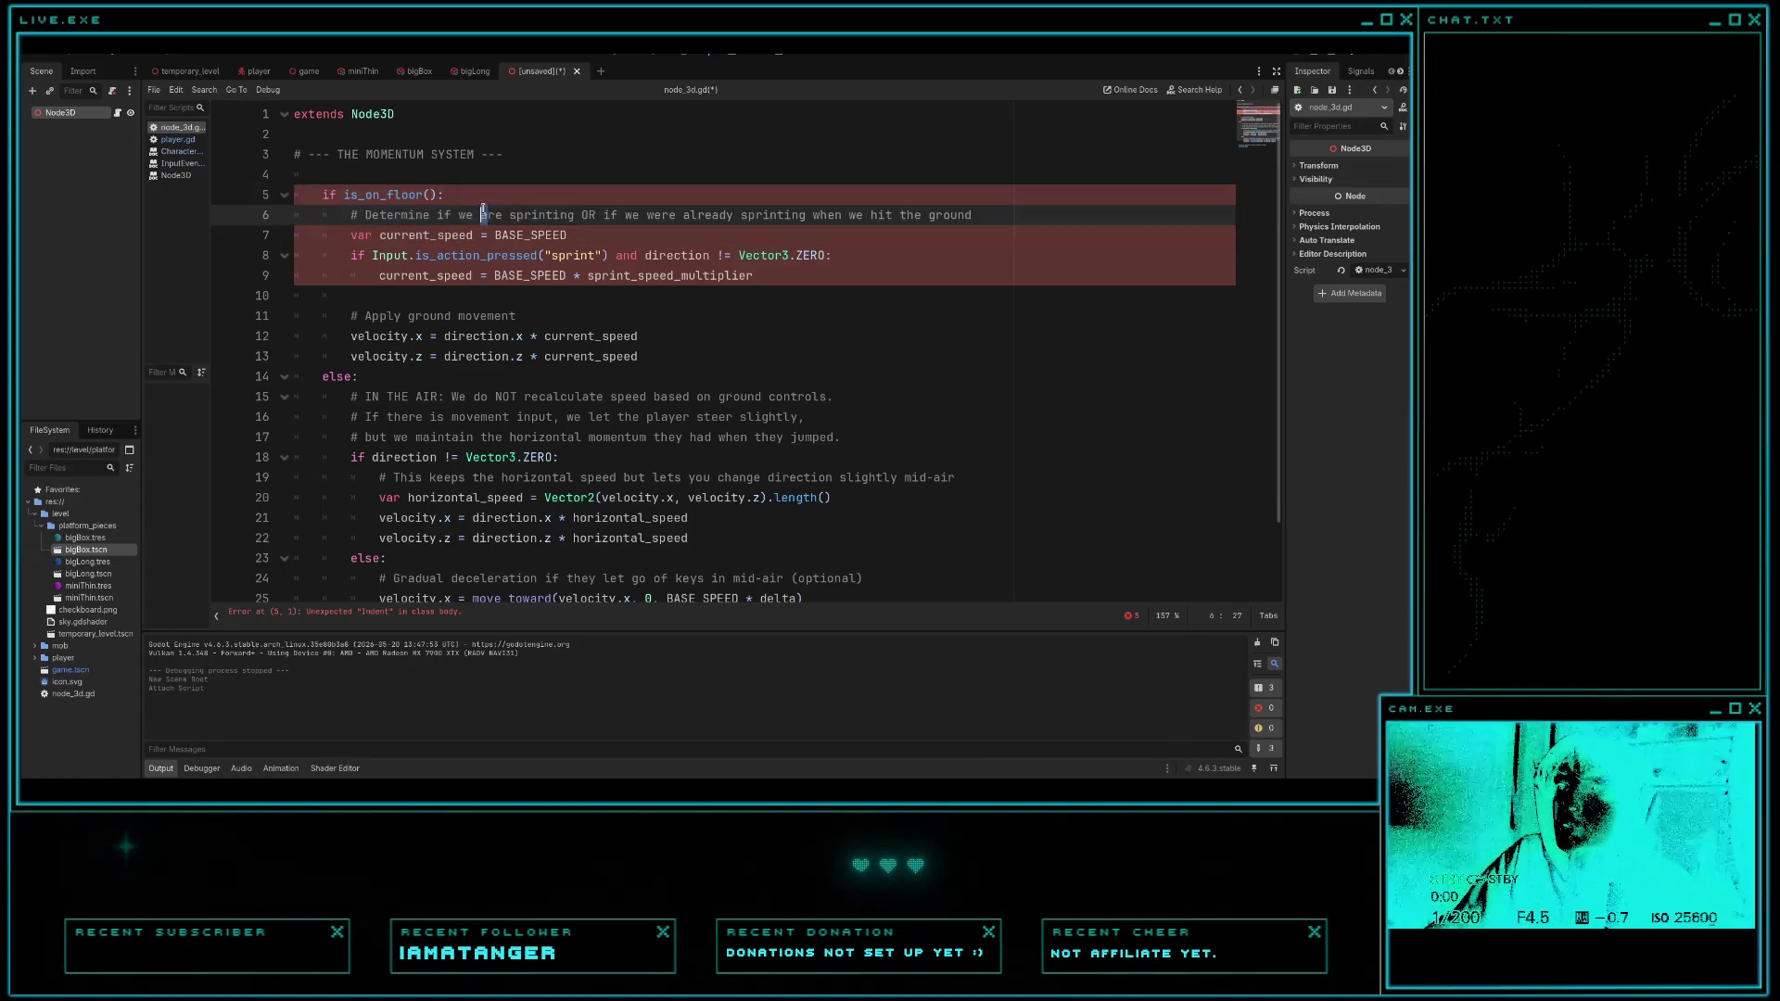
pyautogui.moveTo(488, 215)
pyautogui.mouseDown()
pyautogui.moveTo(773, 215)
pyautogui.moveTo(623, 215)
pyautogui.mouseUp()
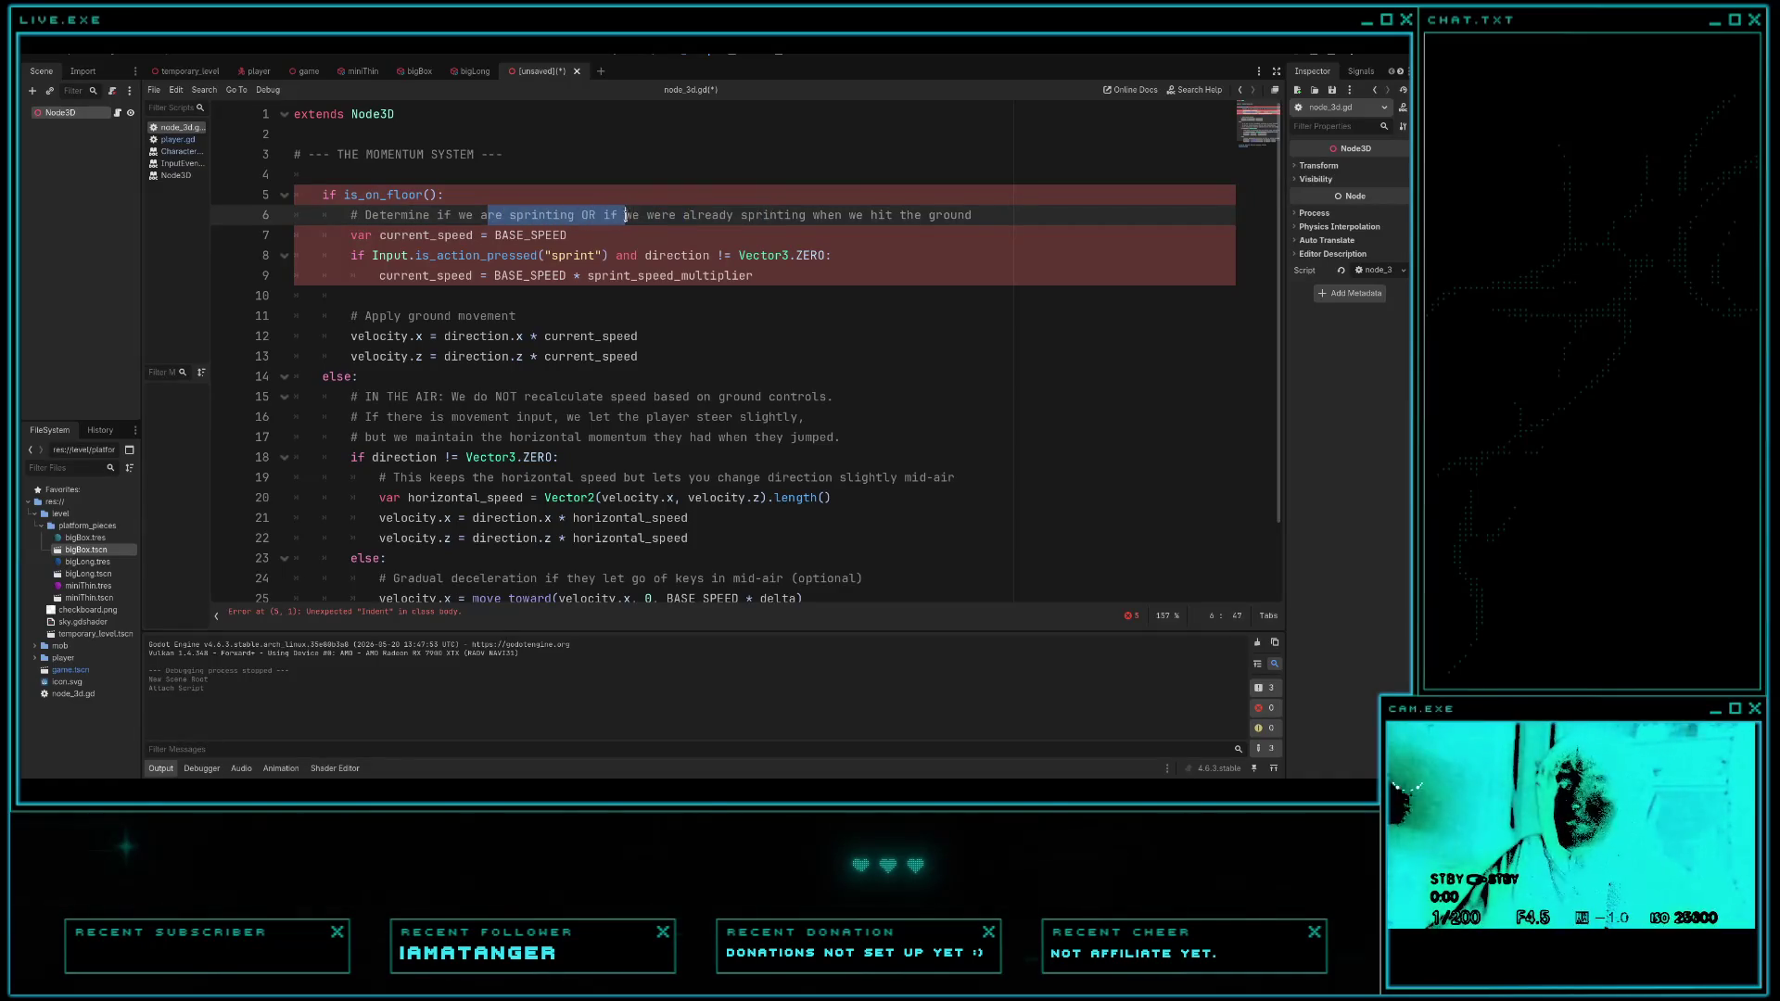
pyautogui.click(408, 236)
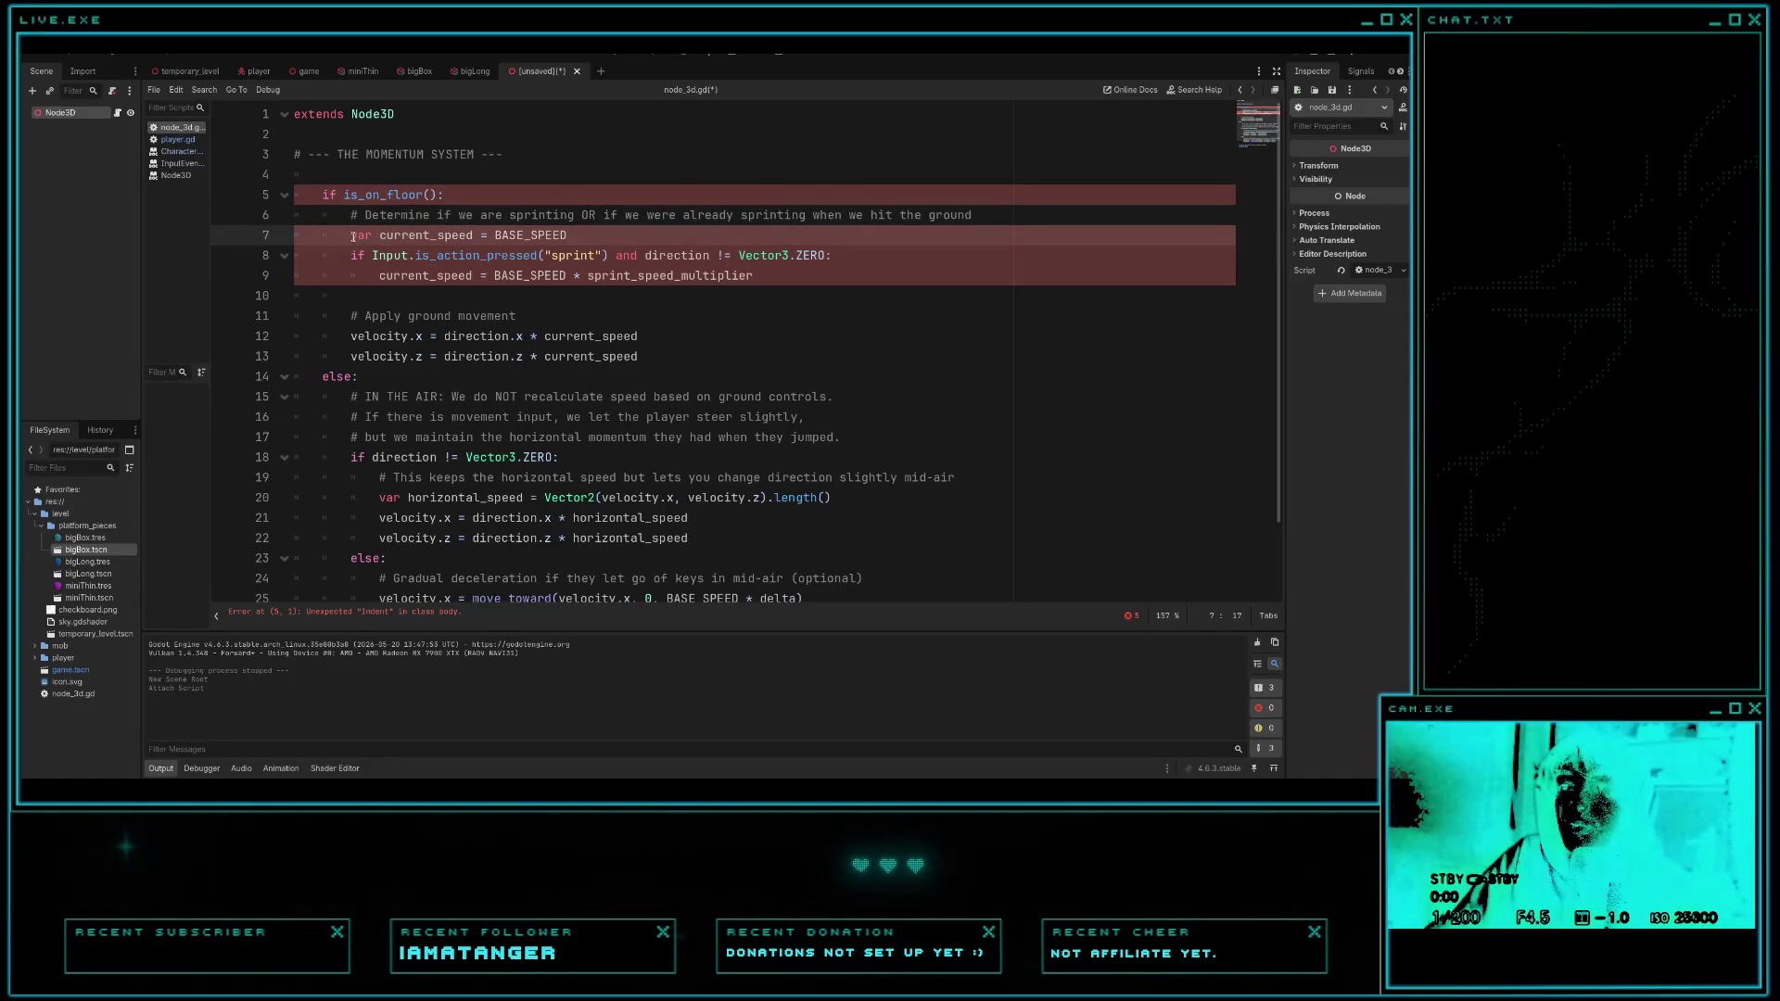
pyautogui.moveTo(353, 237); pyautogui.dragTo(567, 235)
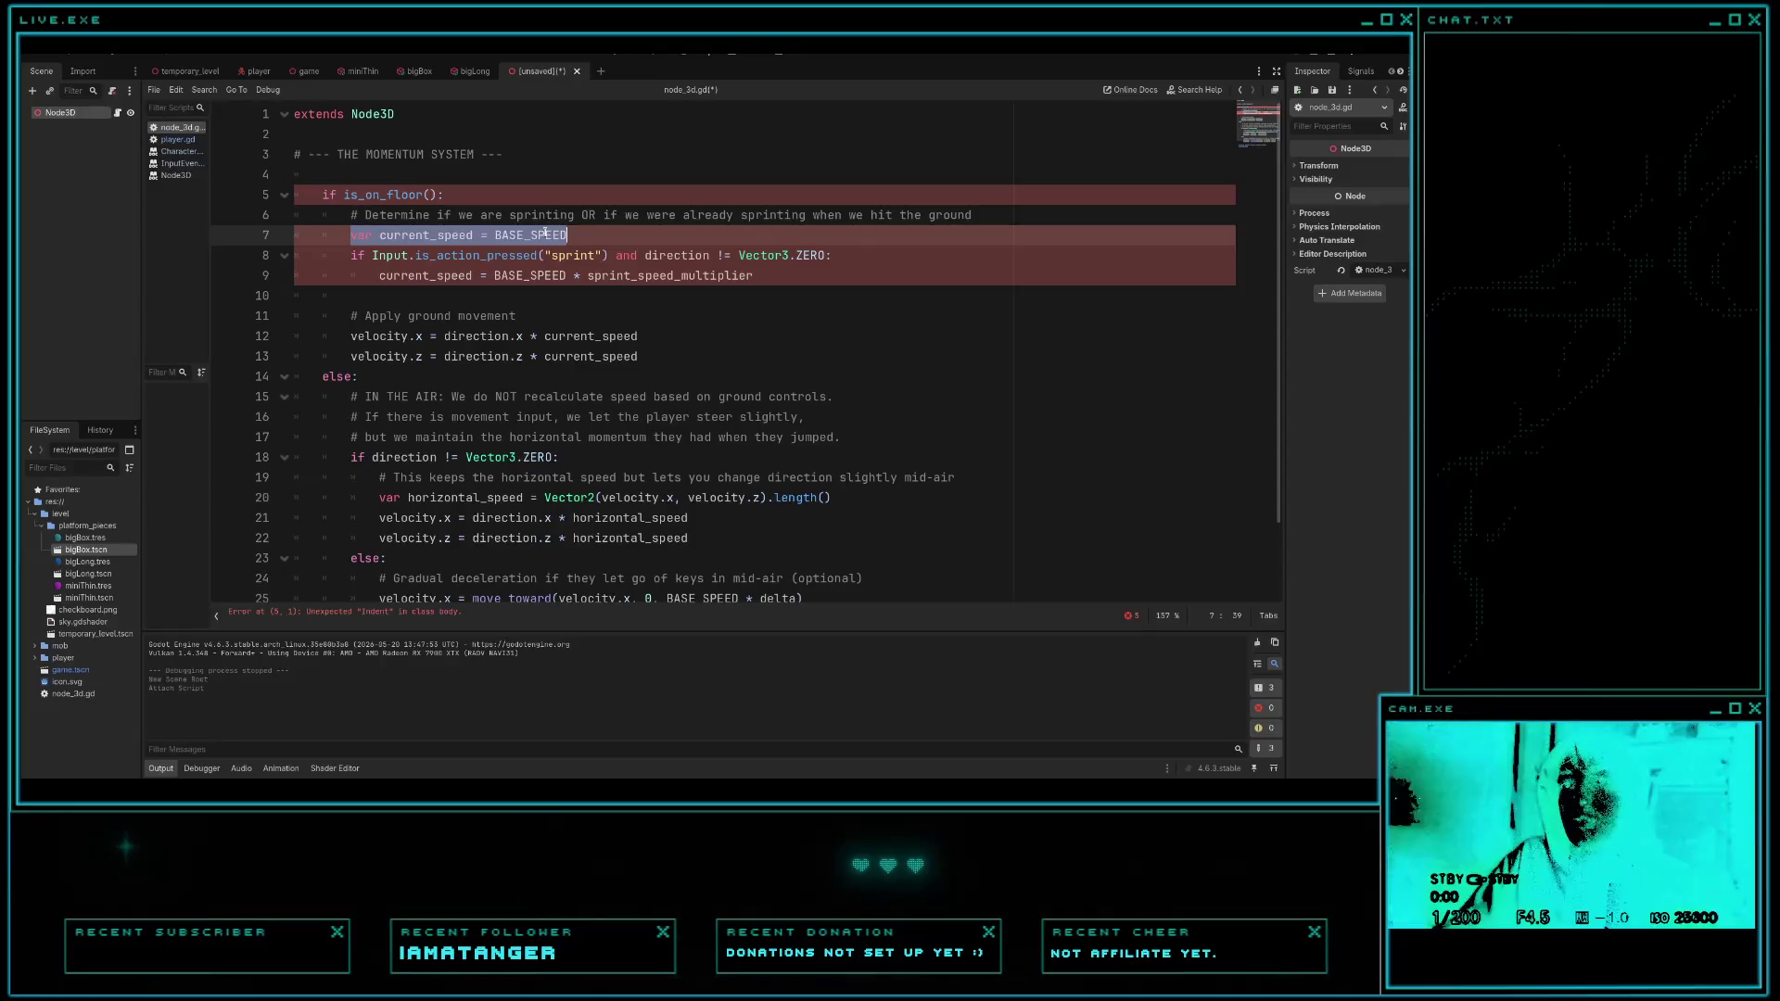
# - Rename the SPEED constant on line 24 of player.gd to BASE_SPEED
pyautogui.click(178, 139)
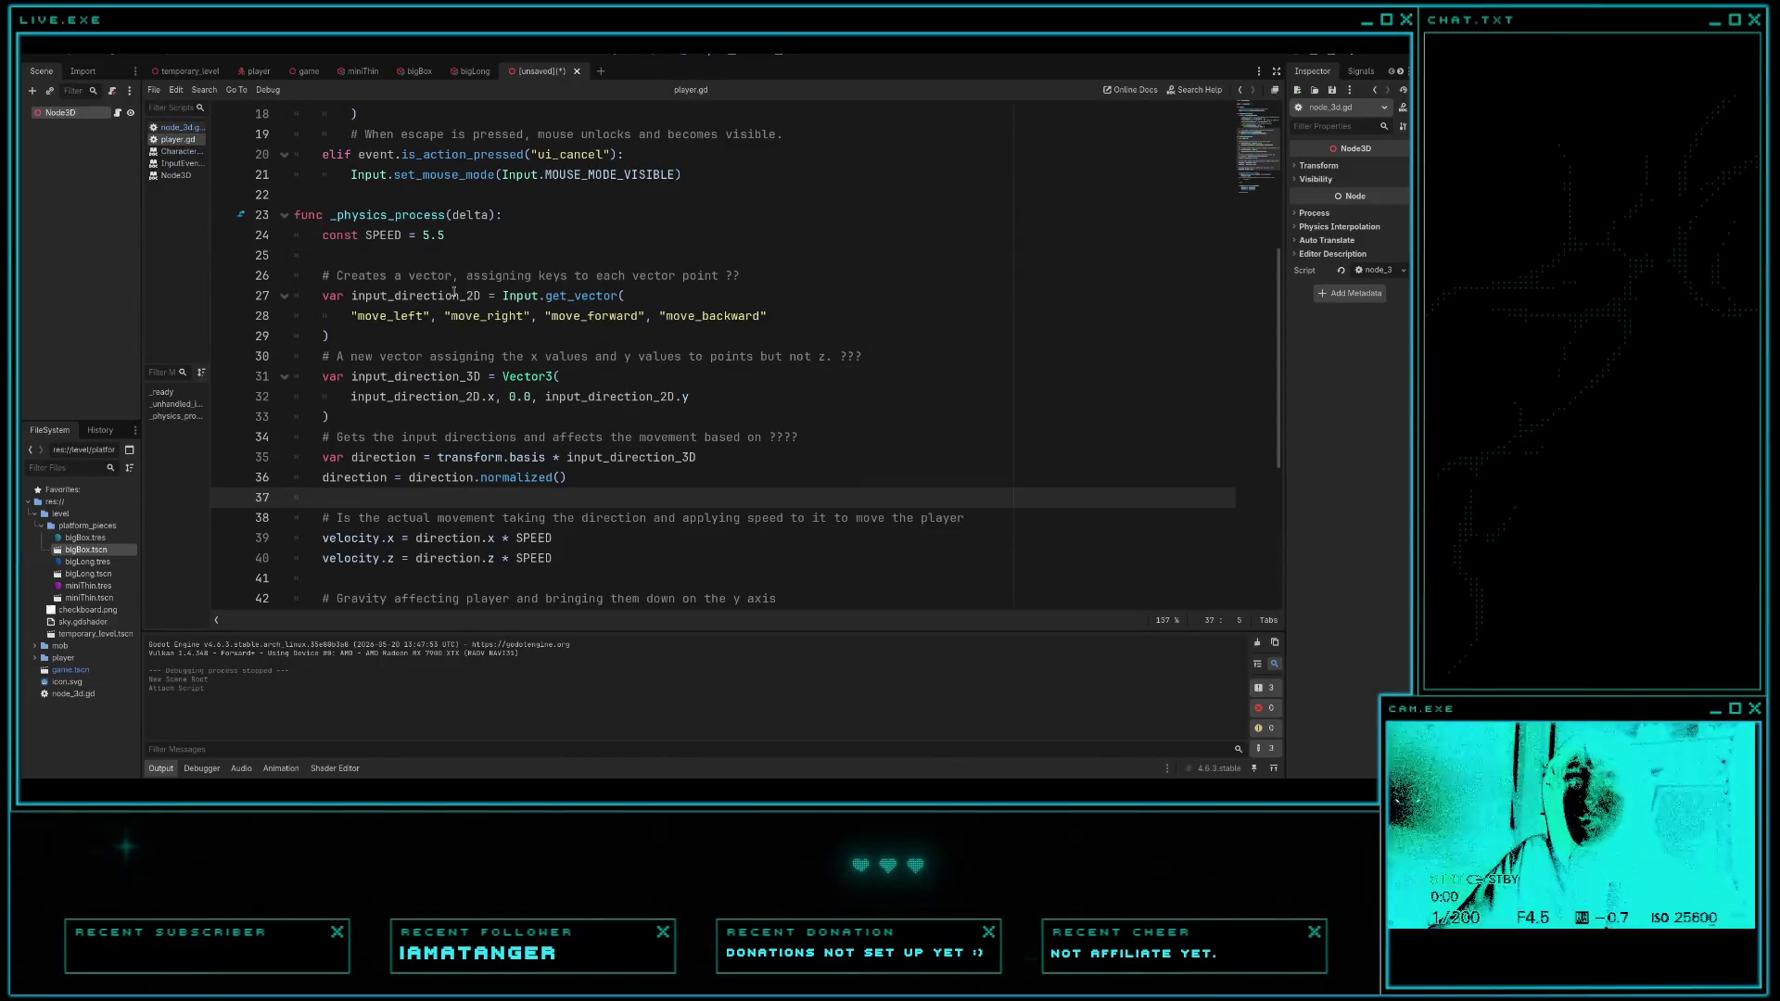
pyautogui.click(369, 235)
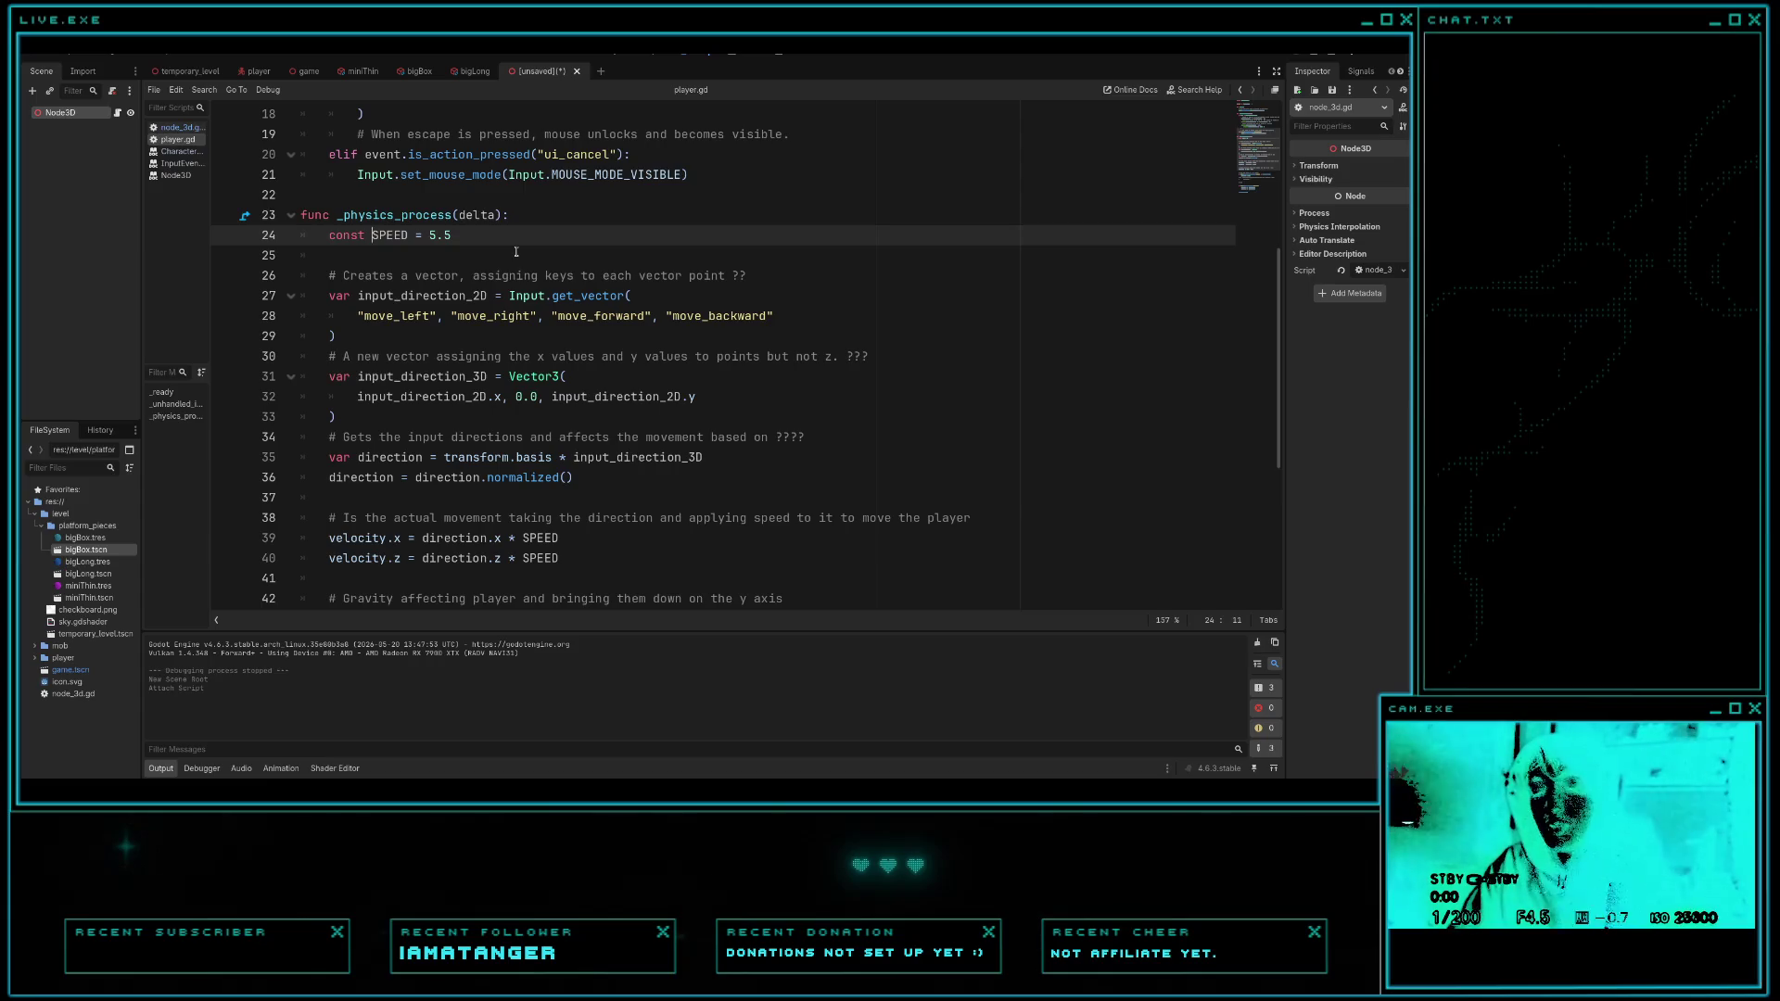
pyautogui.write('BASE_')
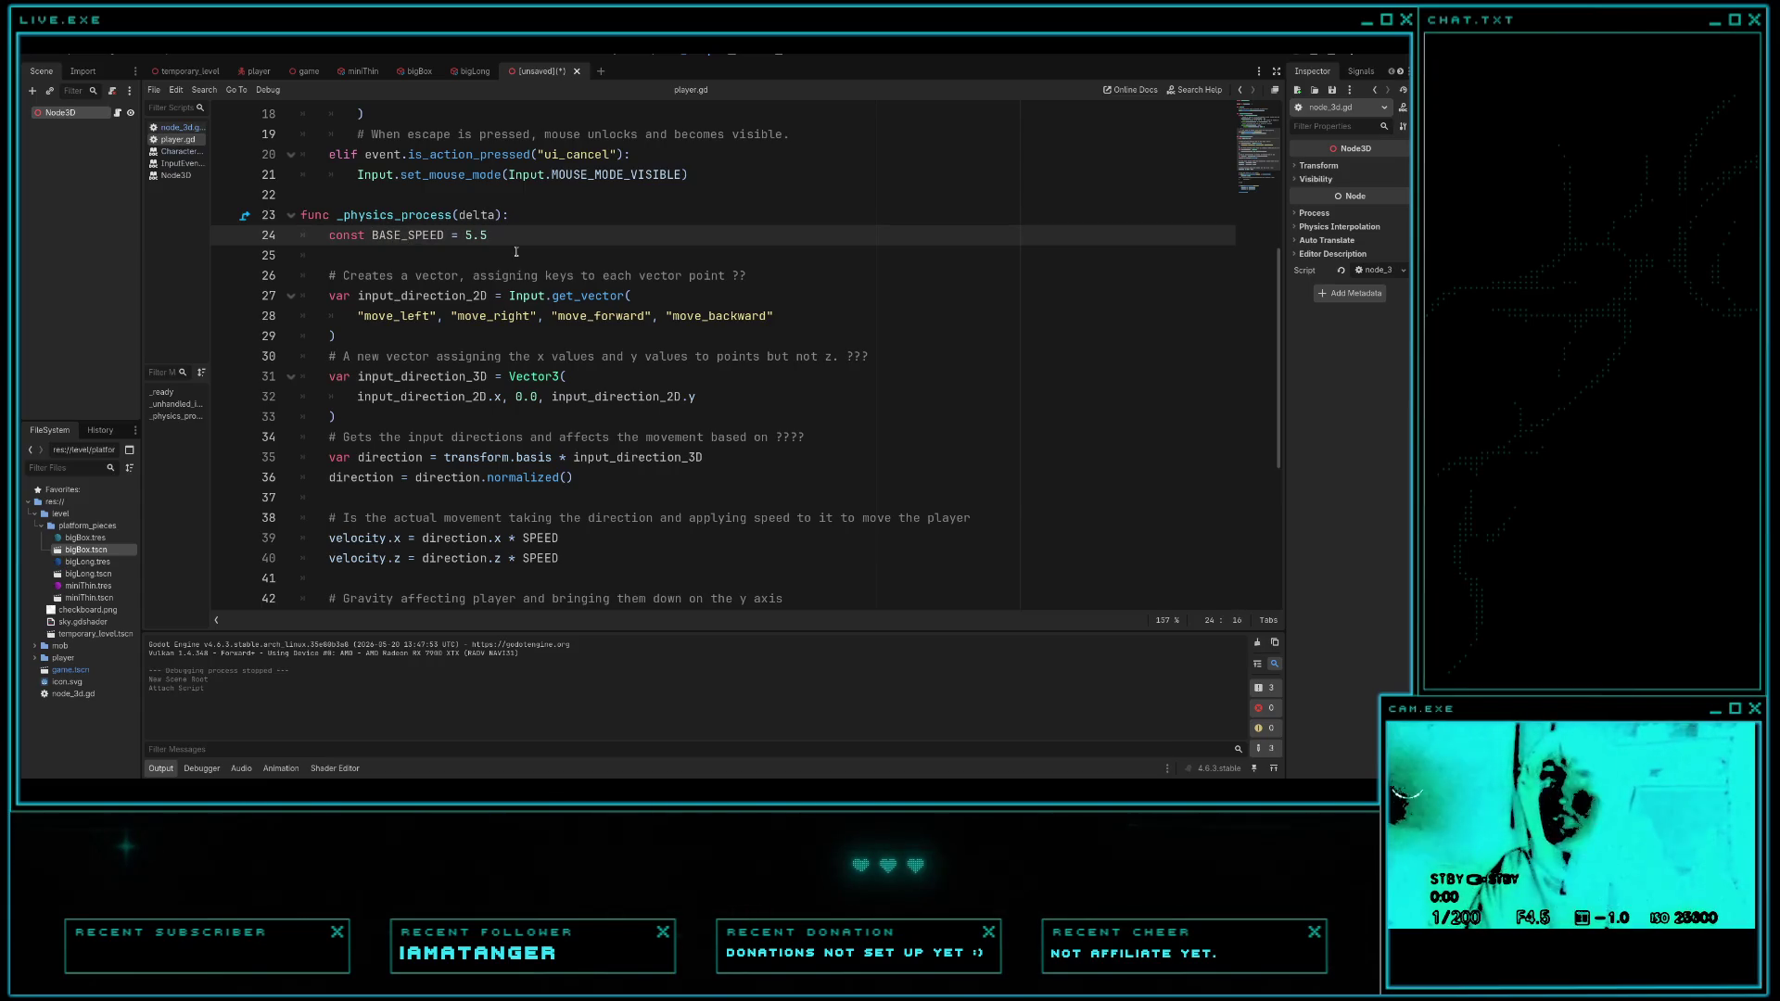
pyautogui.scroll(-5, 611, 358)
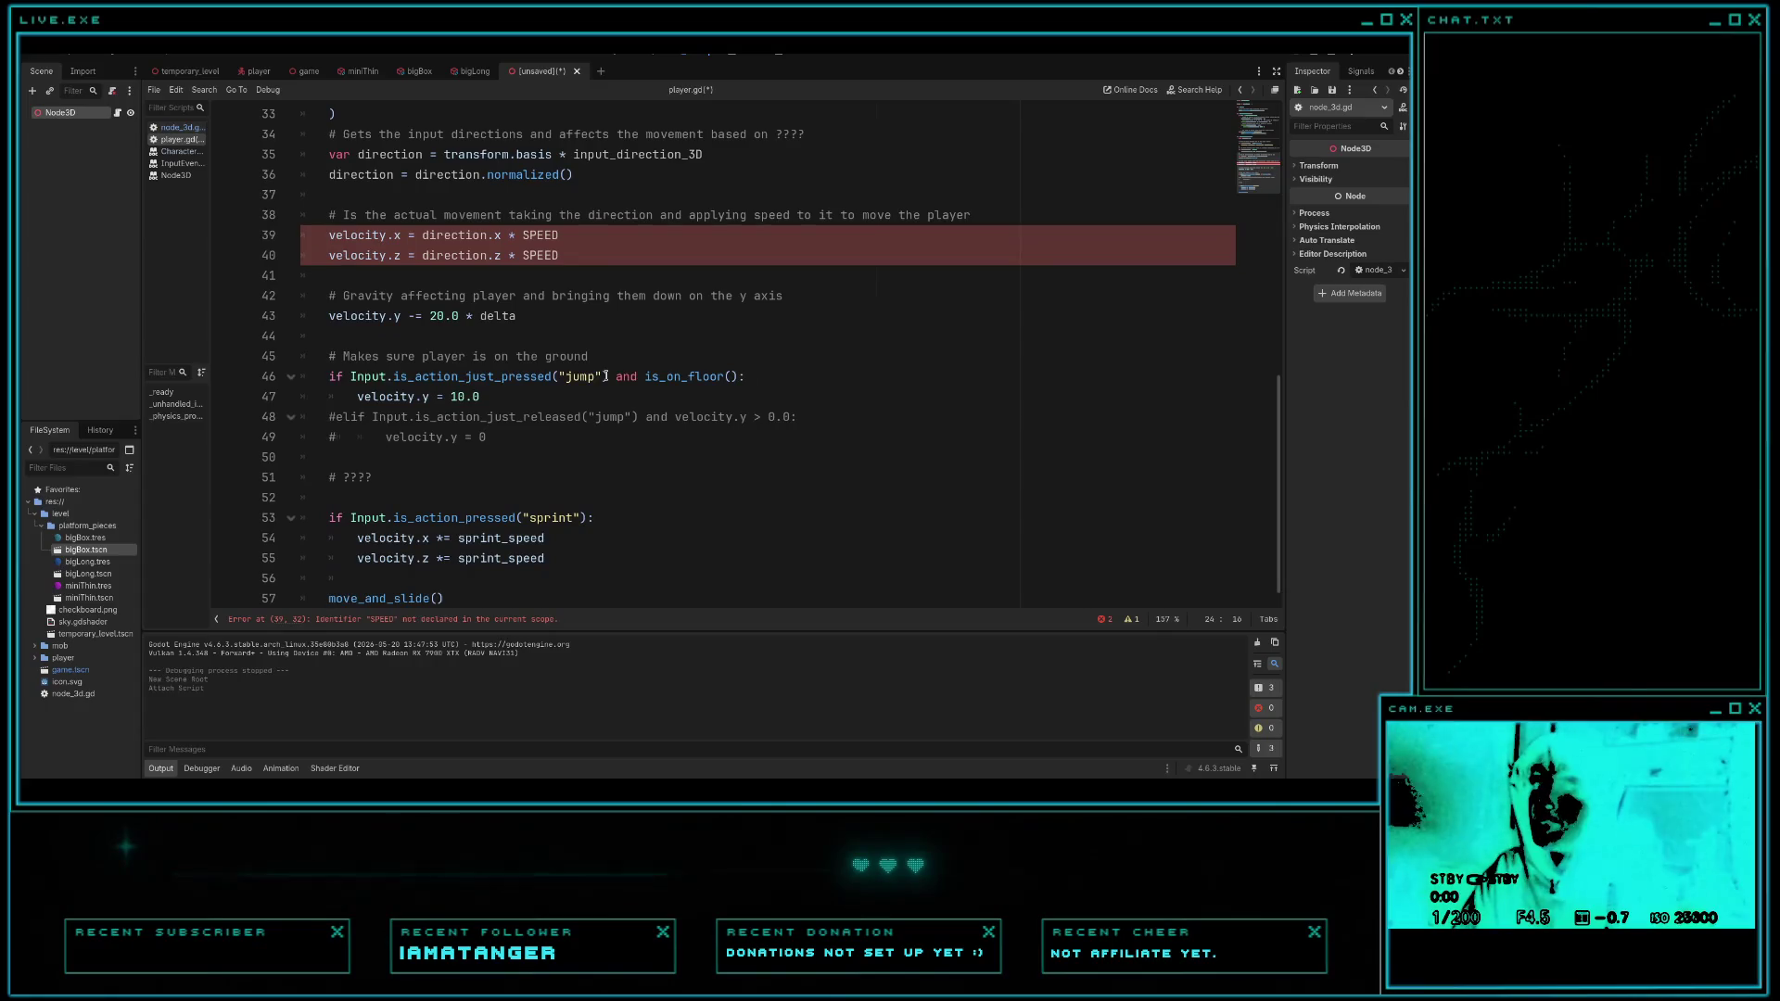
pyautogui.scroll(3, 512, 432)
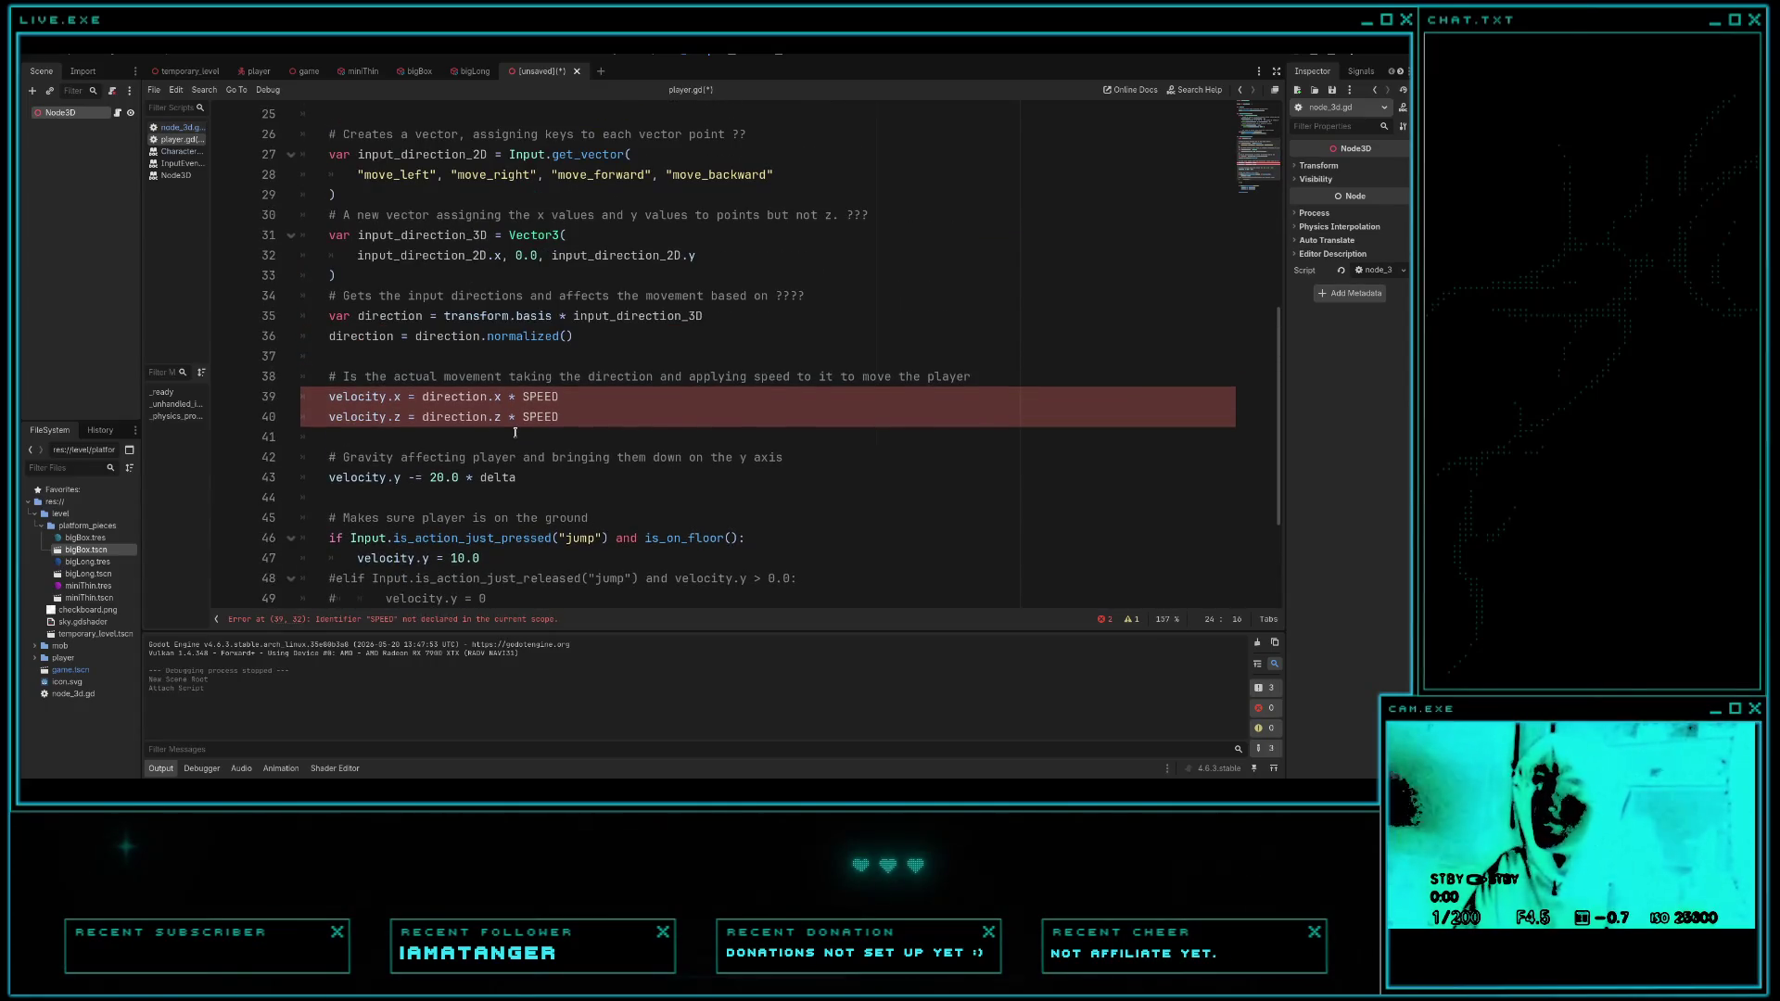
# - Change SPEED to BASE_SPEED in both velocity lines 39 and 40
pyautogui.click(522, 396)
pyautogui.write('BASE_')
pyautogui.click(583, 396)
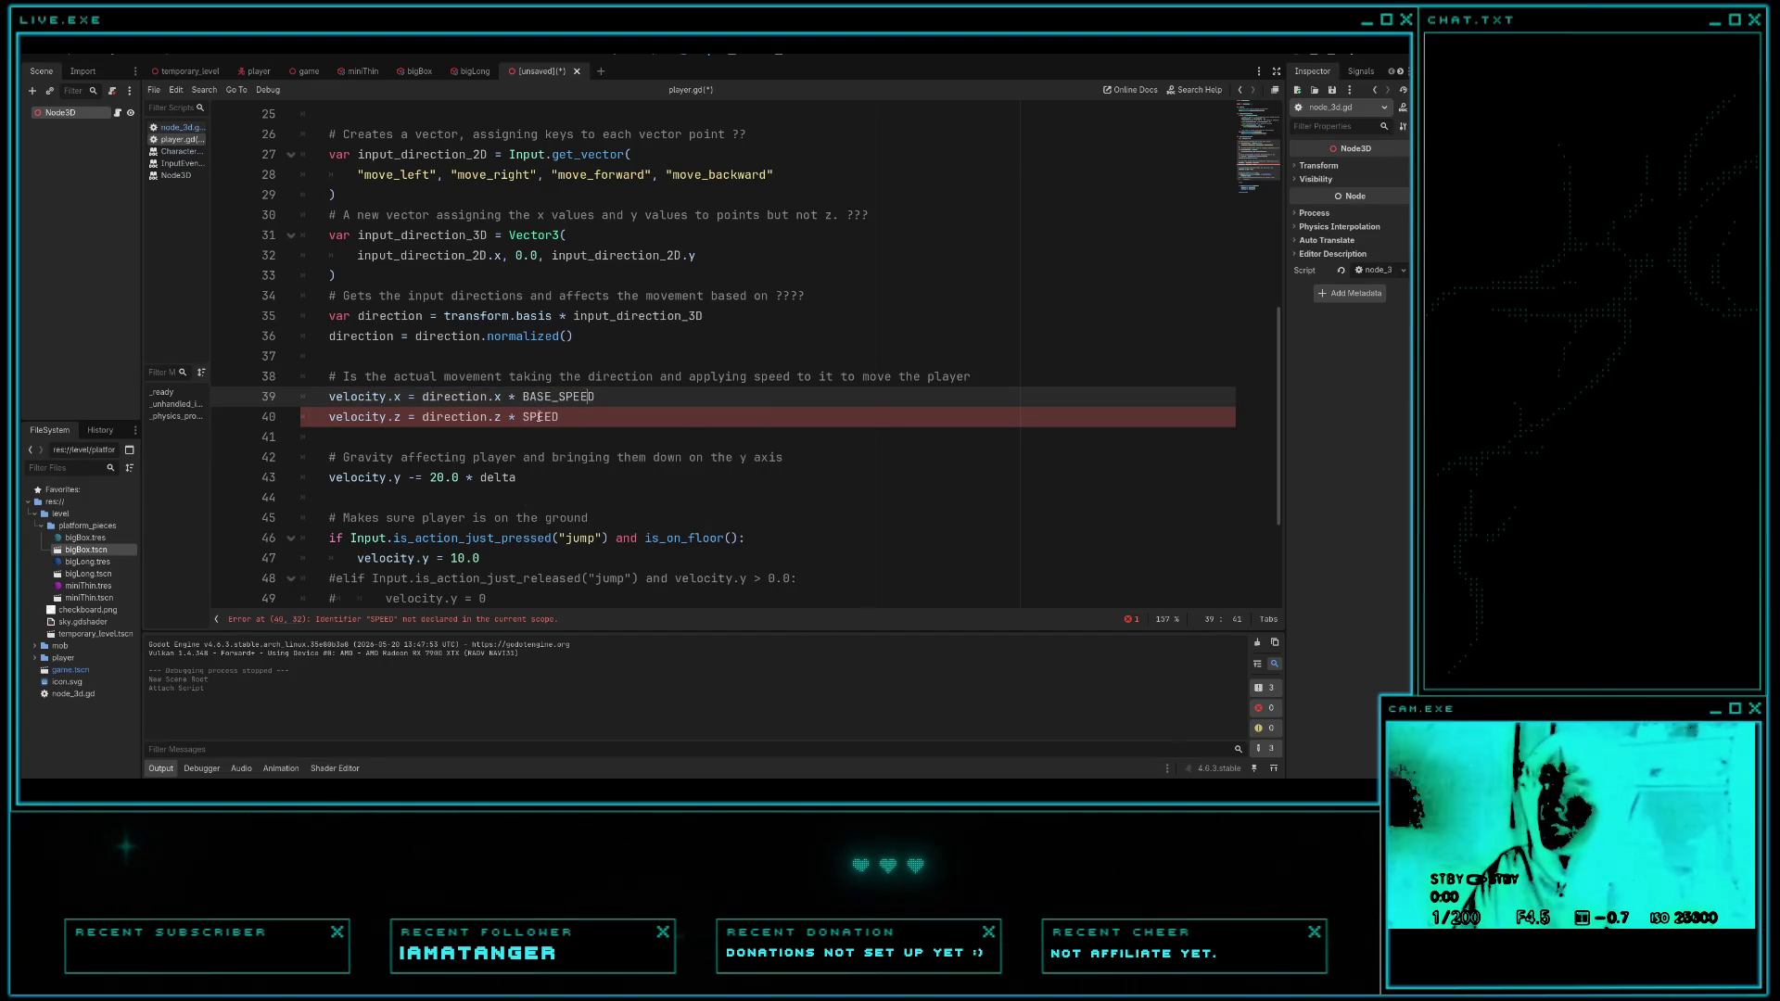
pyautogui.moveTo(556, 396); pyautogui.dragTo(536, 397)
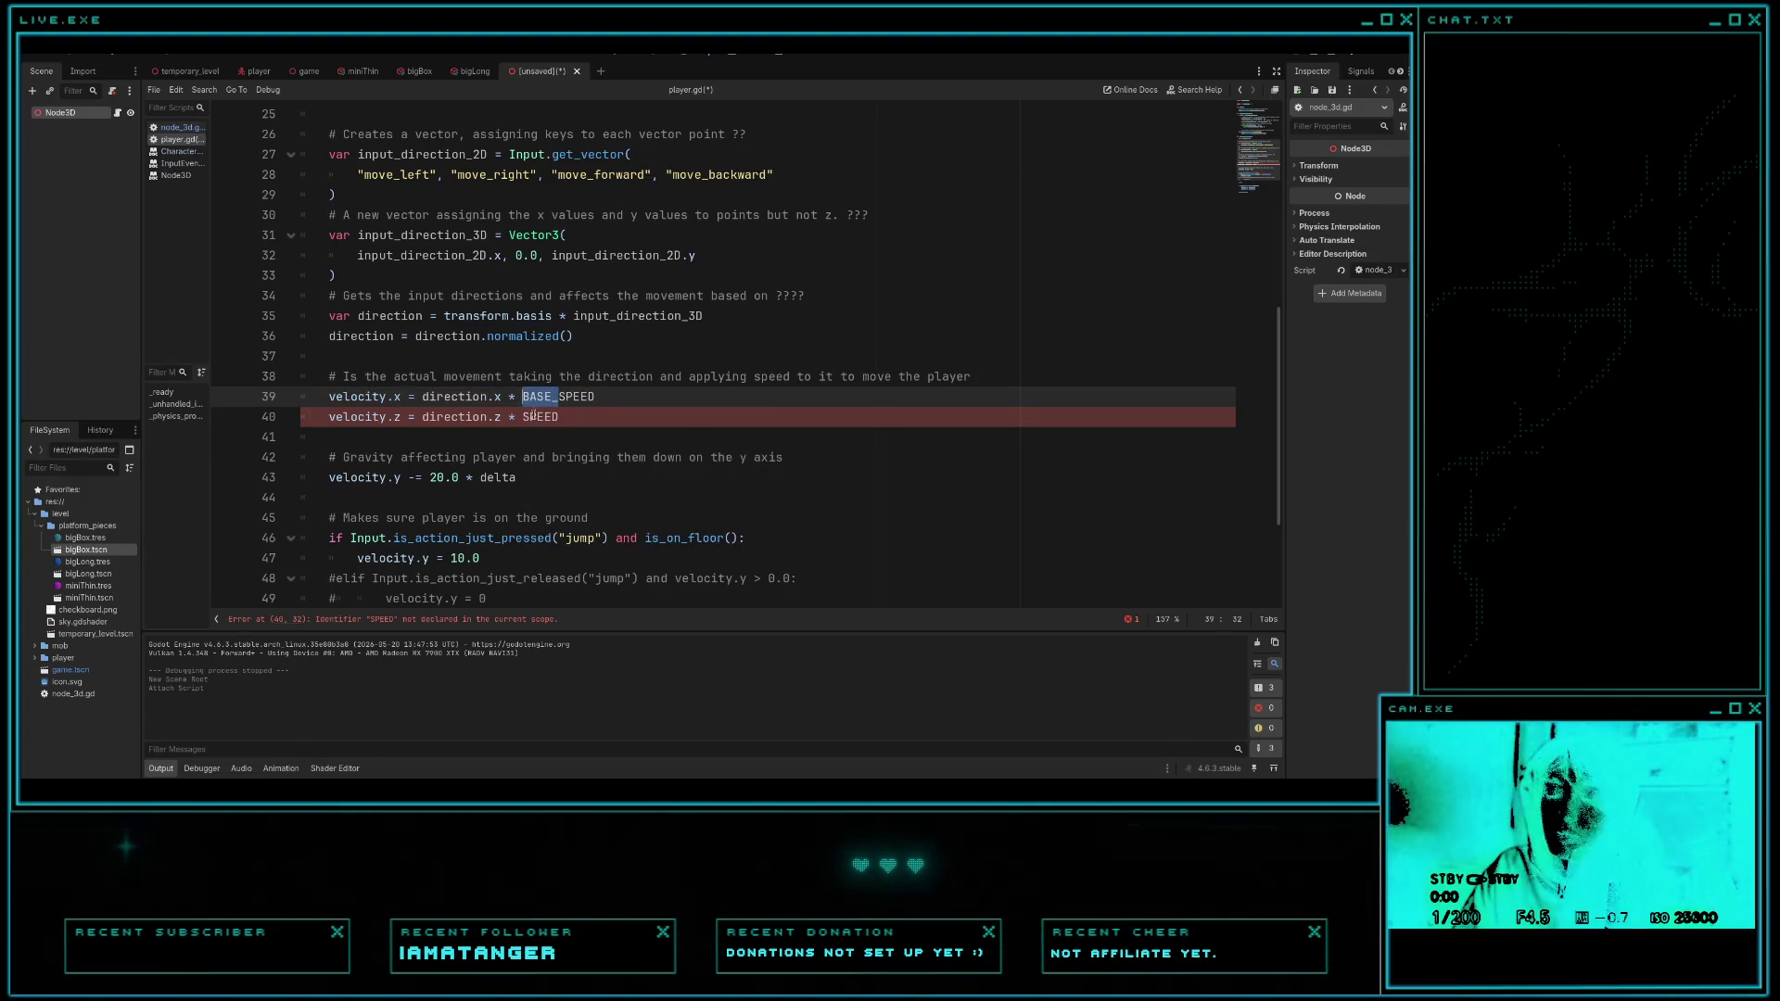
pyautogui.click(524, 416)
pyautogui.write('BASE_')
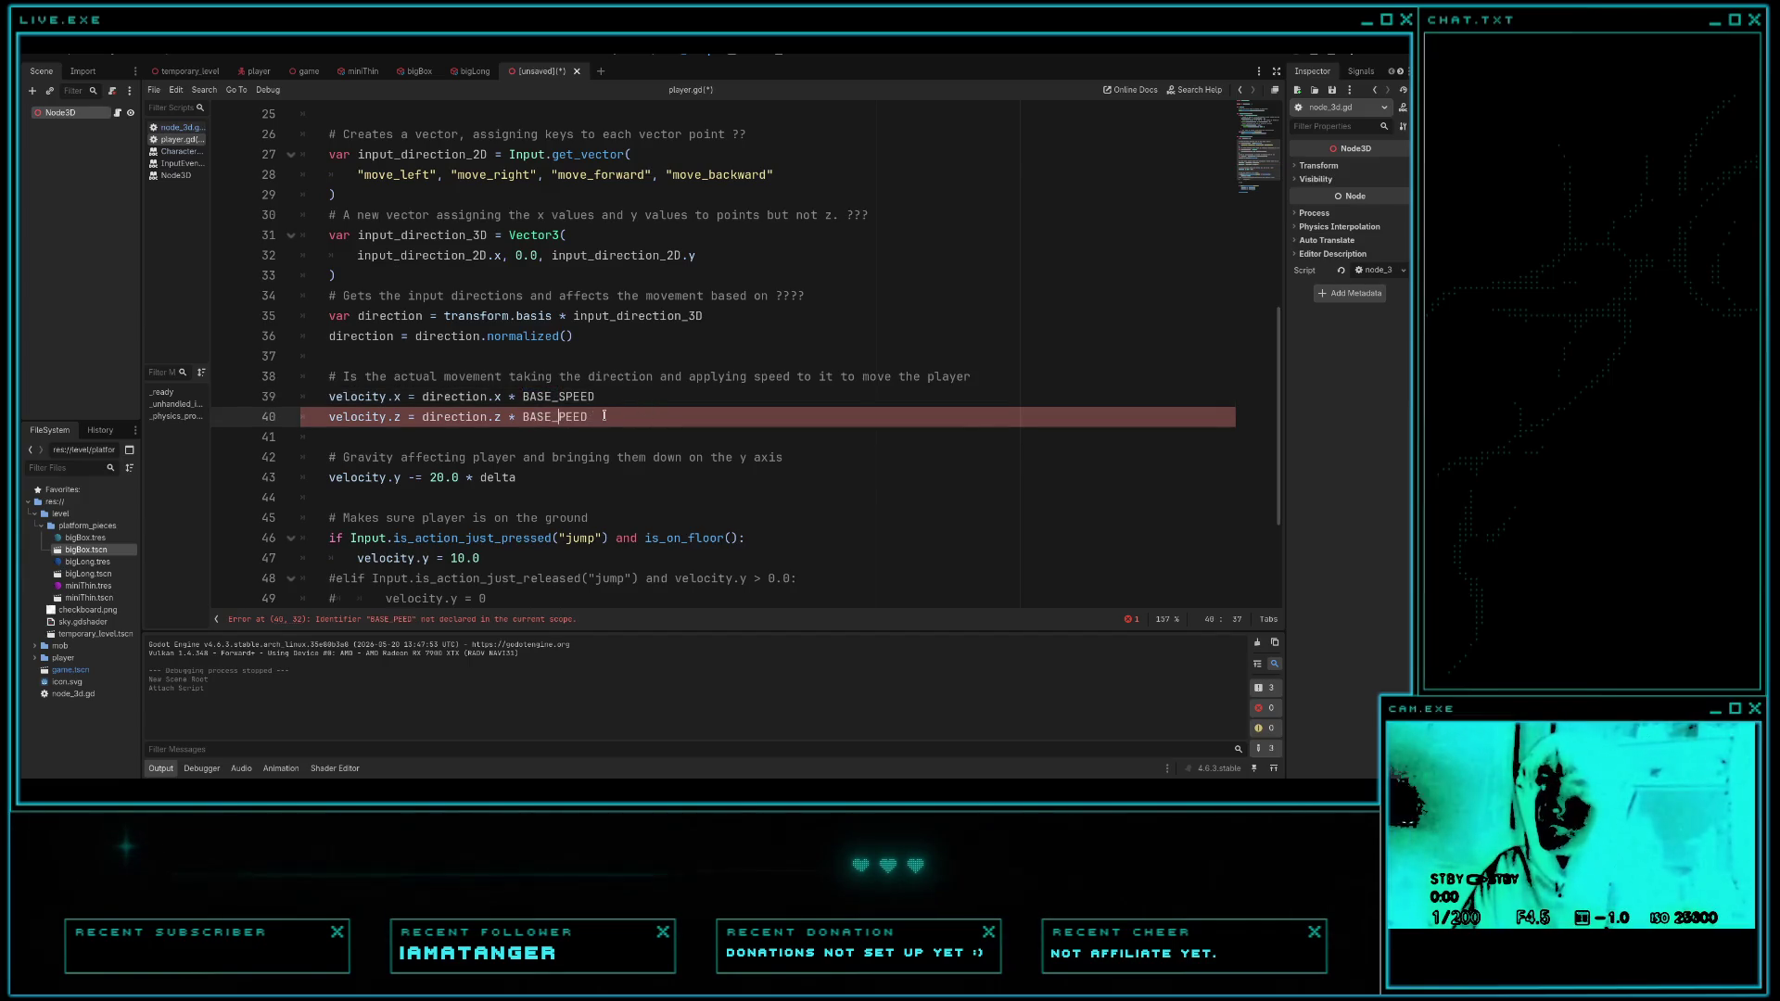
pyautogui.click(667, 429)
# - Save the script, cancel the Save Scene As dialog, and return to node_3d.gd
pyautogui.scroll(-3, 667, 429)
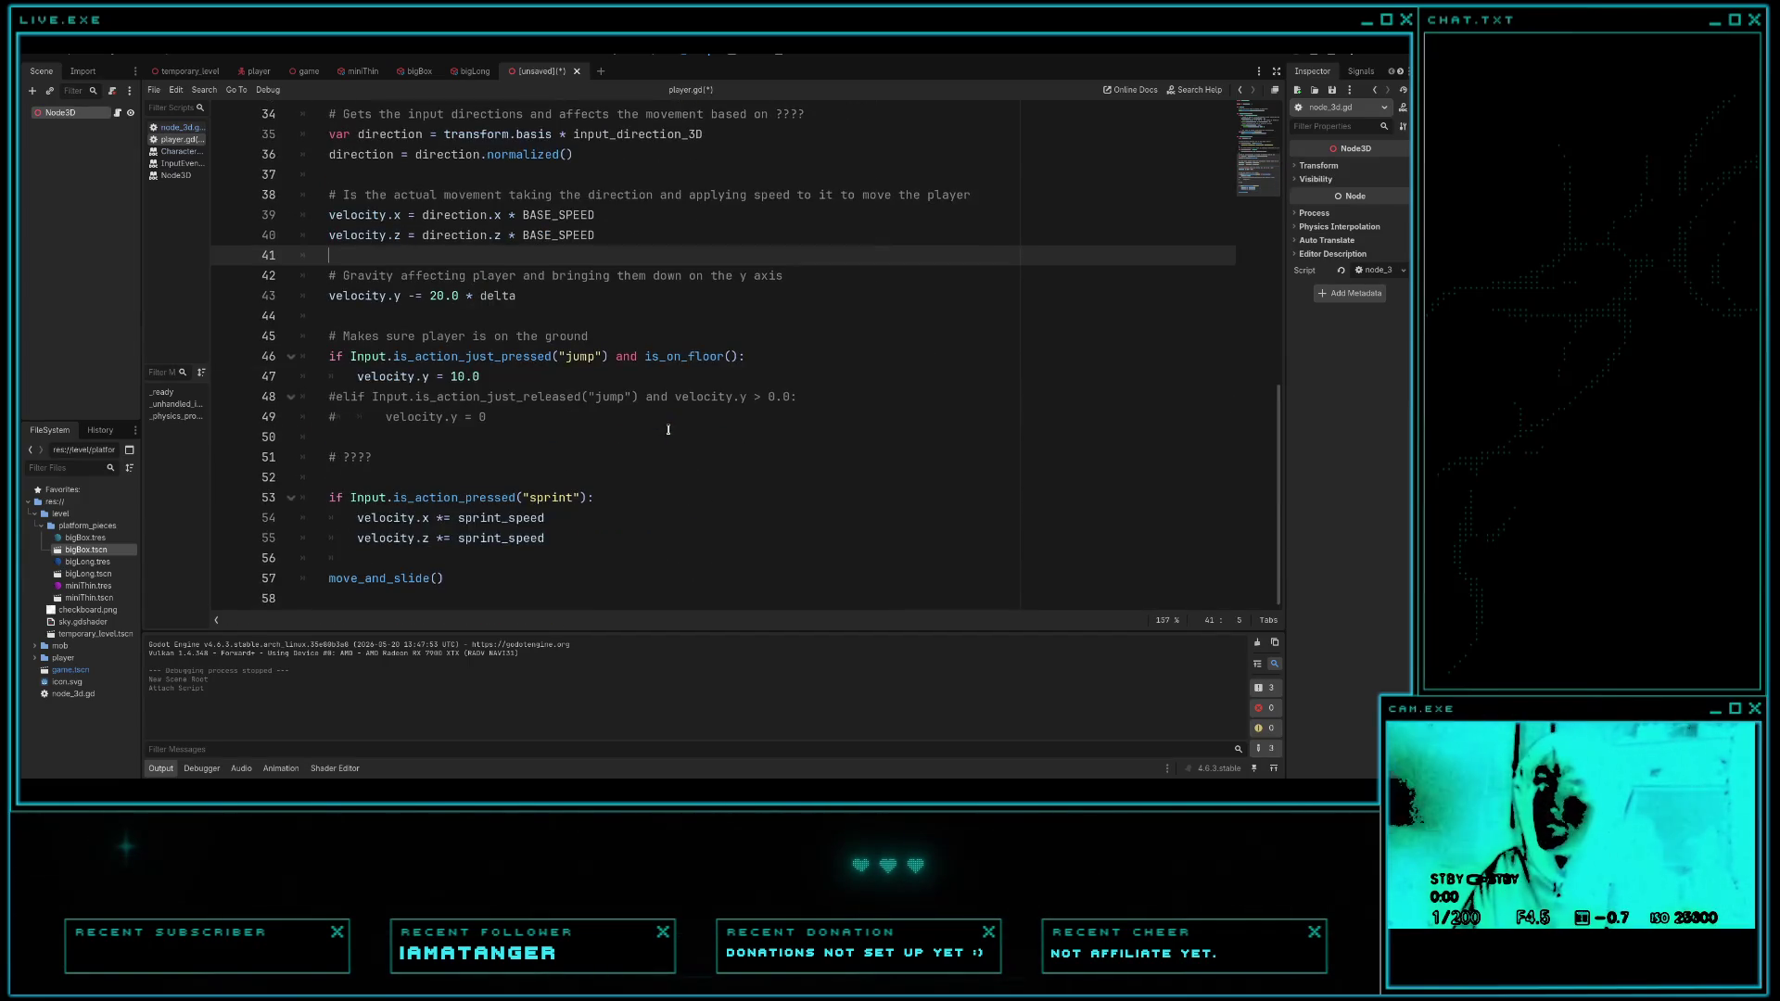
pyautogui.scroll(6, 668, 430)
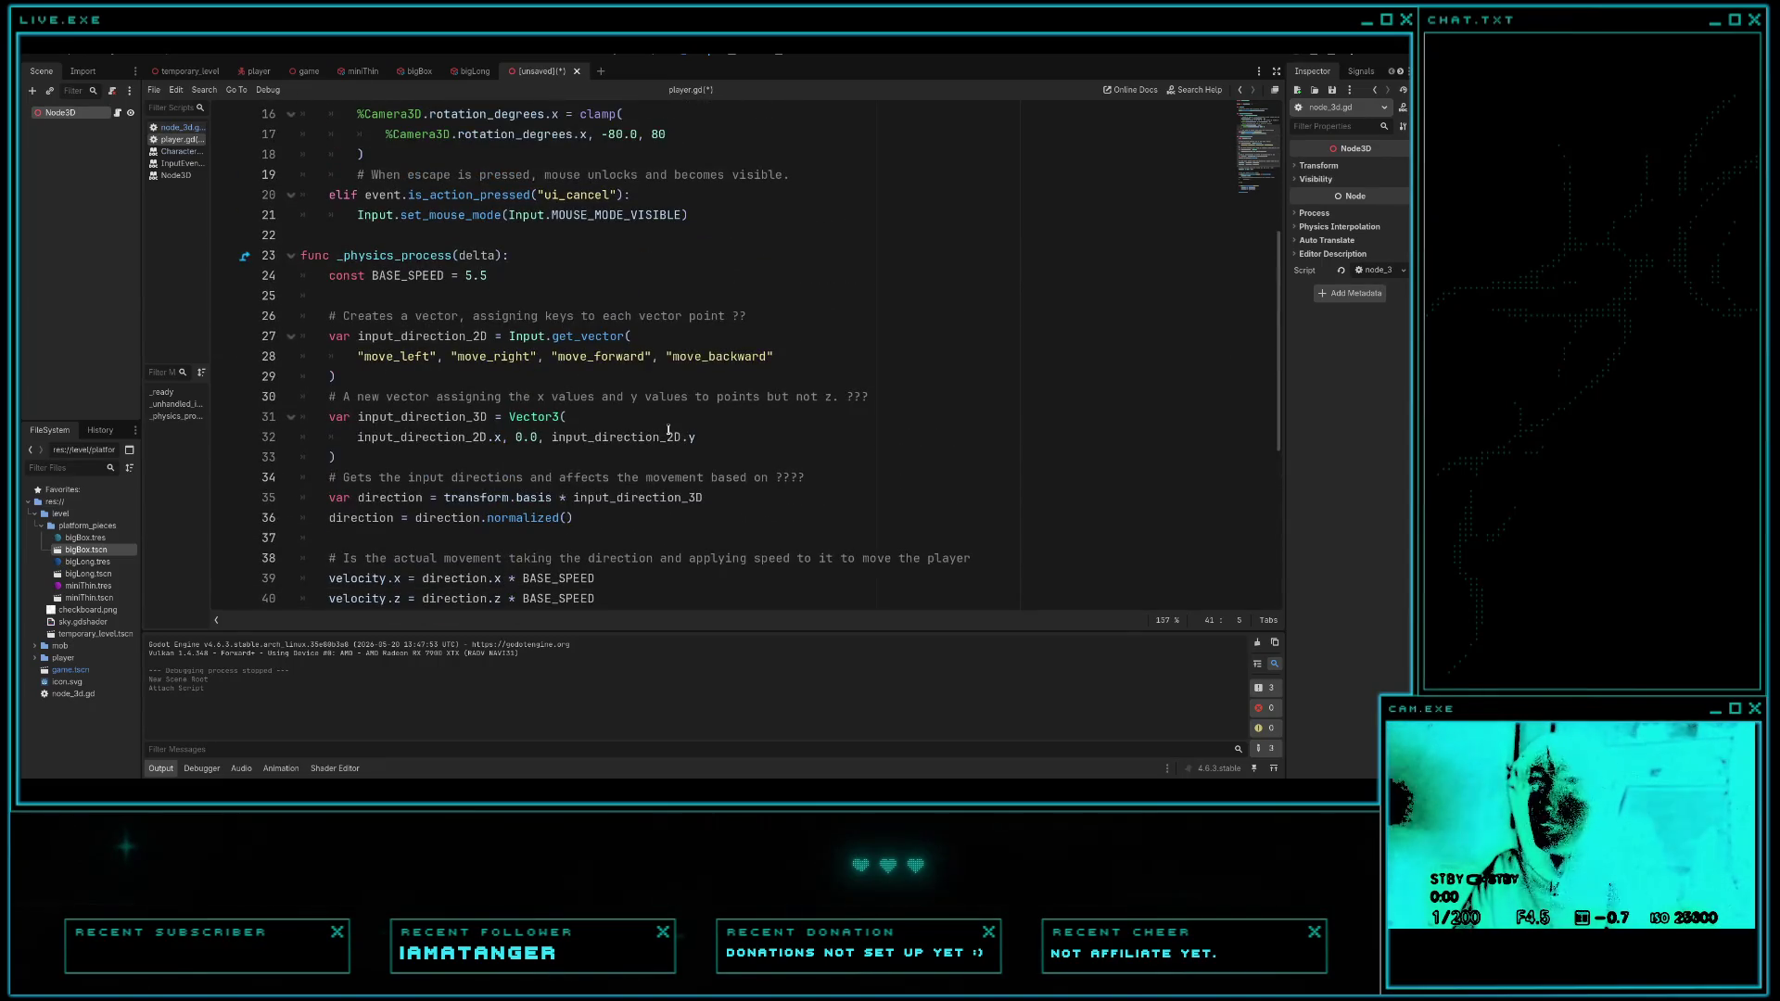
pyautogui.hotkey('ctrl', 's')
pyautogui.click(820, 594)
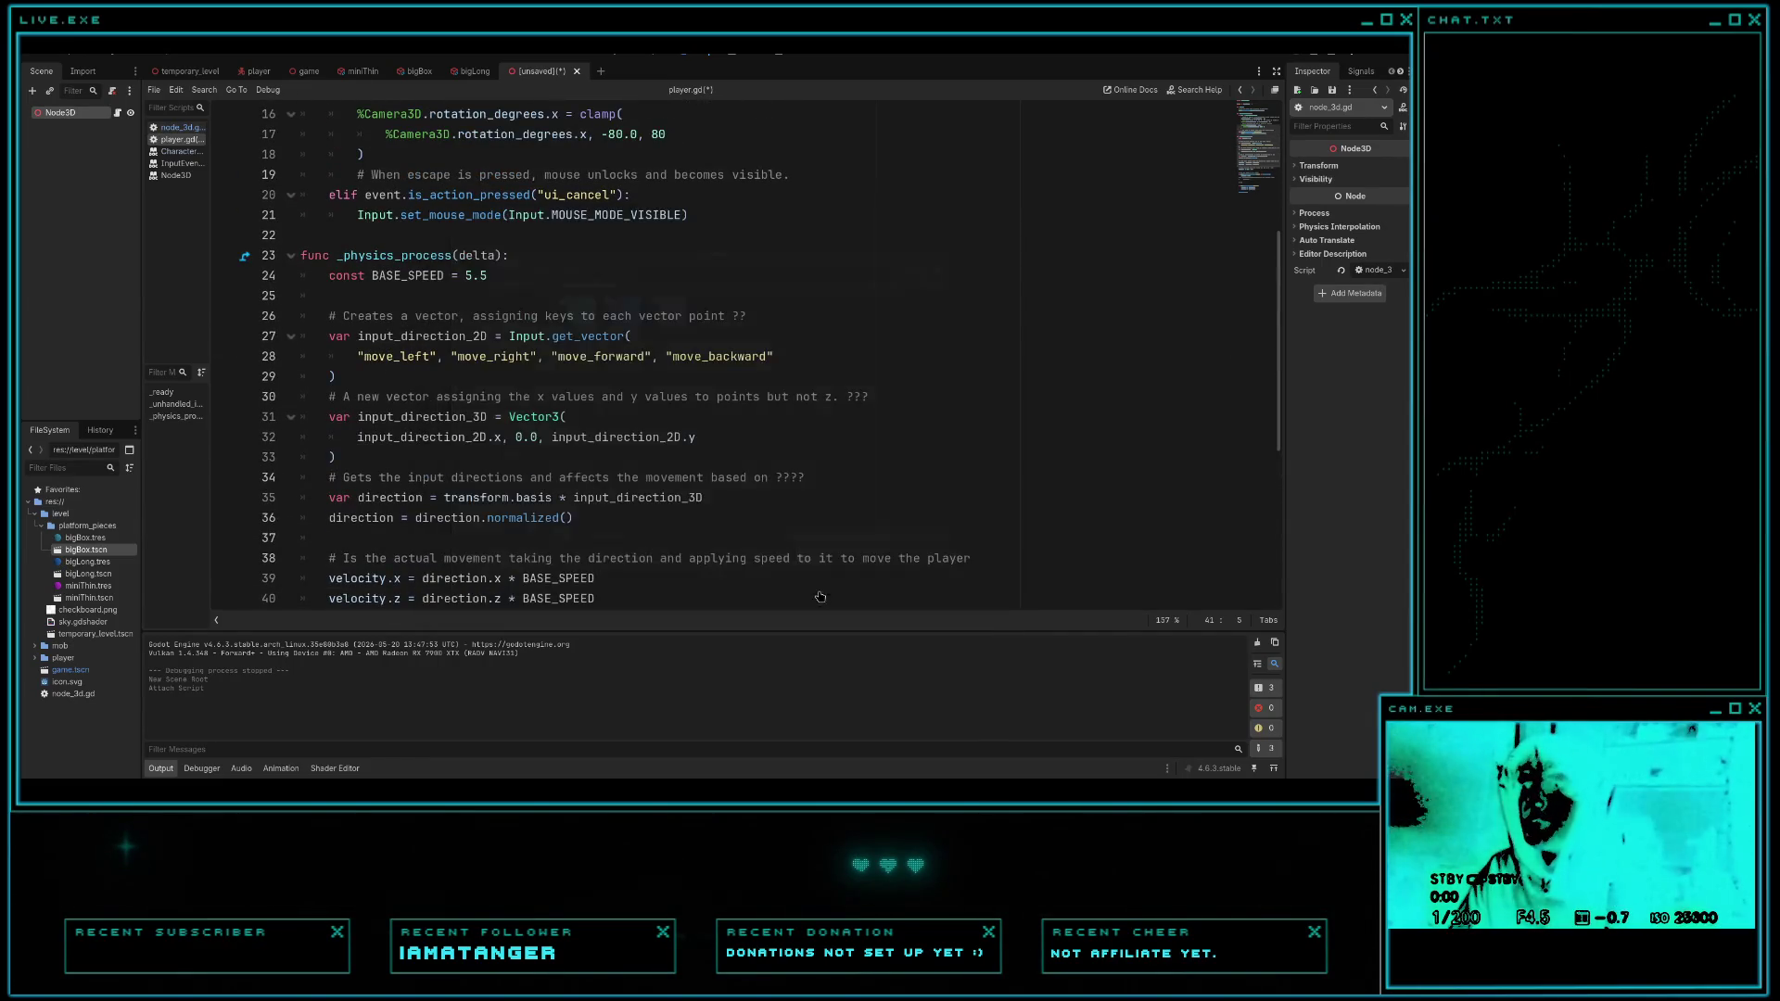
pyautogui.click(179, 127)
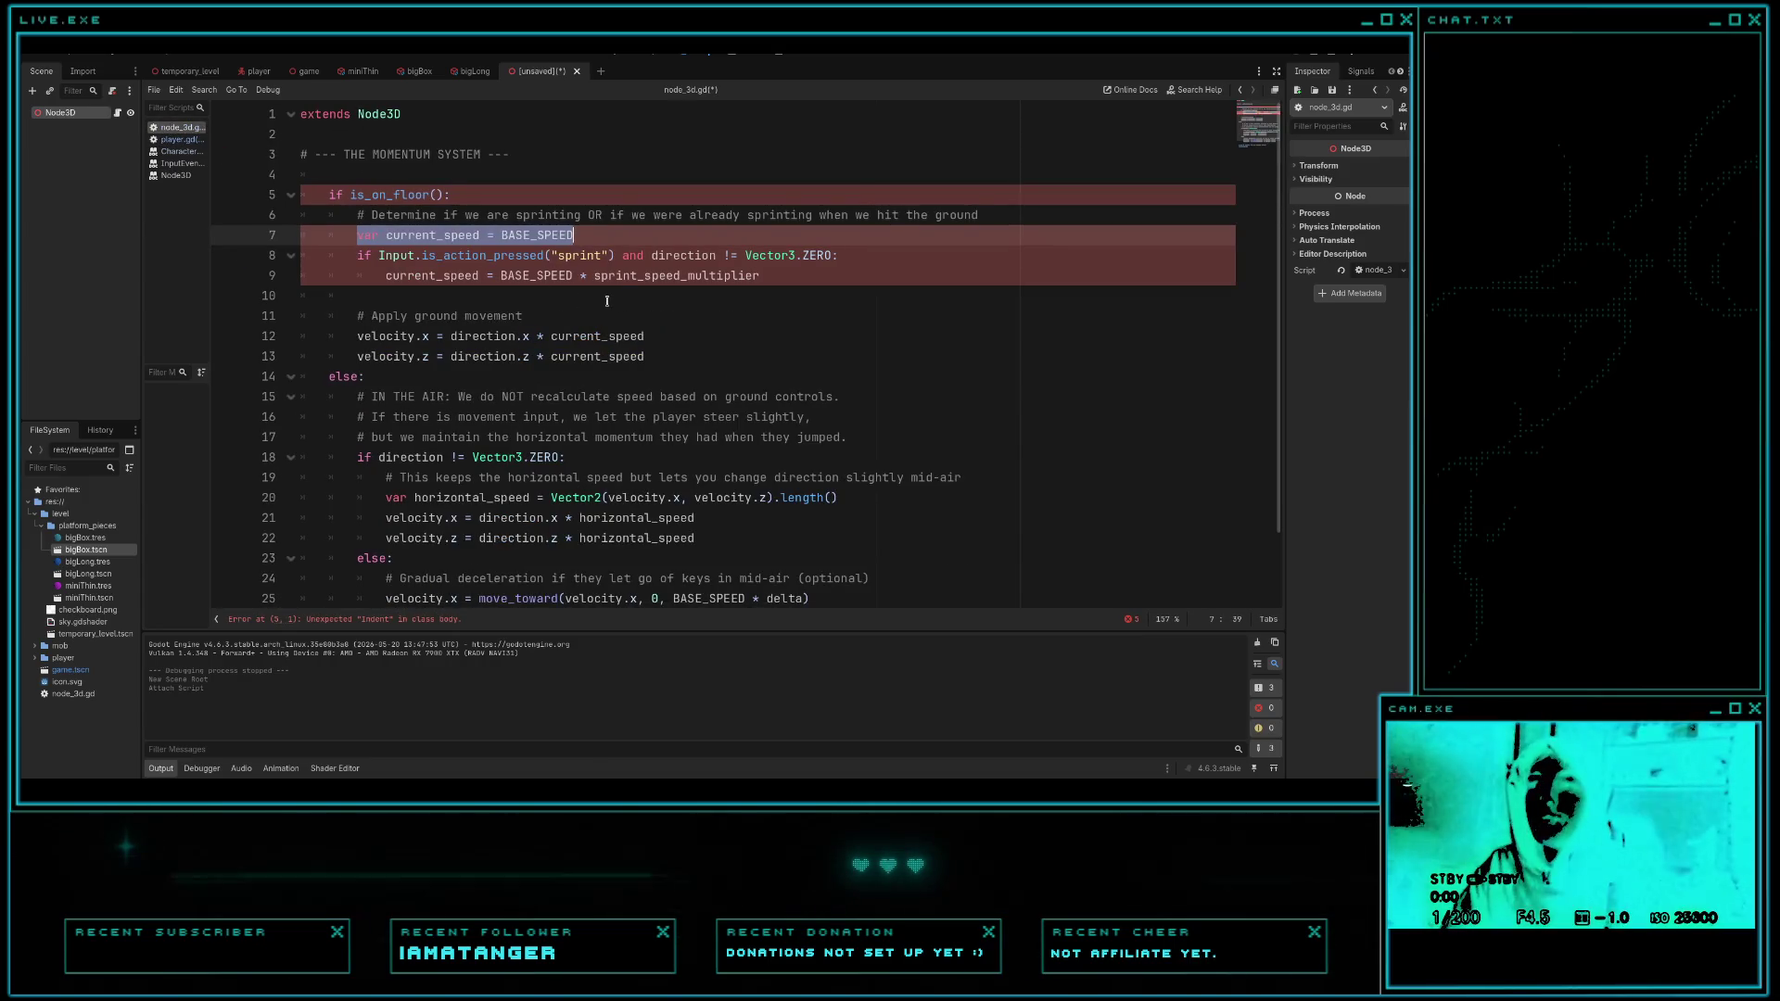
pyautogui.click(829, 257)
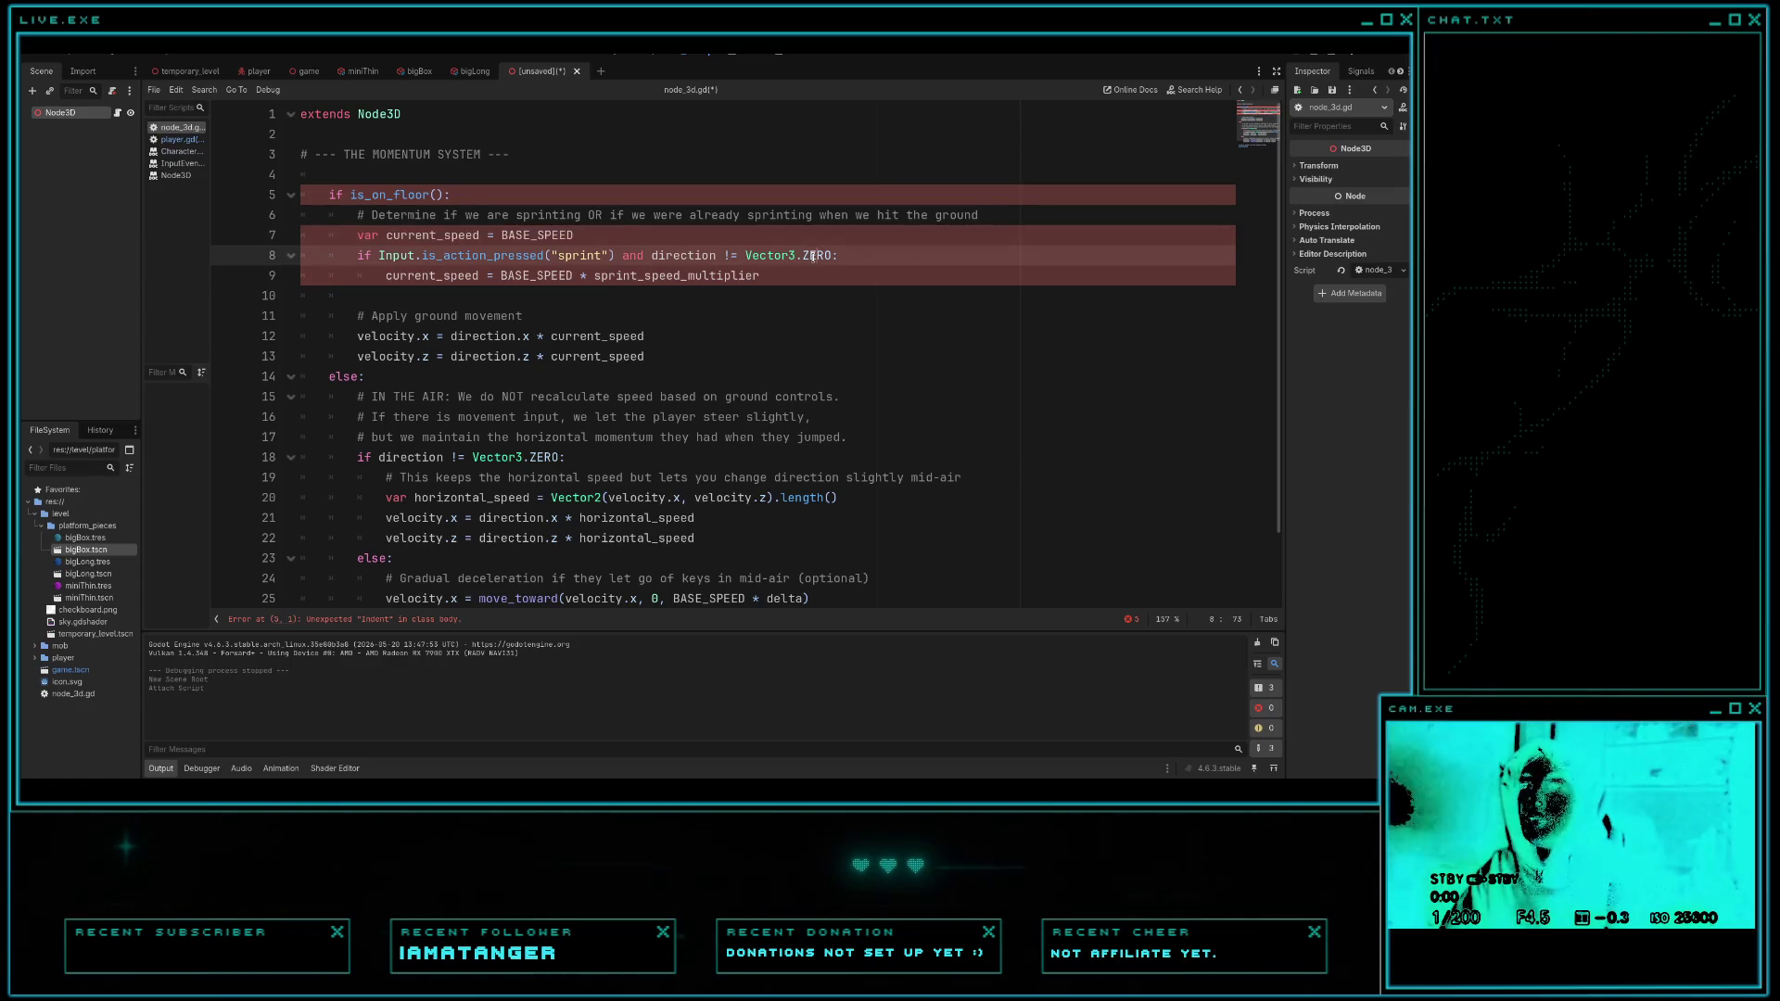
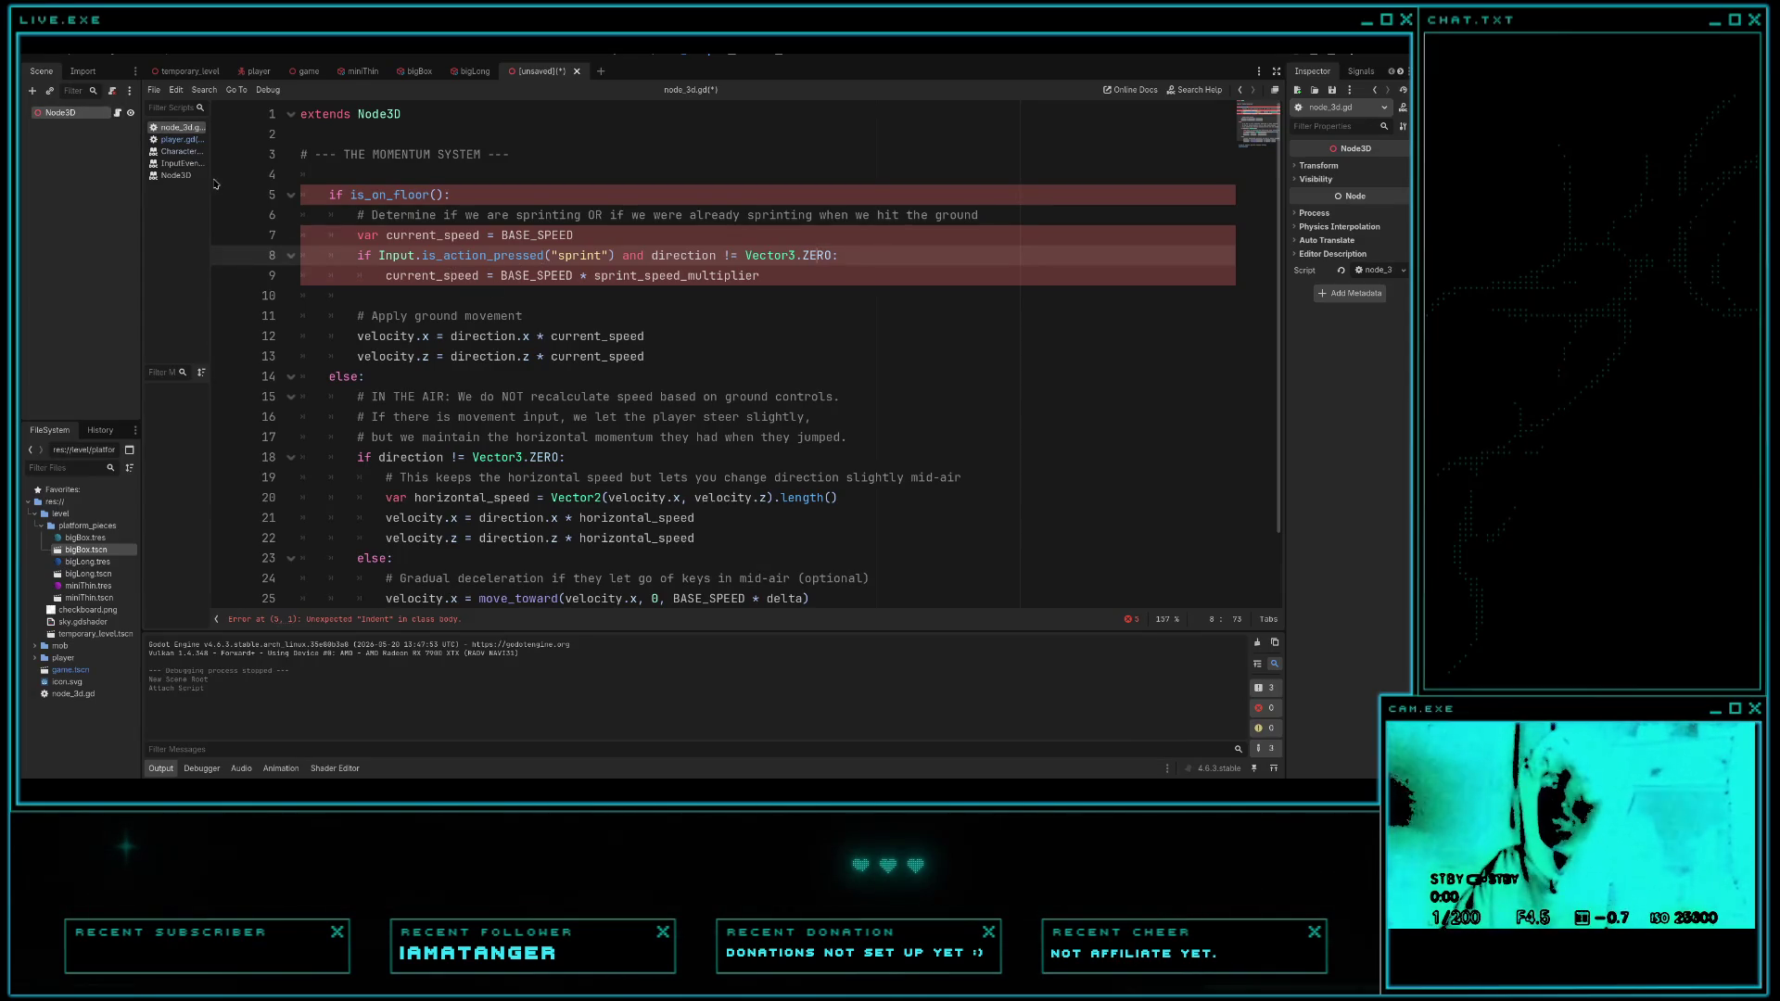
# - Comment out the sprint if-block on lines 53–55 of player.gd with Ctrl+K, then add blank lines above it
pyautogui.click(189, 139)
pyautogui.scroll(-5, 585, 464)
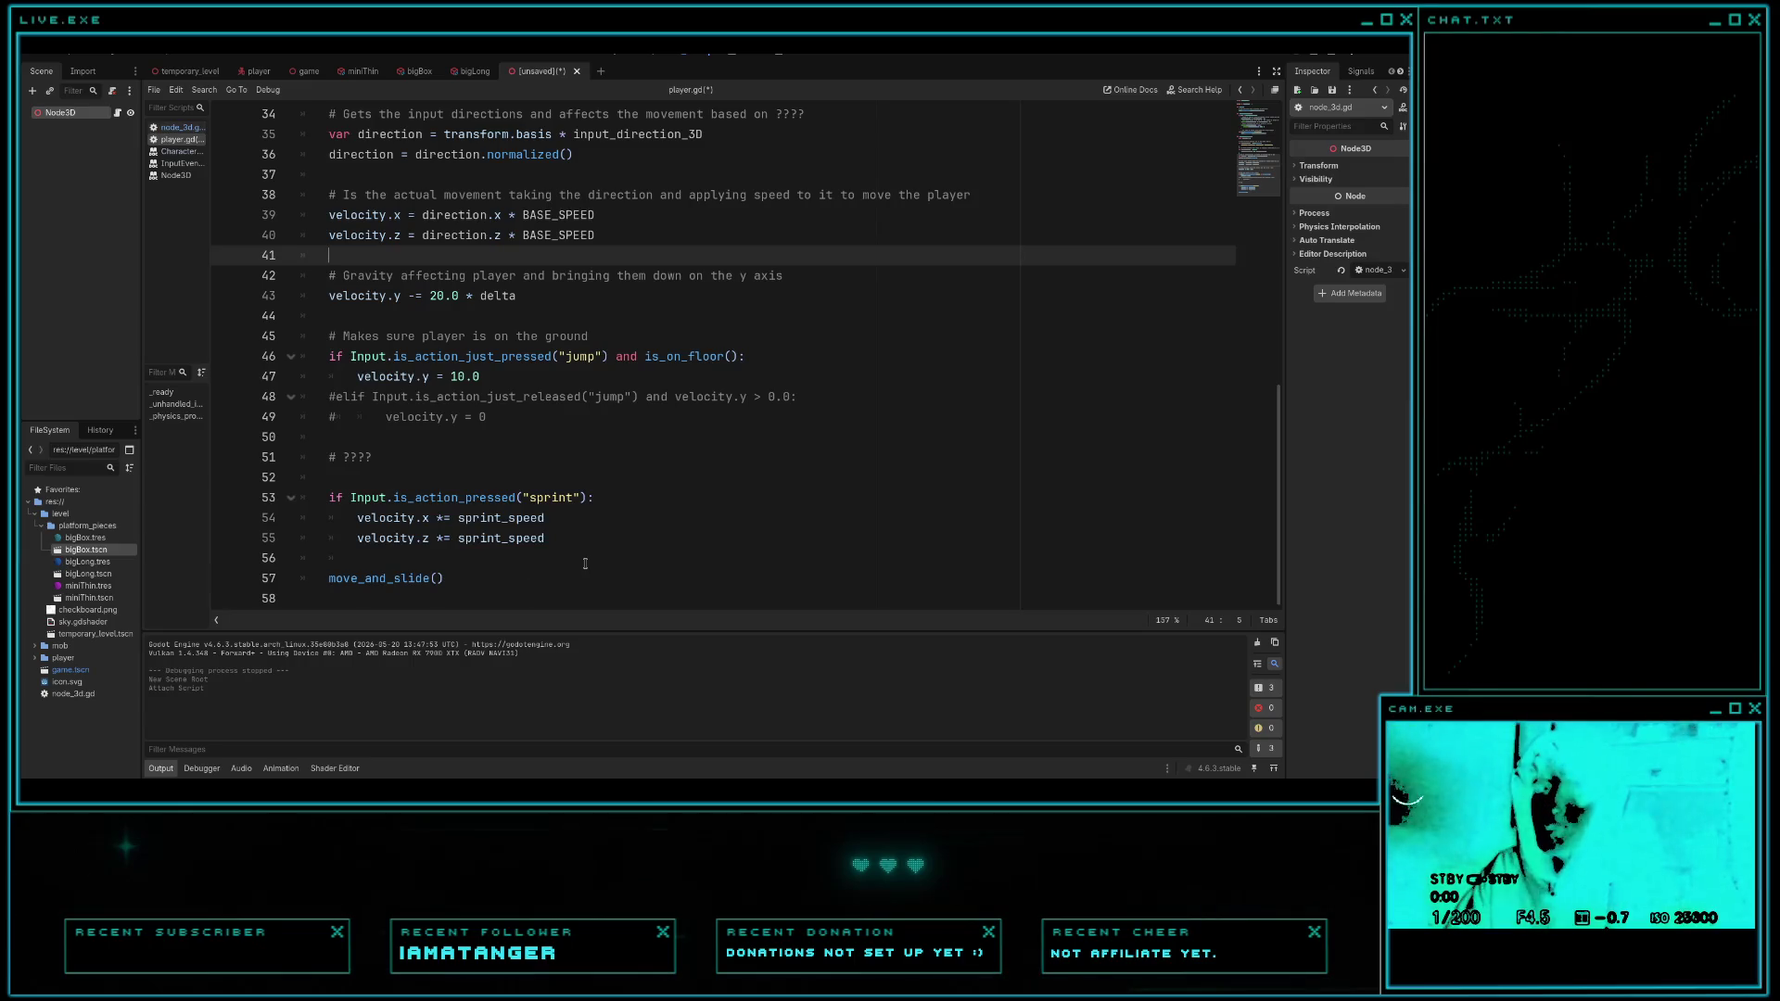
pyautogui.moveTo(547, 538); pyautogui.dragTo(308, 496)
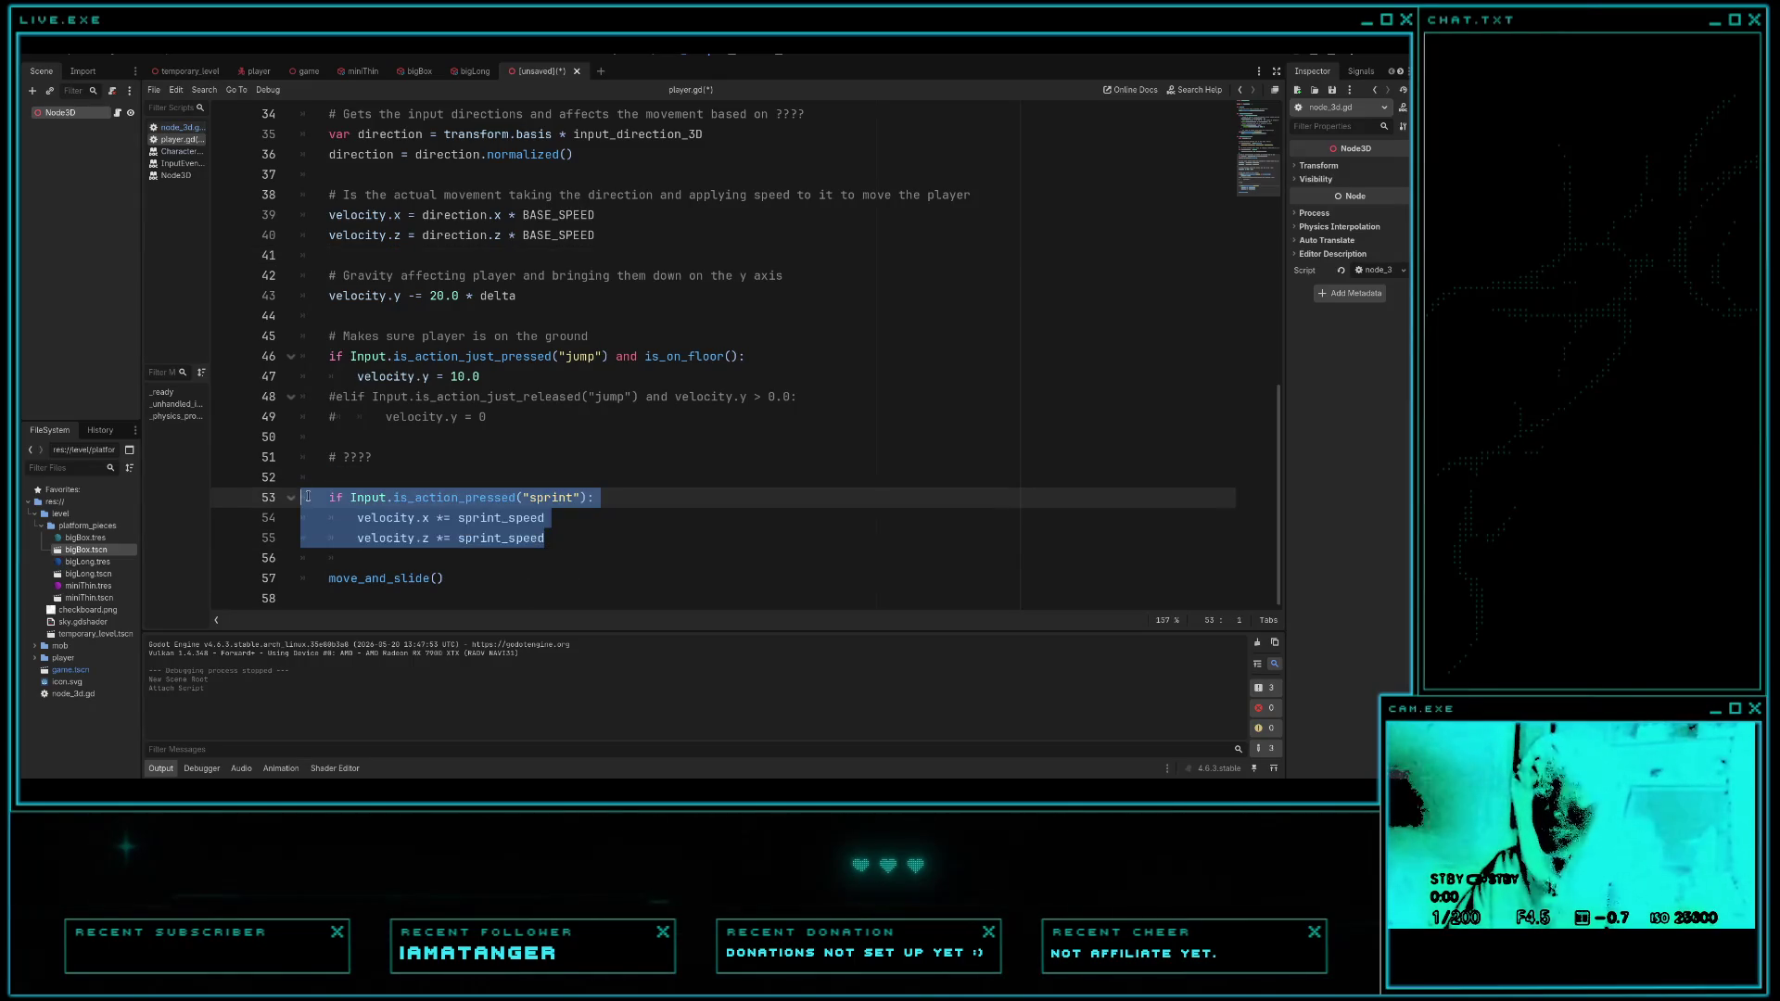
pyautogui.write('#')
pyautogui.hotkey('ctrl', 'z')
pyautogui.rightClick(370, 506)
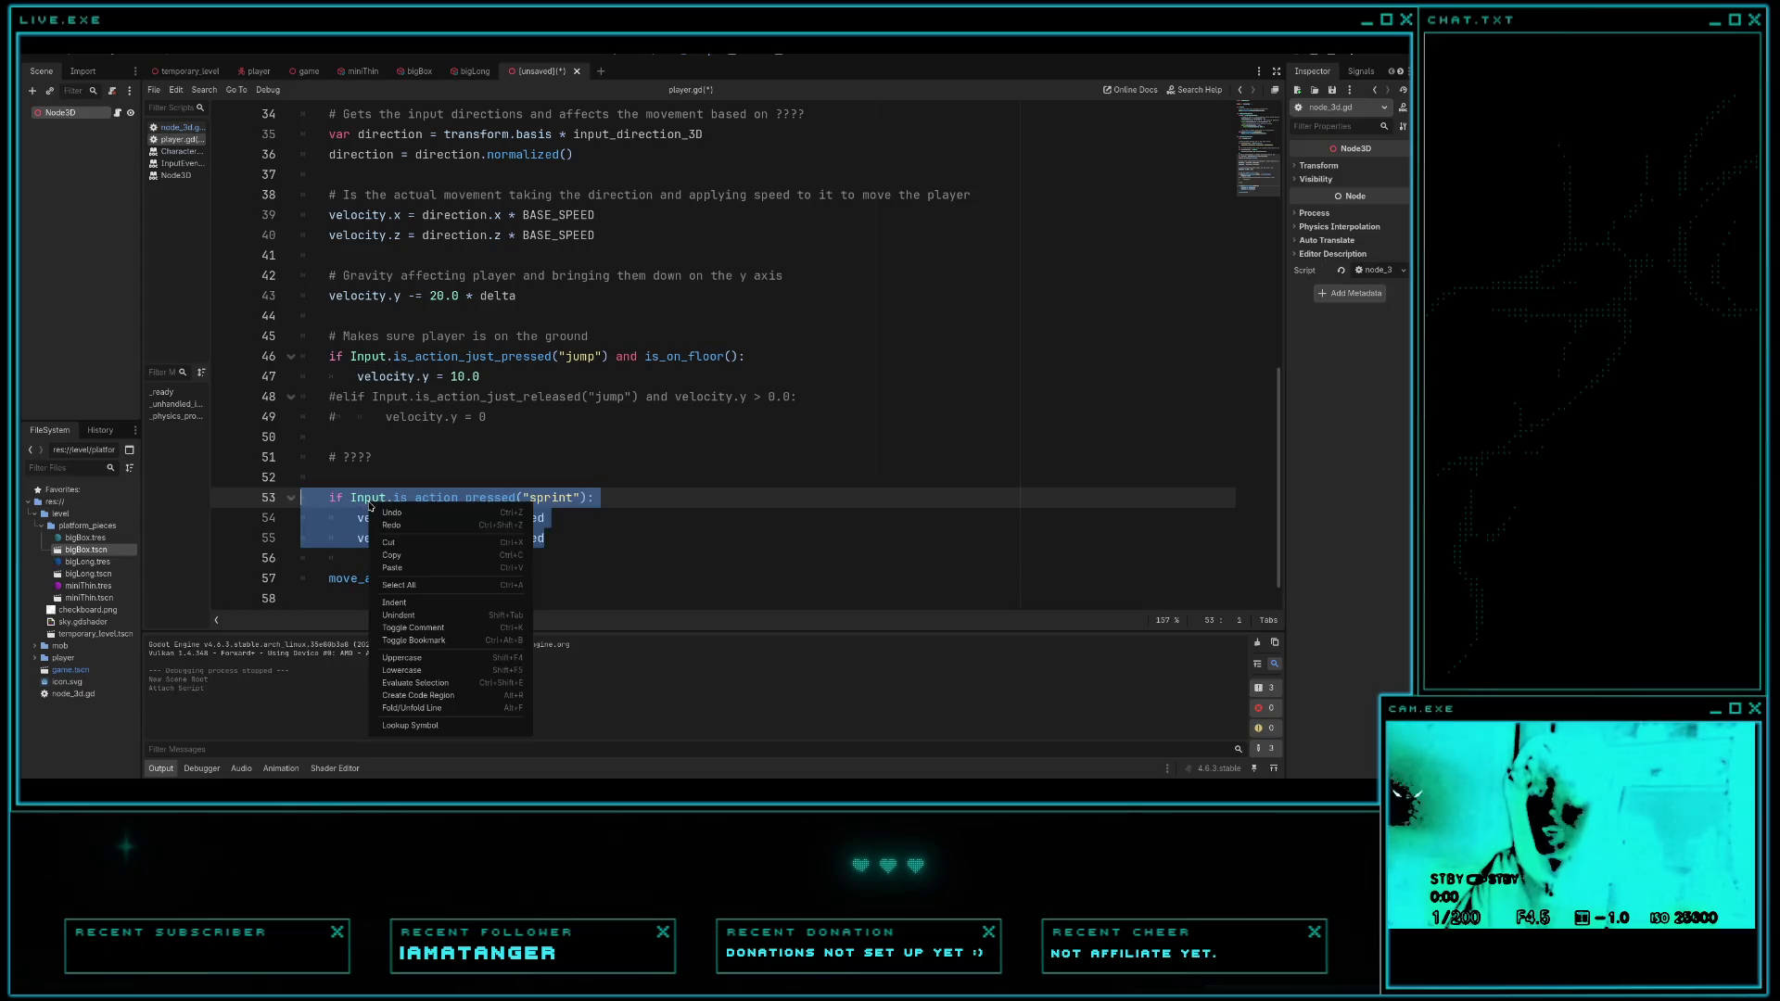
pyautogui.press('Escape')
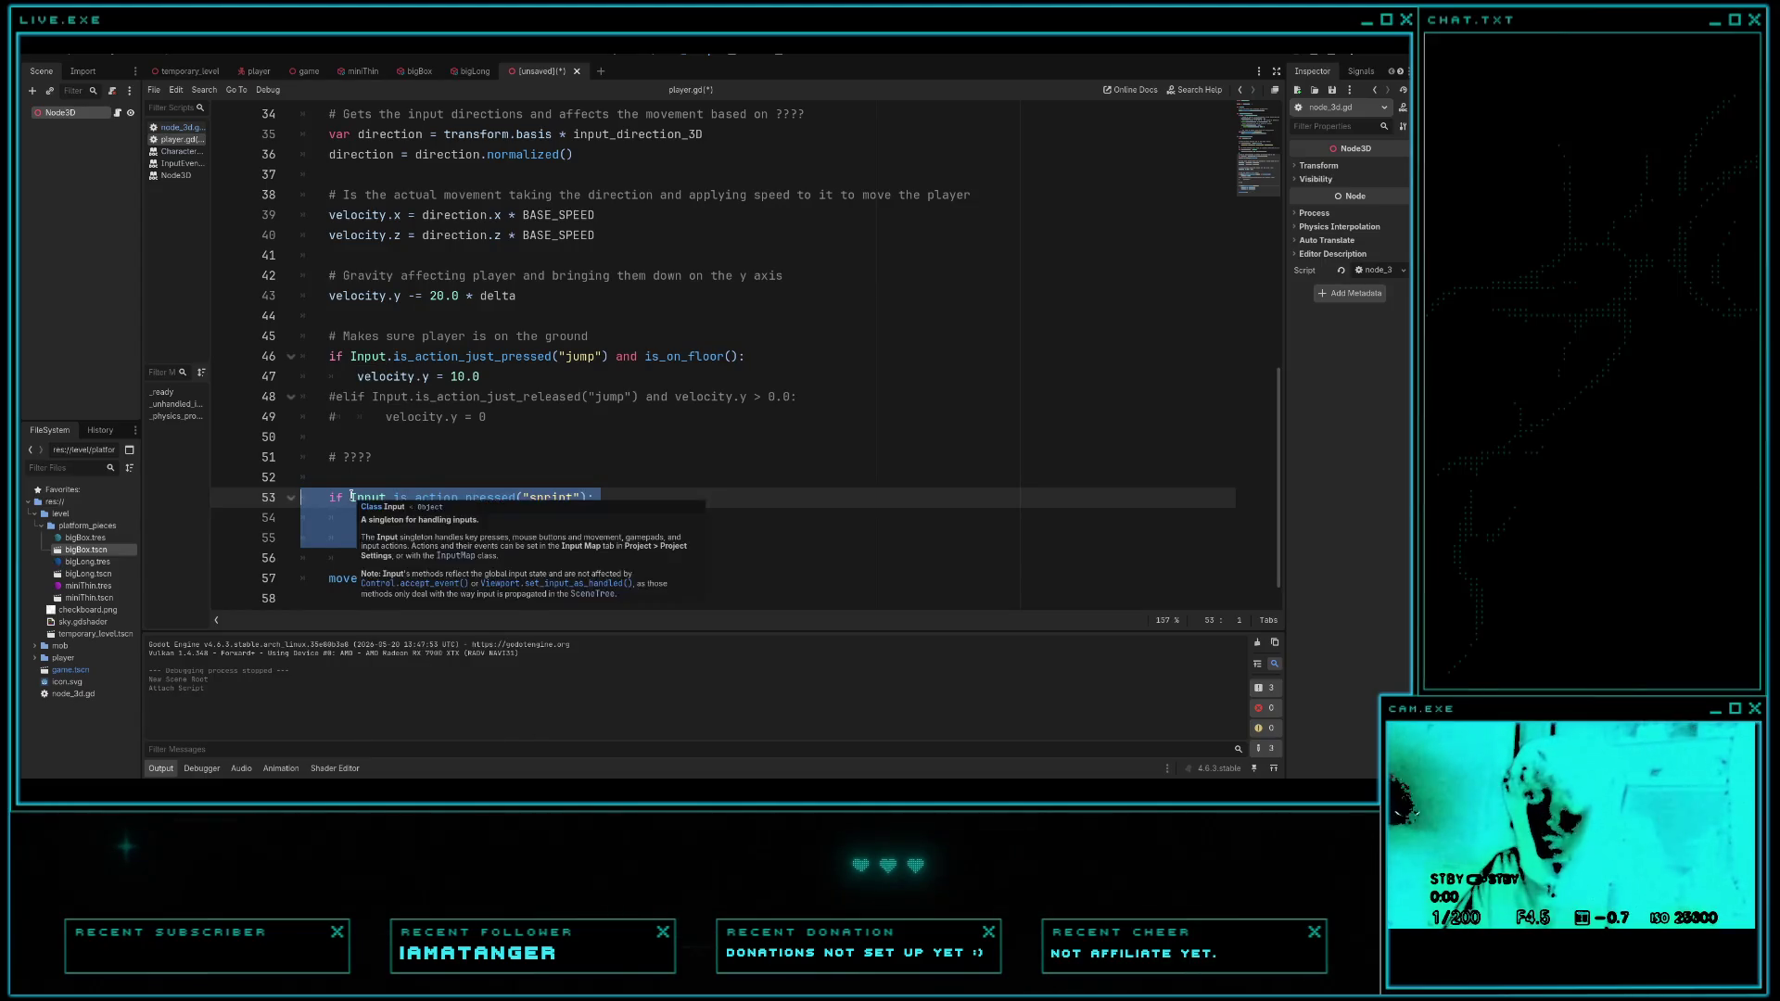
pyautogui.hotkey('ctrl', 'k')
pyautogui.click(417, 465)
pyautogui.press('Return')
pyautogui.press('Return')
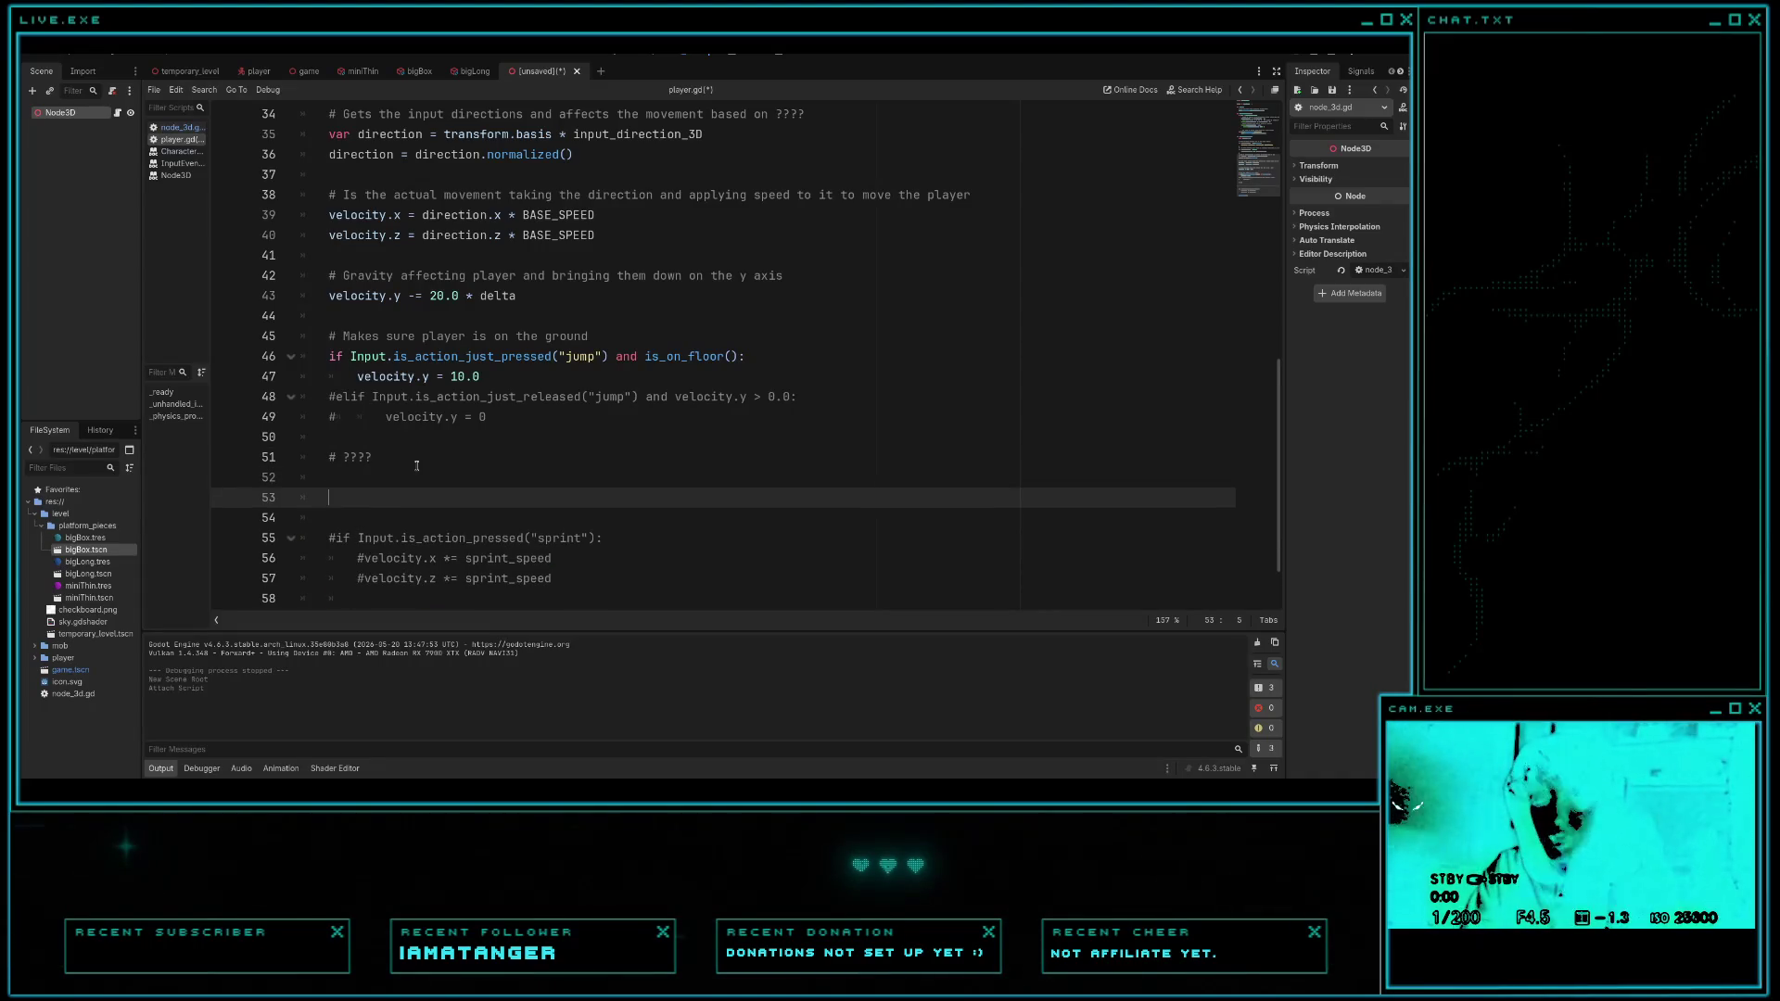
# - Write 'if is_on_floor() and direction != Vector3.ZERO:' on line 53 and start an indented line
pyautogui.write('if is')
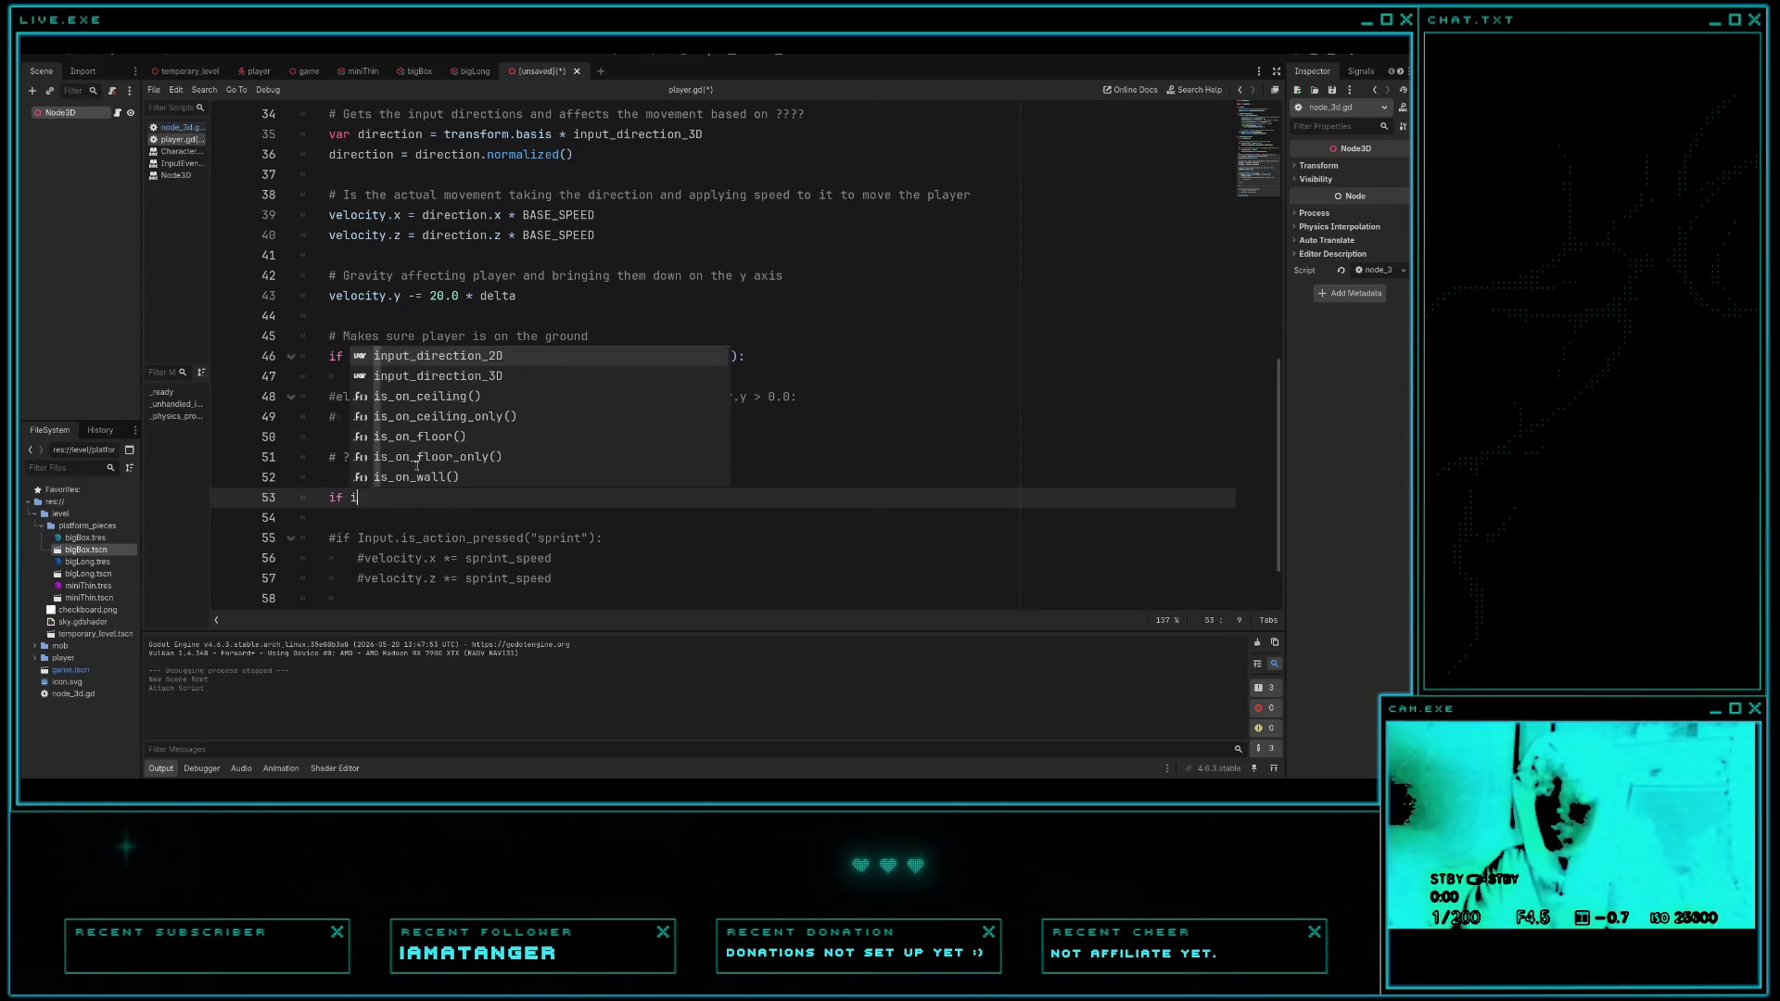
pyautogui.press('Down')
pyautogui.press('Down')
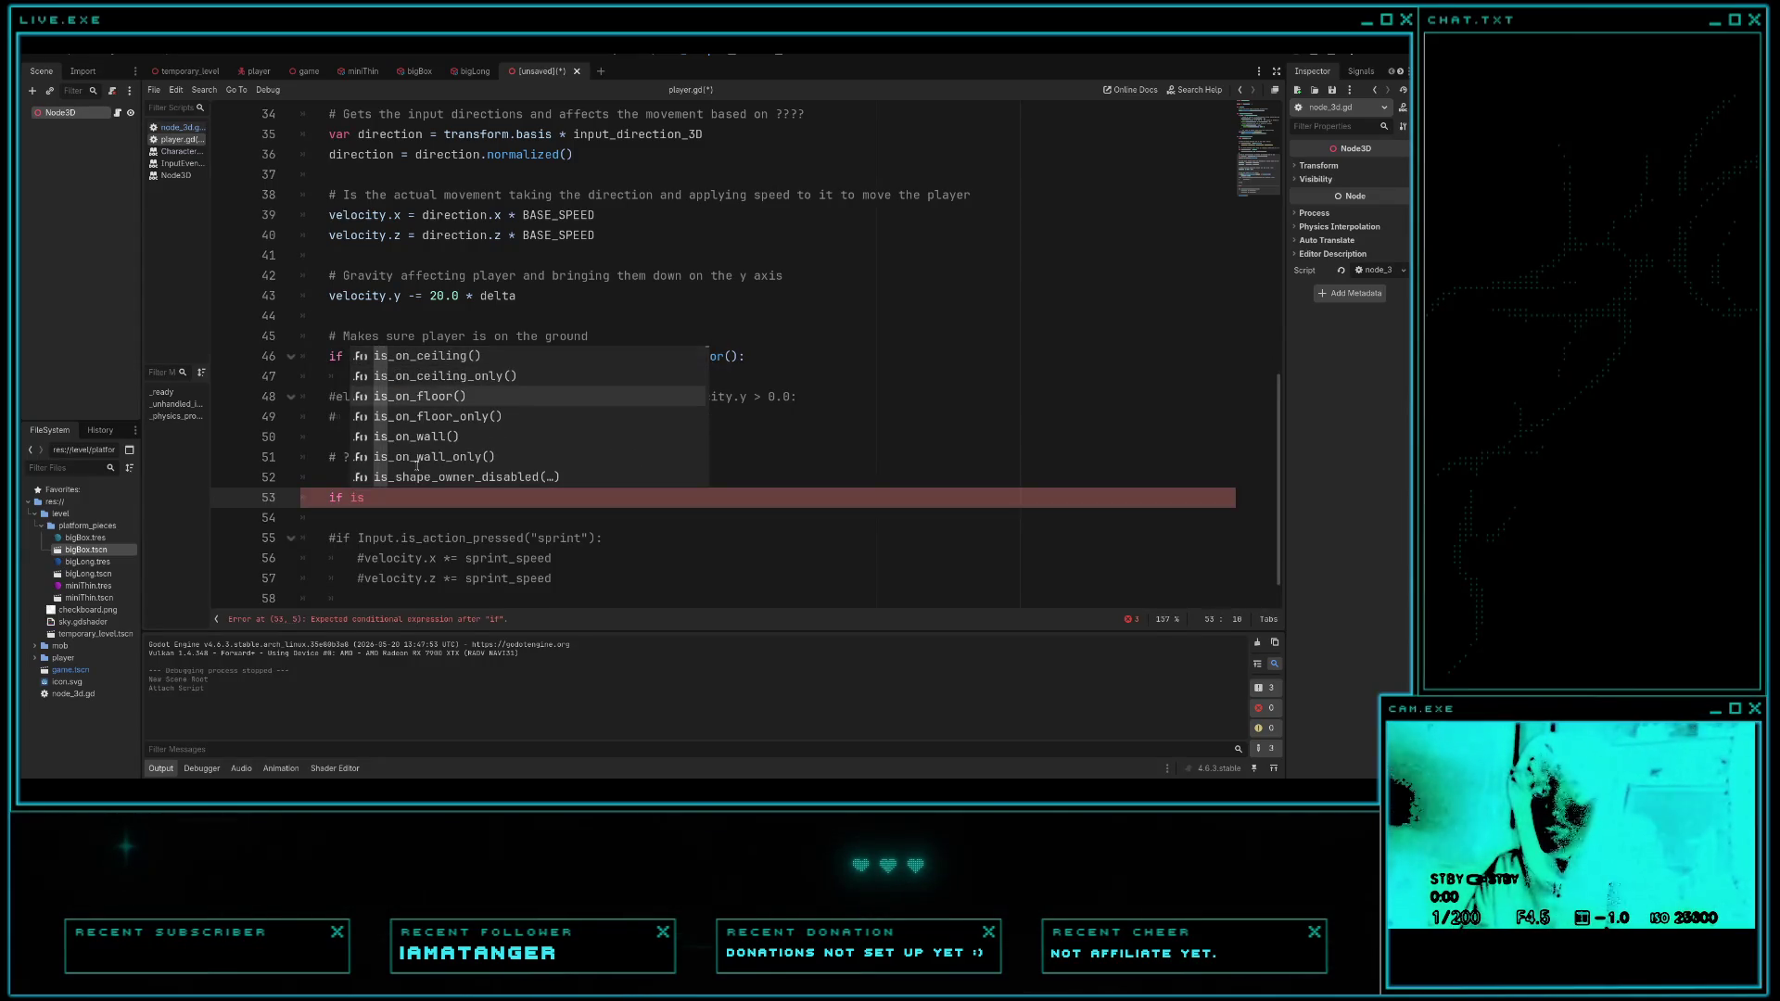
pyautogui.press('Return')
pyautogui.write('direction')
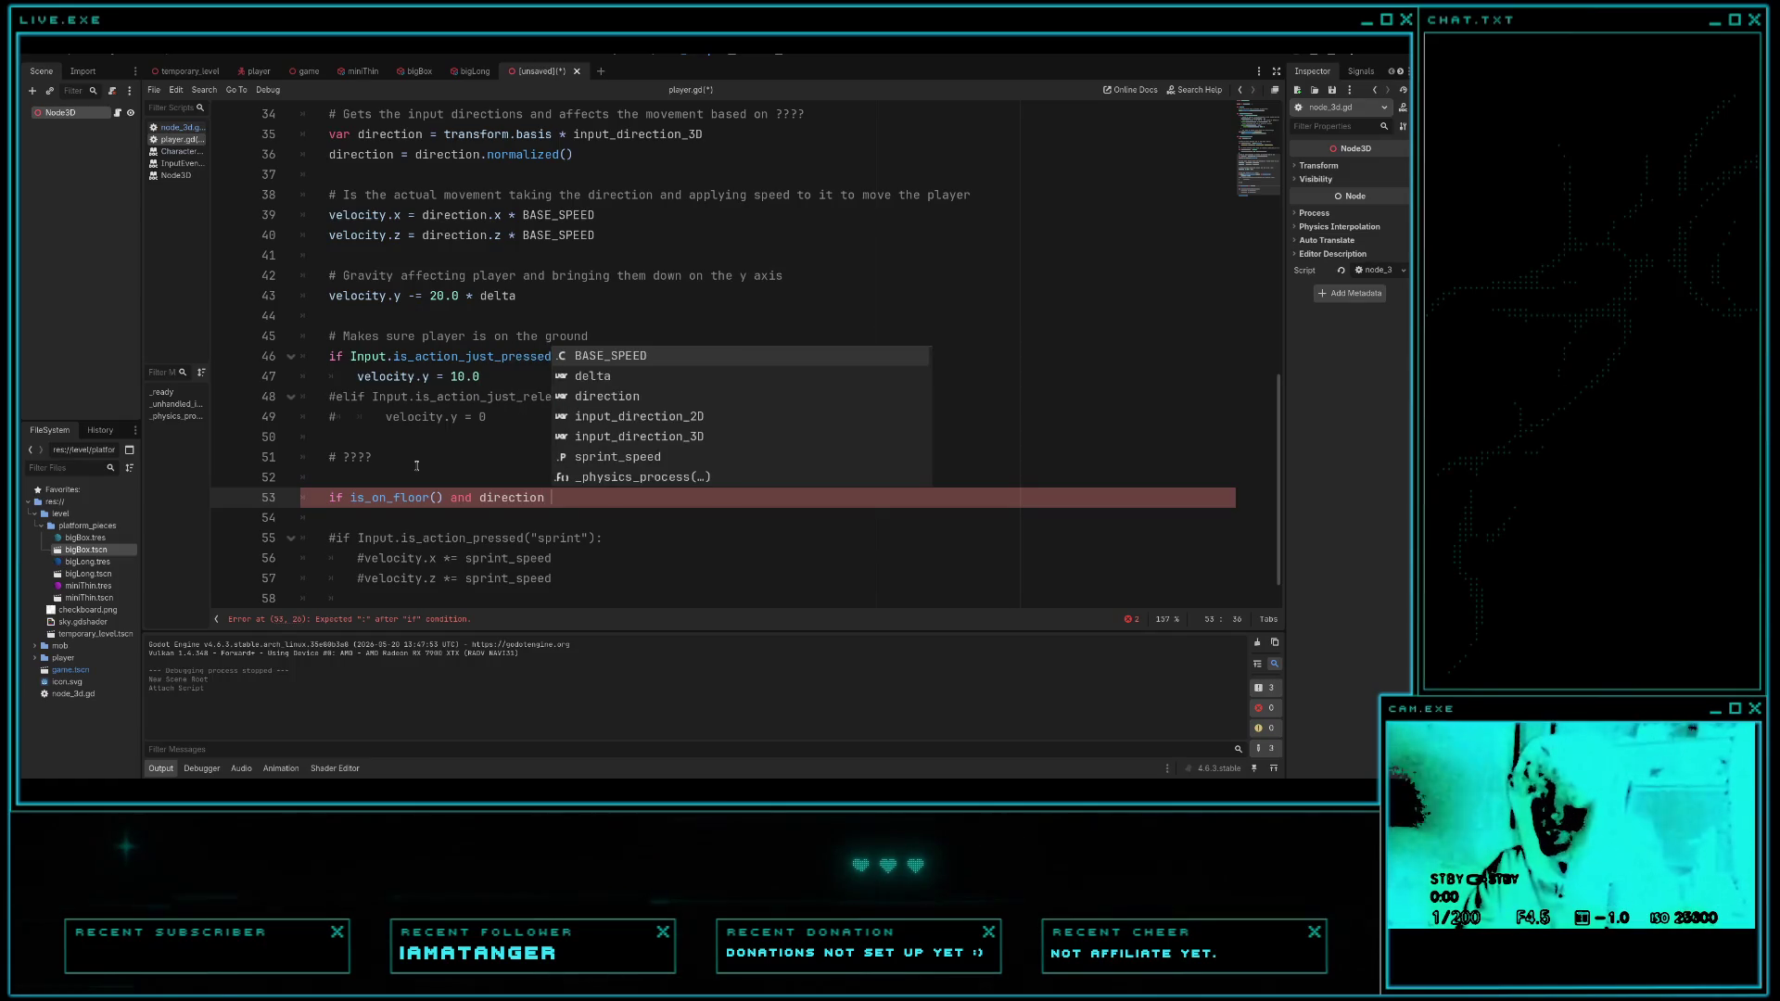
pyautogui.write(' !=')
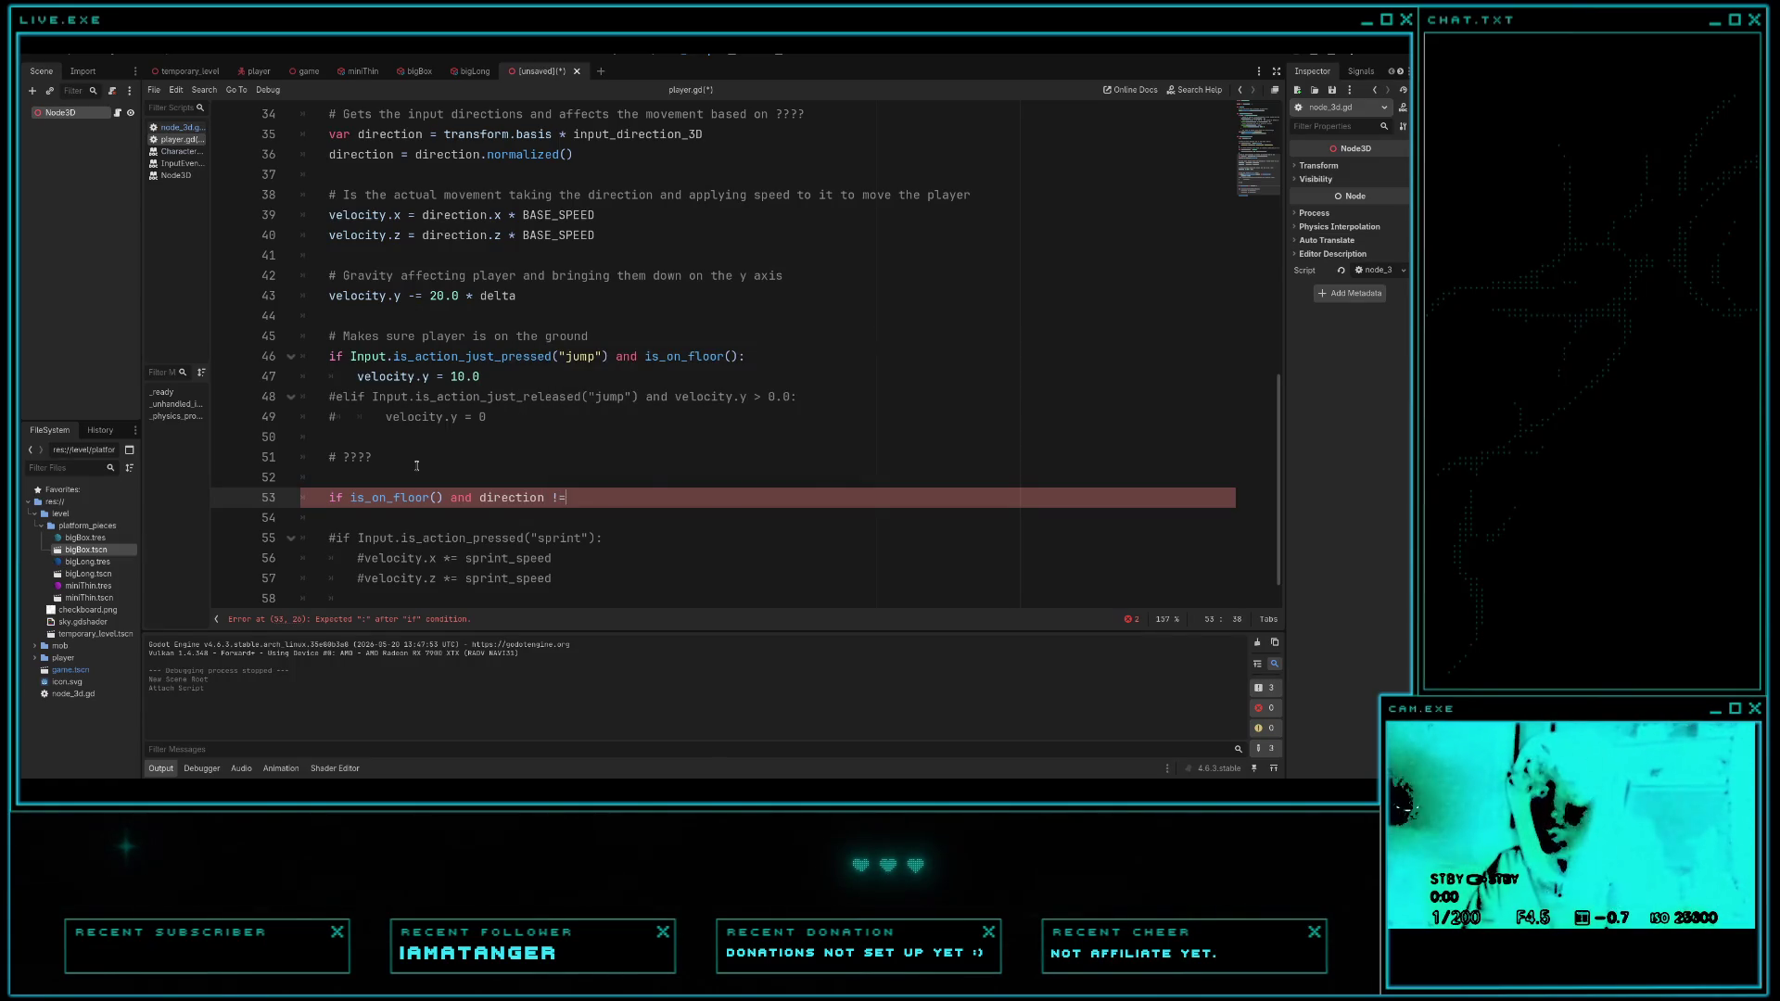
pyautogui.write(' Vector')
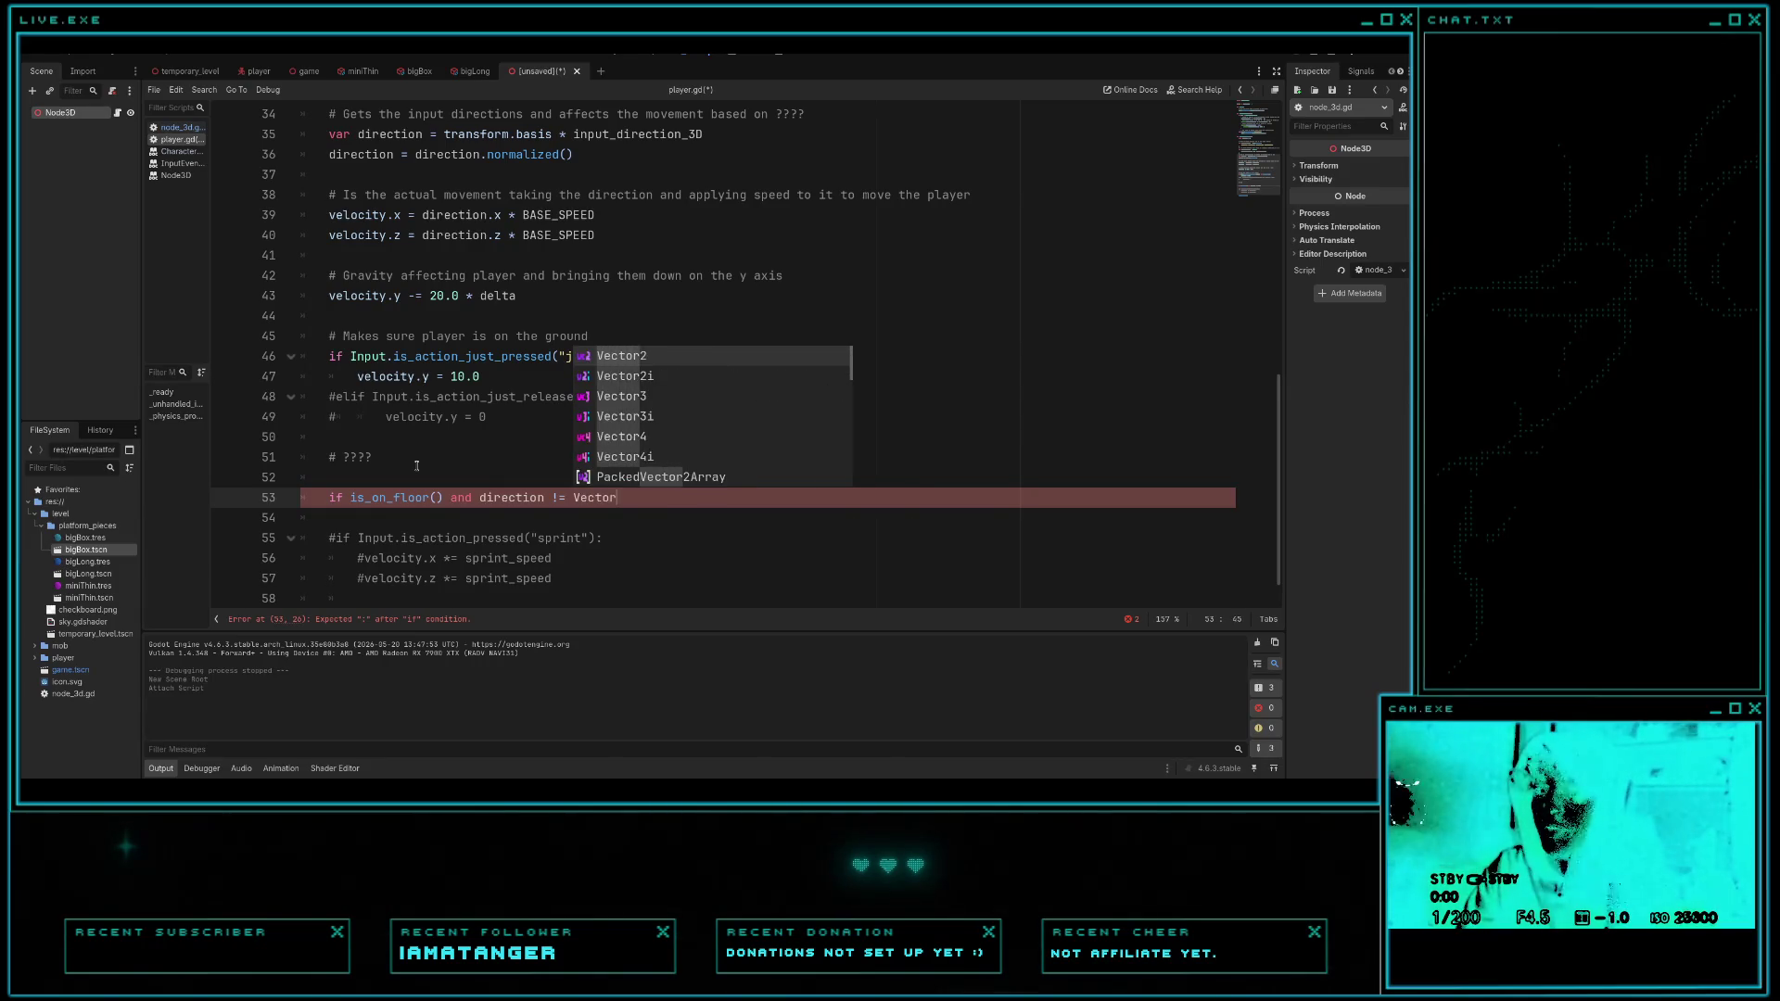
pyautogui.write('3.ZERO:')
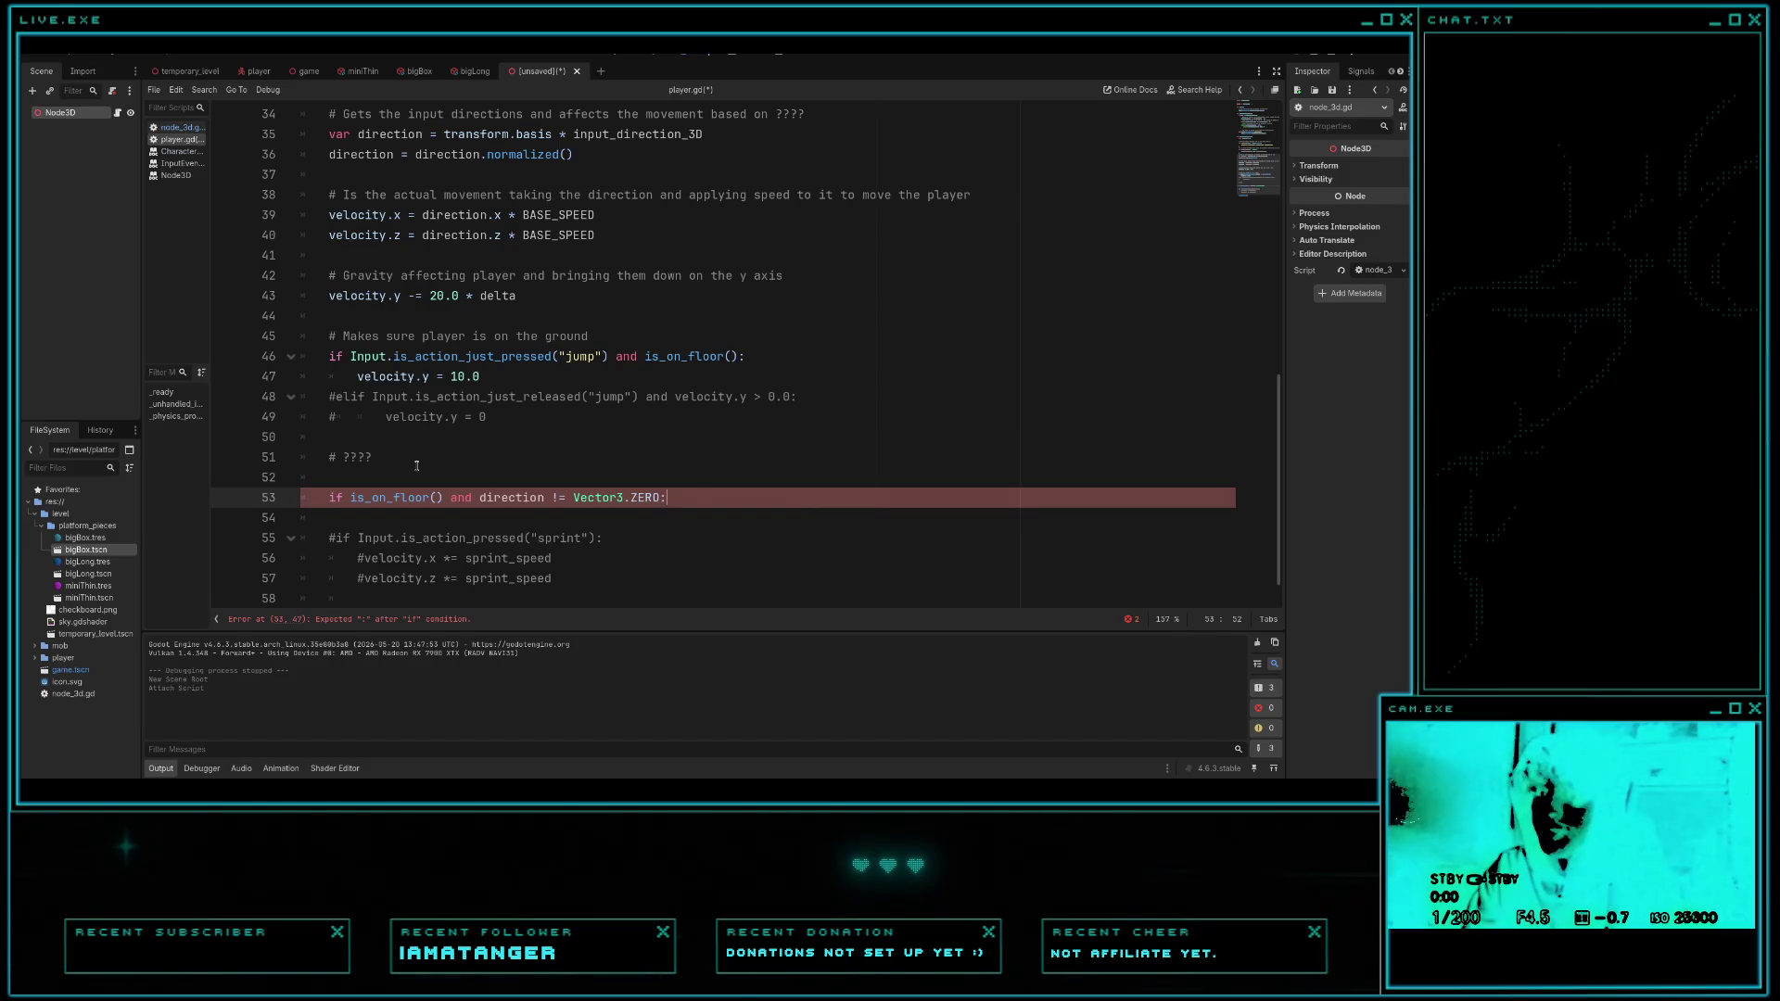
pyautogui.press('Return')
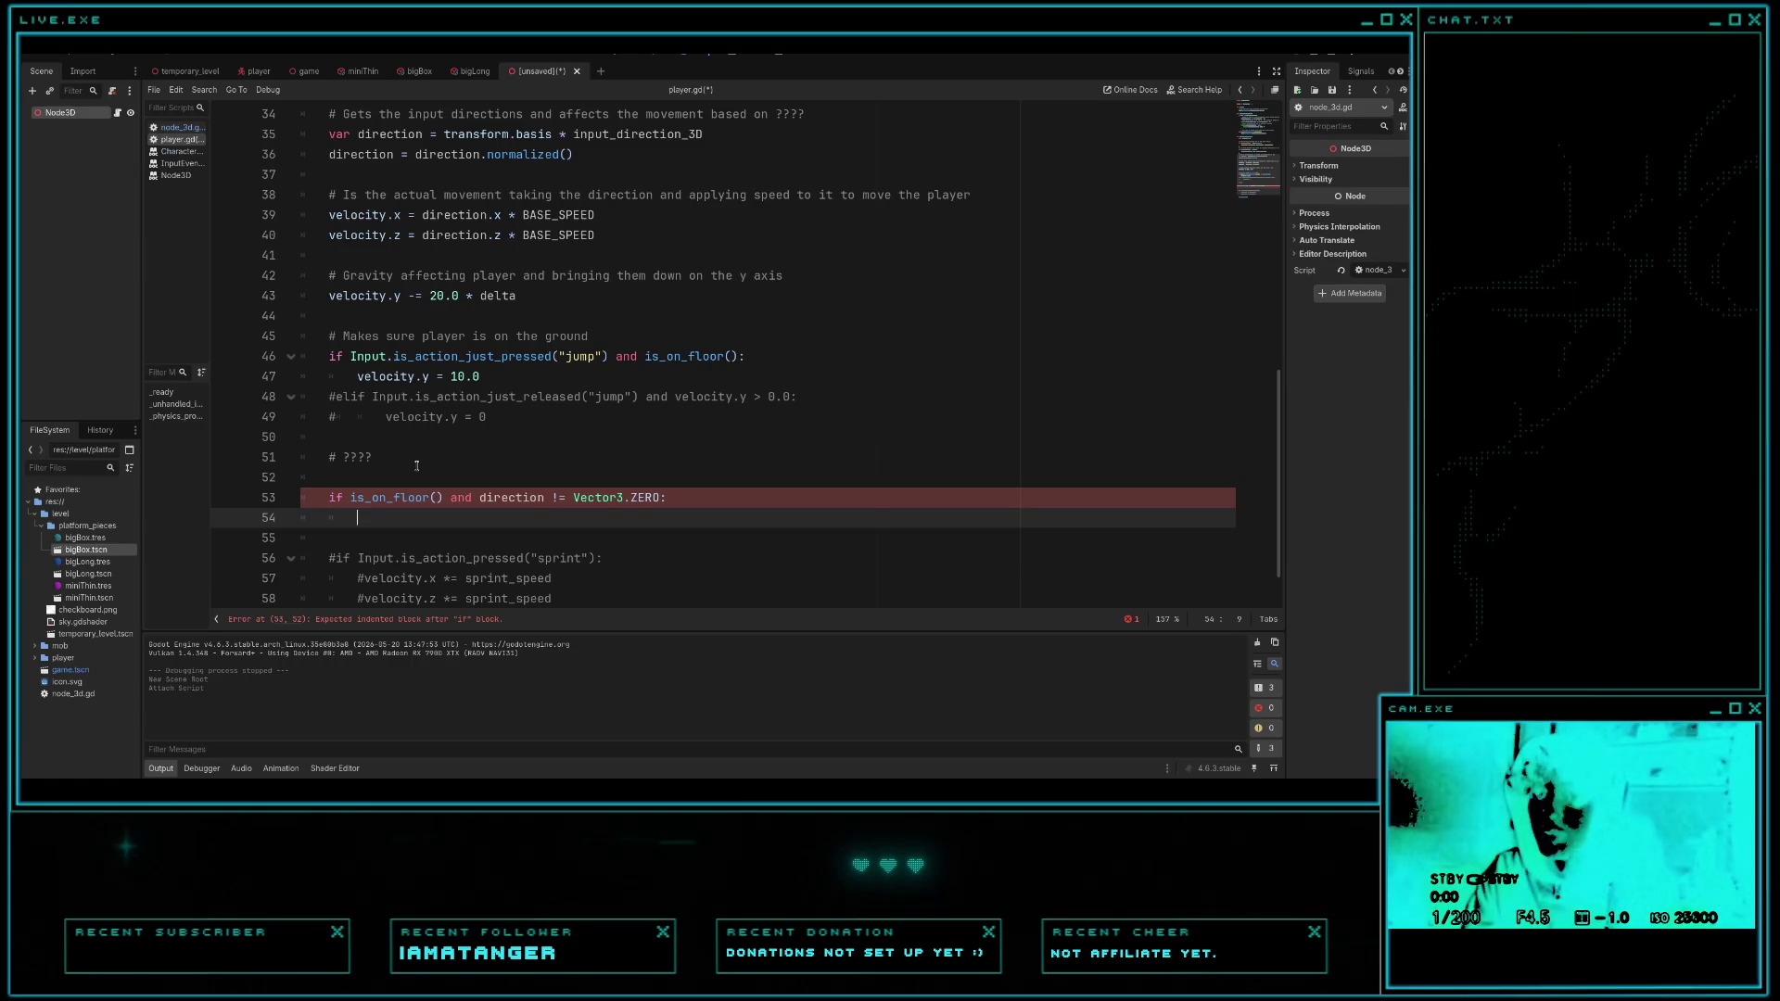
pyautogui.click(181, 129)
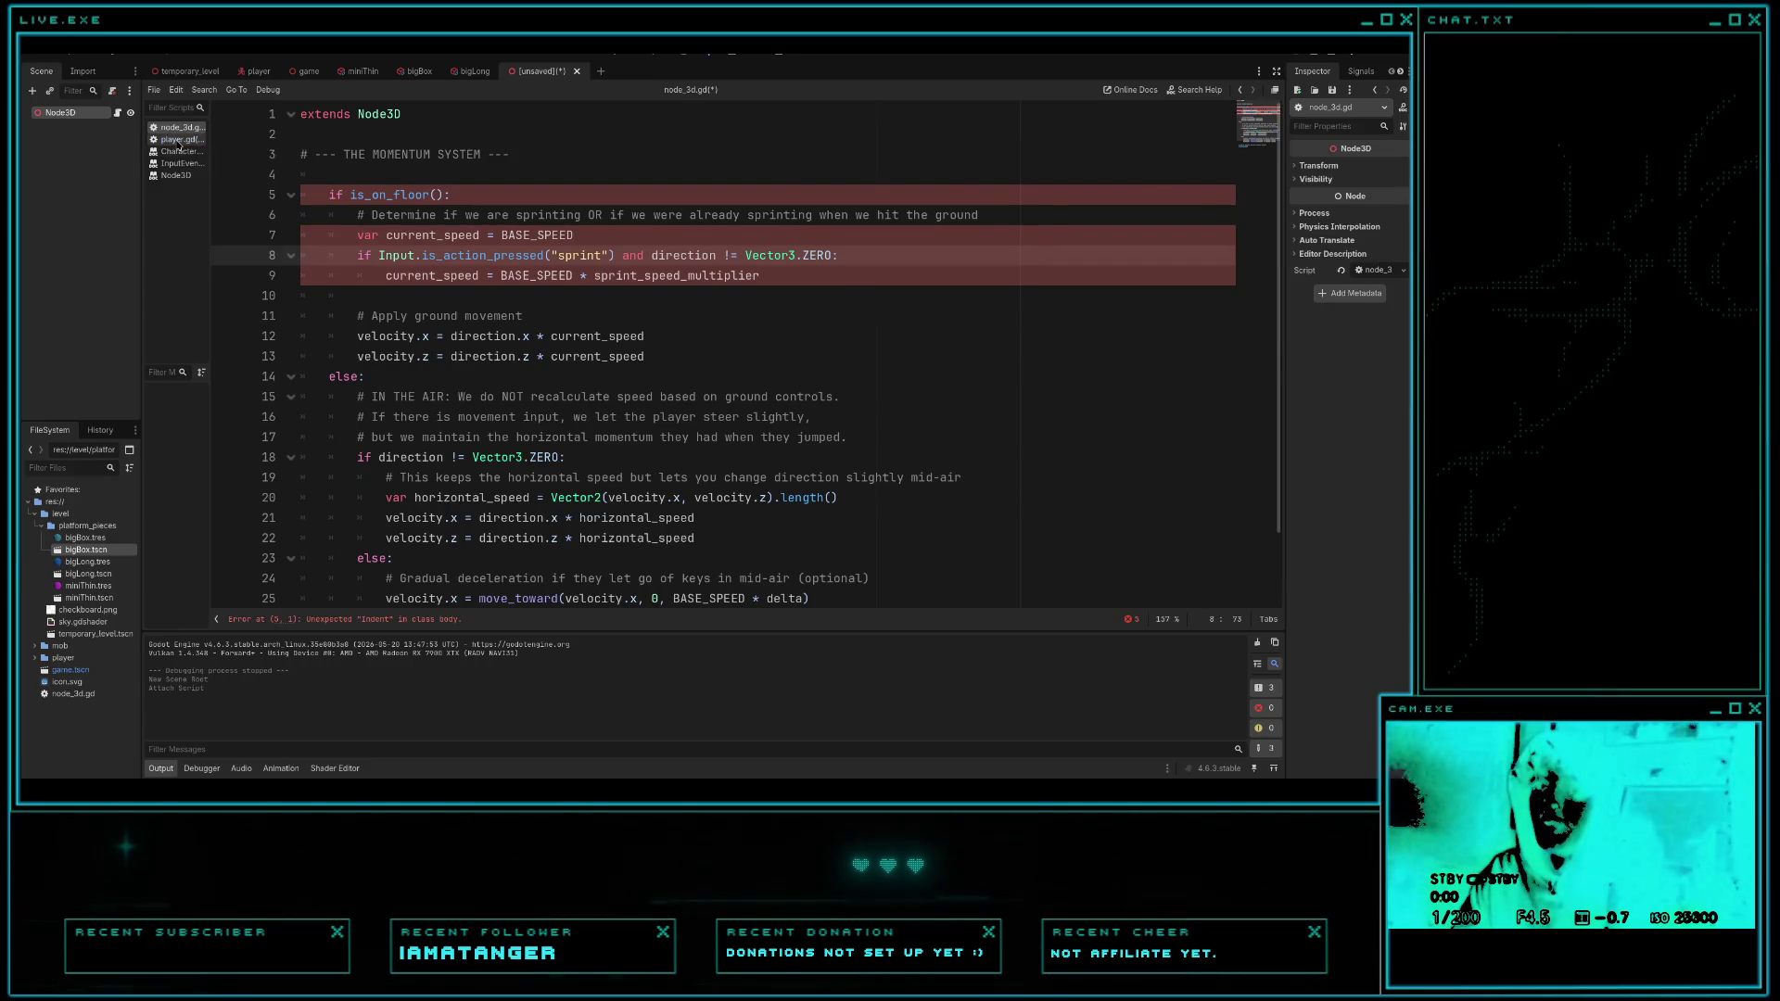
# - Split line 53 before 'and' so 'if is_on_floor():' stands alone, following node_3d.gd
pyautogui.click(178, 139)
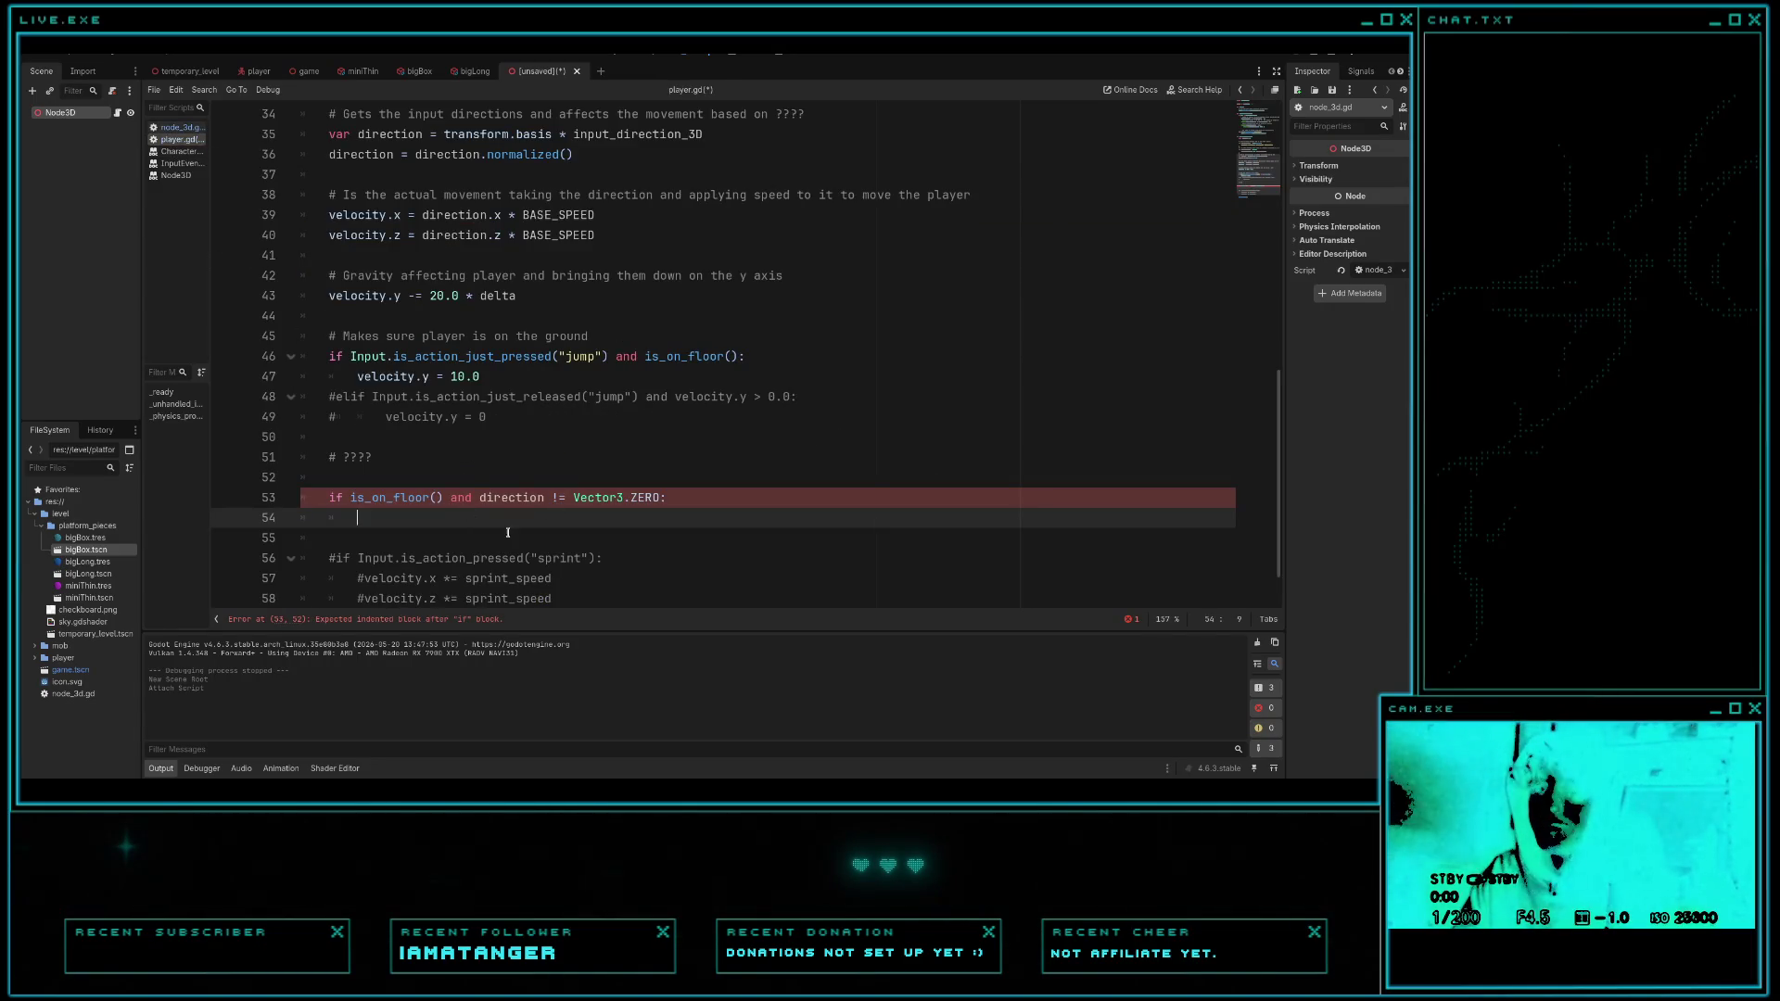
pyautogui.click(176, 129)
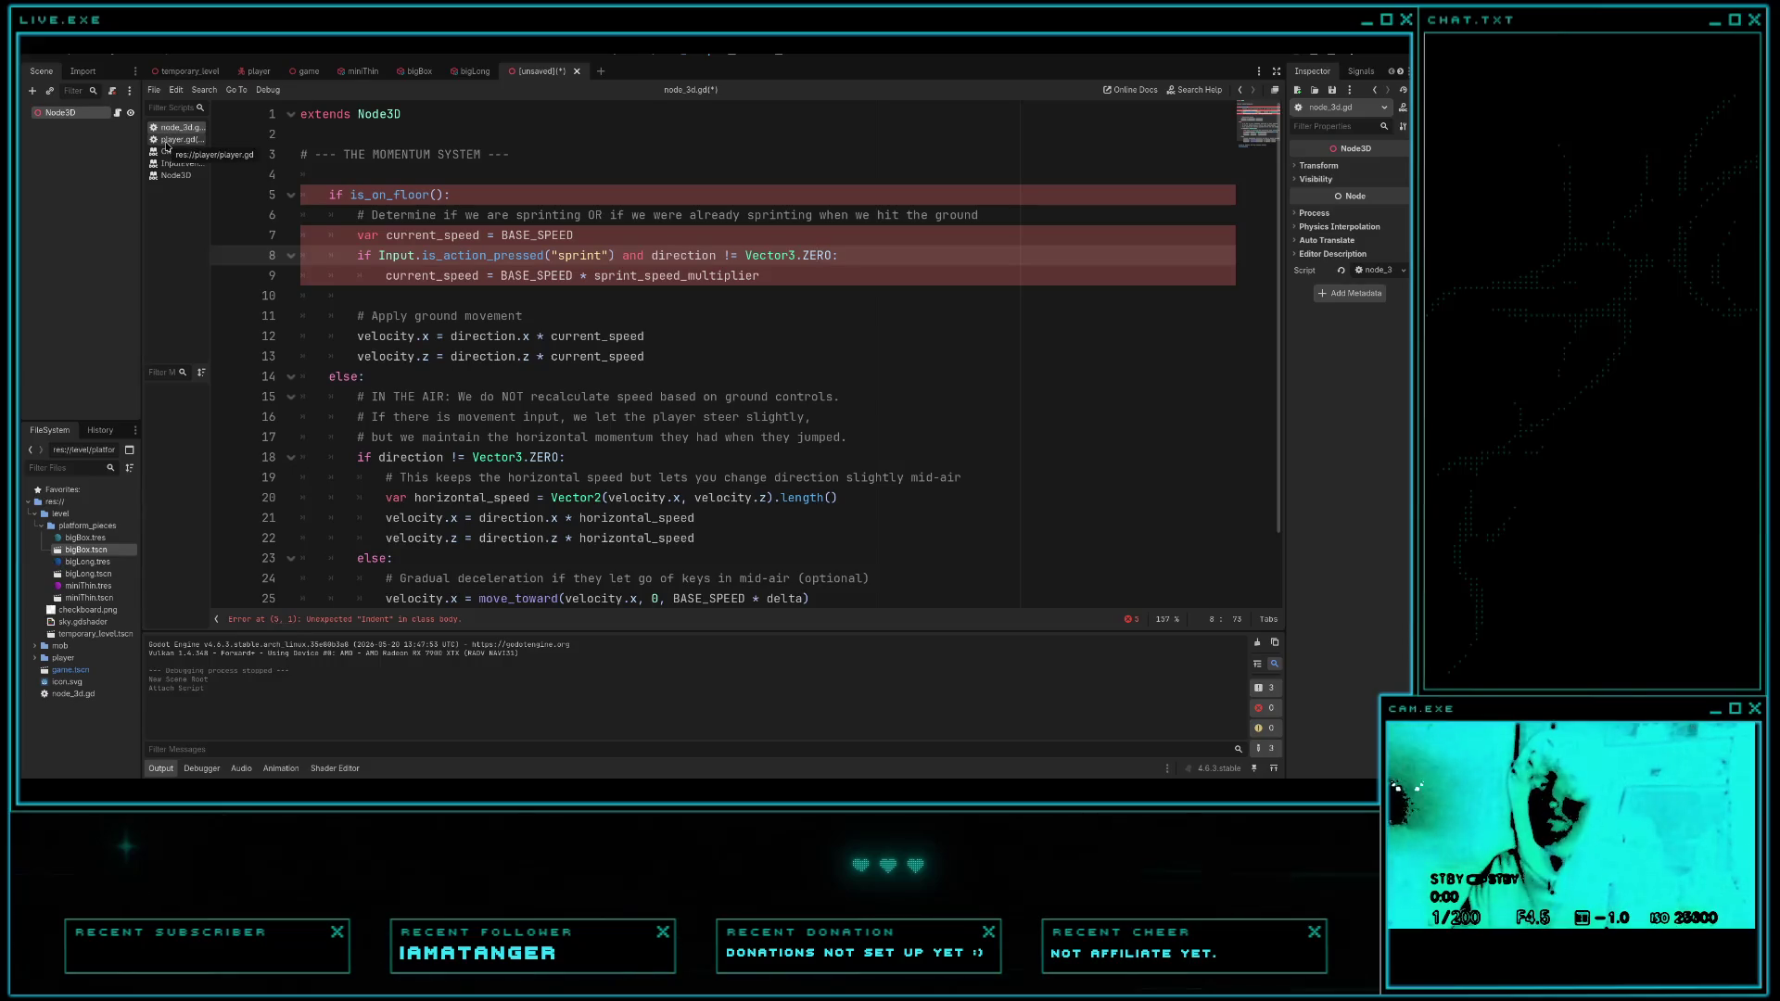
pyautogui.click(169, 141)
pyautogui.click(185, 129)
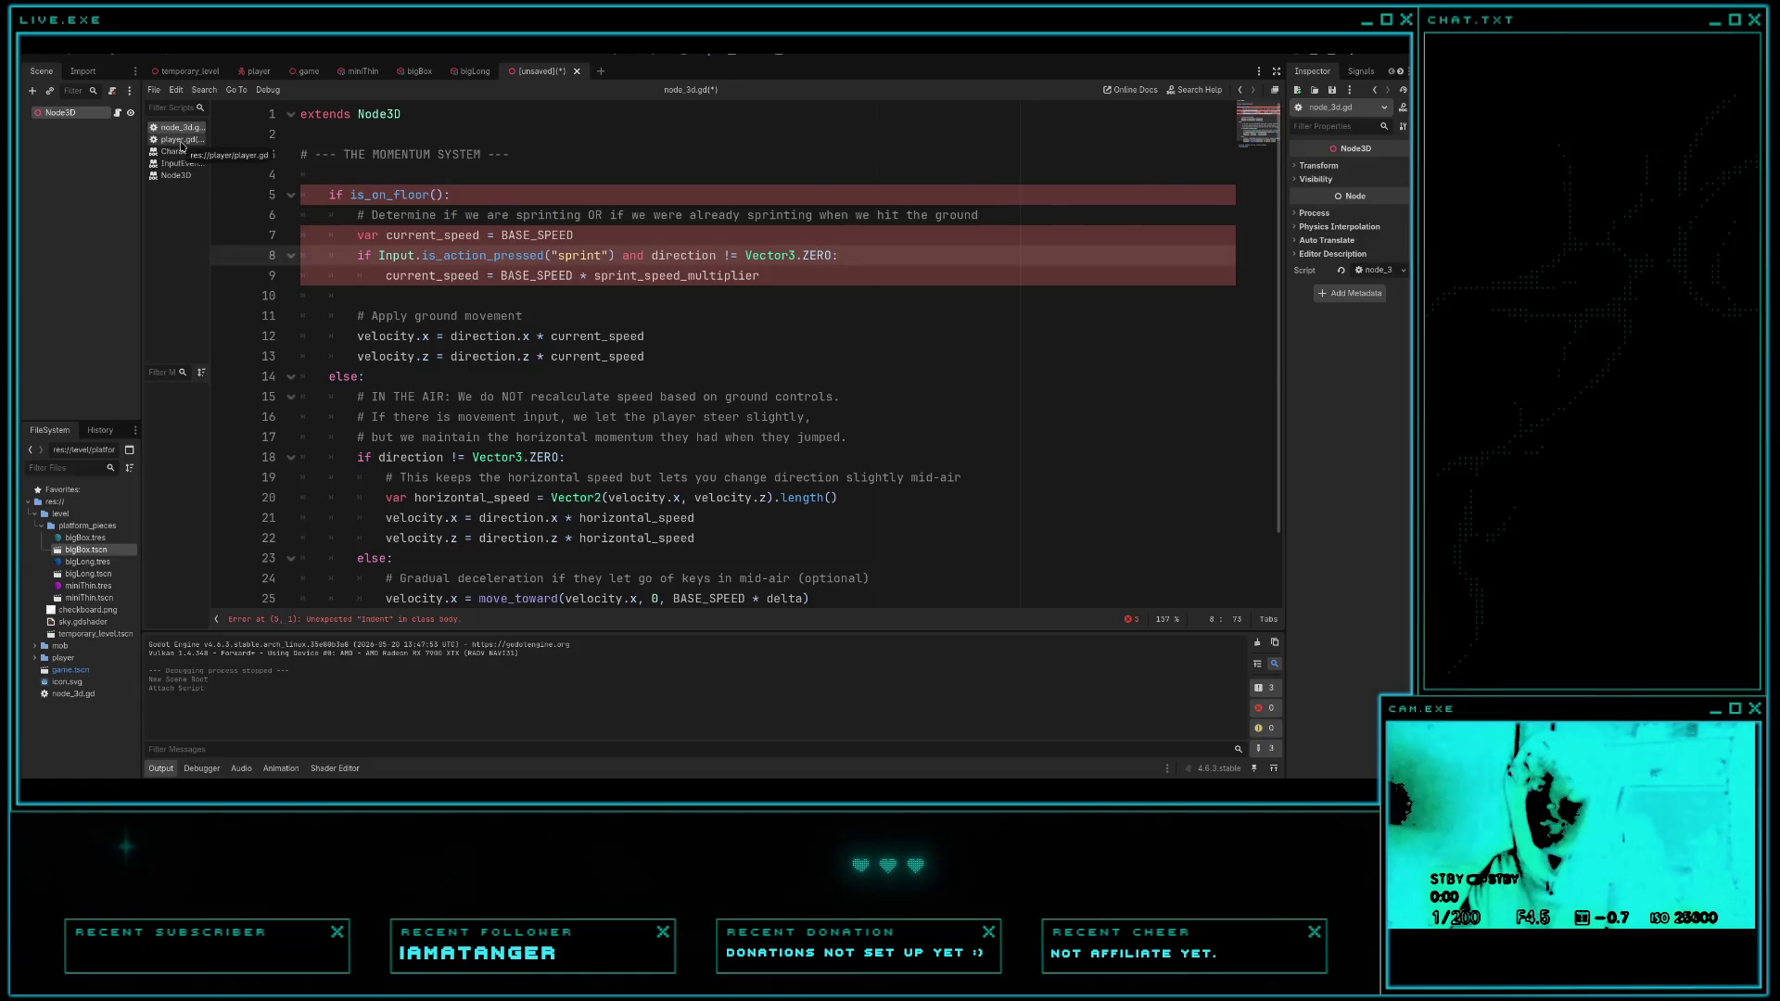
pyautogui.click(190, 139)
pyautogui.click(452, 497)
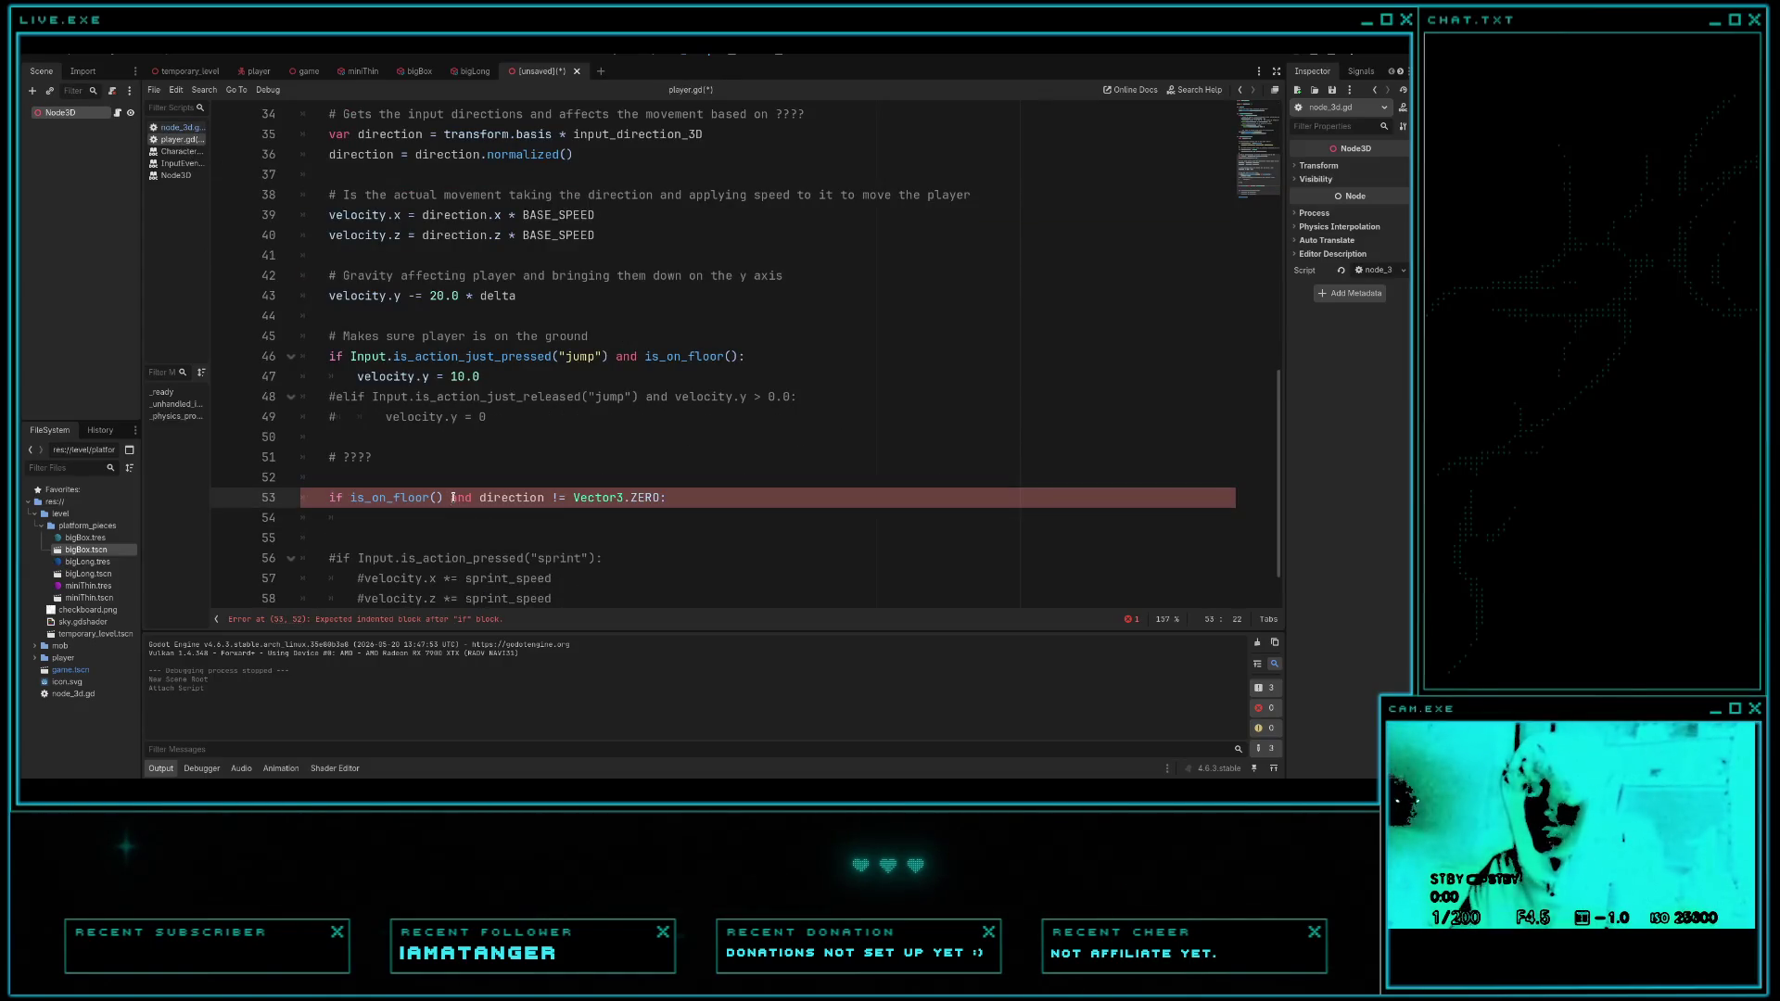
pyautogui.press('Return')
pyautogui.press('Return')
pyautogui.click(467, 497)
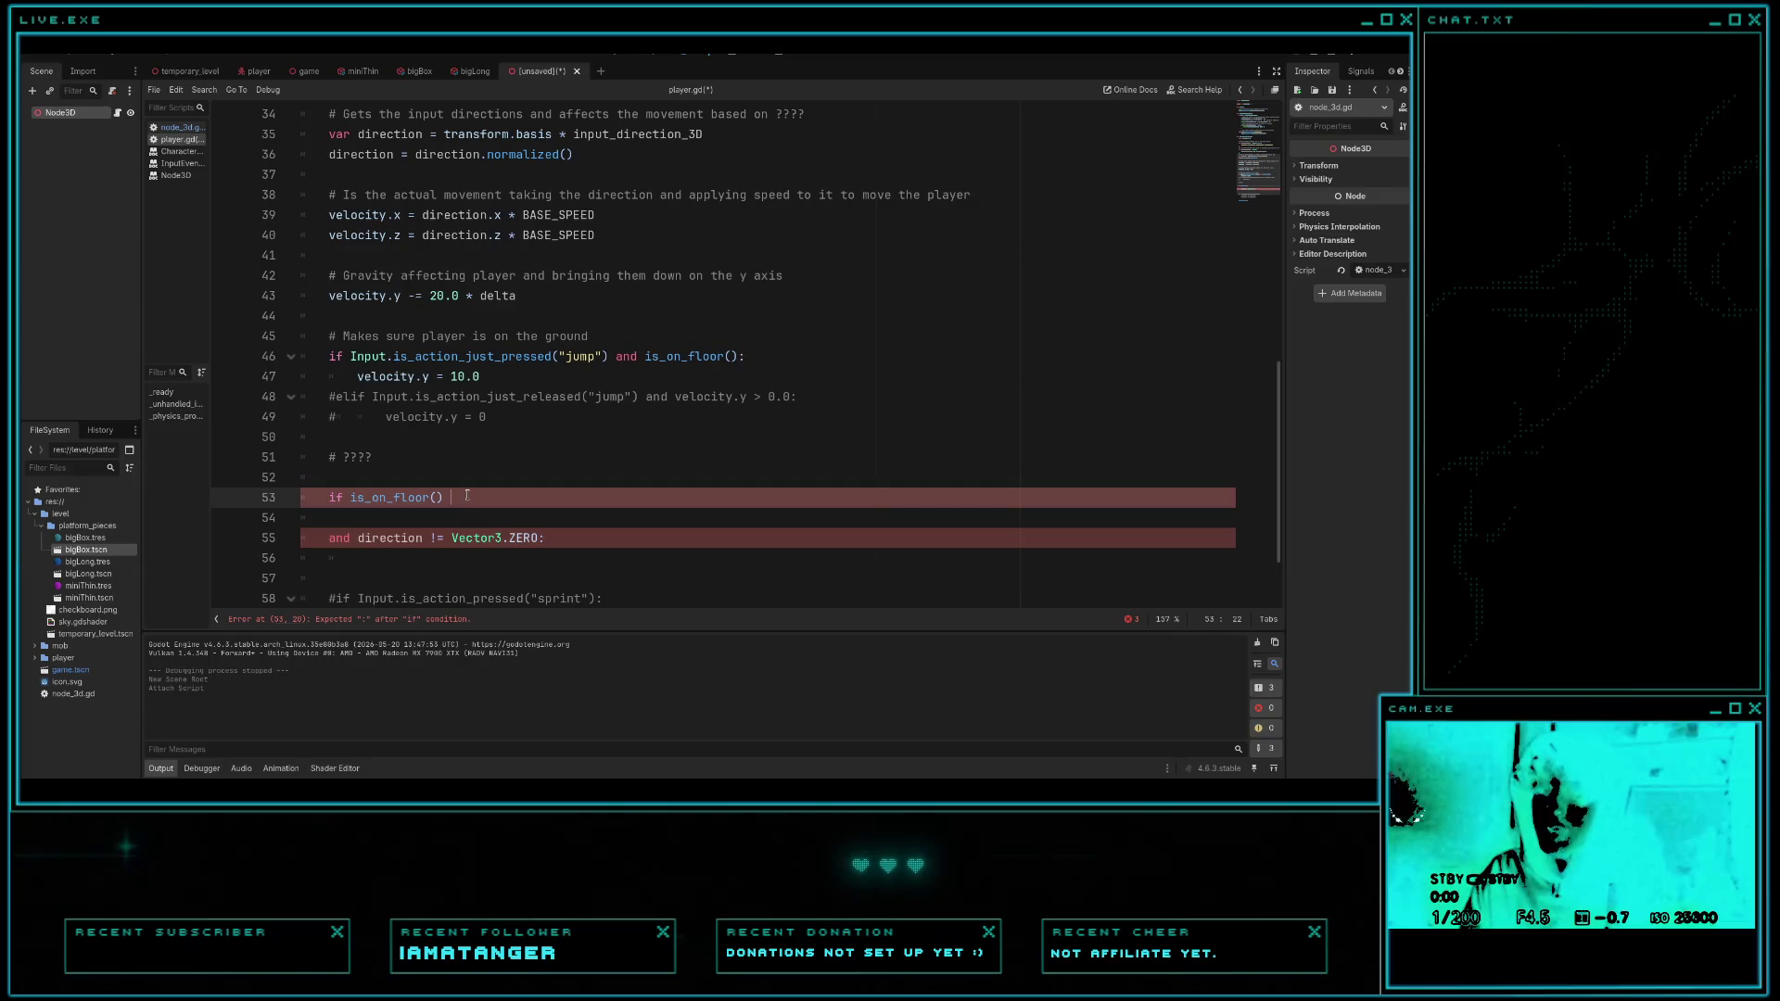
pyautogui.press('BackSpace')
pyautogui.write(':')
pyautogui.press('Return')
pyautogui.press('Return')
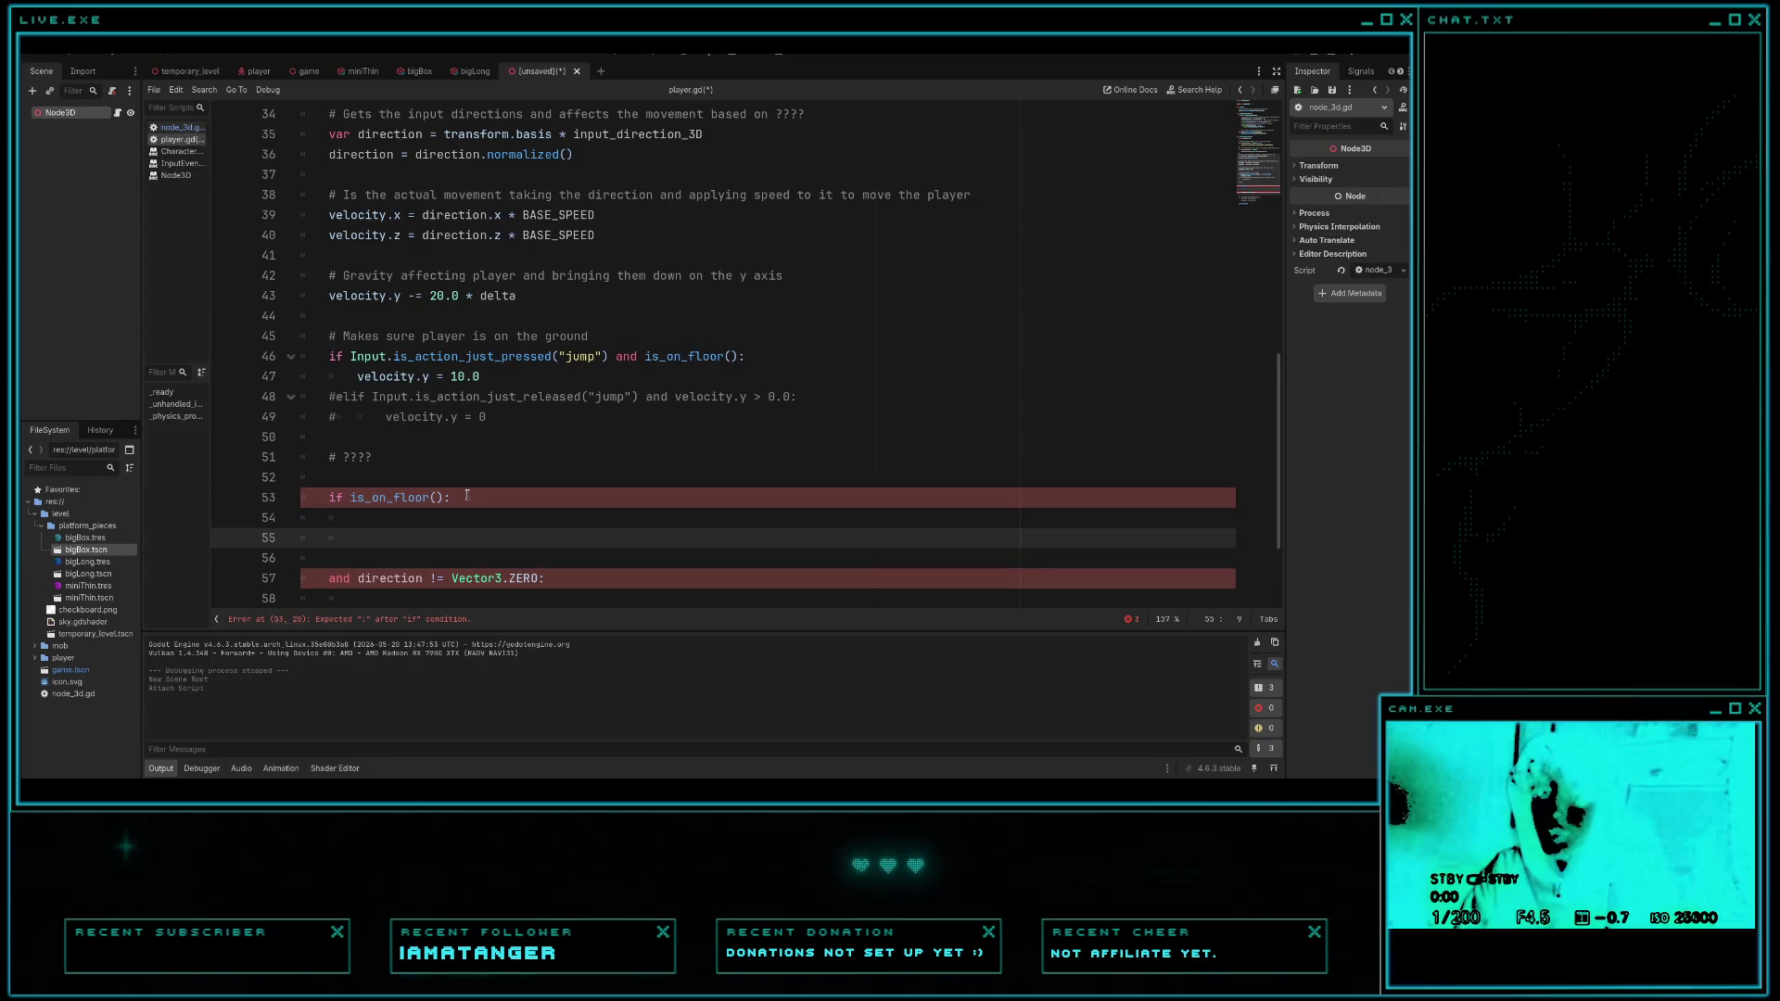
# - Declare 'var current_speed = BASE_SPEED' inside the floor block, then select the sprint input check
pyautogui.write('var current_speed')
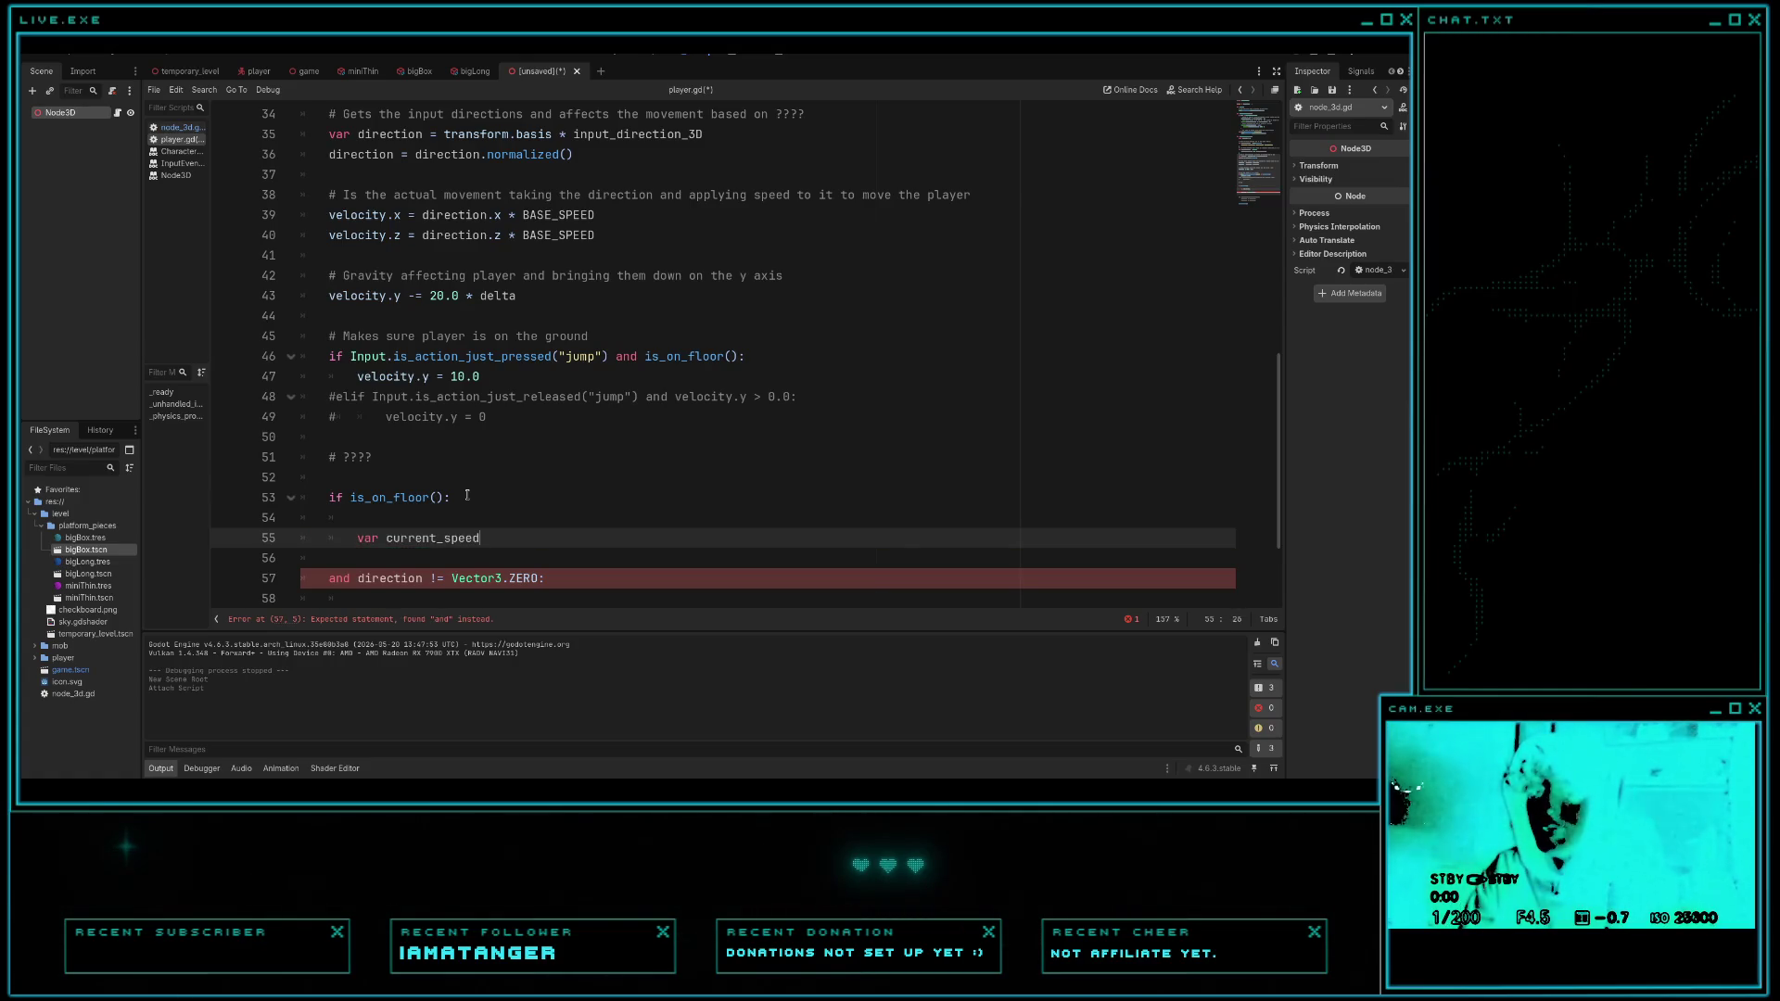
pyautogui.write('c')
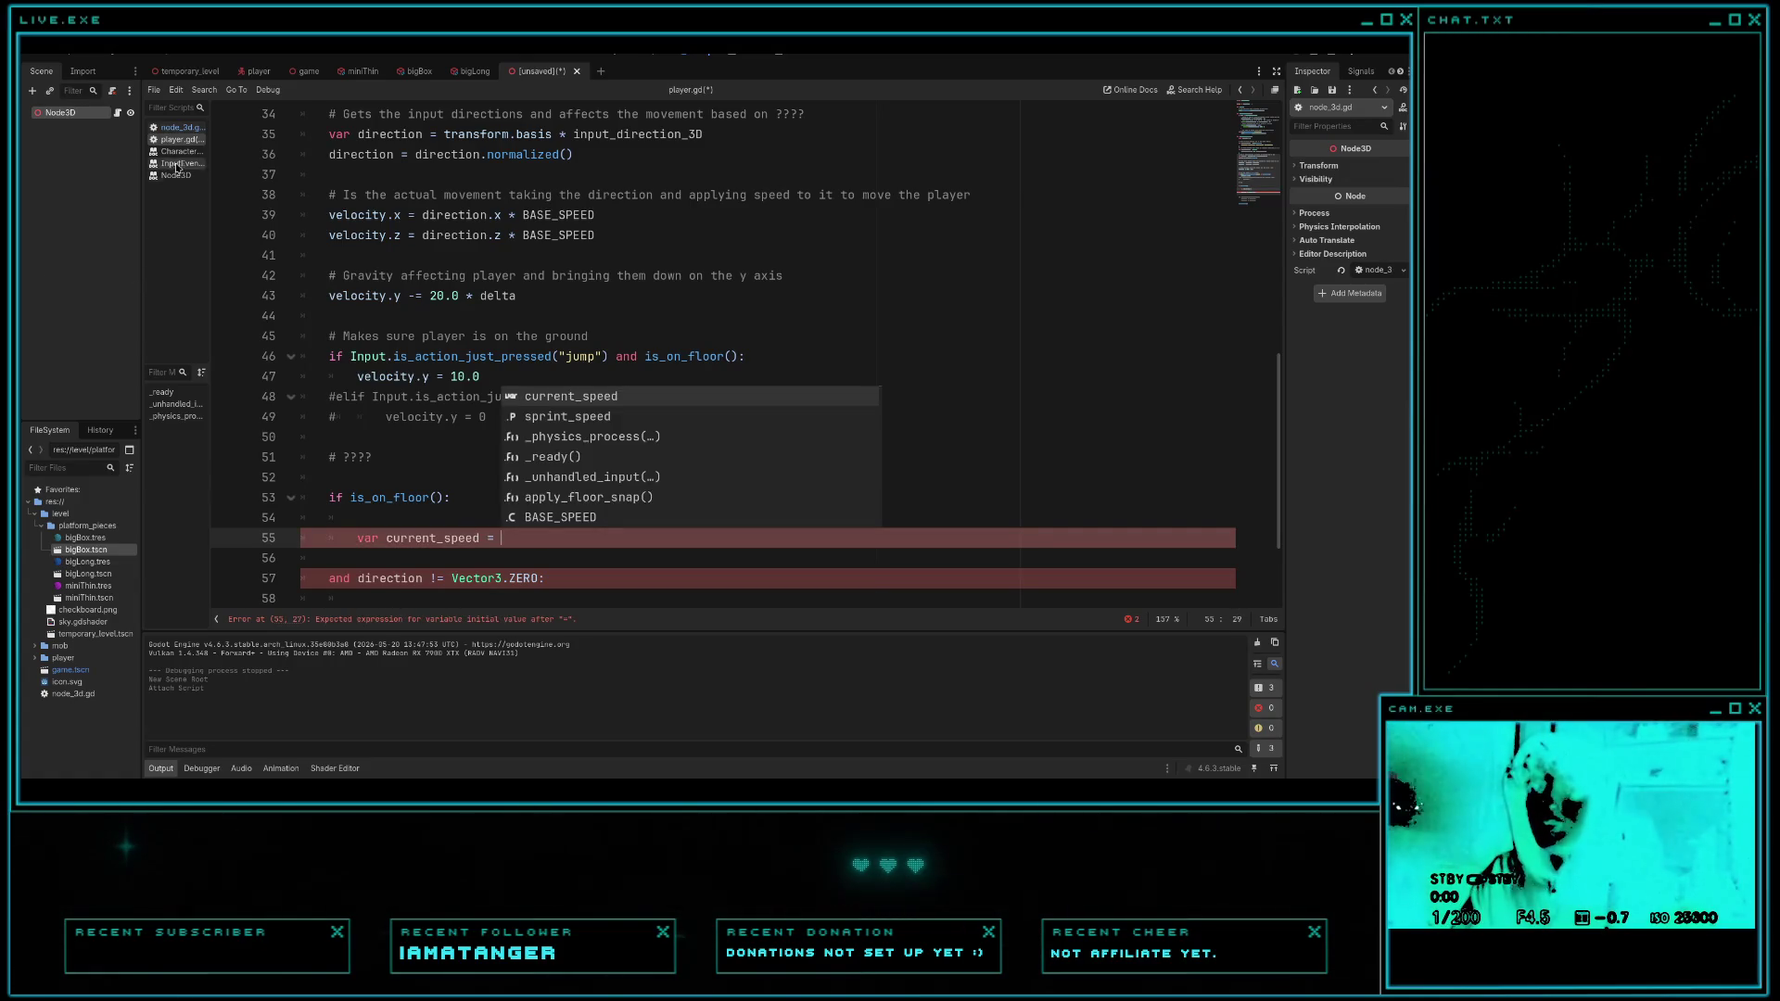
pyautogui.click(181, 127)
pyautogui.click(189, 140)
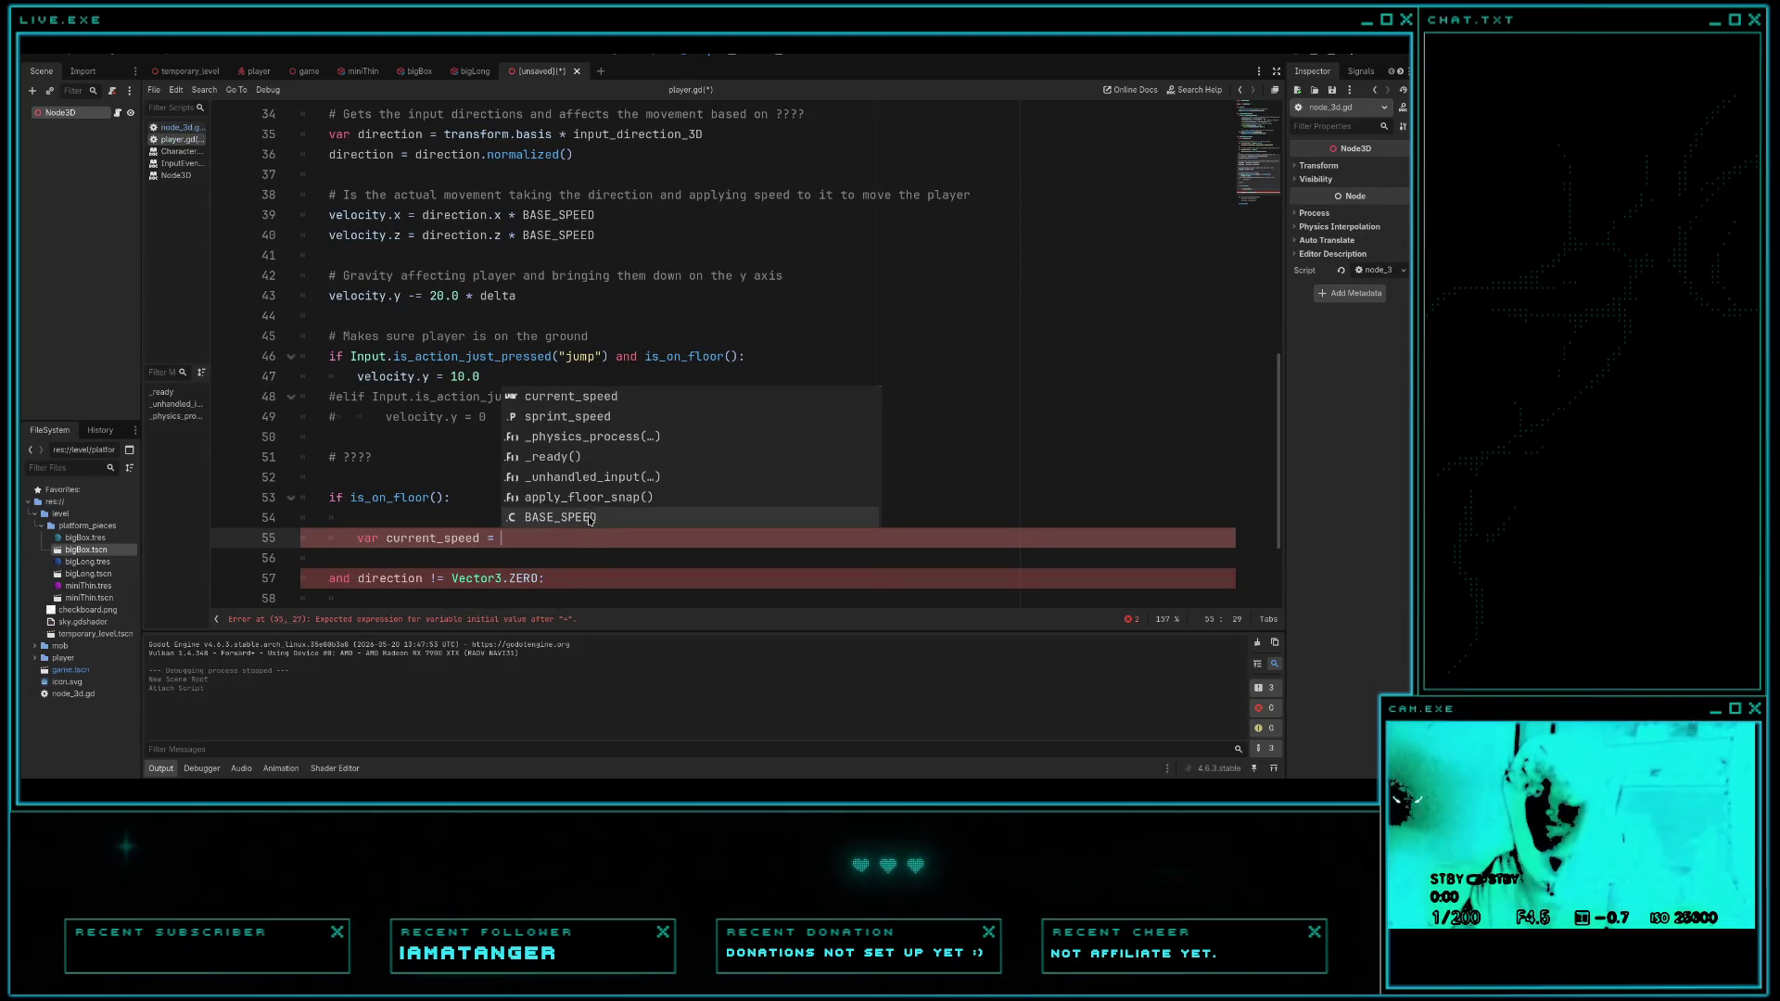
pyautogui.click(585, 519)
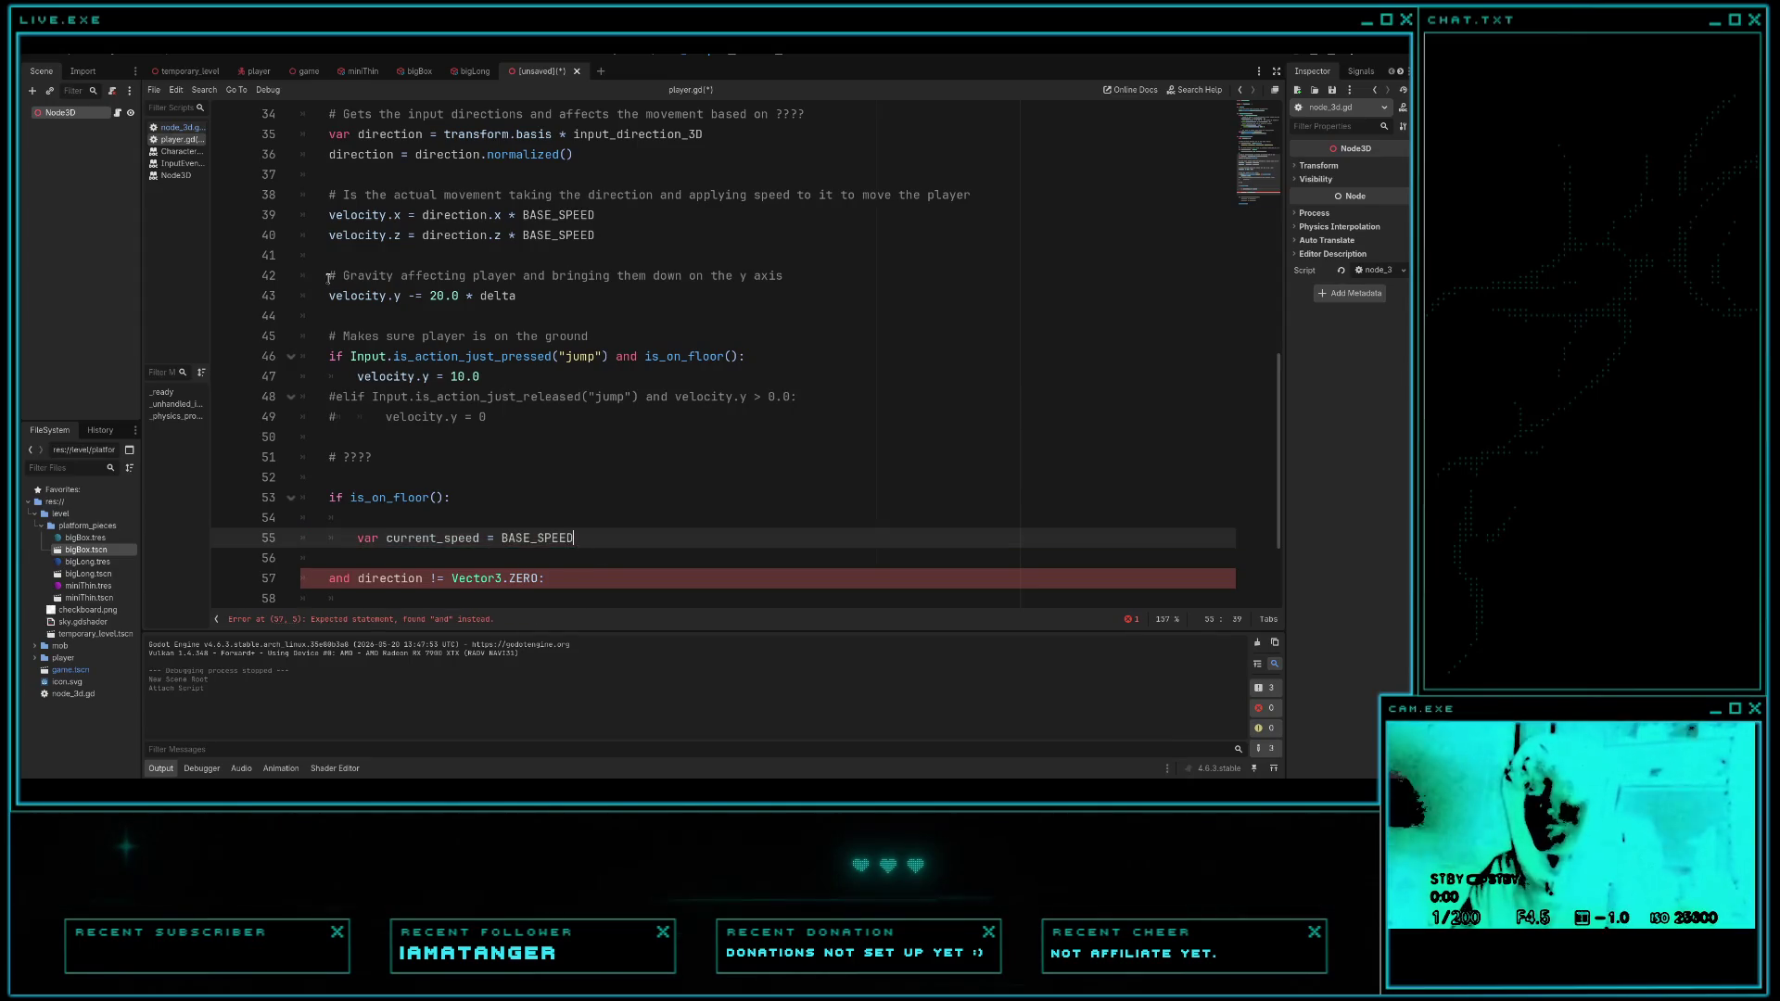
pyautogui.click(176, 128)
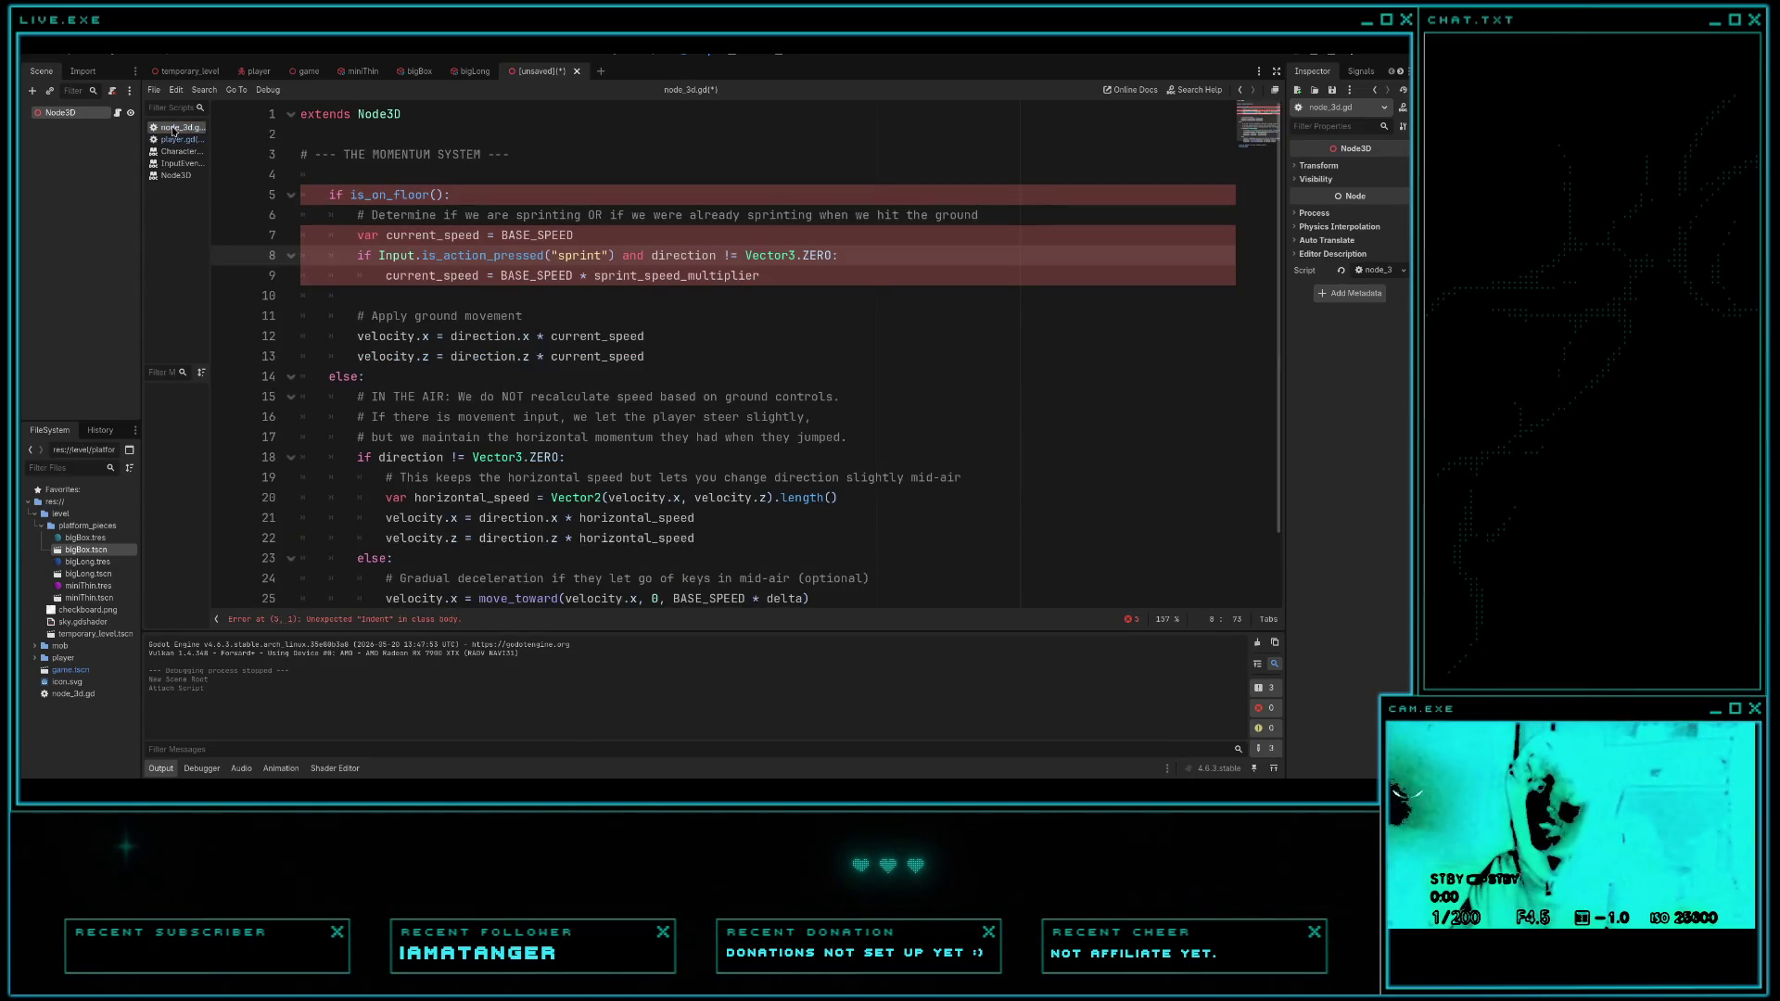
pyautogui.click(176, 139)
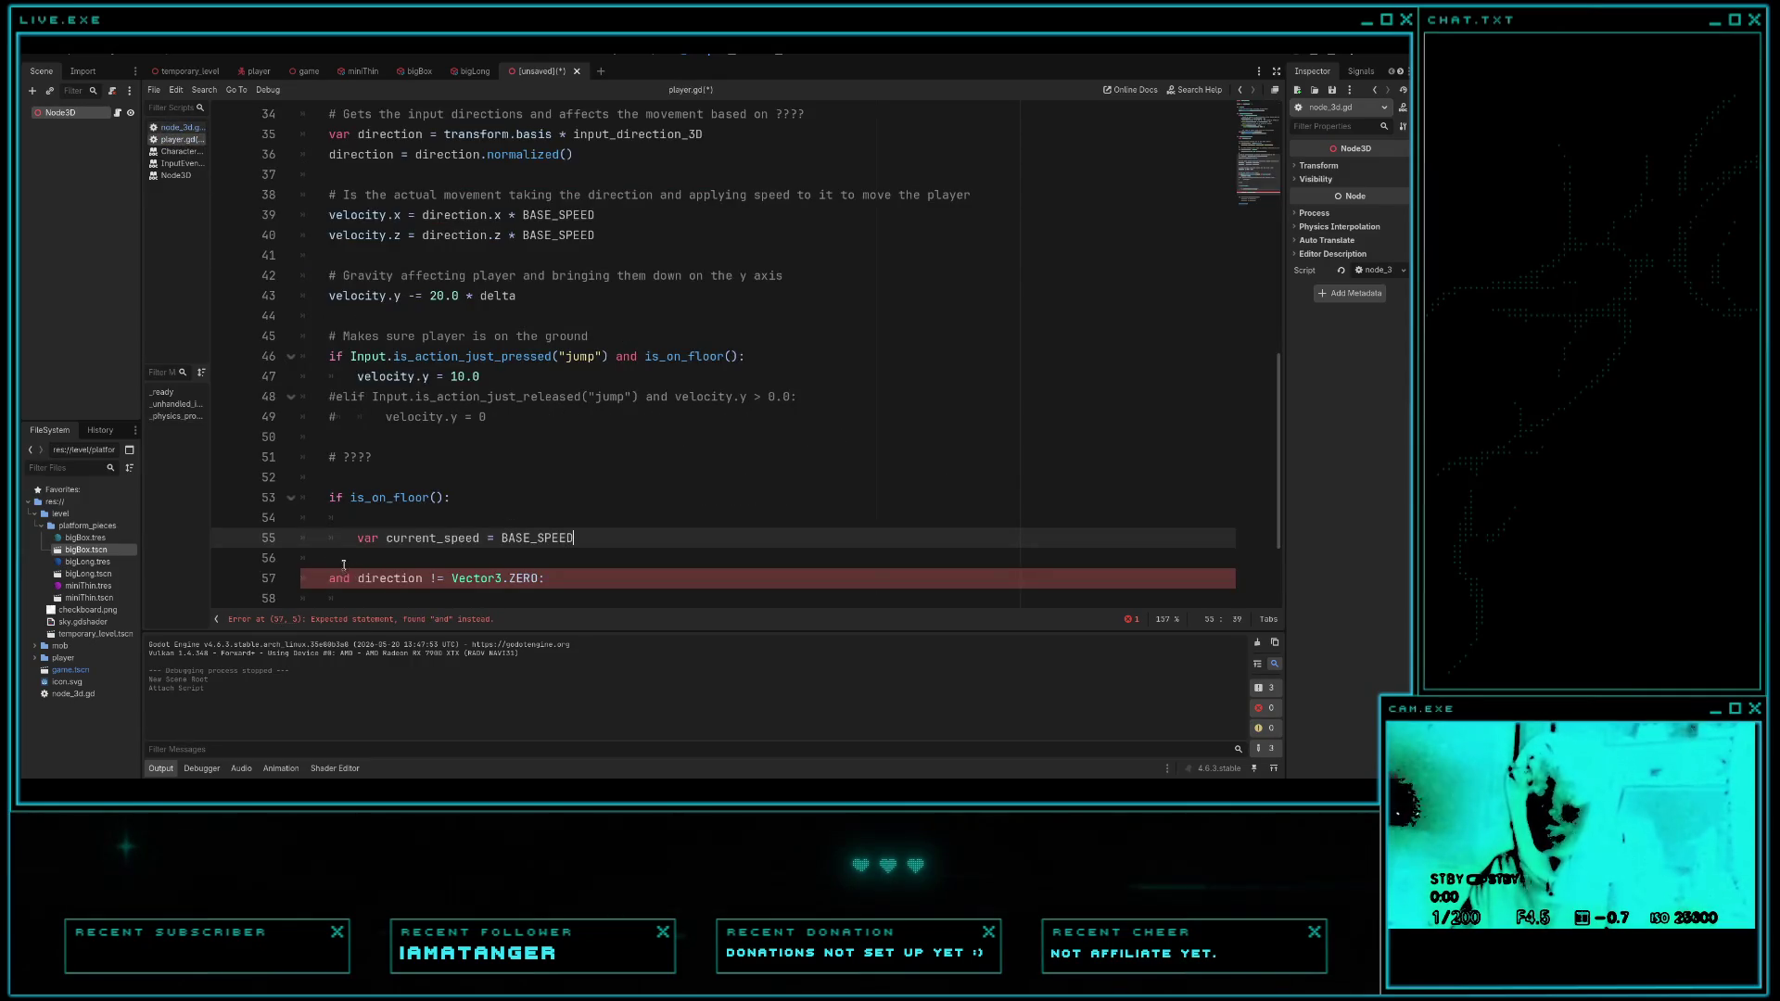
pyautogui.scroll(-2, 343, 564)
pyautogui.moveTo(337, 517); pyautogui.dragTo(596, 517)
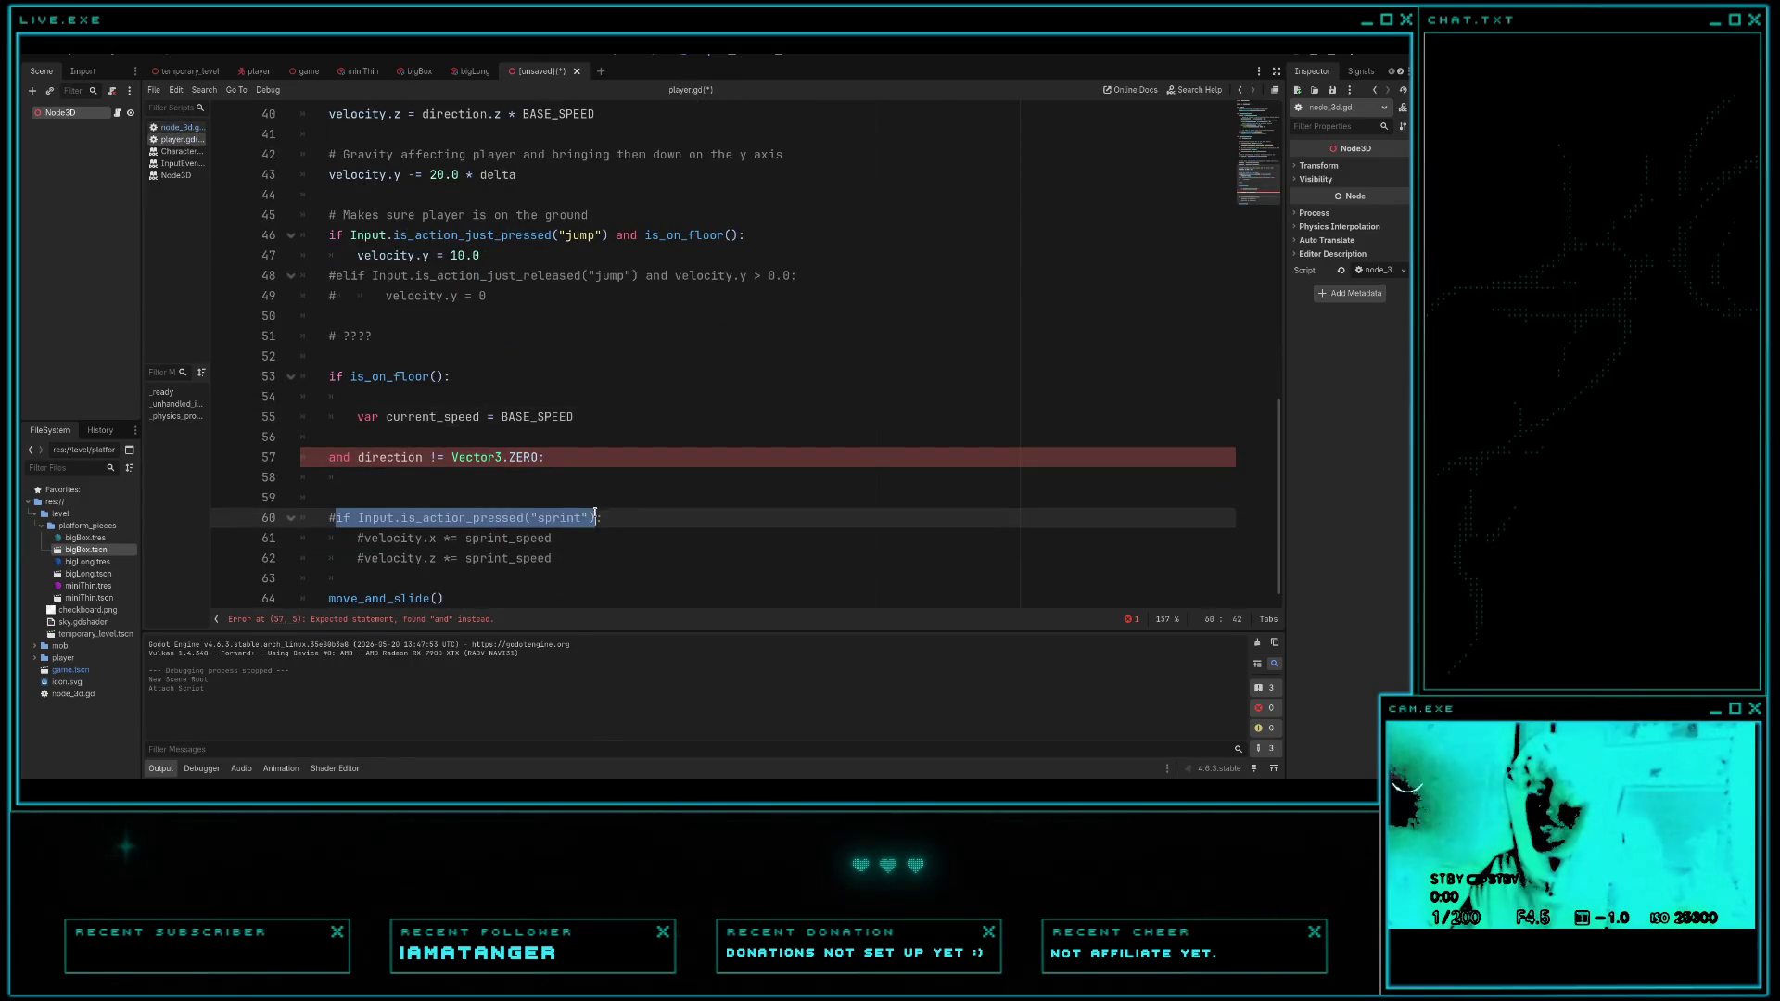
# - Combine the sprint input check with the direction test and nest it under the floor check
pyautogui.hotkey('ctrl', 'c')
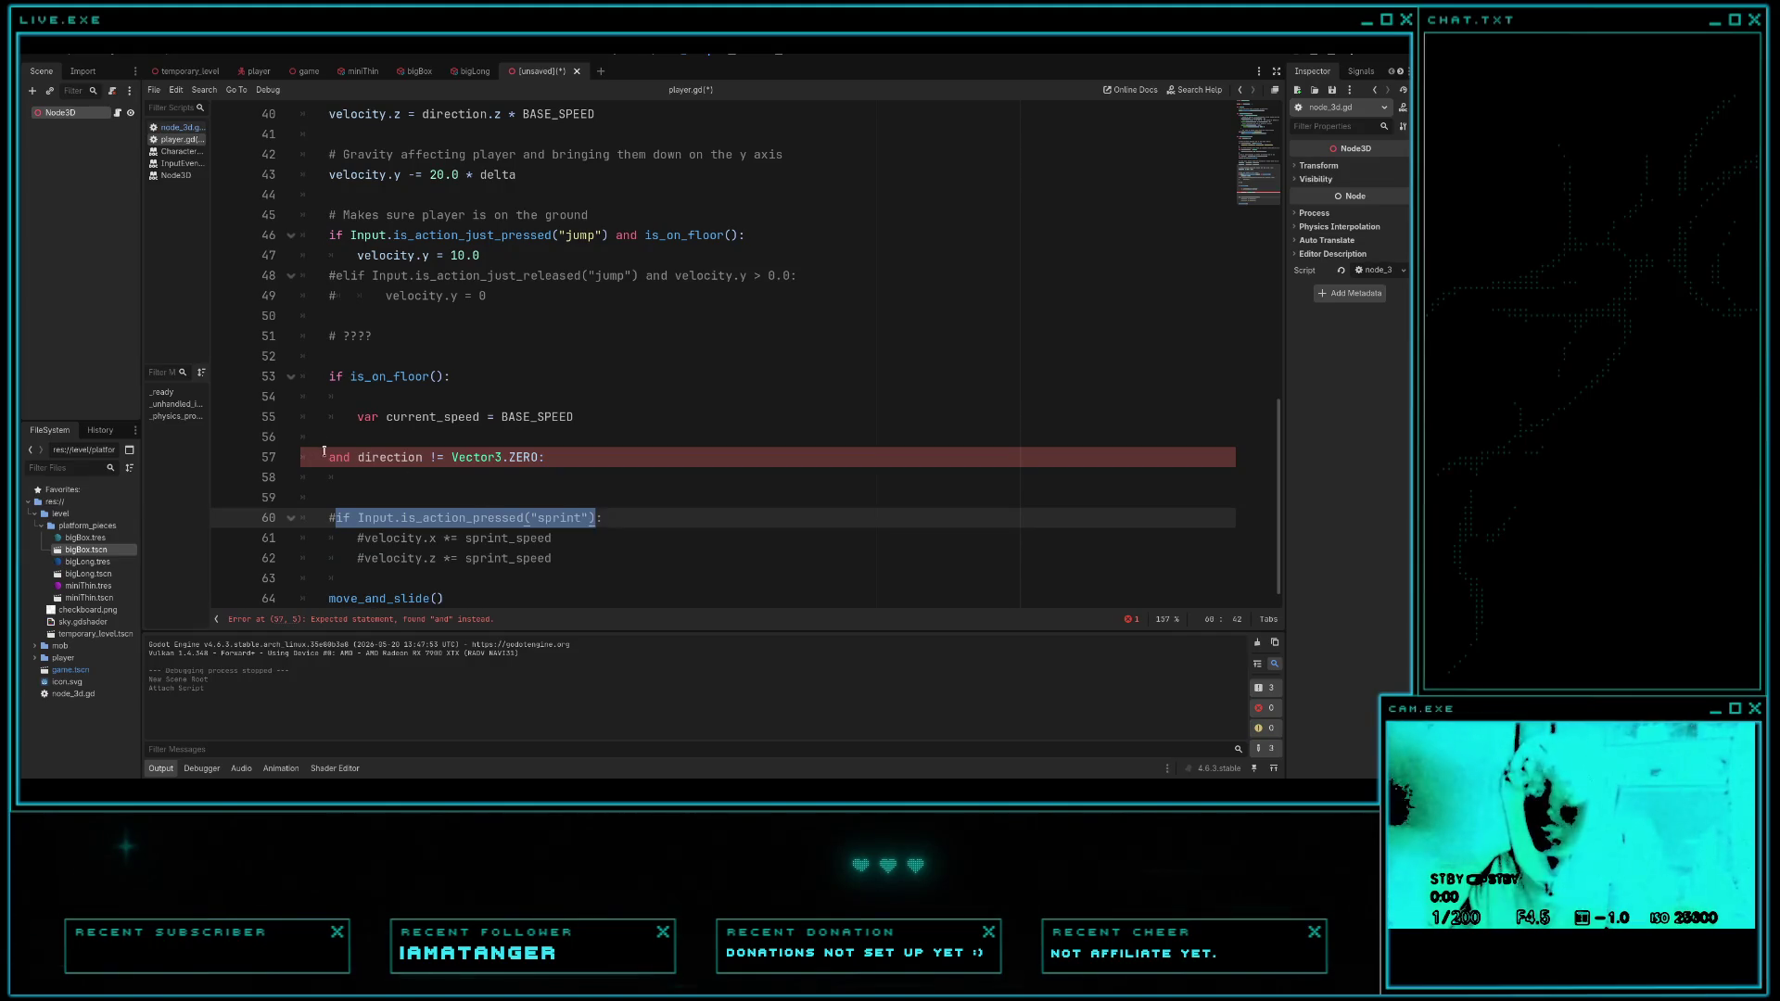
pyautogui.click(328, 457)
pyautogui.hotkey('ctrl', 'v')
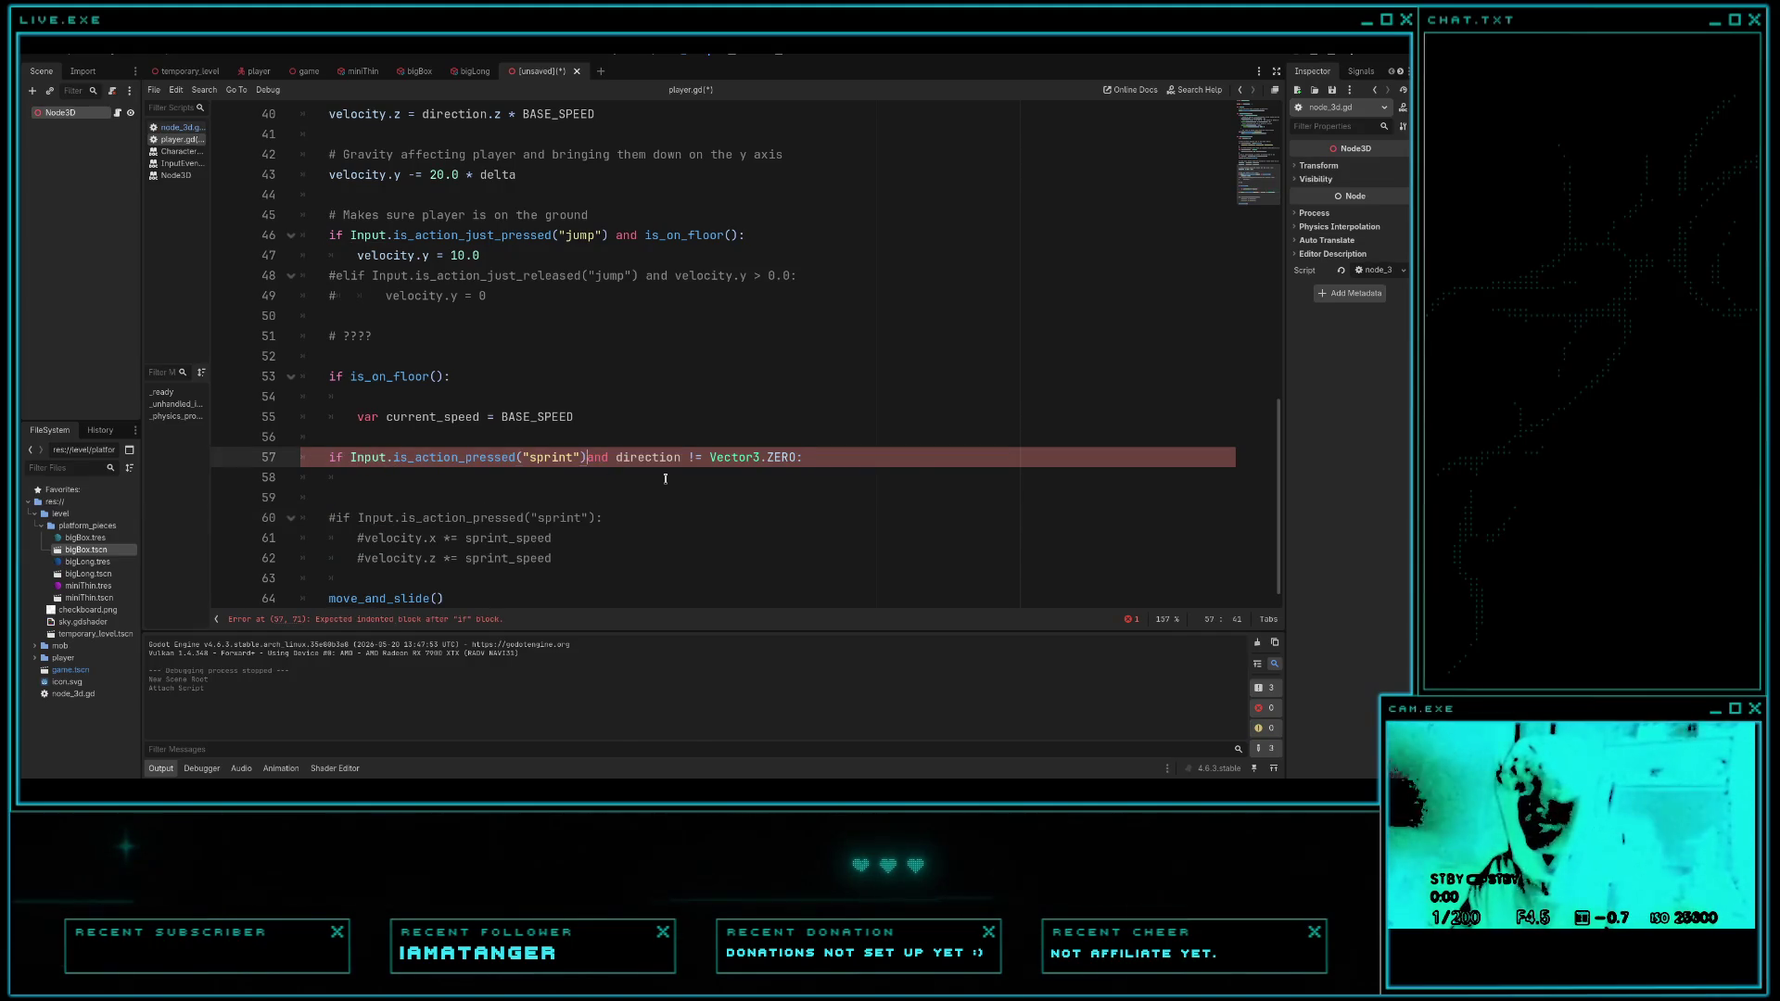
pyautogui.click(846, 458)
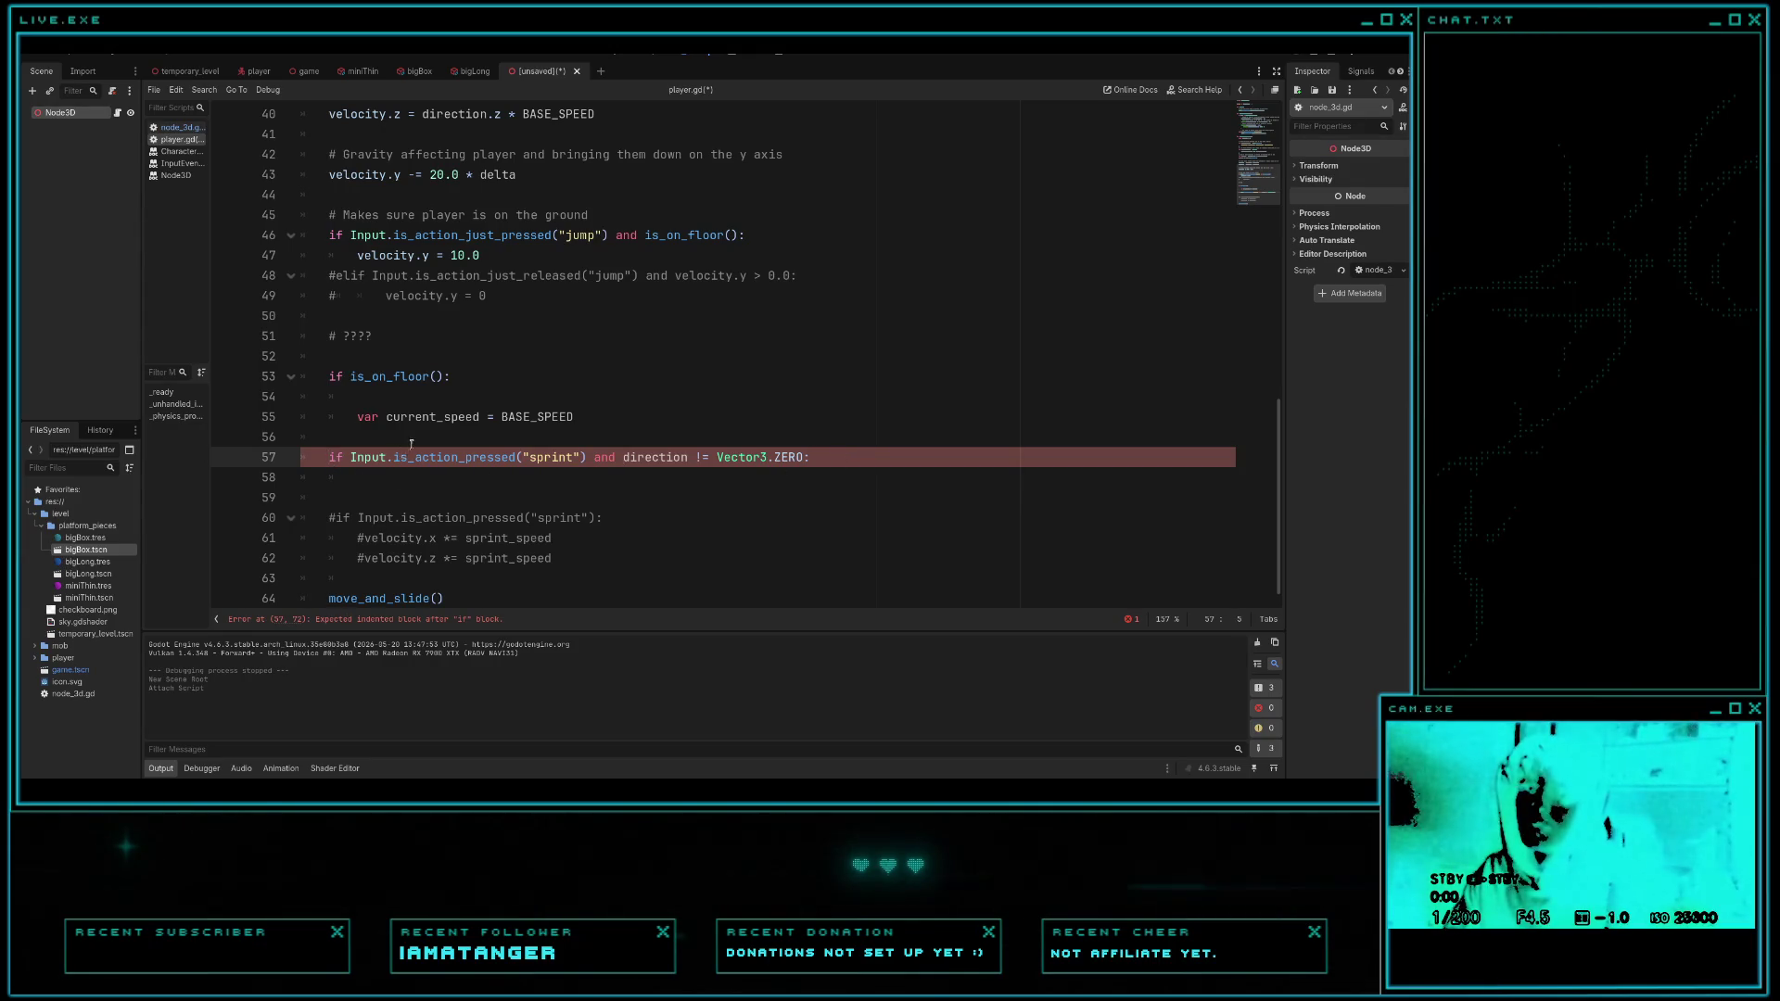
pyautogui.press('Tab')
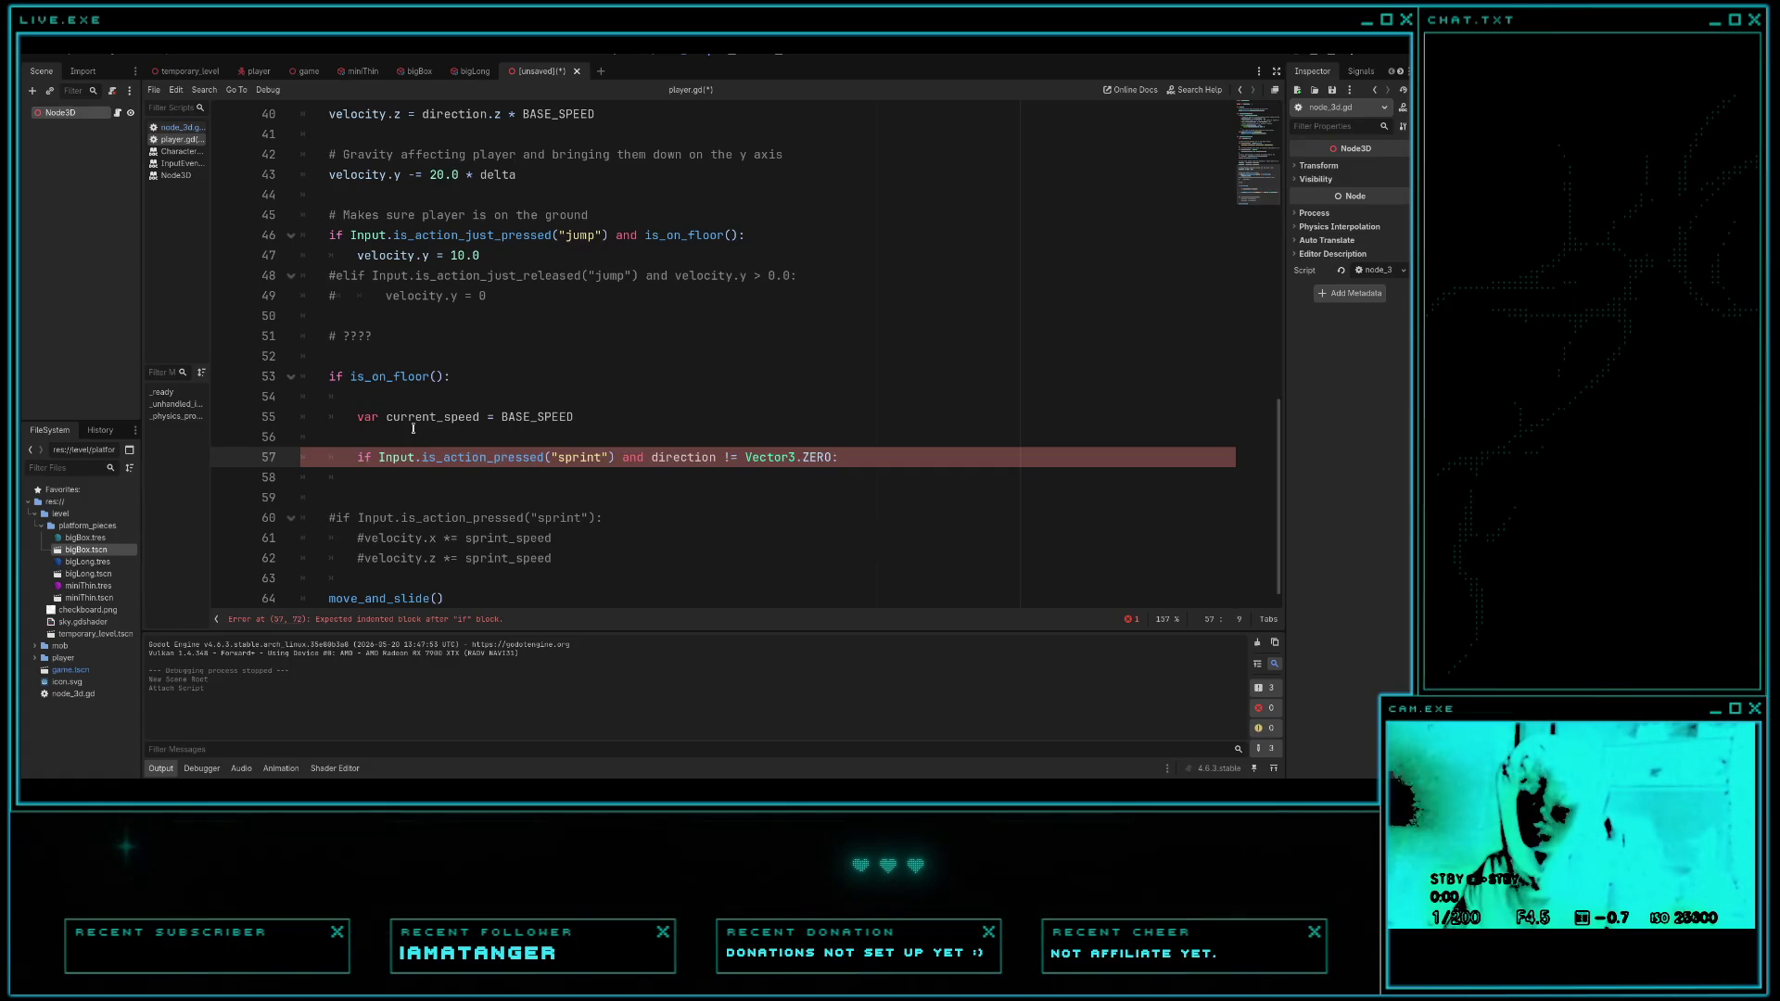
pyautogui.click(865, 456)
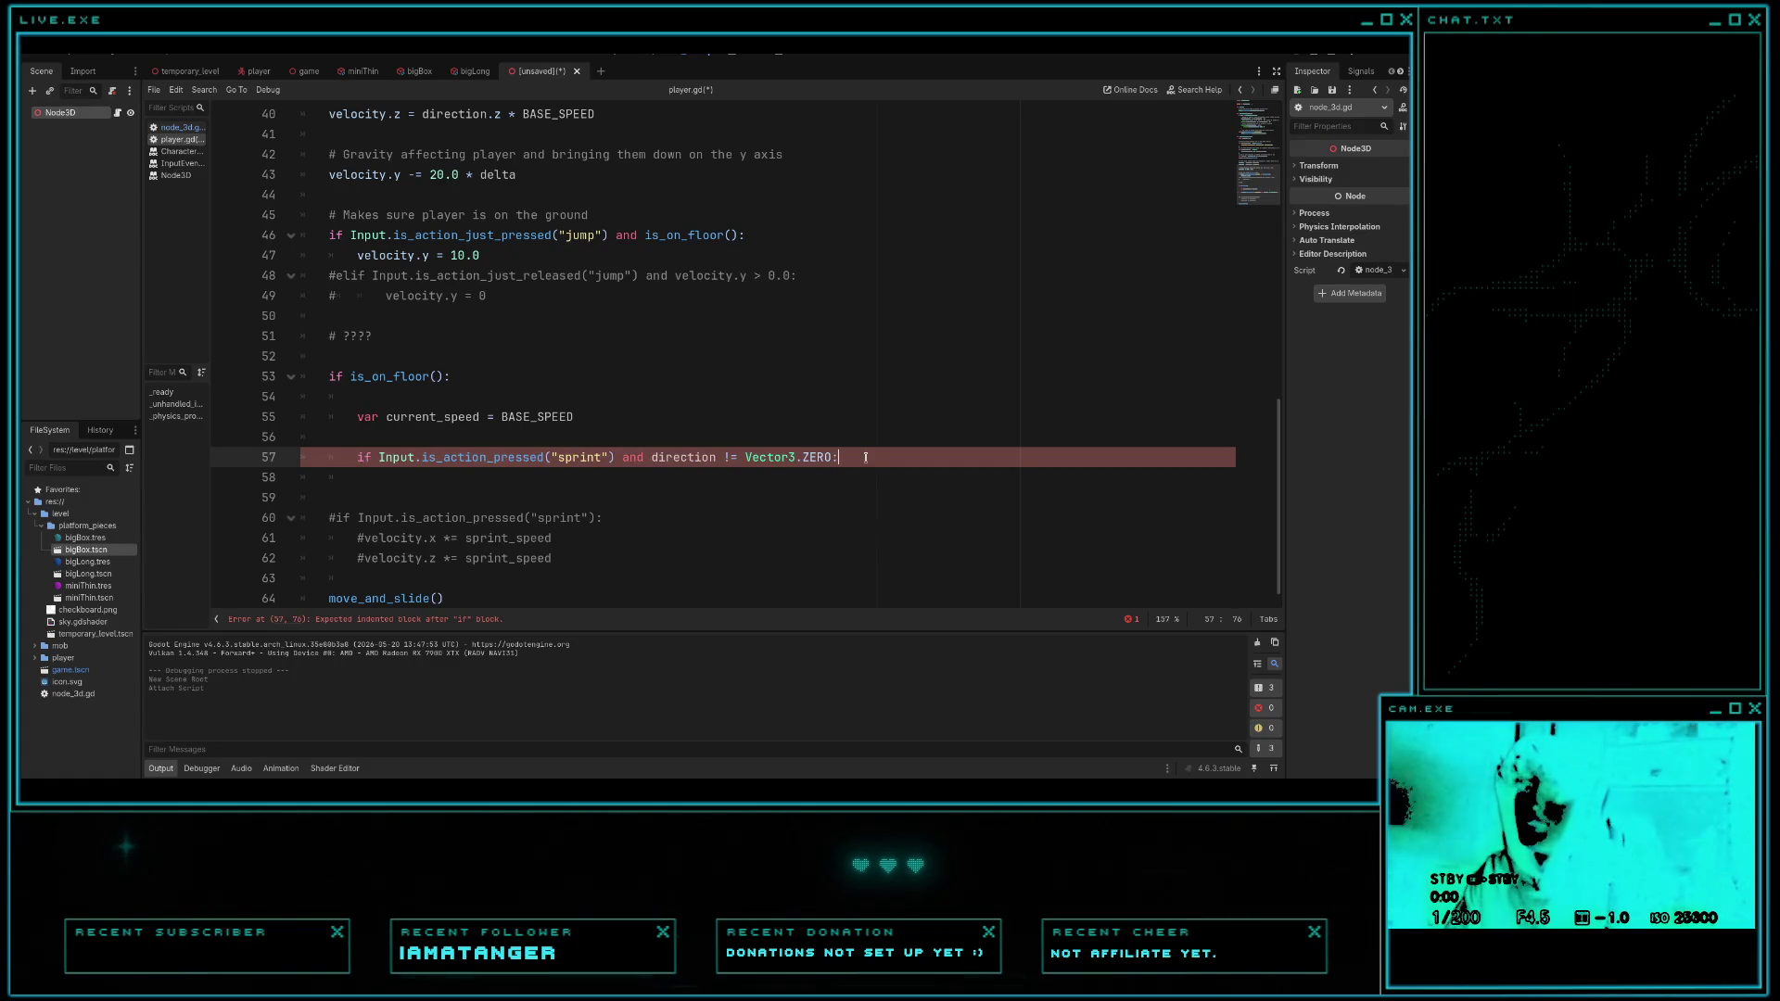
pyautogui.press('Return')
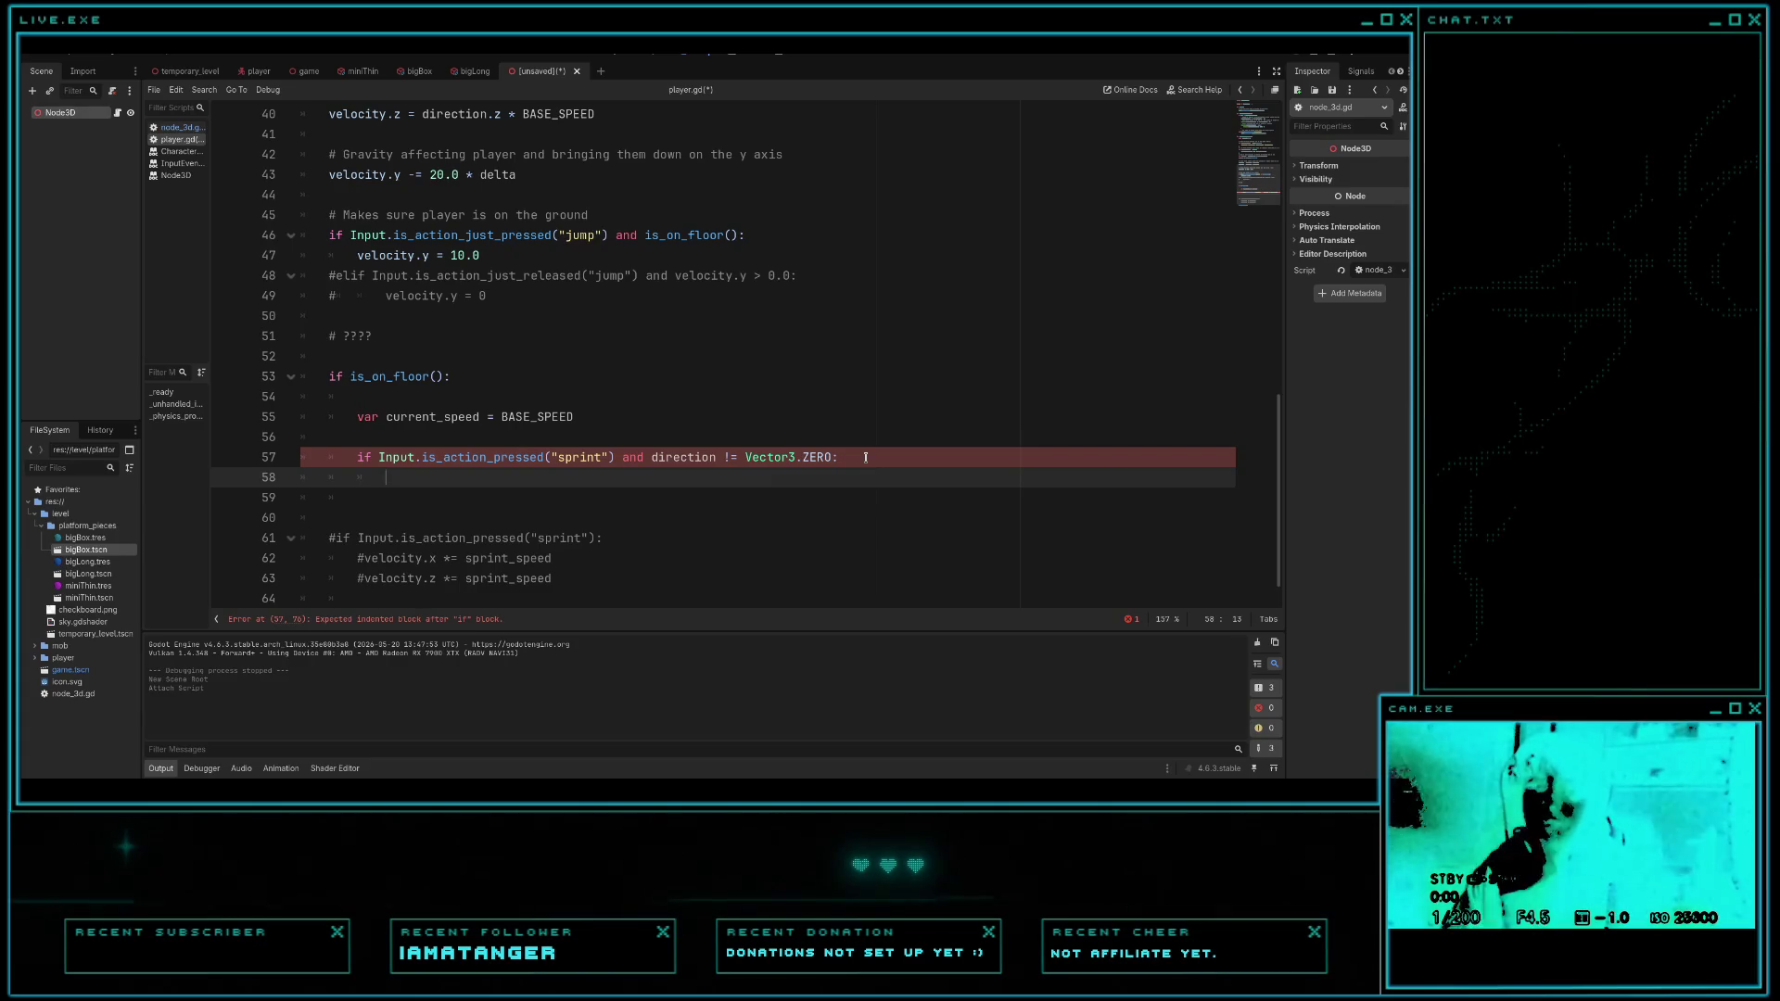
# - Write 'current_speed = BASE_SPEED * sprint_speed' in the sprint branch and save
pyautogui.click(173, 129)
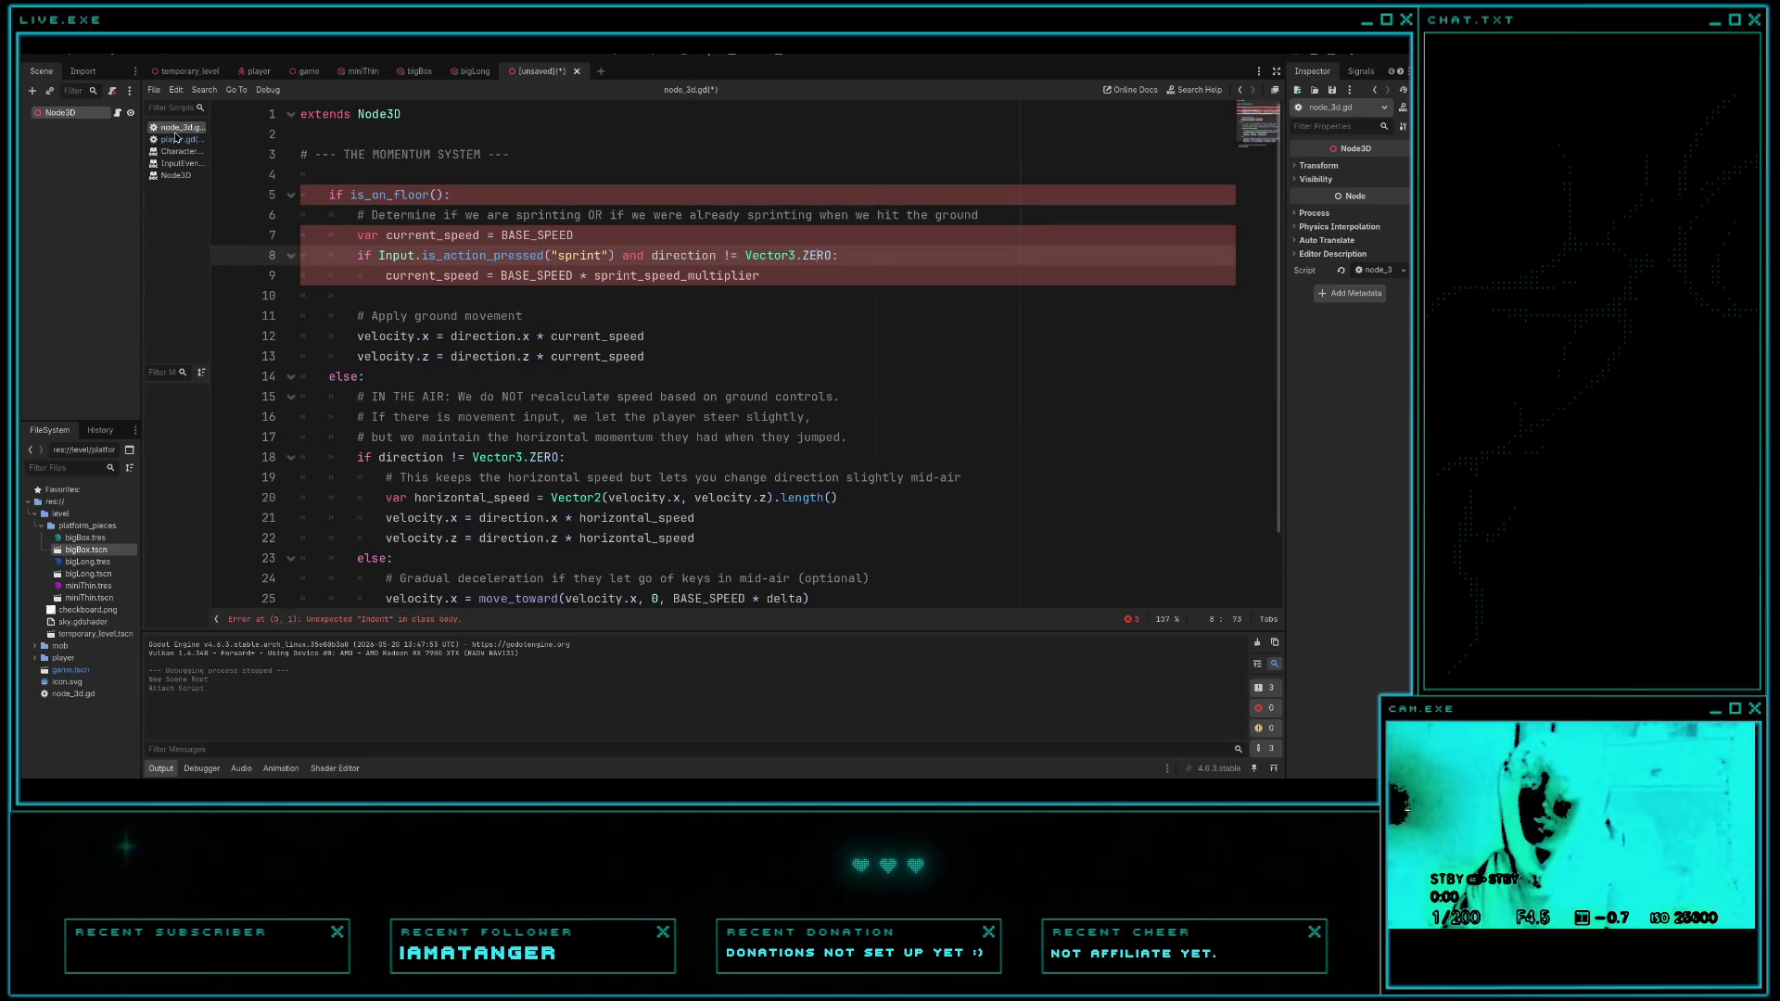
pyautogui.click(178, 139)
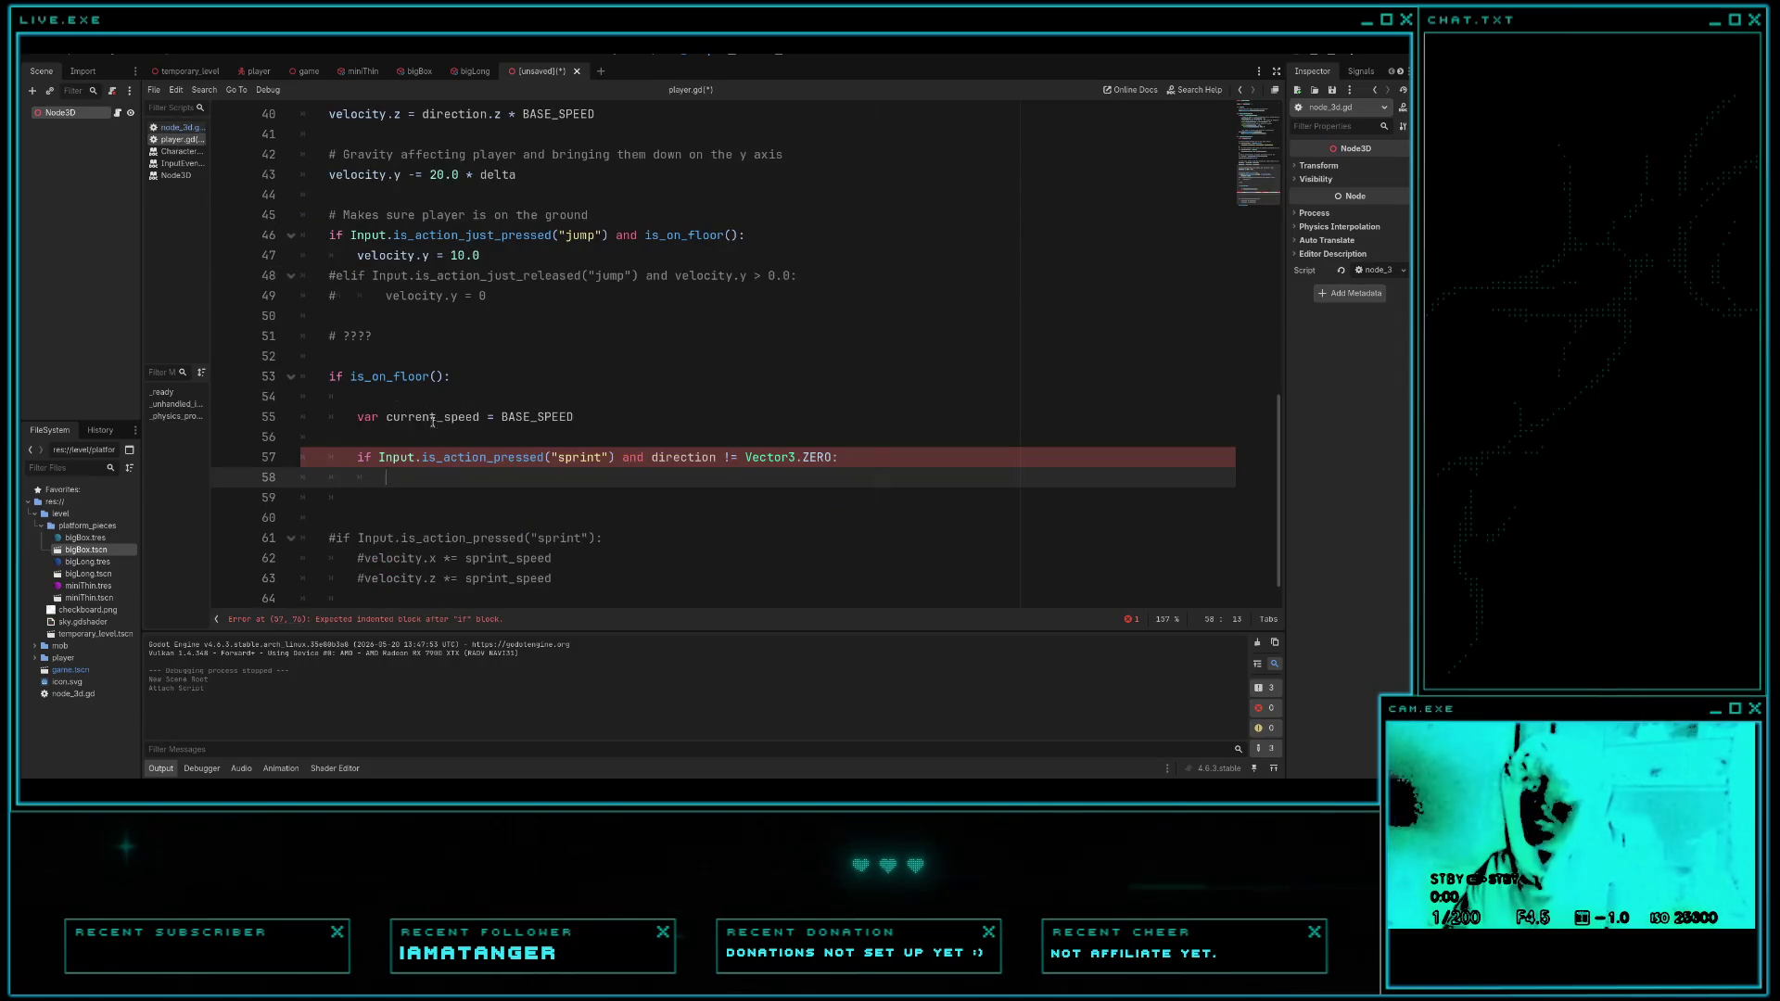
pyautogui.write('current_speed =')
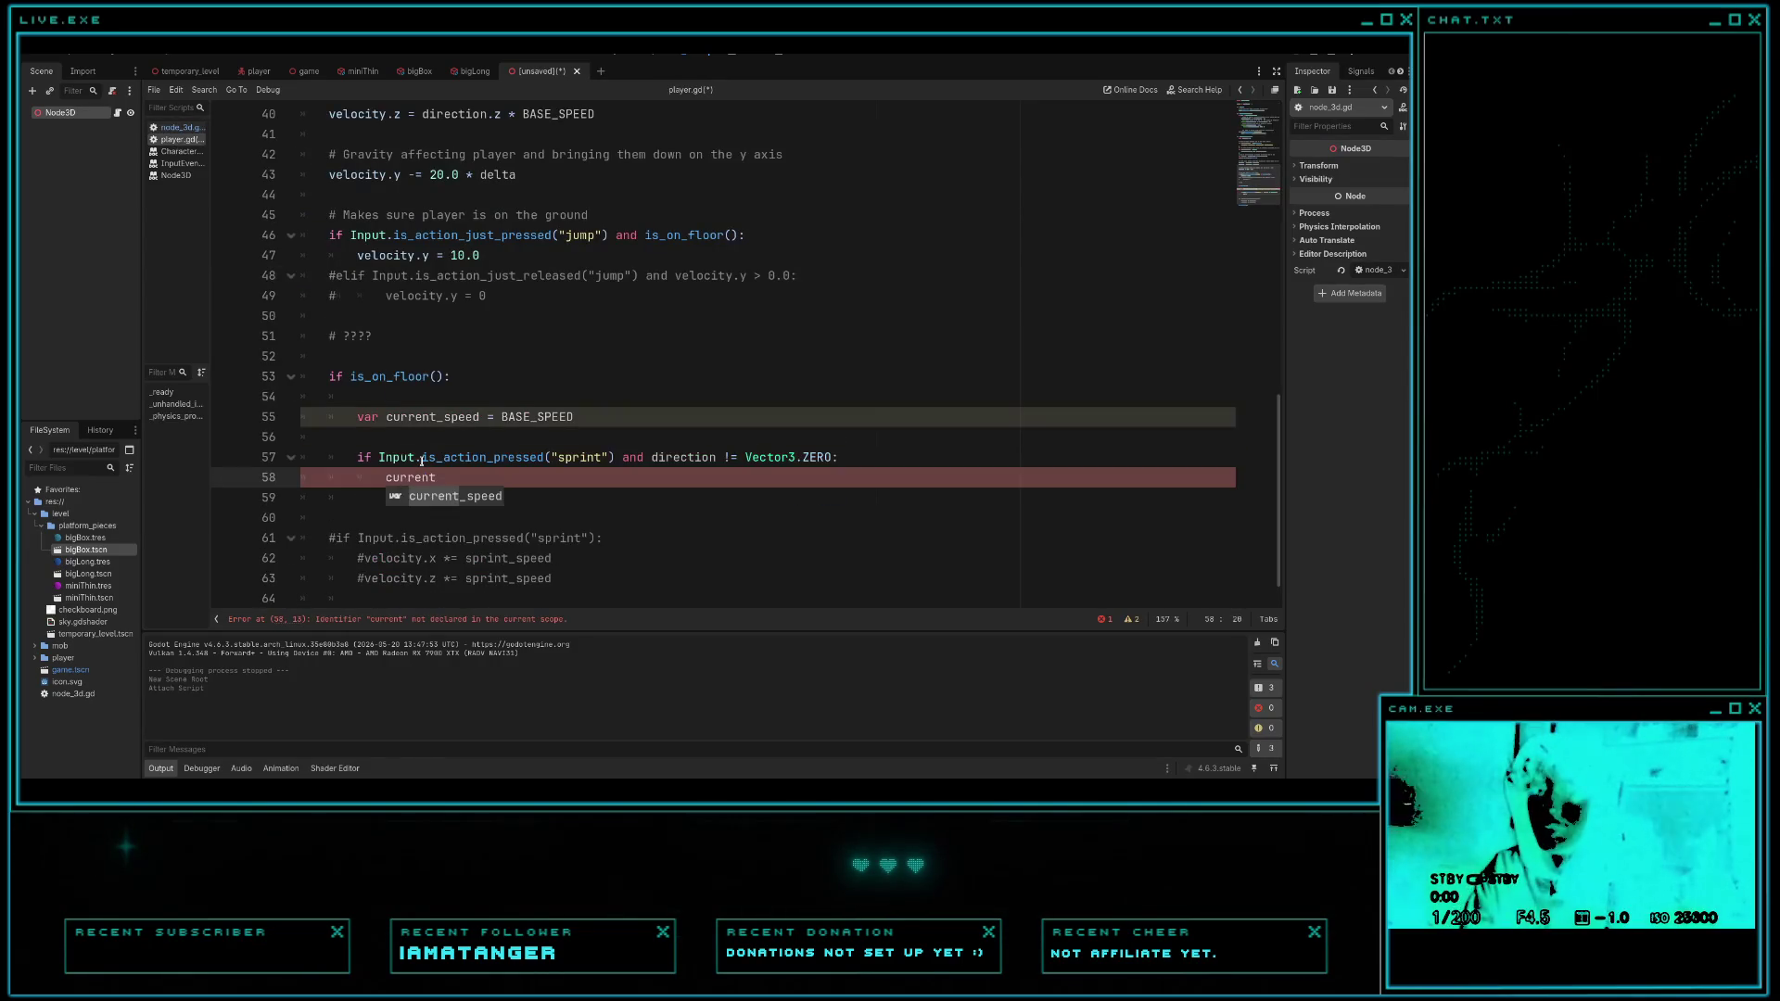
pyautogui.press('Return')
pyautogui.write('bas')
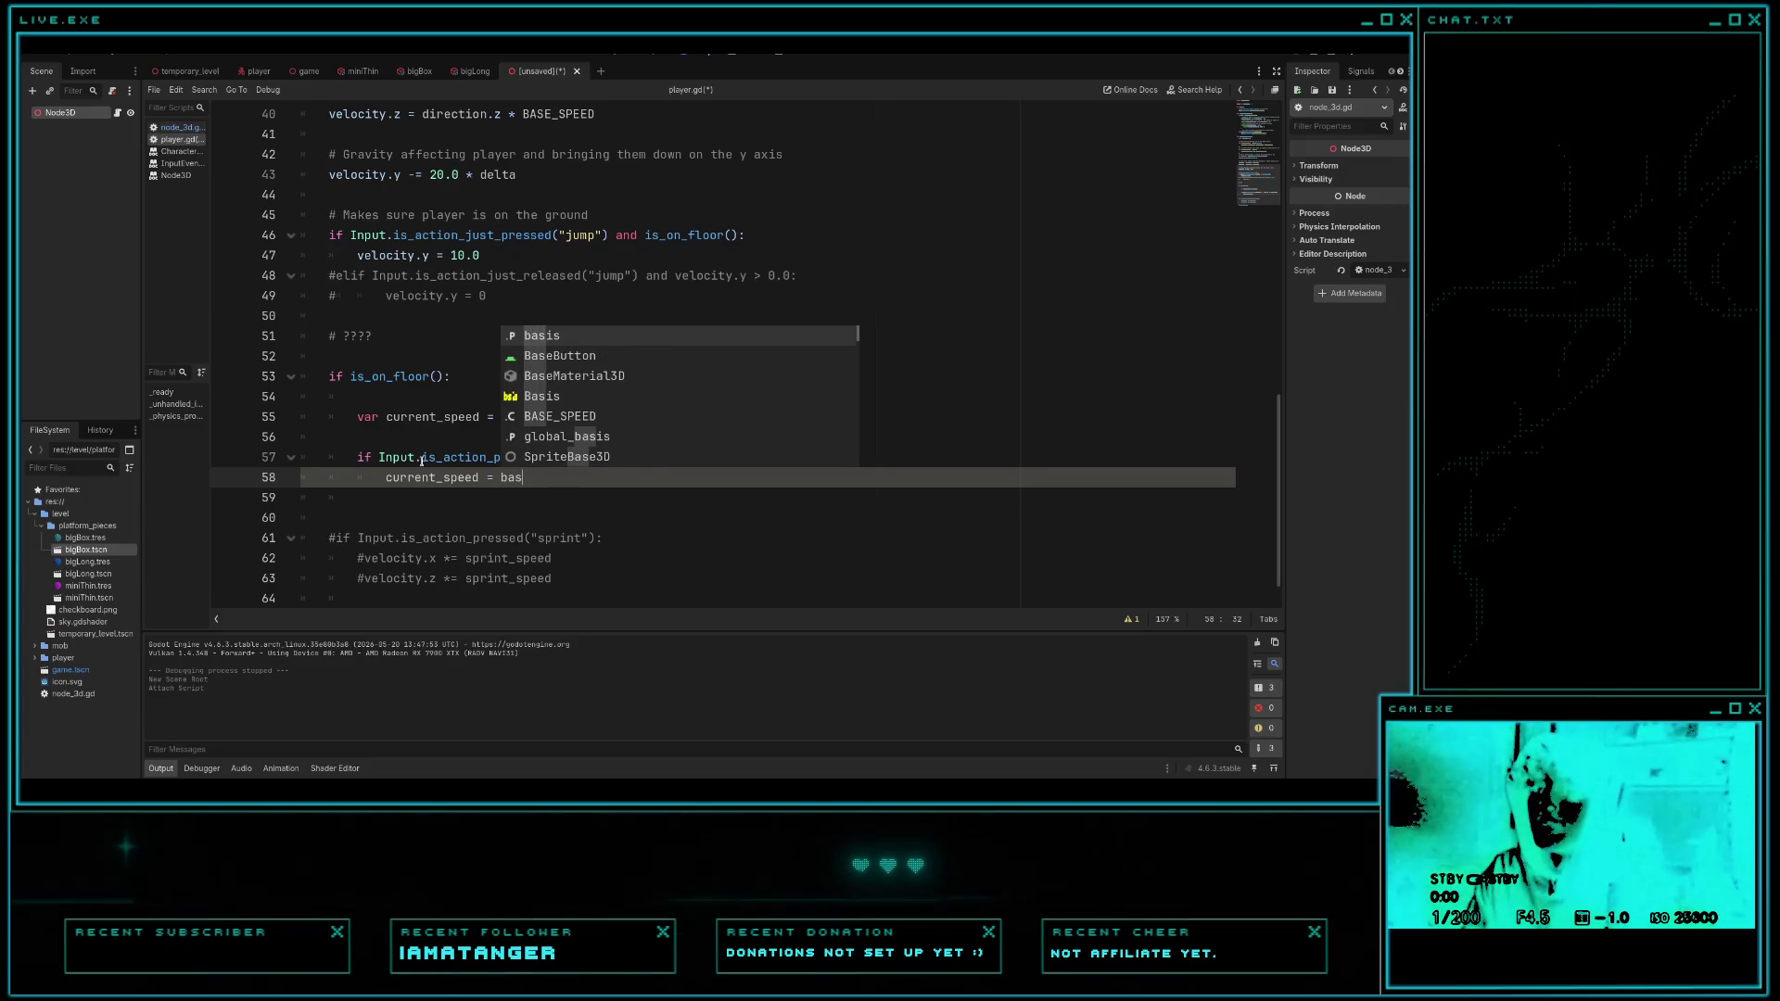
pyautogui.press('Down')
pyautogui.press('Down')
pyautogui.press('Down')
pyautogui.press('Return')
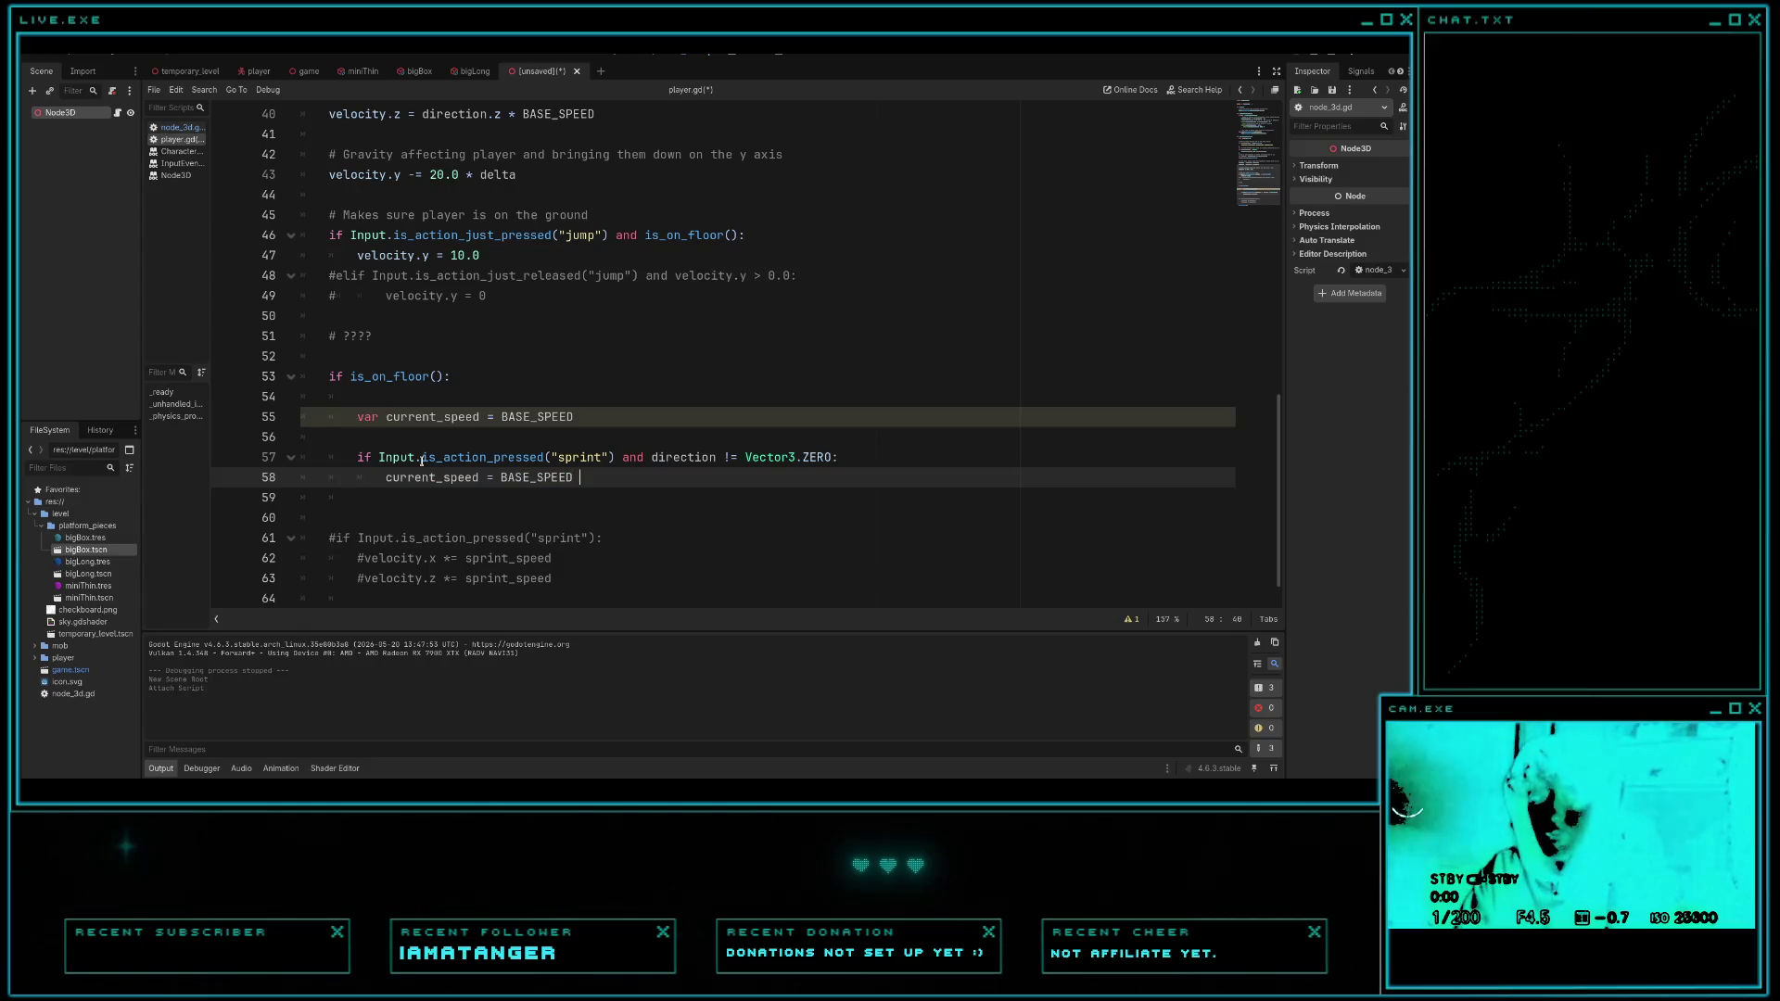
pyautogui.press('BackSpace')
pyautogui.write('riu')
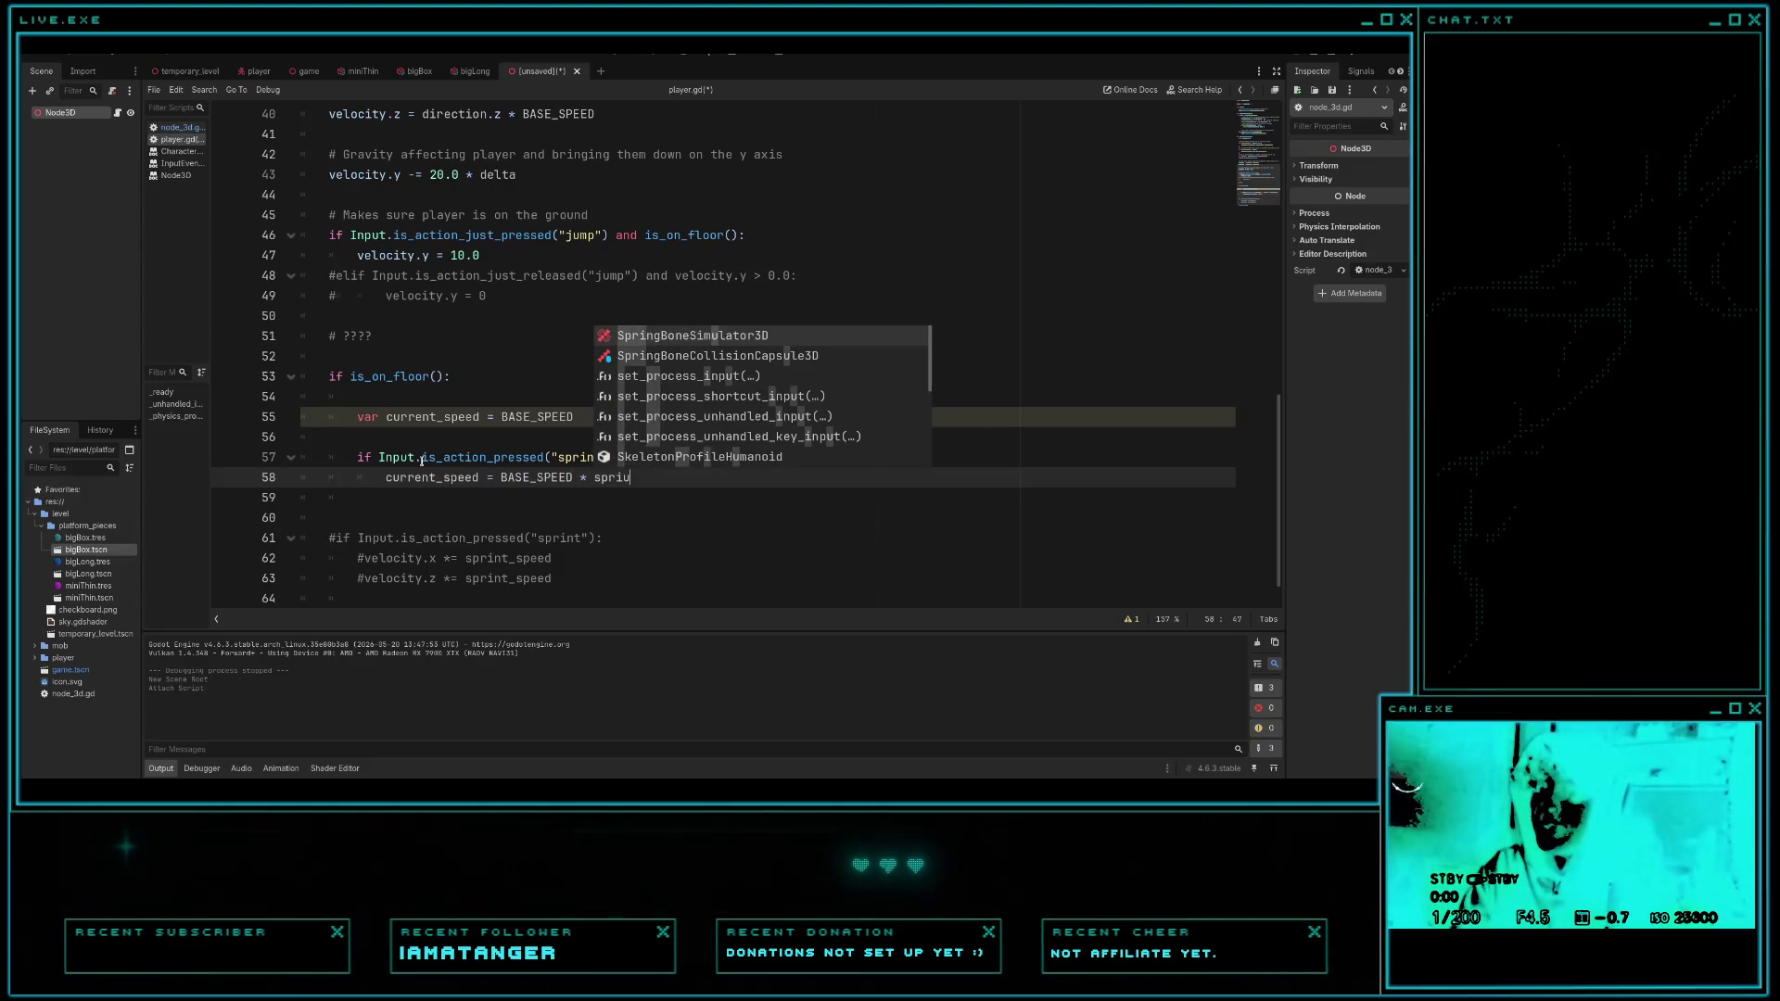
pyautogui.press('BackSpace')
pyautogui.write('n')
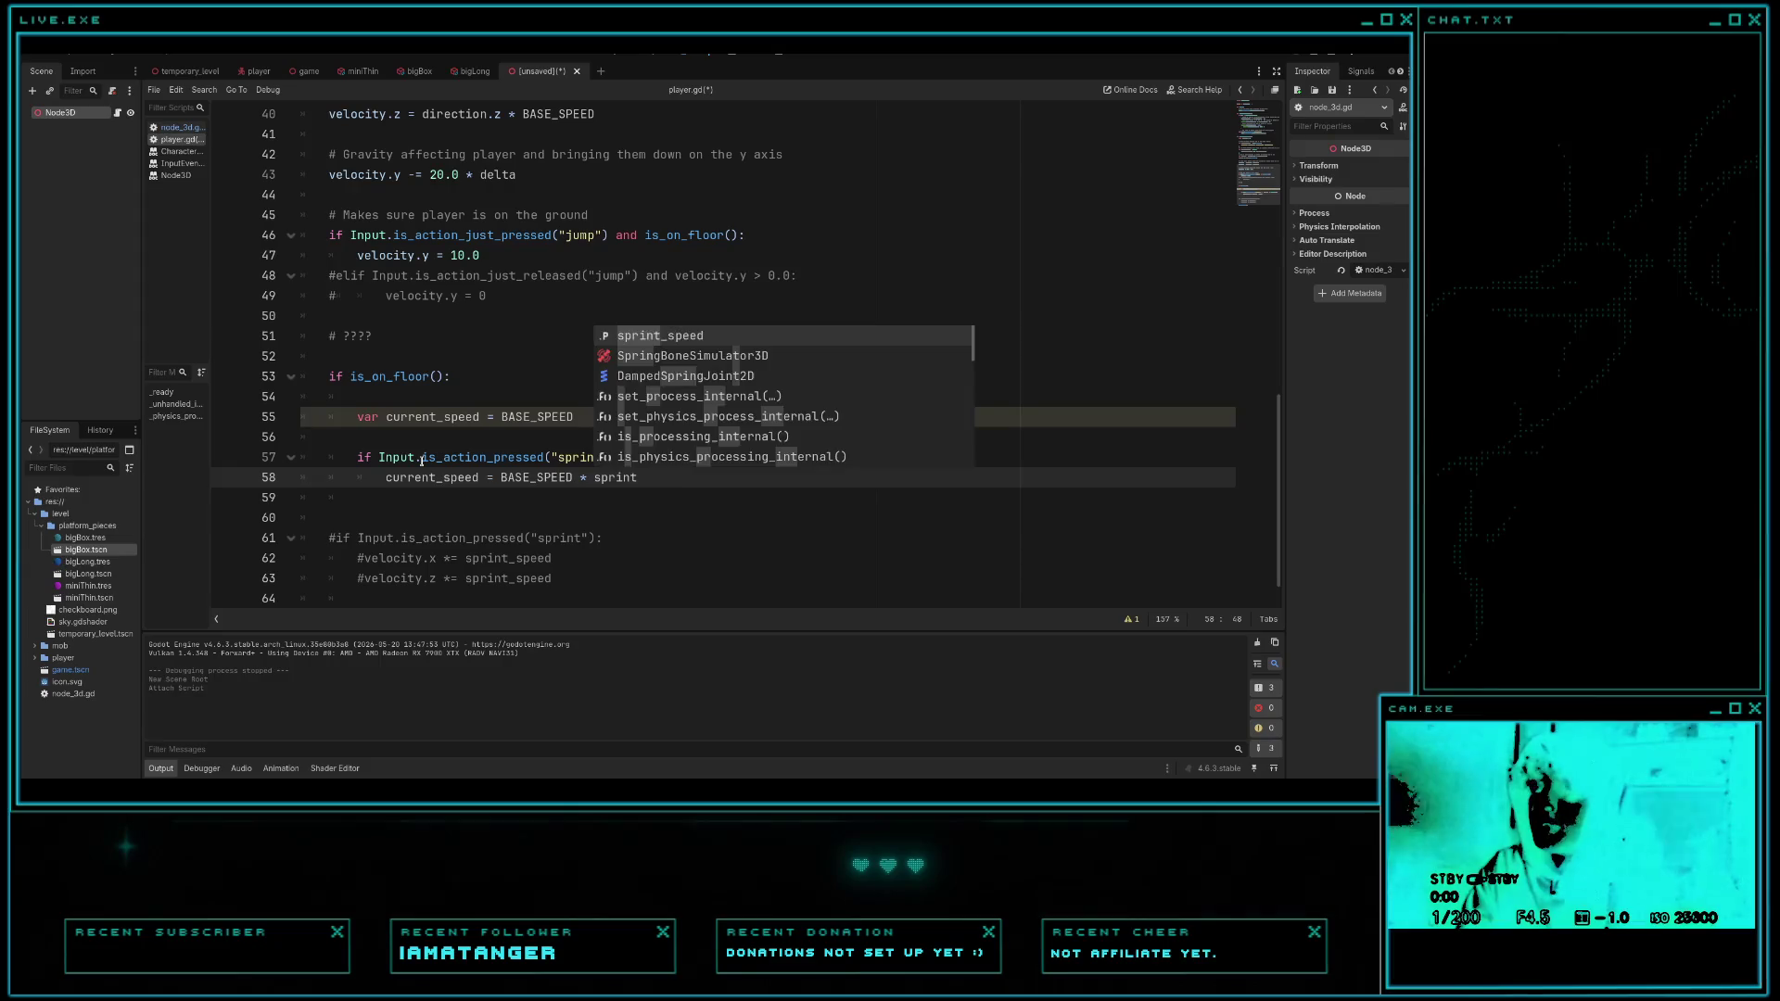
pyautogui.press('Return')
pyautogui.hotkey('ctrl', 's')
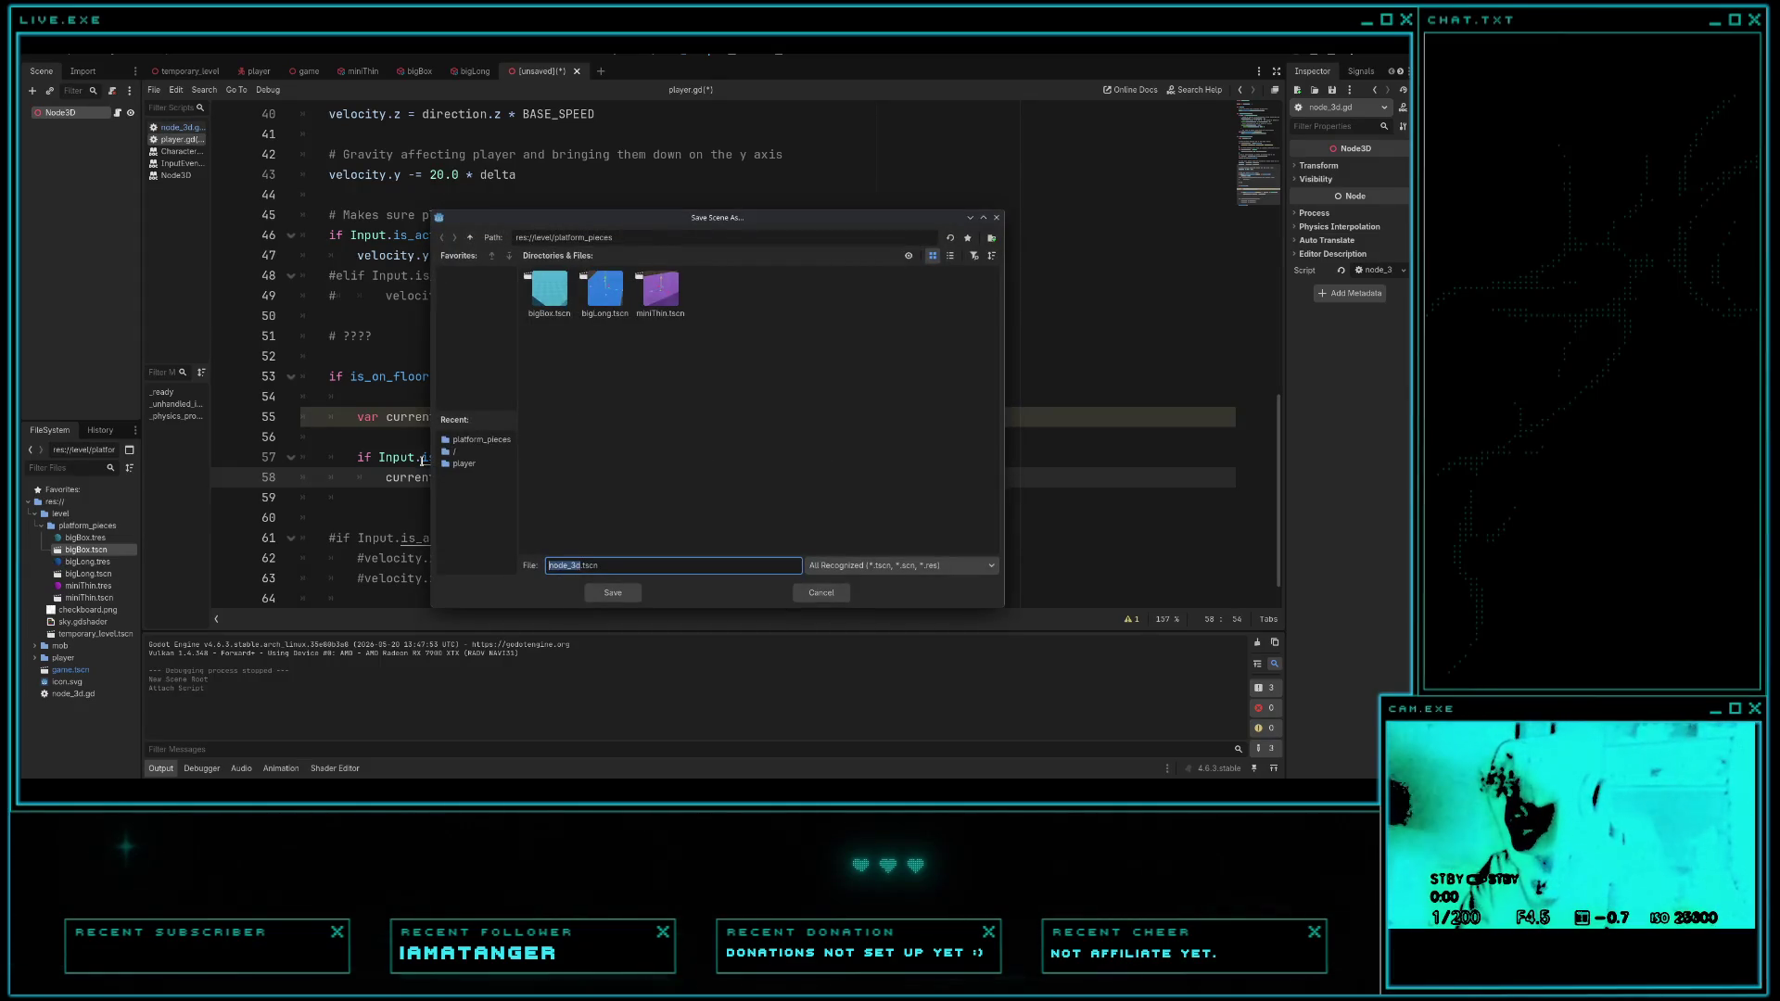
# - Cancel the Save Scene As dialog and scroll up to the BASE_SPEED constant in player.gd
pyautogui.click(822, 592)
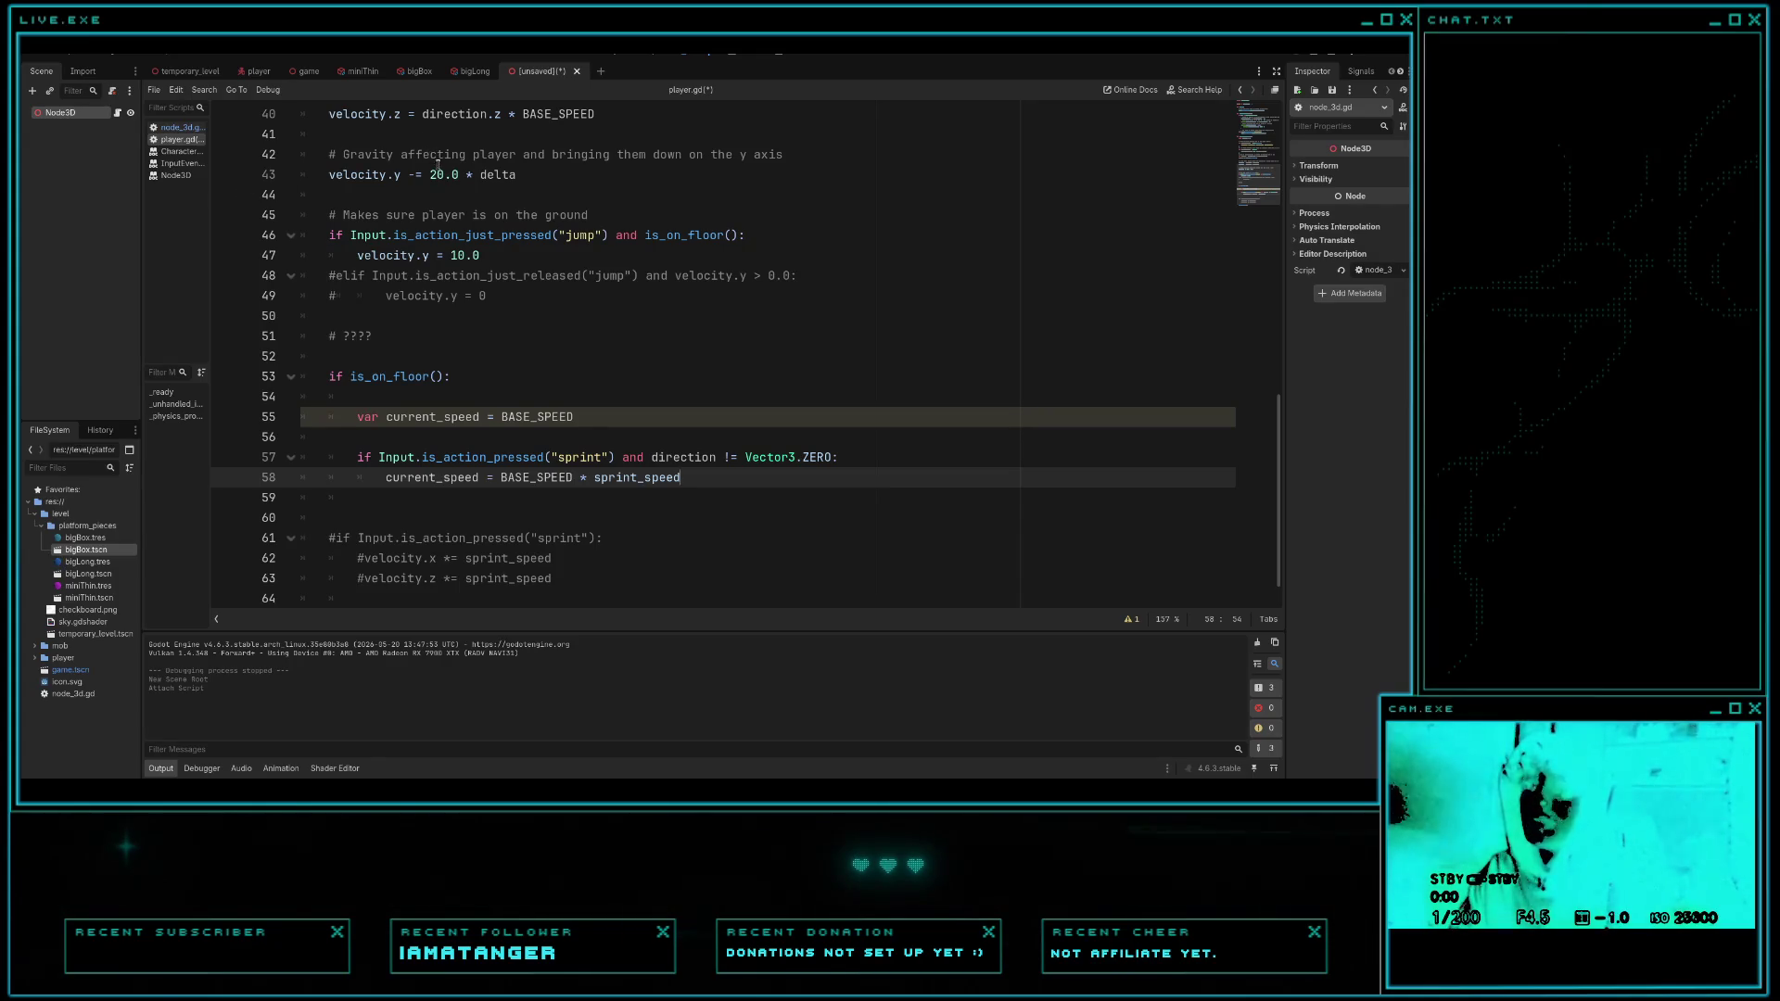
pyautogui.scroll(7, 445, 185)
pyautogui.click(460, 215)
pyautogui.scroll(5, 460, 219)
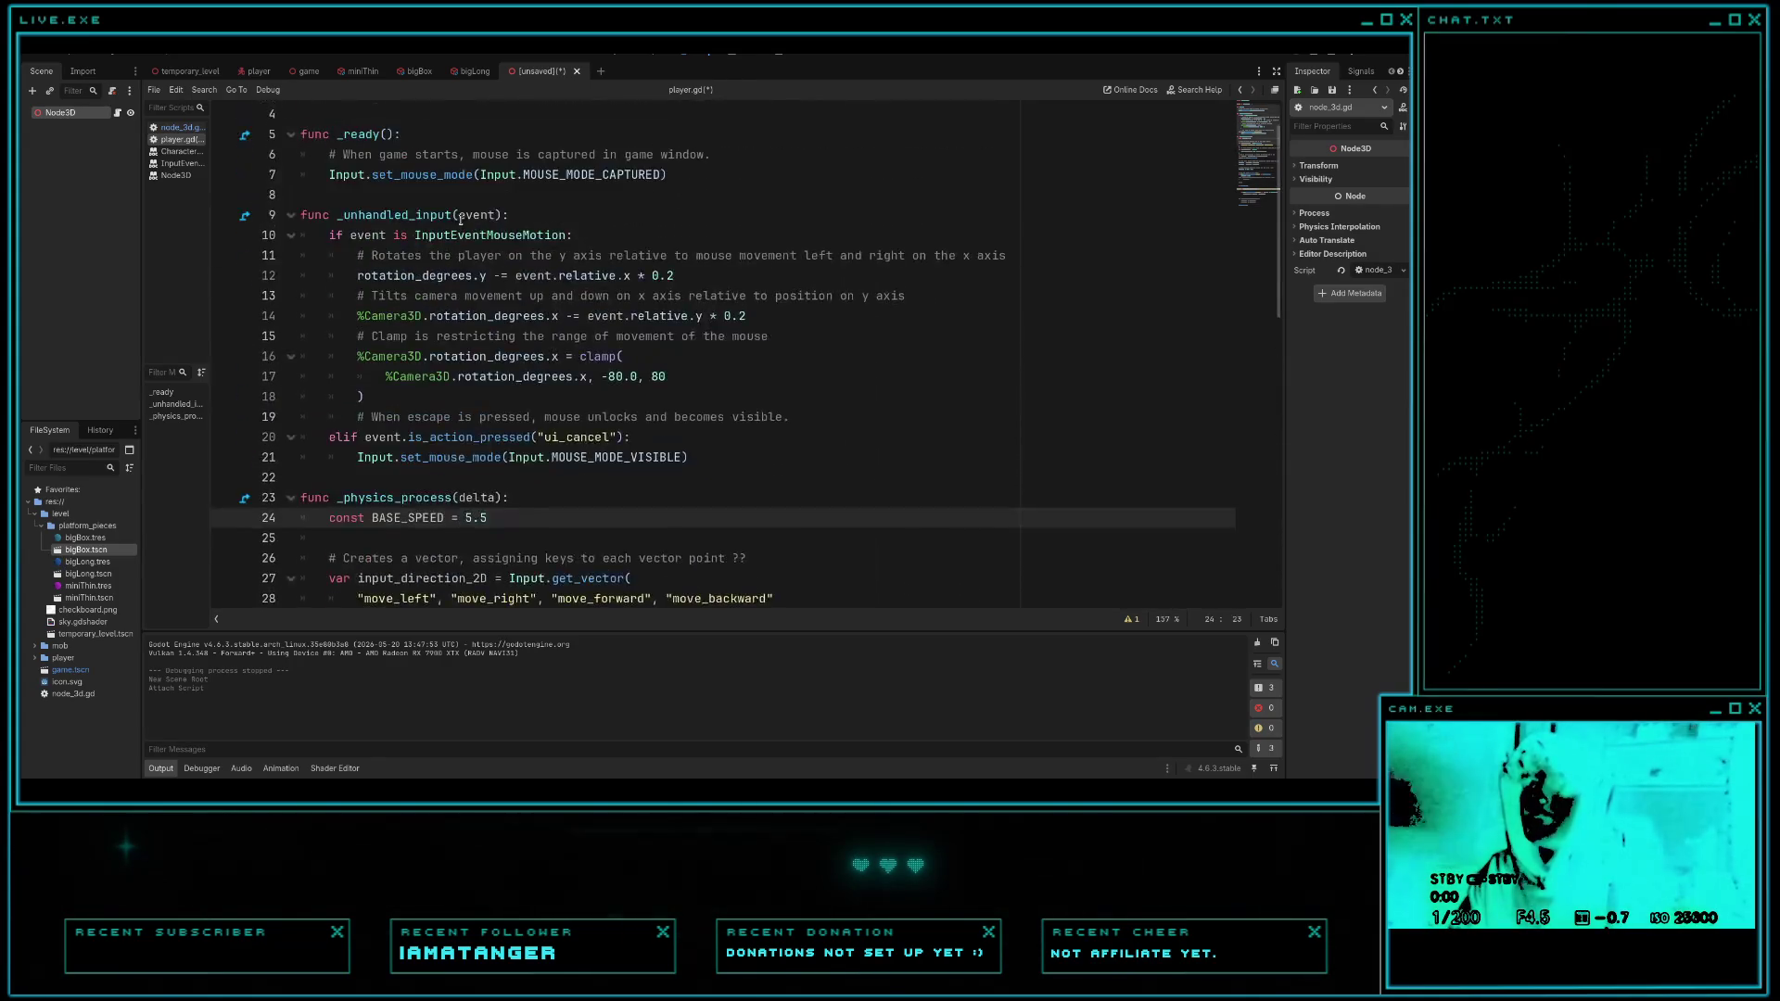
pyautogui.scroll(1, 459, 219)
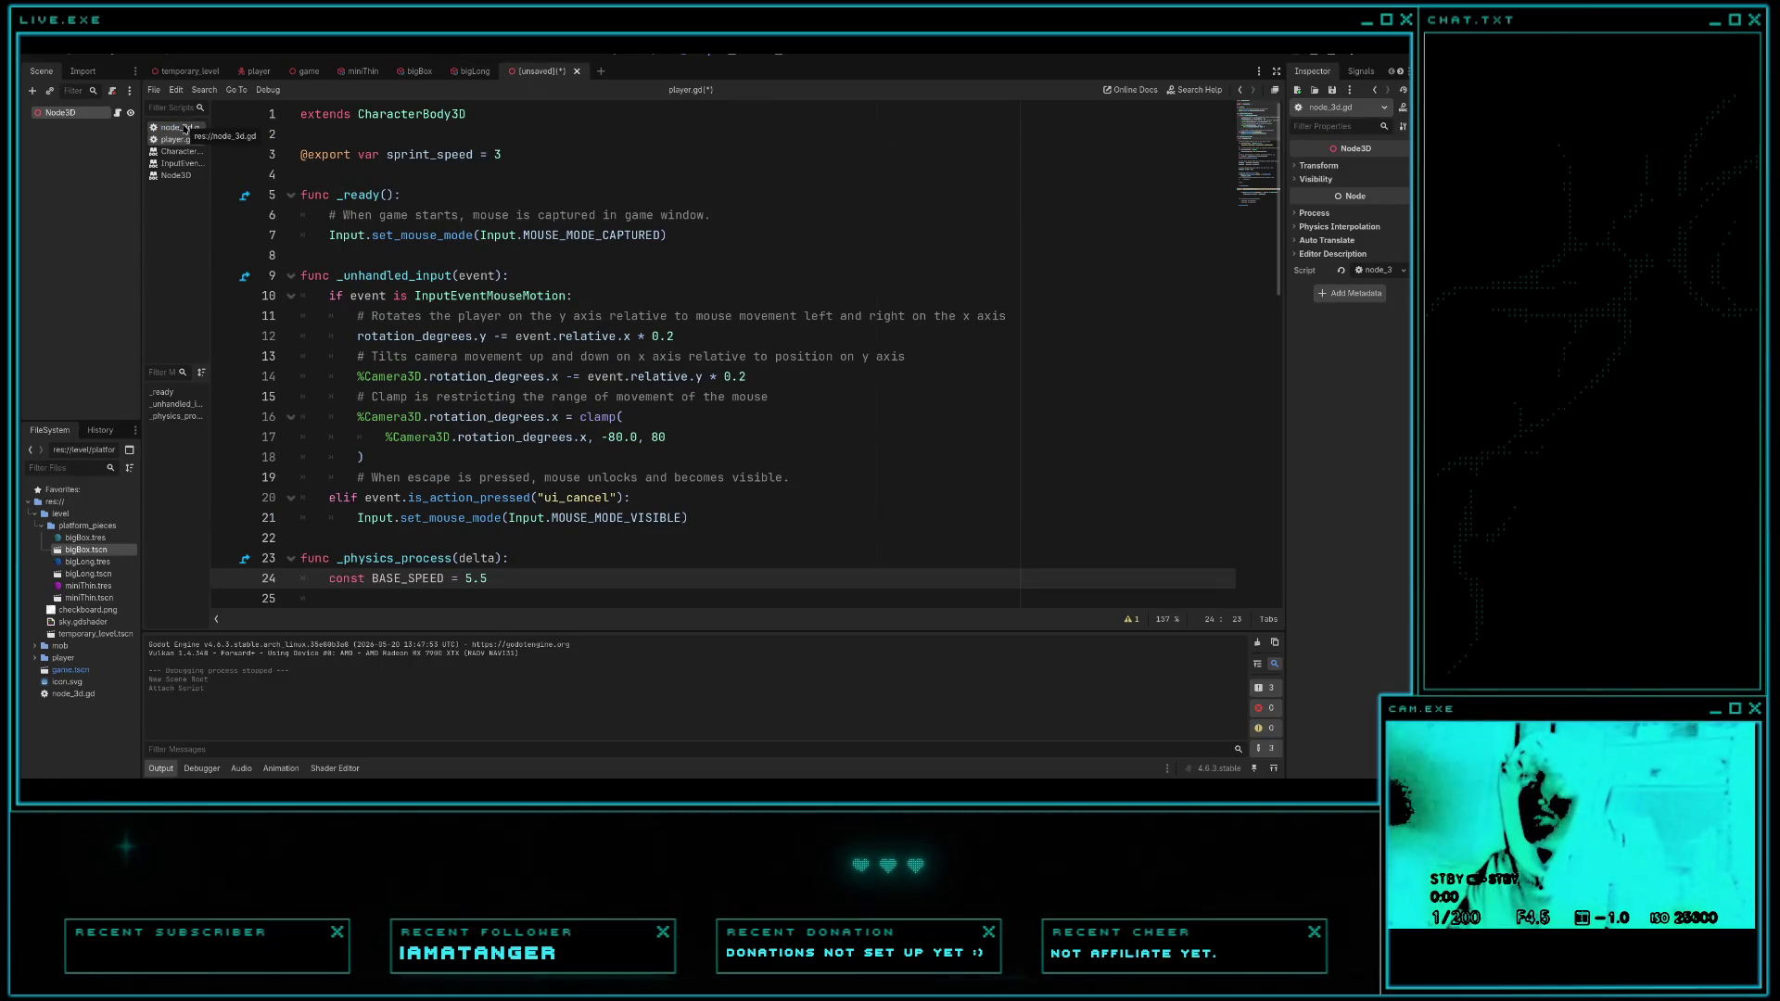
# - Save player.gd with Ctrl+S from the player scene
pyautogui.click(258, 70)
pyautogui.click(581, 256)
pyautogui.hotkey('ctrl', 's')
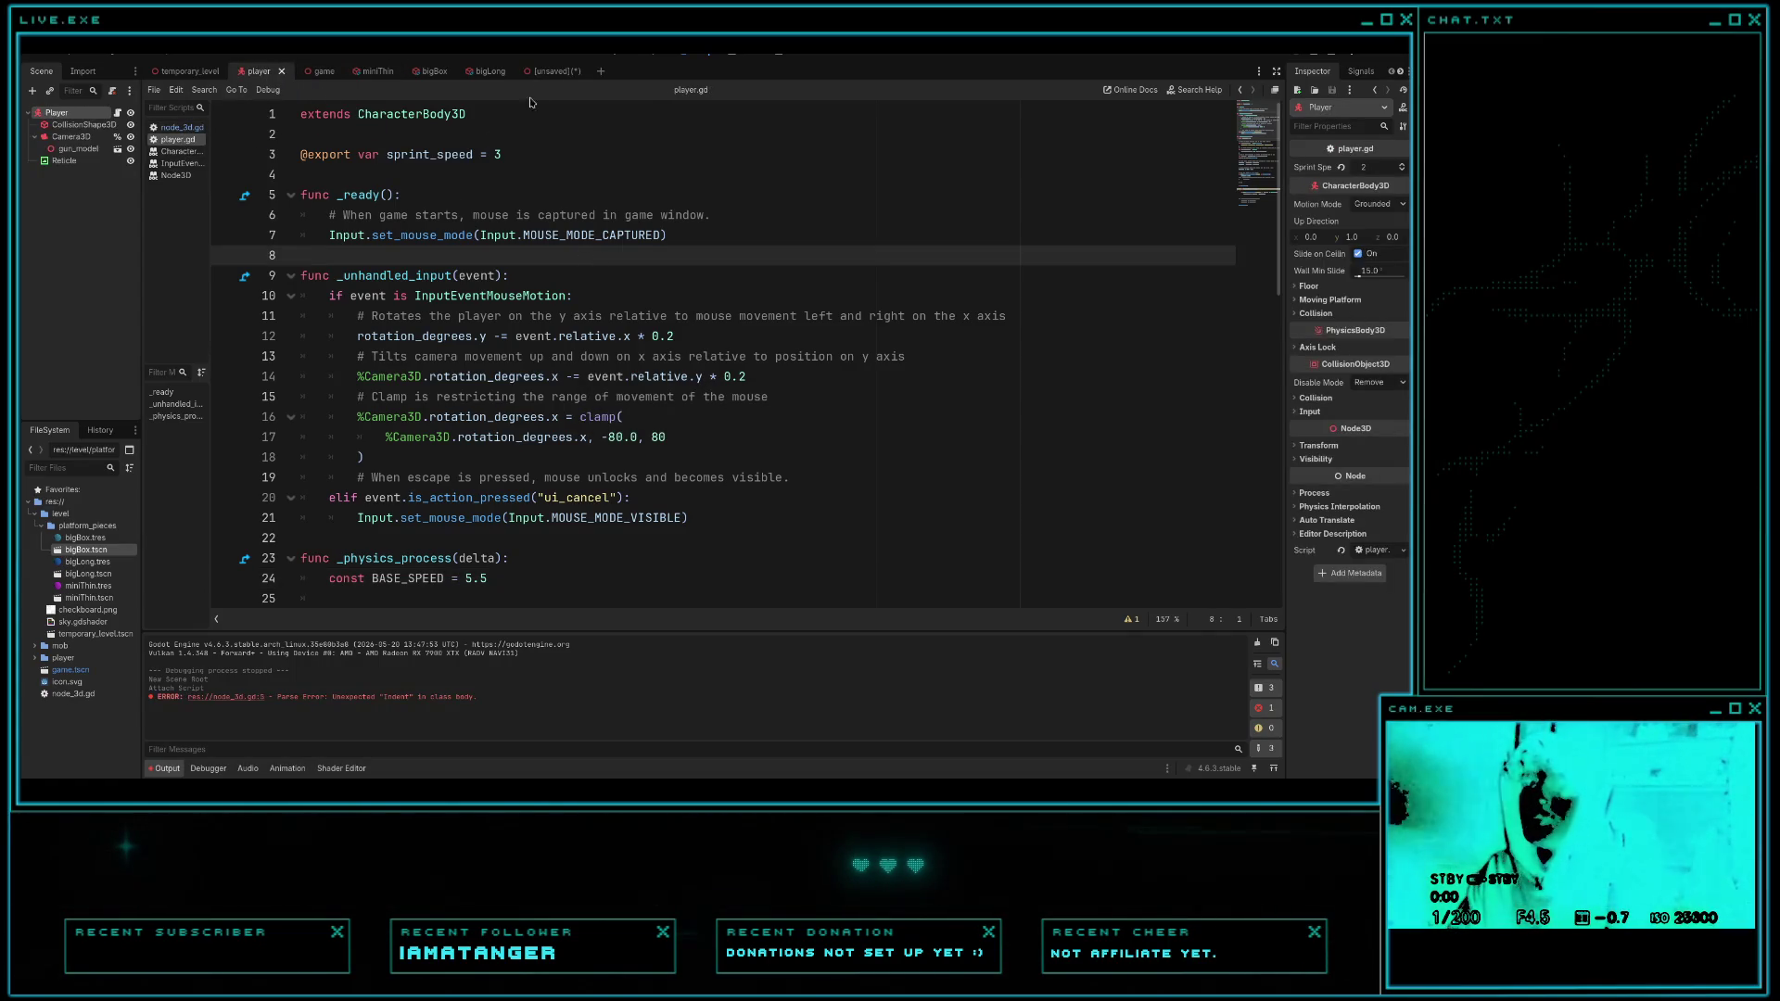
# - Review node_3d.gd's momentum code, then run the project with F5 to playtest
pyautogui.click(178, 127)
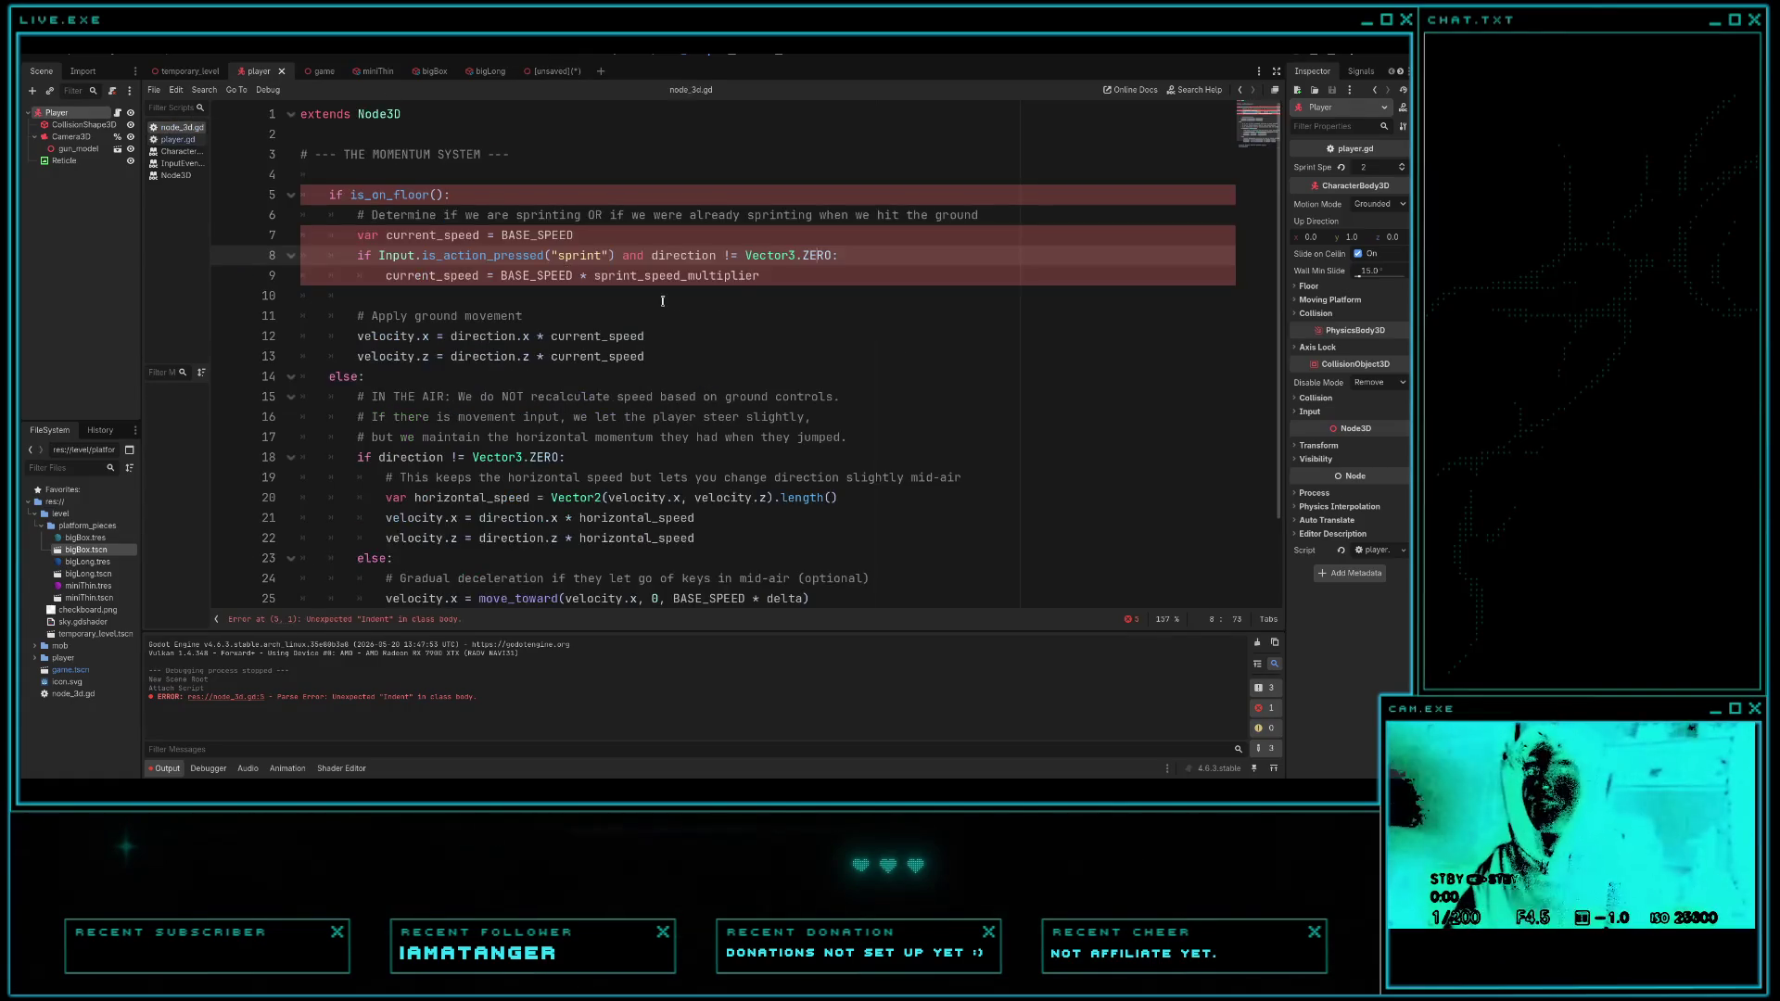
pyautogui.scroll(-3, 663, 301)
pyautogui.scroll(3, 720, 267)
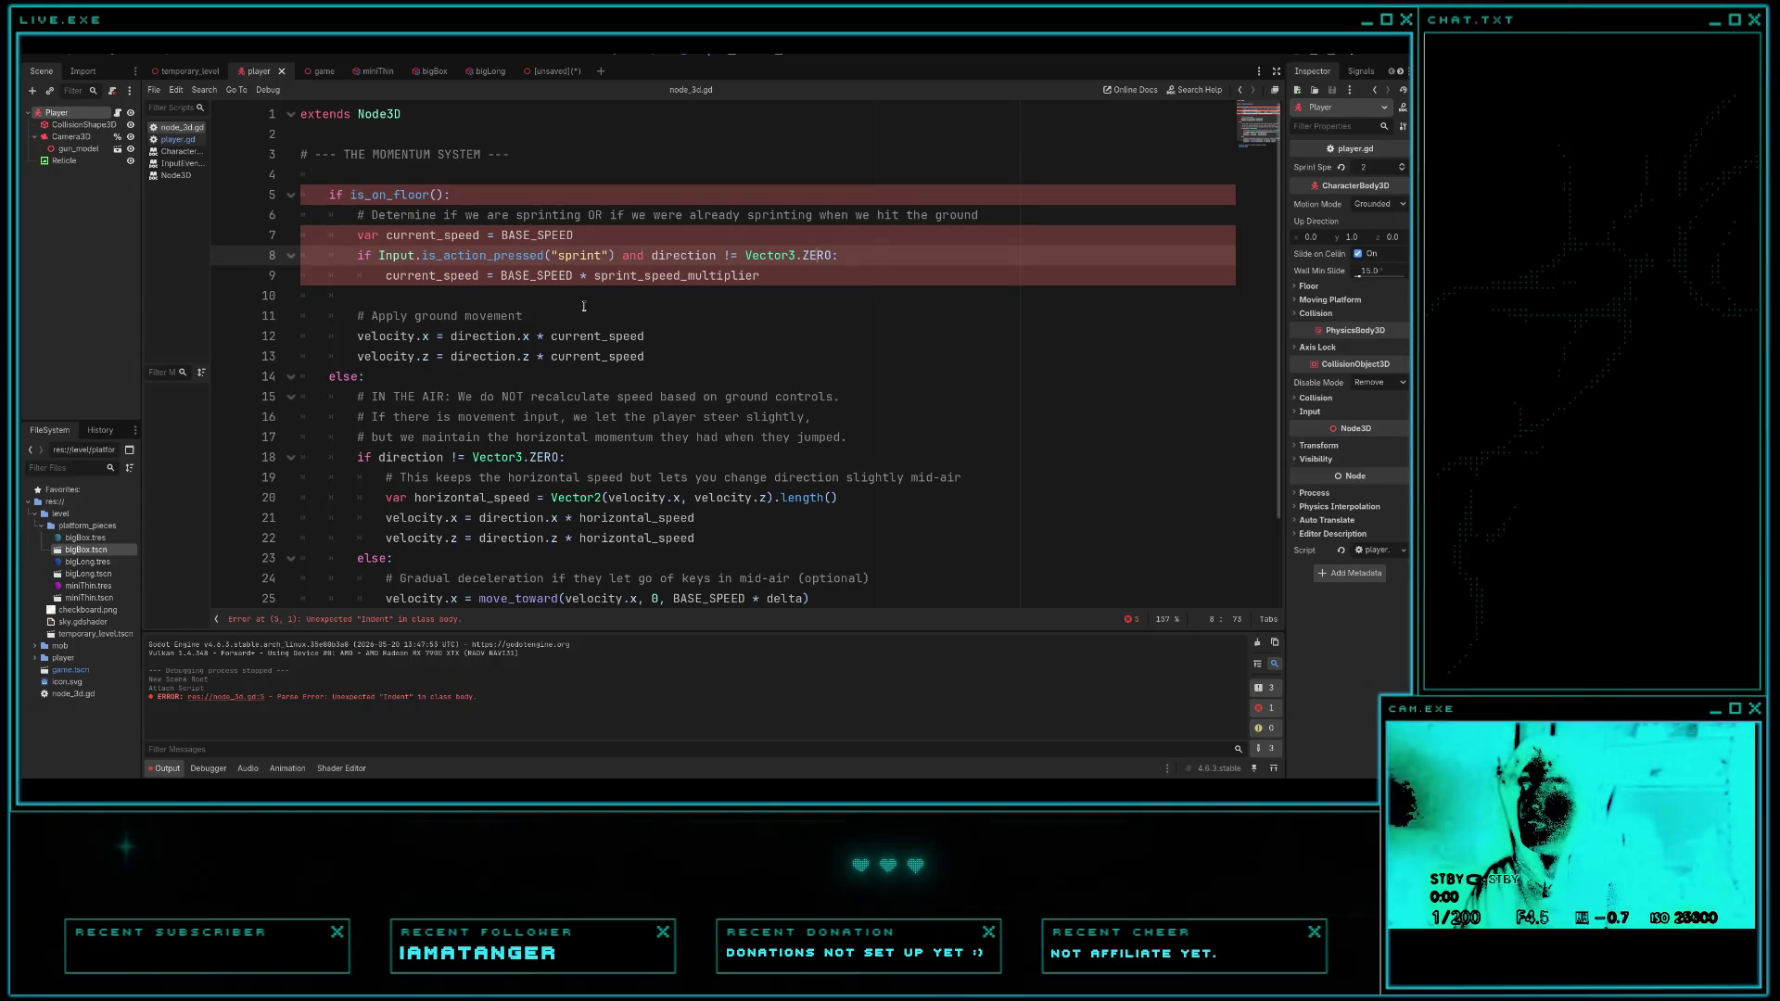
pyautogui.click(178, 139)
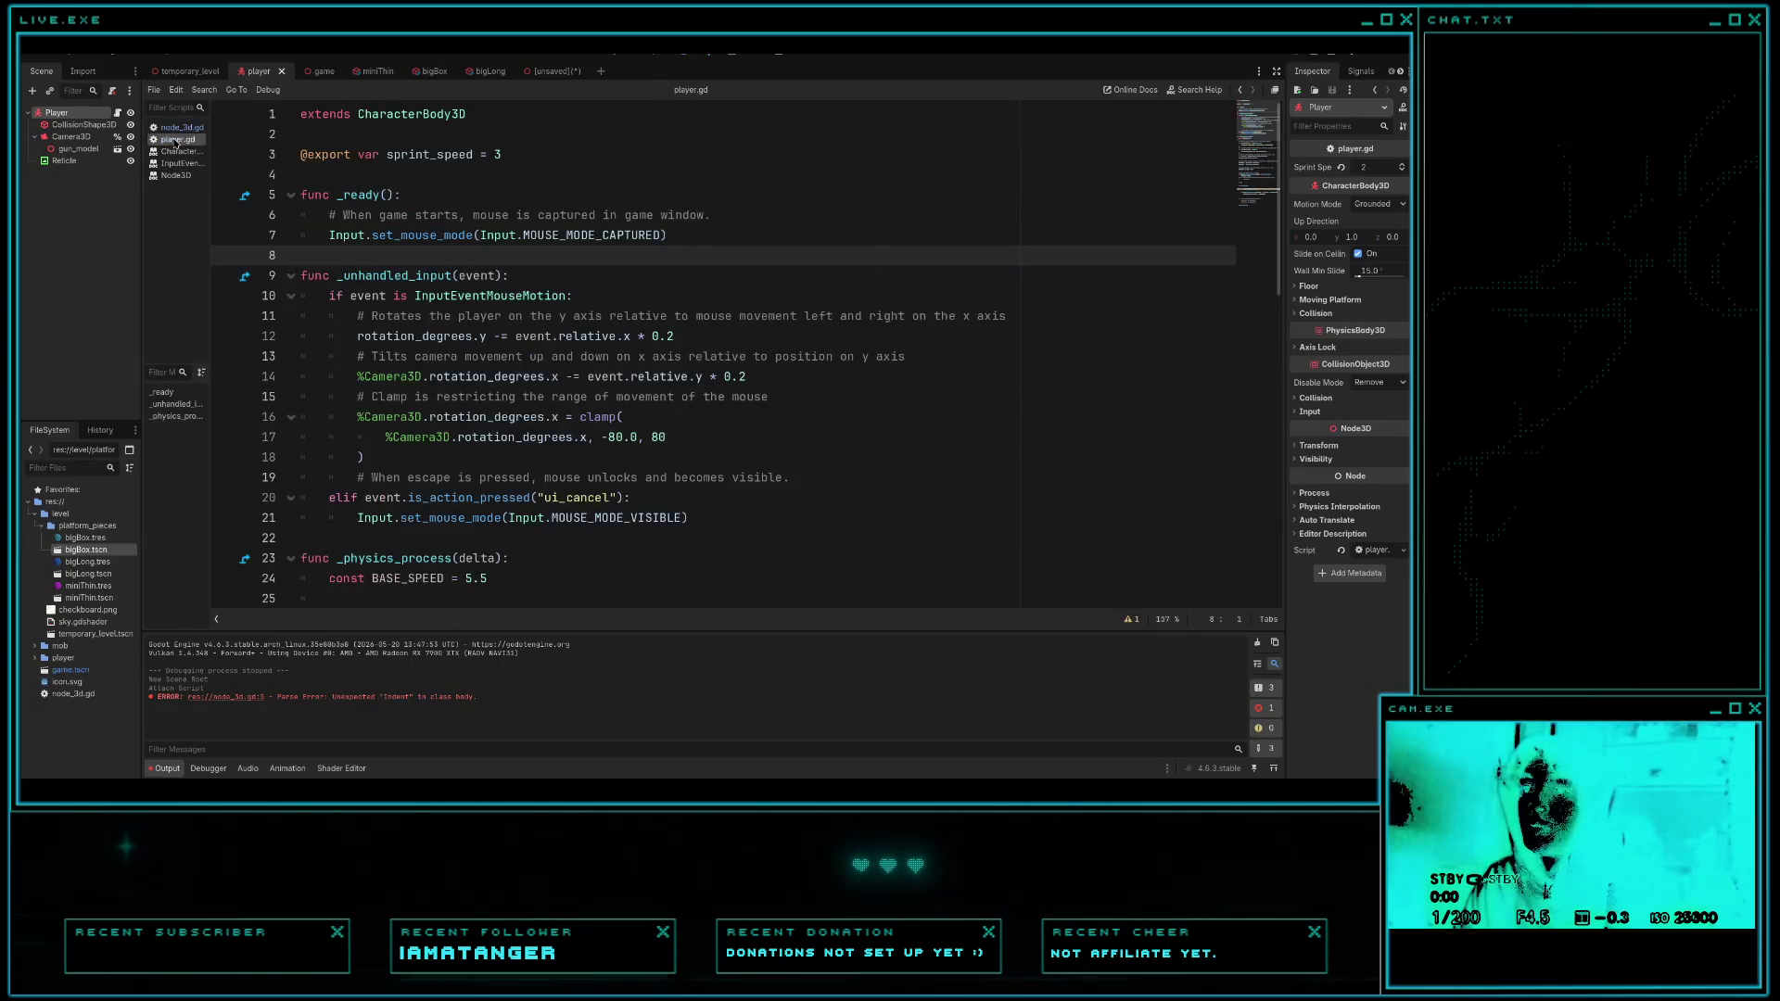
pyautogui.scroll(-8, 522, 396)
pyautogui.press('F5')
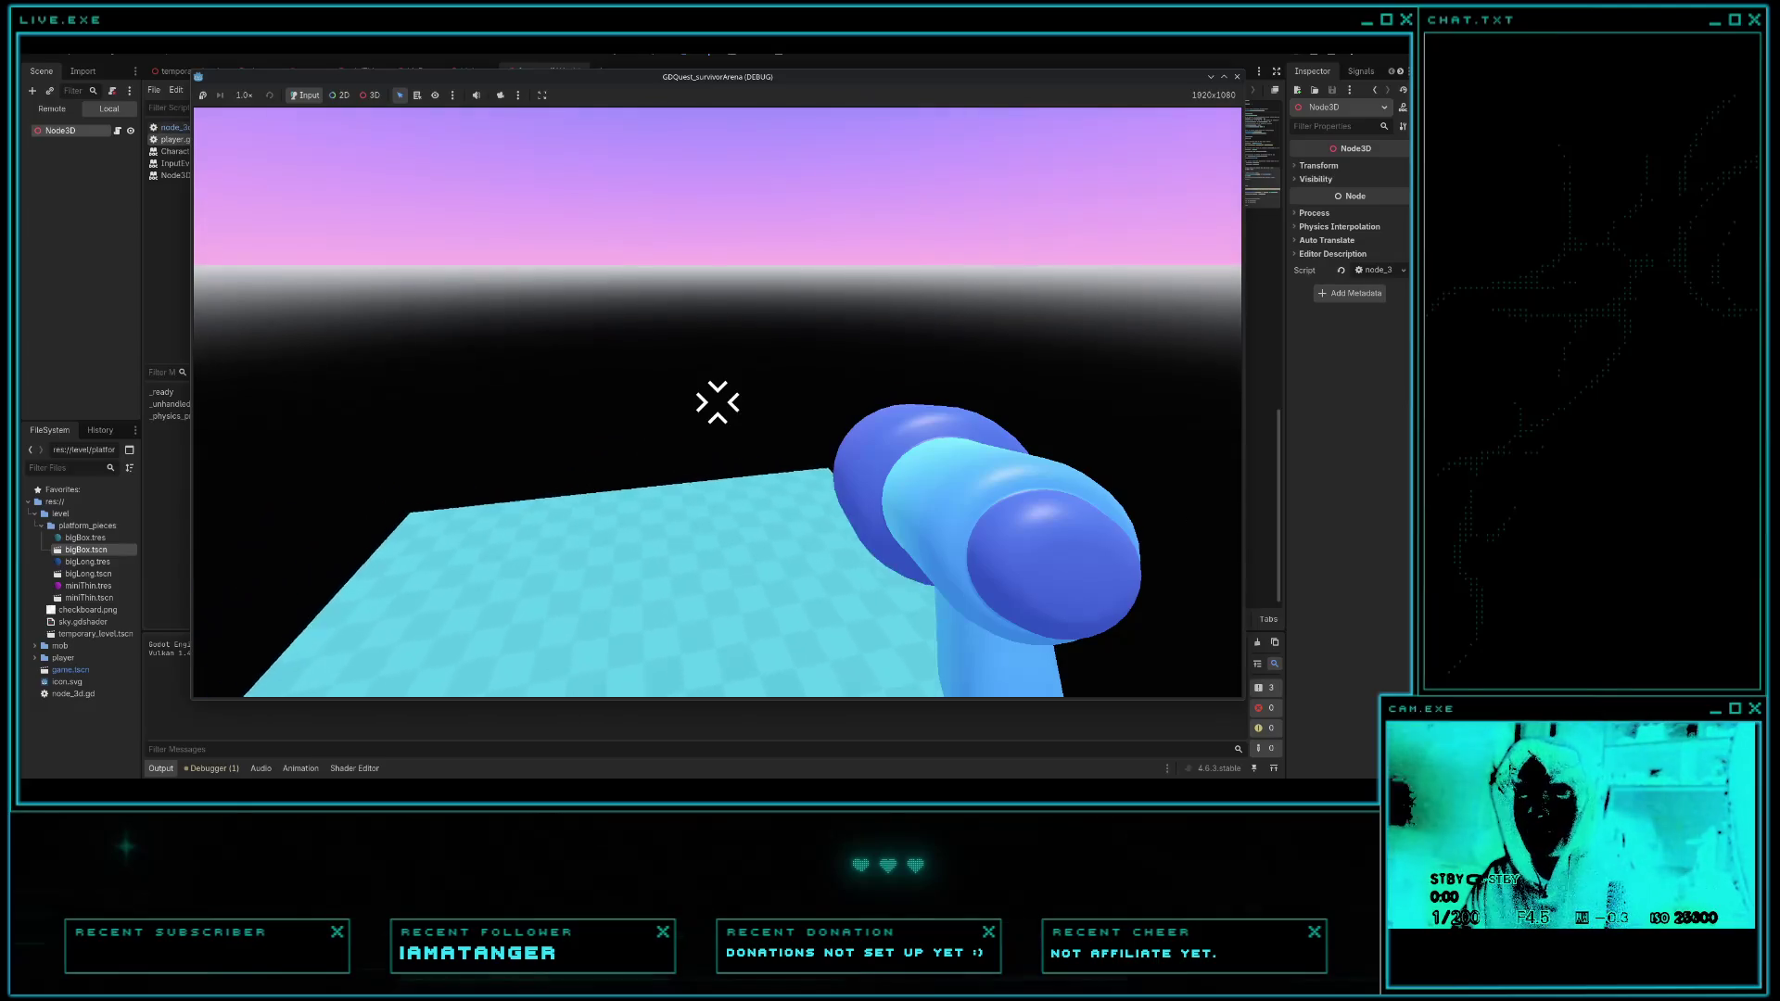
# - Stop the running game and put the caret at the end of the sprint speed line
pyautogui.press('Escape')
pyautogui.click(839, 598)
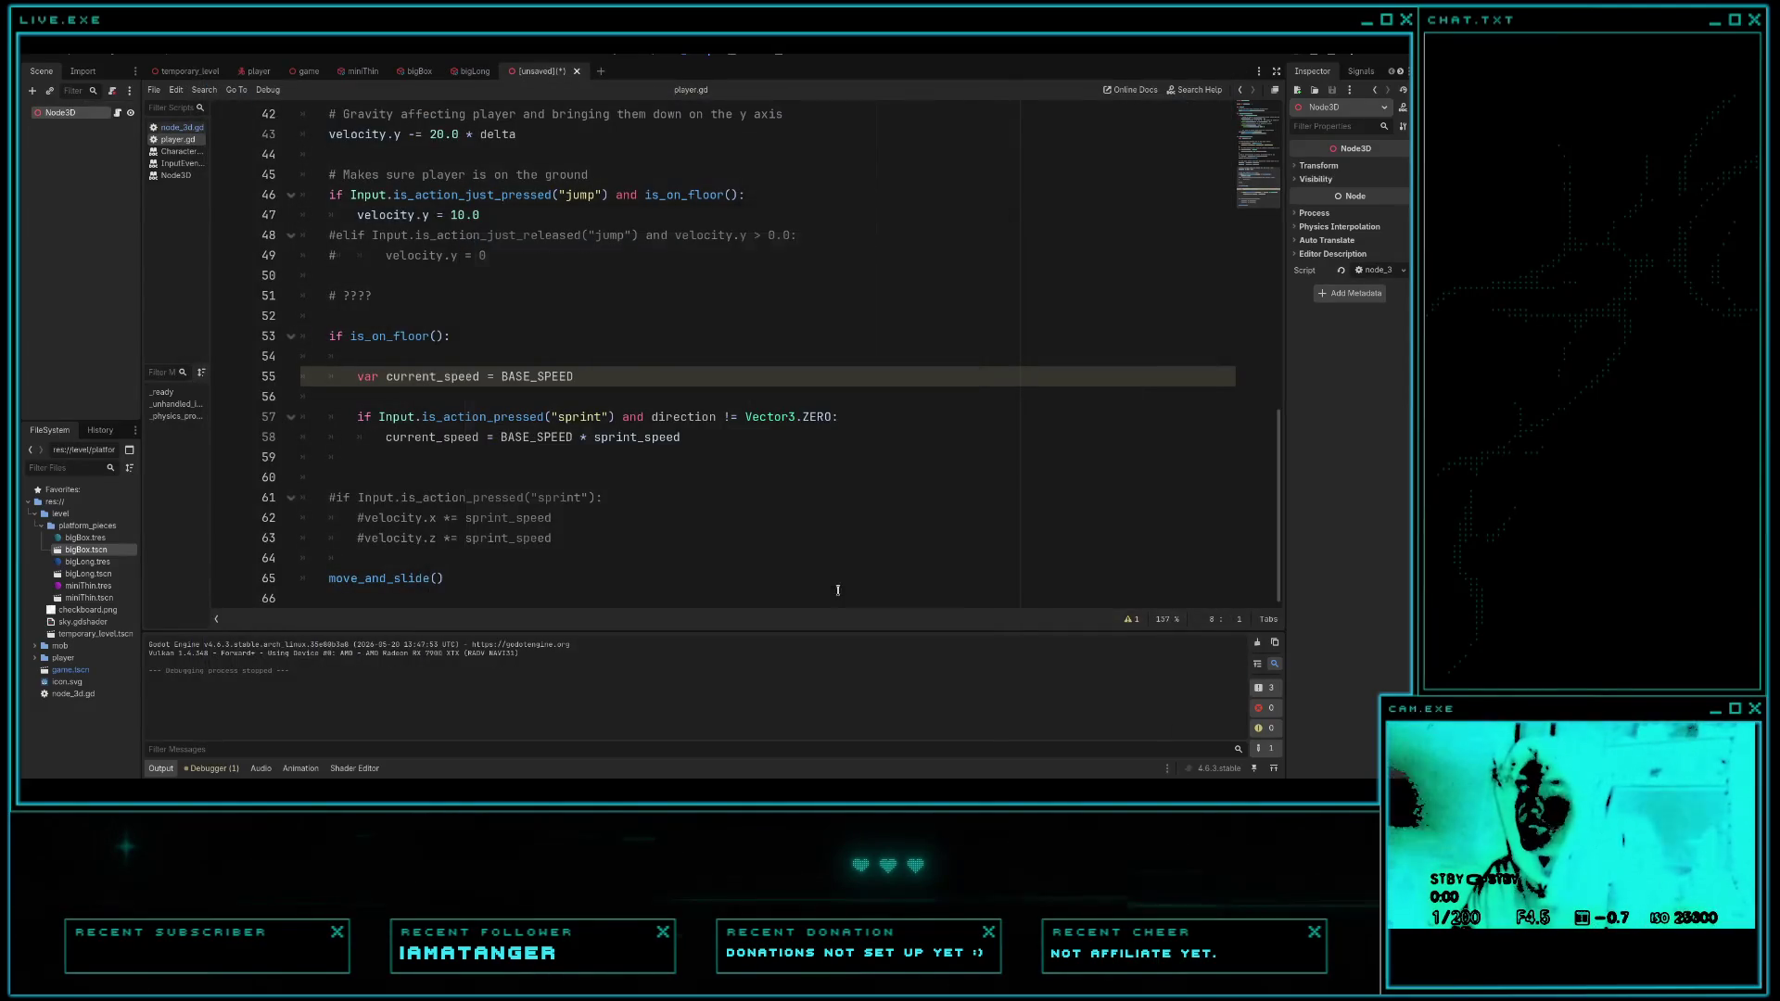
pyautogui.click(703, 436)
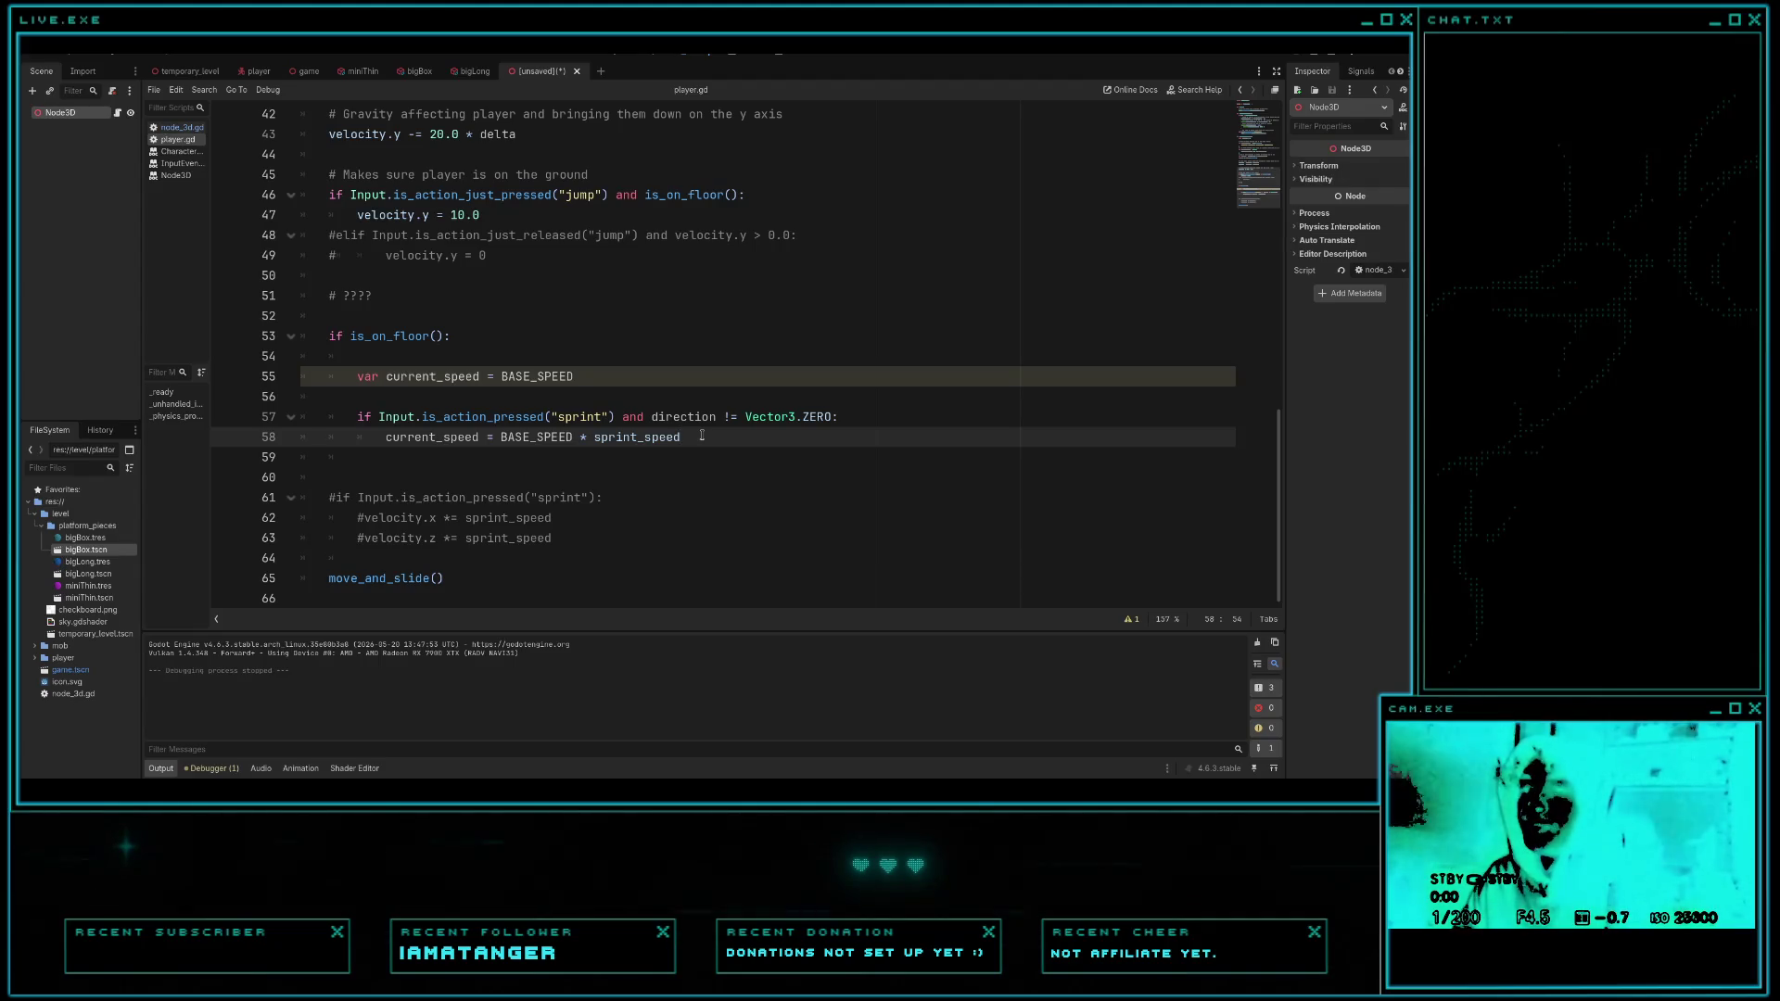
# - Compare with node_3d.gd's momentum code and add a new line after line 58
pyautogui.scroll(2, 702, 435)
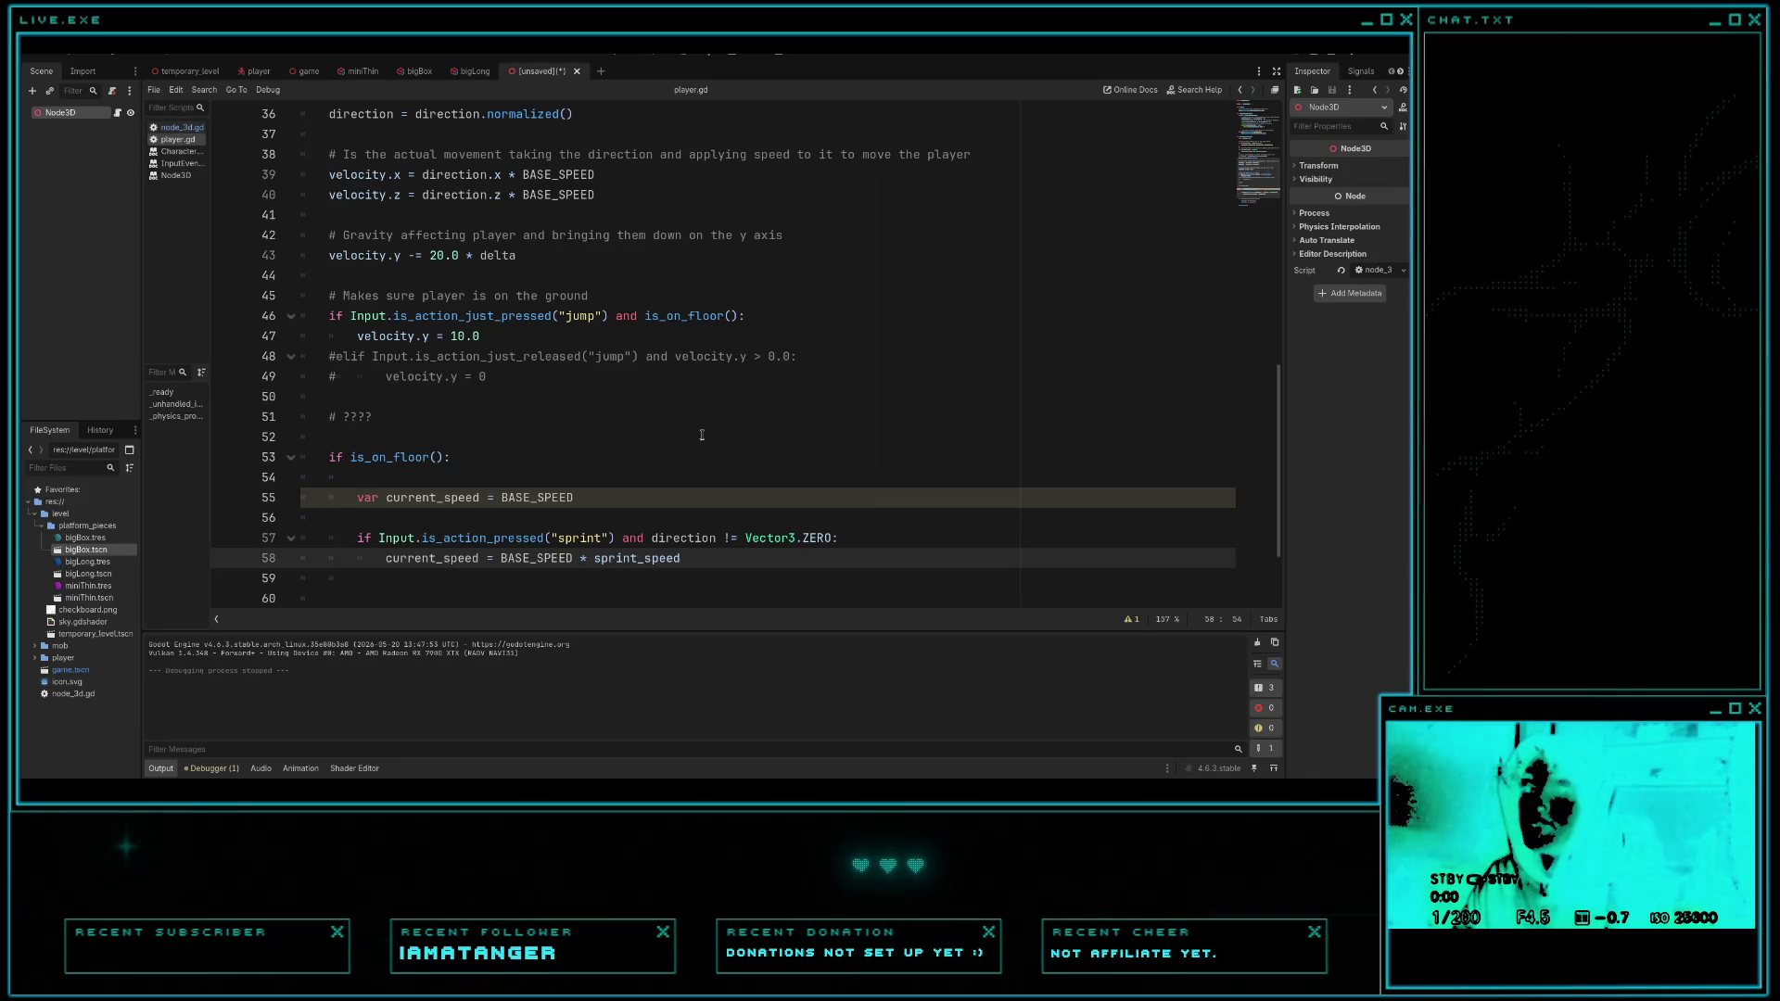
pyautogui.scroll(8, 702, 436)
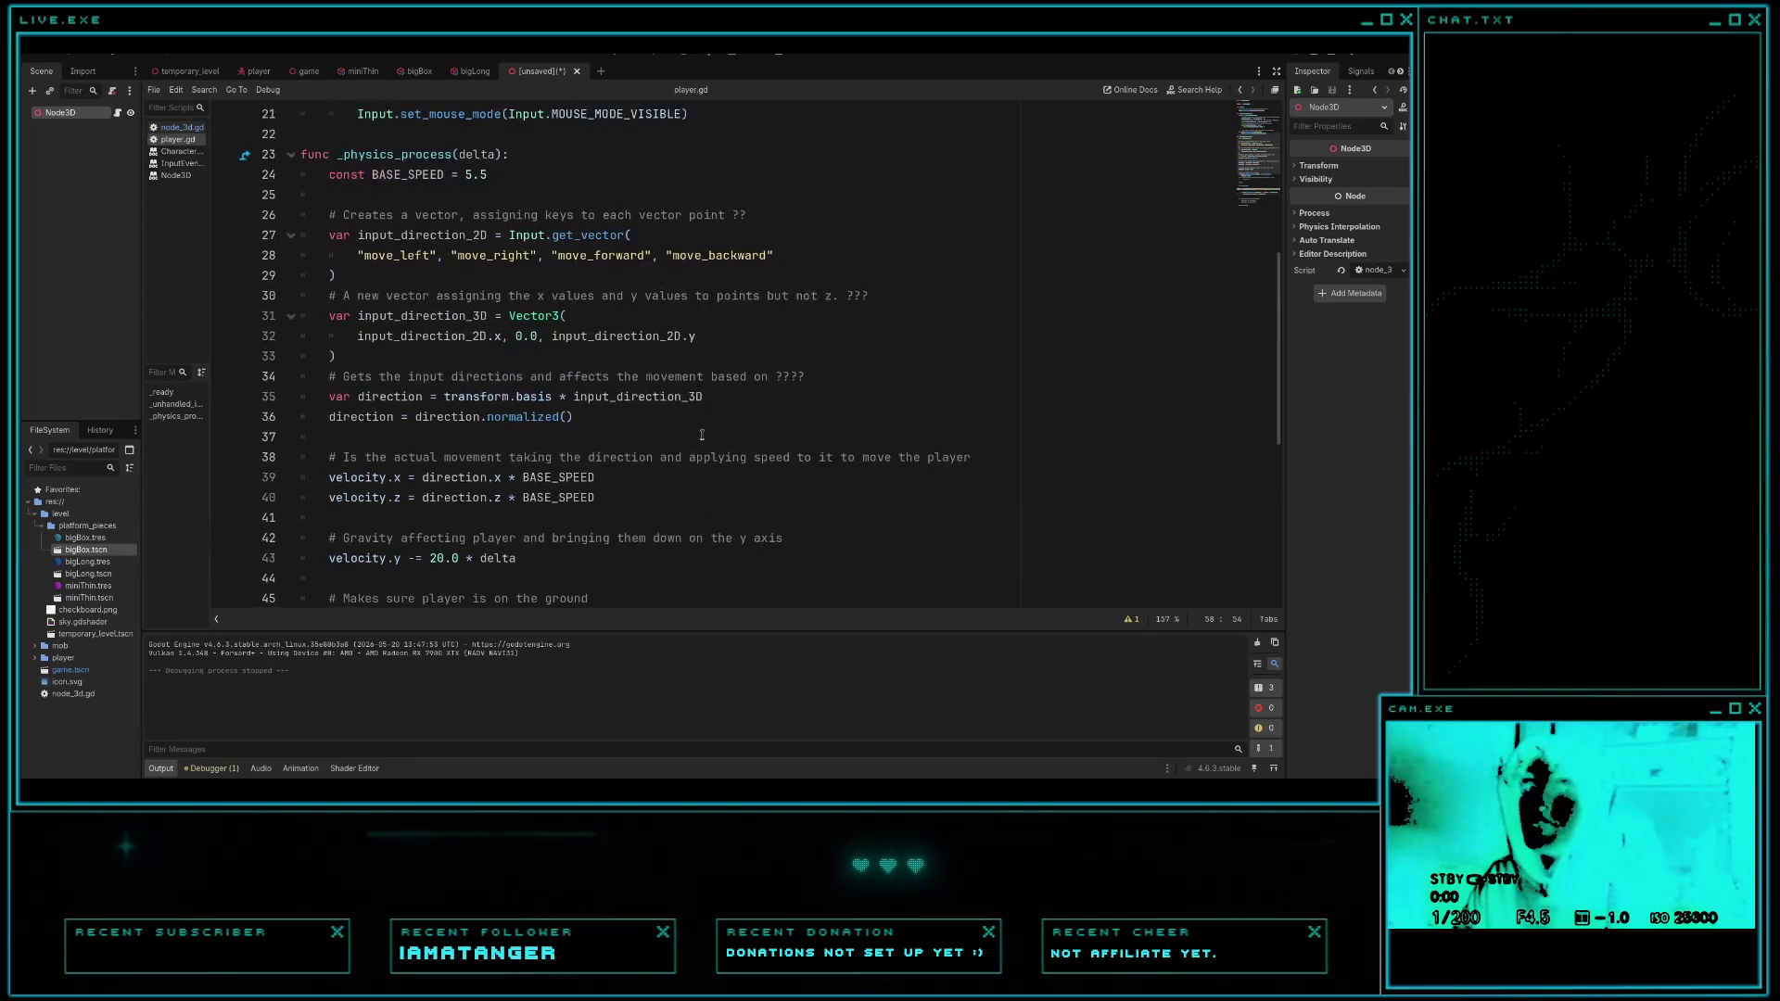
pyautogui.scroll(-10, 702, 435)
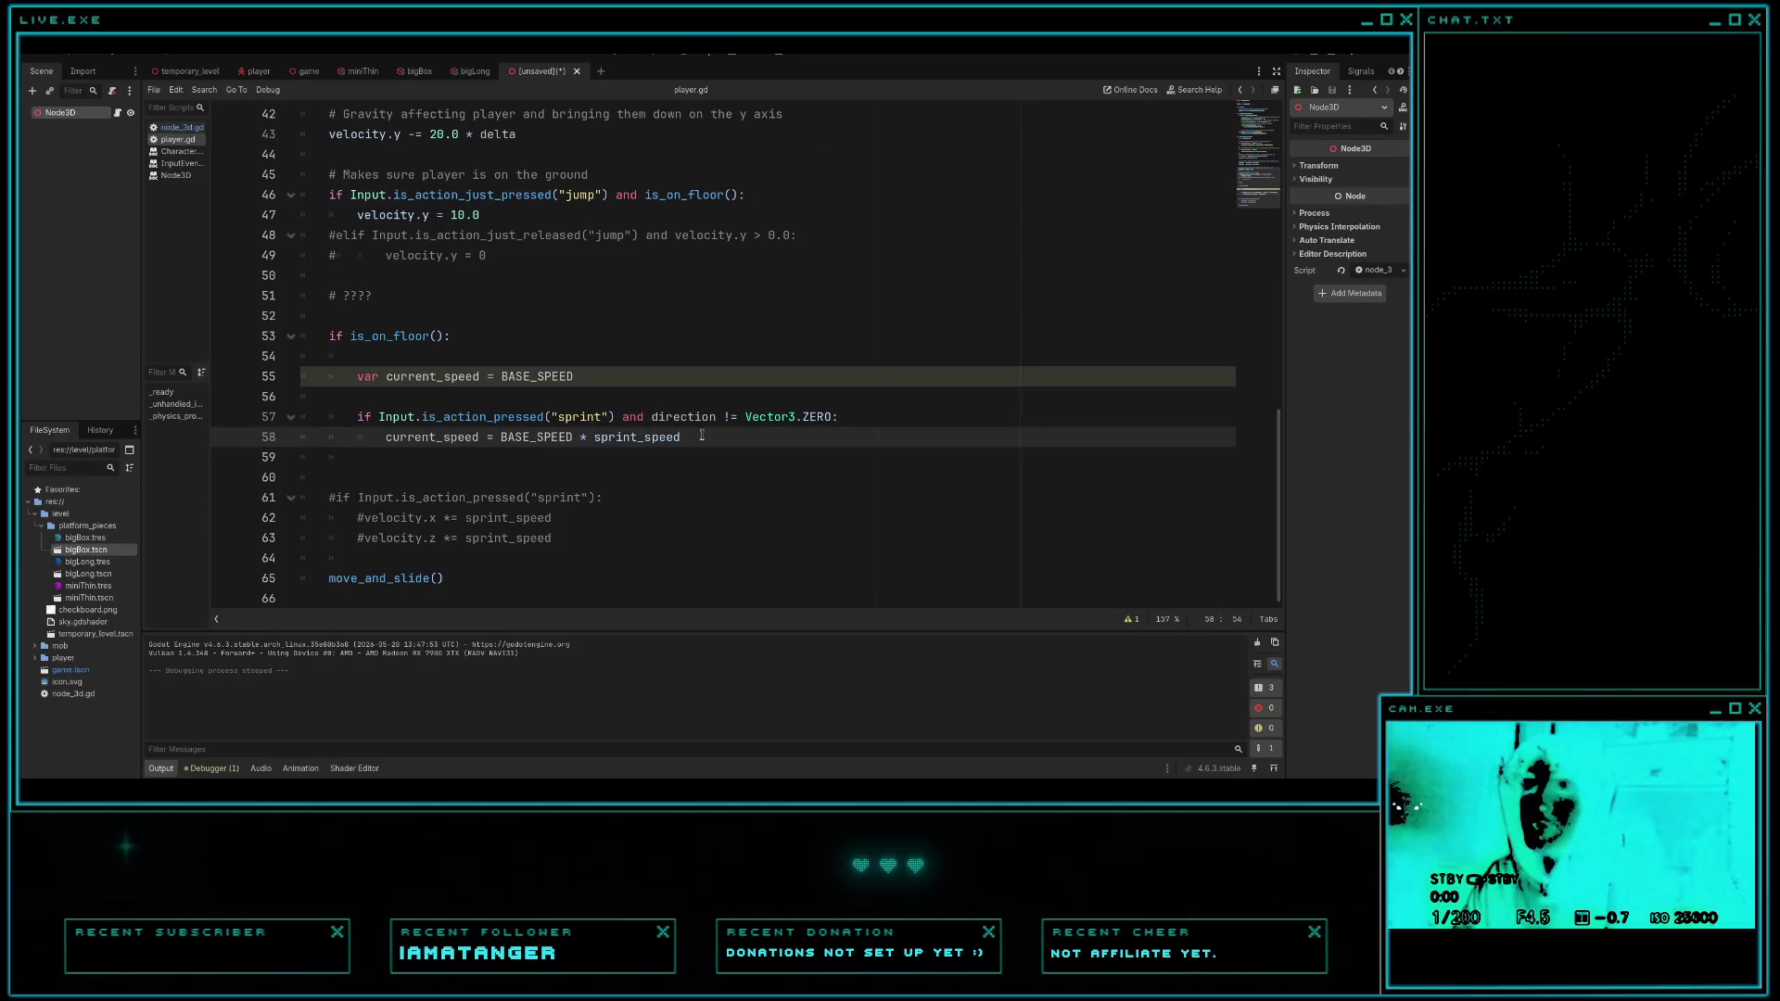
pyautogui.click(182, 127)
pyautogui.scroll(-2, 590, 351)
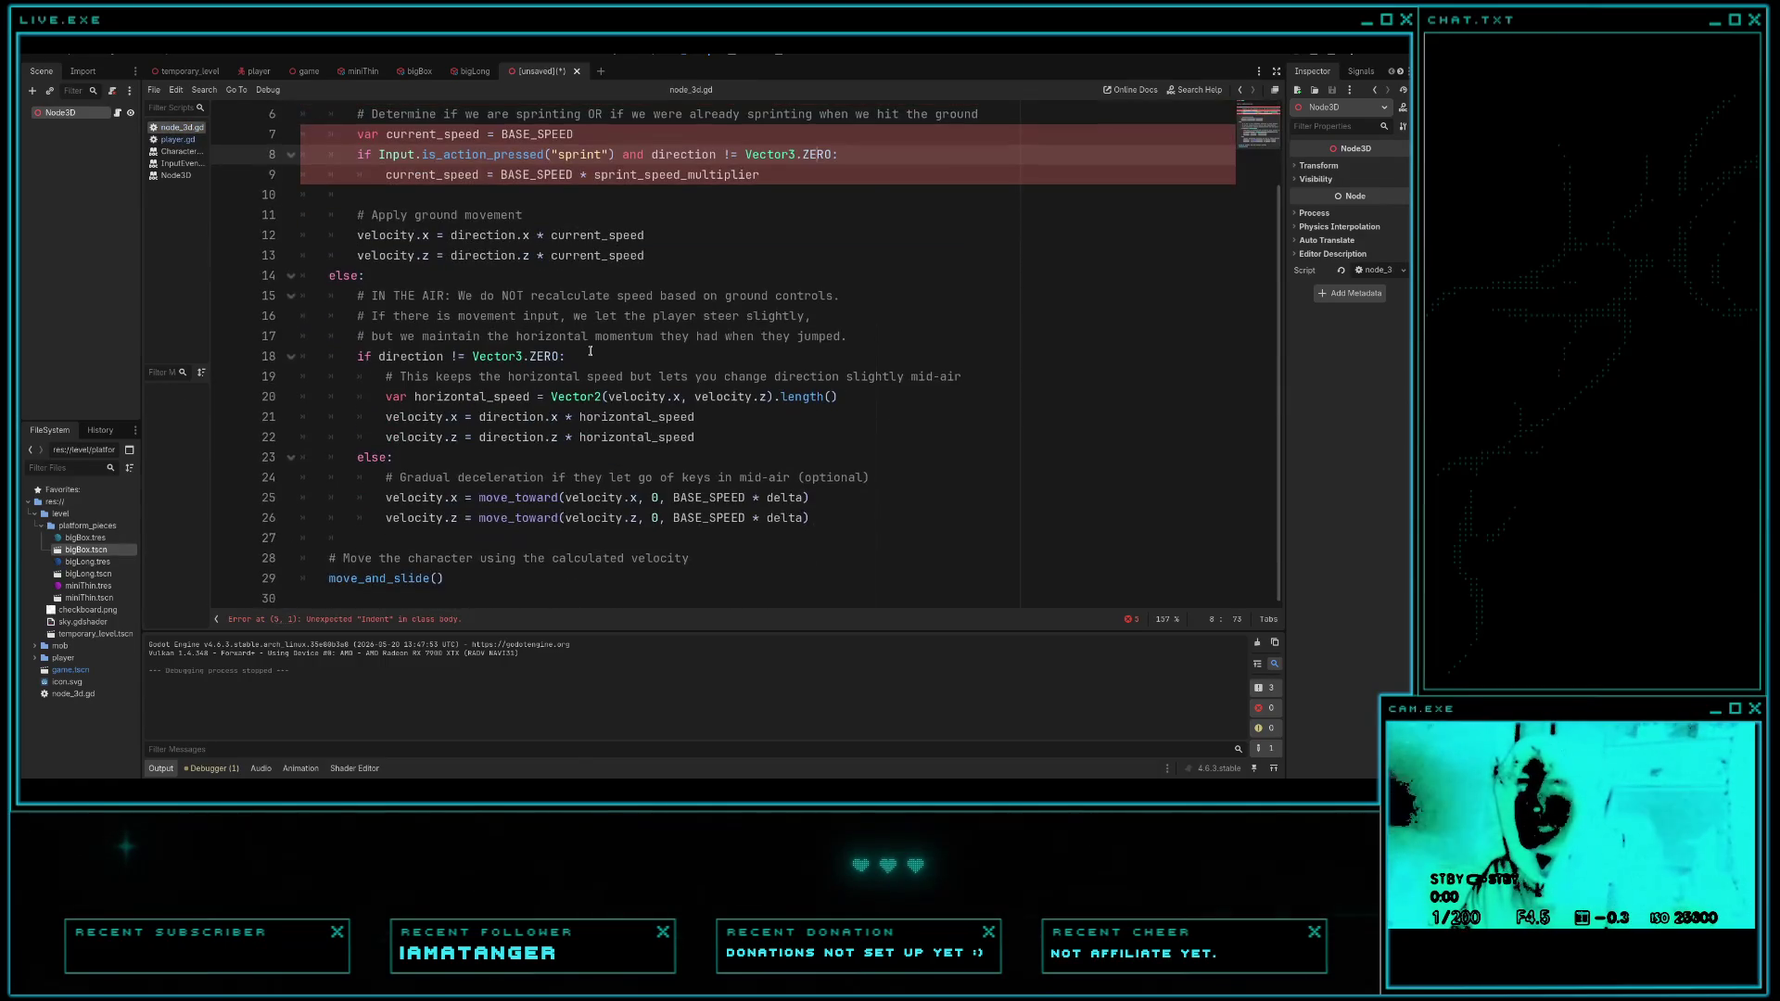
pyautogui.scroll(1, 589, 351)
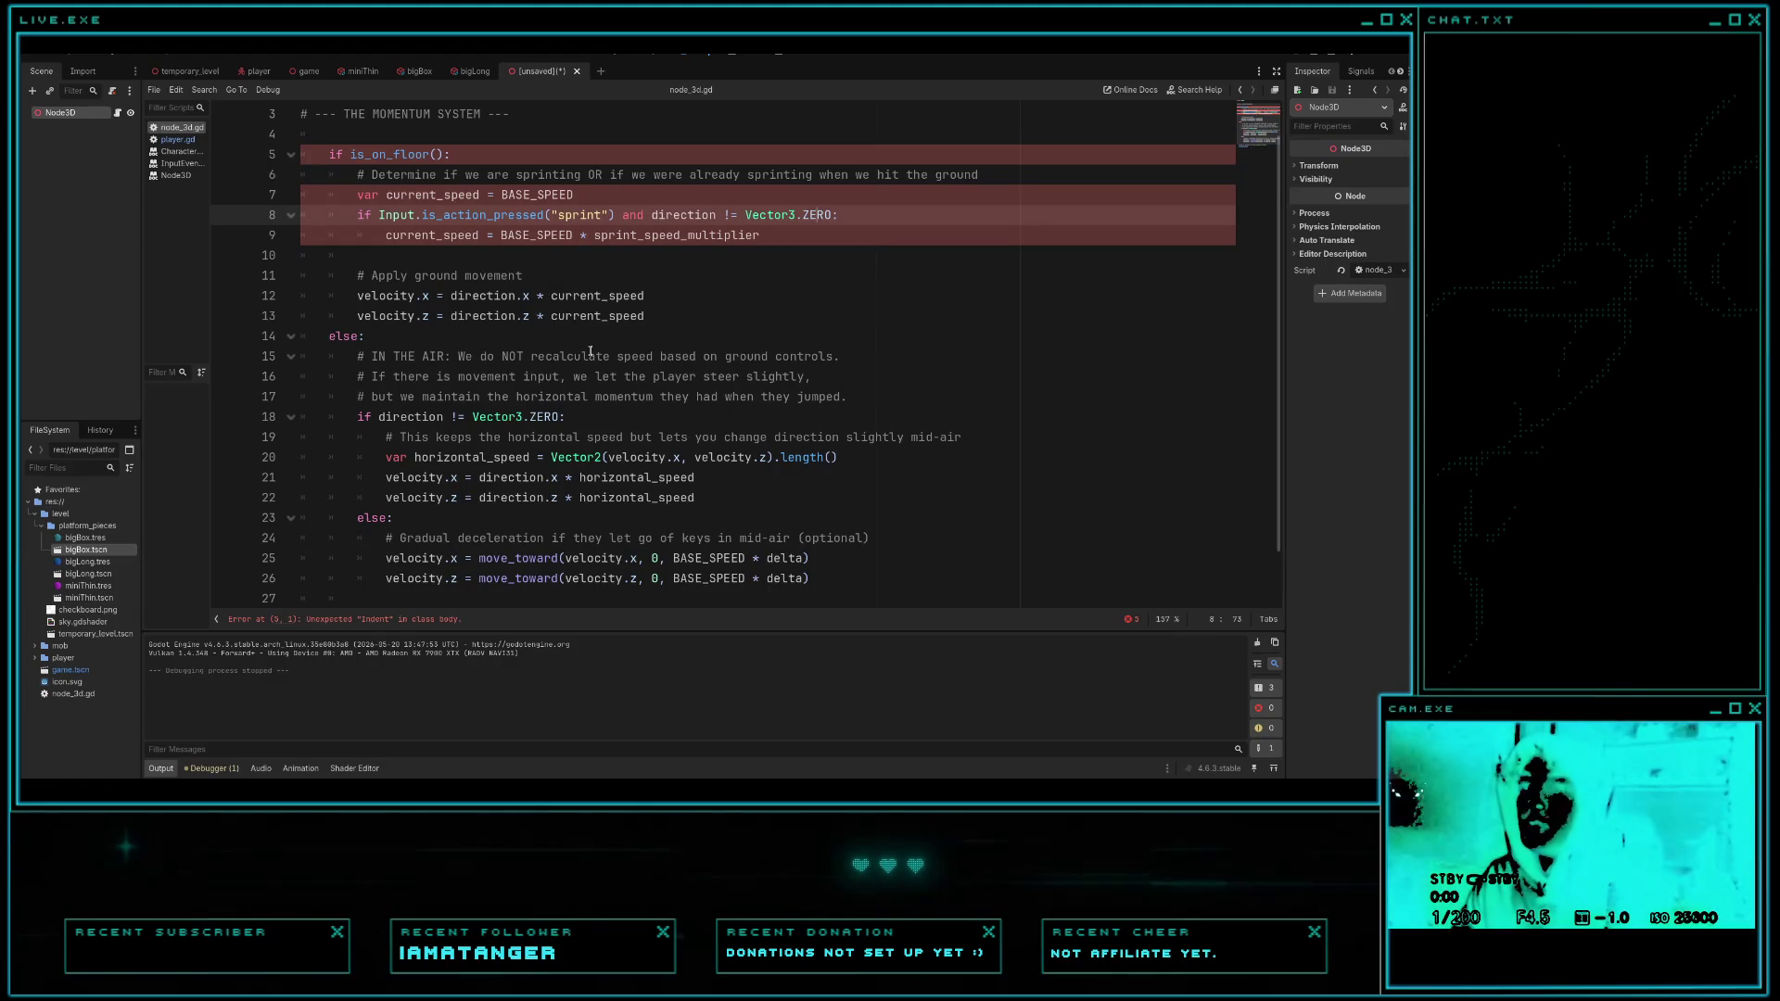
pyautogui.click(178, 139)
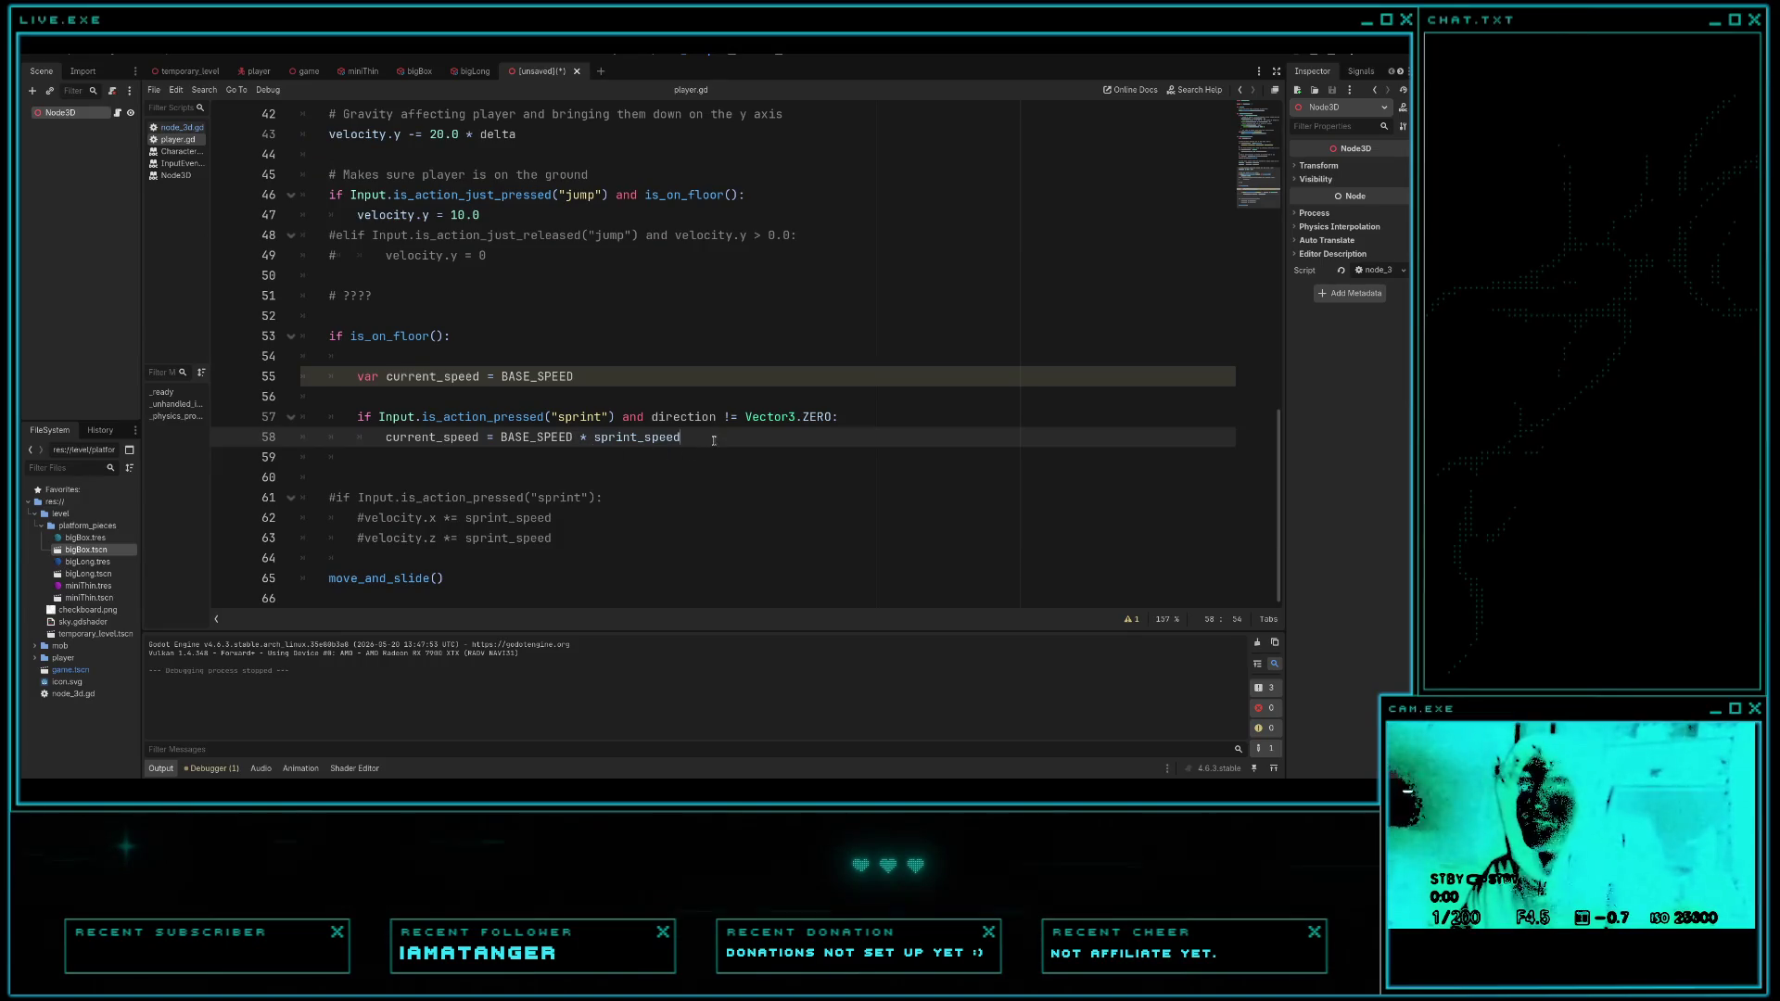
pyautogui.press('Return')
pyautogui.press('Return')
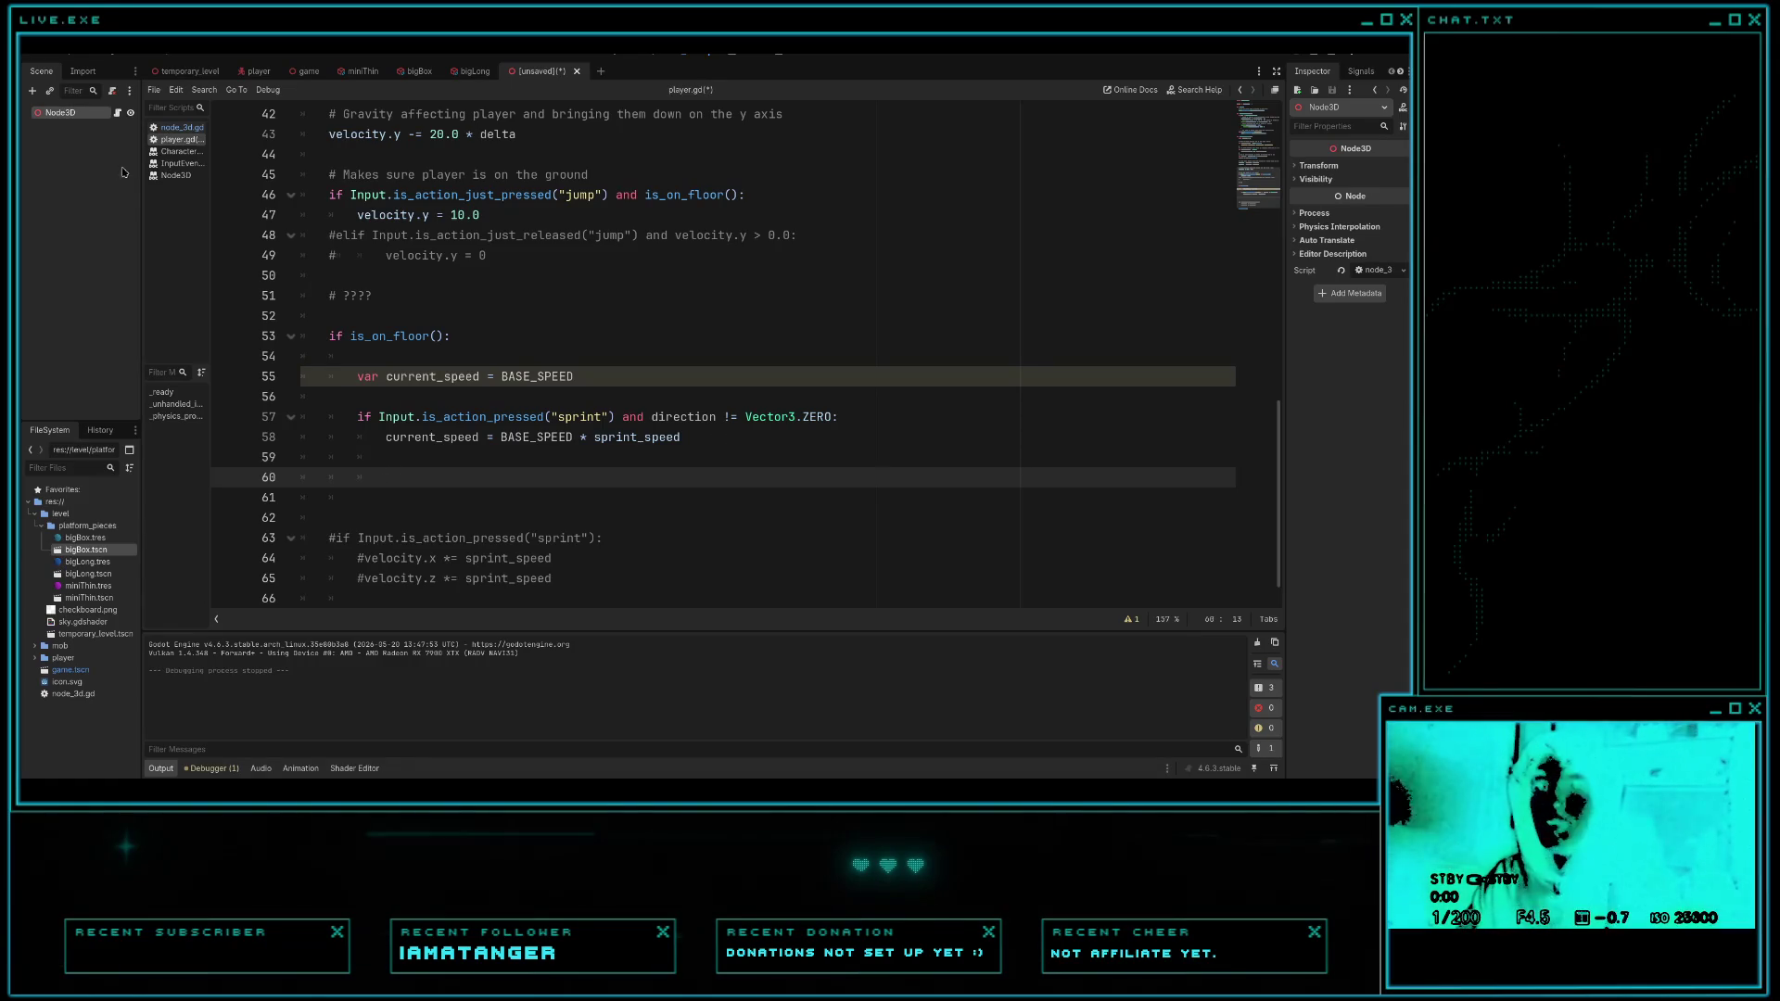
pyautogui.click(178, 127)
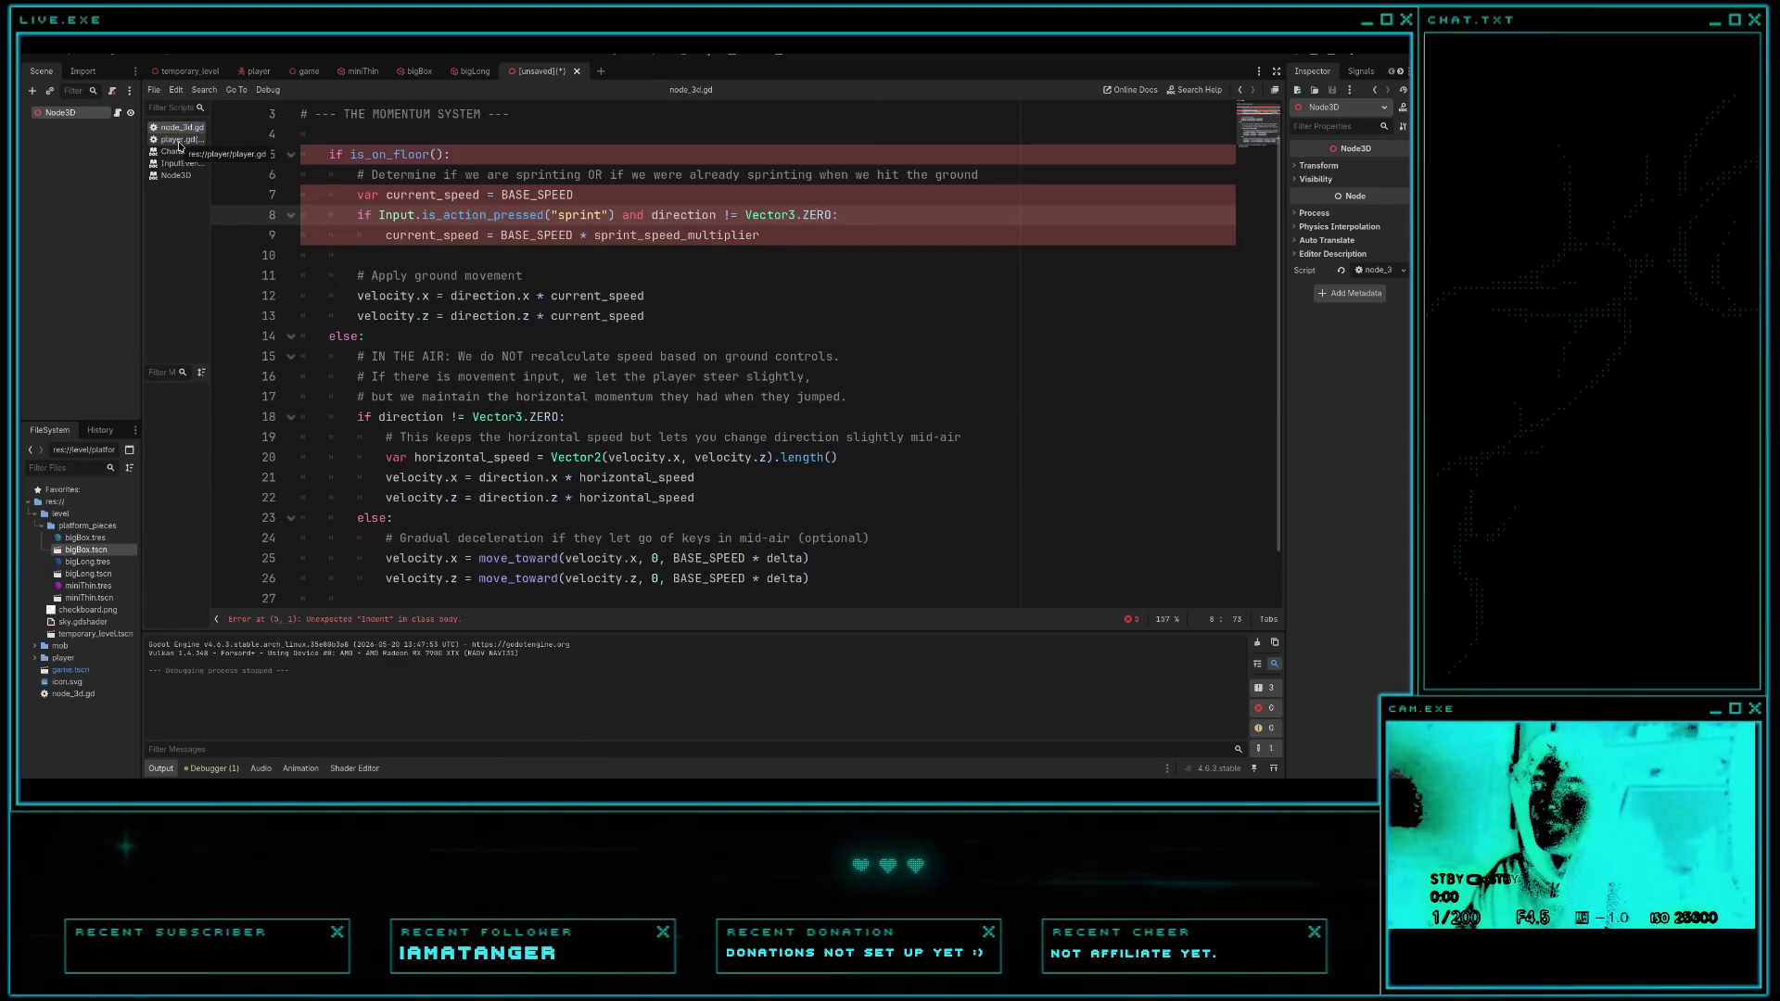
# - Write 'velocity.x = direction.x * current_speed' on line 60 under the floor check
pyautogui.click(181, 140)
pyautogui.press('BackSpace')
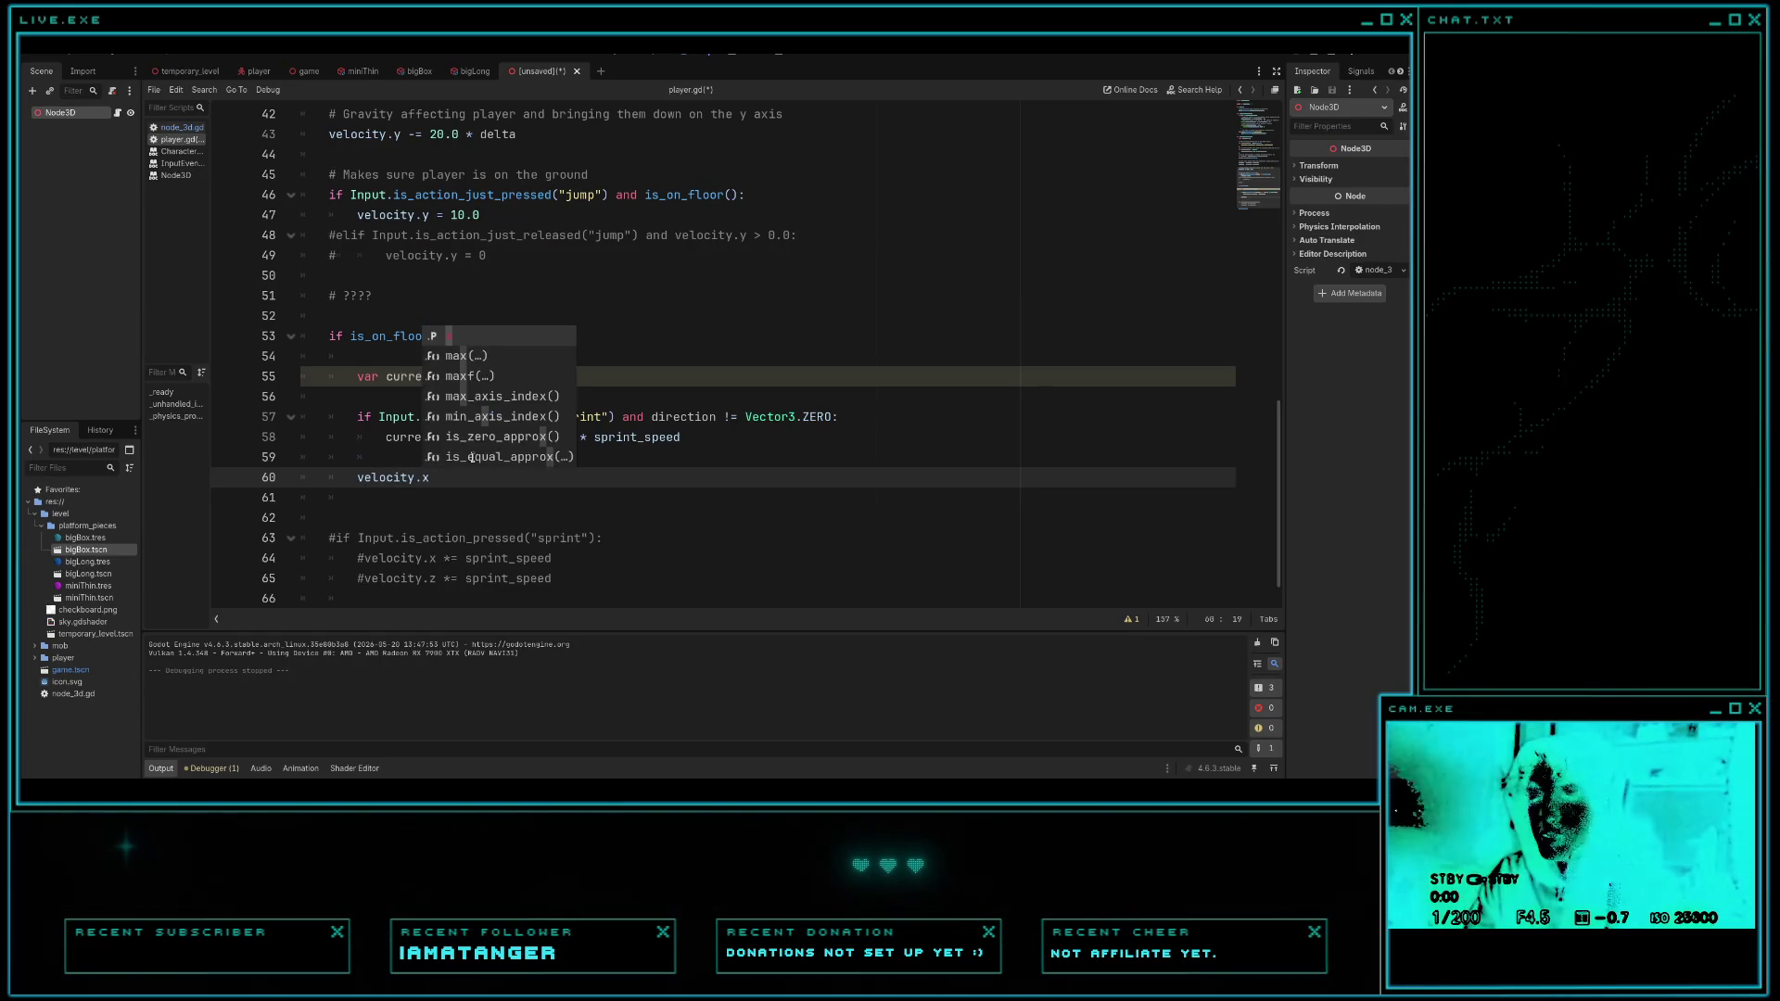
pyautogui.write('= ')
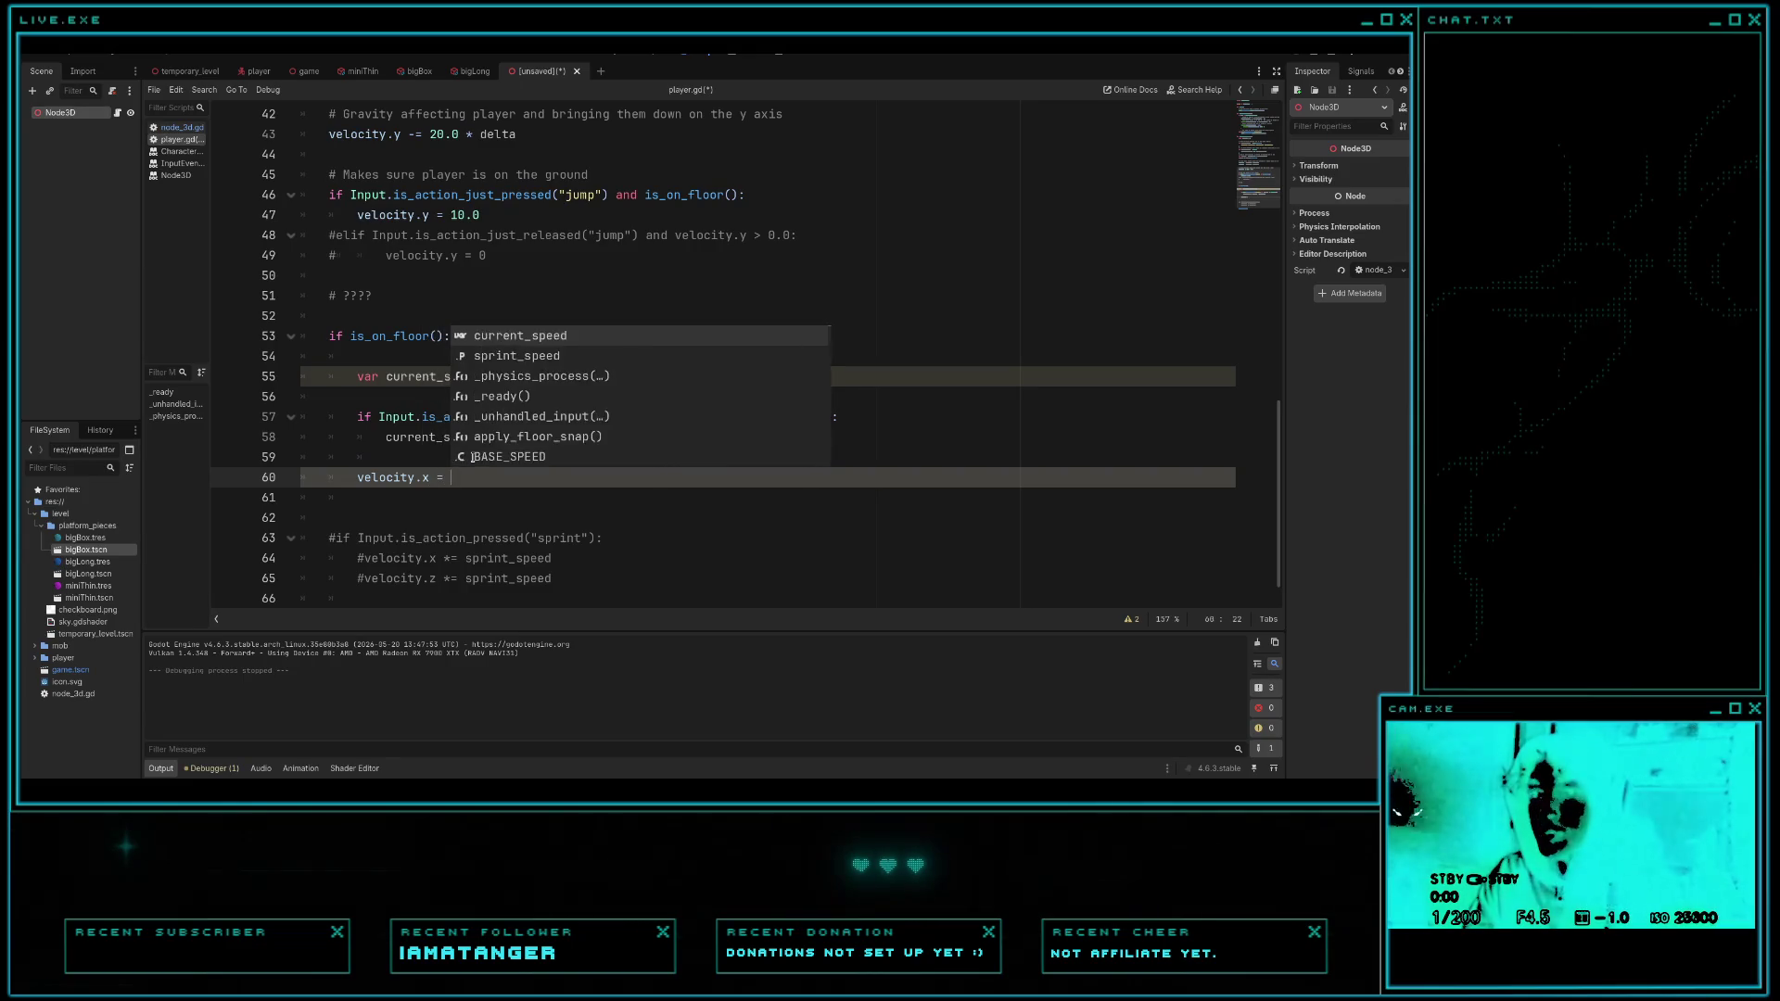
pyautogui.write('direction.x')
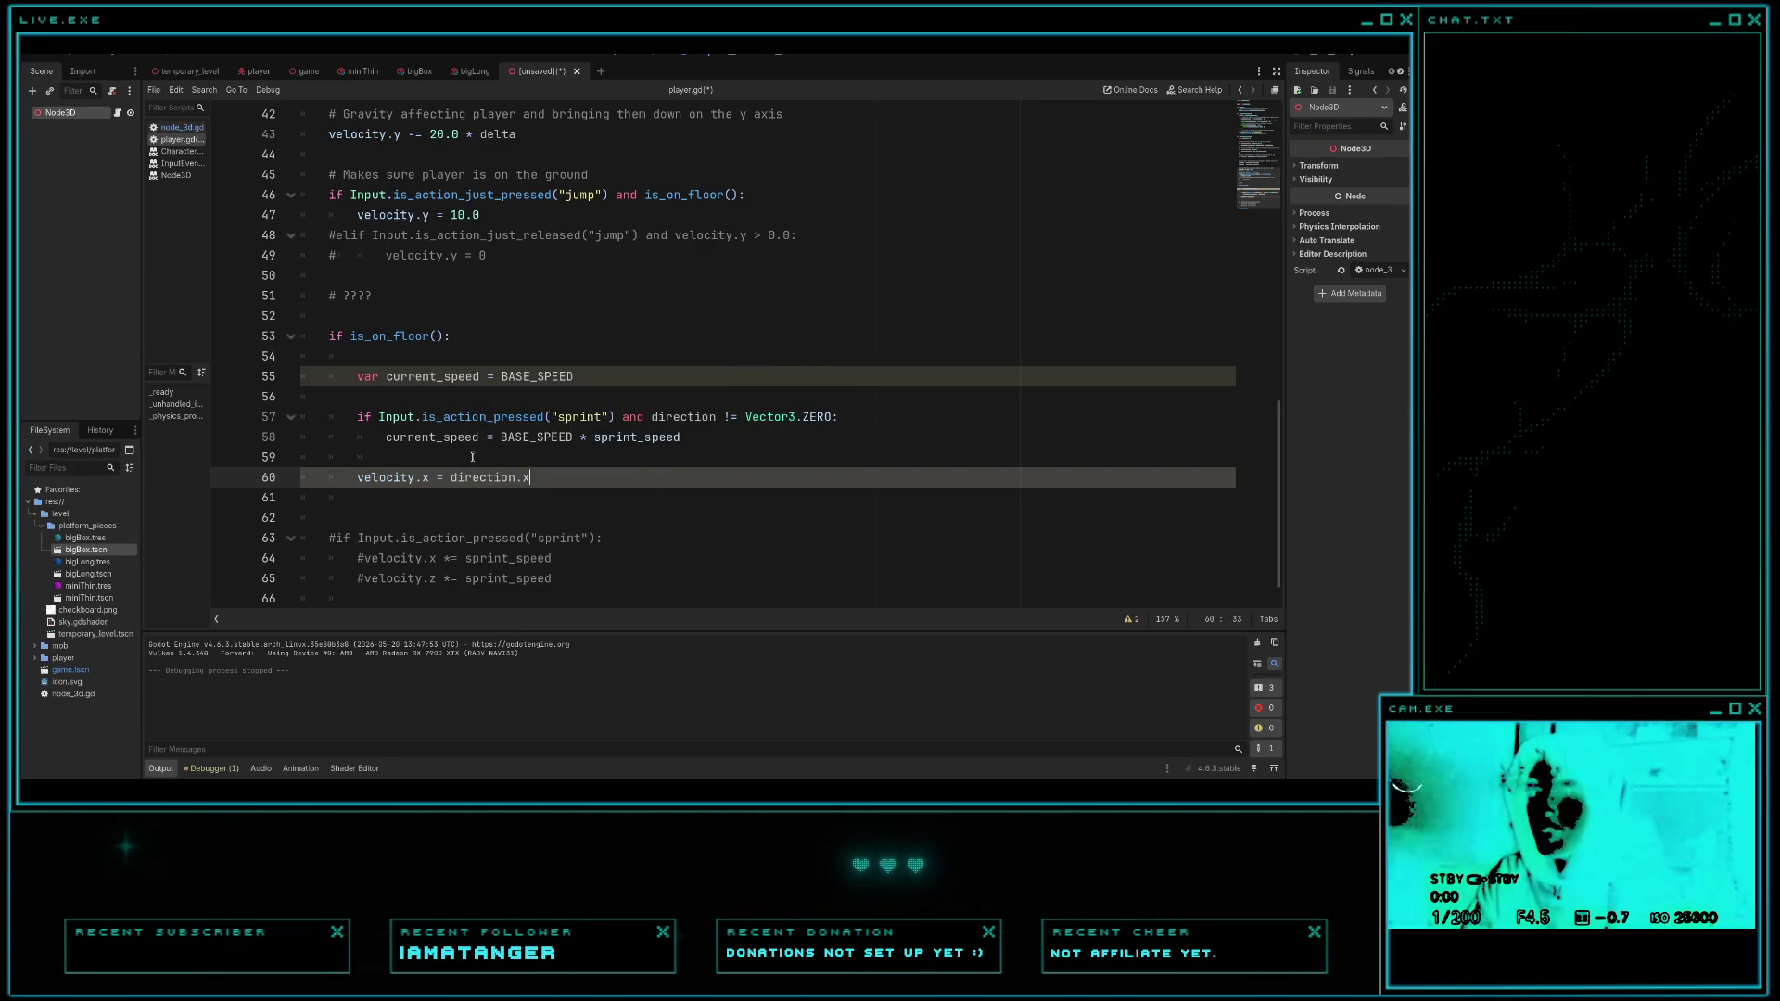
pyautogui.click(178, 127)
pyautogui.click(176, 140)
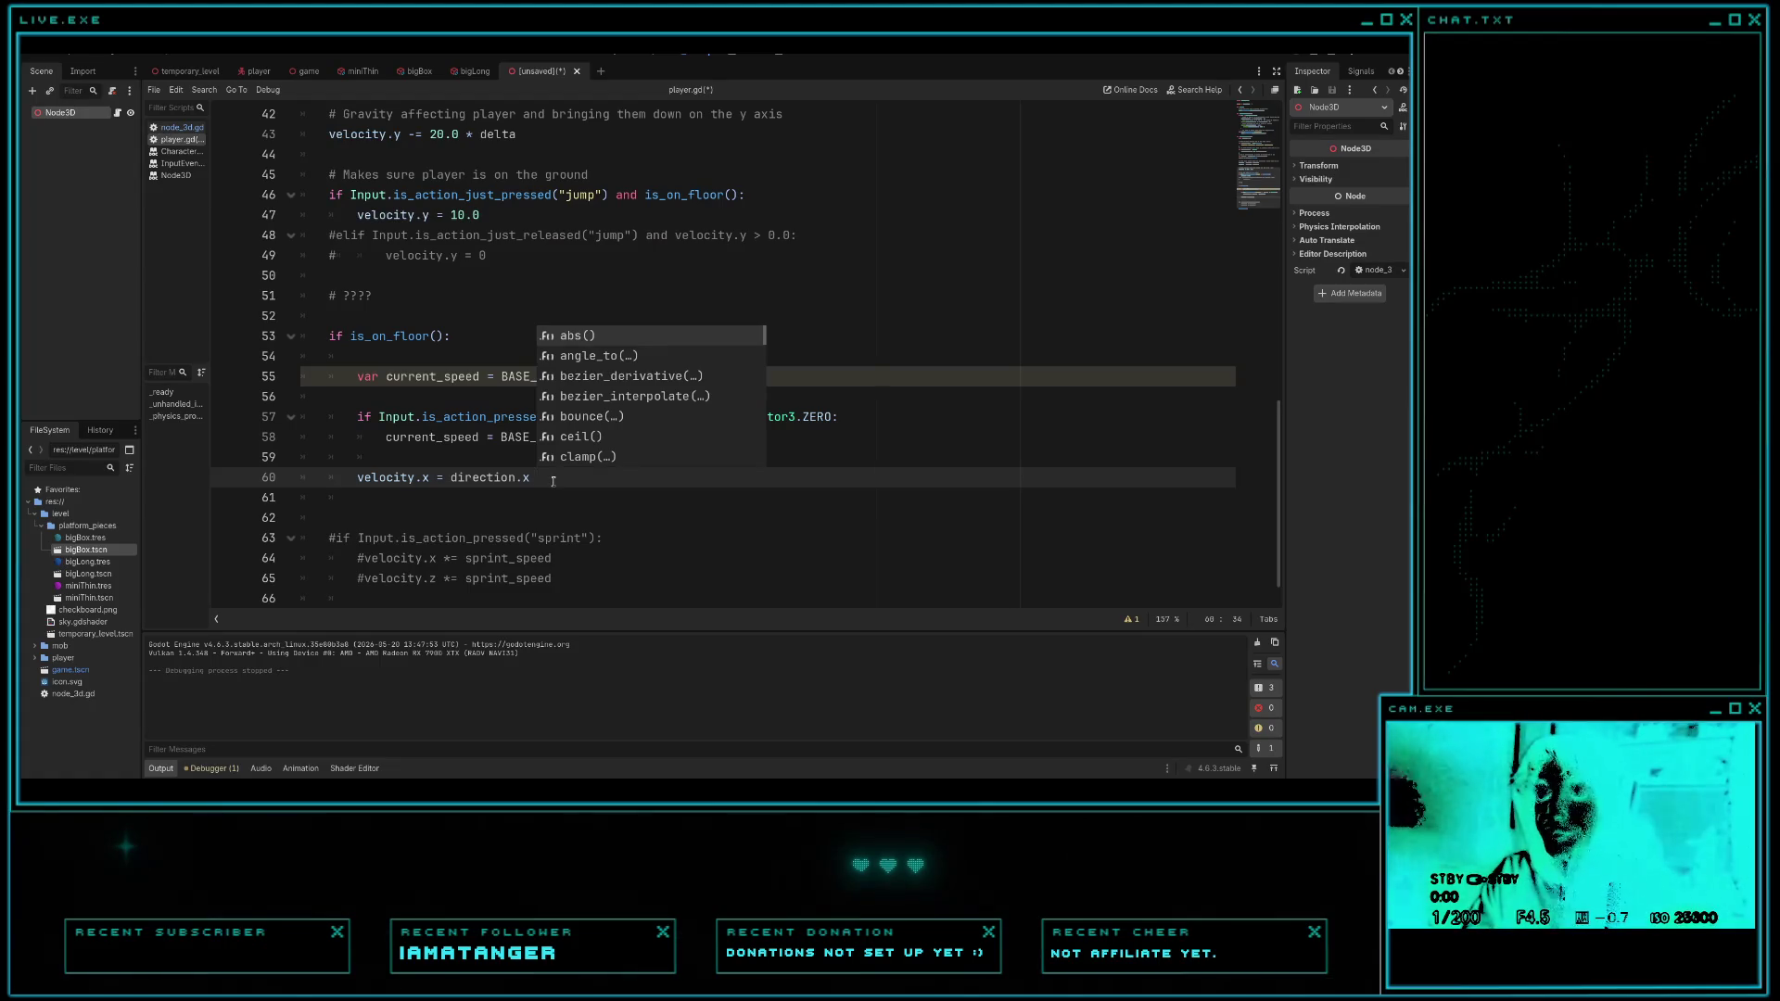
pyautogui.click(176, 127)
pyautogui.click(177, 139)
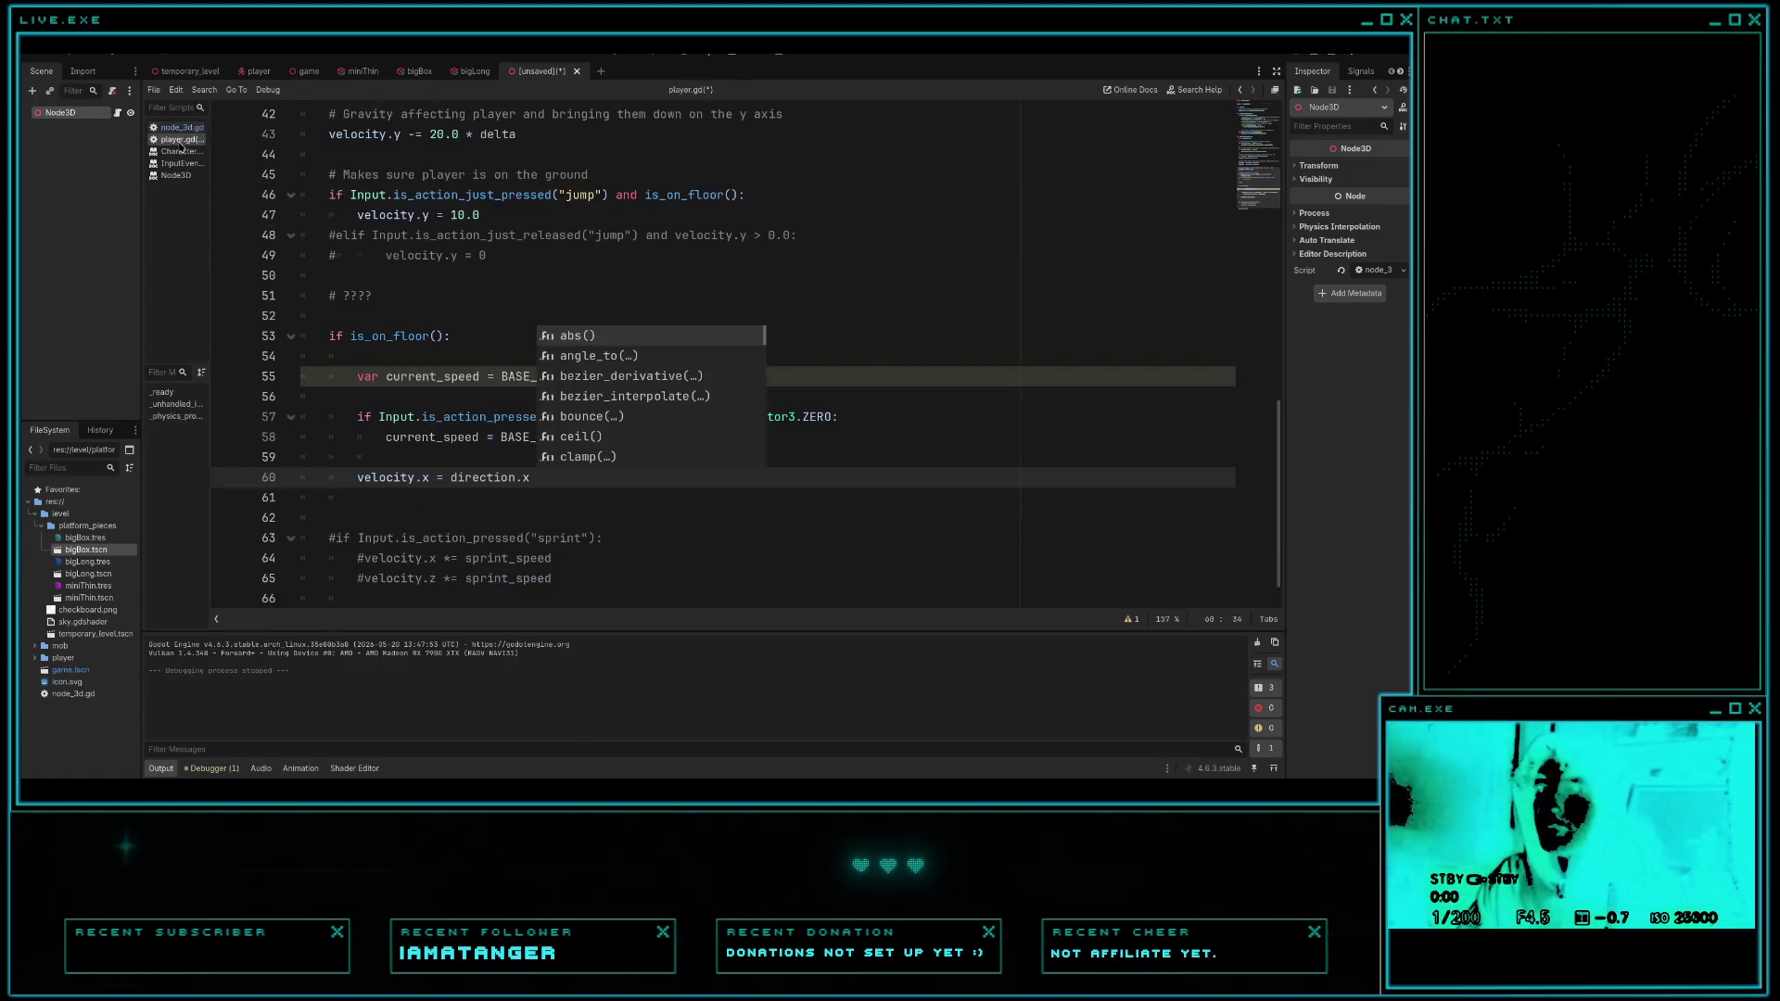
pyautogui.write('*')
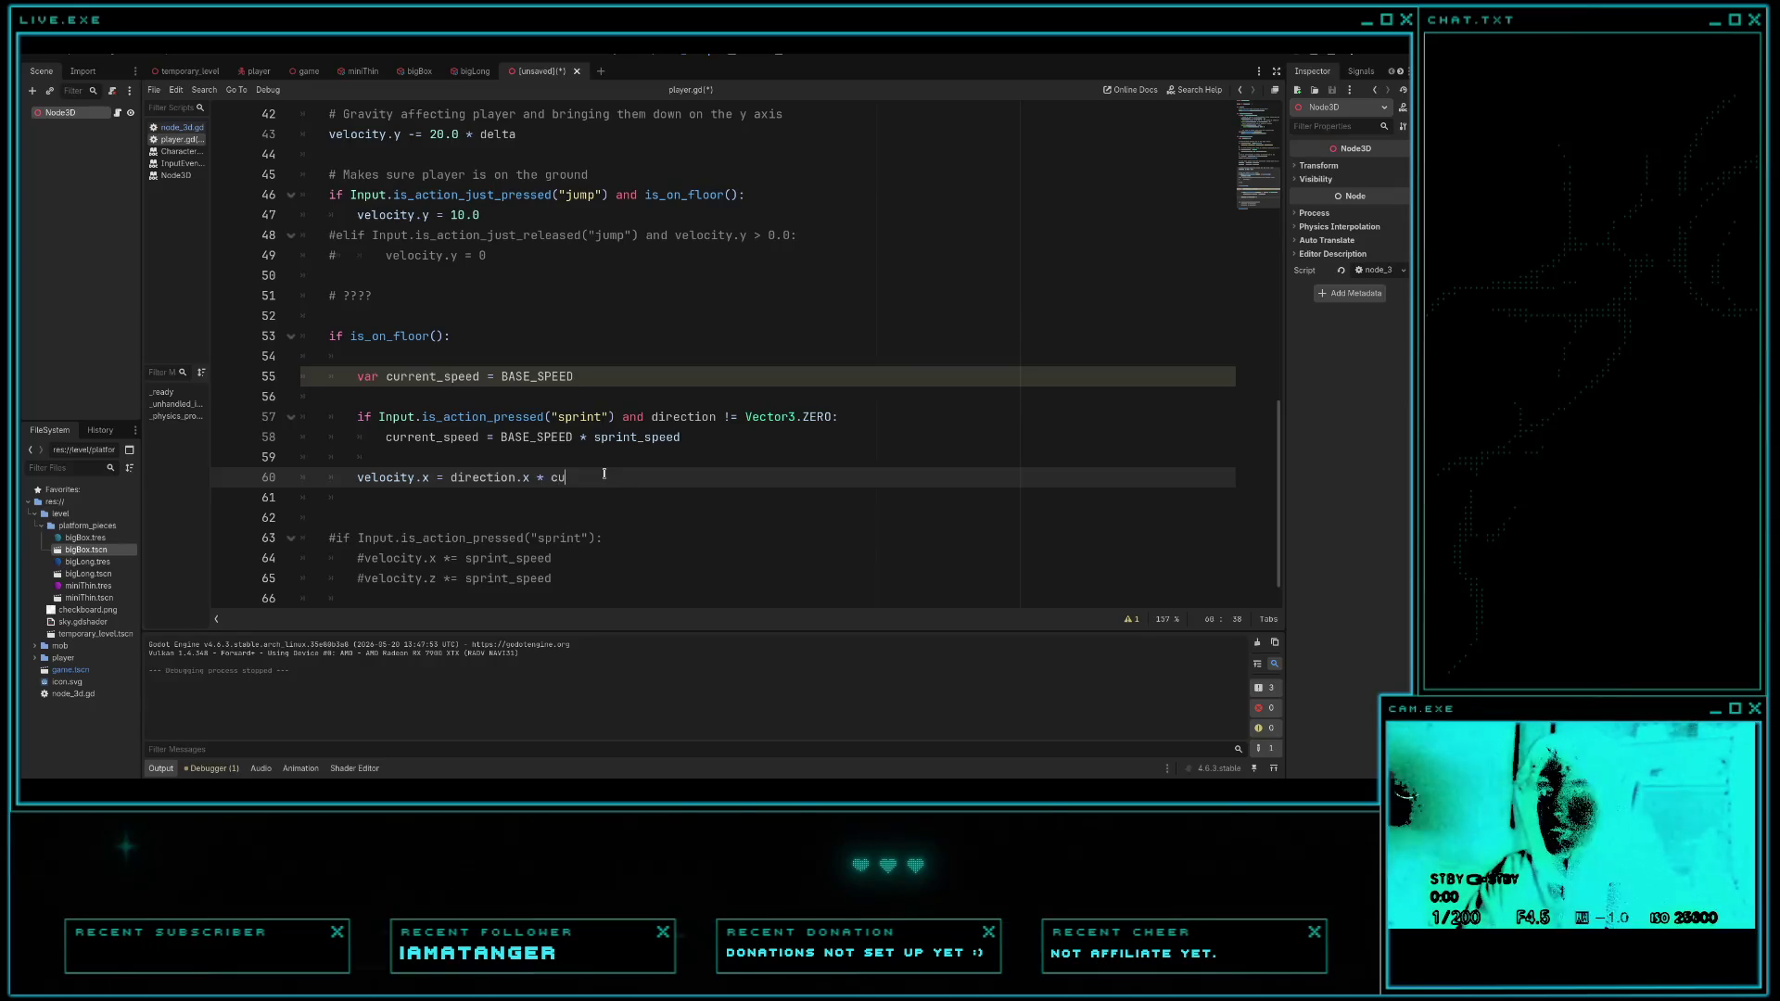
pyautogui.press('Return')
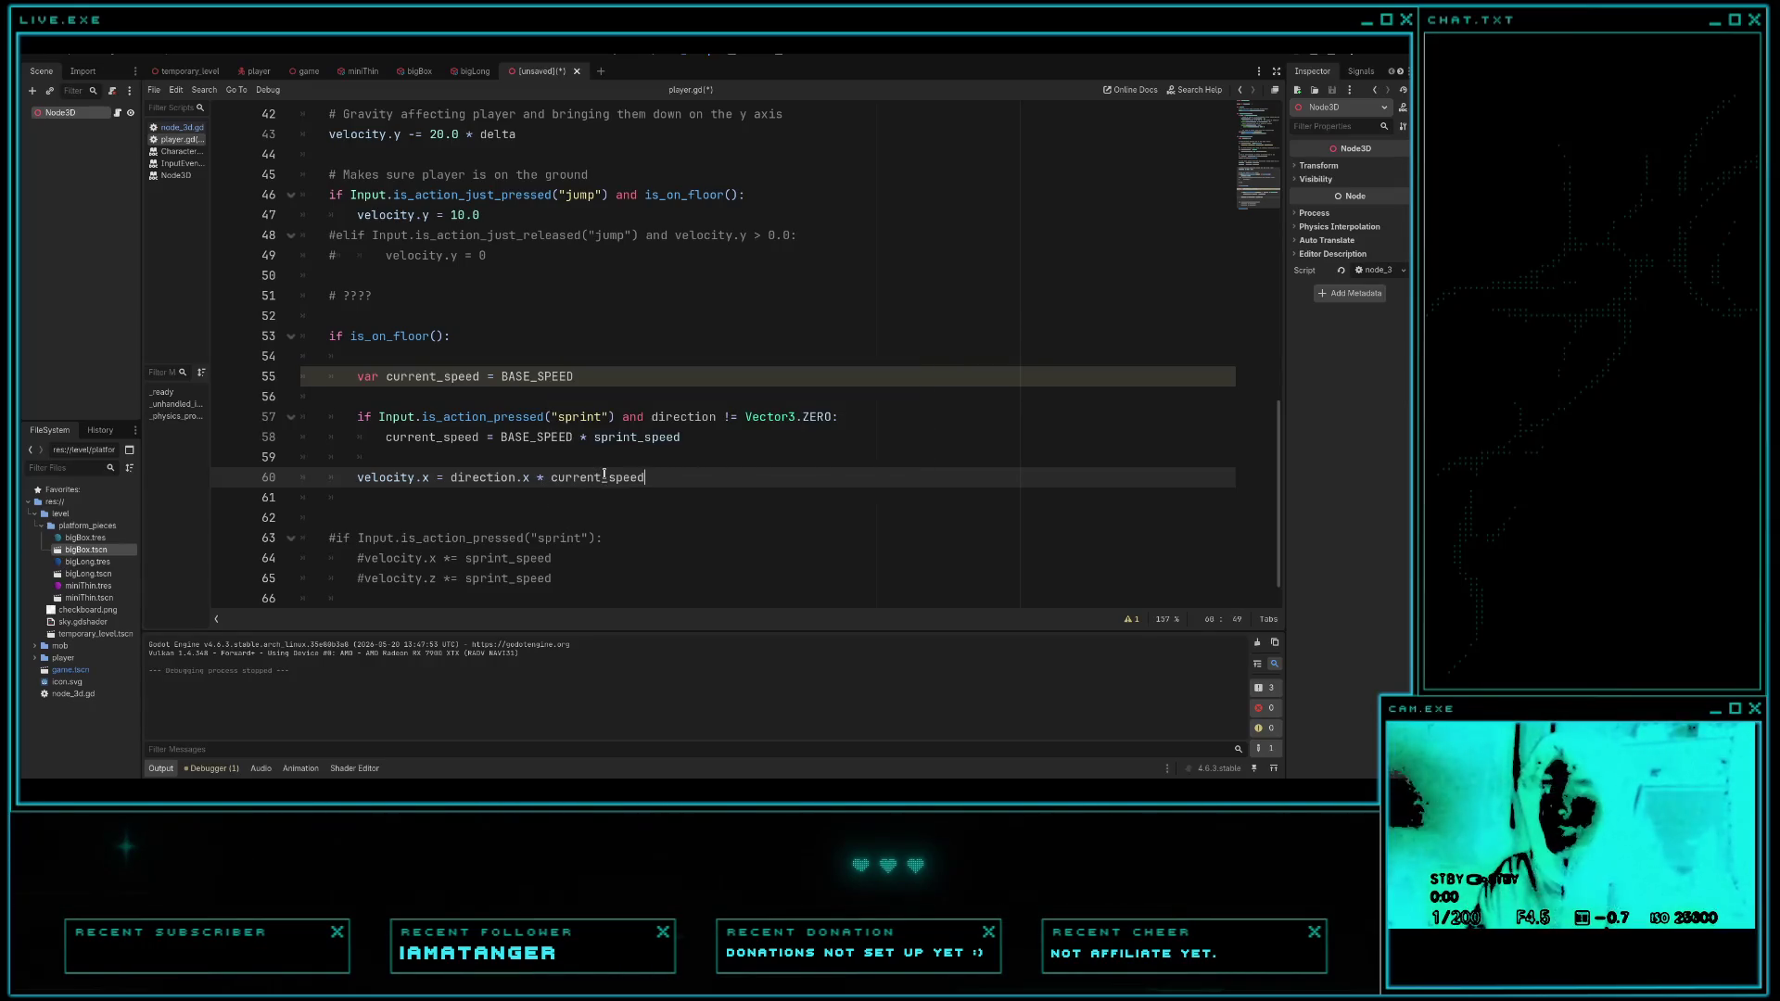
pyautogui.press('Return')
# - Duplicate it as line 61 with .x changed to .z for velocity.z, and save
pyautogui.tripleClick(598, 474)
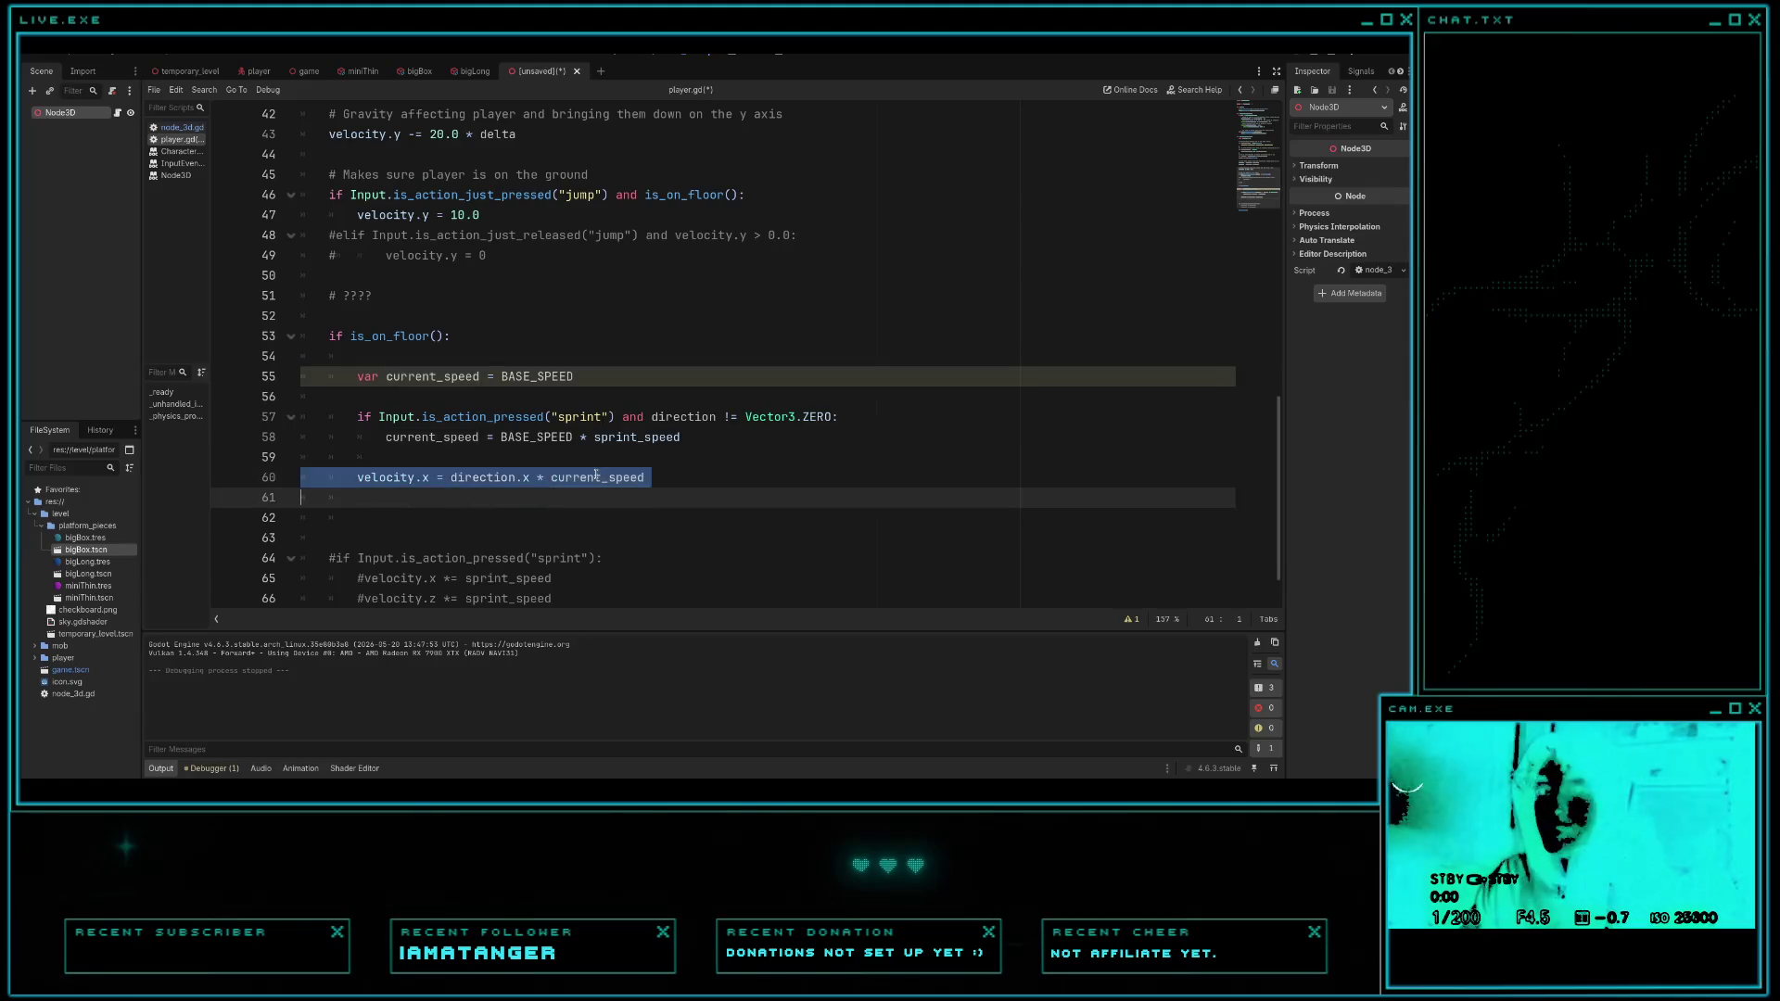
pyautogui.hotkey('ctrl', 'c')
pyautogui.click(556, 499)
pyautogui.hotkey('ctrl', 'v')
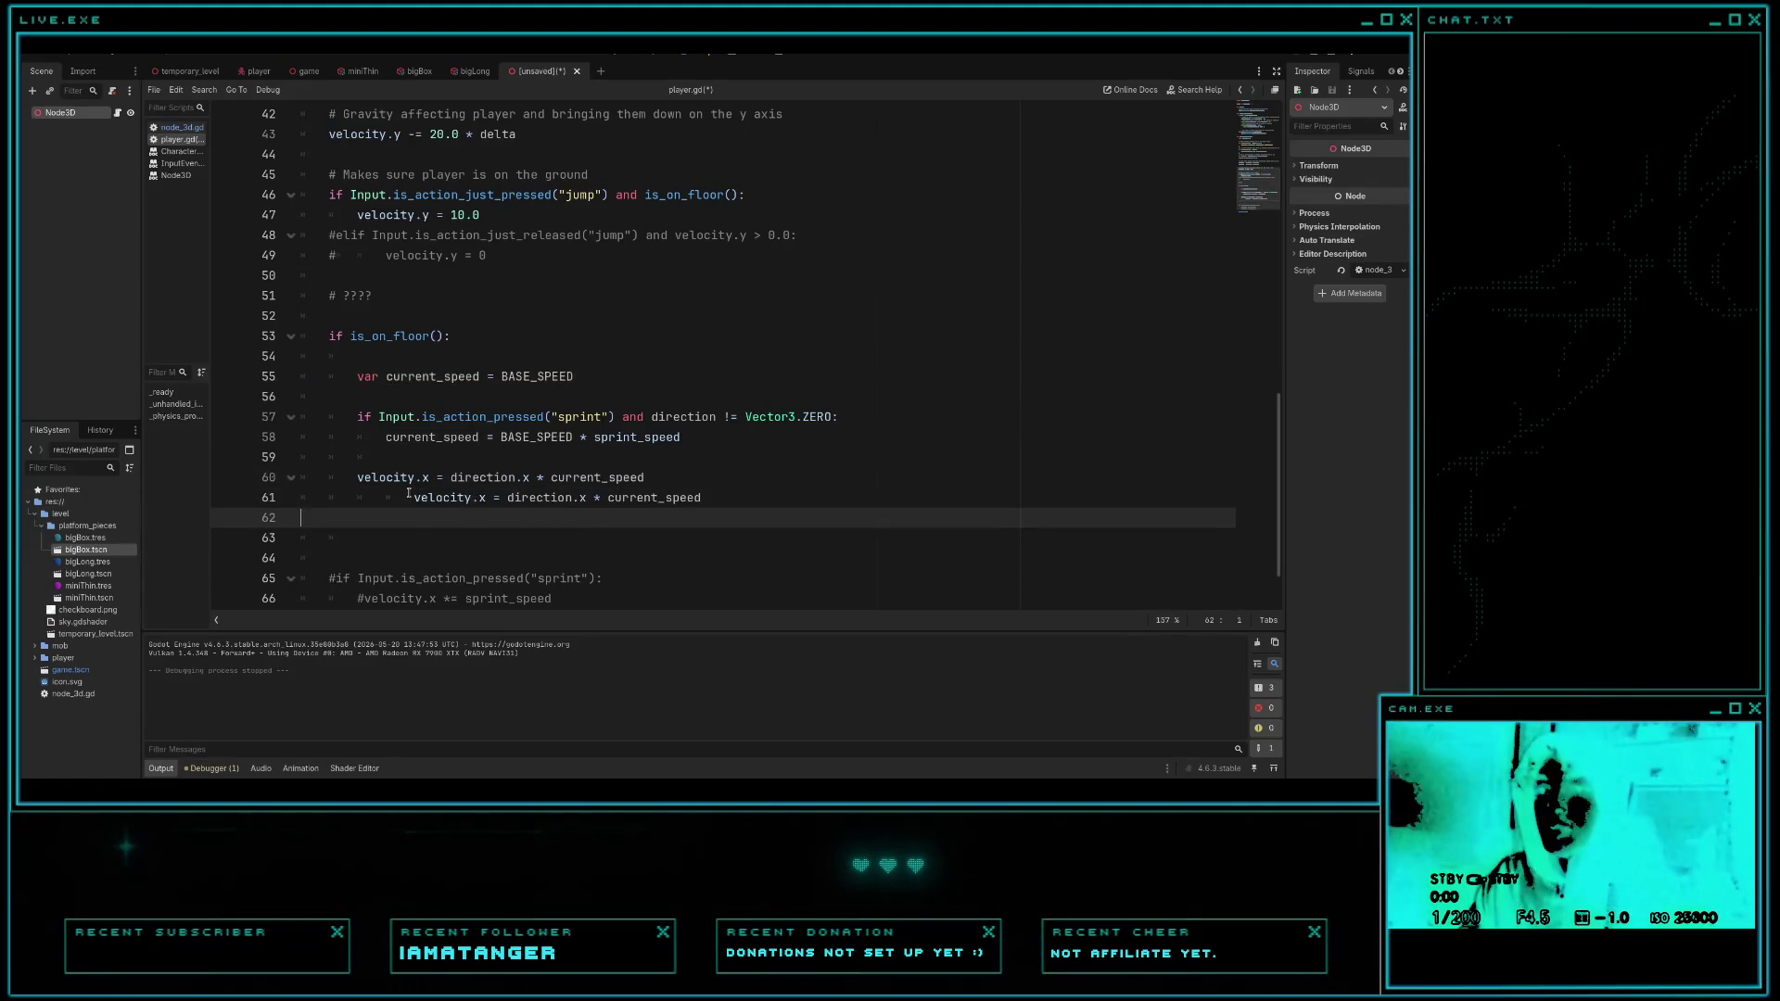
pyautogui.click(408, 493)
pyautogui.press('BackSpace')
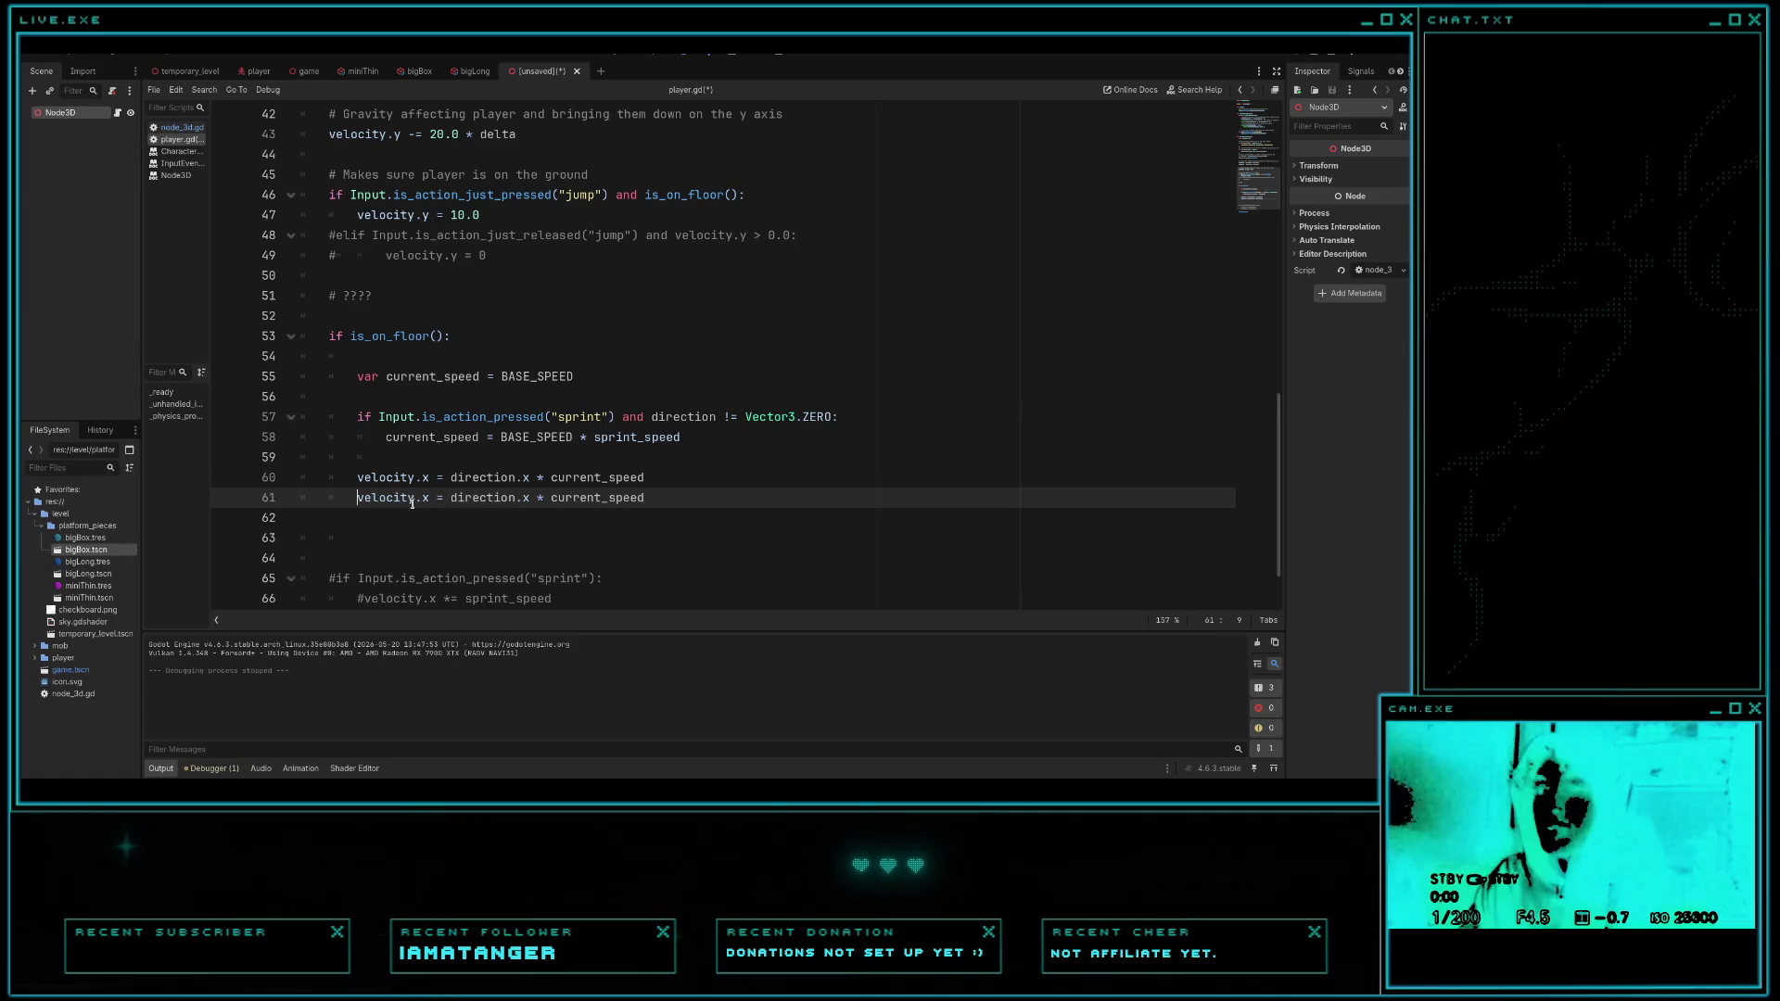
pyautogui.moveTo(416, 500); pyautogui.dragTo(429, 500)
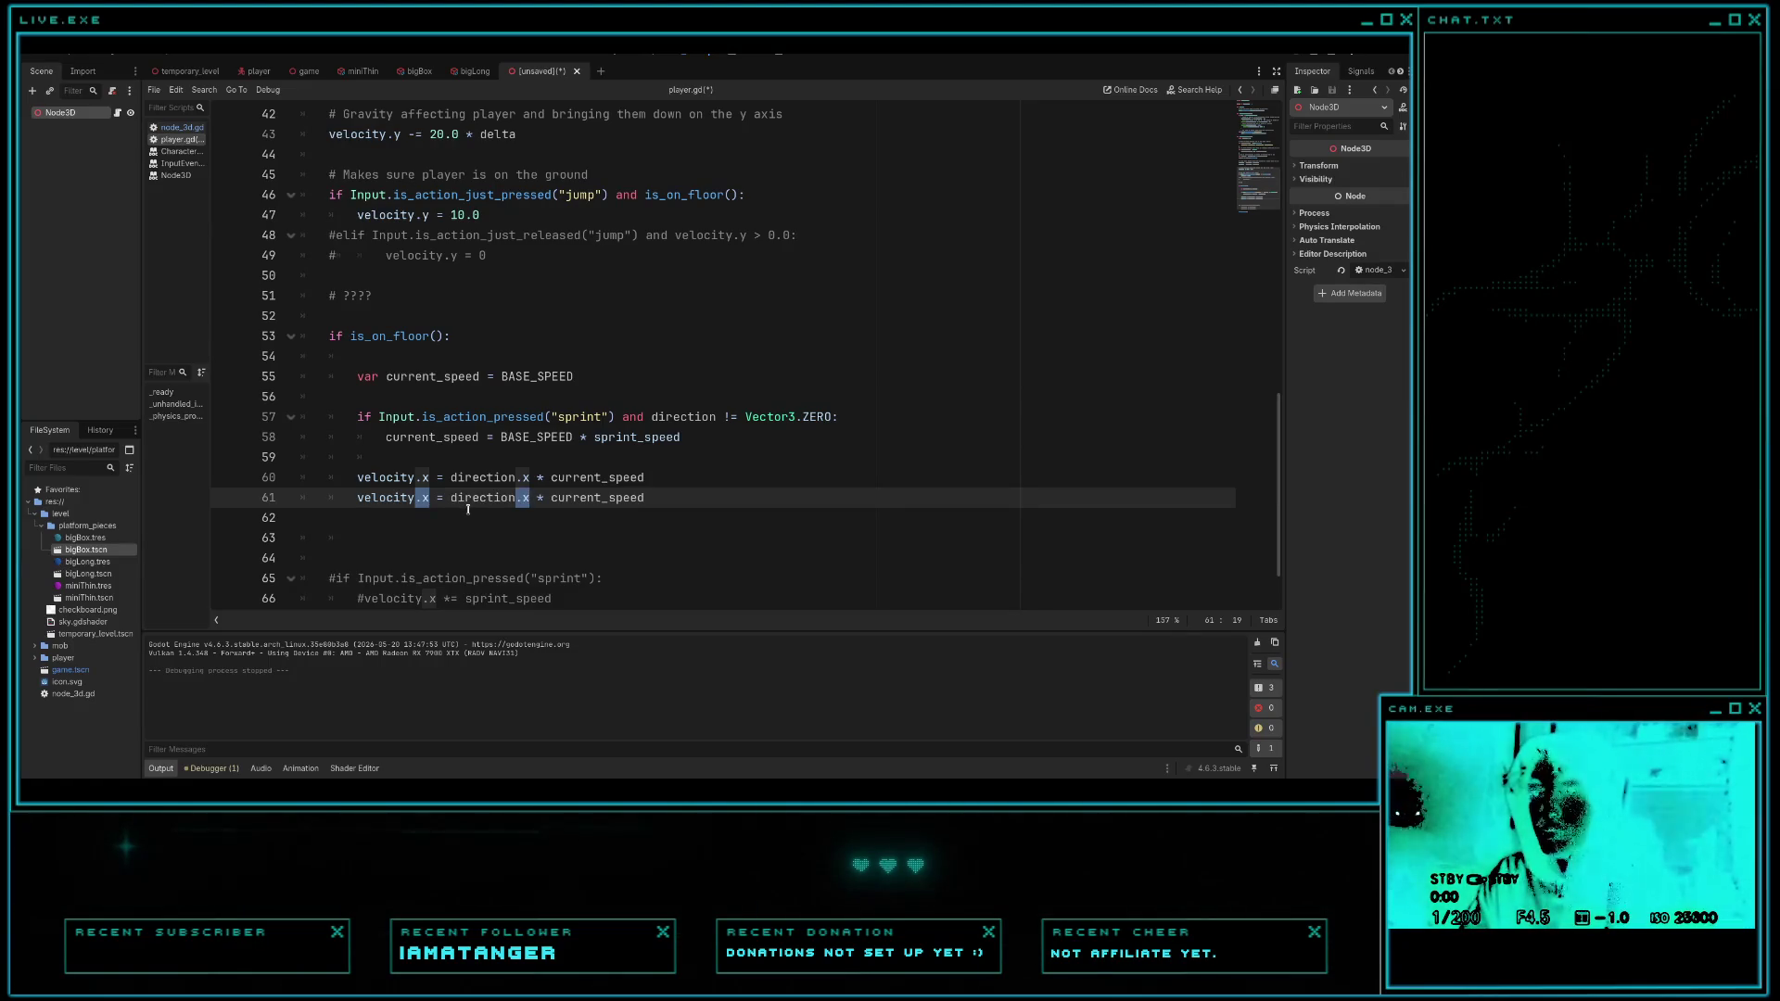
pyautogui.write('z')
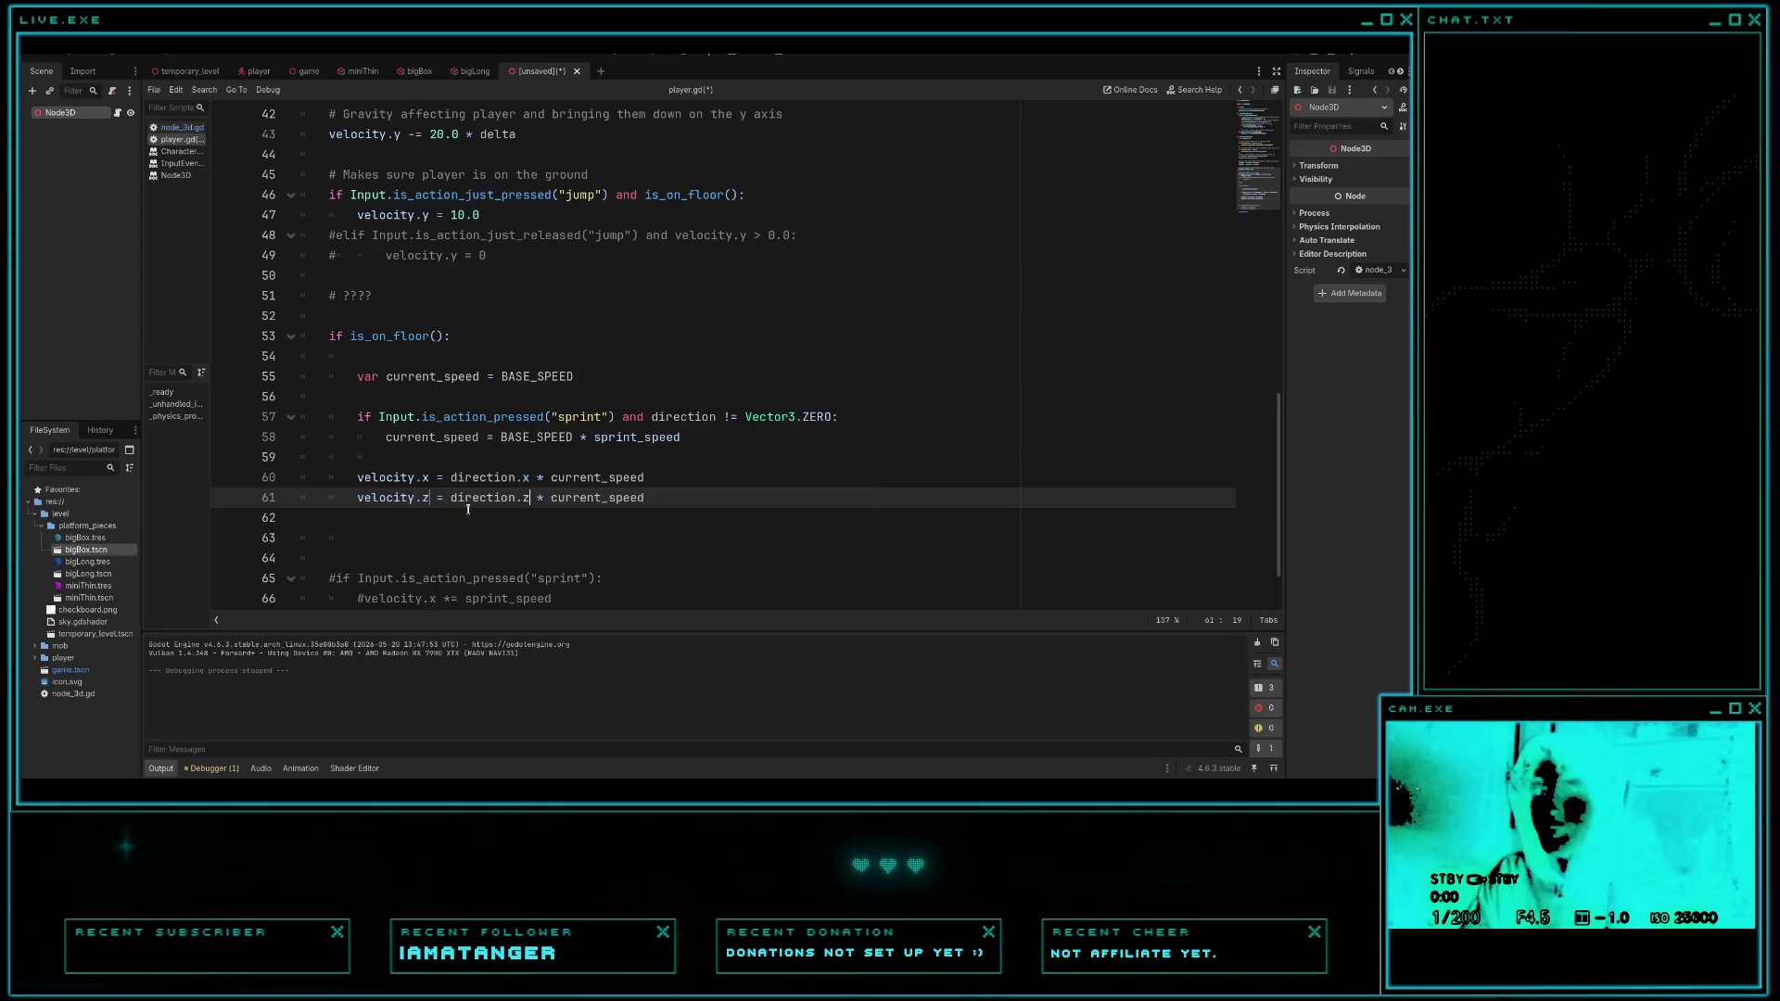
pyautogui.hotkey('ctrl', 's')
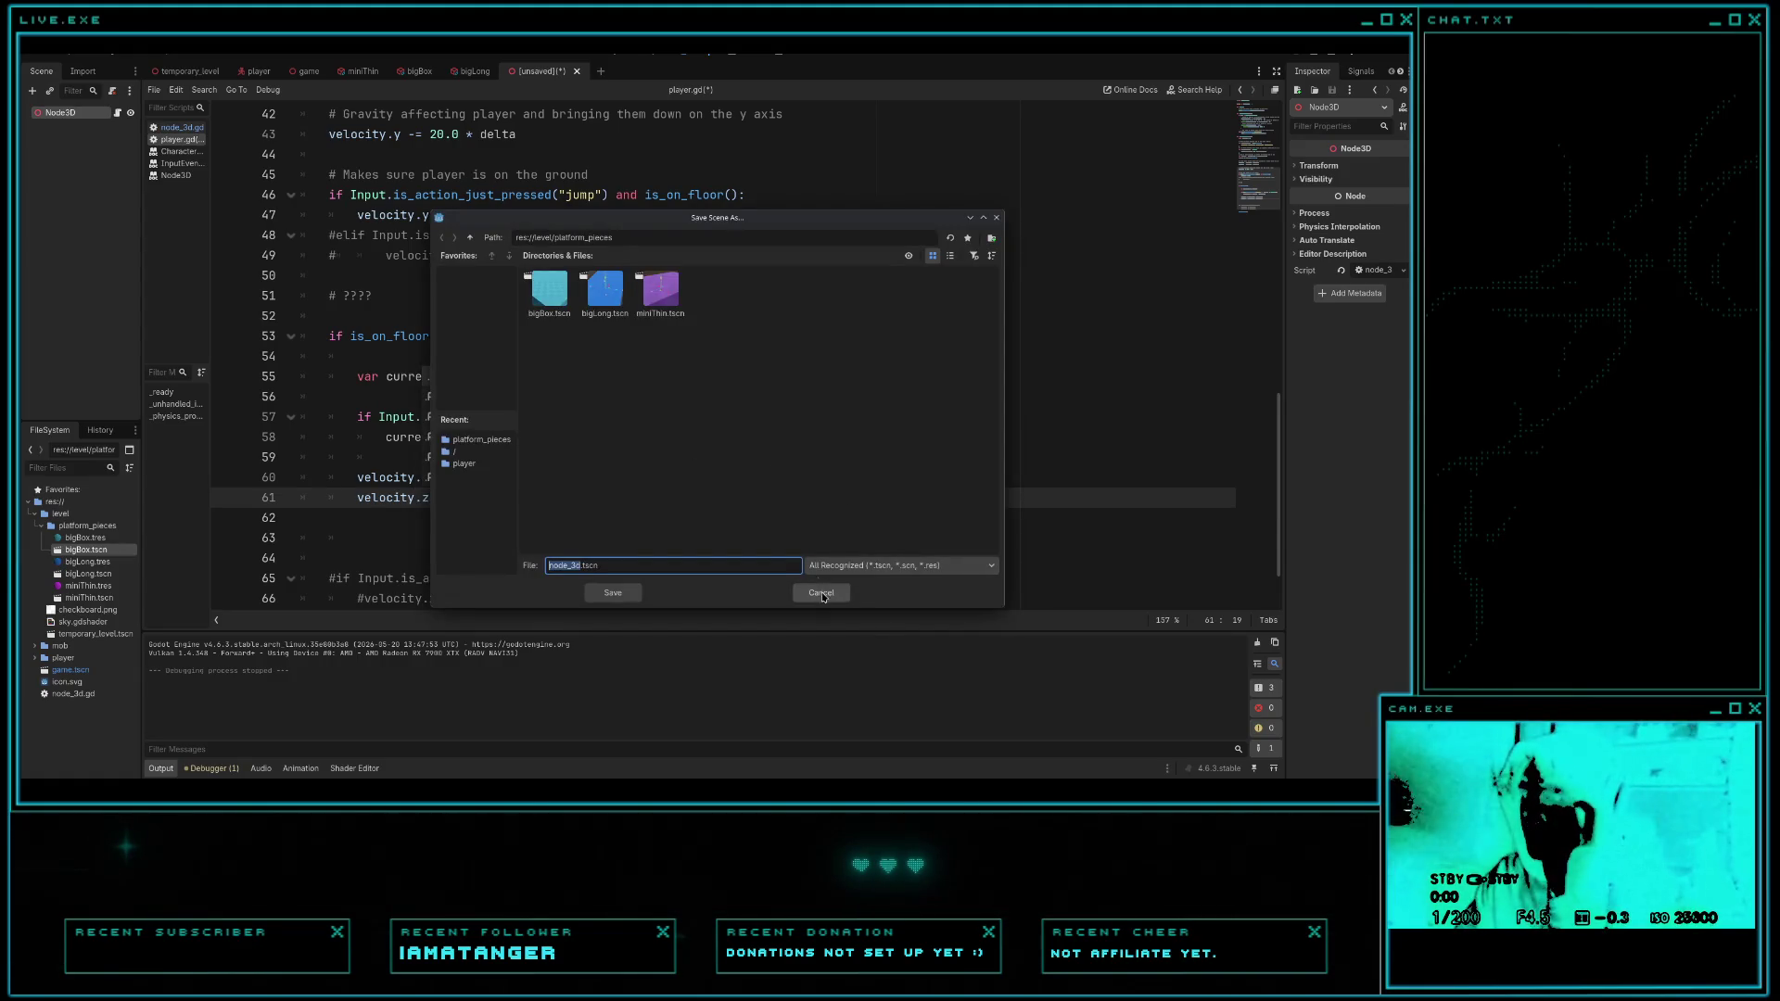
# - Skip saving the scene, run the game with F5, walk forward briefly, then stop it
pyautogui.click(820, 593)
pyautogui.click(671, 401)
pyautogui.press('F5')
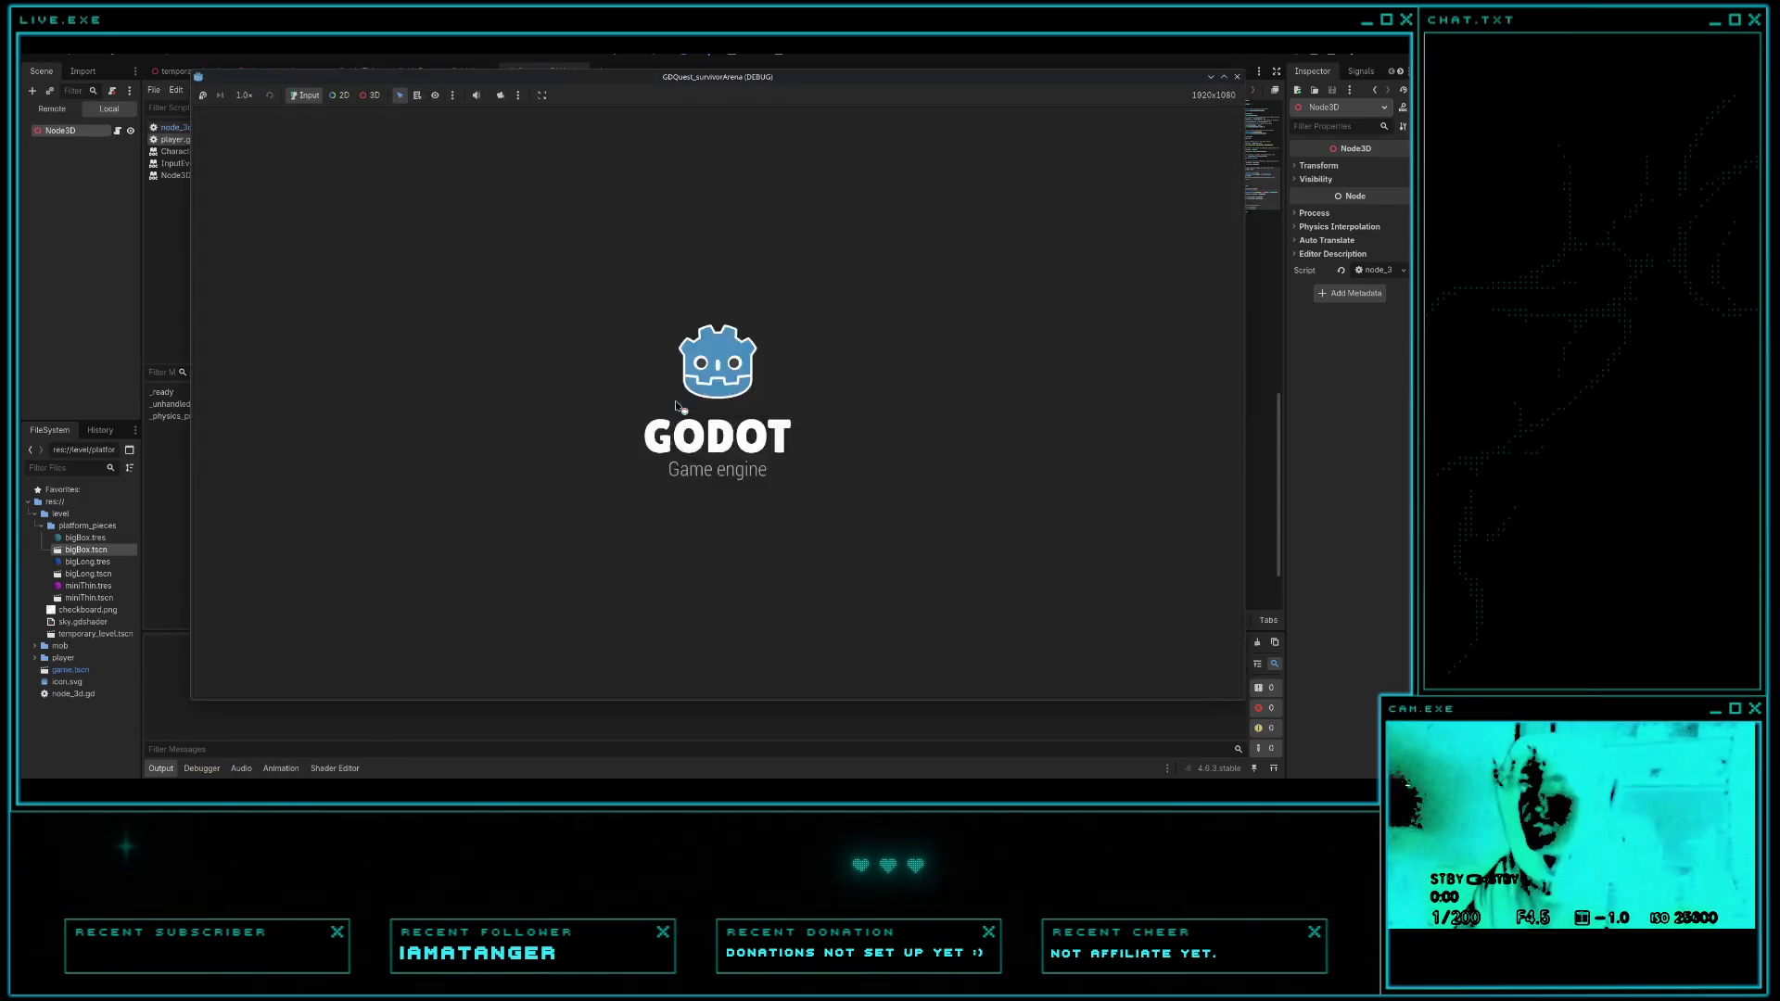
pyautogui.press('w')
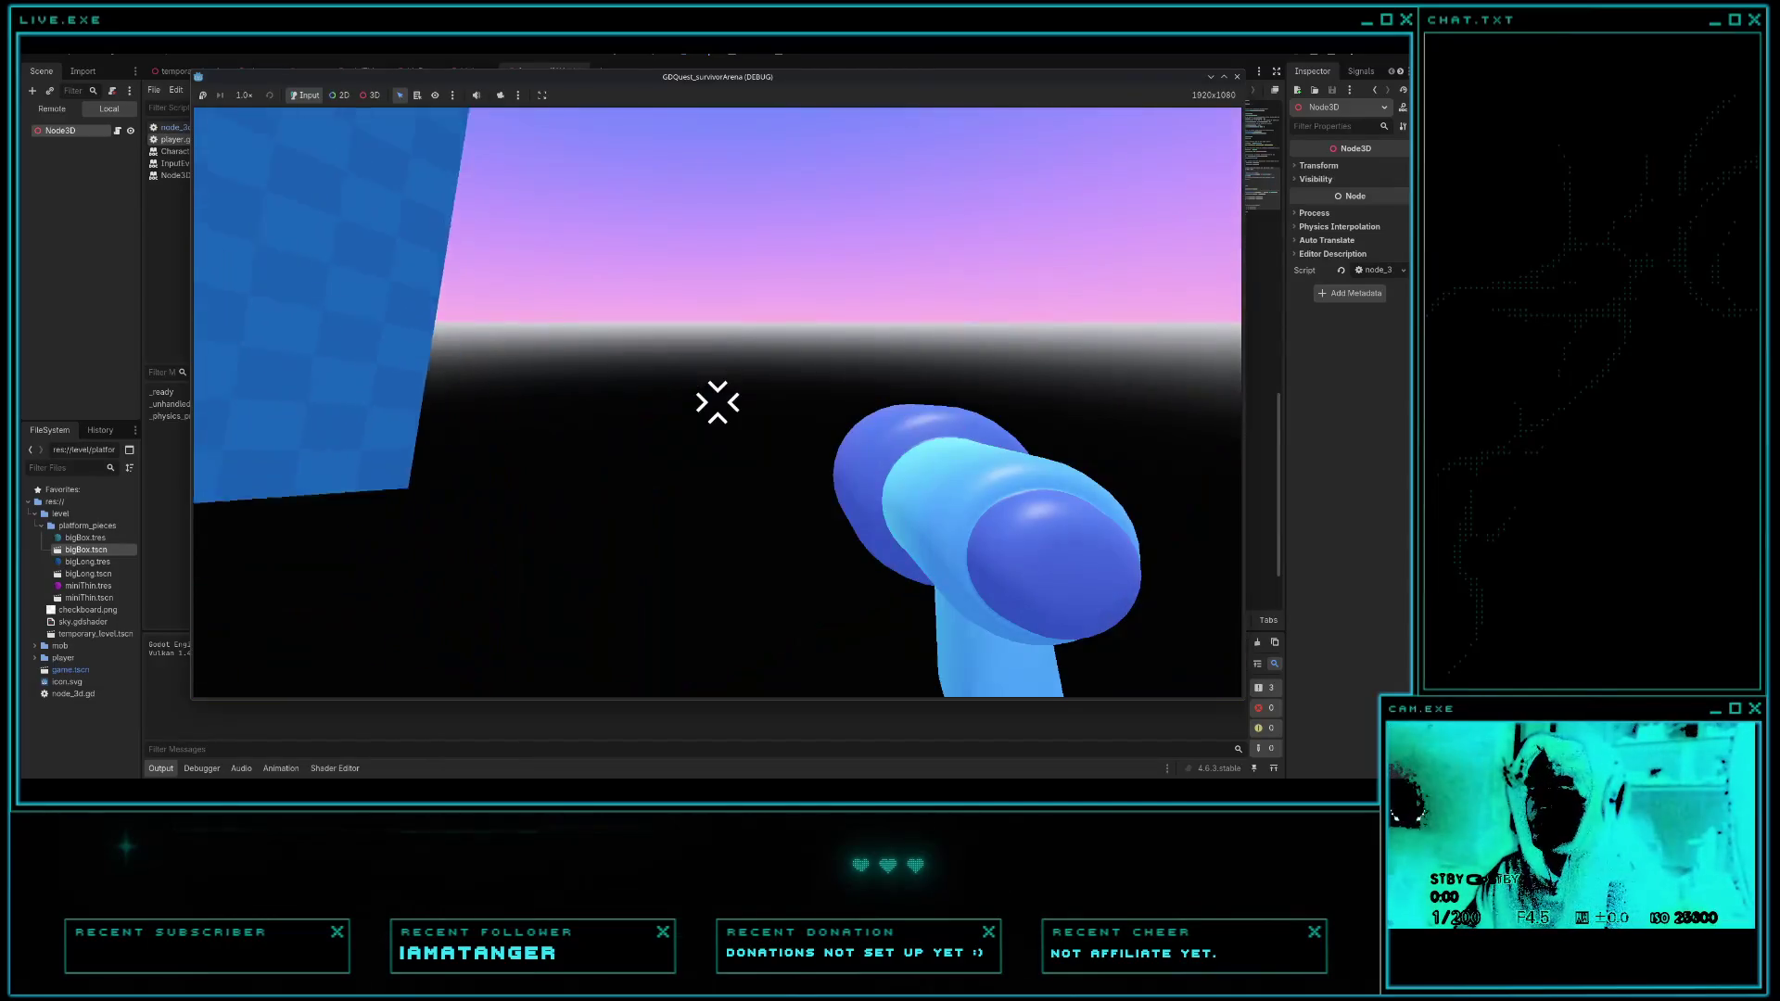
pyautogui.press('F6')
pyautogui.click(822, 593)
# - Relaunch the game and jump from the blue bar across the cyan and magenta platforms, then stop
pyautogui.press('F5')
pyautogui.moveTo(717, 402)
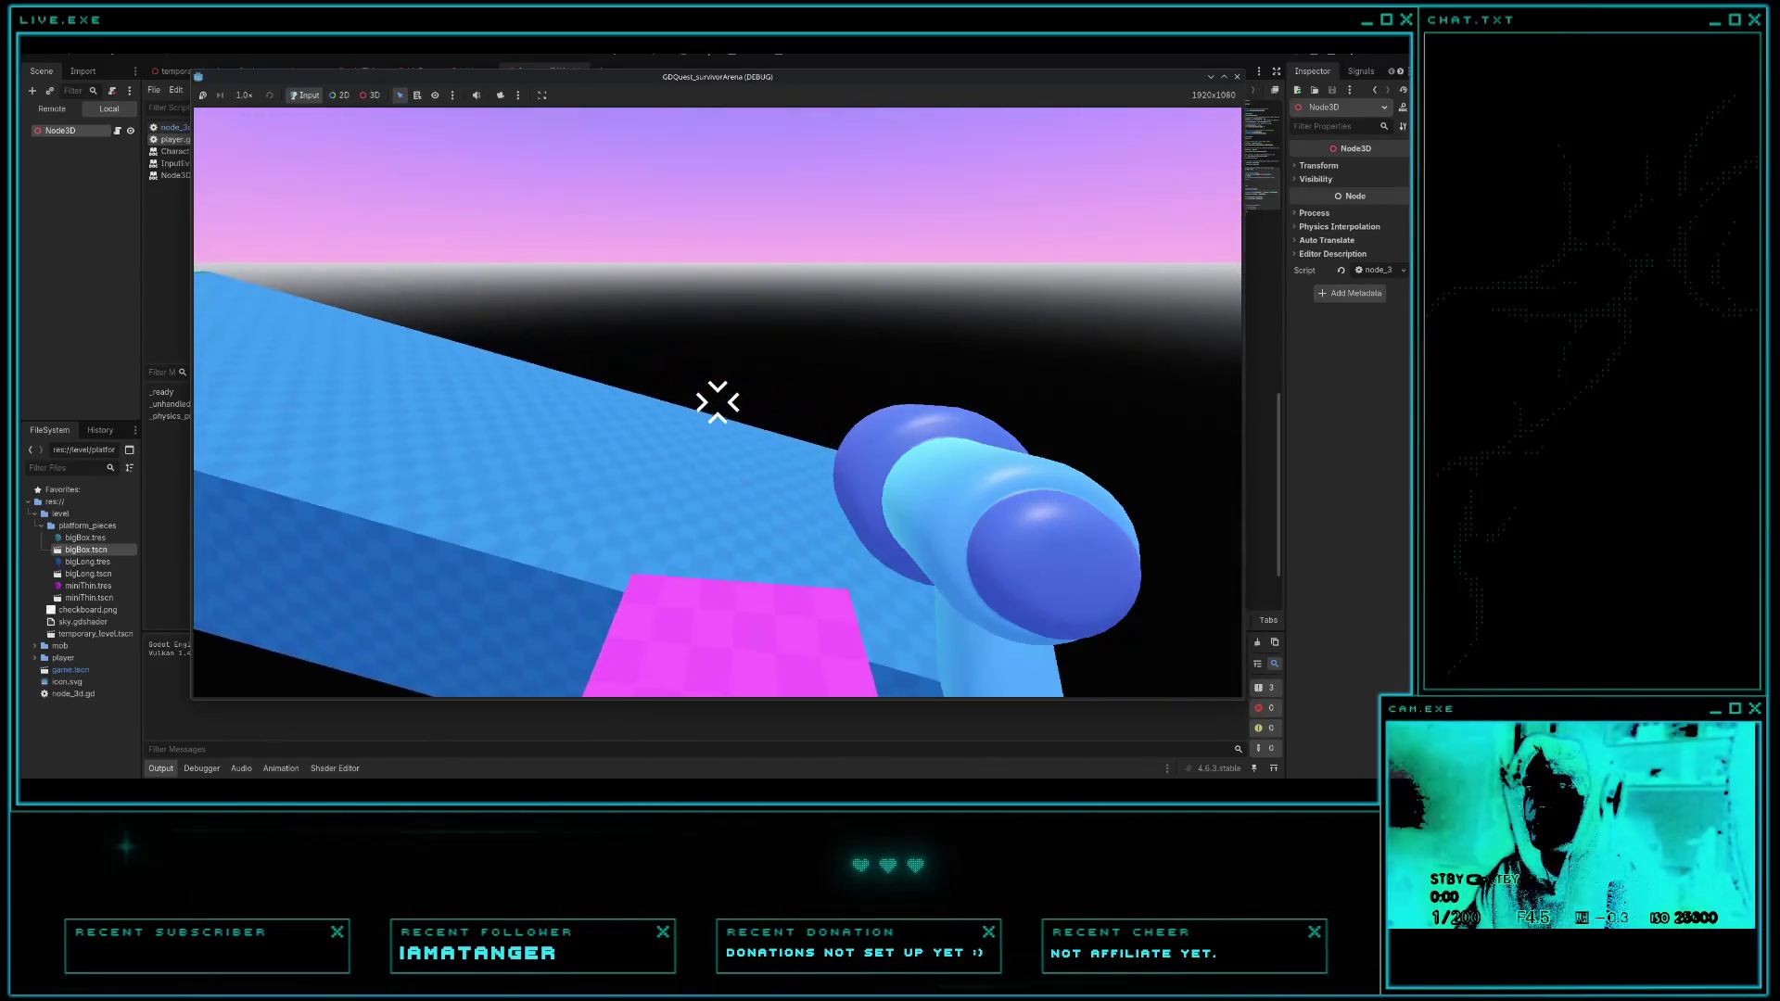
pyautogui.press('w')
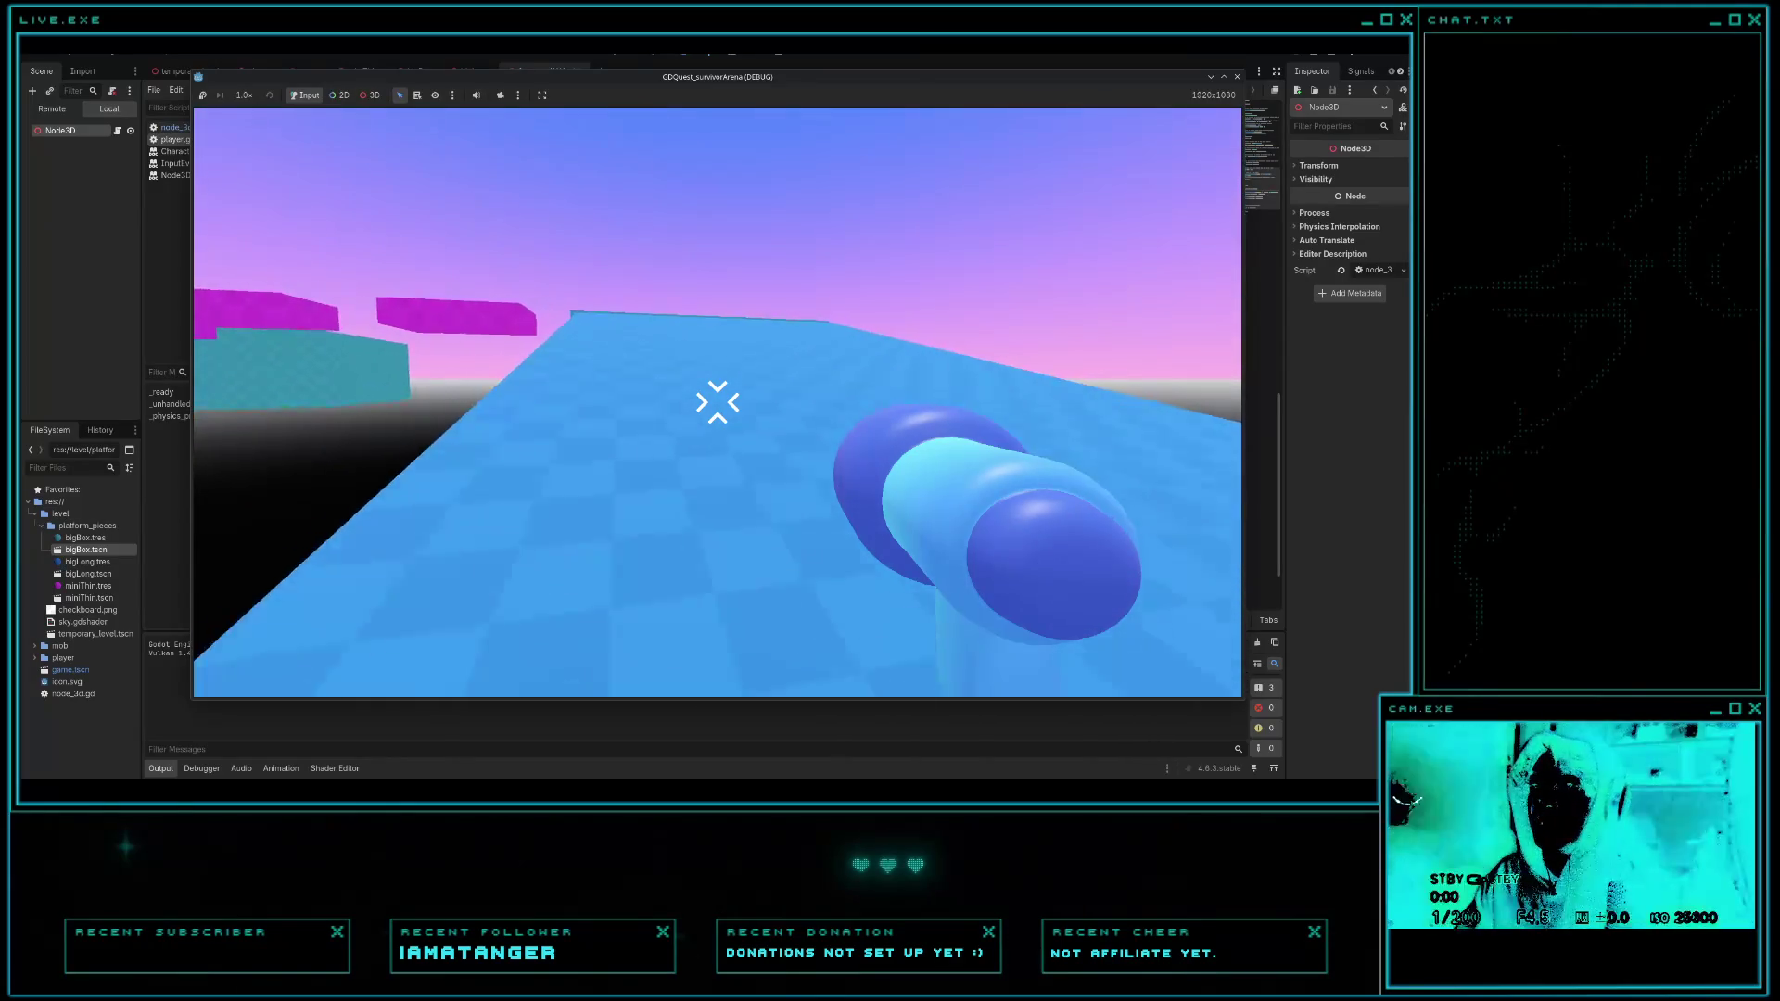
pyautogui.press('w')
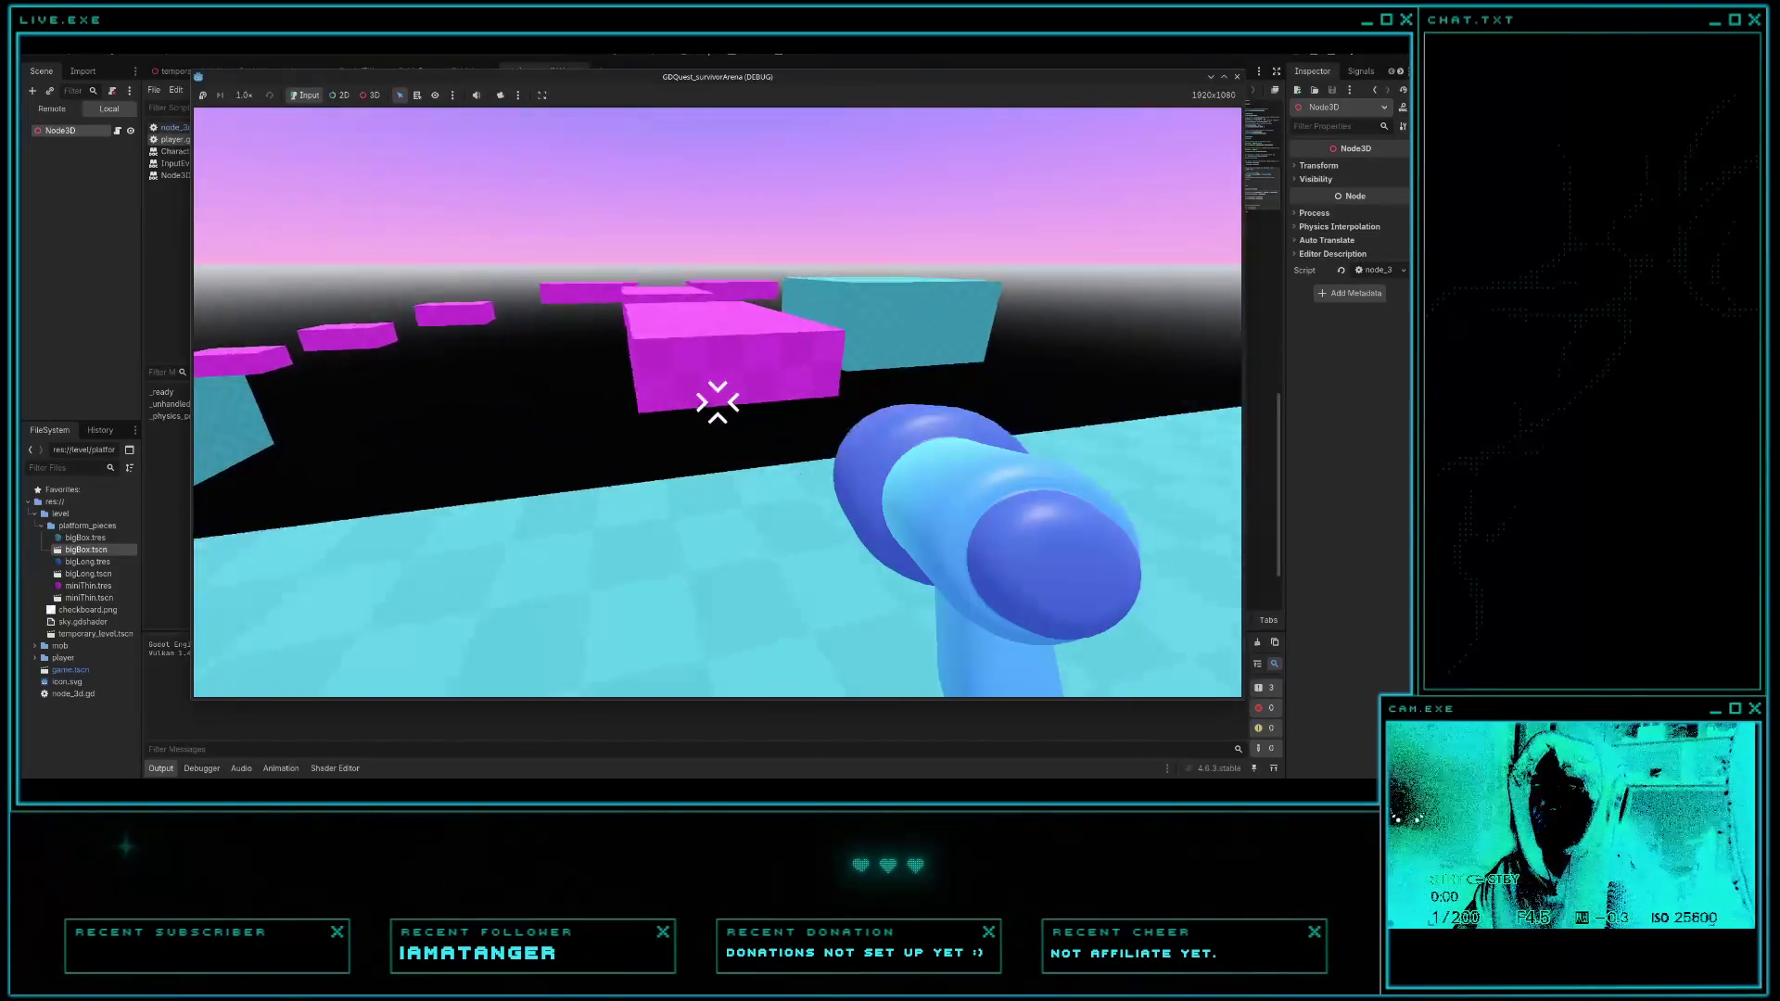
pyautogui.press('w')
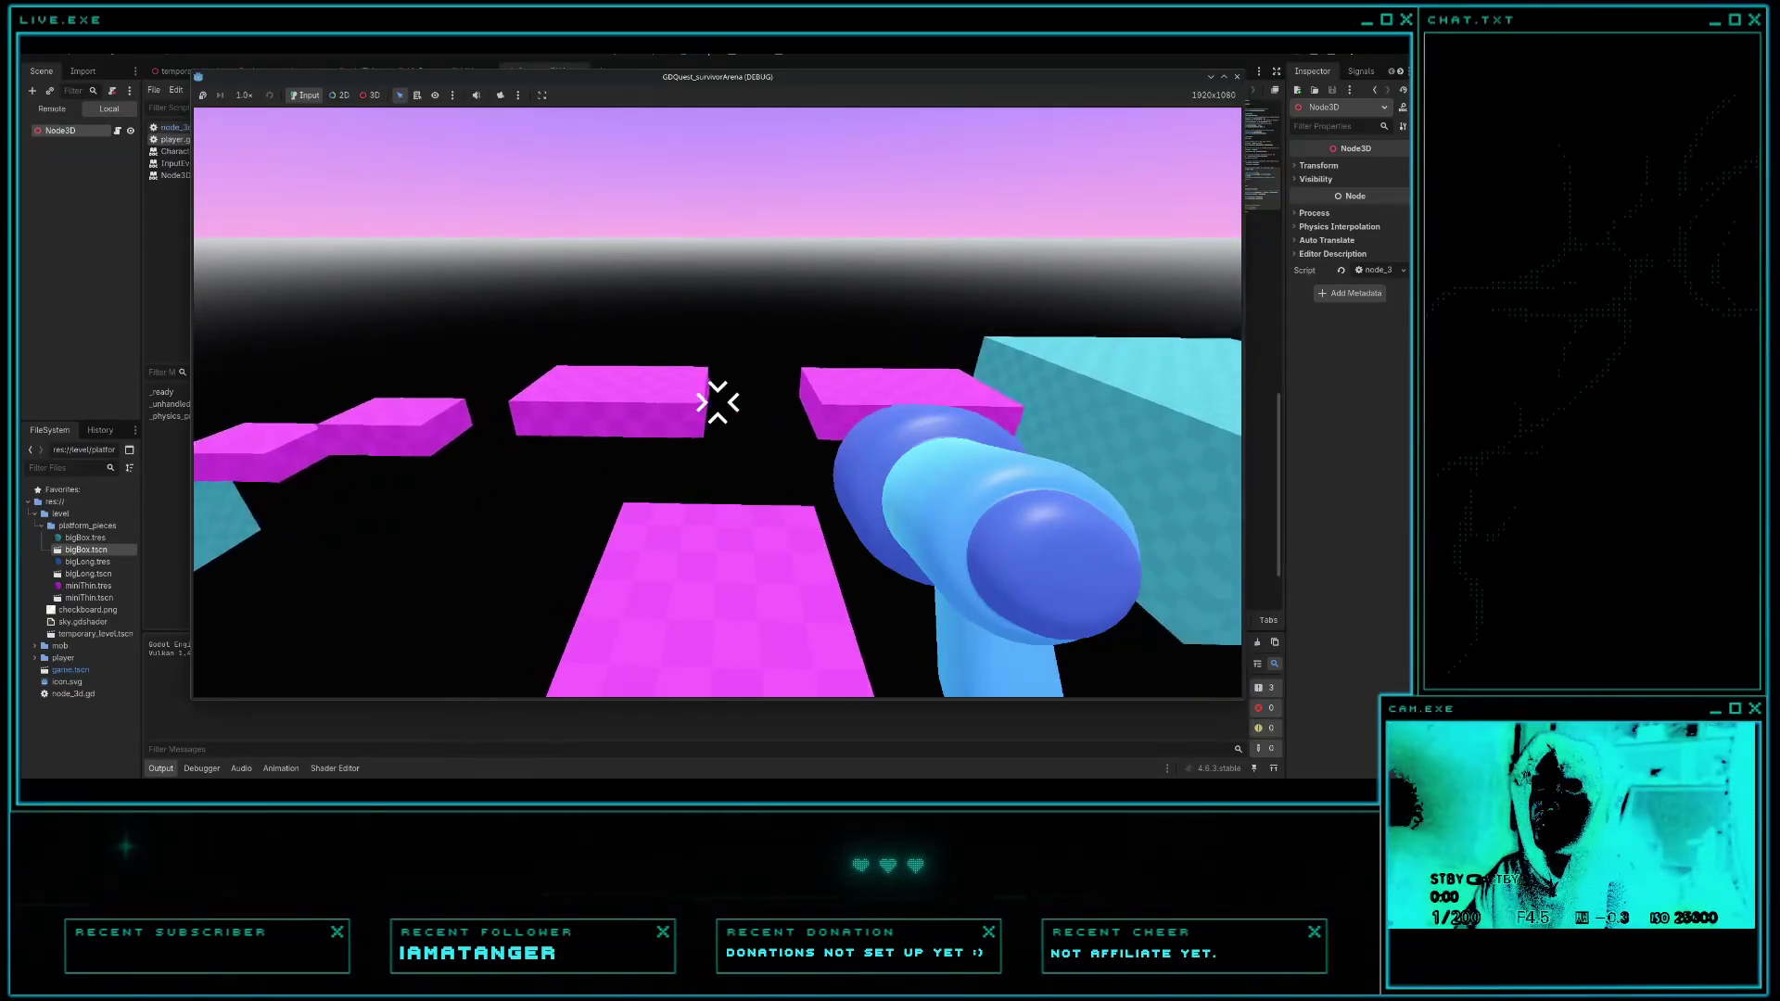
pyautogui.press('w')
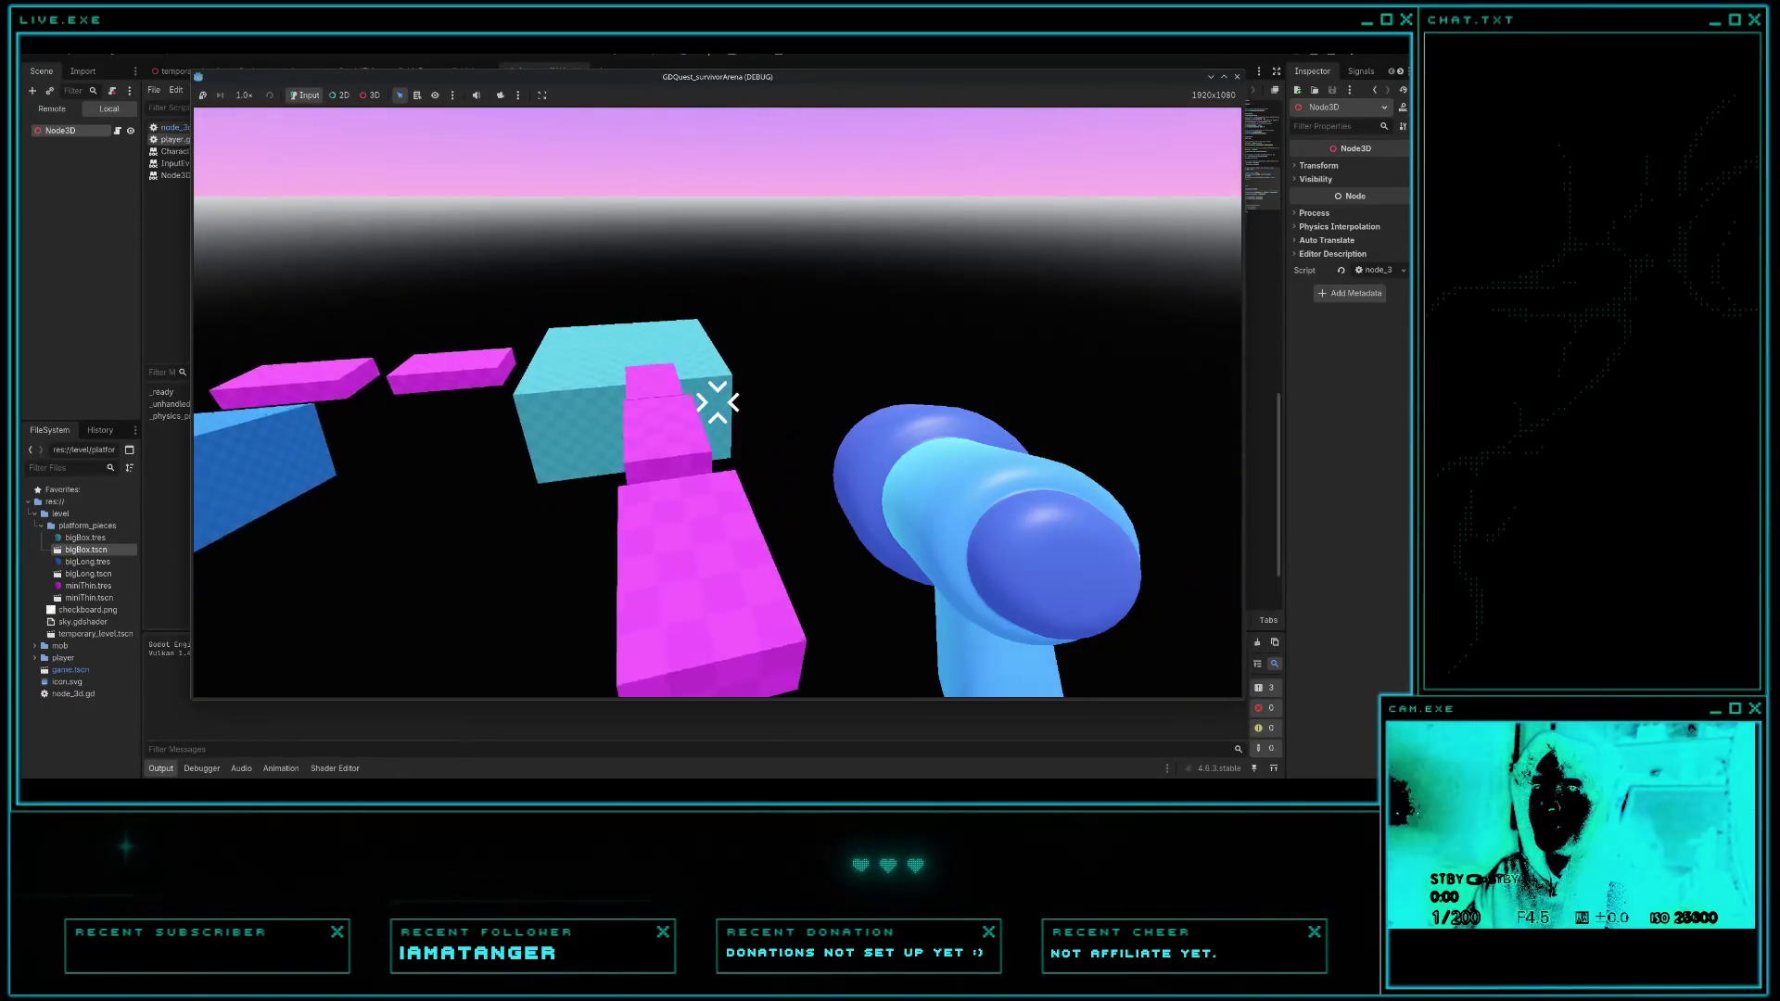
pyautogui.press('w')
pyautogui.press('space')
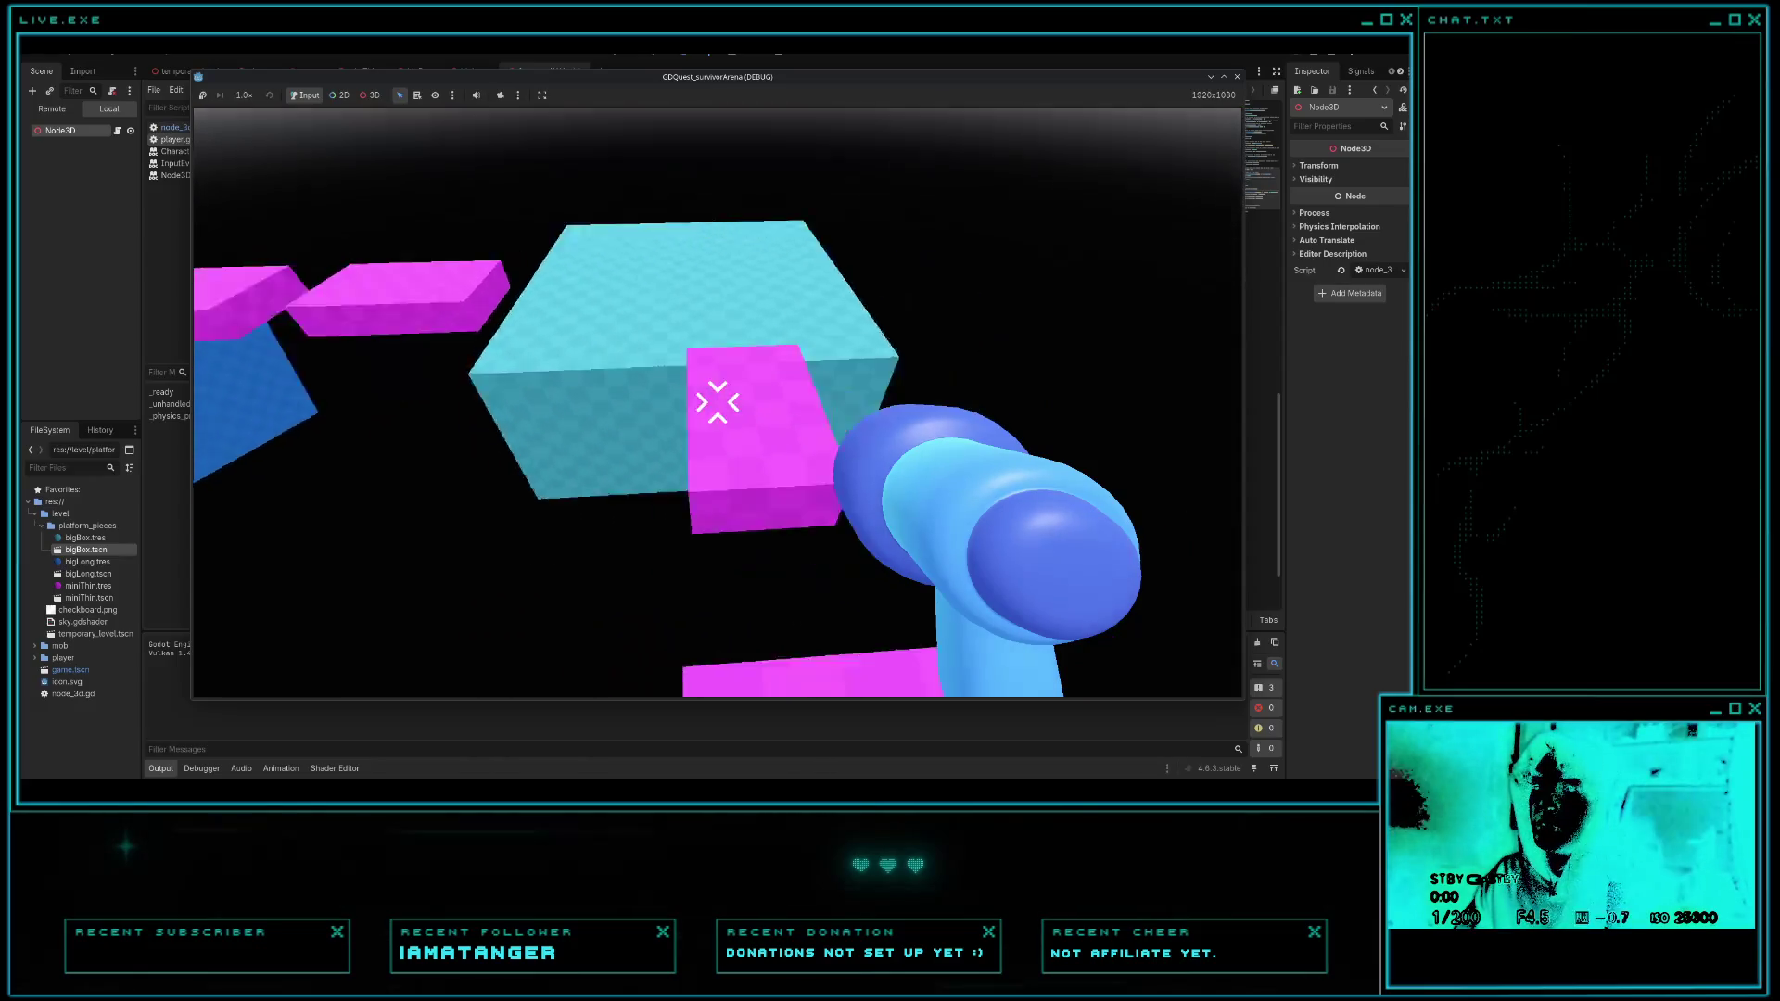
pyautogui.press('w')
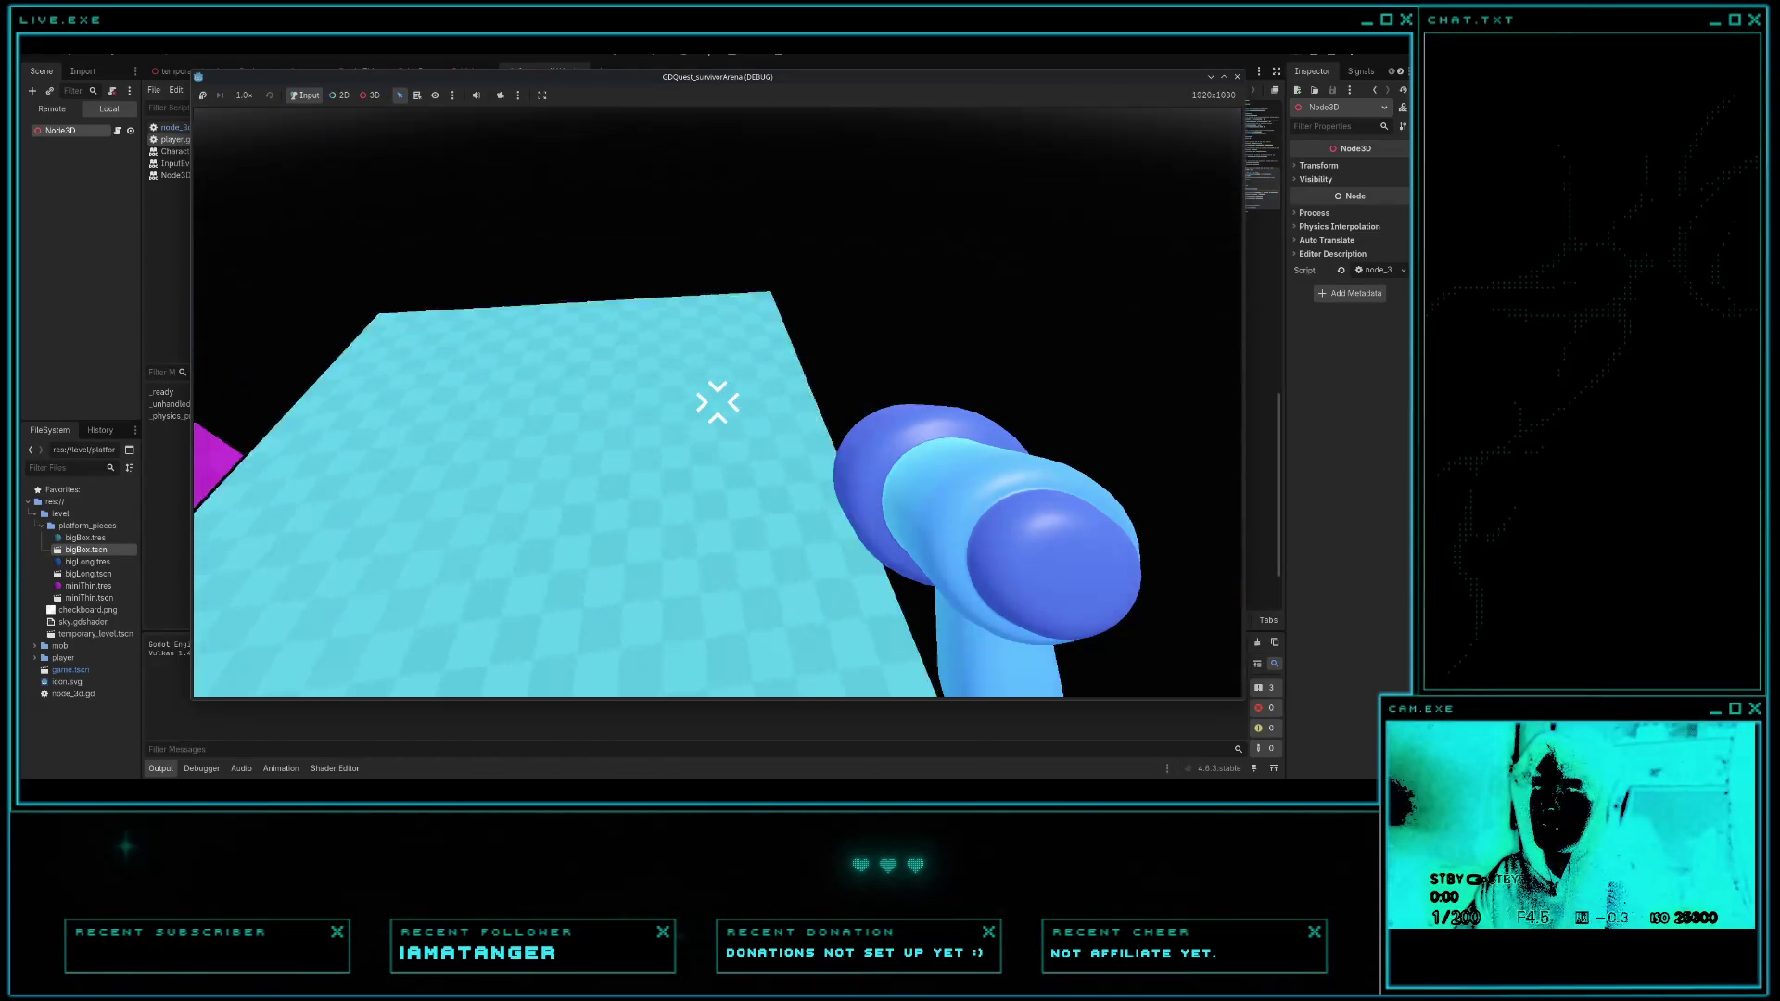
pyautogui.press('F8')
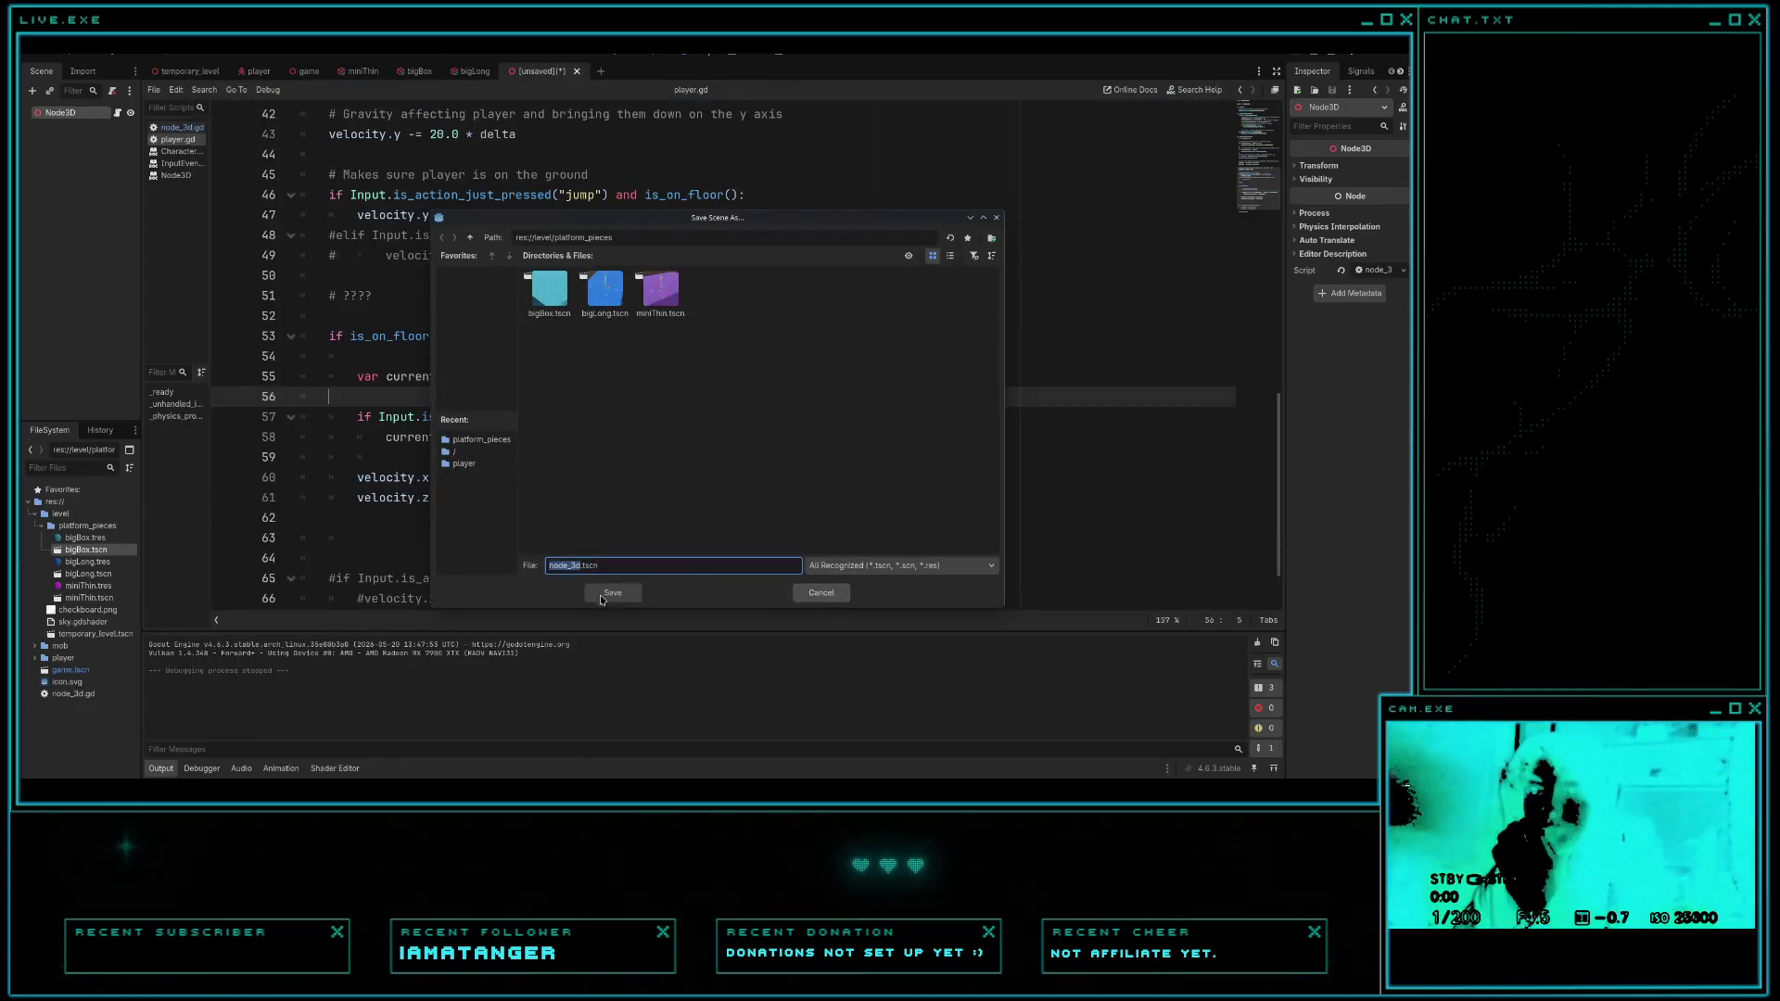
pyautogui.press('Escape')
pyautogui.hotkey('alt', 'Tab')
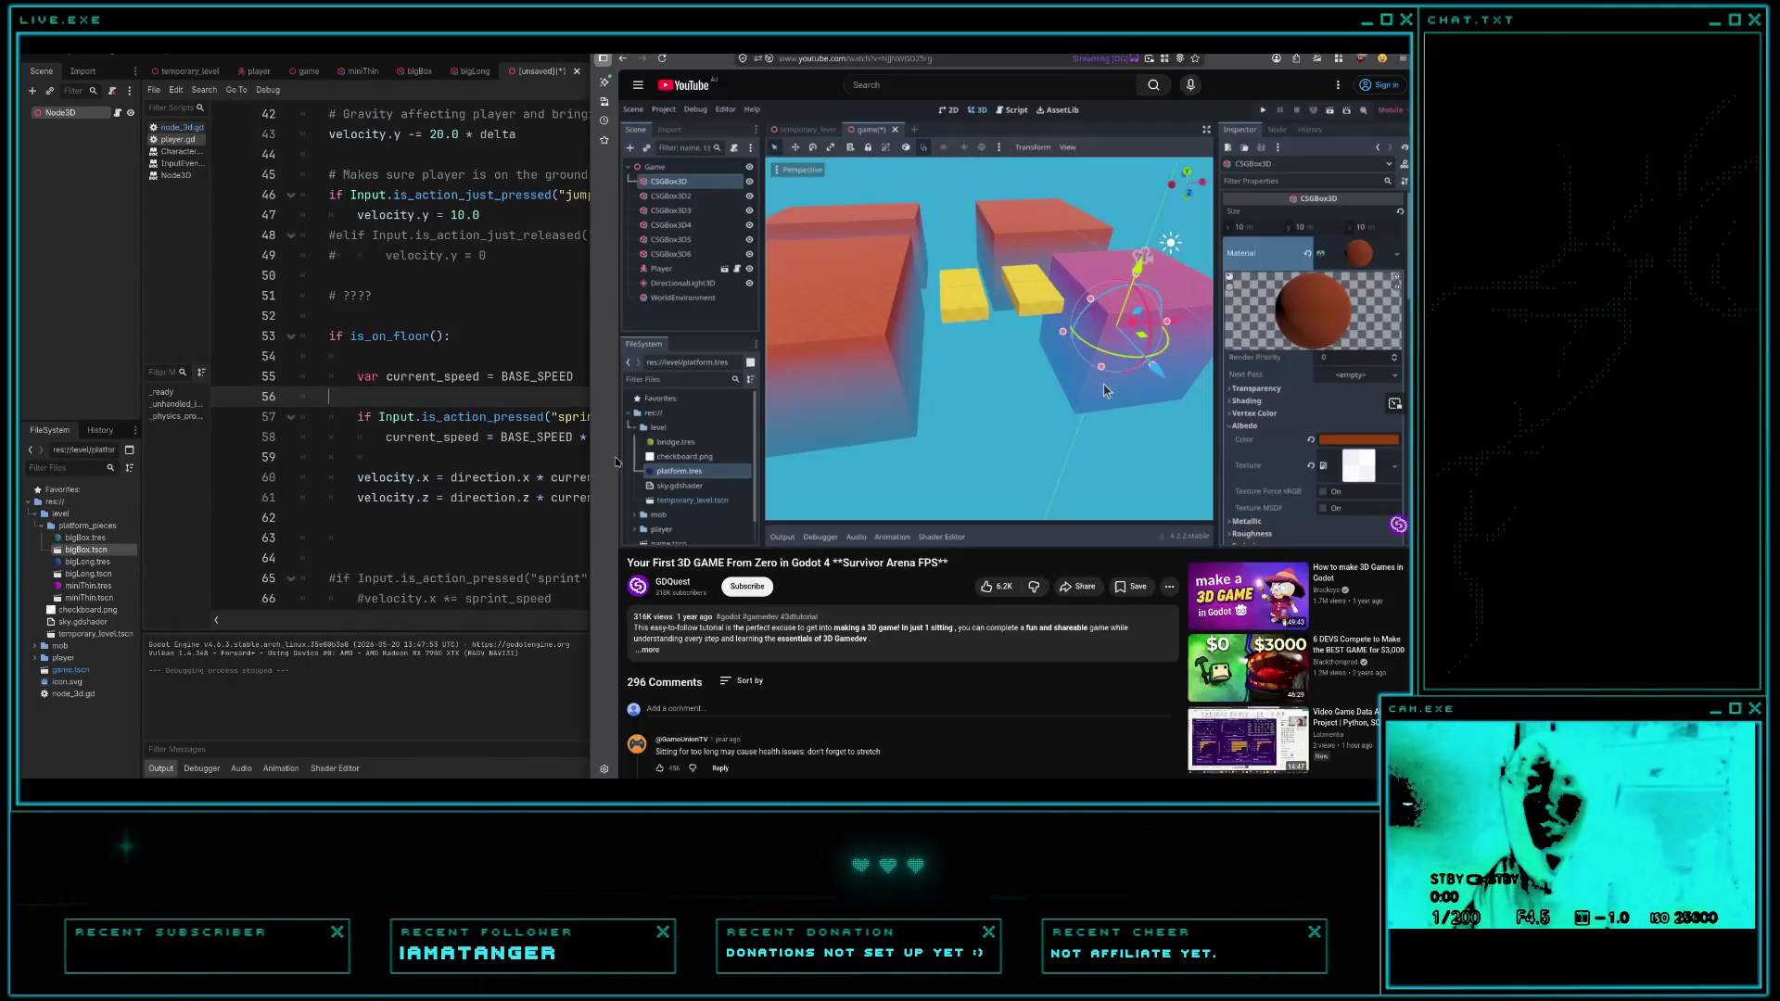
# - Open node_3d.gd and highlight the 'direction != Vector3.ZERO' condition on line 18
pyautogui.hotkey('alt', 'Tab')
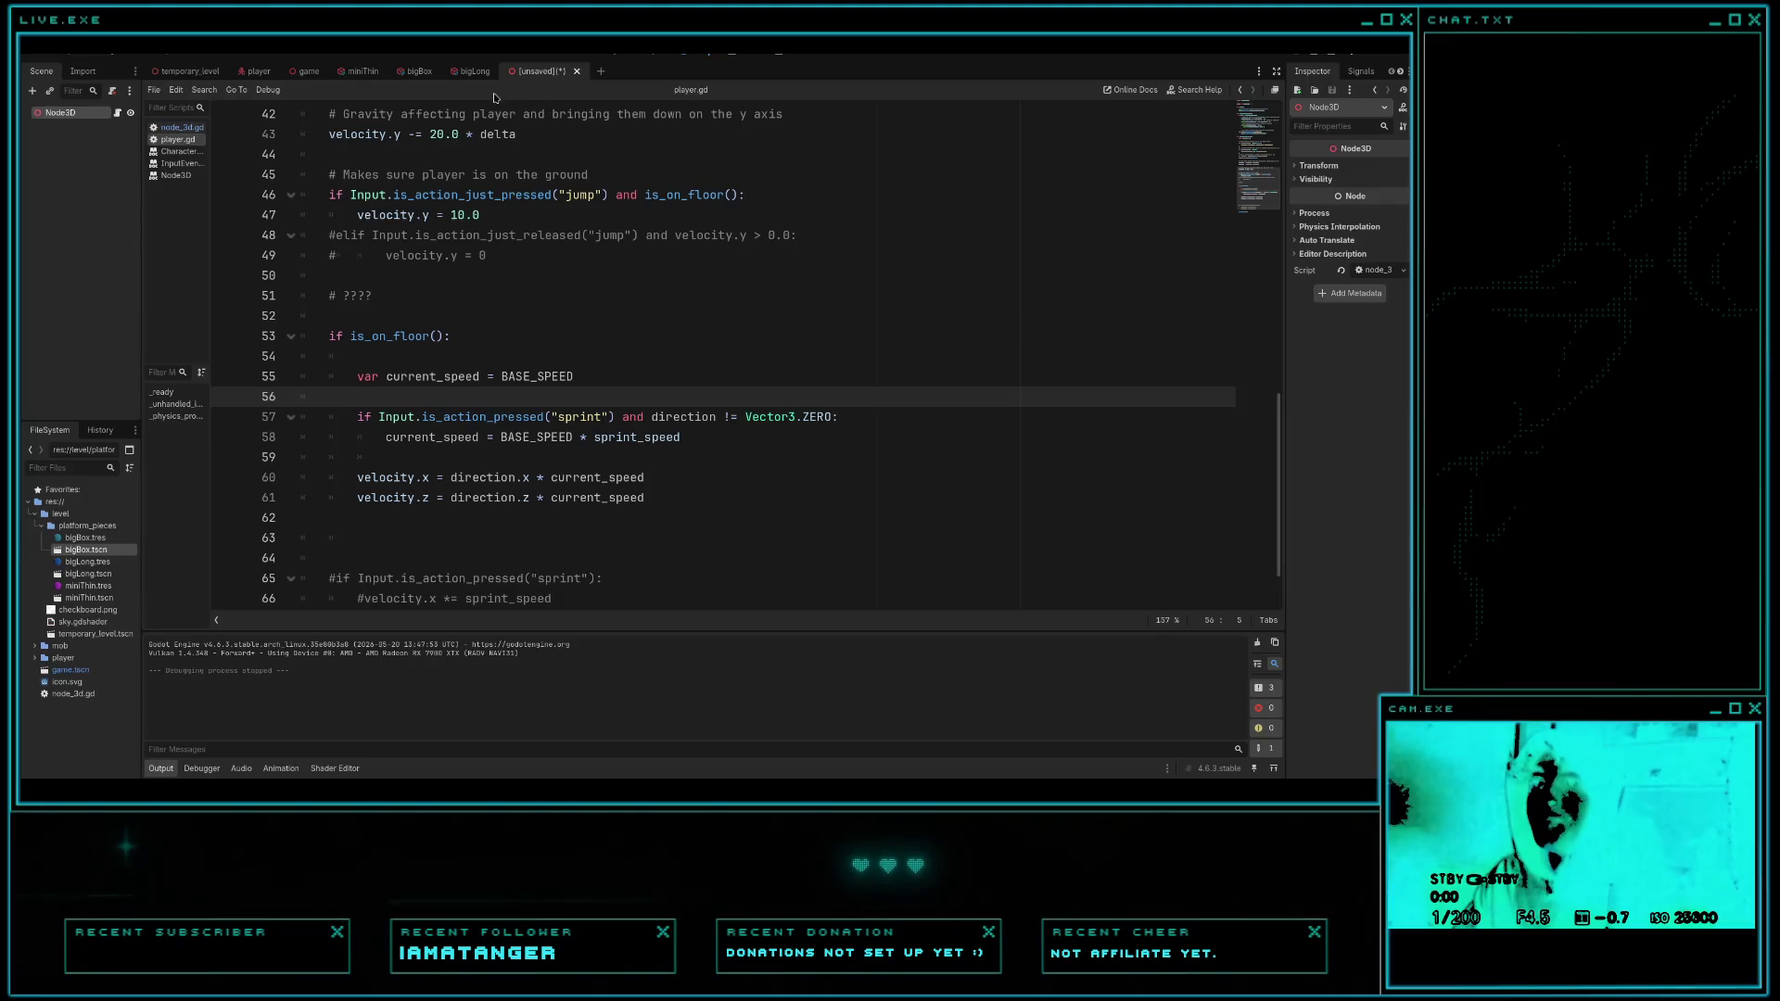
pyautogui.moveTo(478, 75)
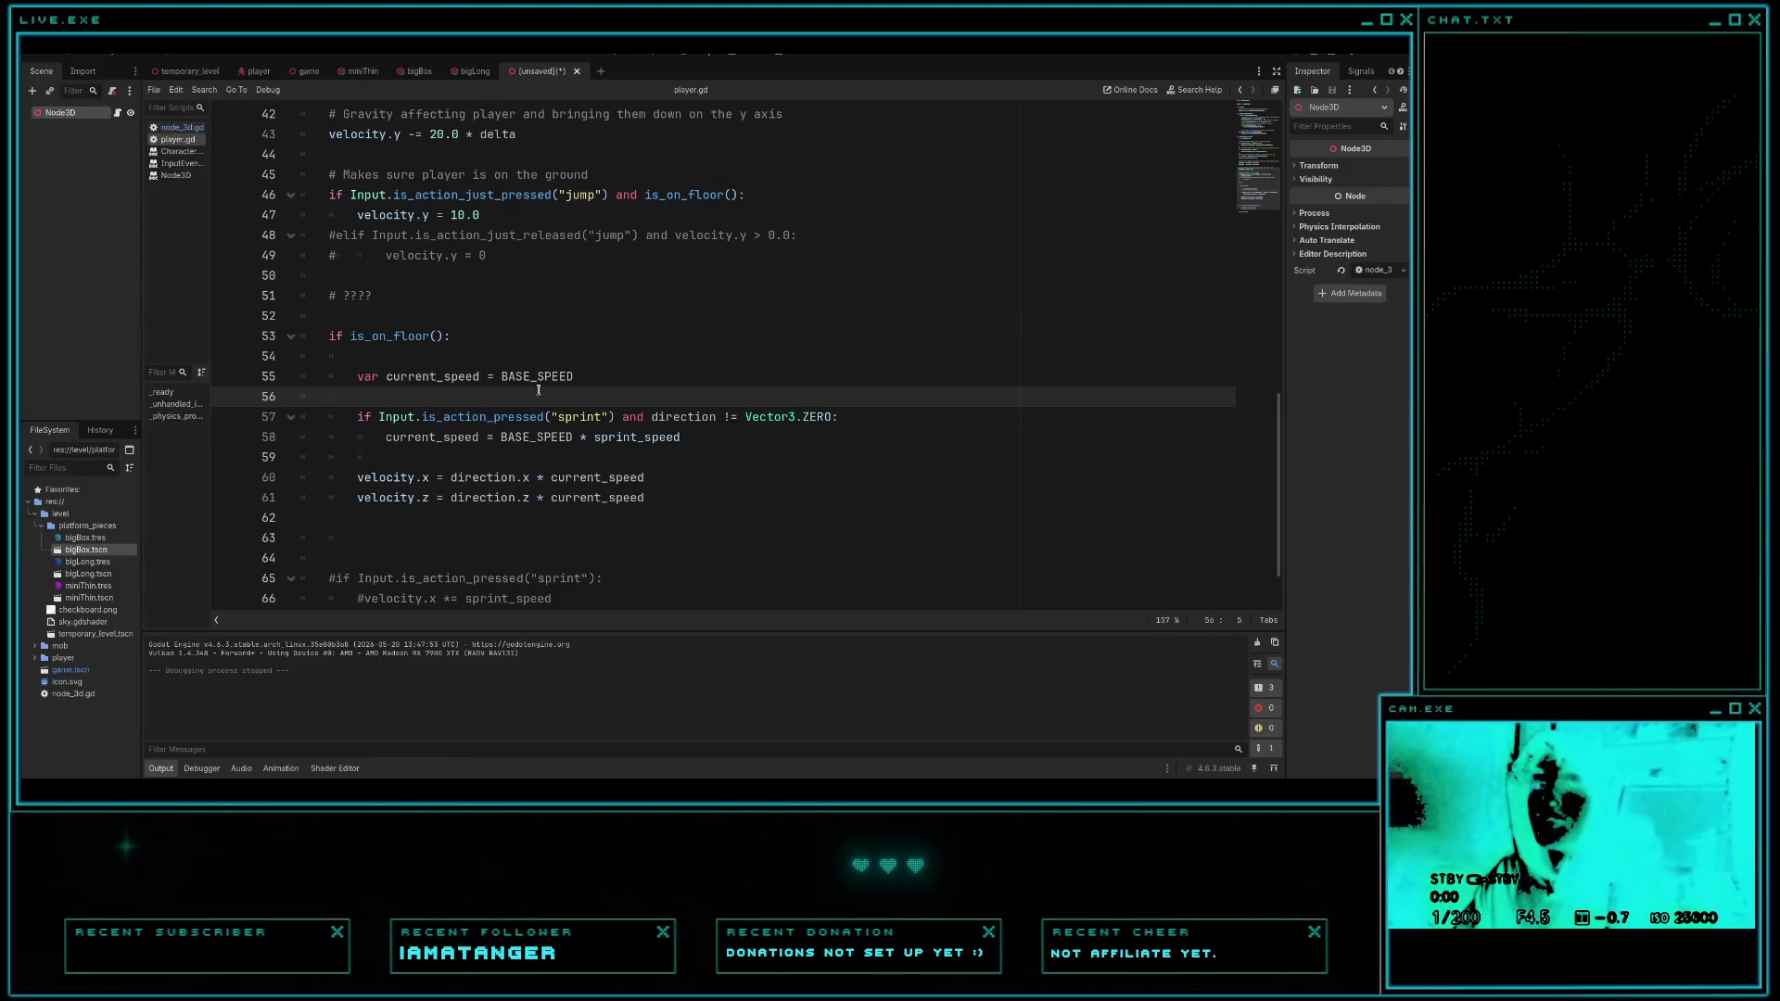
pyautogui.click(181, 127)
pyautogui.scroll(-1, 628, 416)
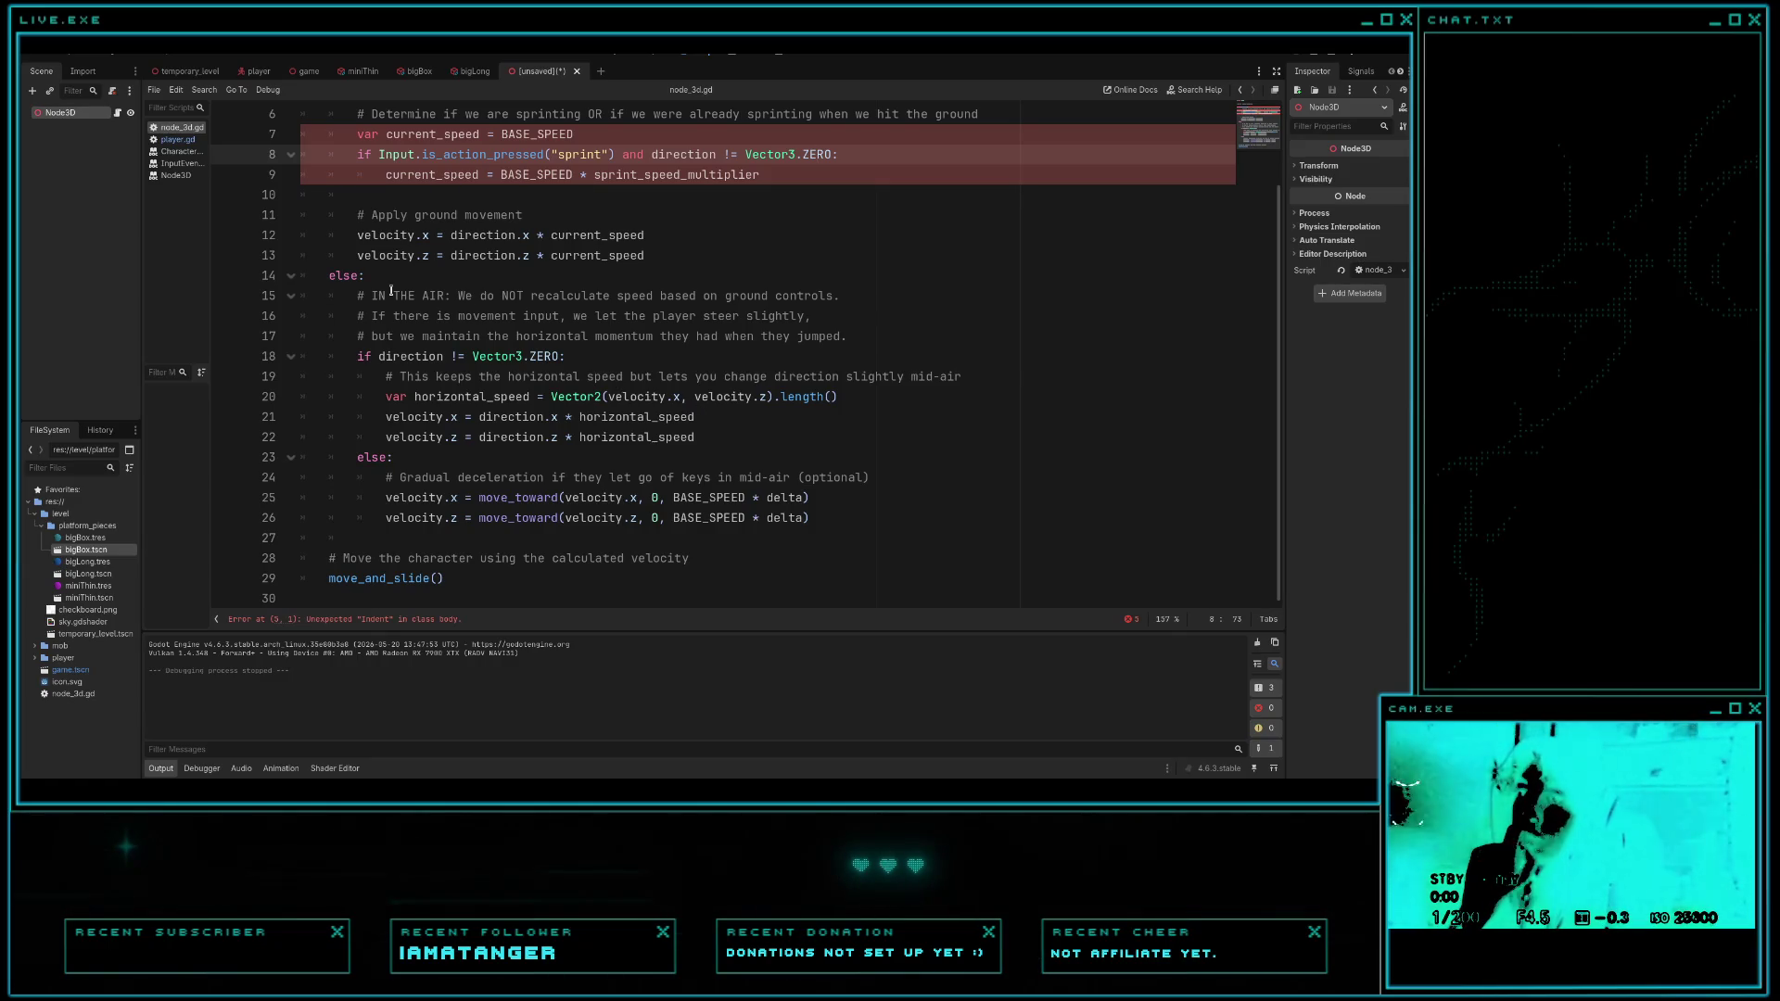
pyautogui.scroll(1, 391, 296)
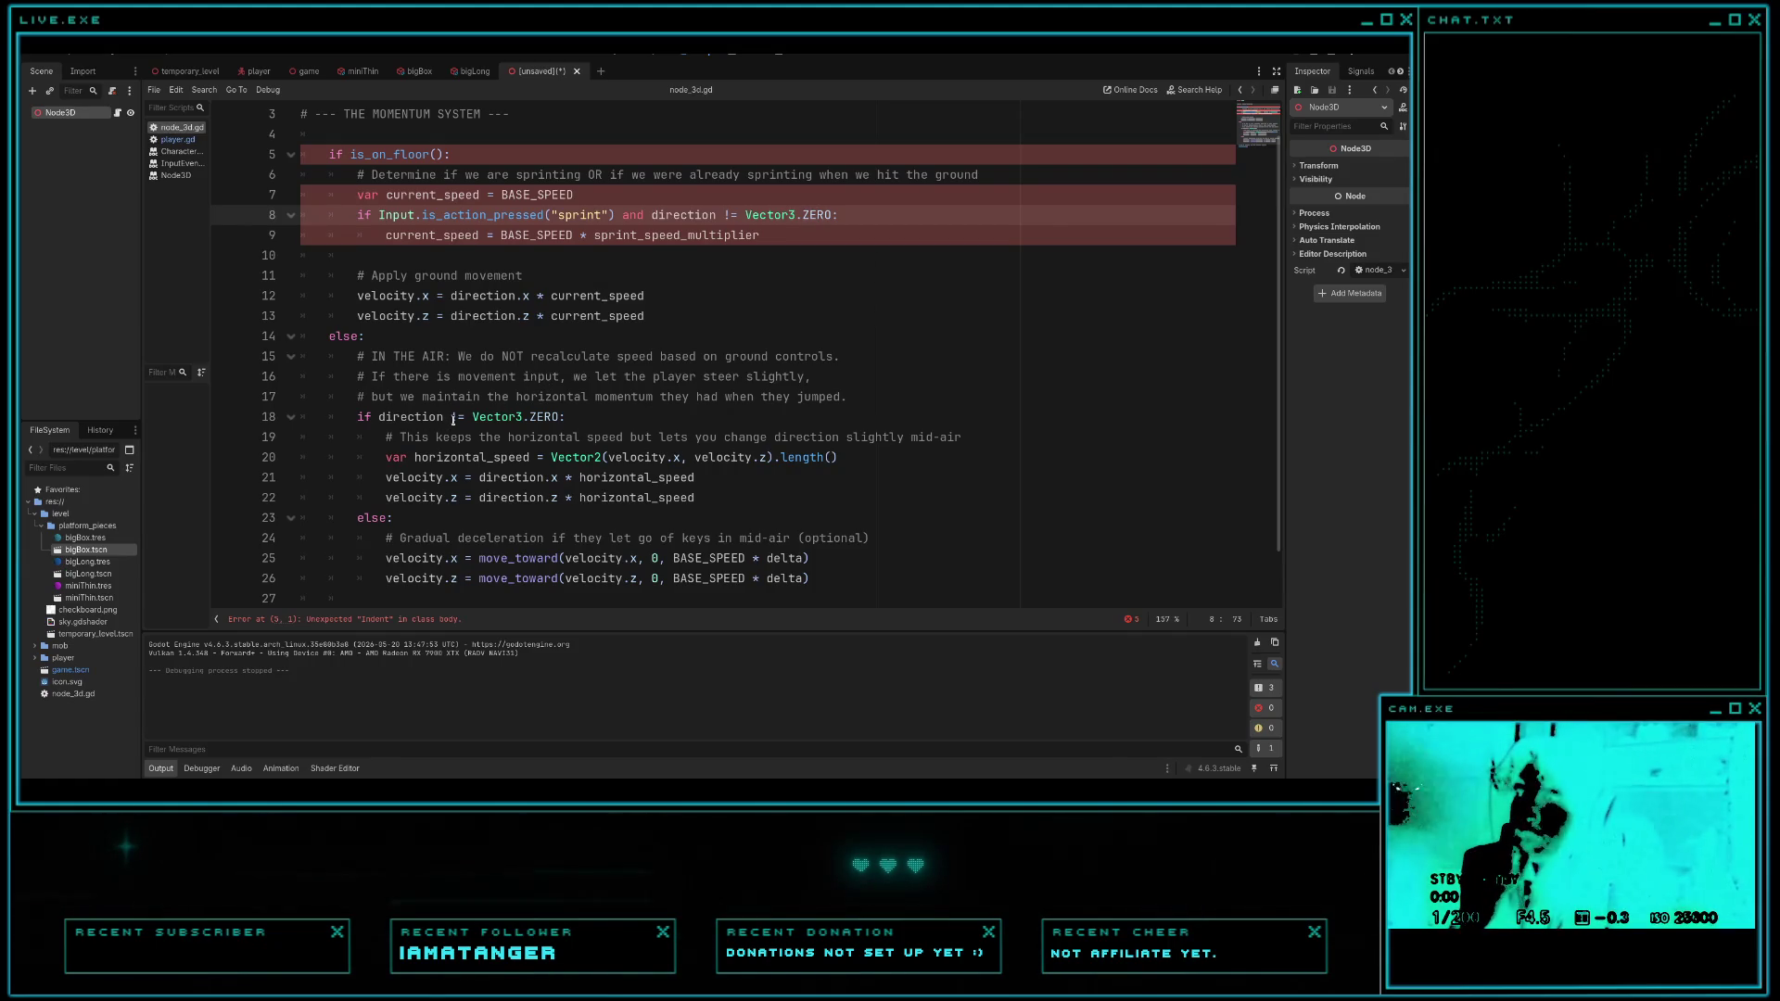
pyautogui.moveTo(452, 417); pyautogui.dragTo(559, 417)
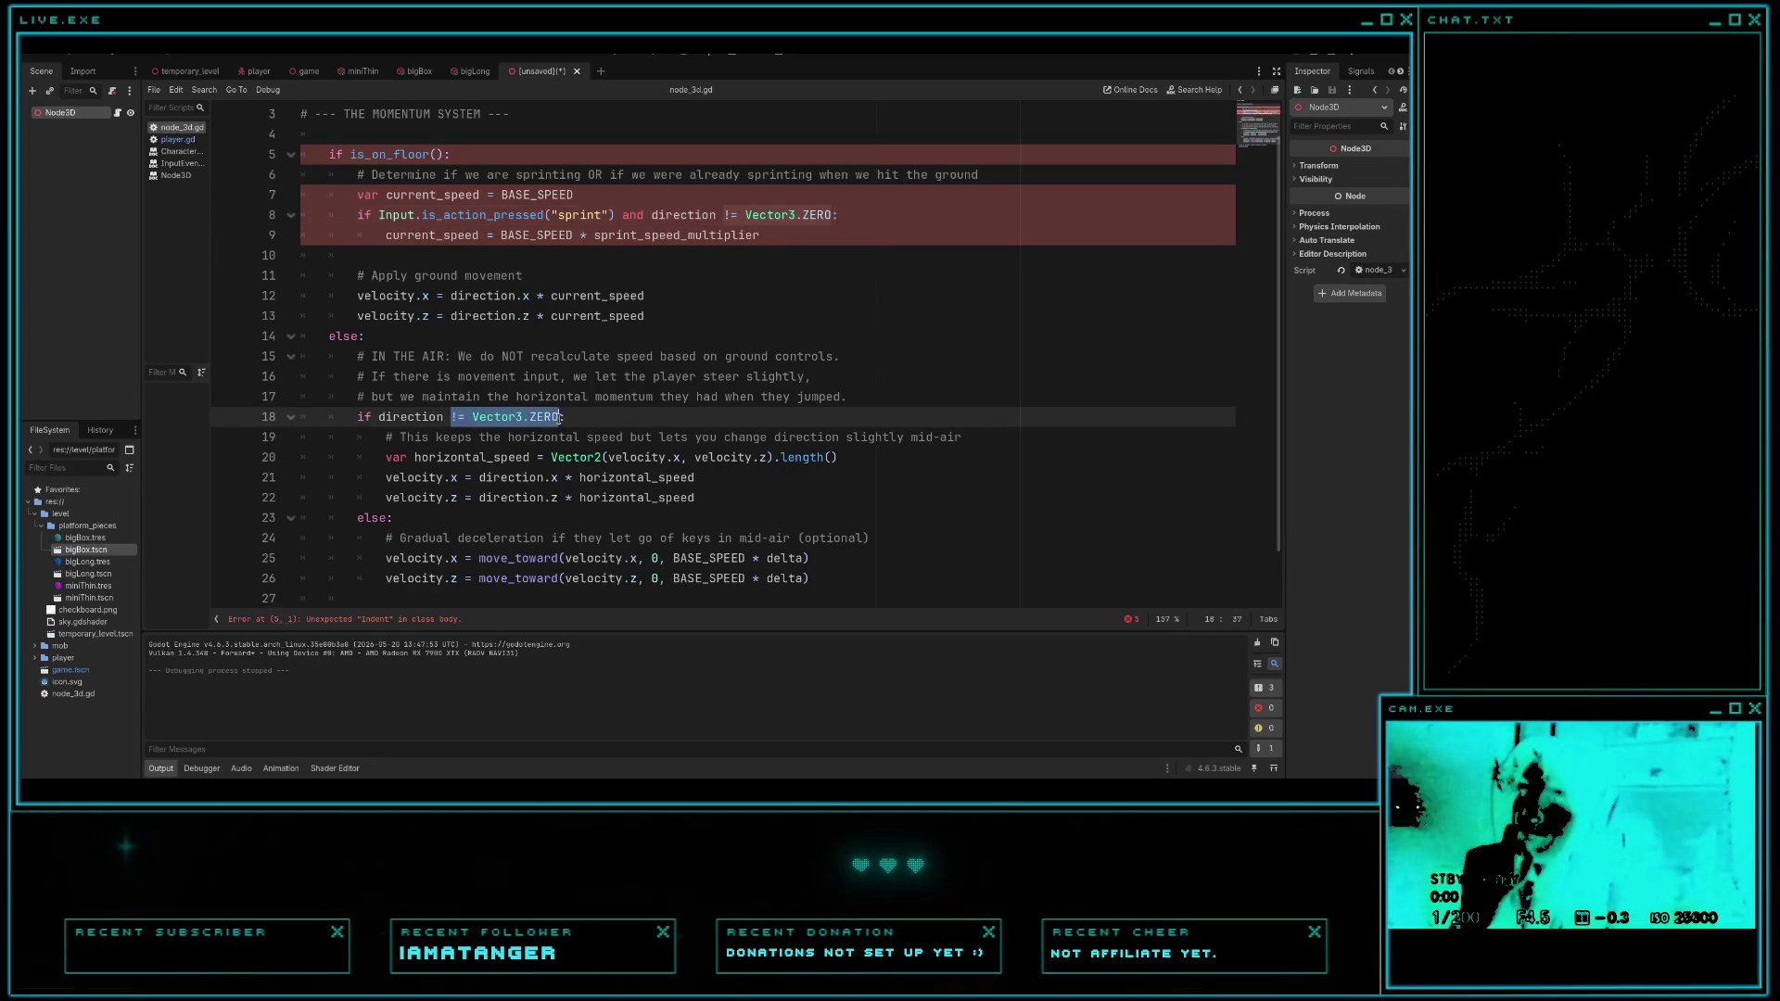
pyautogui.click(383, 417)
pyautogui.moveTo(384, 417); pyautogui.dragTo(560, 419)
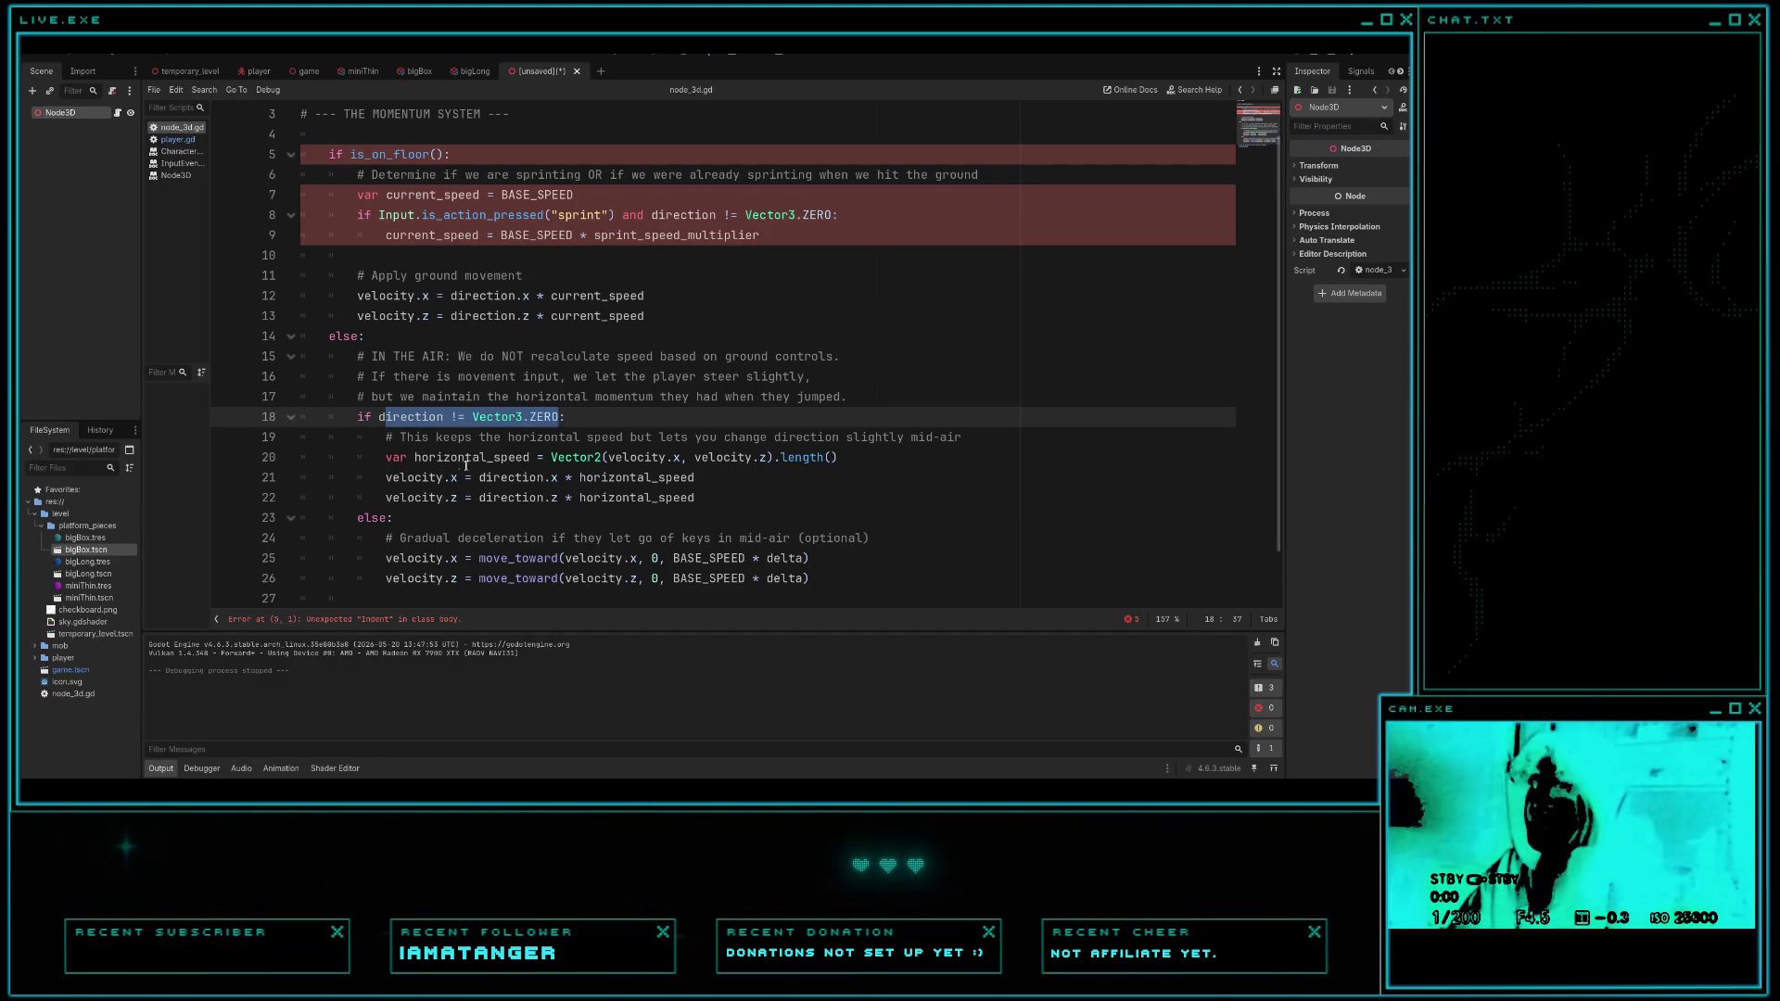
# - Inspect the horizontal_speed length call, then select Vector3.ZERO on line 18
pyautogui.moveTo(574, 459)
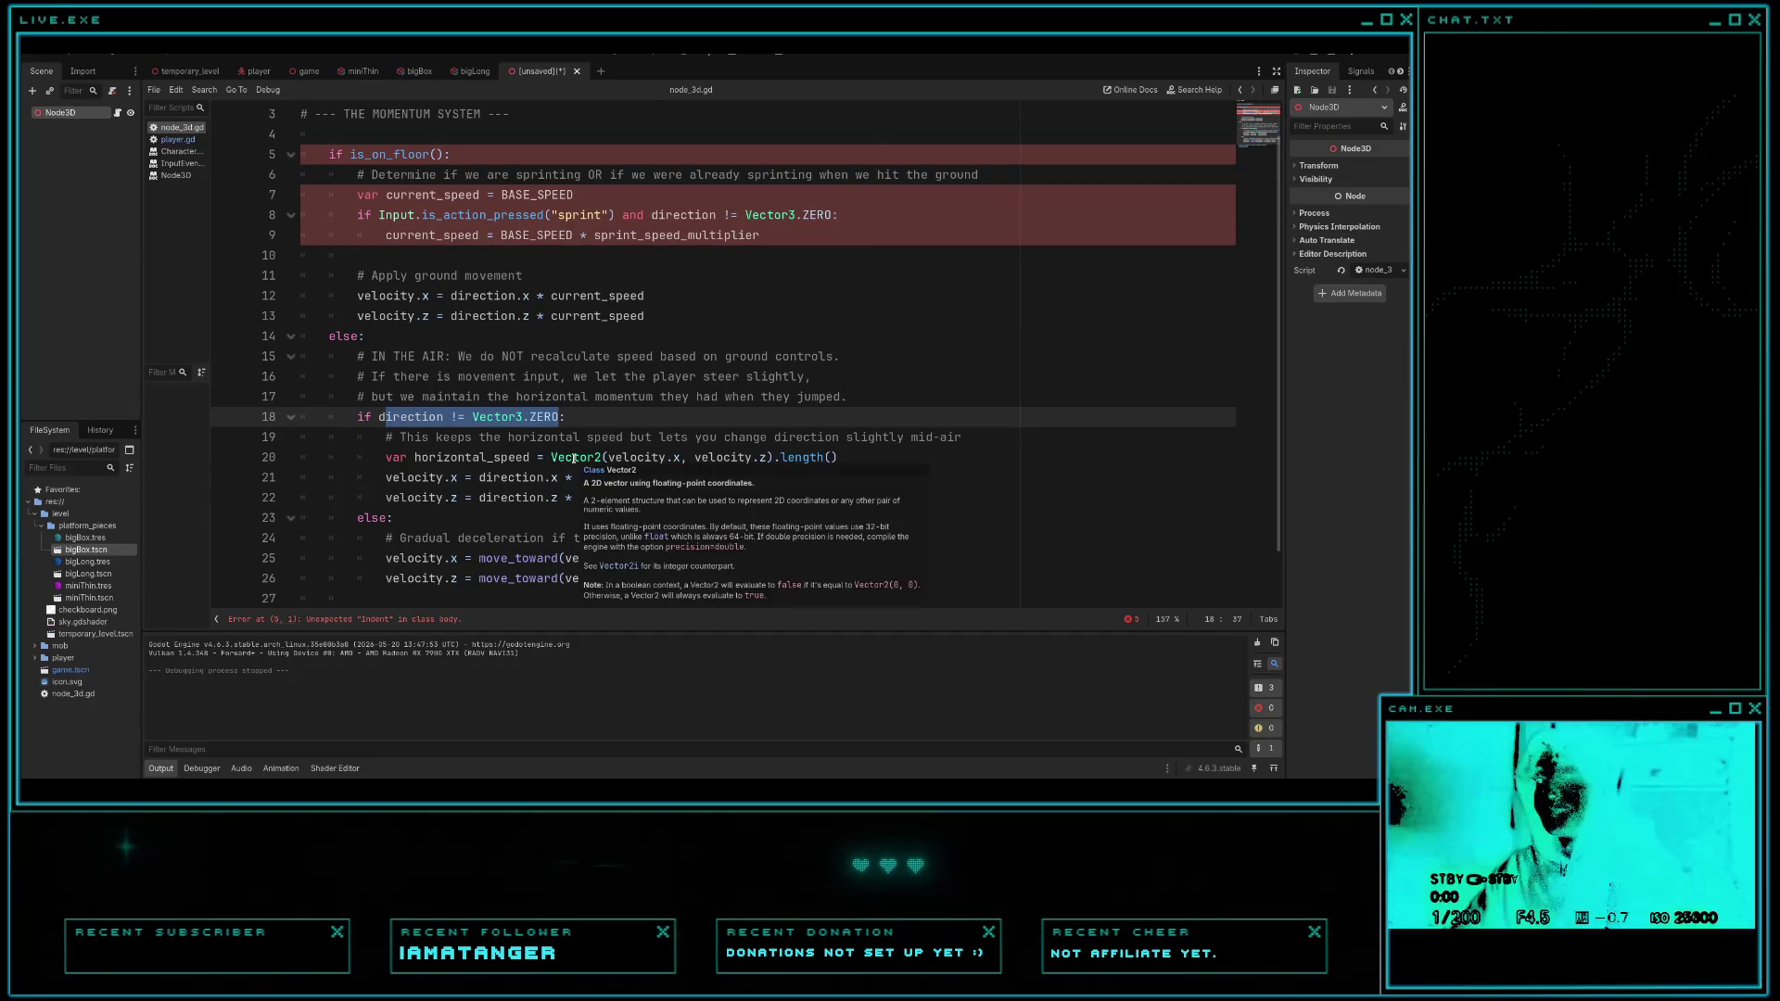
pyautogui.click(780, 458)
pyautogui.click(793, 459)
pyautogui.scroll(-1, 530, 478)
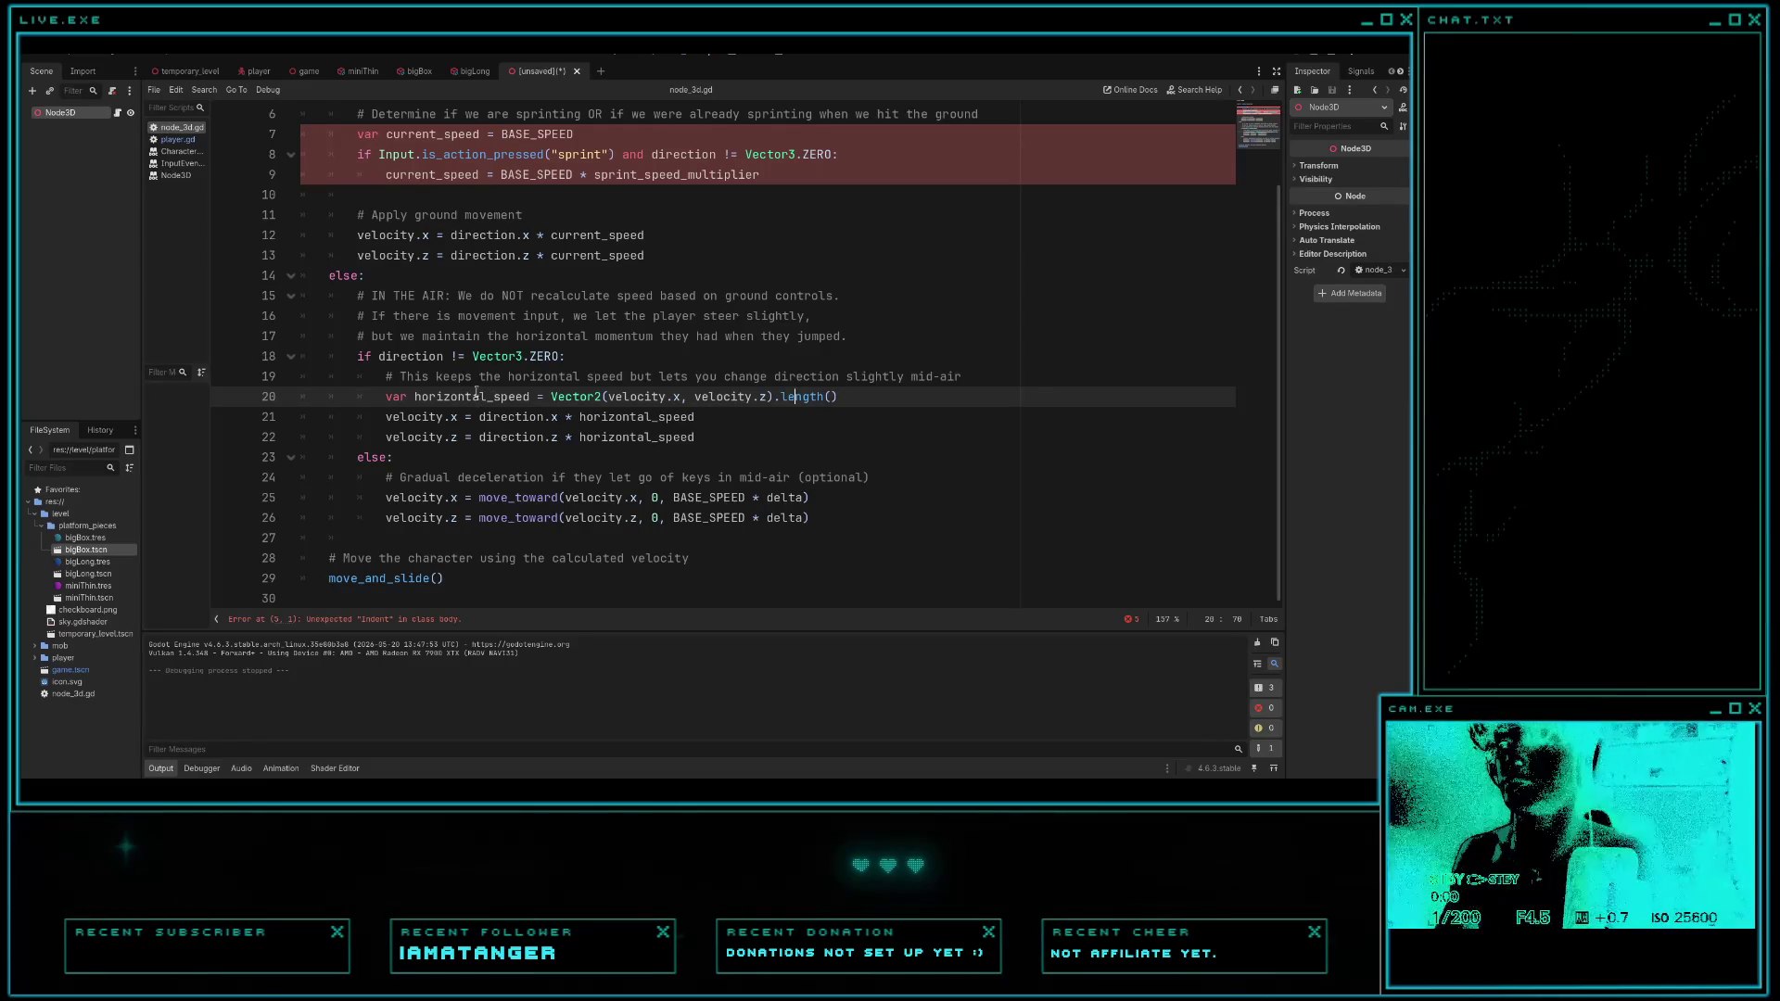
pyautogui.moveTo(474, 355); pyautogui.dragTo(560, 355)
pyautogui.hotkey('ctrl', 'c')
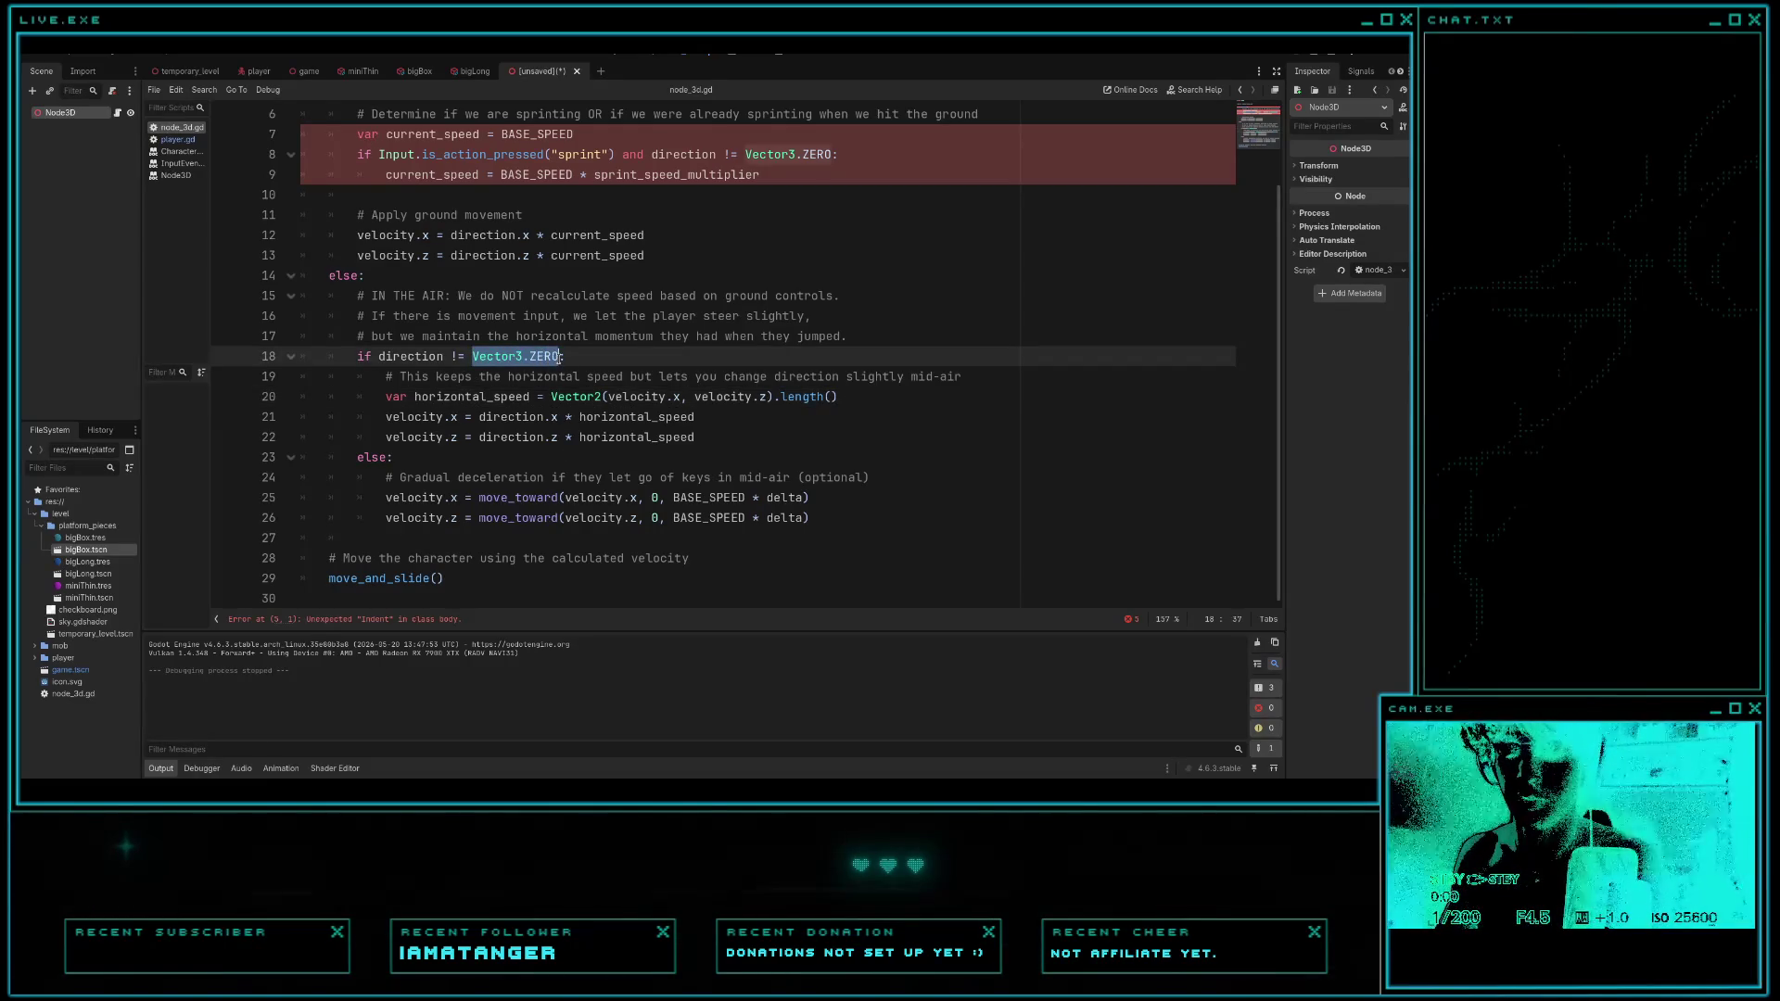
pyautogui.hotkey('alt', 'Tab')
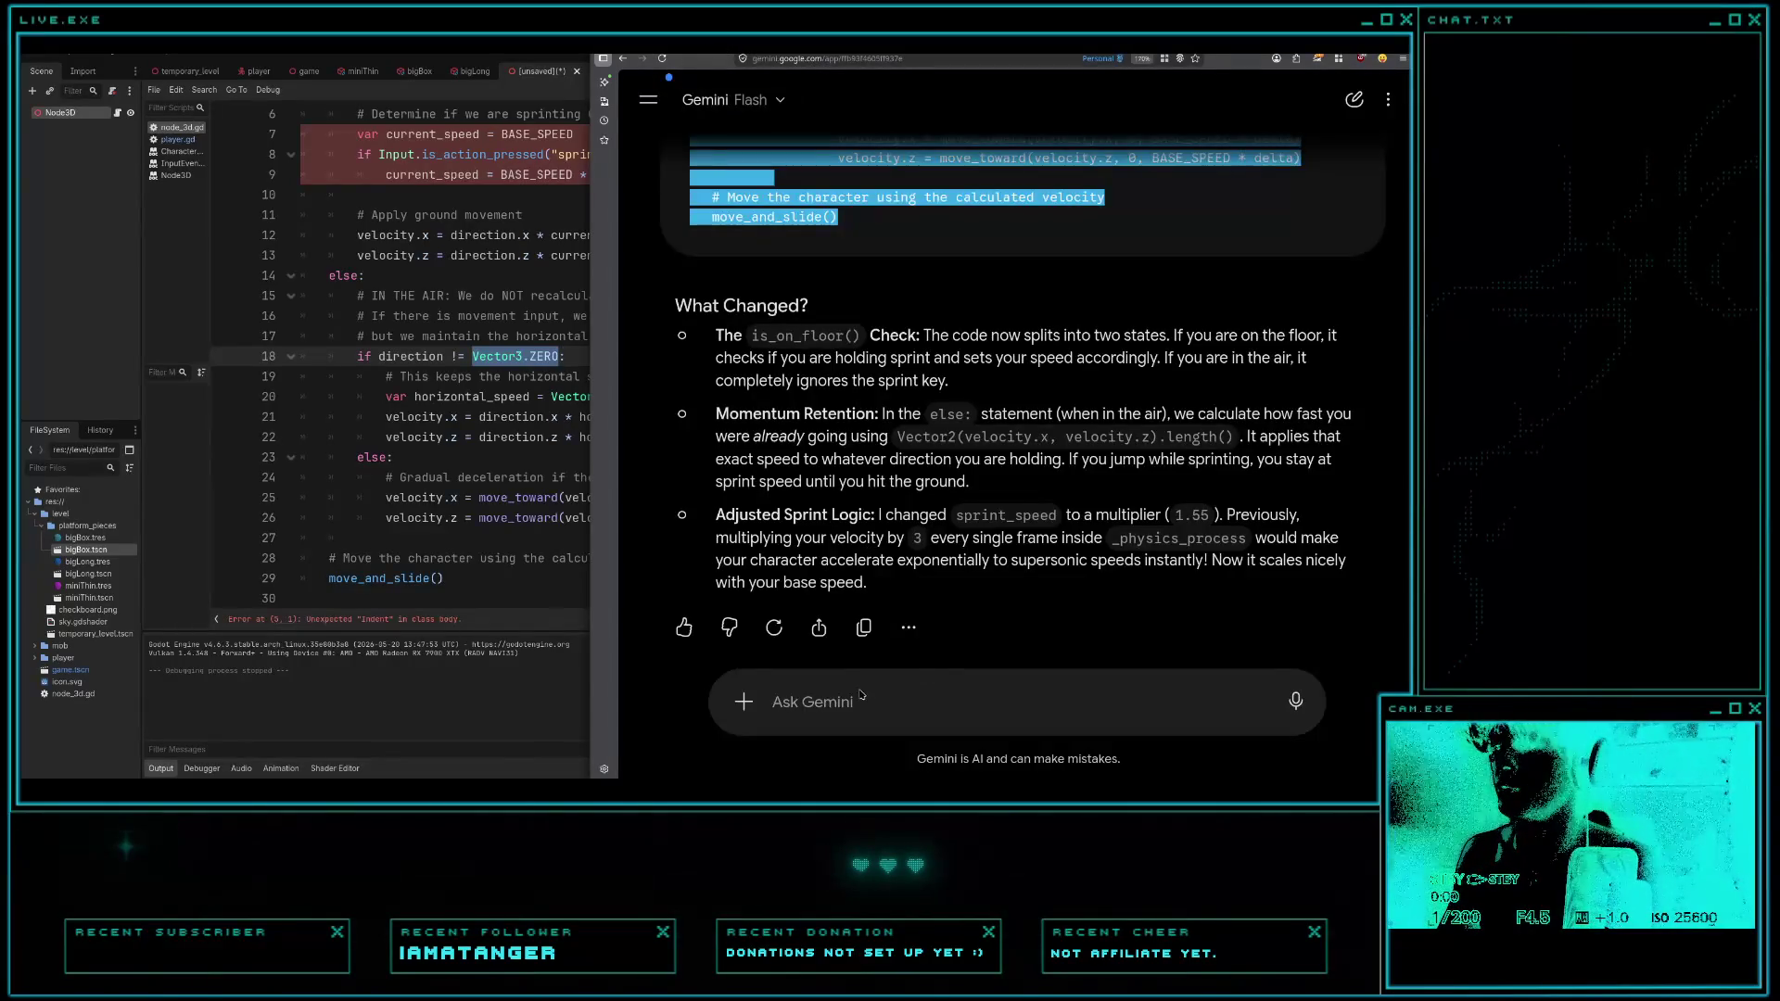
# - Ask Gemini 'what is the Vector3.ZERO' and learn it equals Vector3(0, 0, 0)
pyautogui.click(861, 695)
pyautogui.write('what')
pyautogui.hotkey('ctrl', 'v')
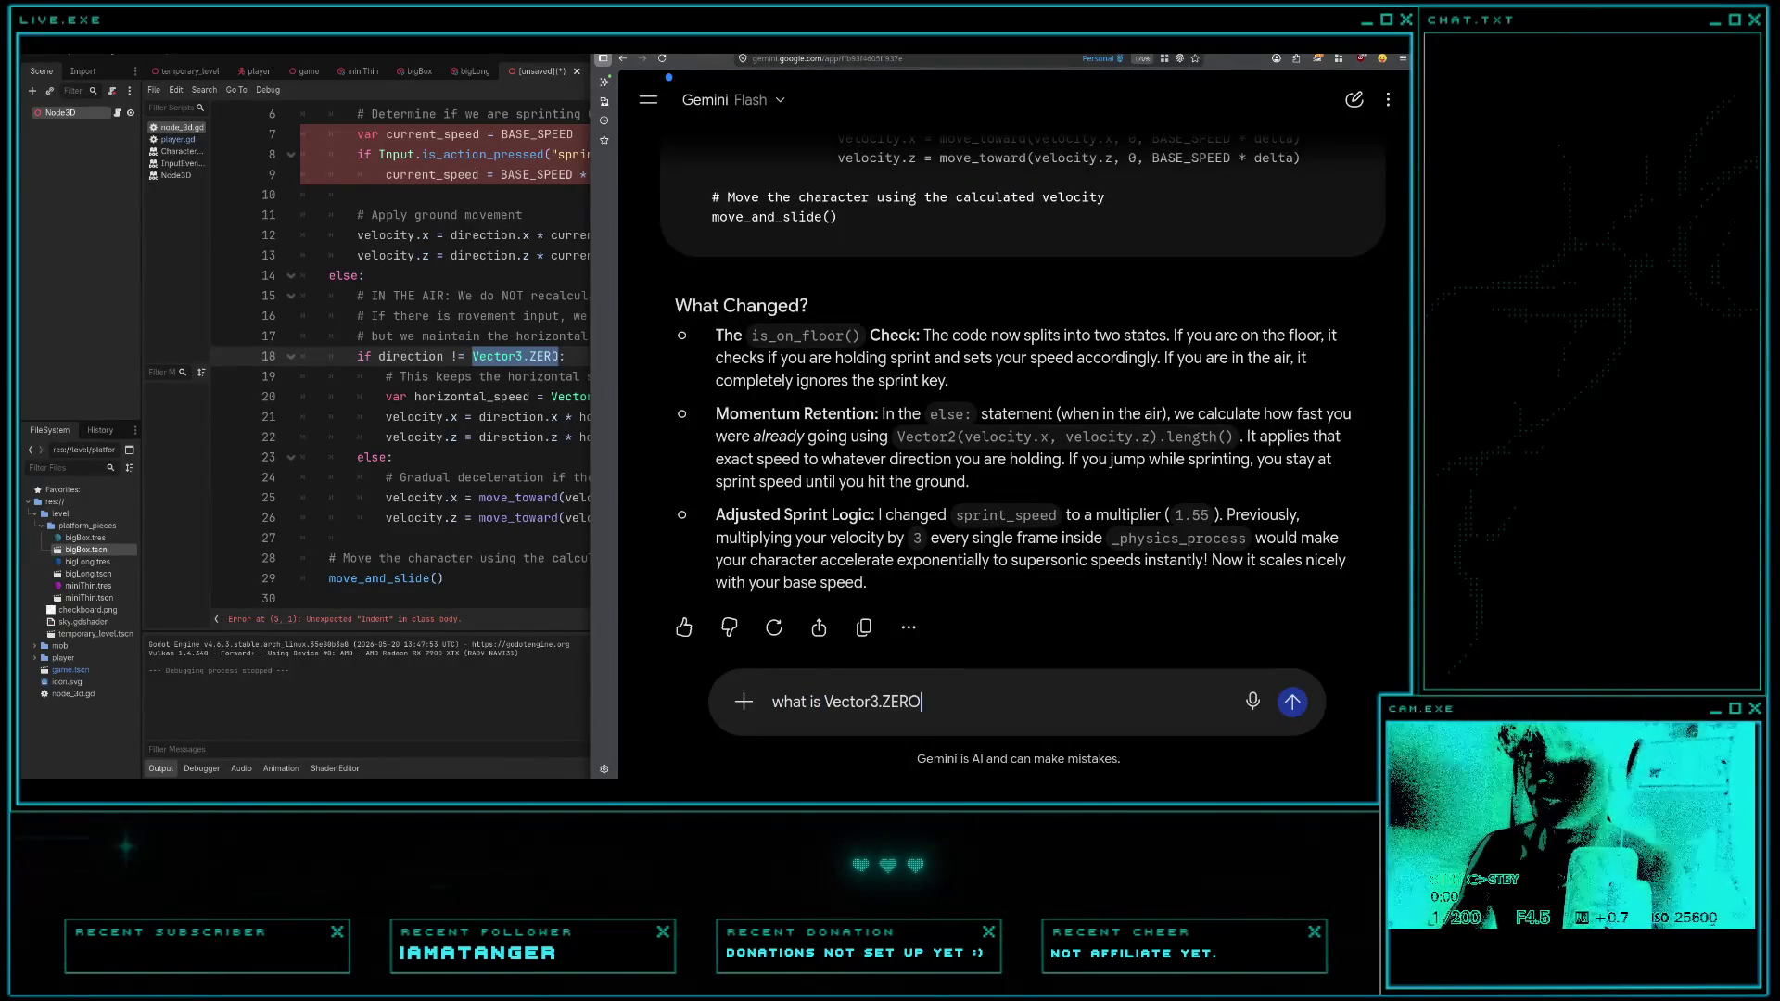
pyautogui.write('the')
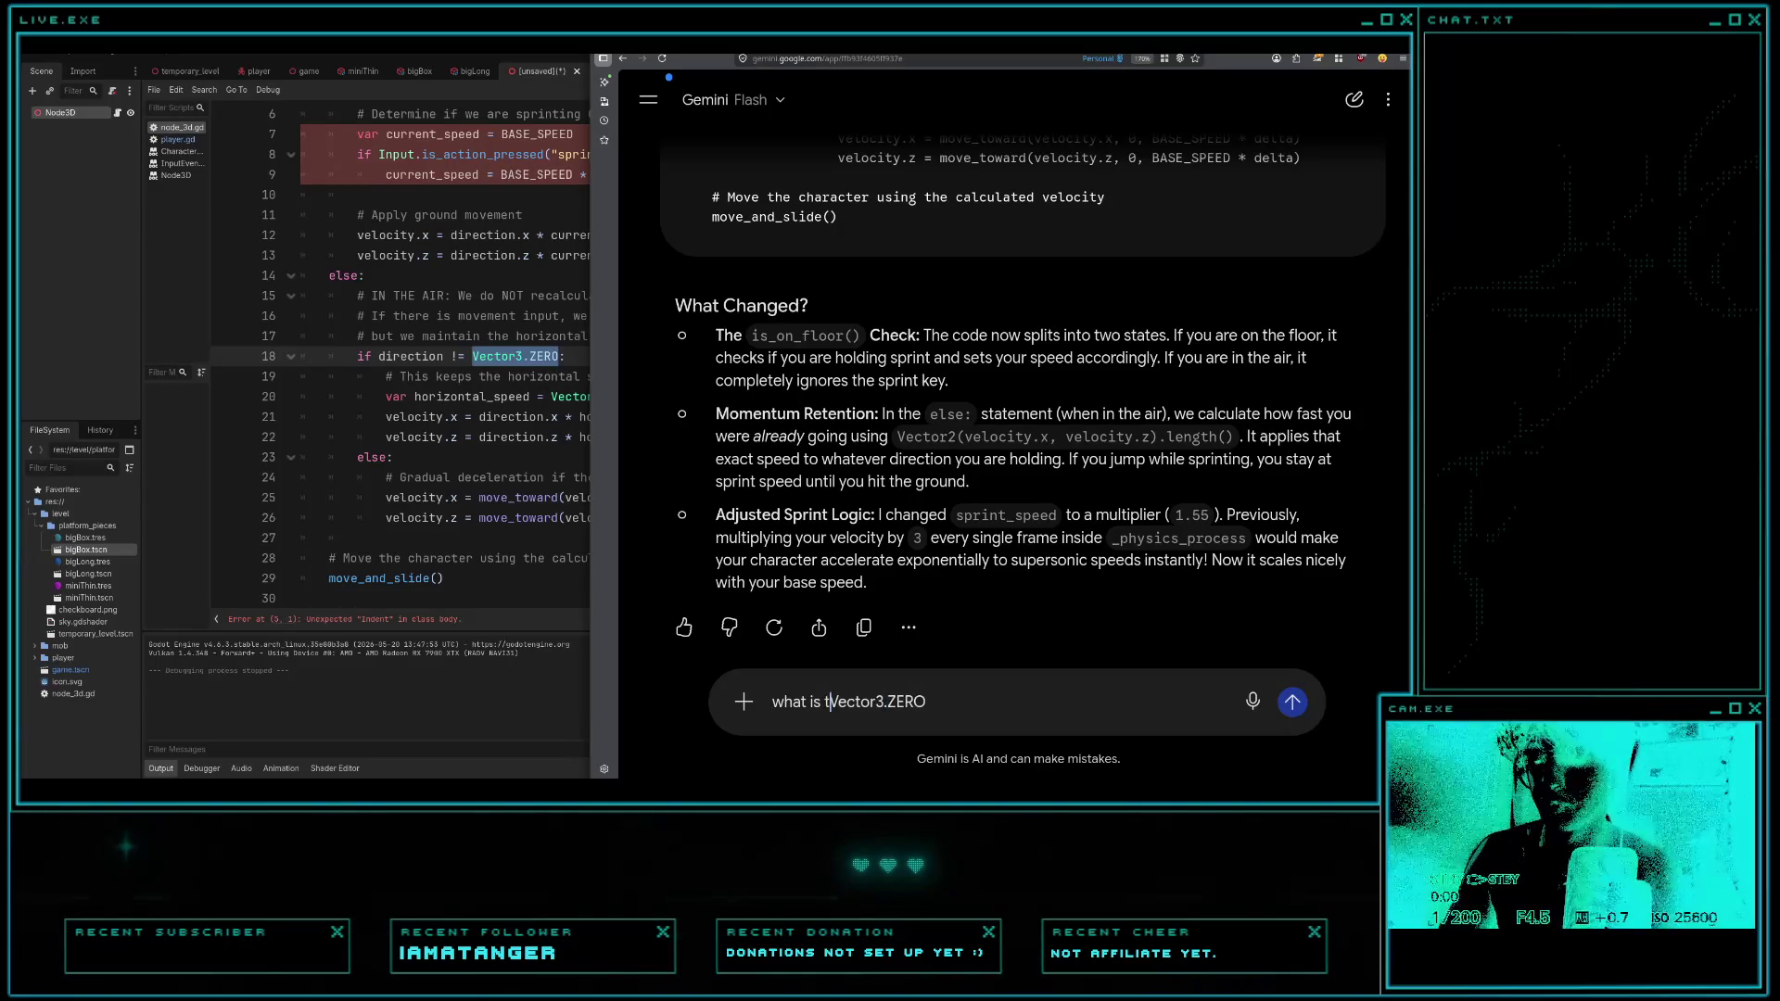
pyautogui.press('Return')
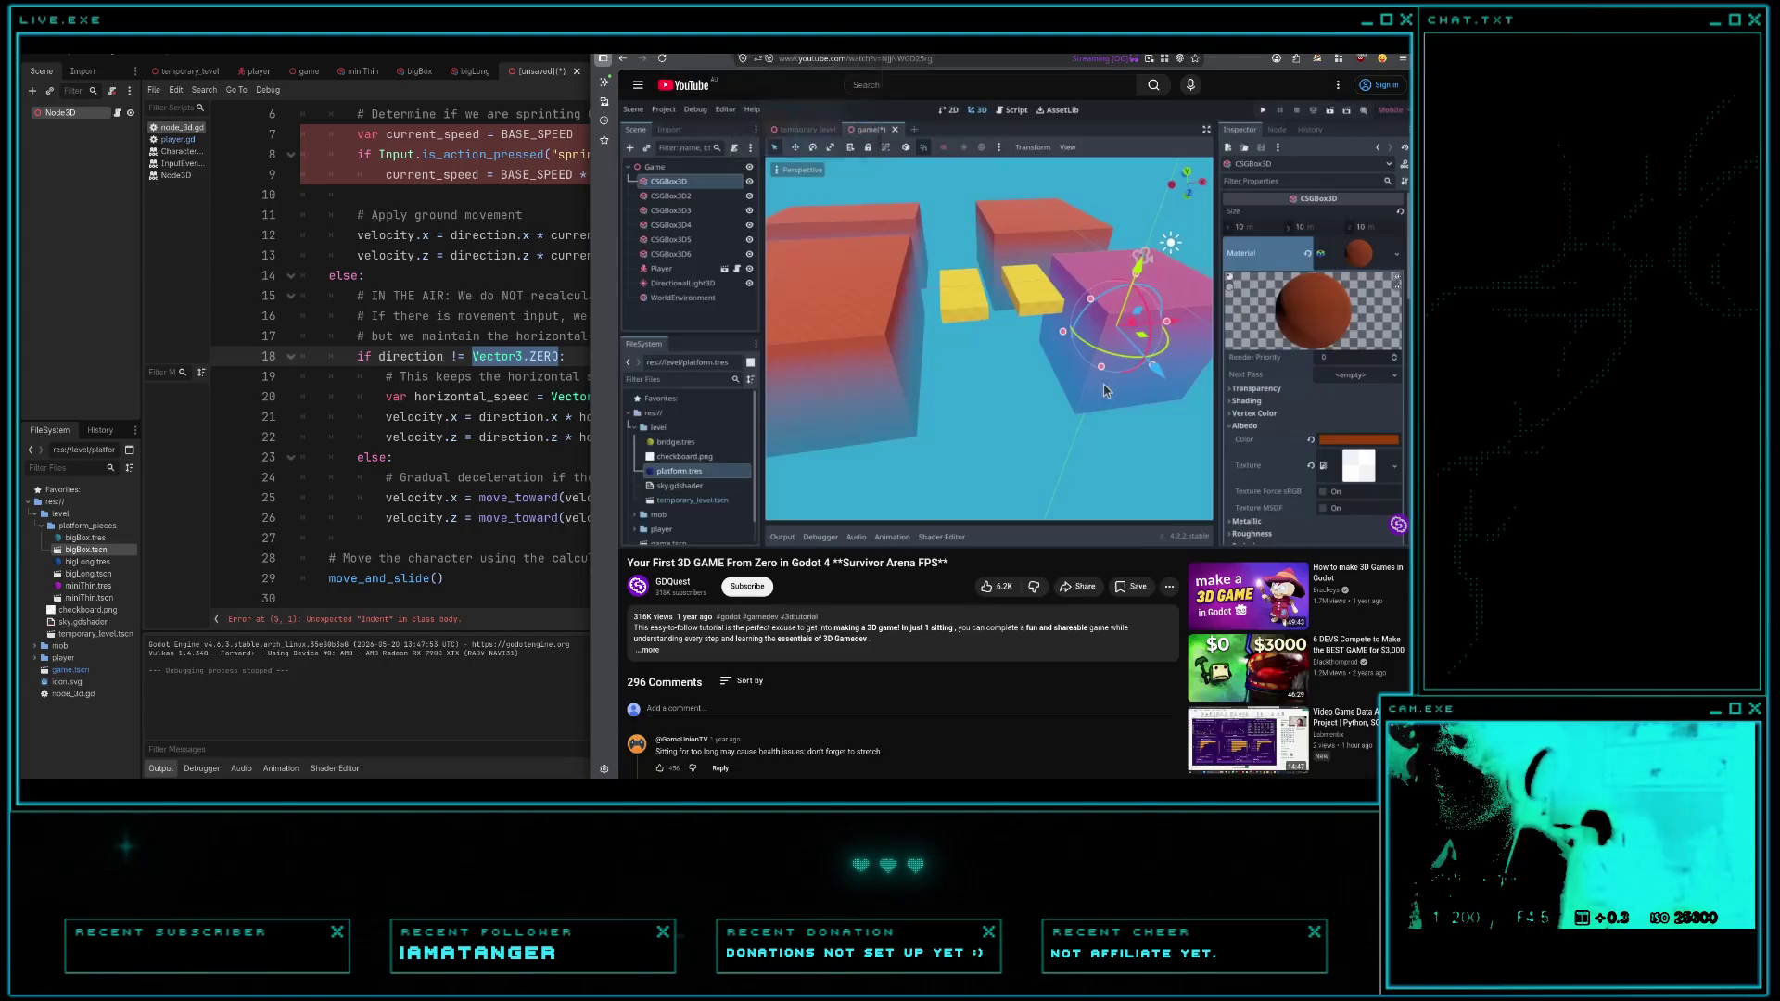
pyautogui.click(797, 44)
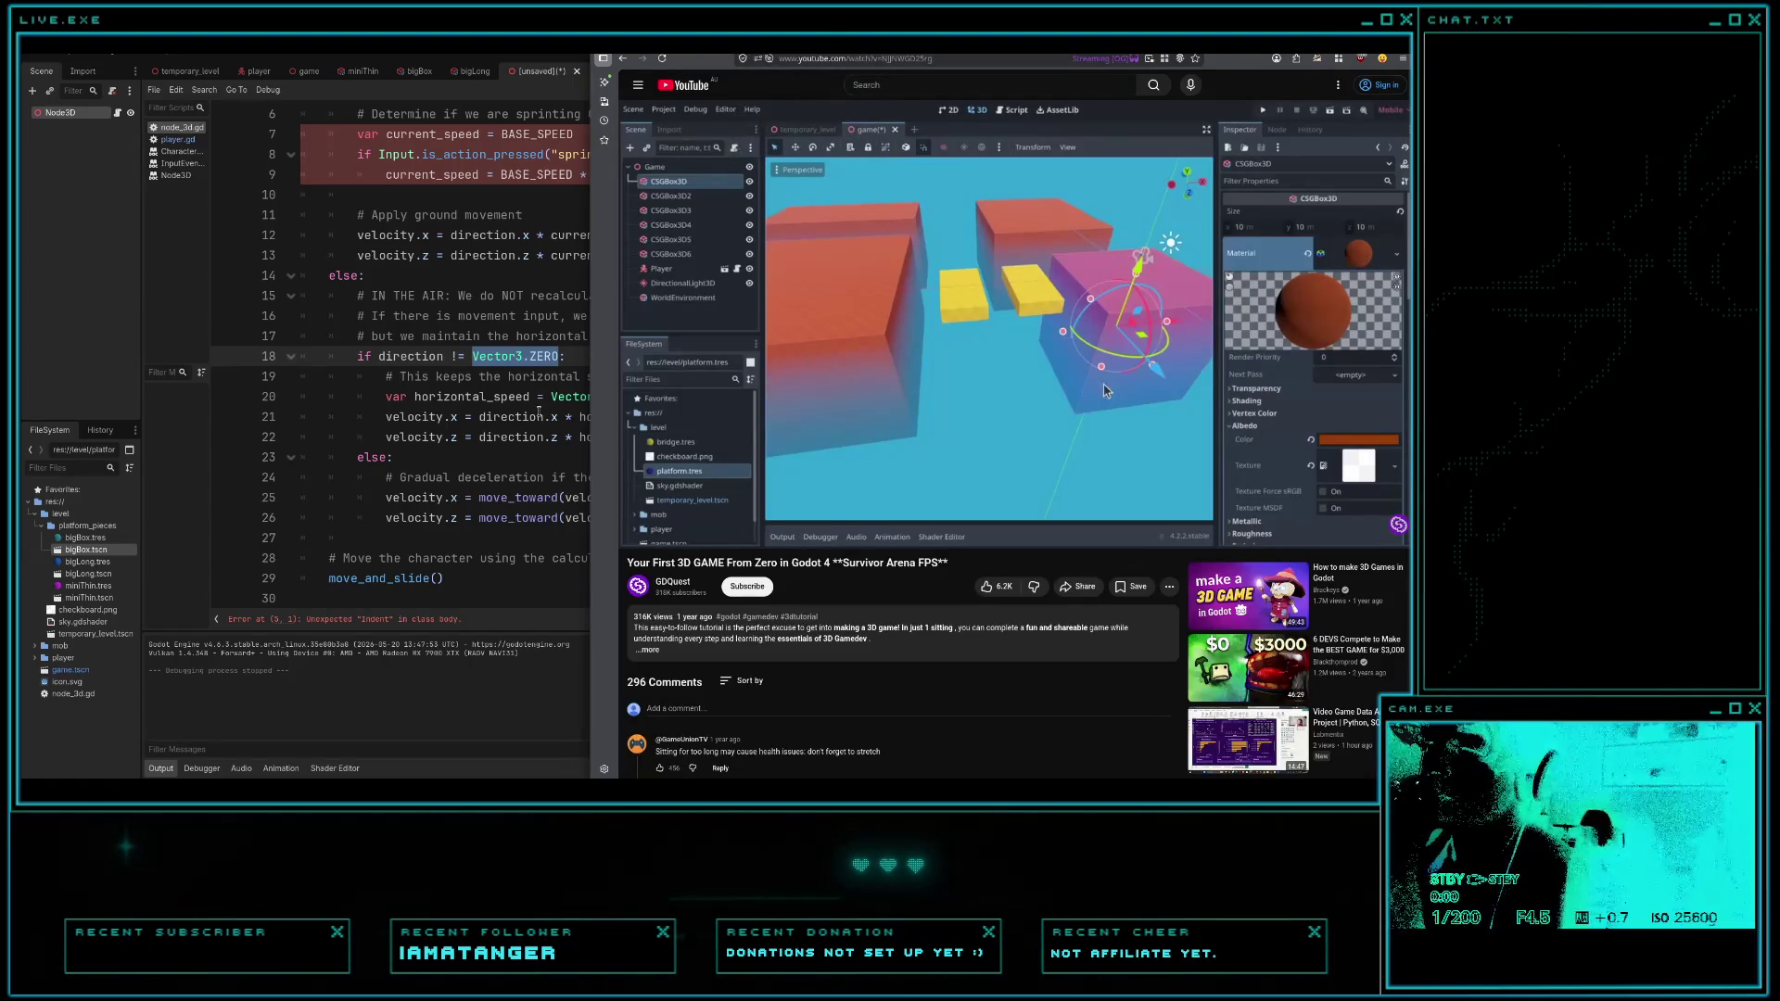
# - Return to the Godot script editor and open player.gd from the script list
pyautogui.click(538, 414)
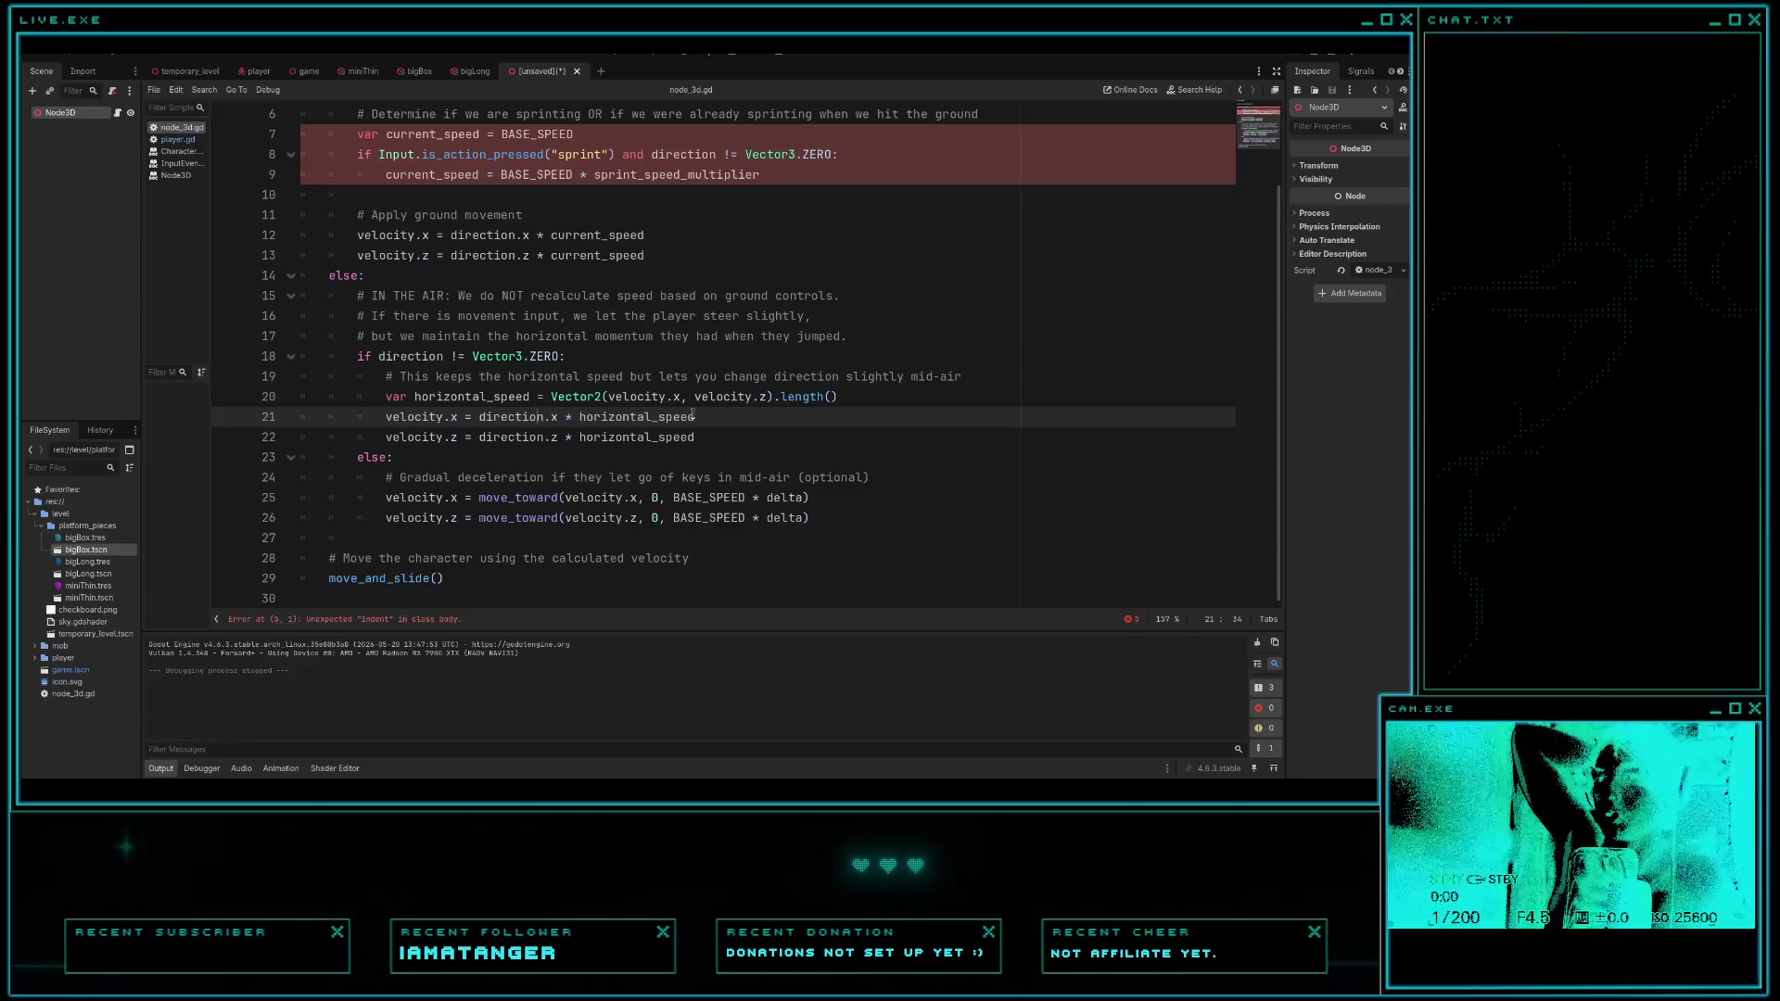
pyautogui.click(178, 139)
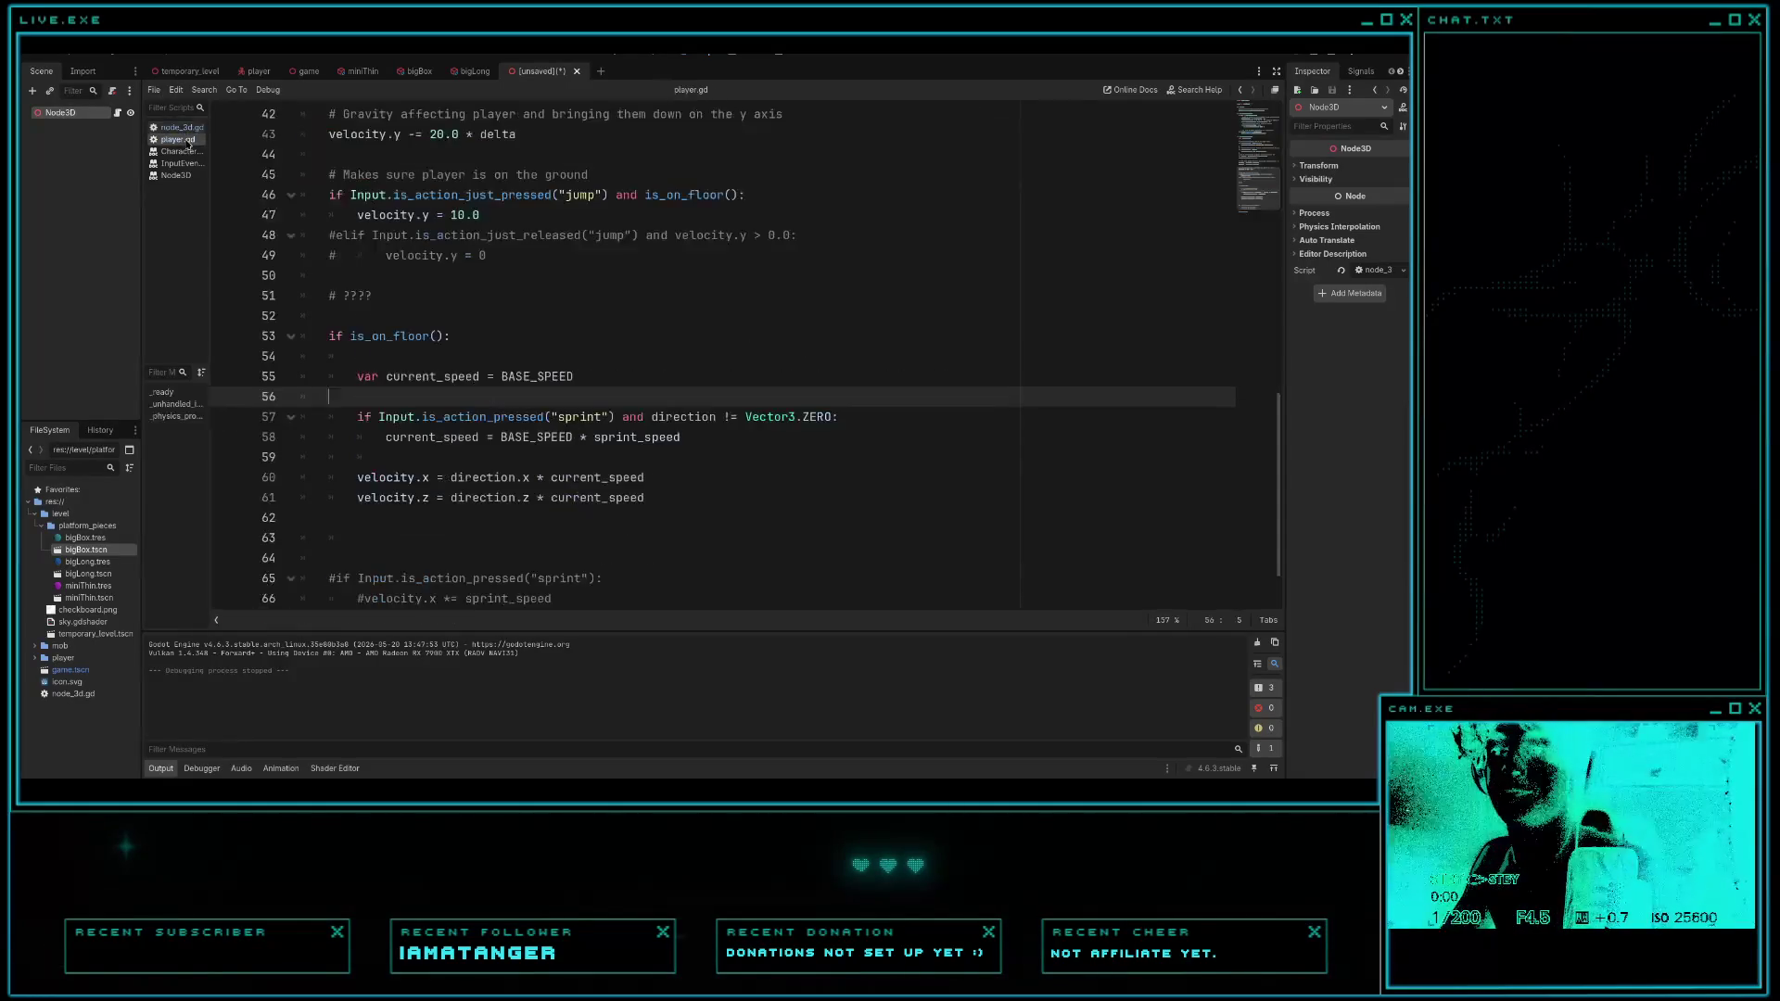
# - Add an else: branch after the ground velocity lines in player.gd, checking node_3d.gd for reference
pyautogui.press('Up')
pyautogui.press('Up')
pyautogui.press('Up')
pyautogui.click(651, 428)
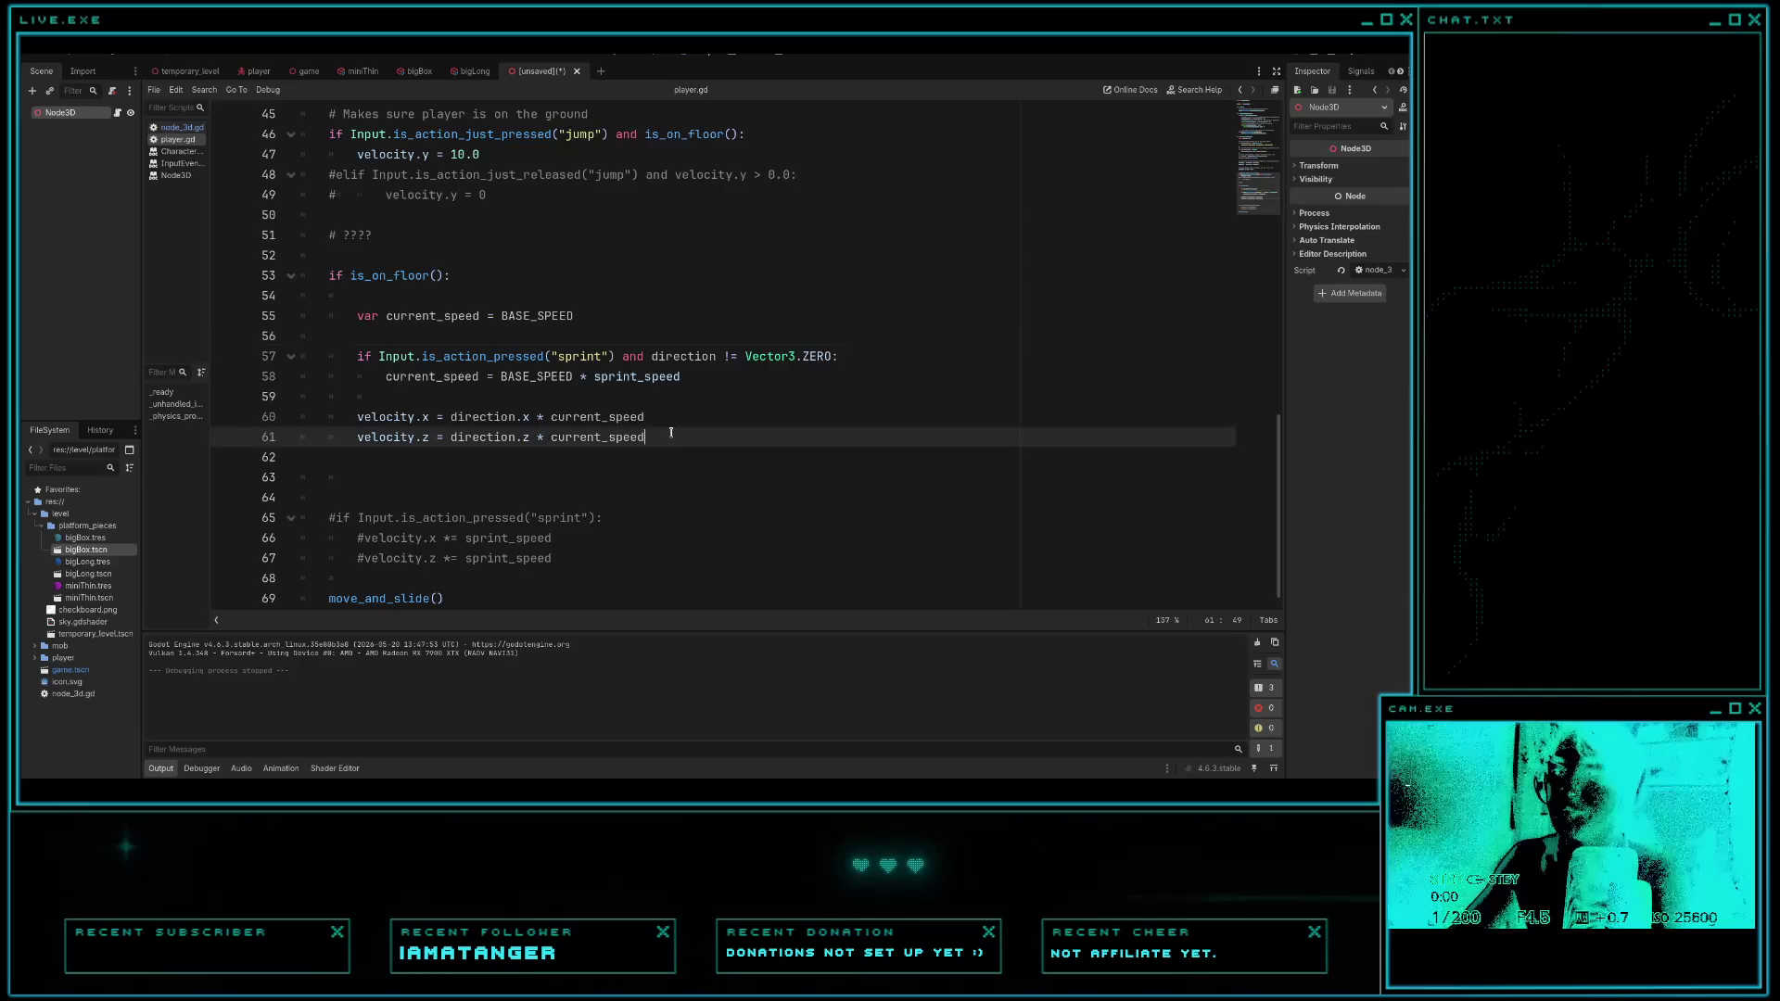
pyautogui.press('Return')
pyautogui.press('Return')
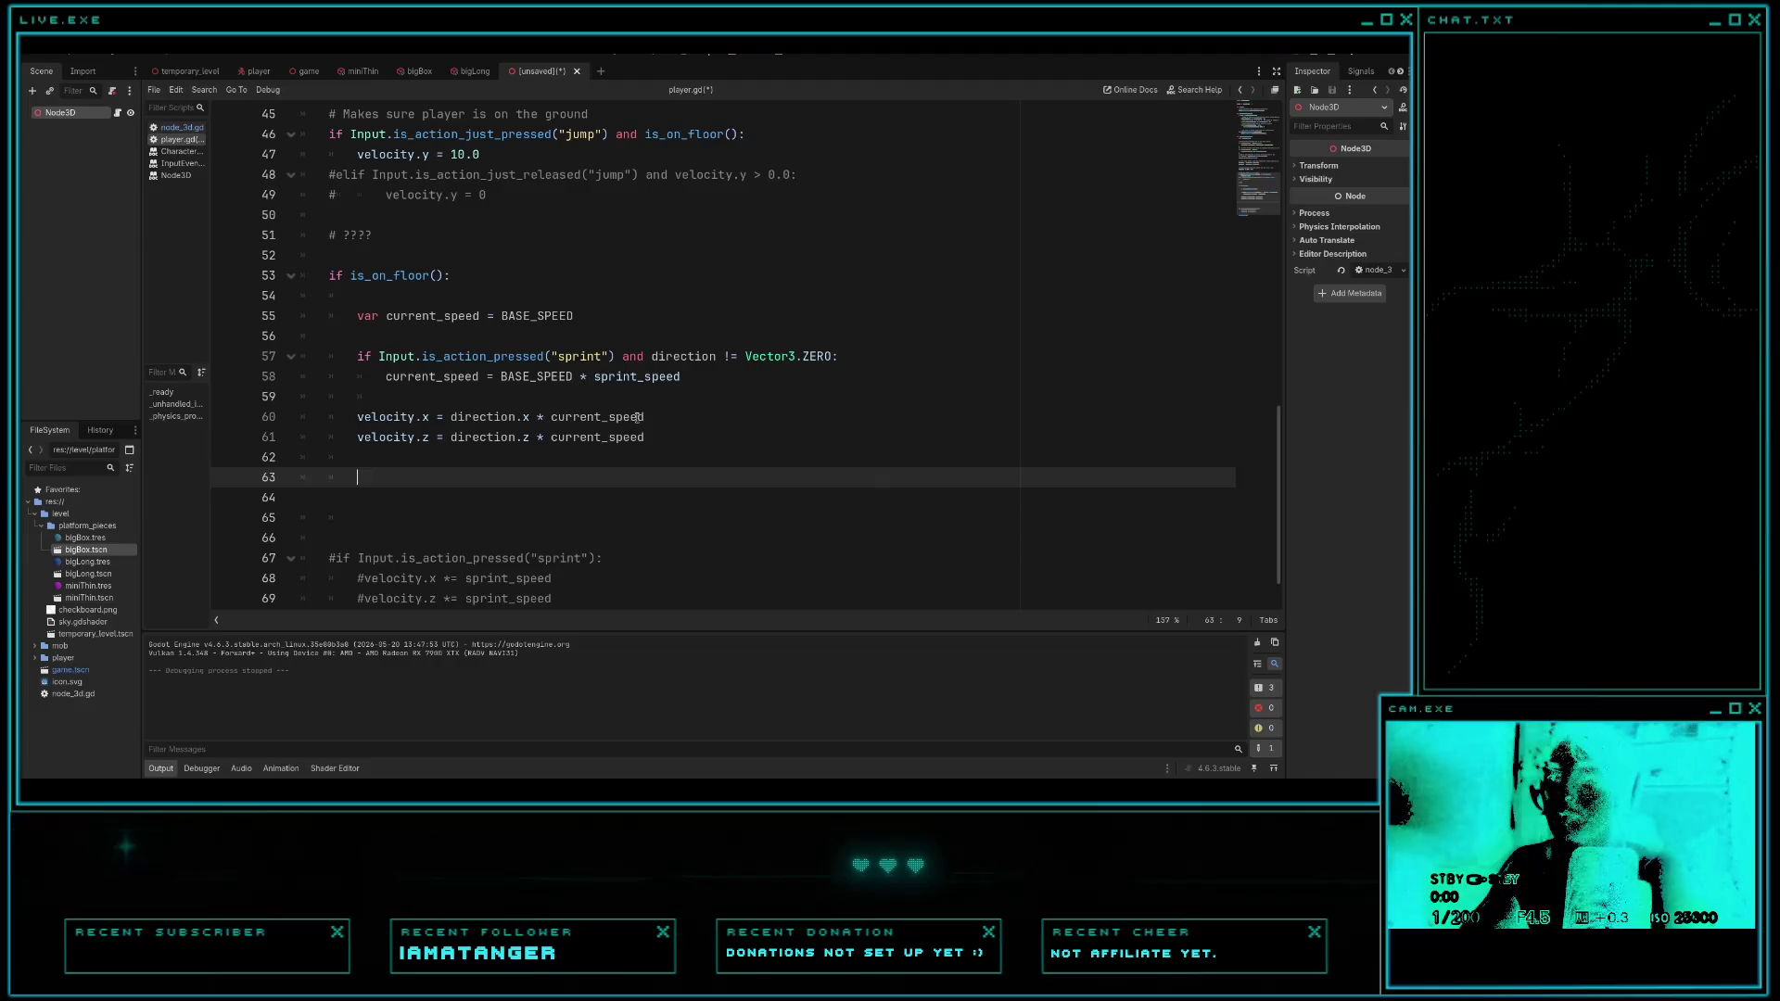
pyautogui.moveTo(627, 418)
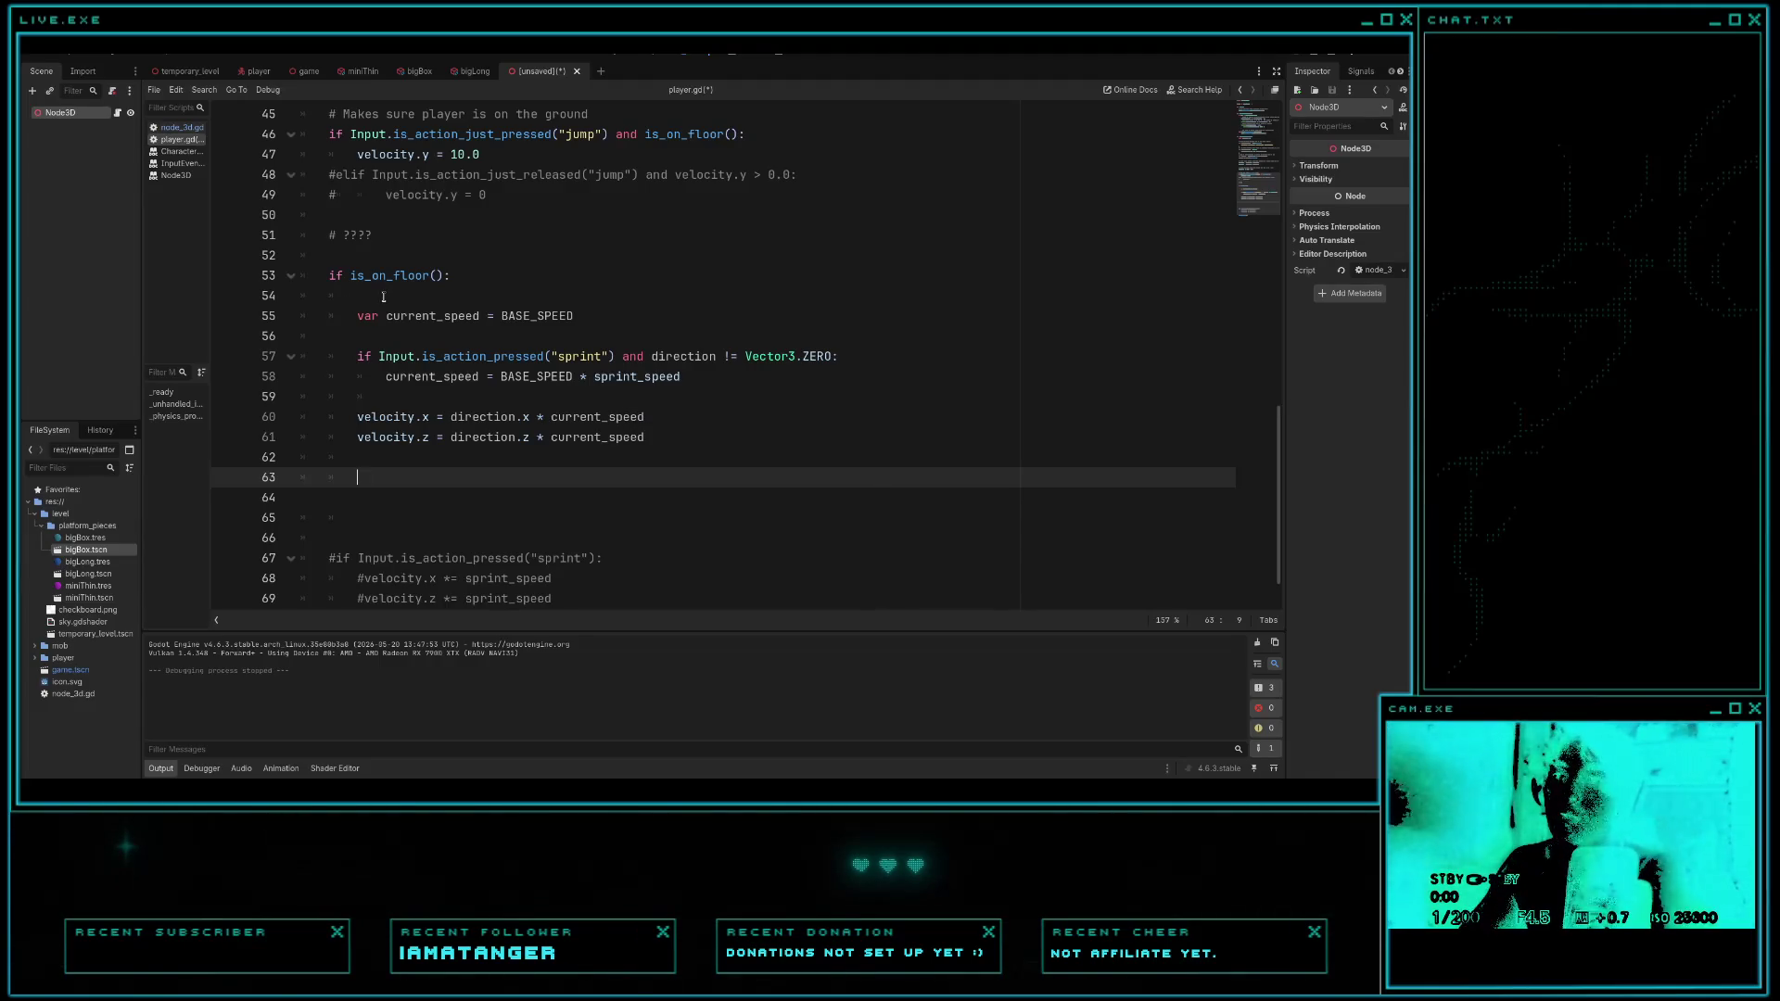
pyautogui.click(181, 127)
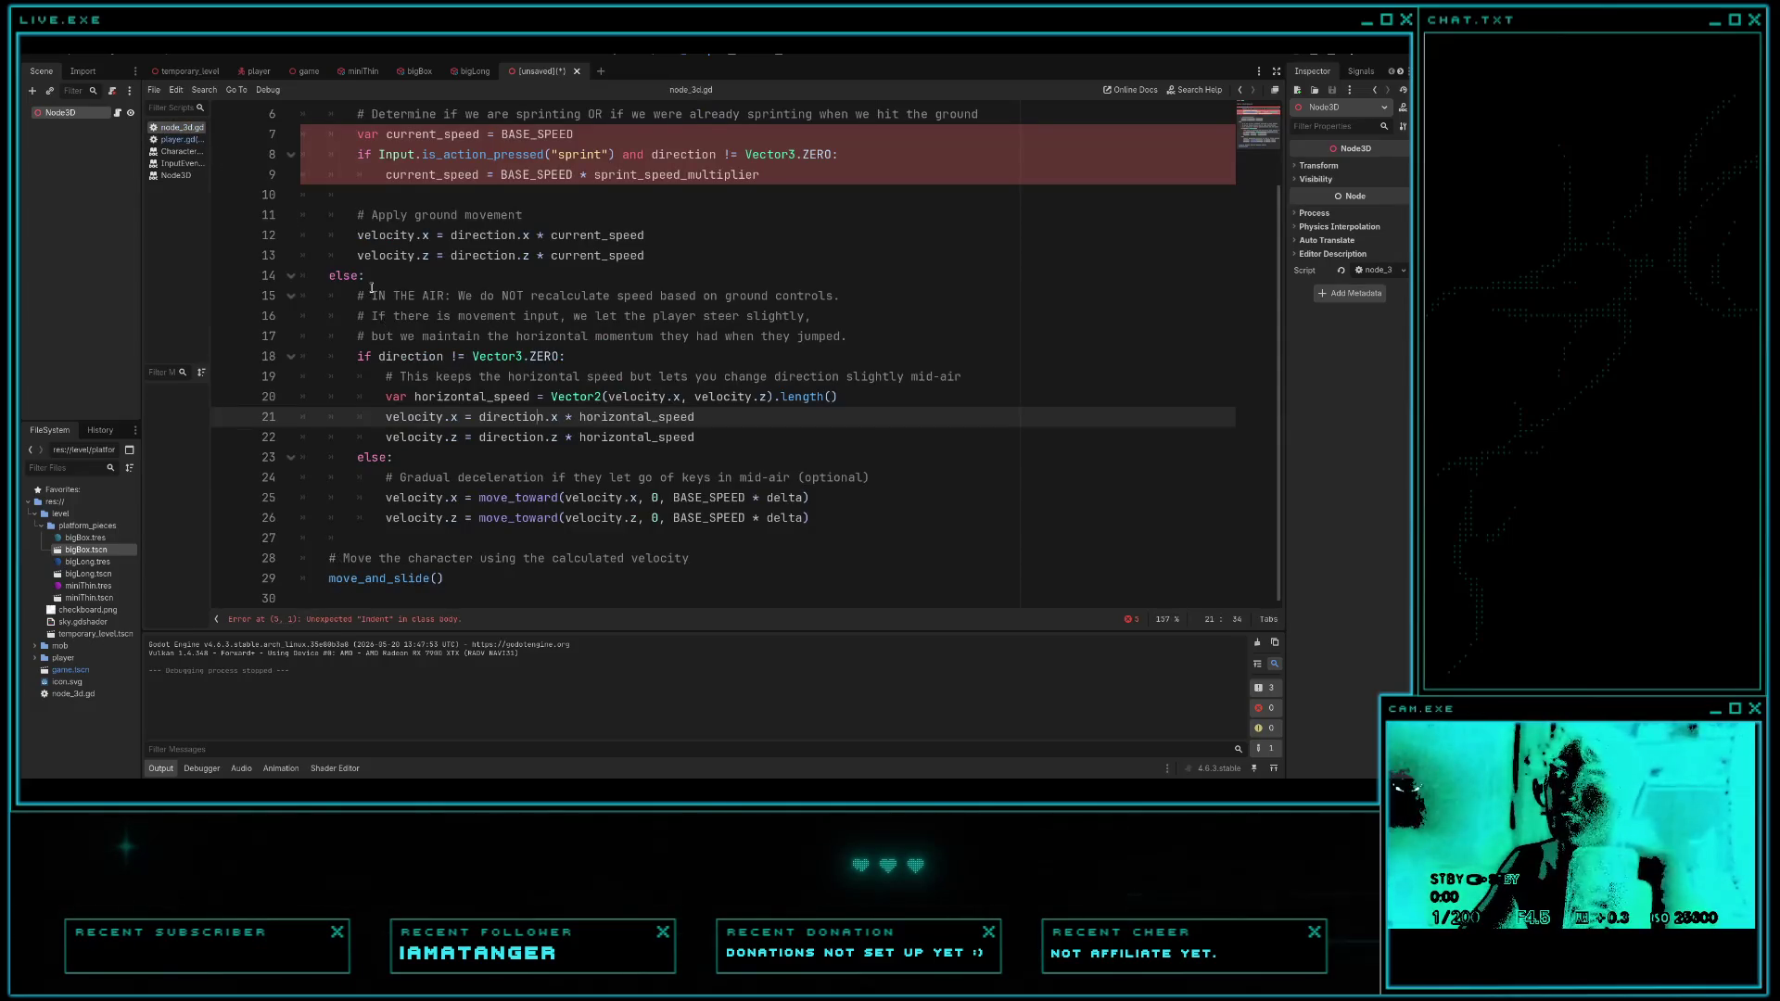
pyautogui.click(182, 139)
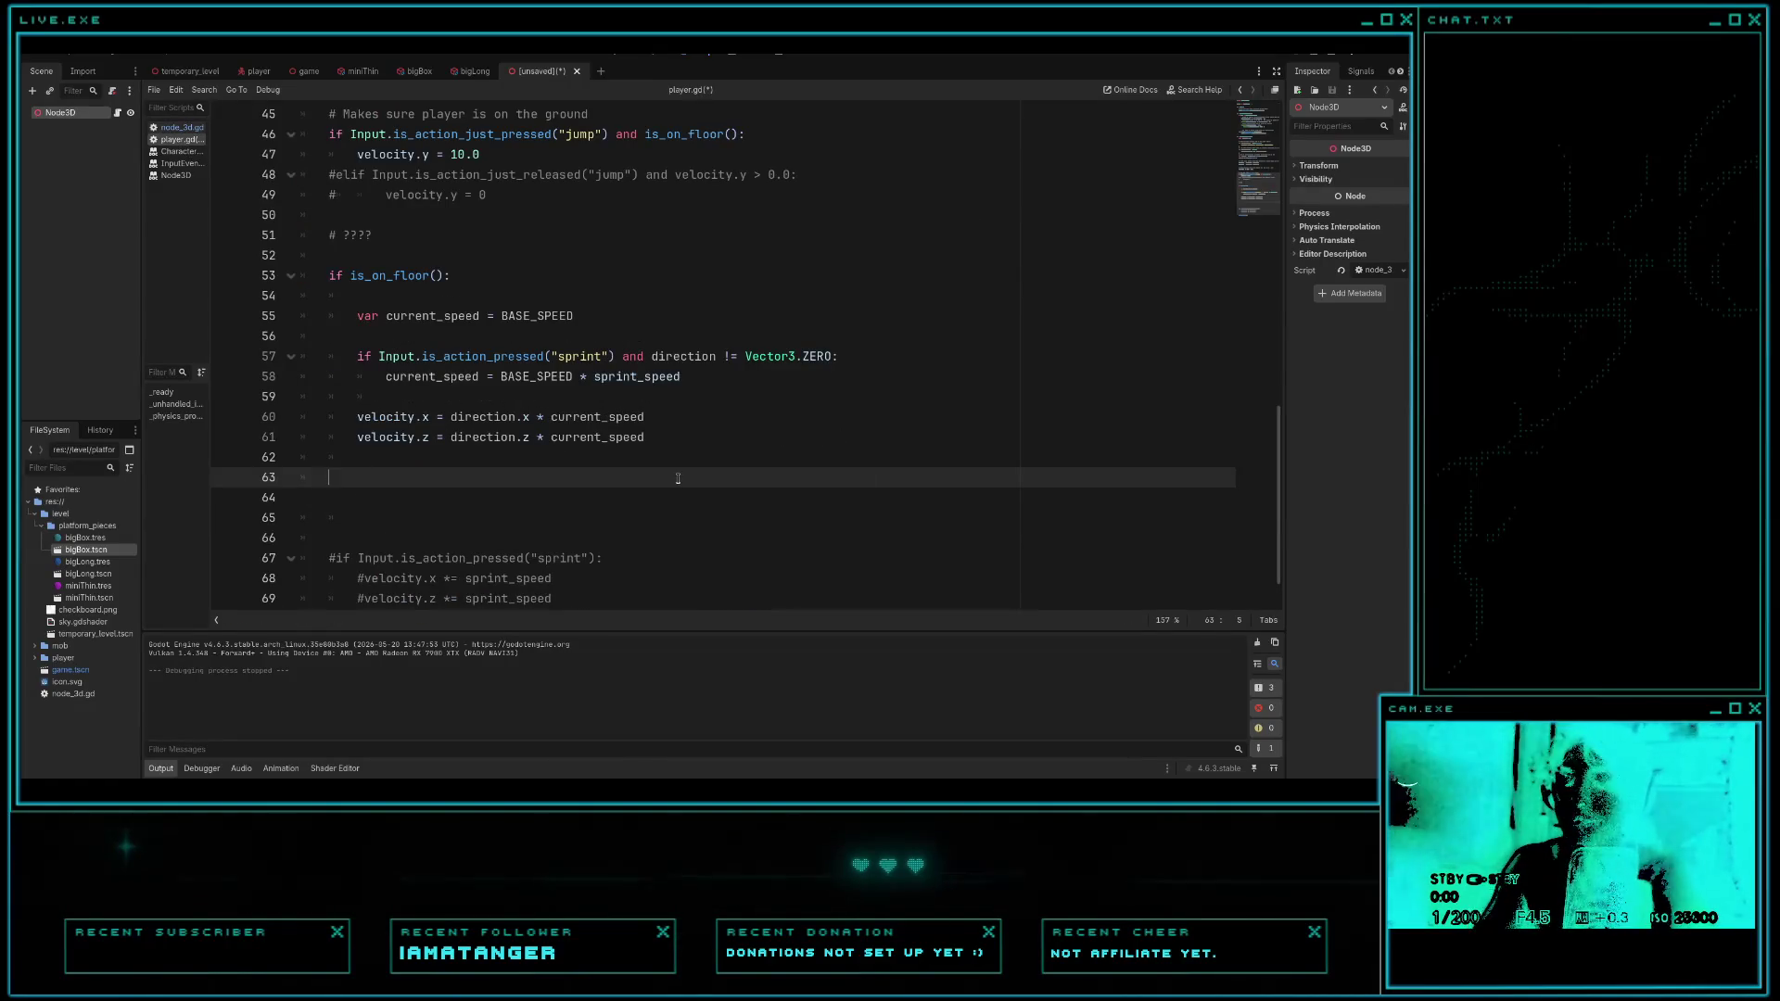
pyautogui.write('else:')
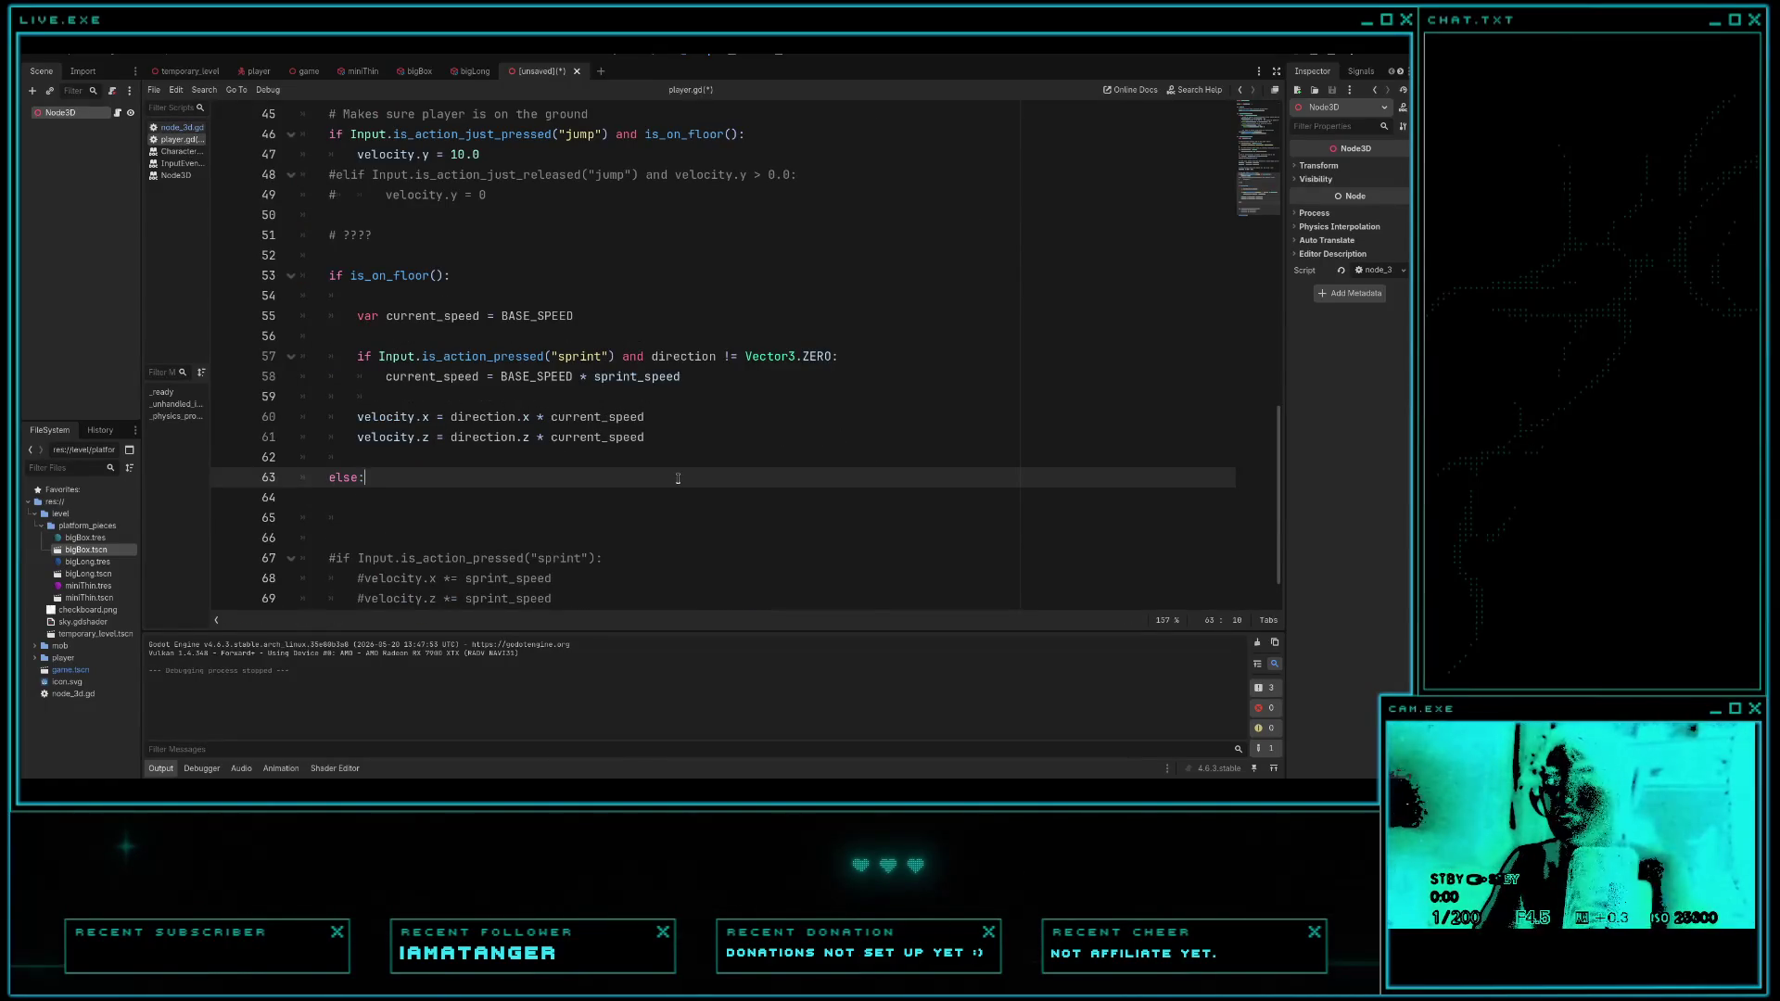
pyautogui.press('Return')
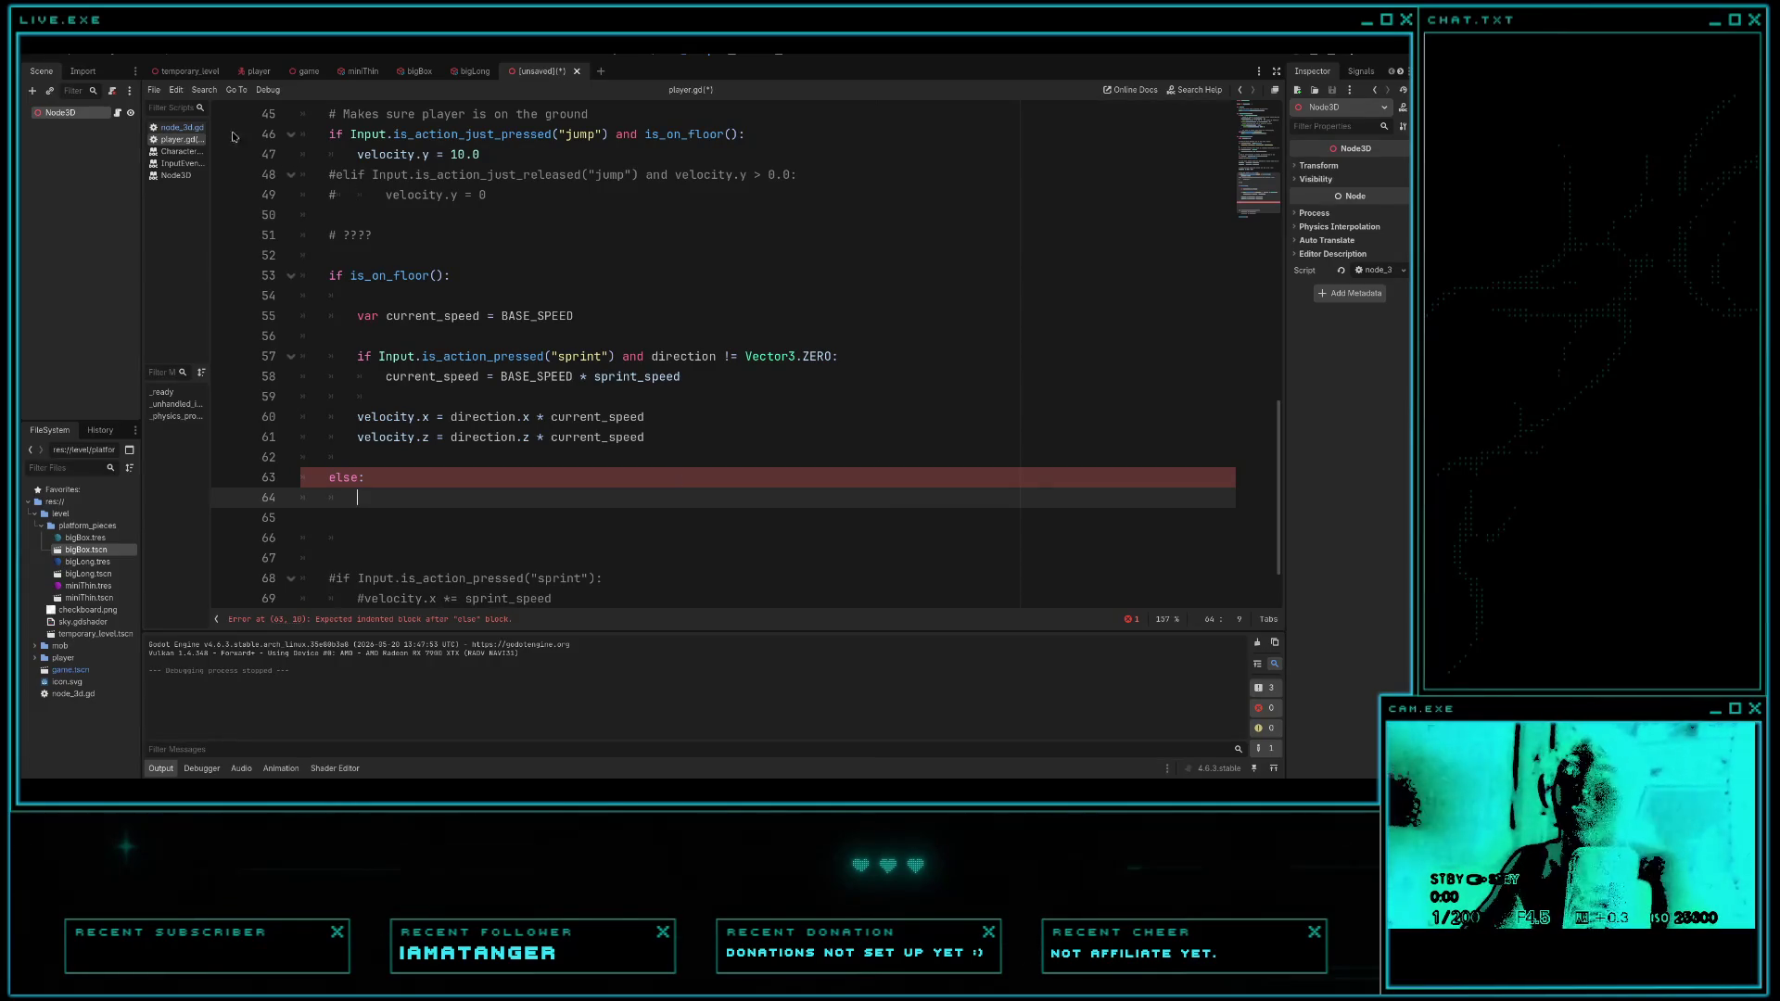
# - Inside the else, write 'if direction != Vector3.ZERO:' using autocomplete, then compare with node_3d.gd
pyautogui.click(181, 127)
pyautogui.click(191, 151)
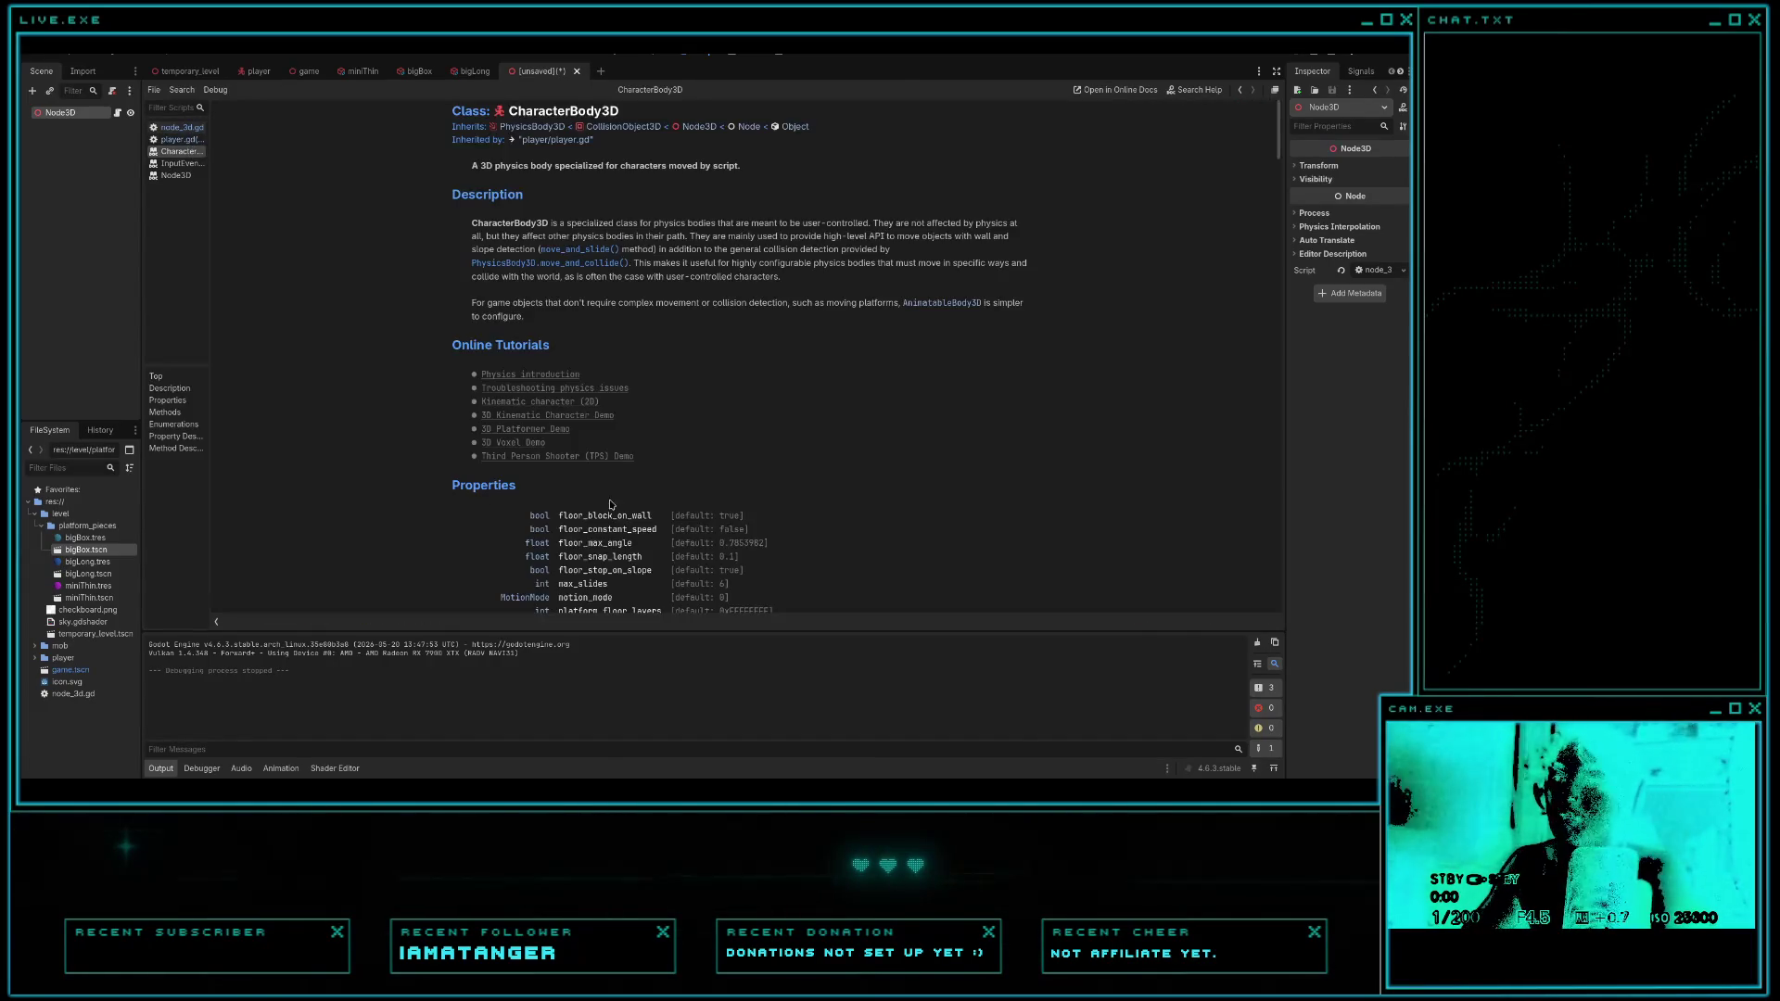
pyautogui.click(180, 139)
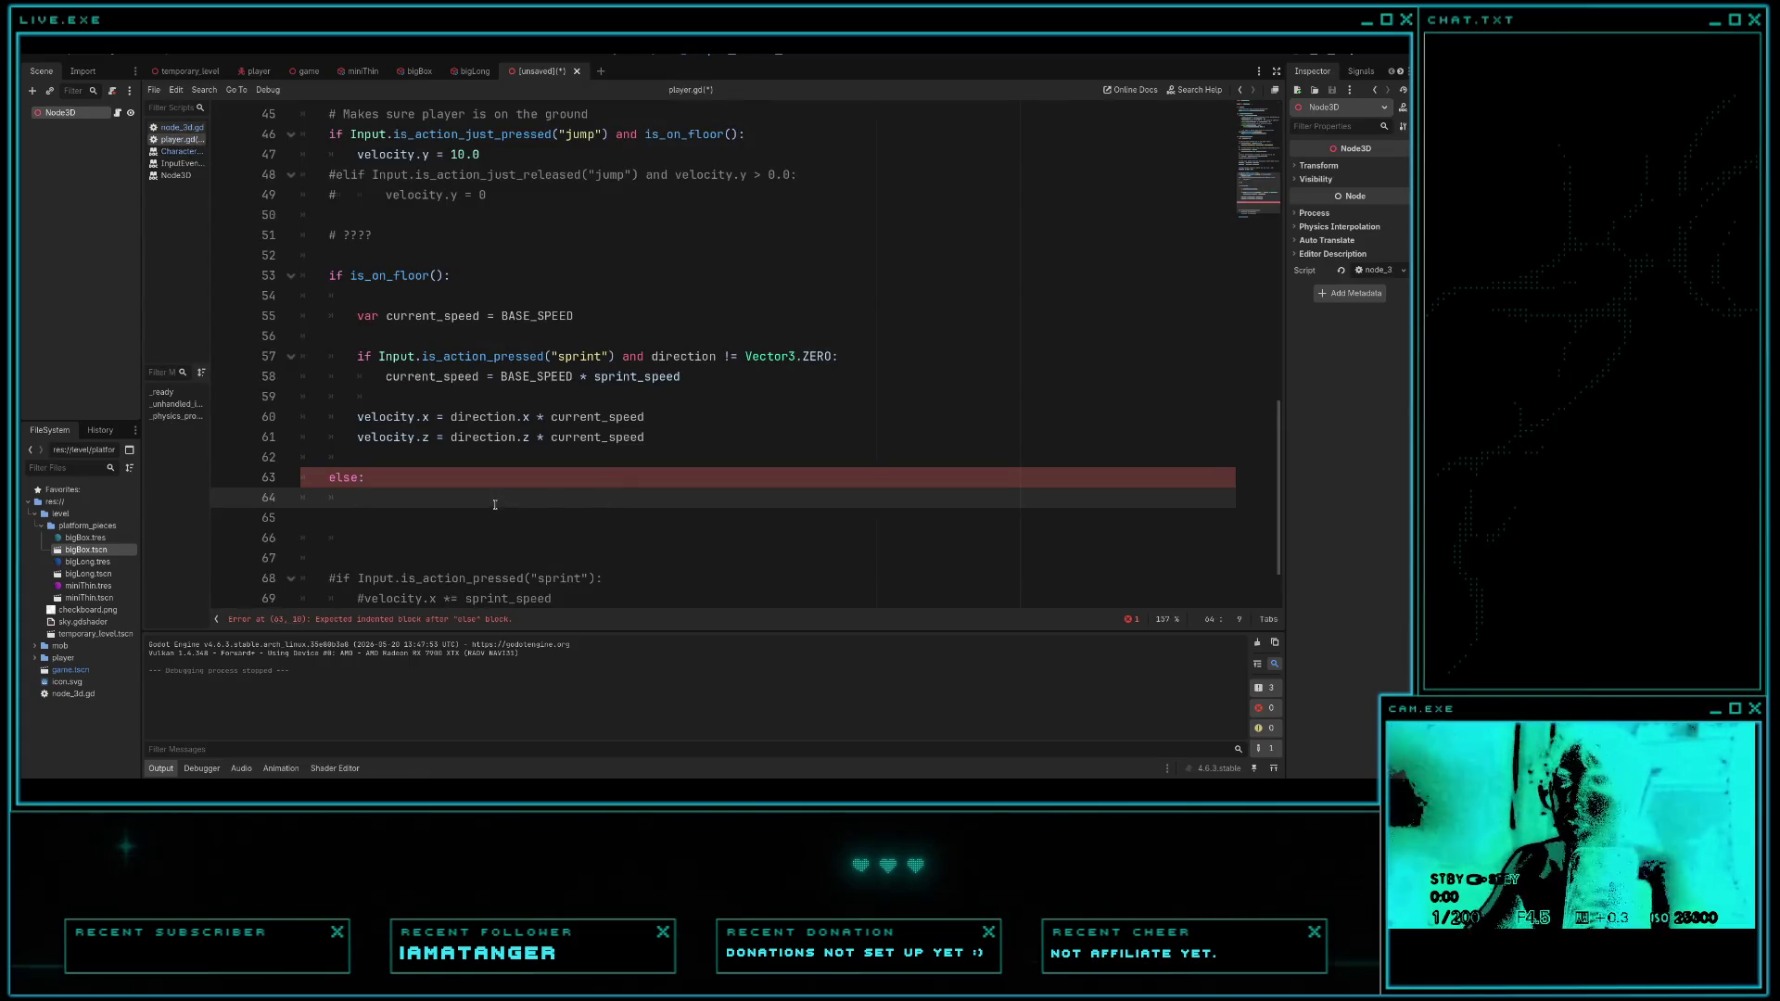
pyautogui.write('if direction')
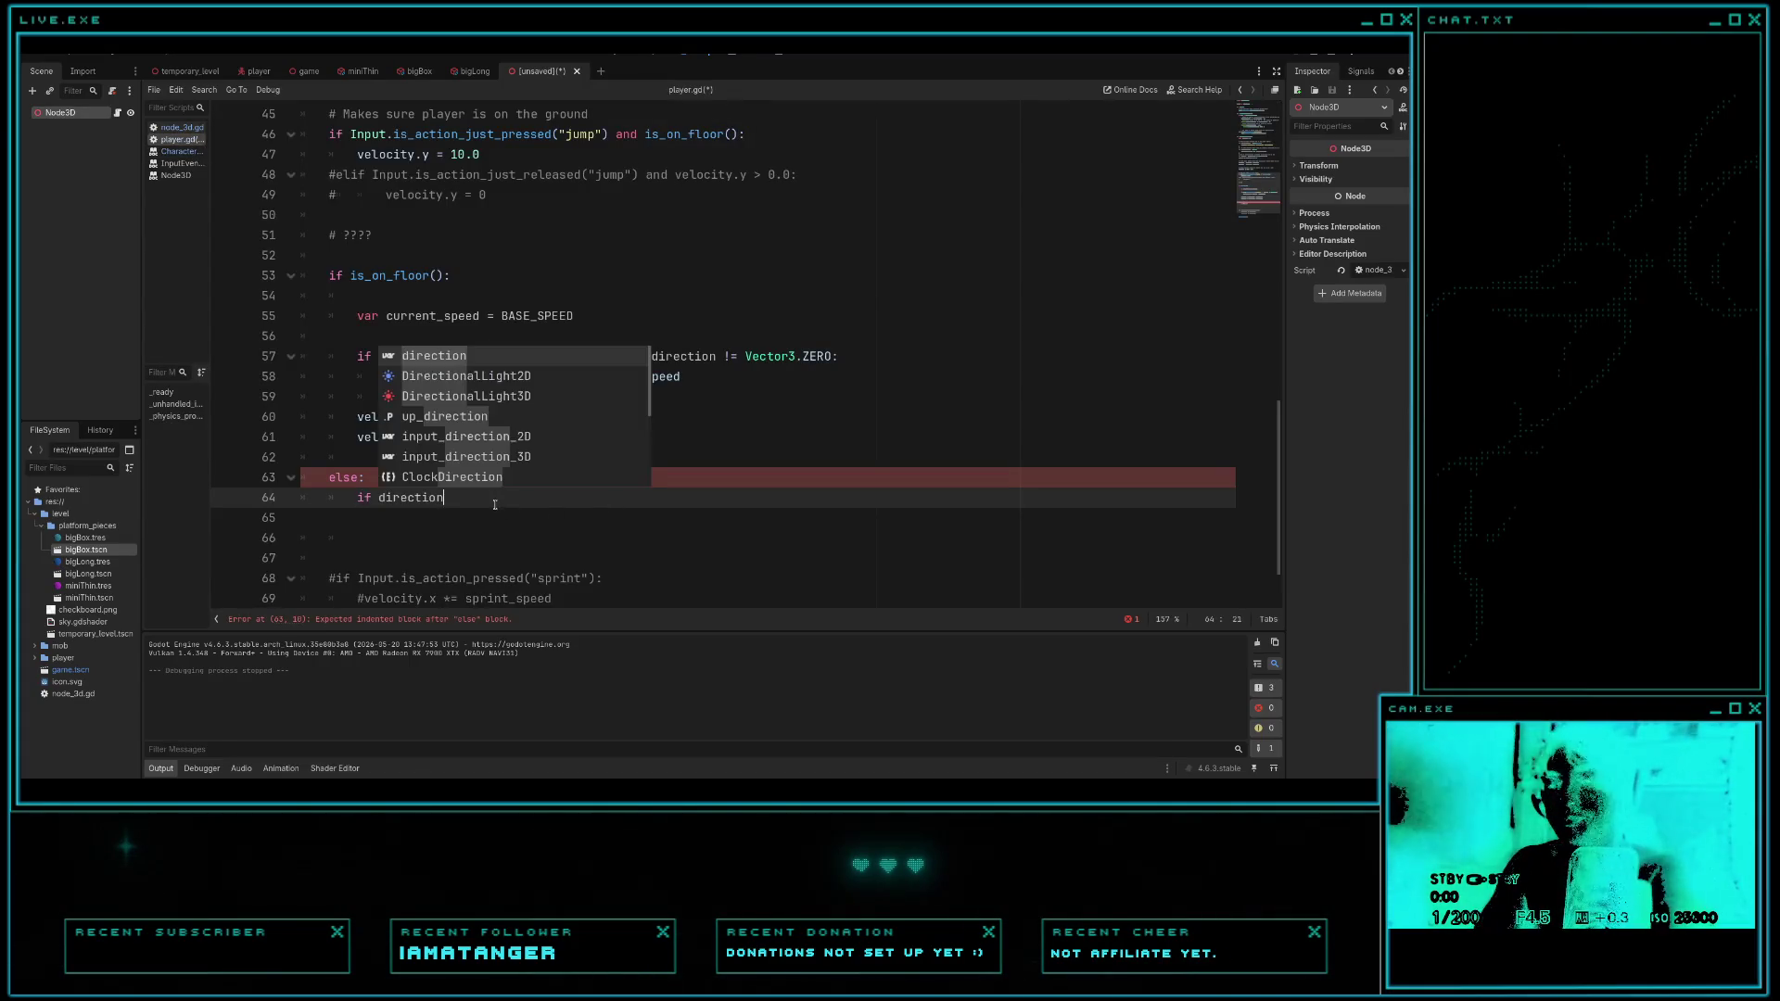
pyautogui.write(' != V')
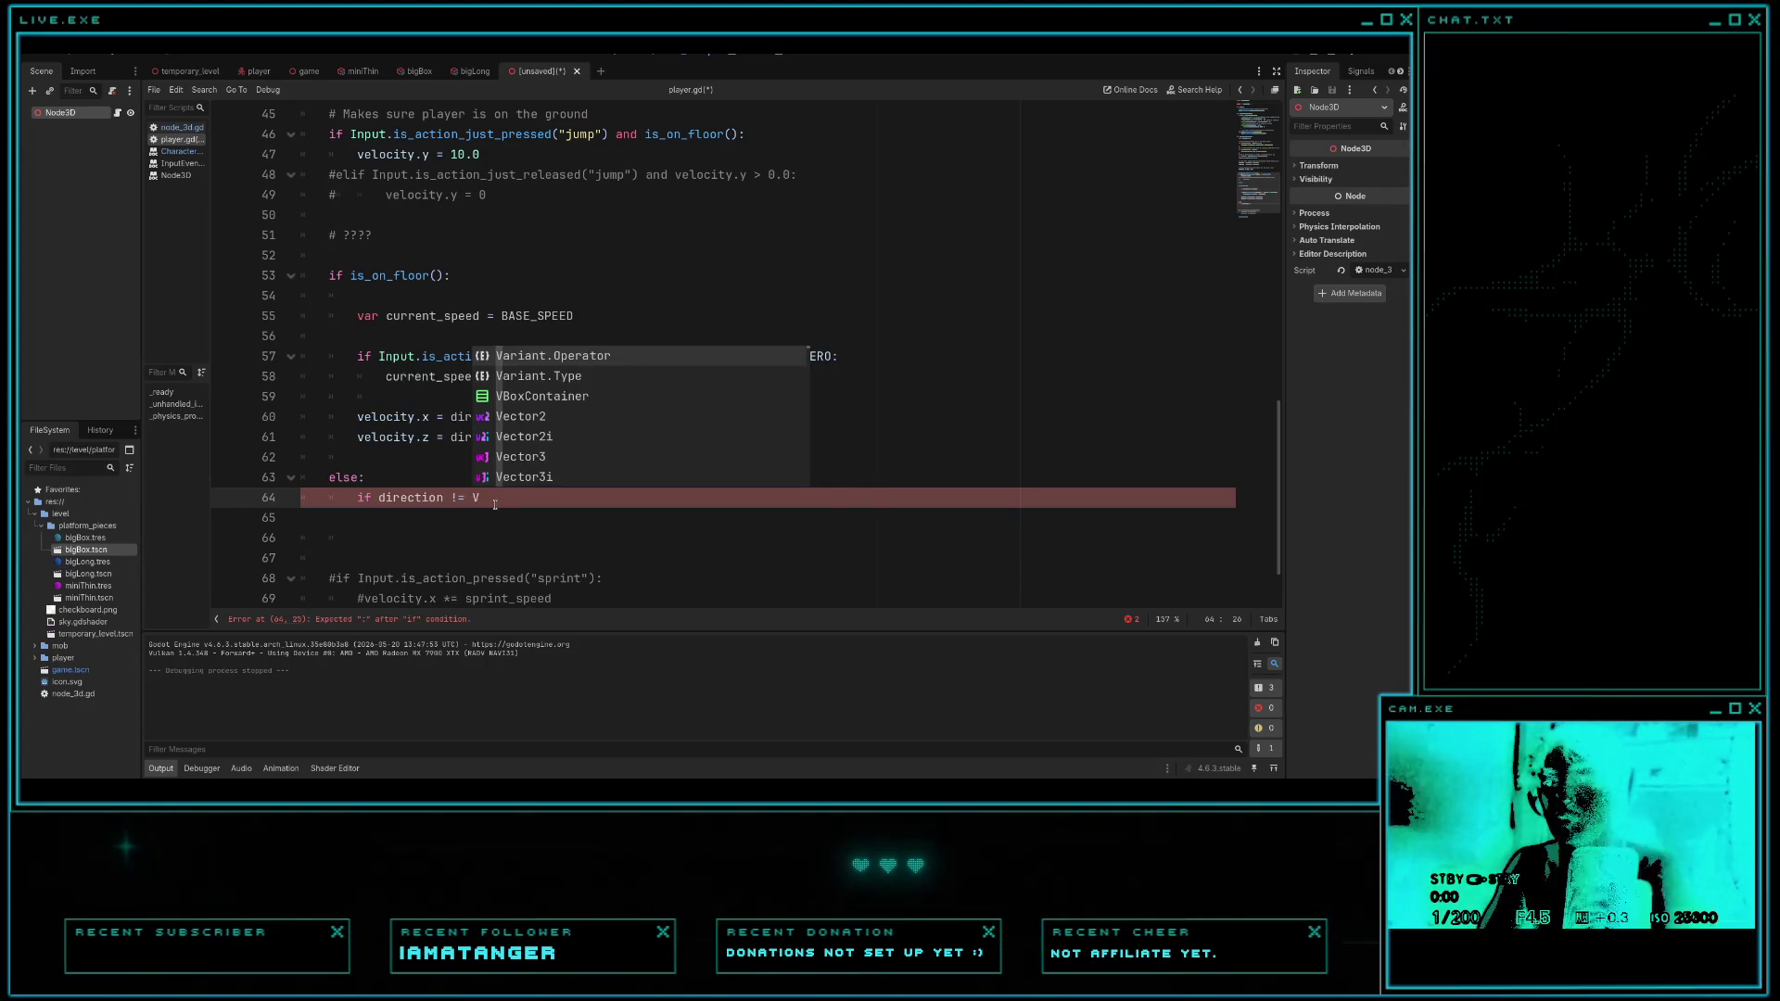
pyautogui.write('ector3')
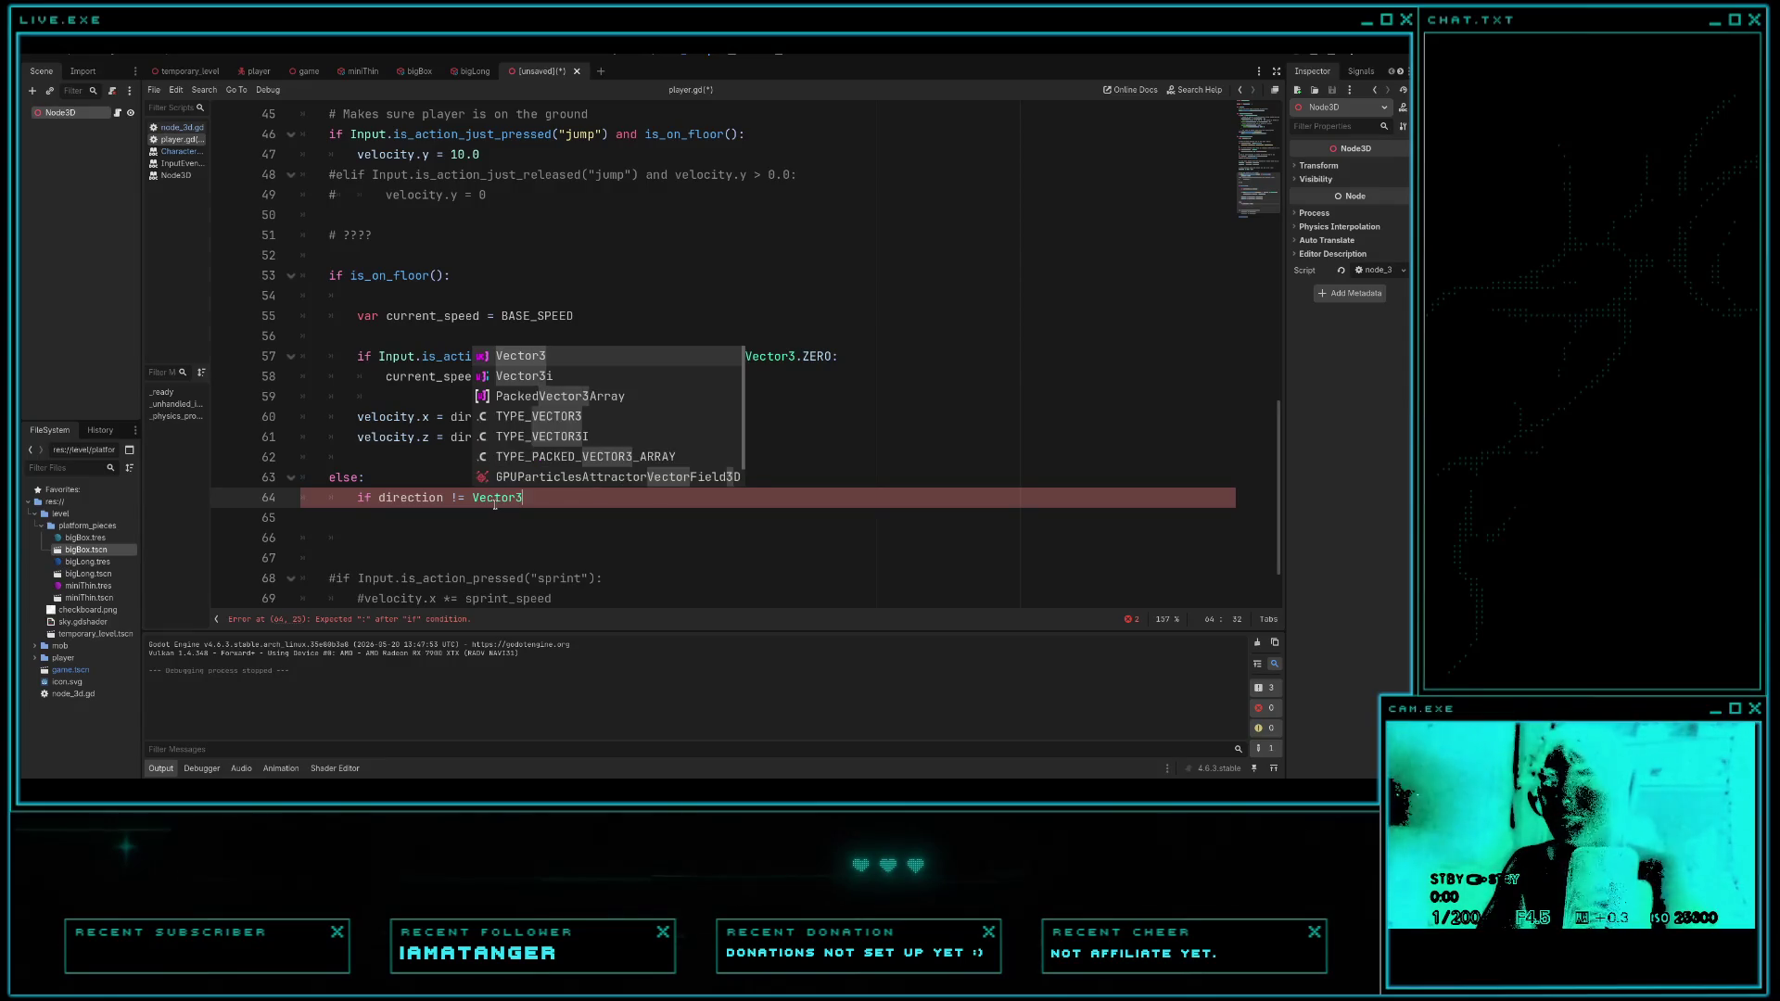
pyautogui.write('.Z')
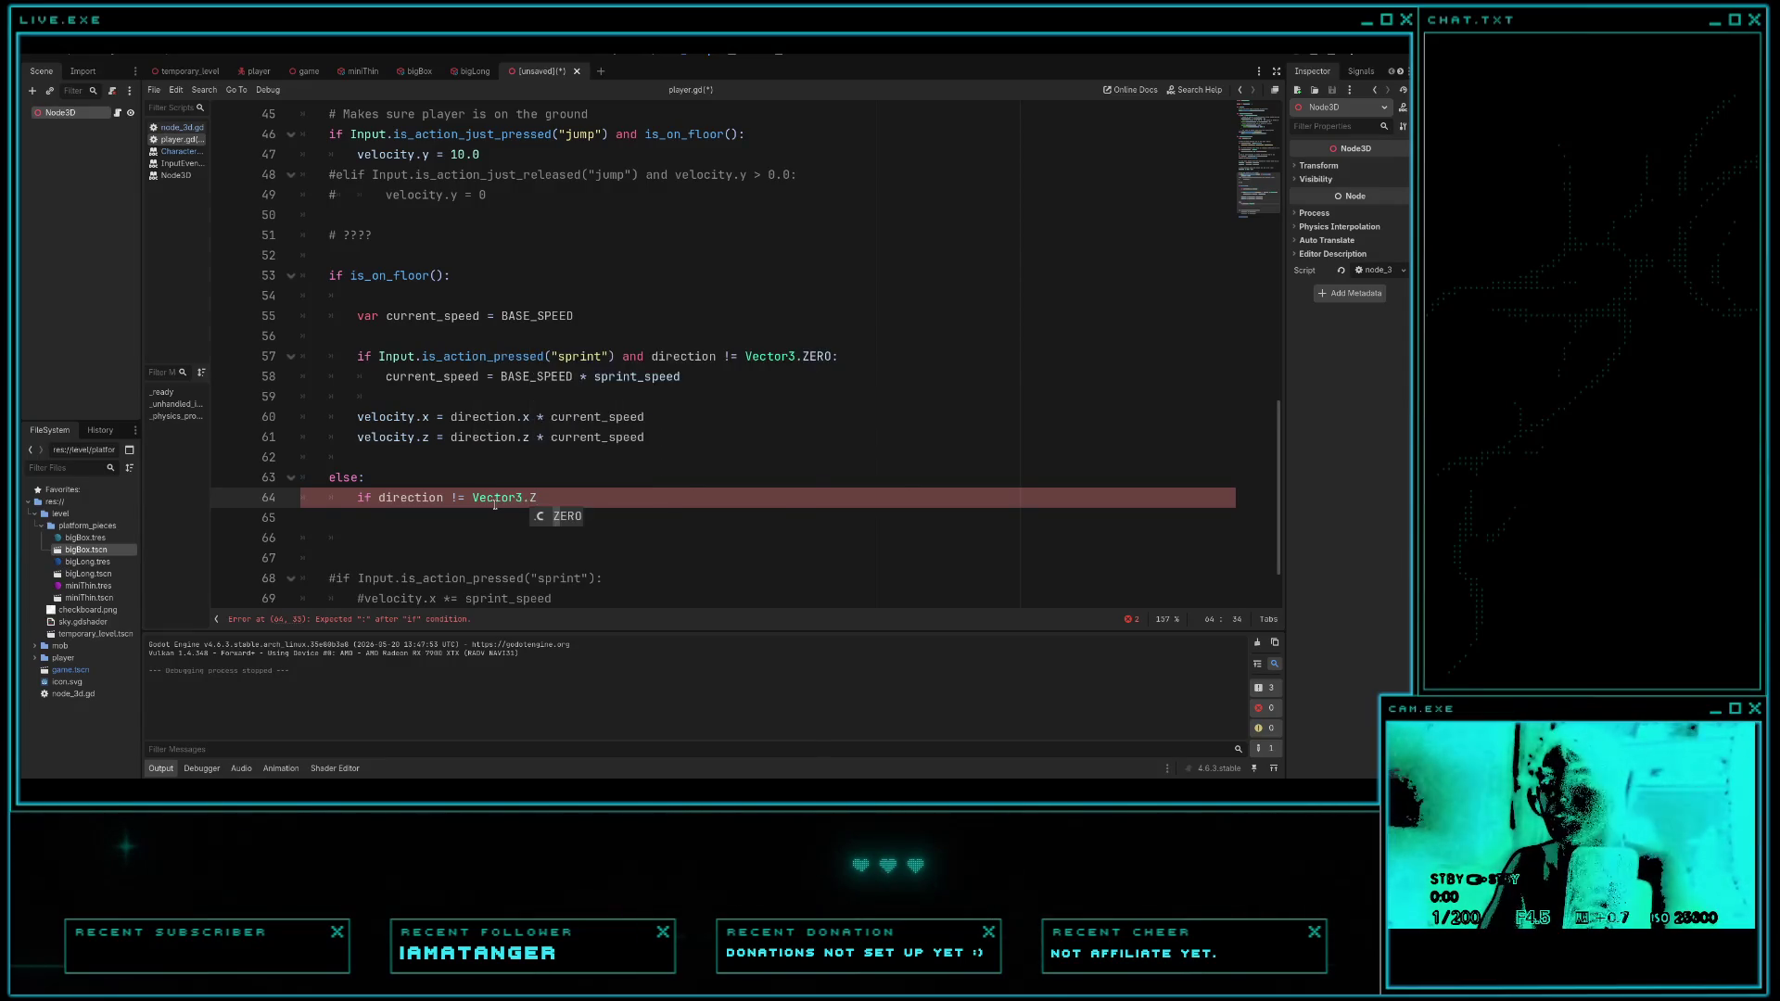
pyautogui.press('Return')
pyautogui.write(':')
pyautogui.press('Return')
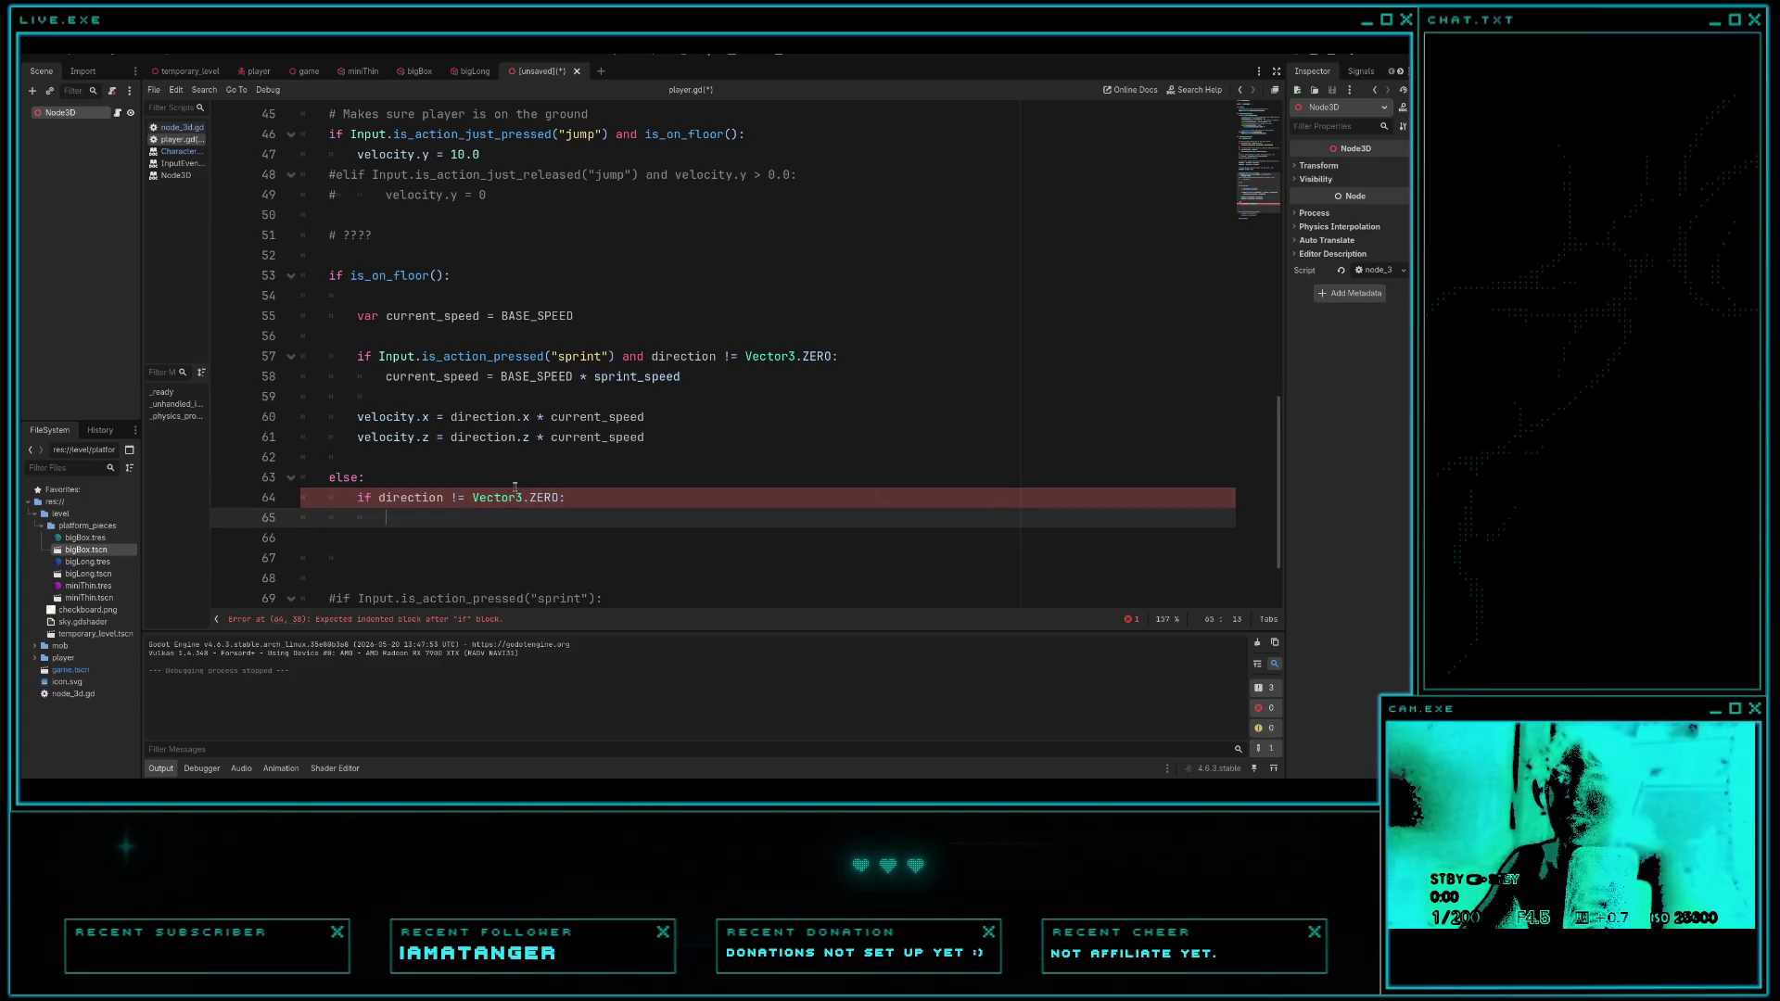
pyautogui.click(180, 128)
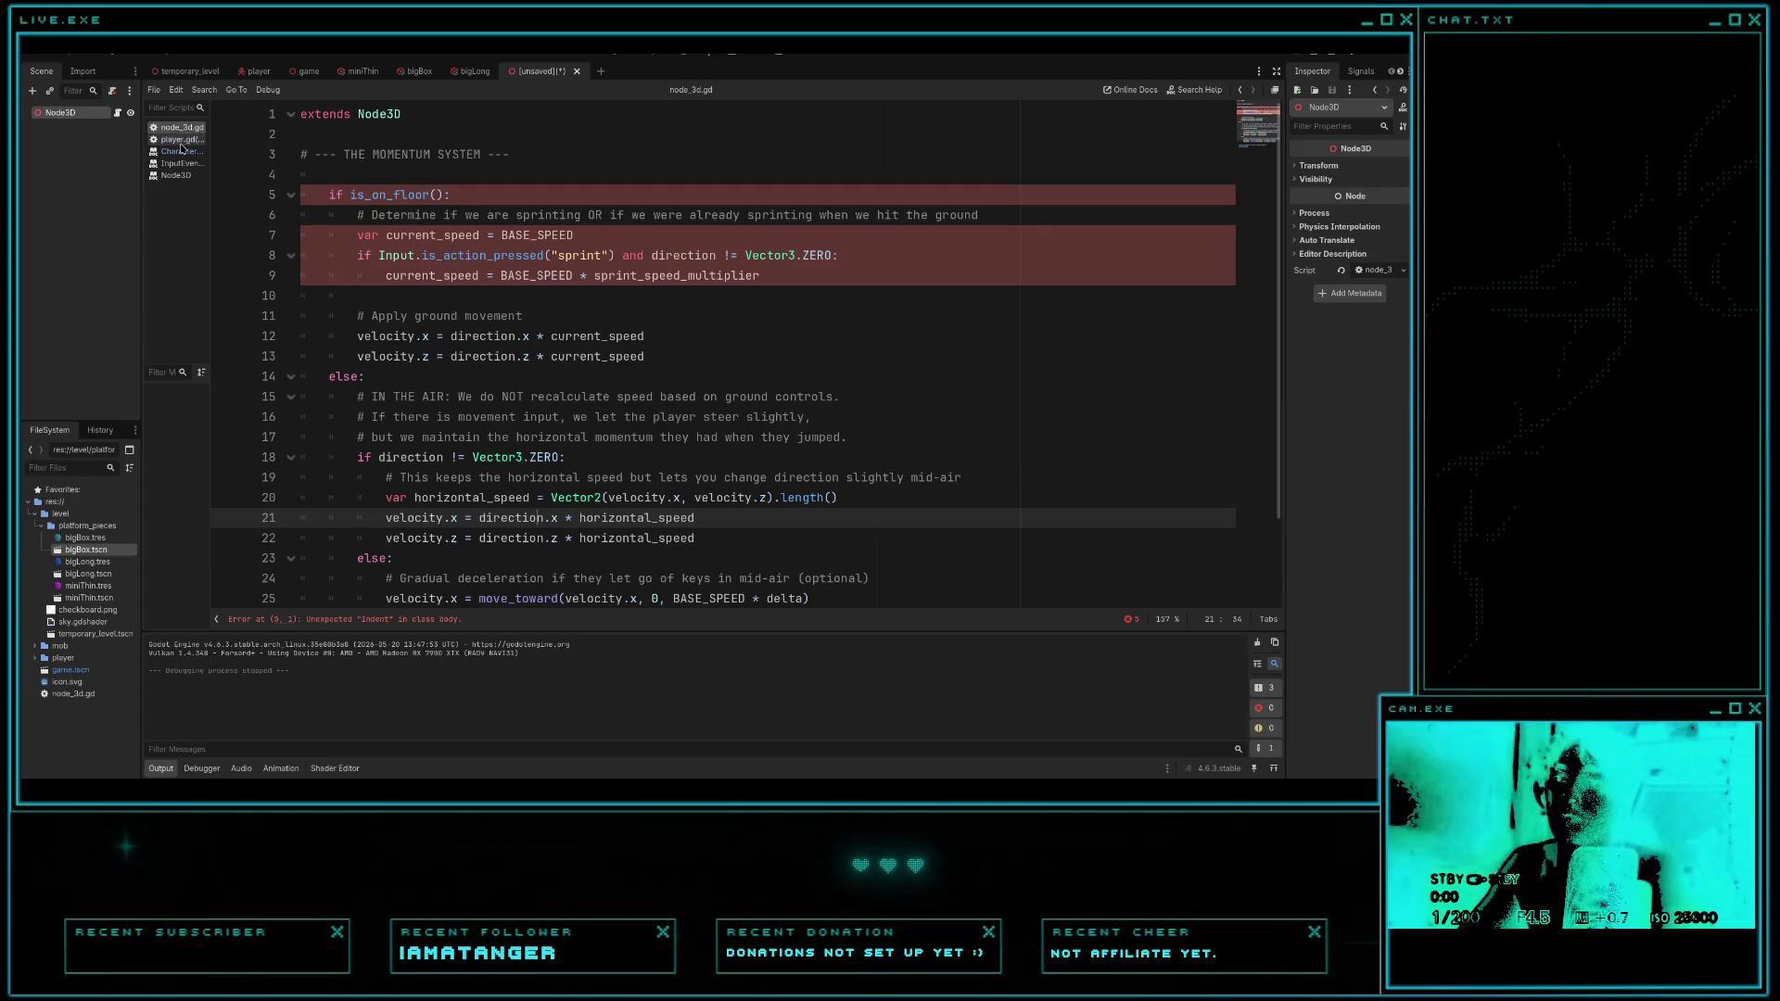
# - Copy the horizontal_speed line 20 from node_3d.gd and switch to the browser
pyautogui.click(181, 140)
pyautogui.click(186, 128)
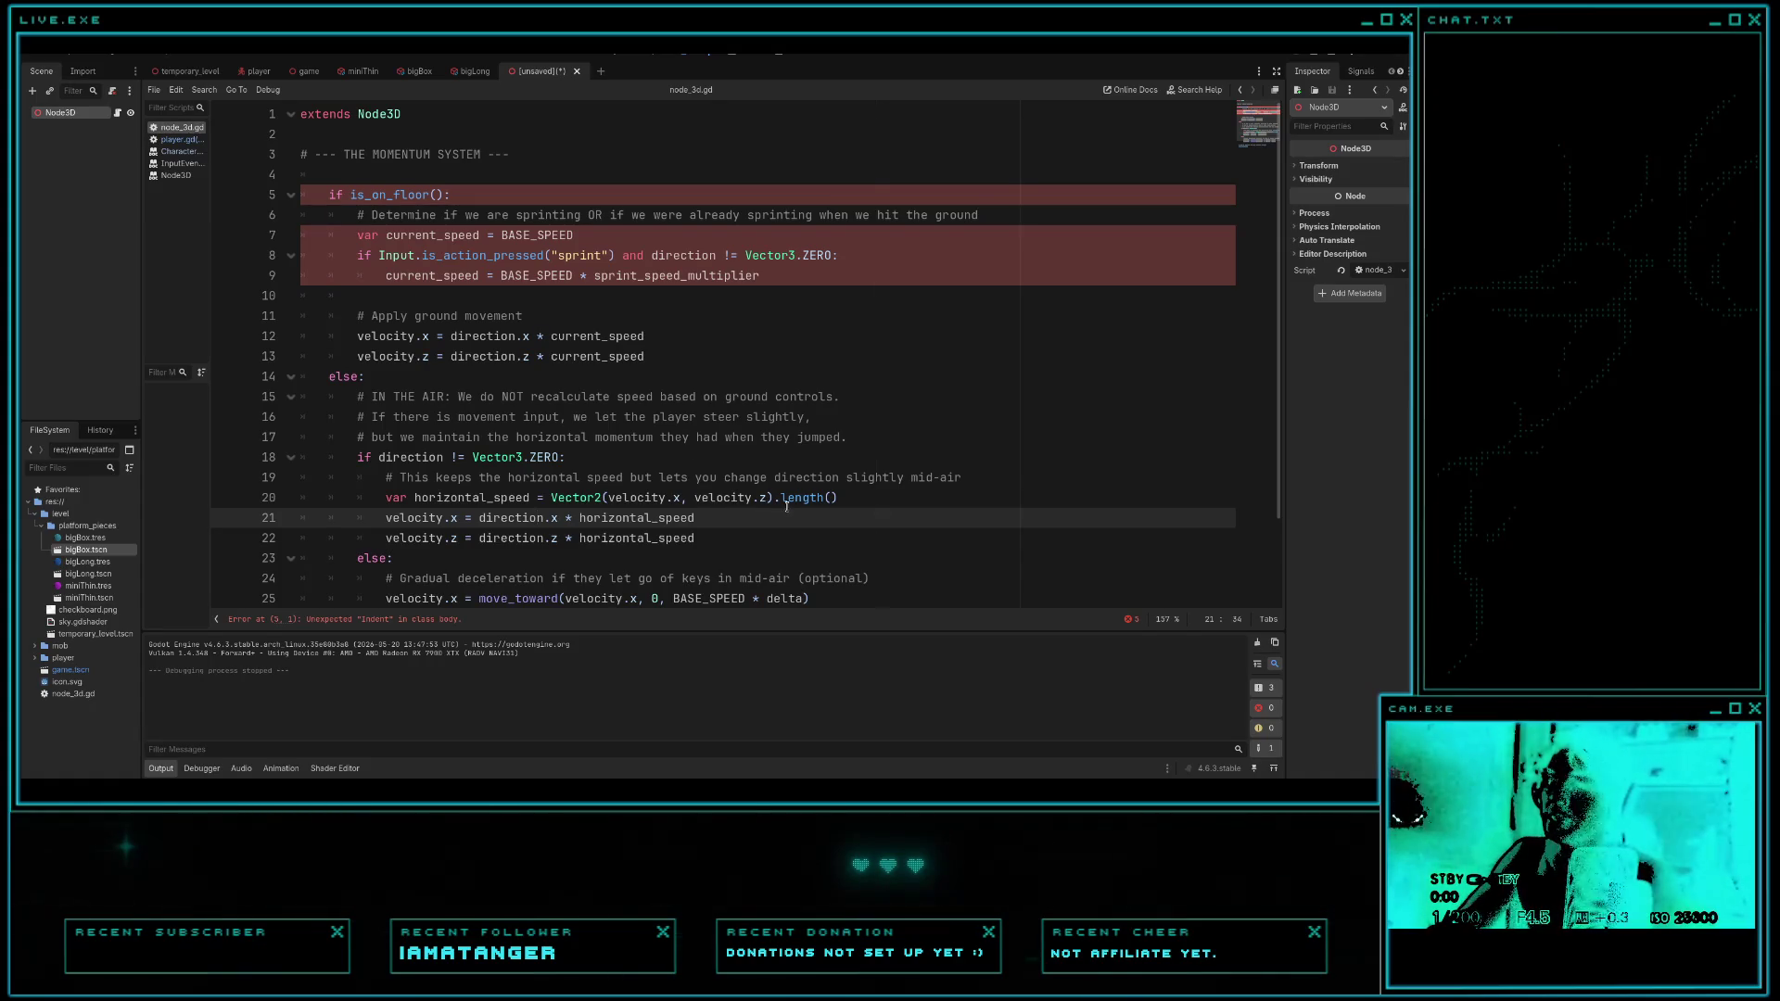
pyautogui.moveTo(839, 498); pyautogui.dragTo(355, 502)
pyautogui.hotkey('ctrl', 'c')
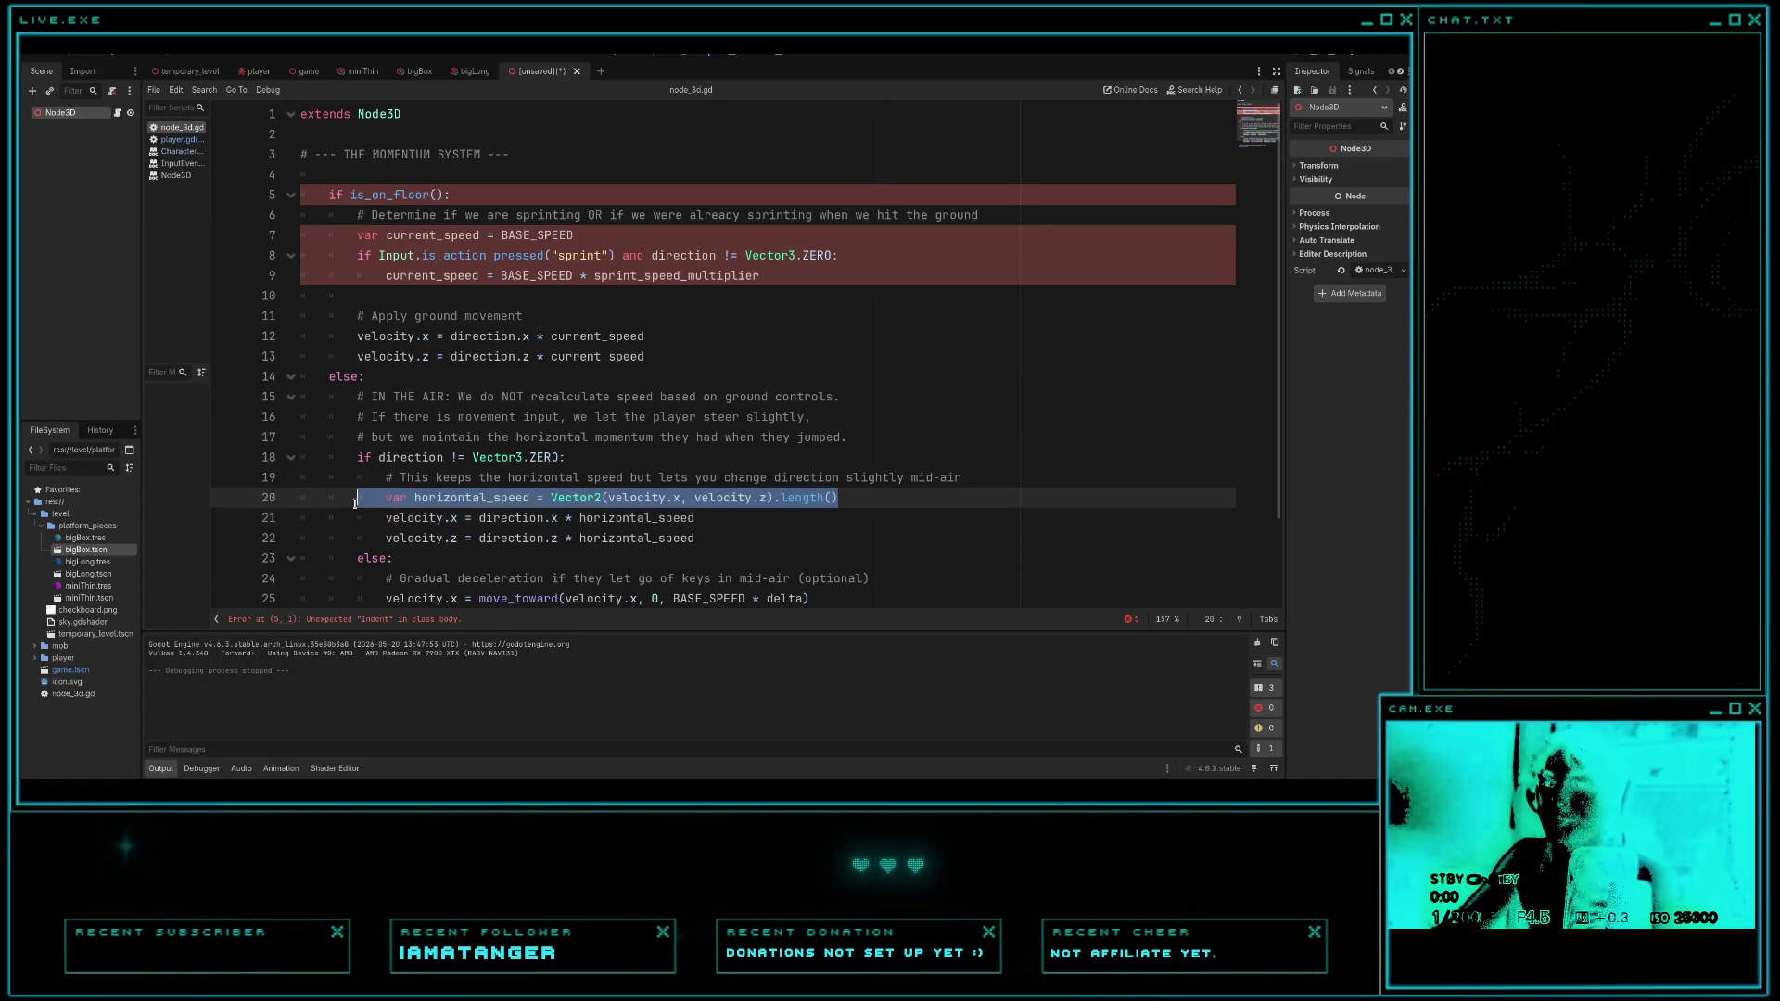
pyautogui.hotkey('alt', 'Tab')
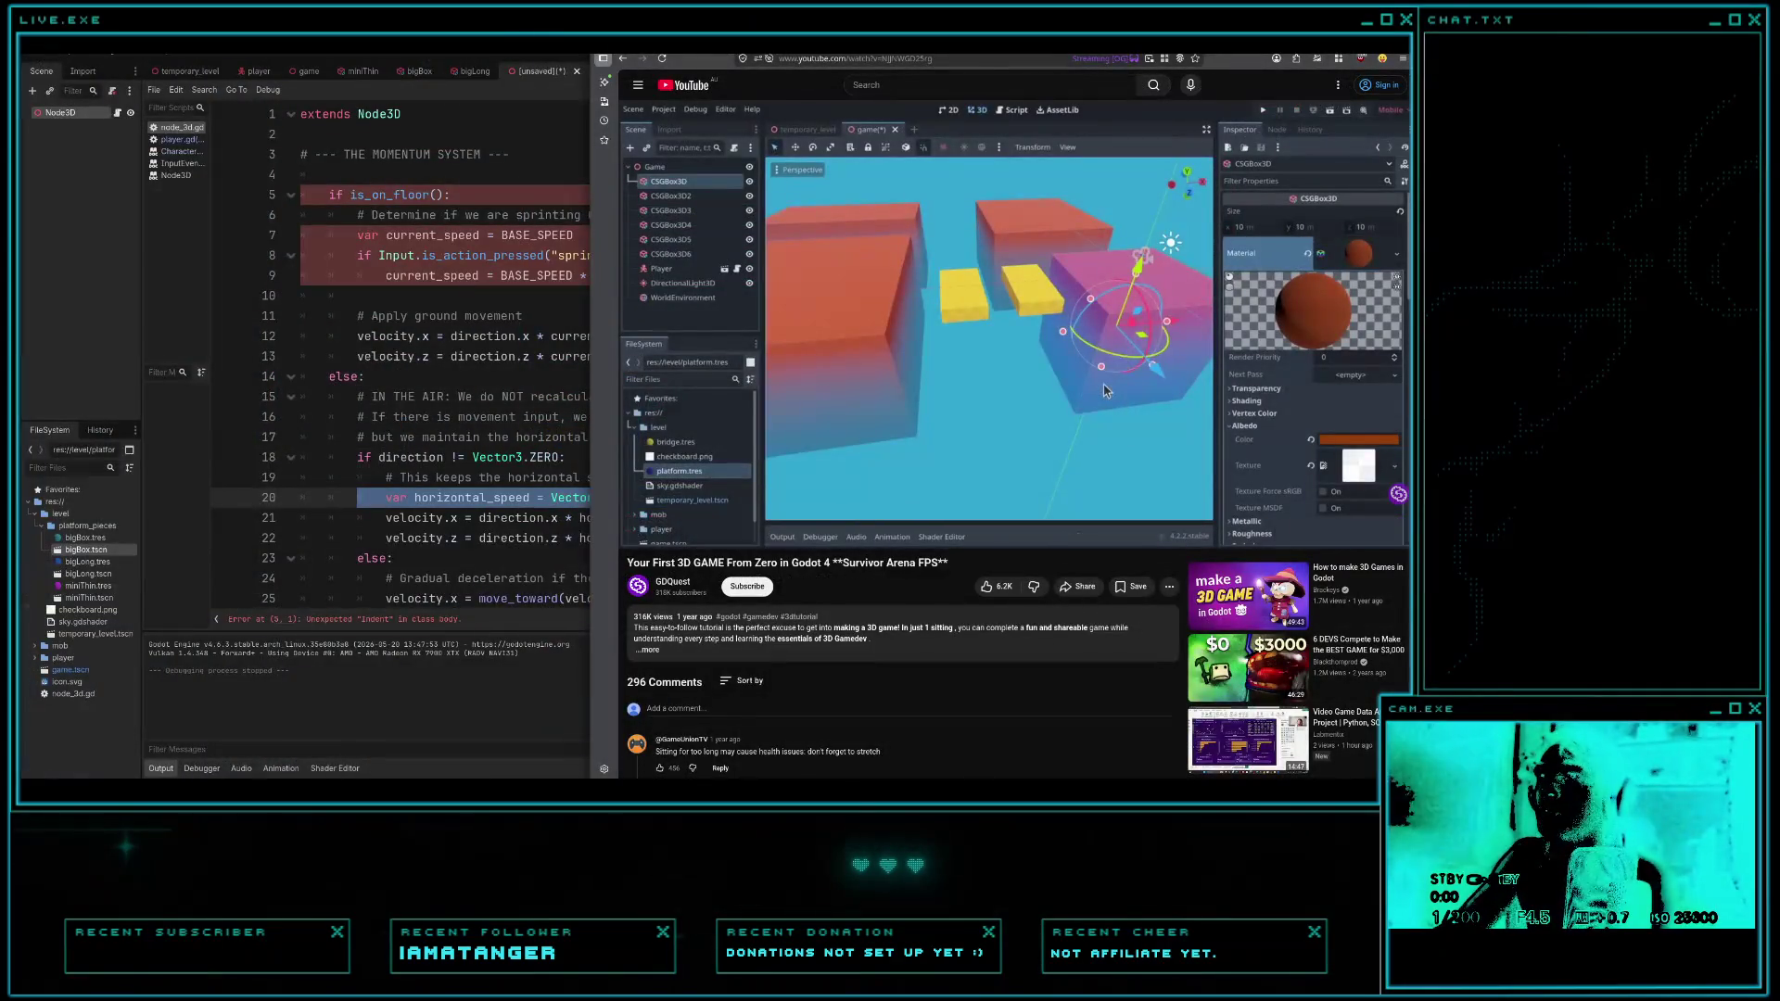
# - Ask Gemini 'short answers only and eli5 / what is the .length?' with the pasted horizontal_speed line
pyautogui.hotkey('alt', 'Tab')
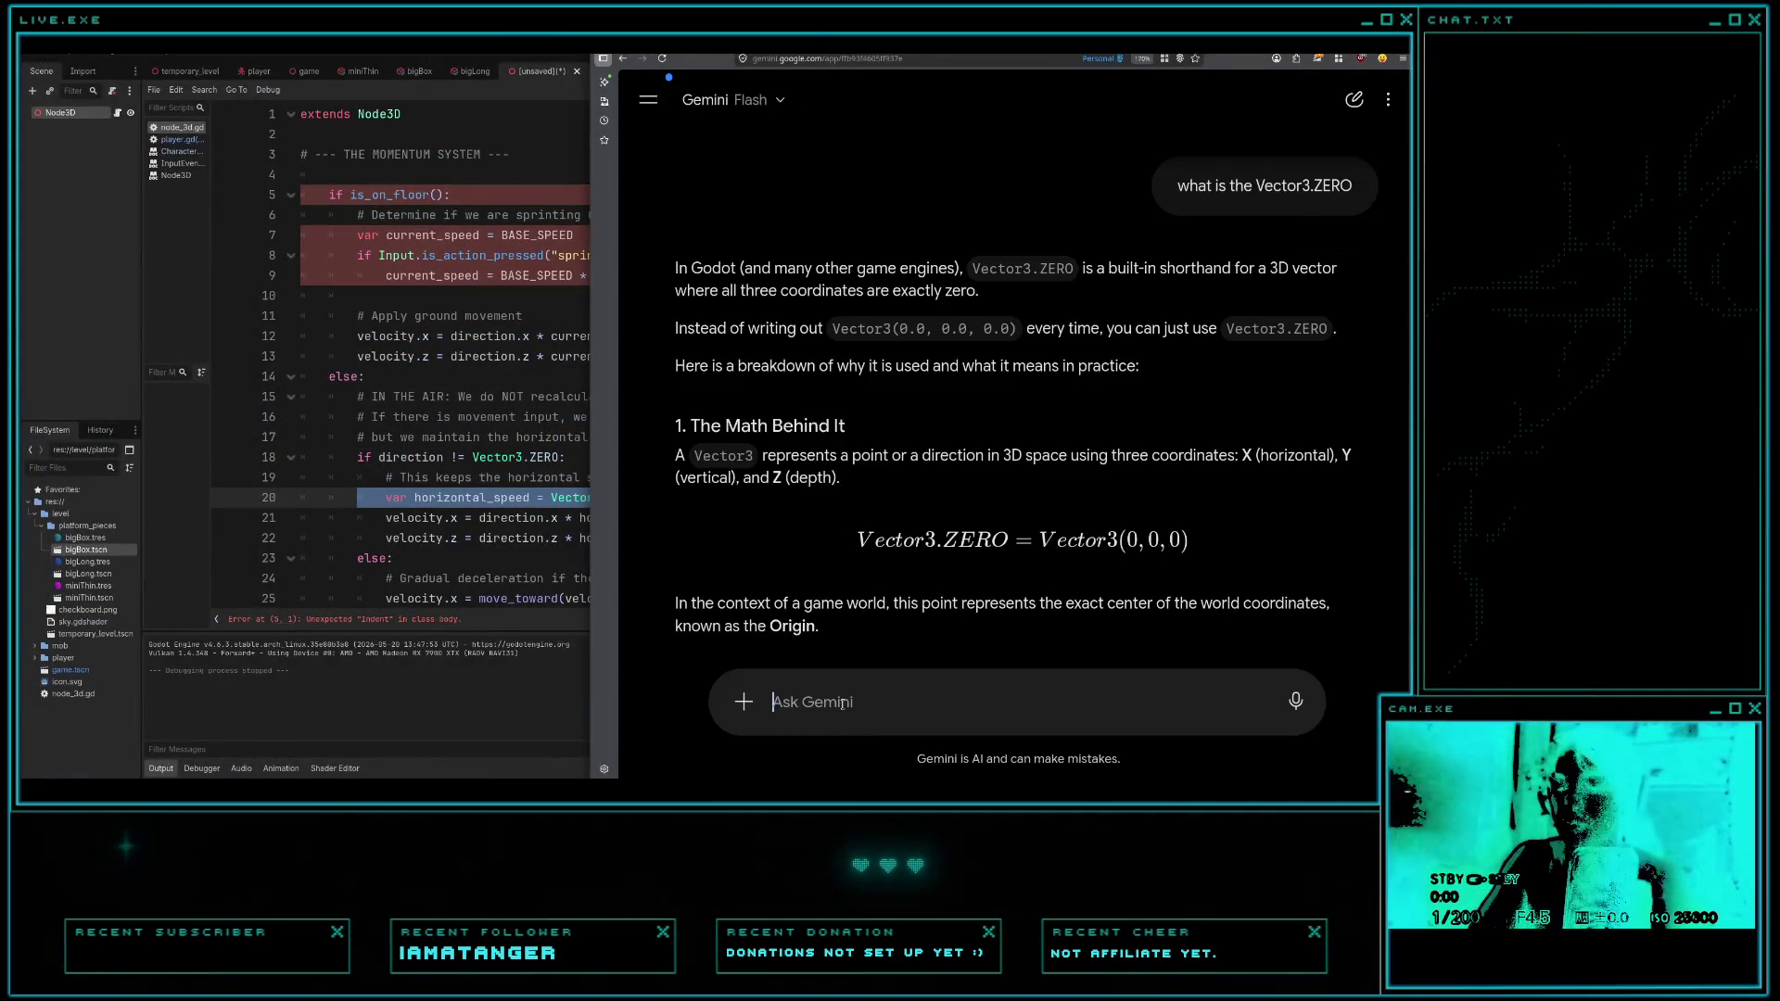
pyautogui.write('short answers ')
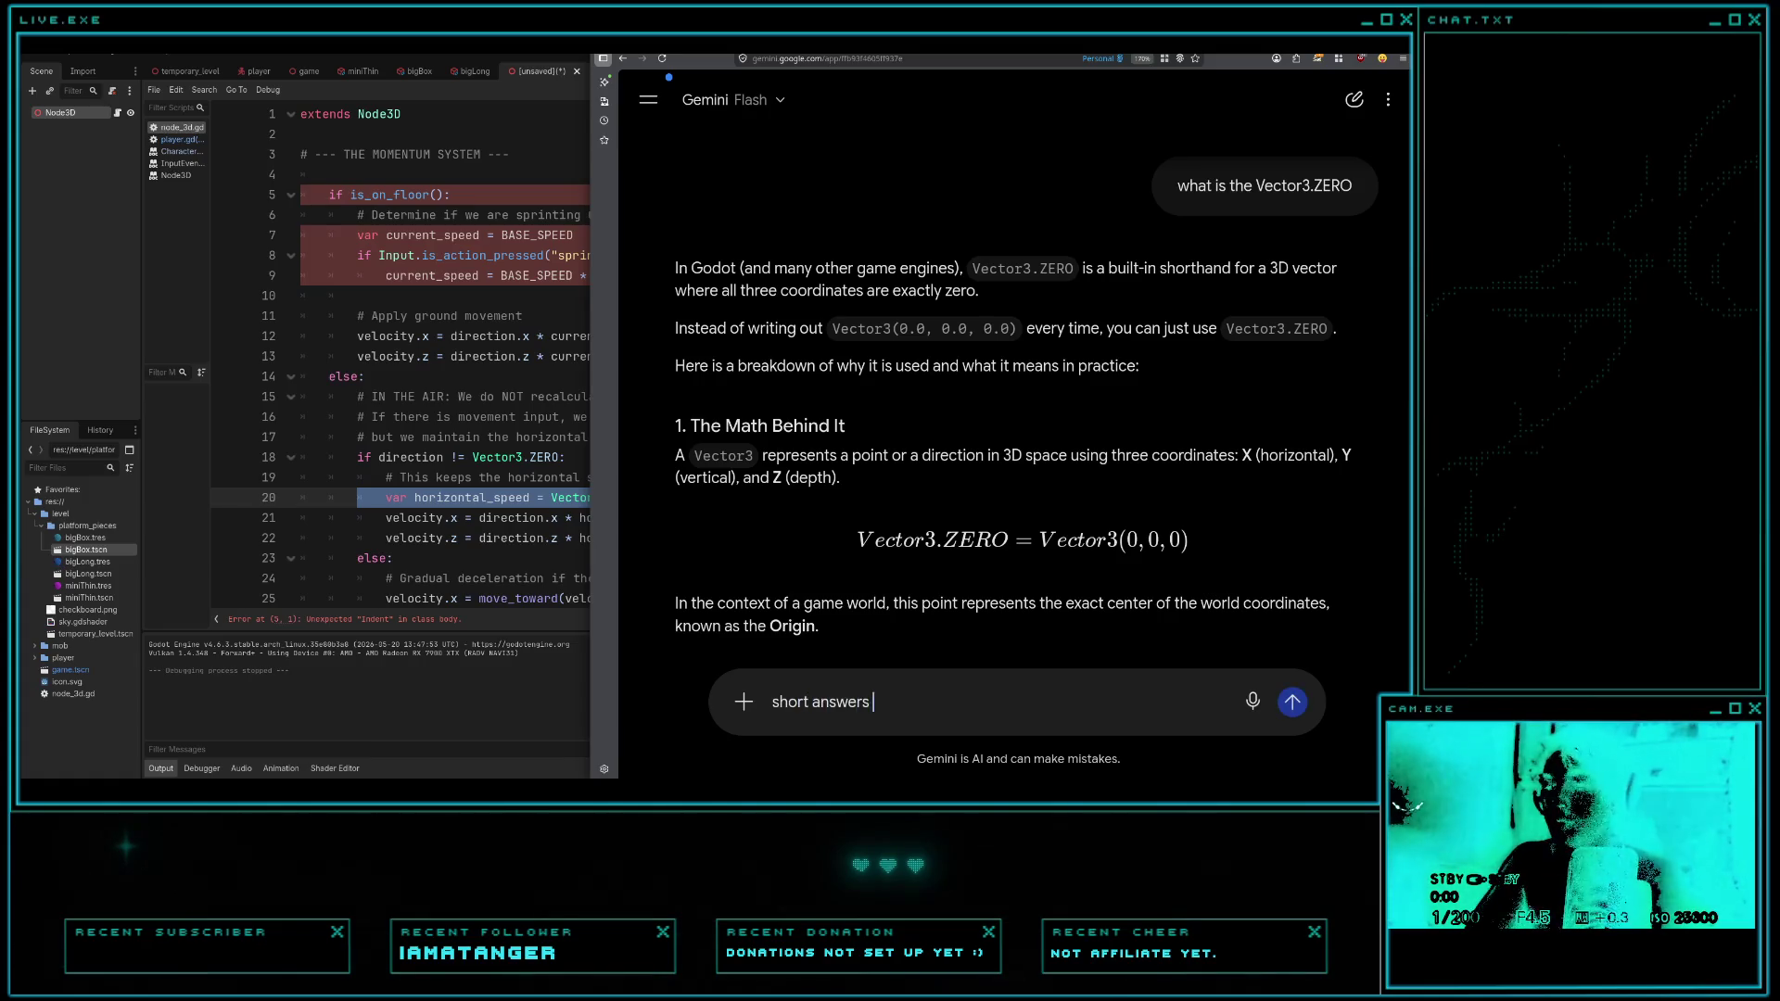
pyautogui.write('only and eli5')
pyautogui.hotkey('shift', 'Return')
pyautogui.hotkey('shift', 'Return')
pyautogui.write('what is the .length?')
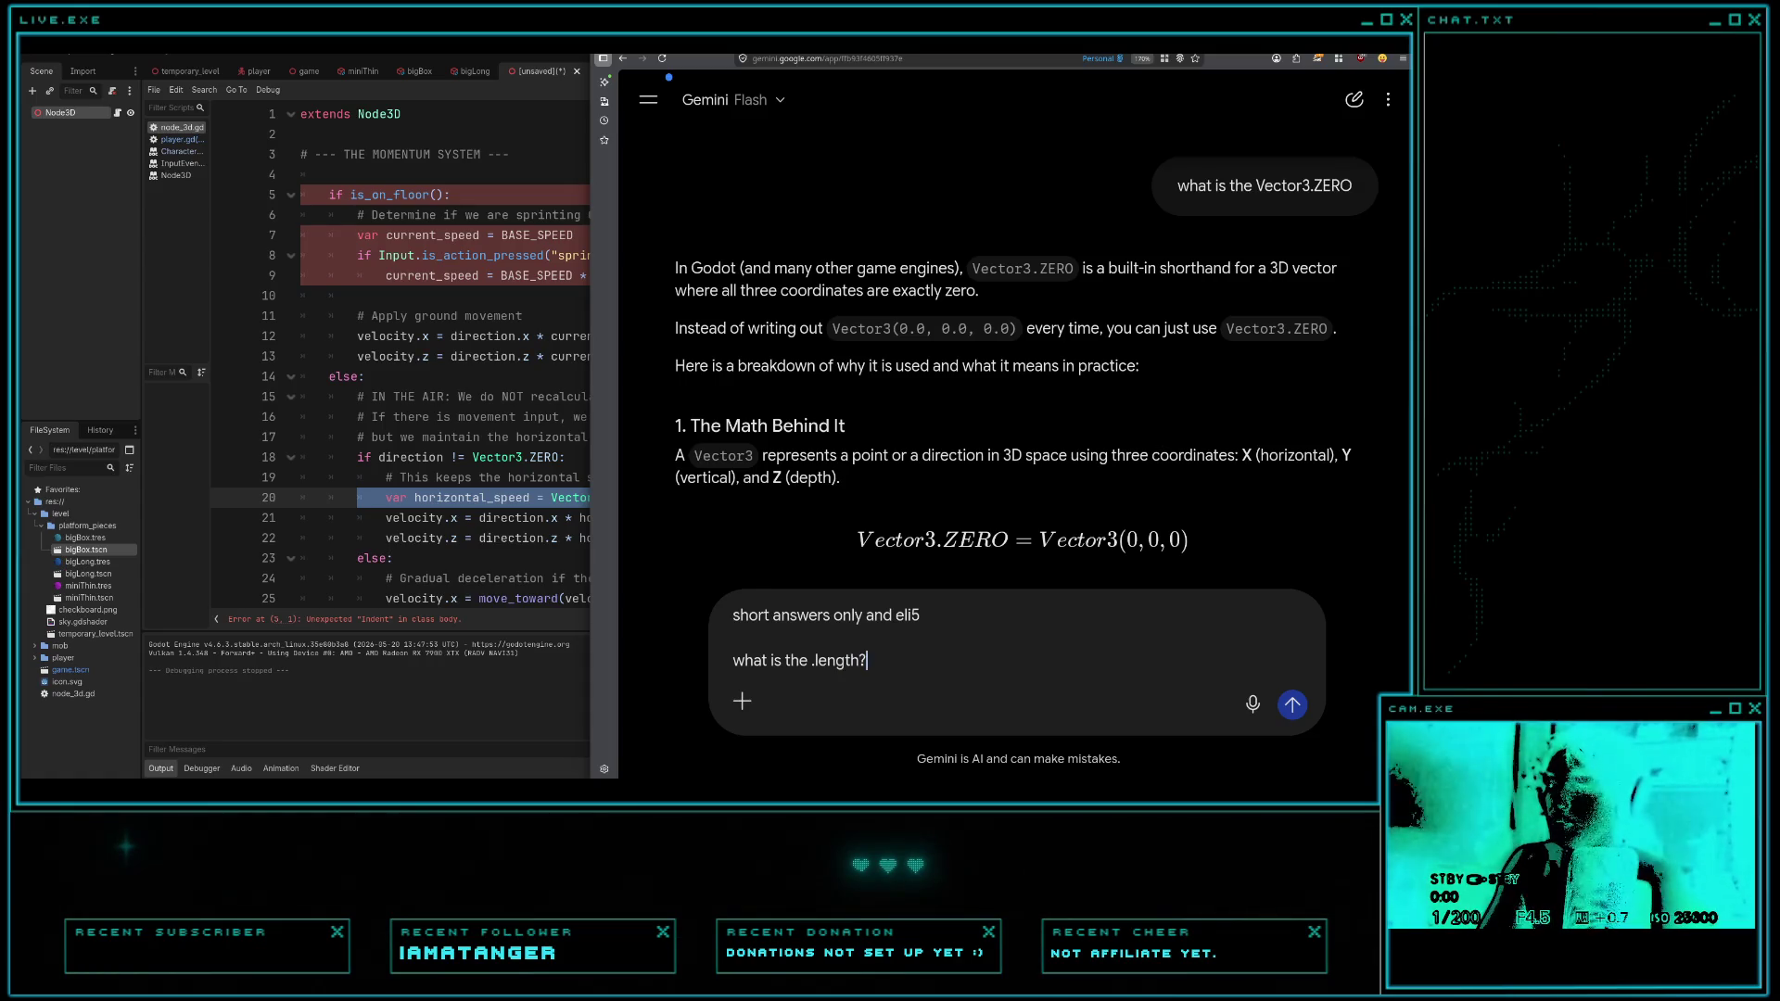
pyautogui.hotkey('shift', 'Return')
pyautogui.hotkey('shift', 'Return')
pyautogui.hotkey('ctrl', 'v')
pyautogui.press('Return')
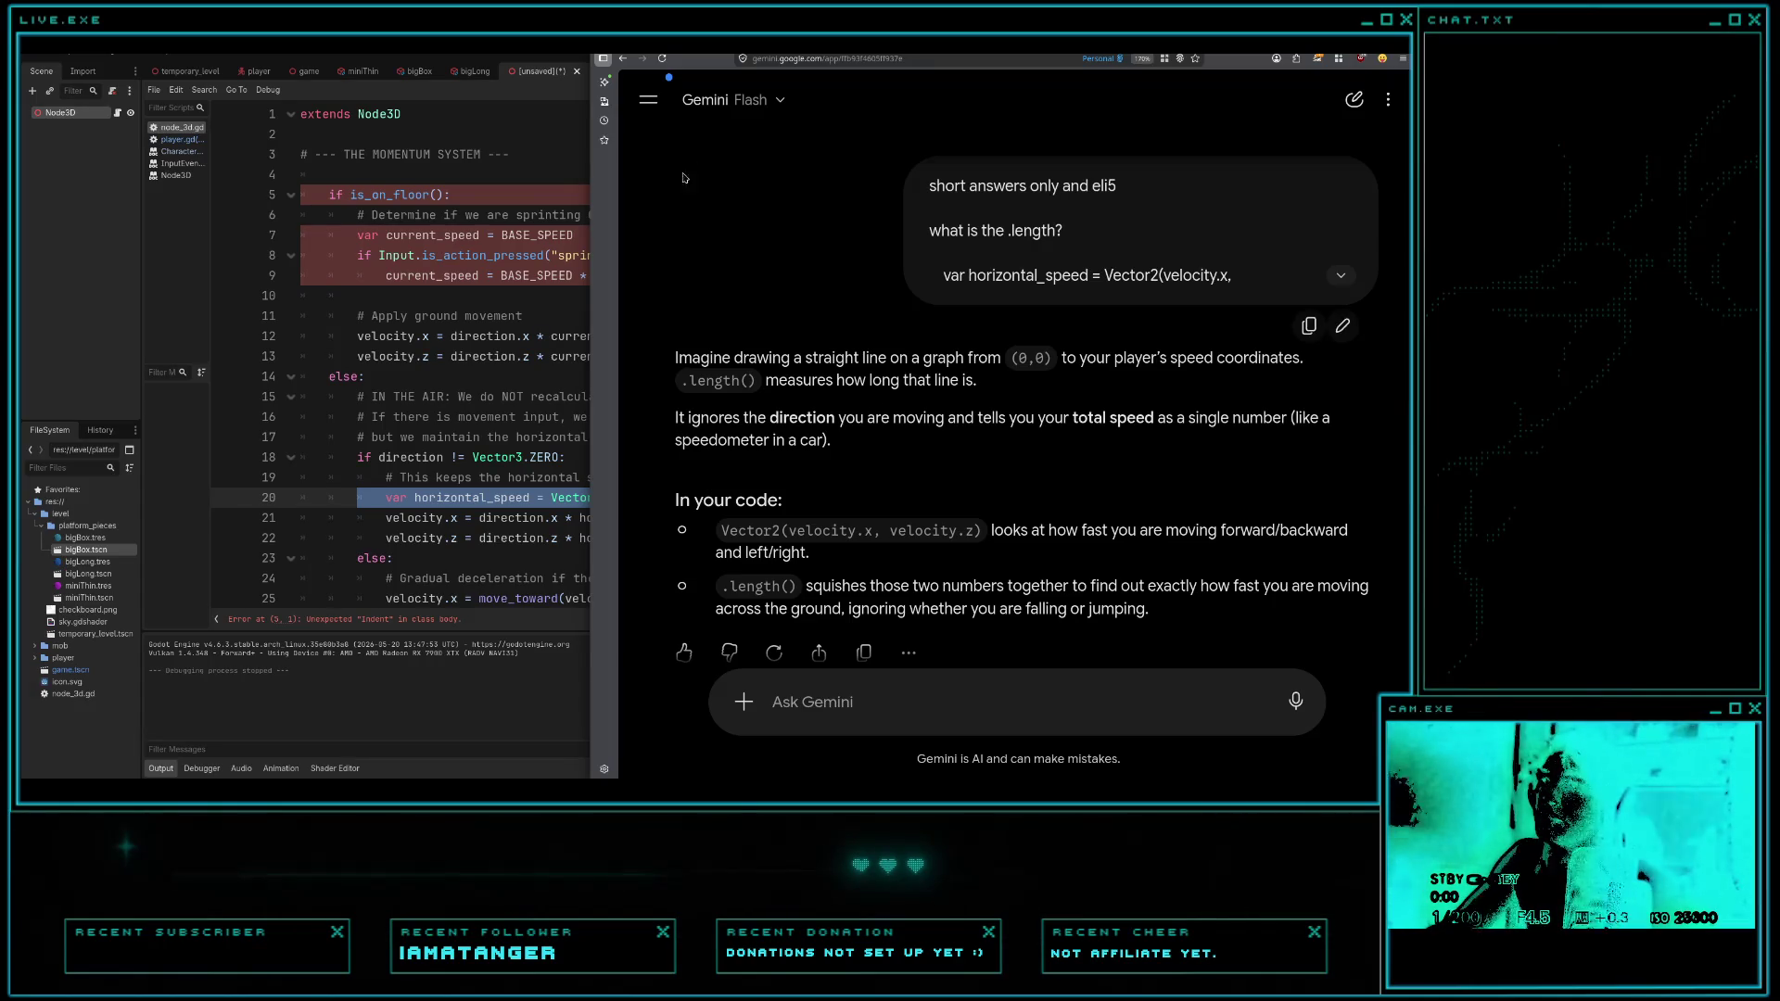
pyautogui.click(540, 397)
pyautogui.scroll(-1, 494, 446)
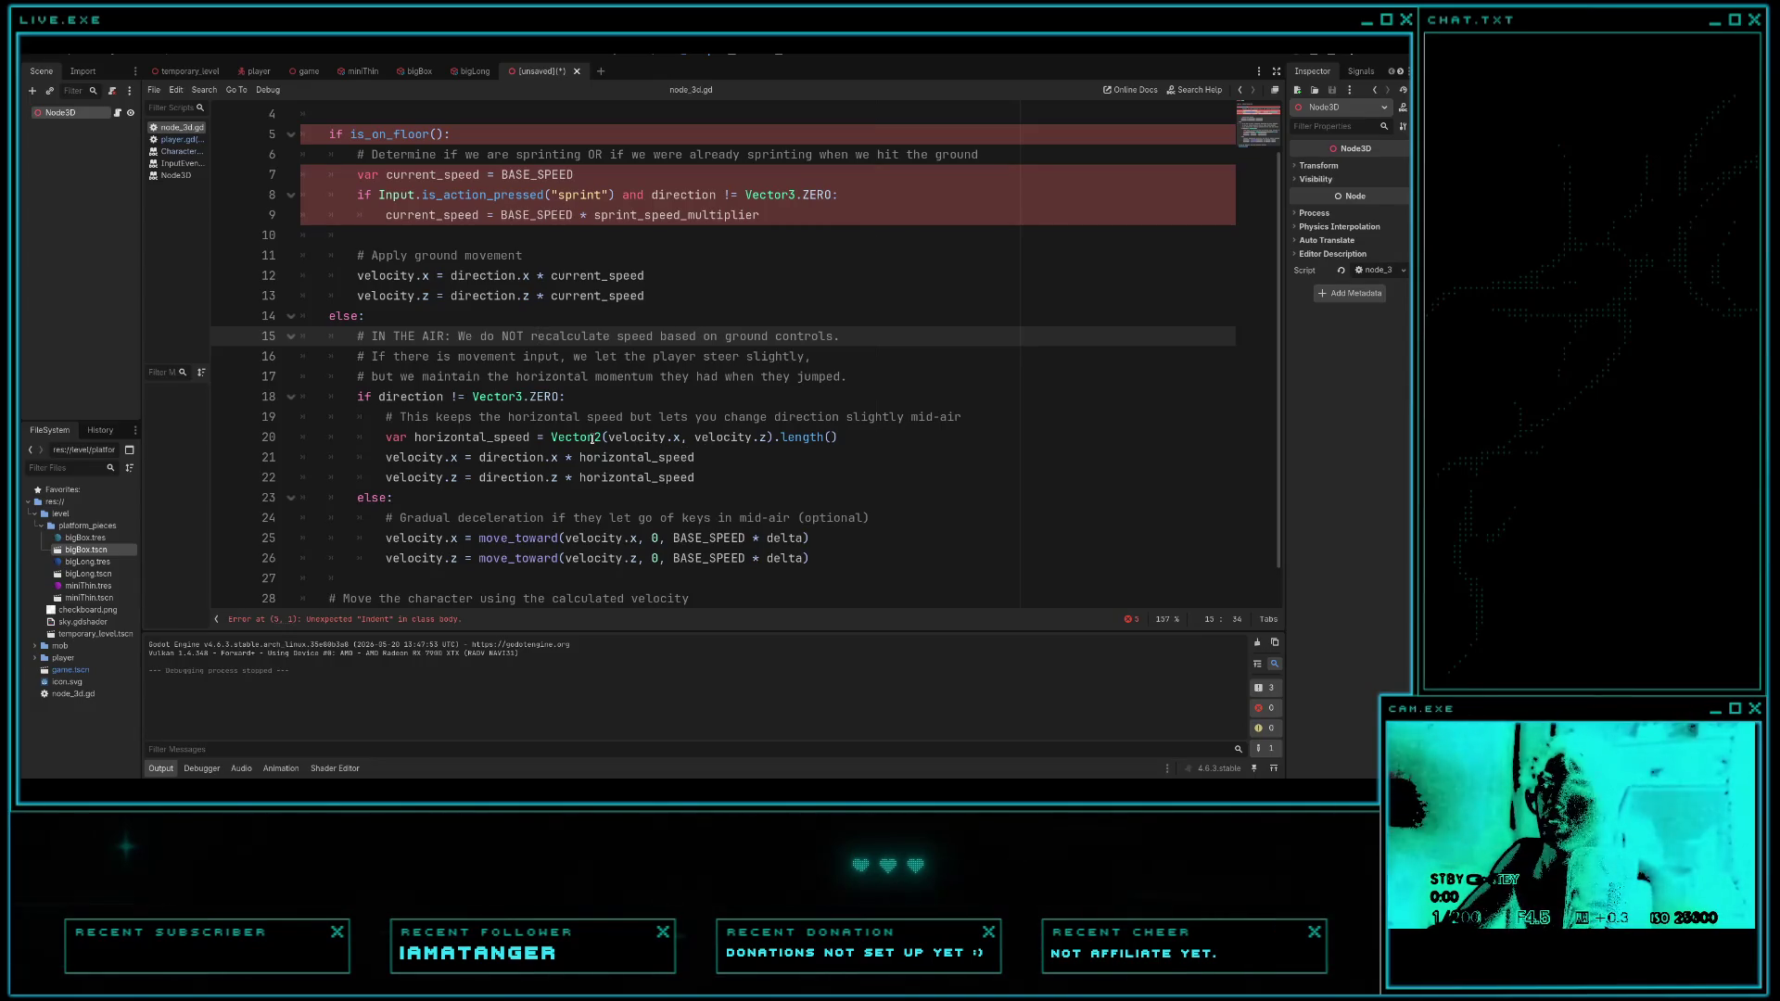
# - Study the Vector2(...).length() expression on line 20, then type 'var horizontal' on line 65 of player.gd
pyautogui.moveTo(593, 440)
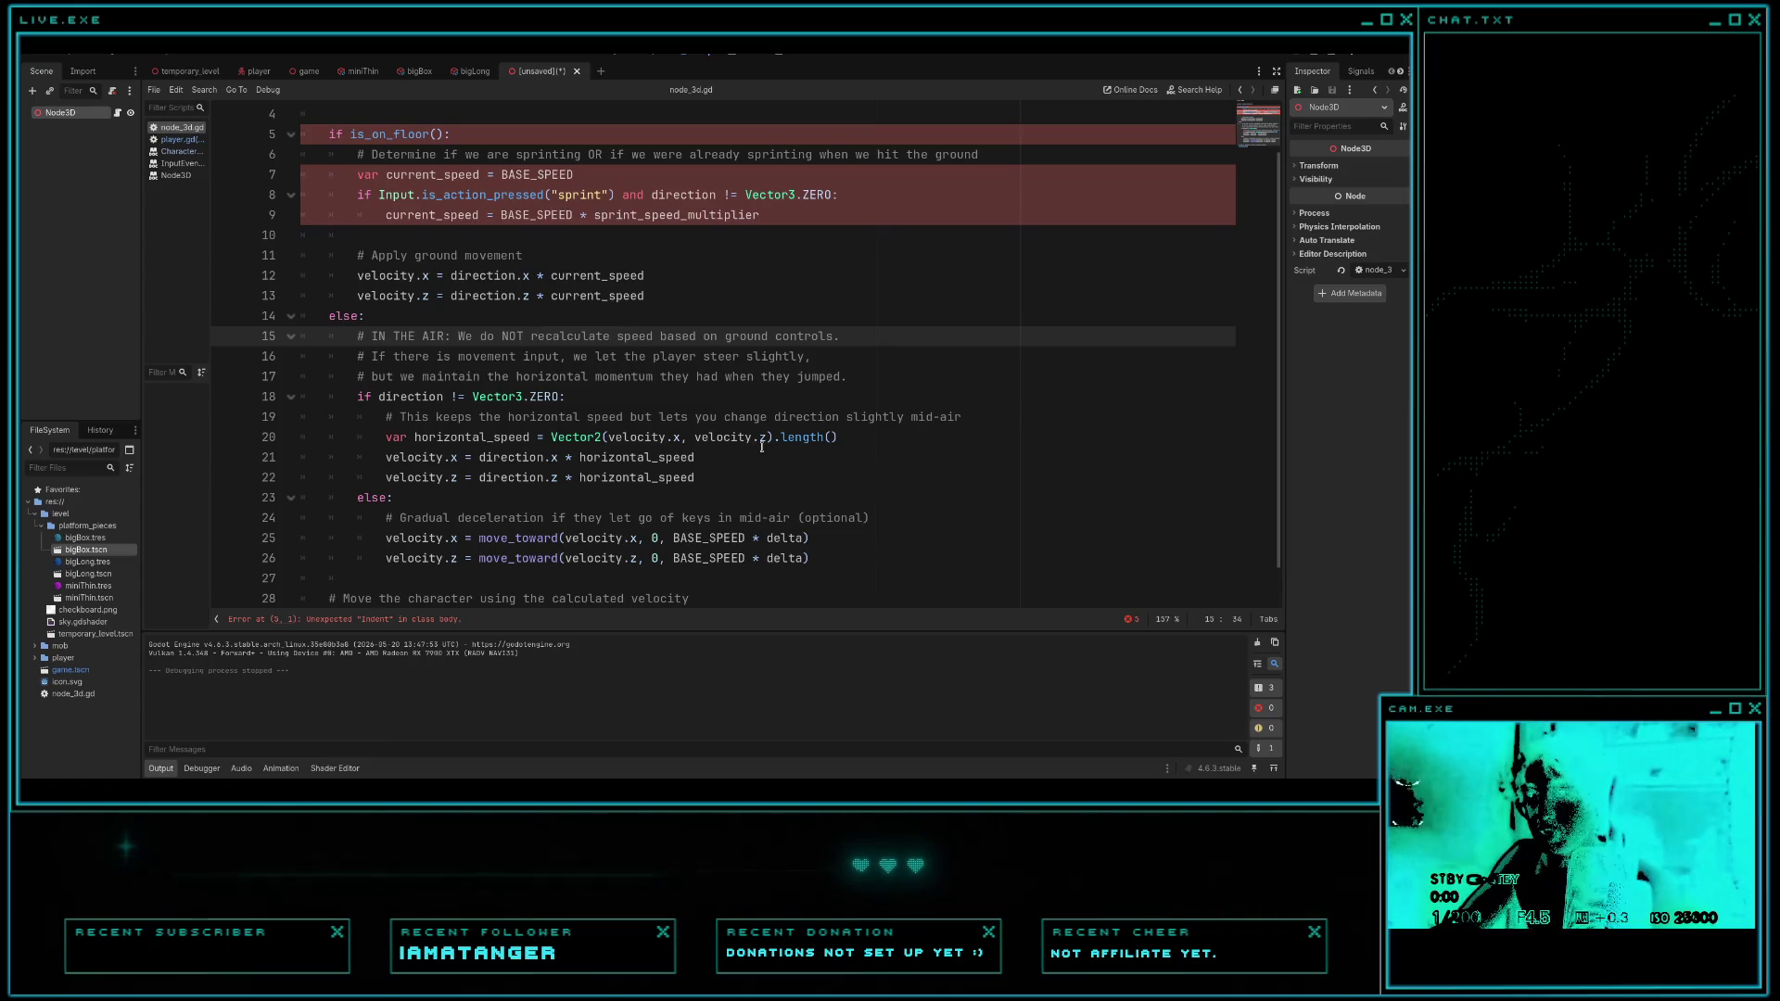
pyautogui.moveTo(839, 440)
pyautogui.mouseDown()
pyautogui.moveTo(553, 441)
pyautogui.moveTo(762, 439)
pyautogui.mouseUp()
pyautogui.click(653, 450)
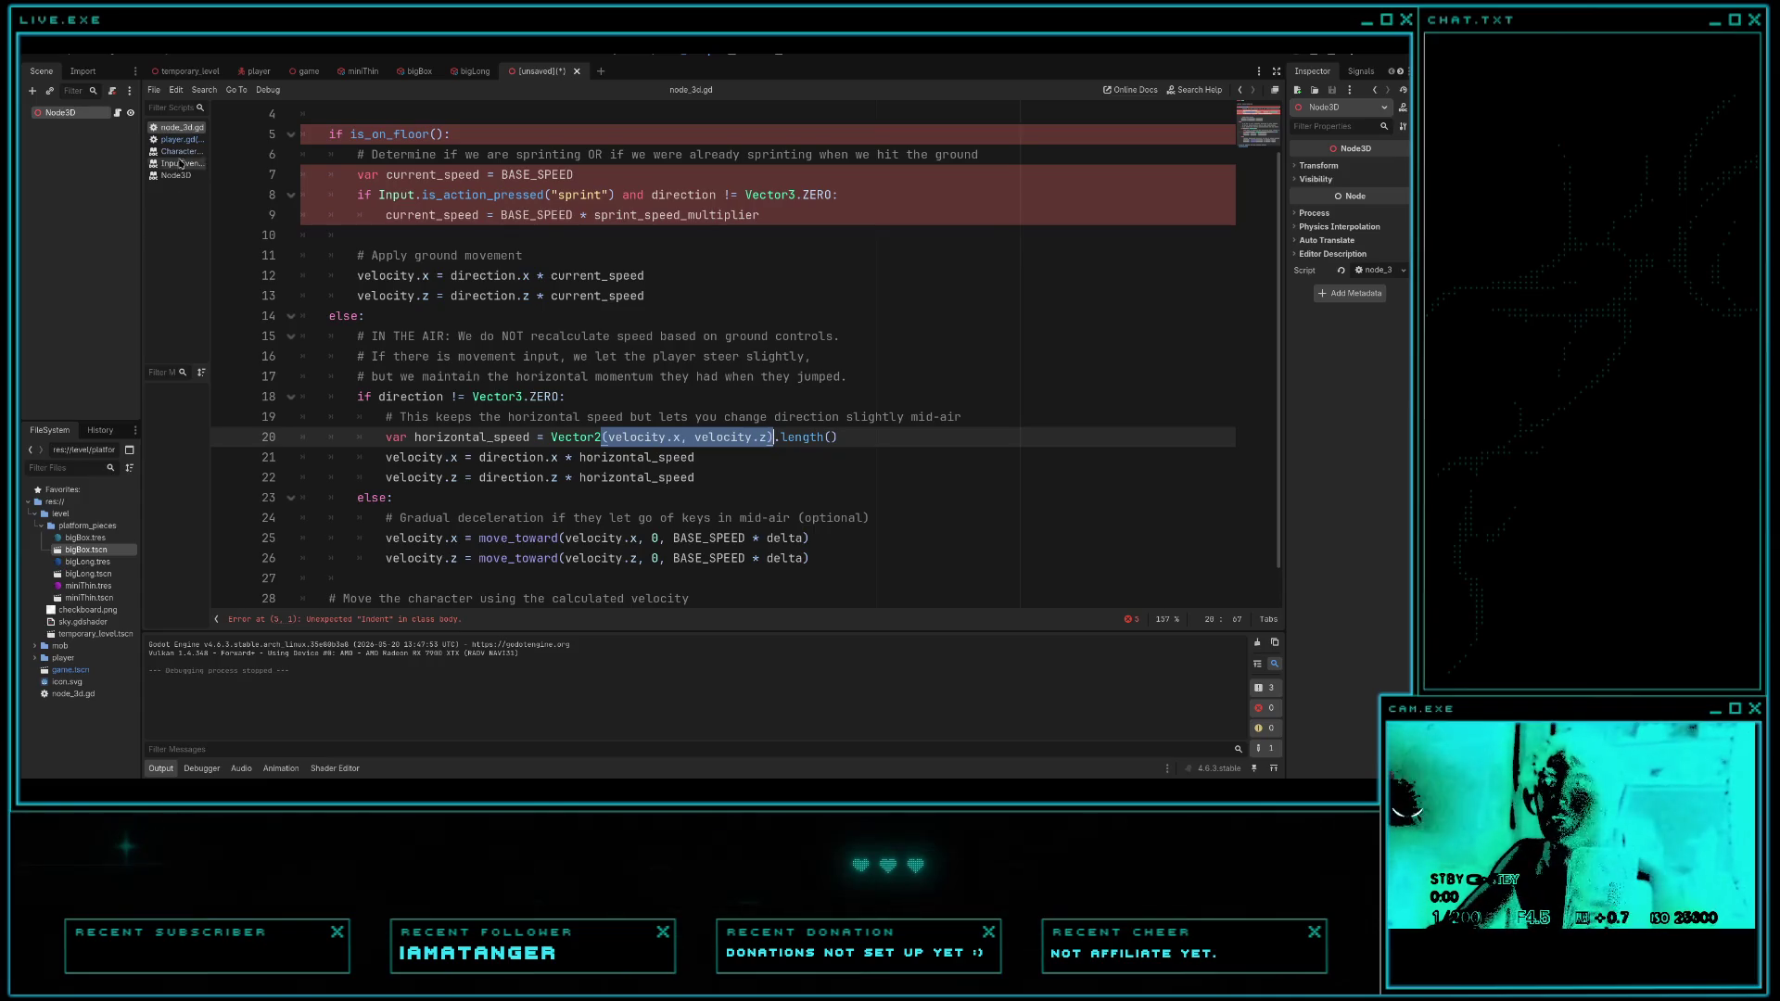
pyautogui.click(186, 140)
pyautogui.write('var horizontal')
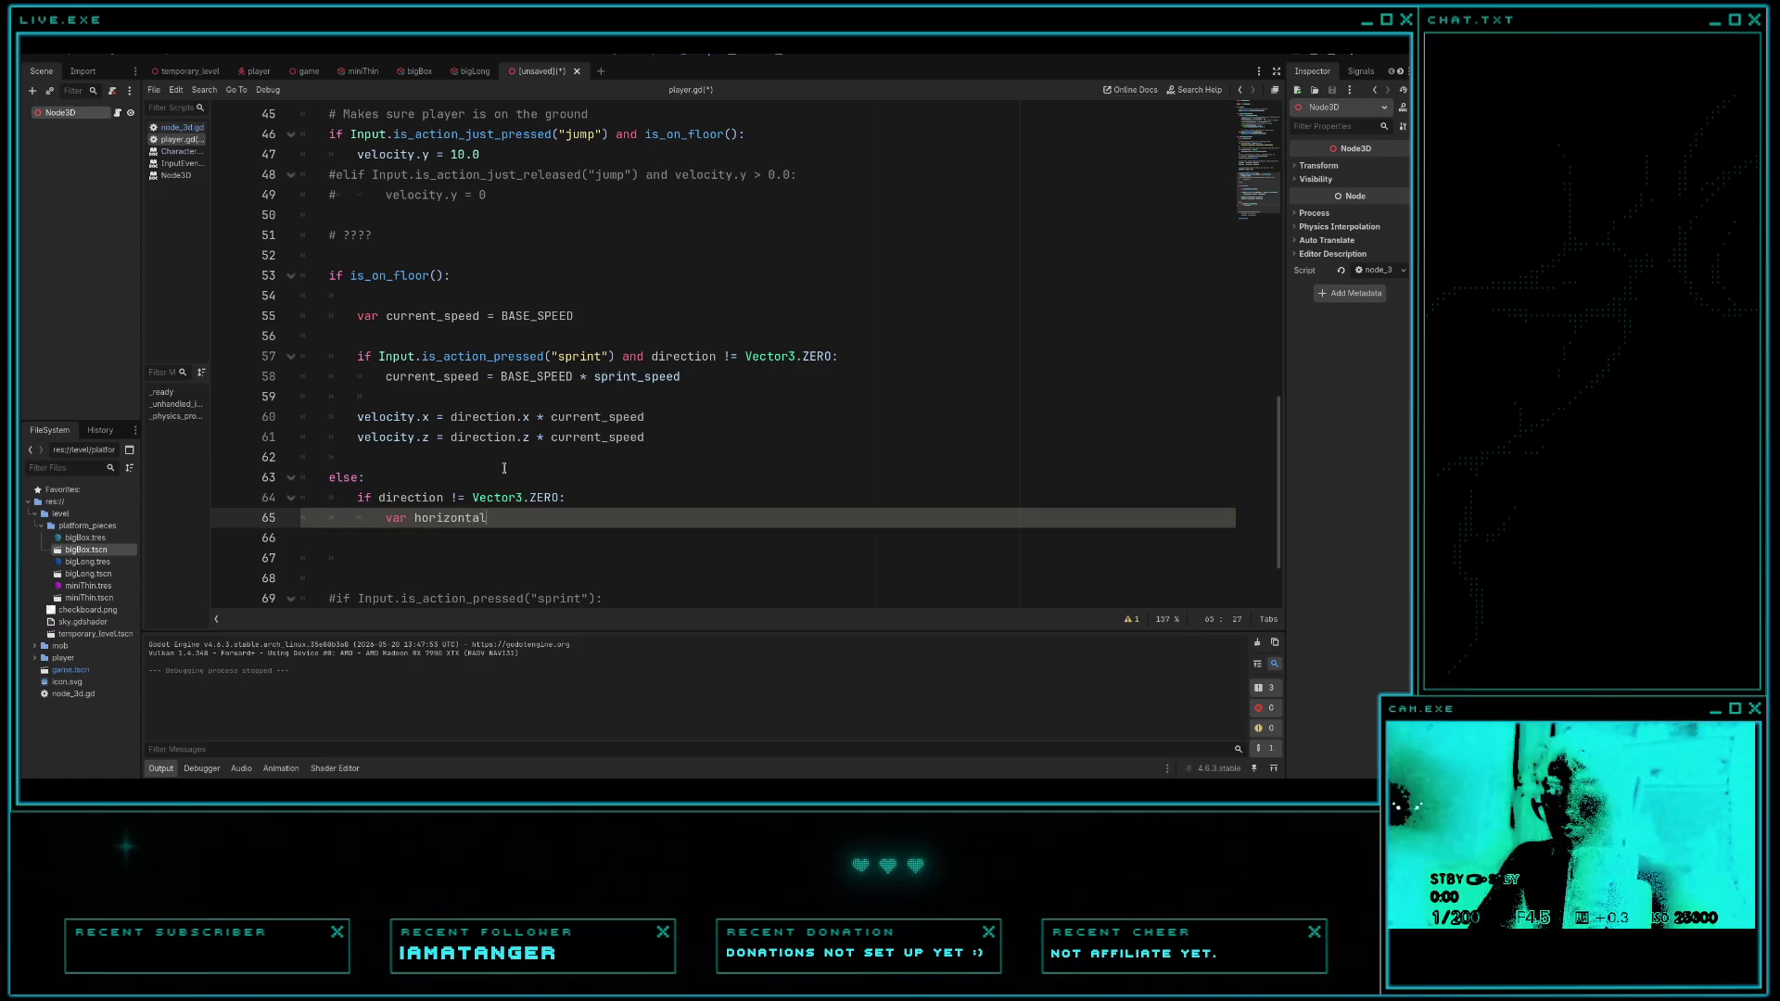
# - Complete line 65 as horizontal_speed = Vector2(velocity.x, velocity.y).length()
pyautogui.press('BackSpace')
pyautogui.press('BackSpace')
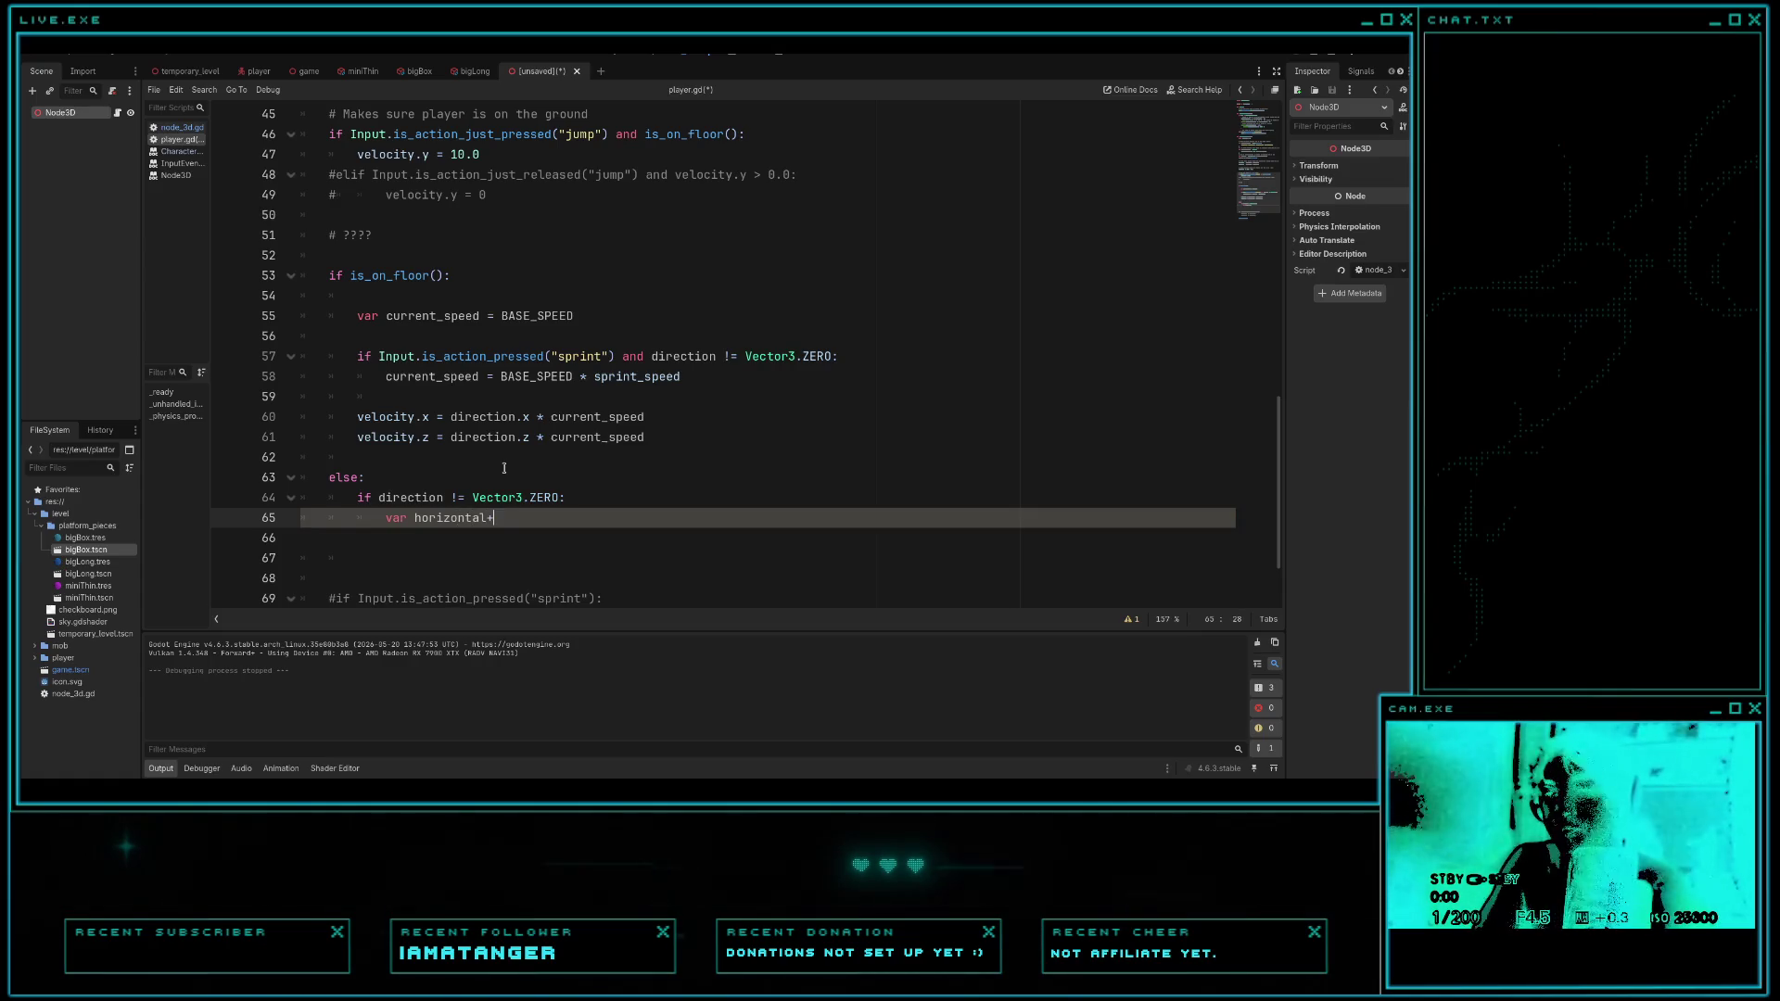
pyautogui.write('_speed ')
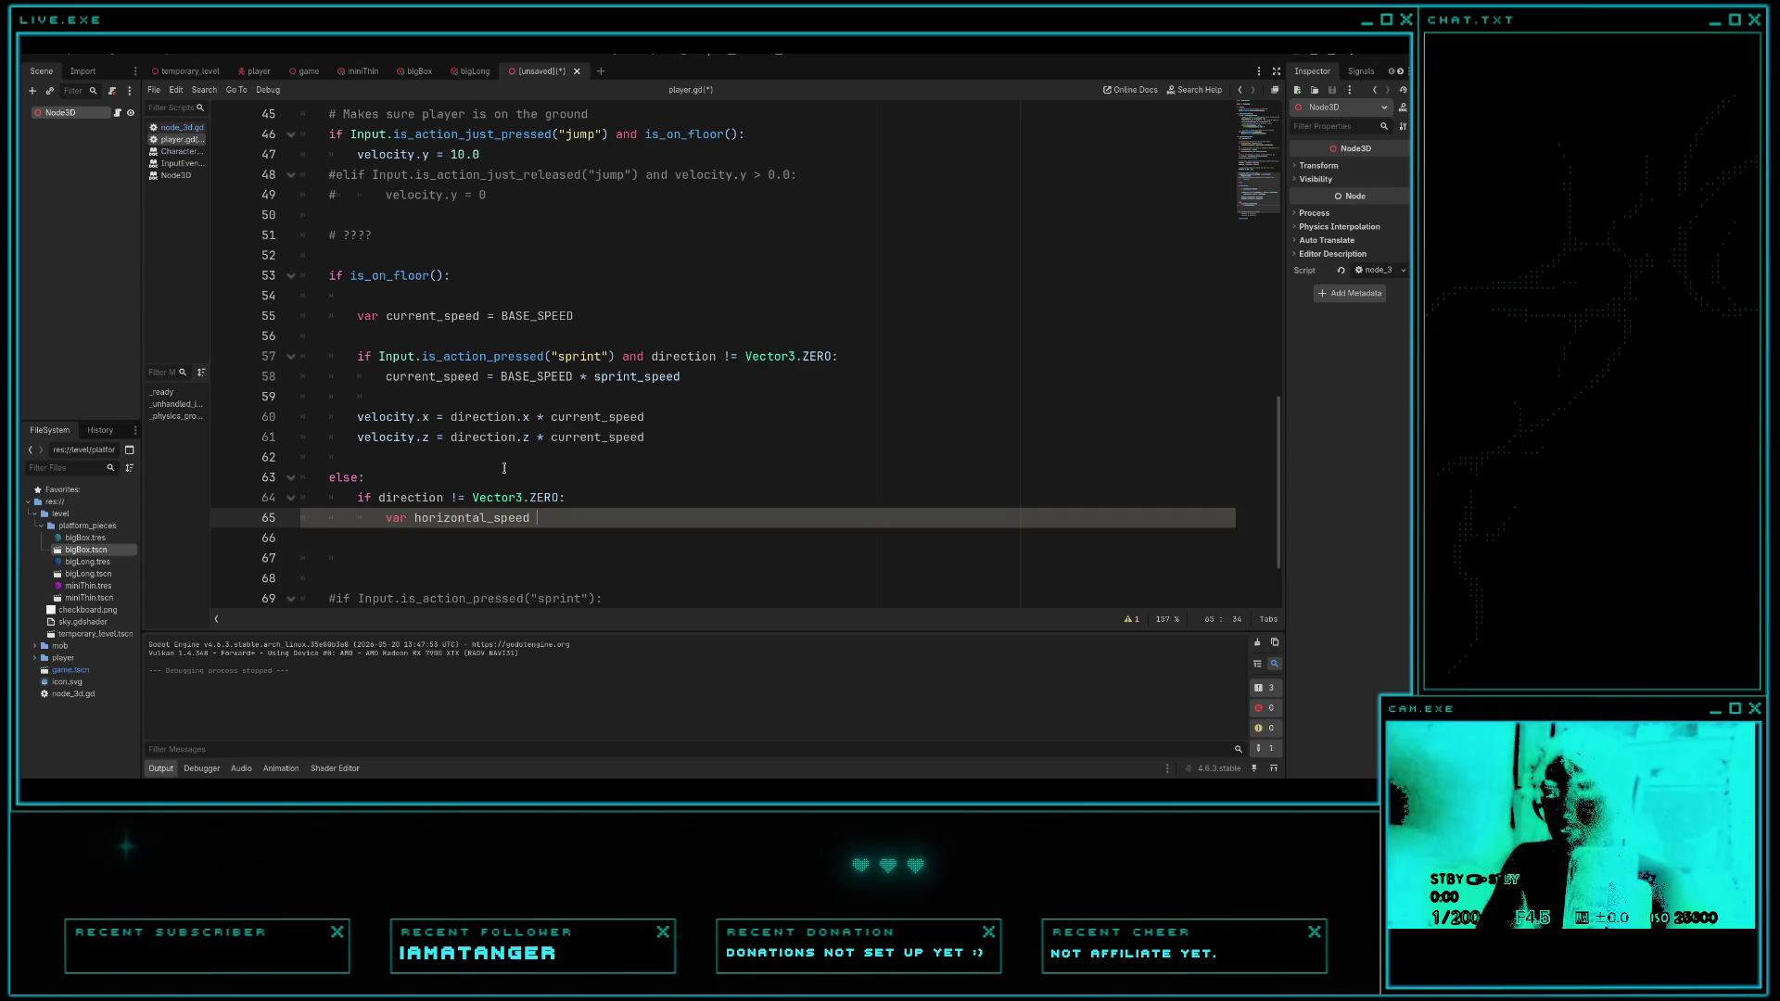
pyautogui.write('= Vector2')
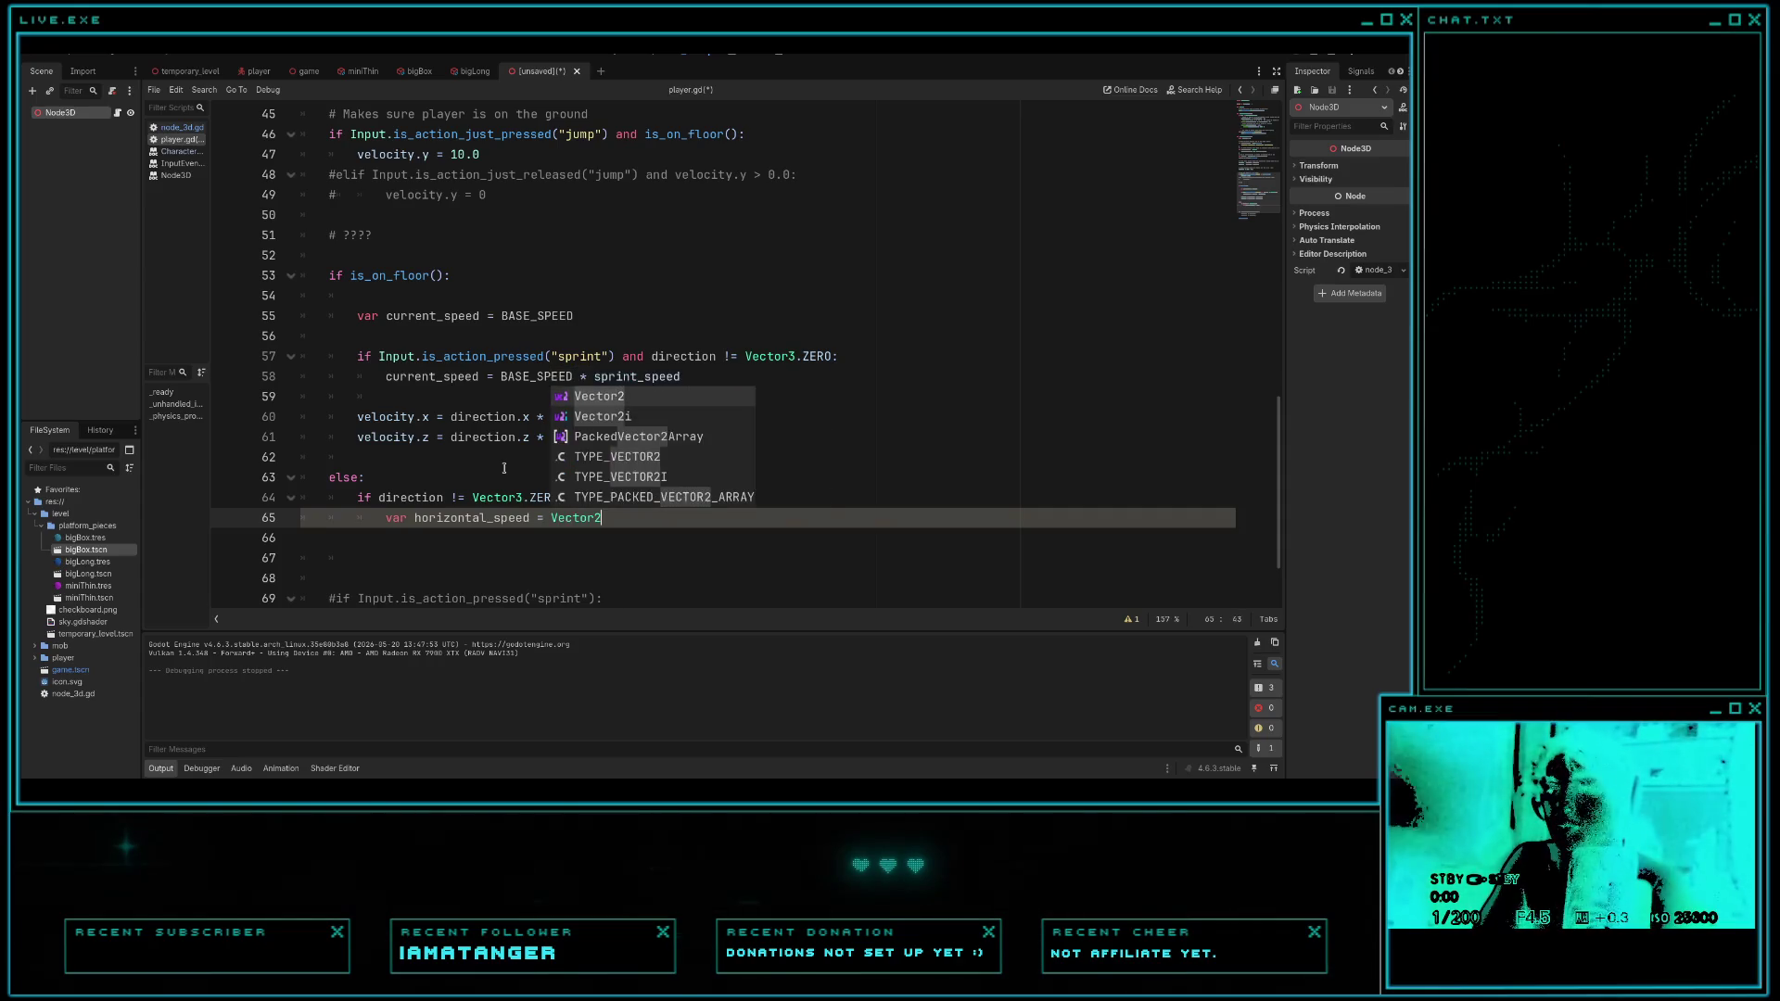
pyautogui.write('(velo')
pyautogui.write('ci')
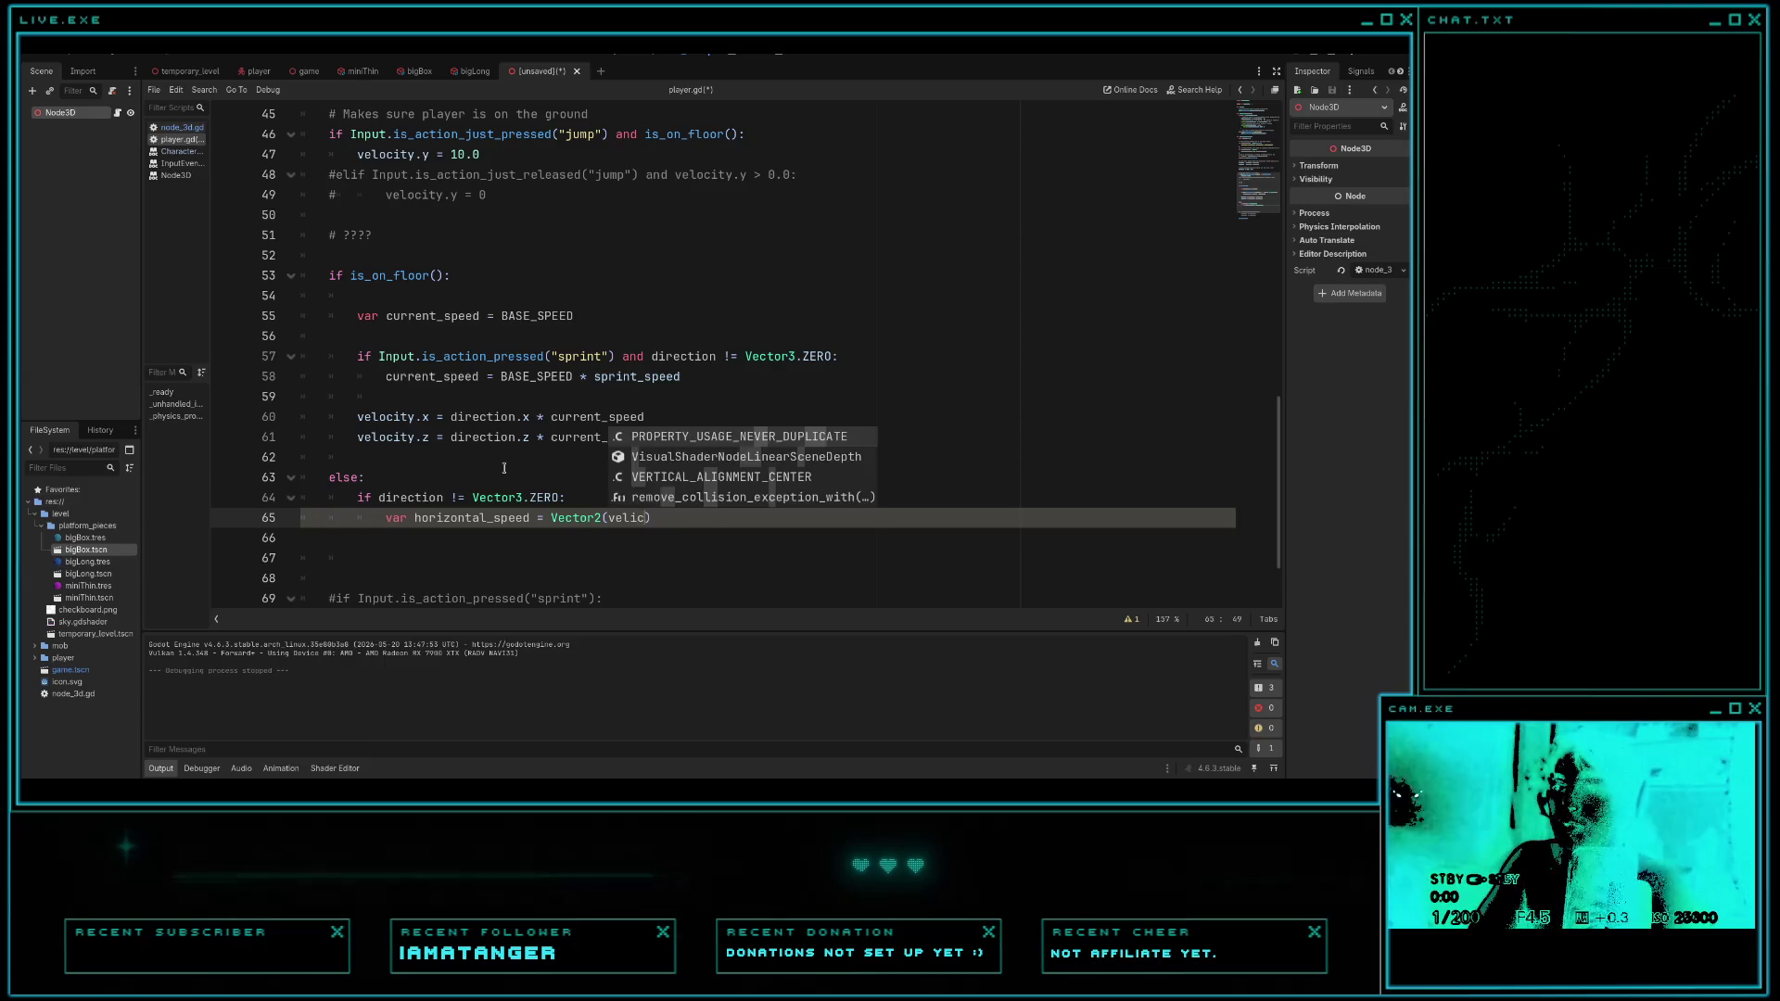
pyautogui.write('ty')
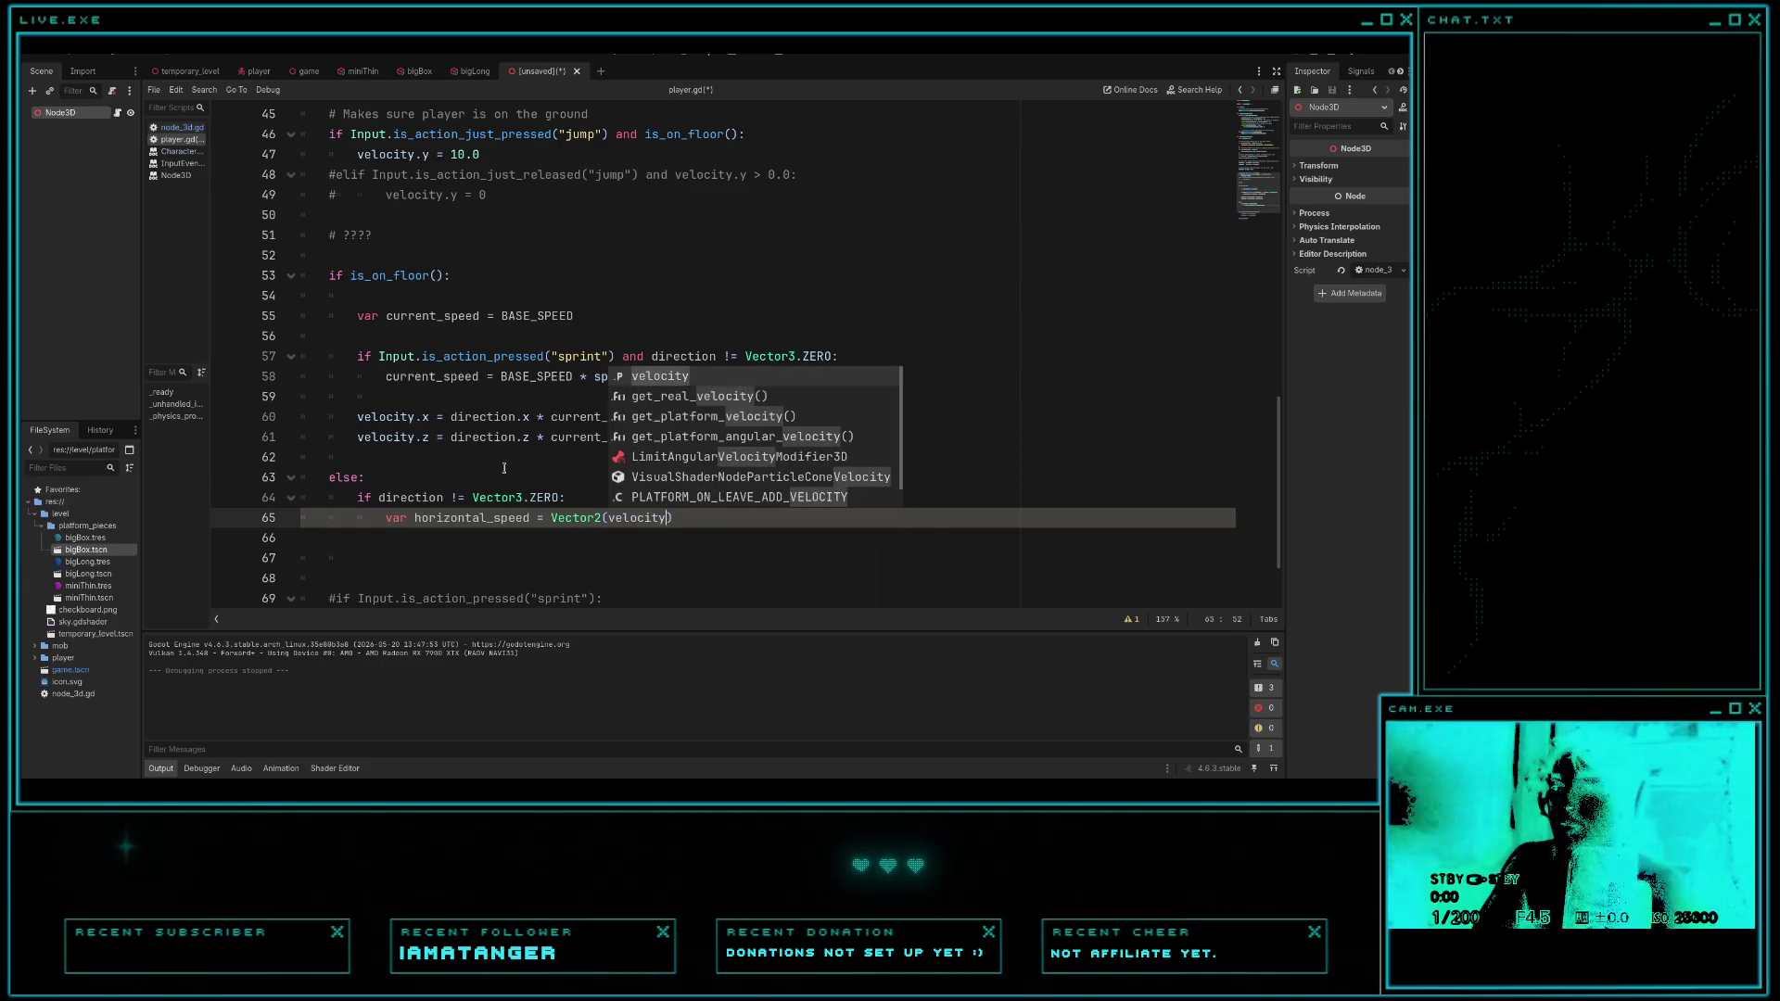
pyautogui.write('.x, vel')
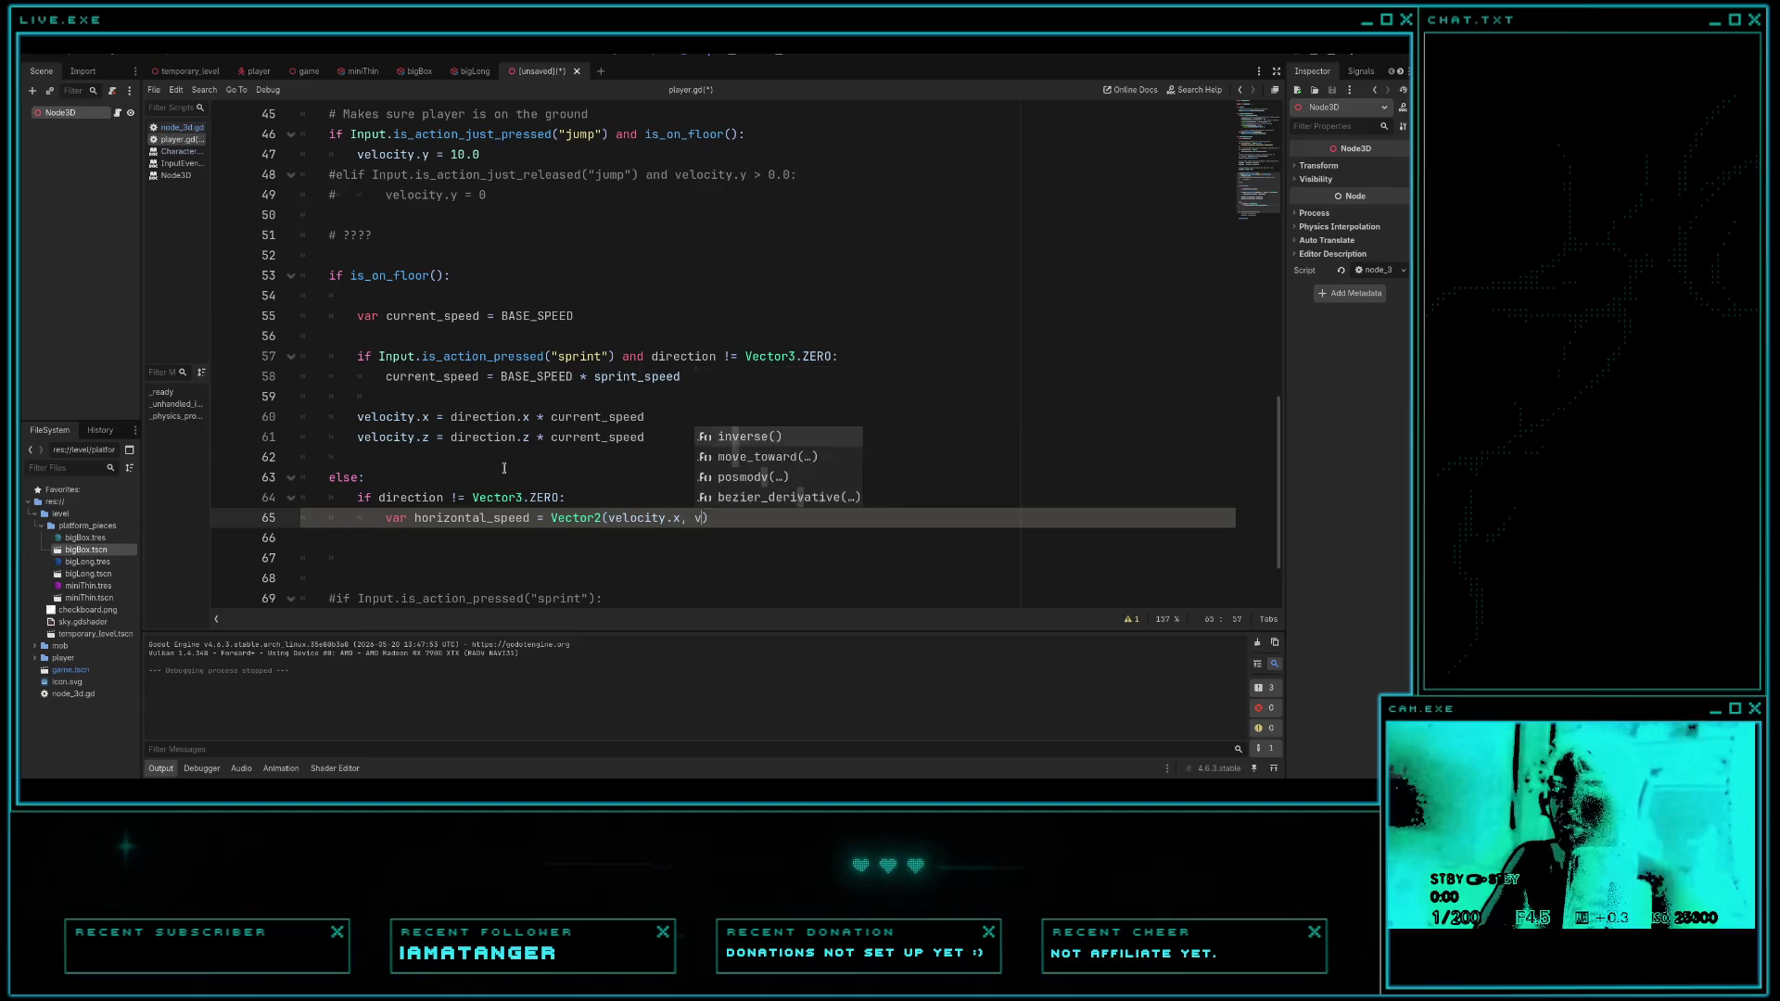
pyautogui.write('ocit')
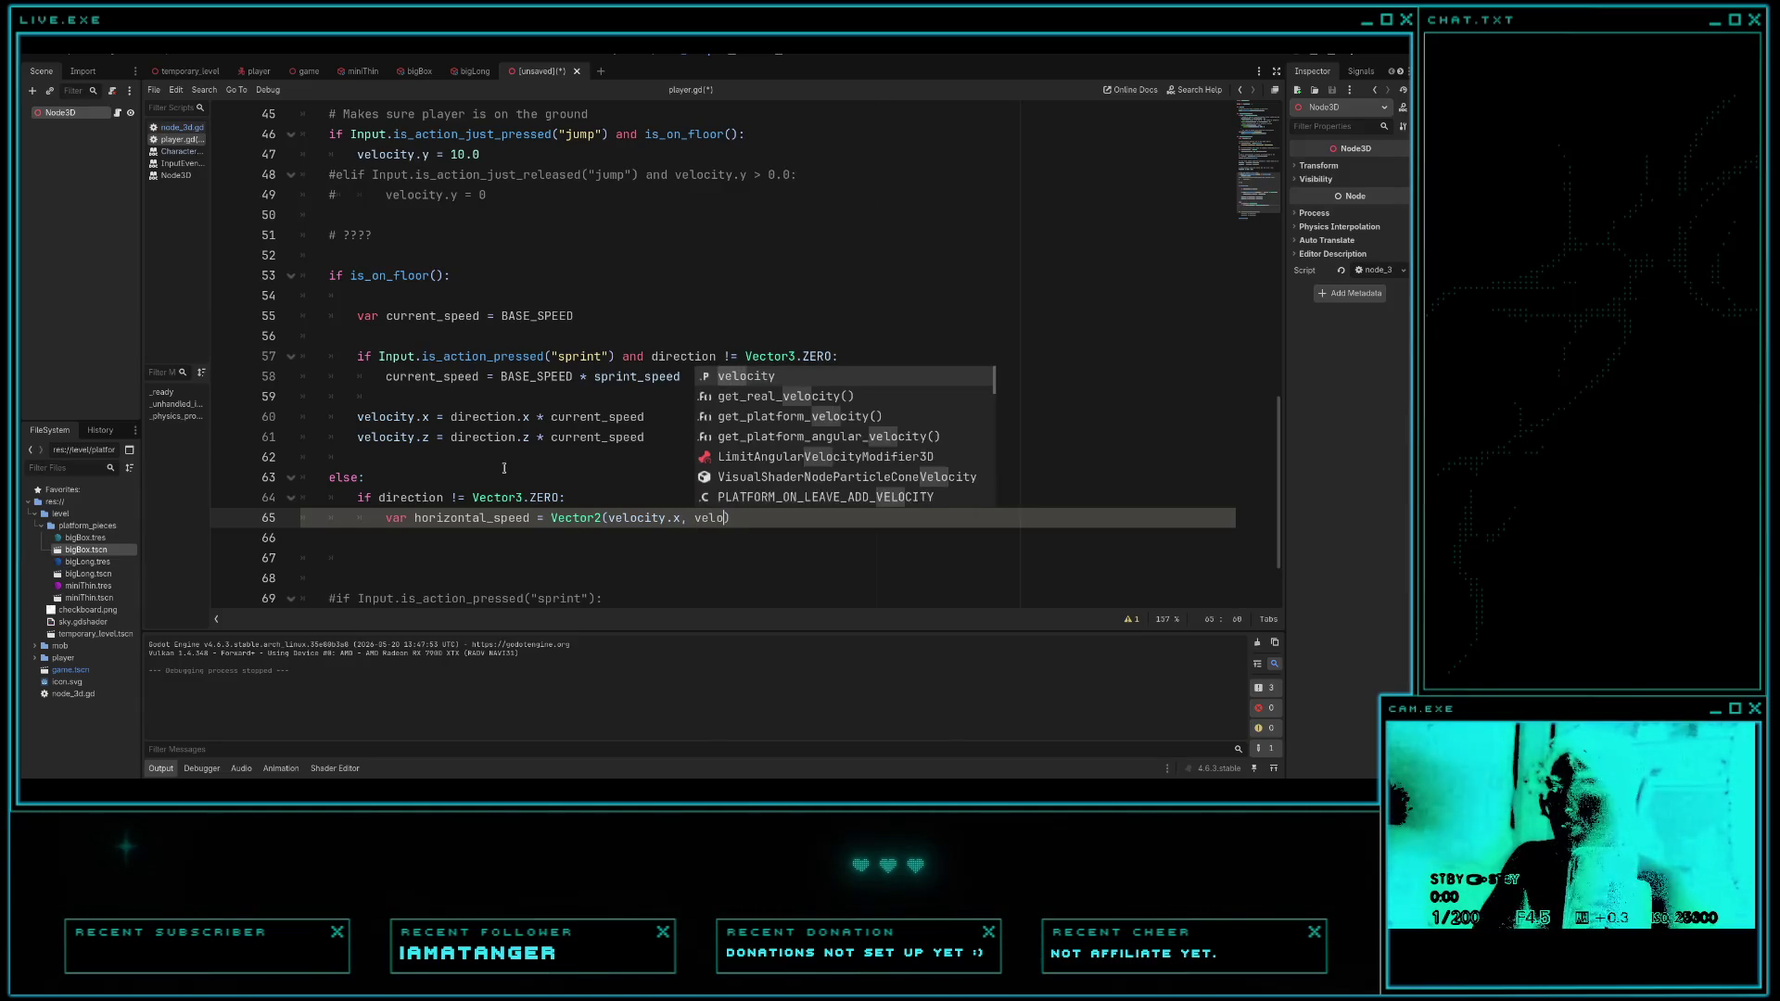
pyautogui.write('y.y).')
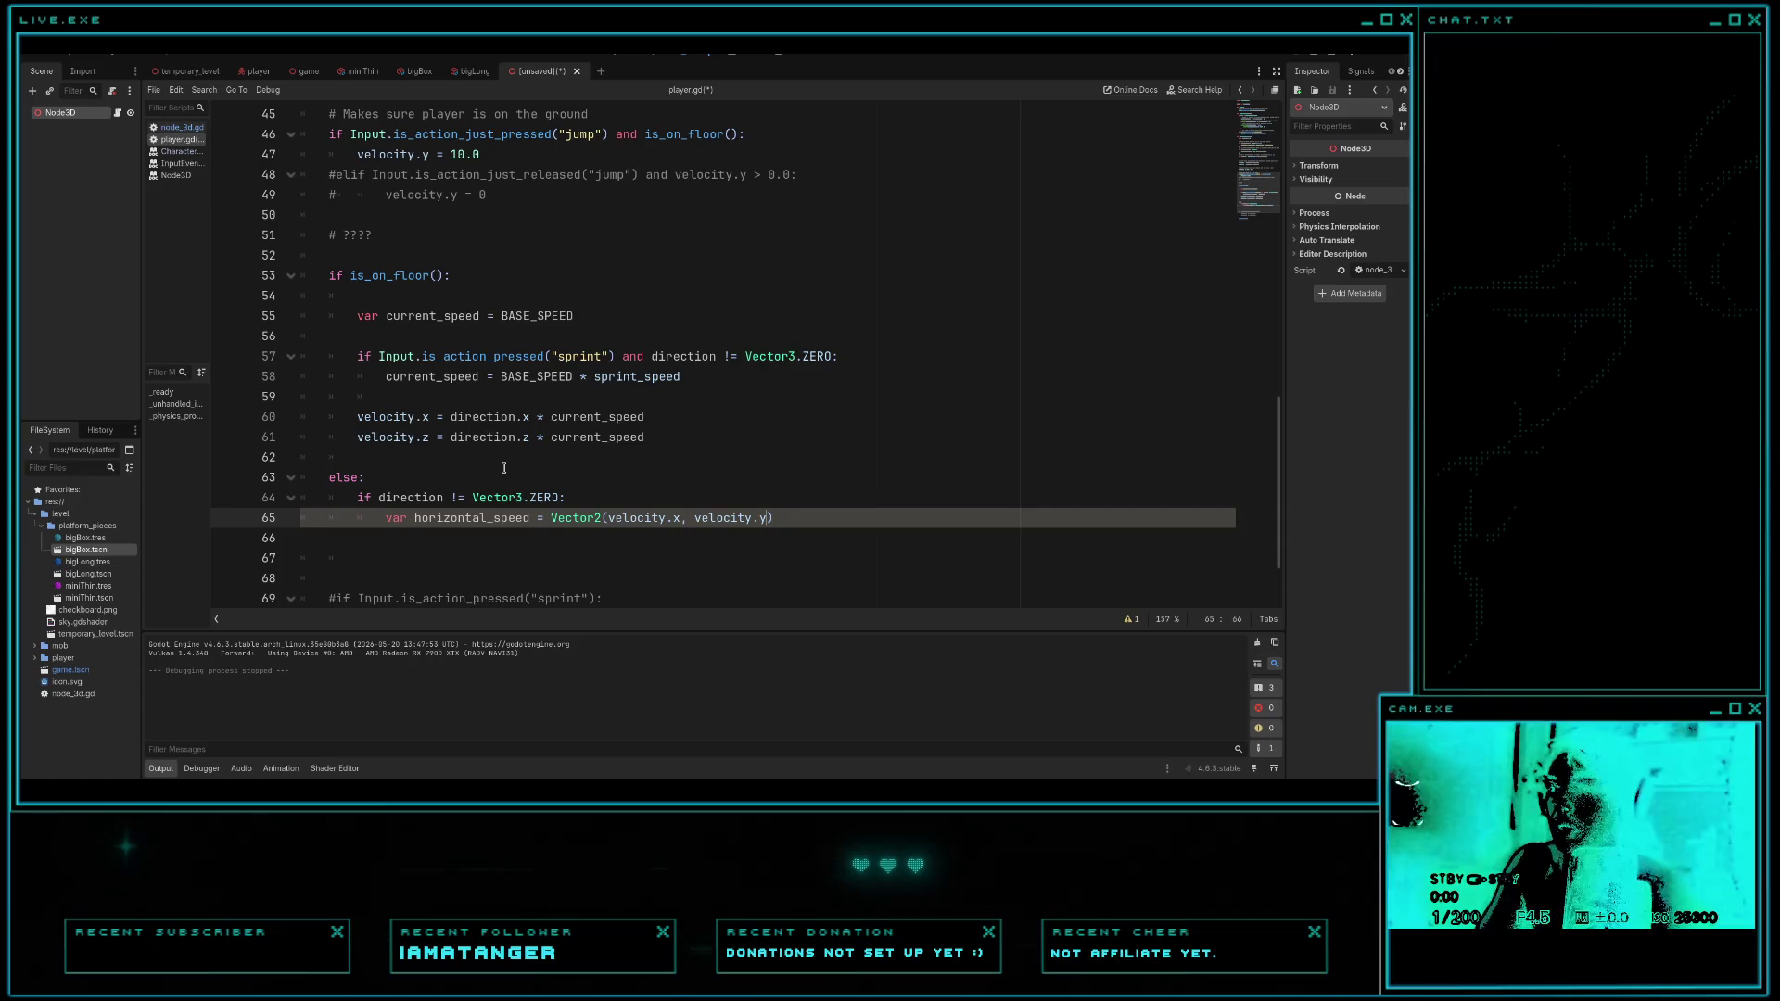
pyautogui.write('length')
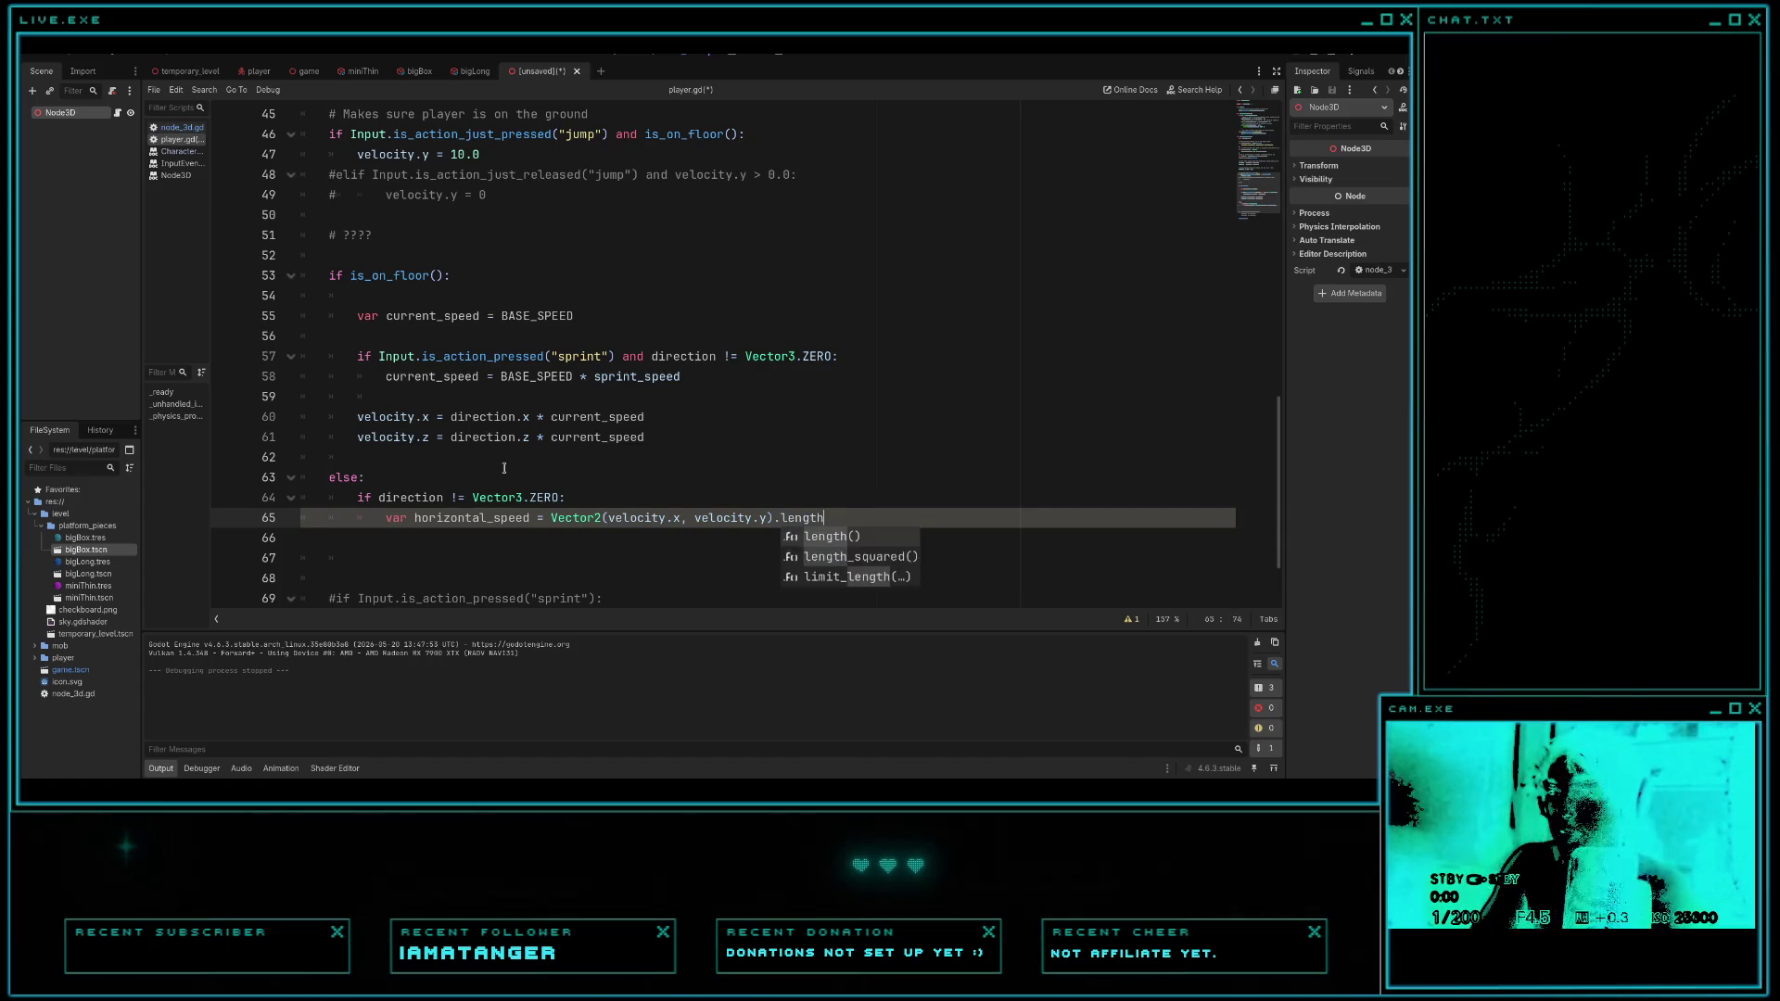
pyautogui.write('(')
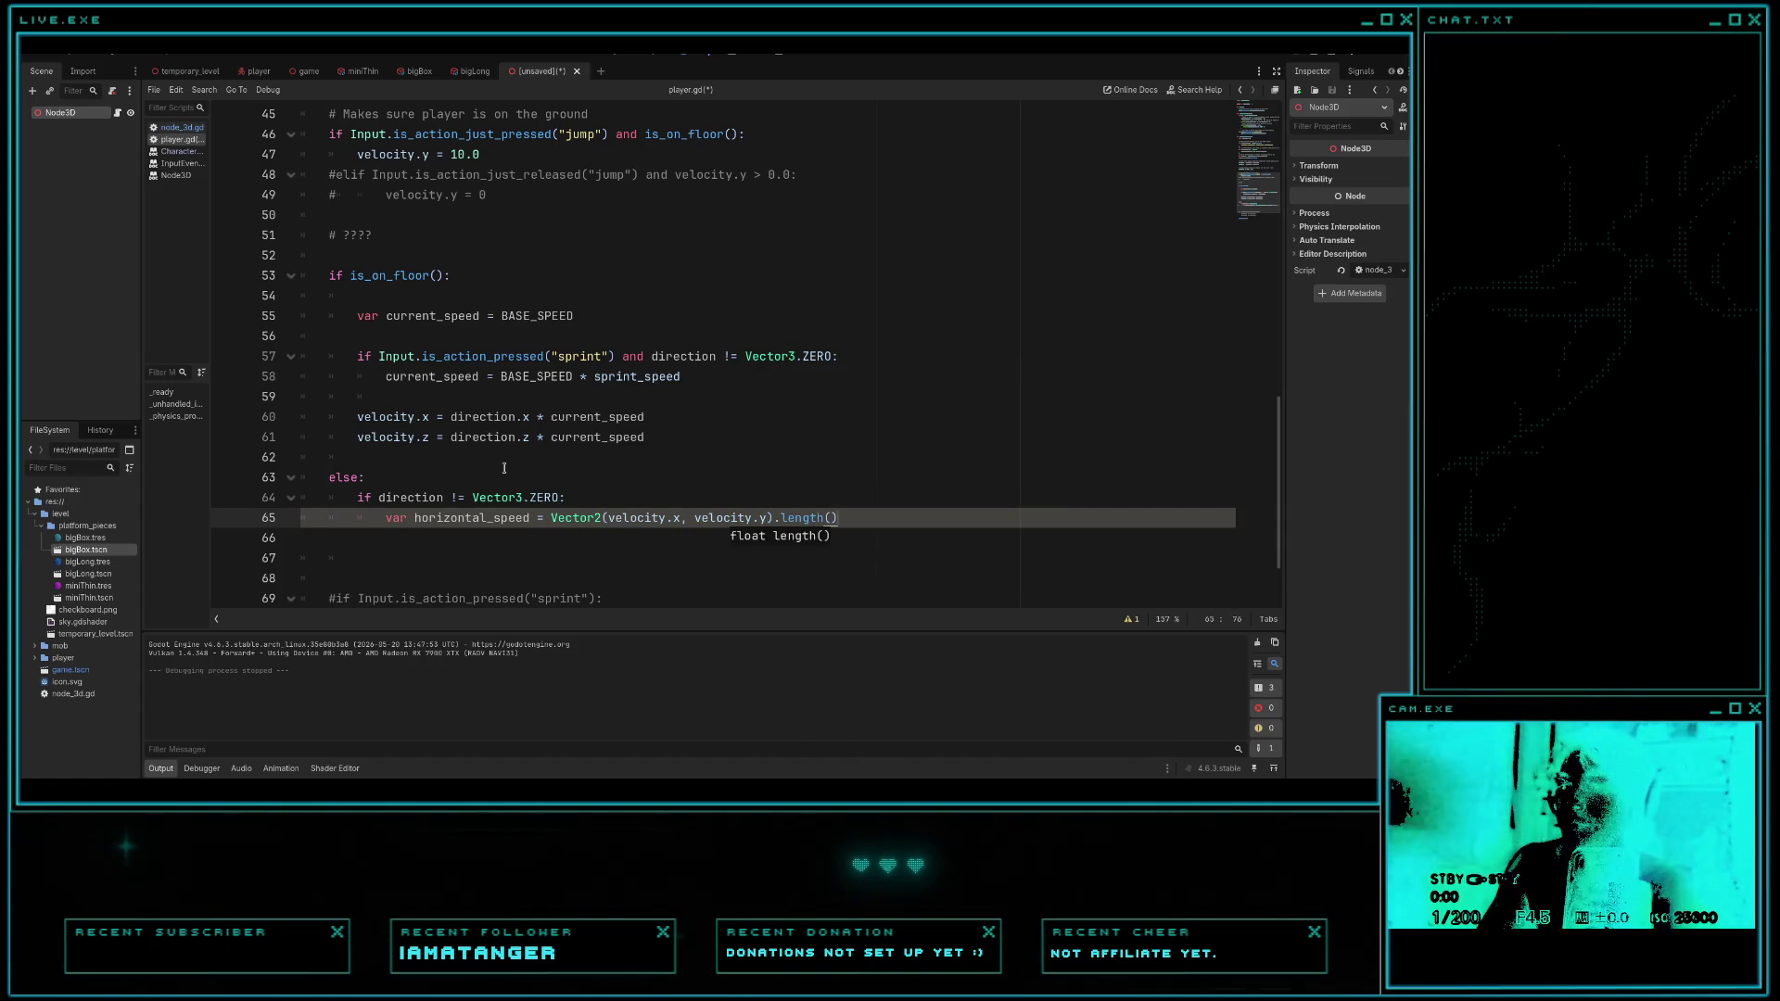
pyautogui.click(183, 129)
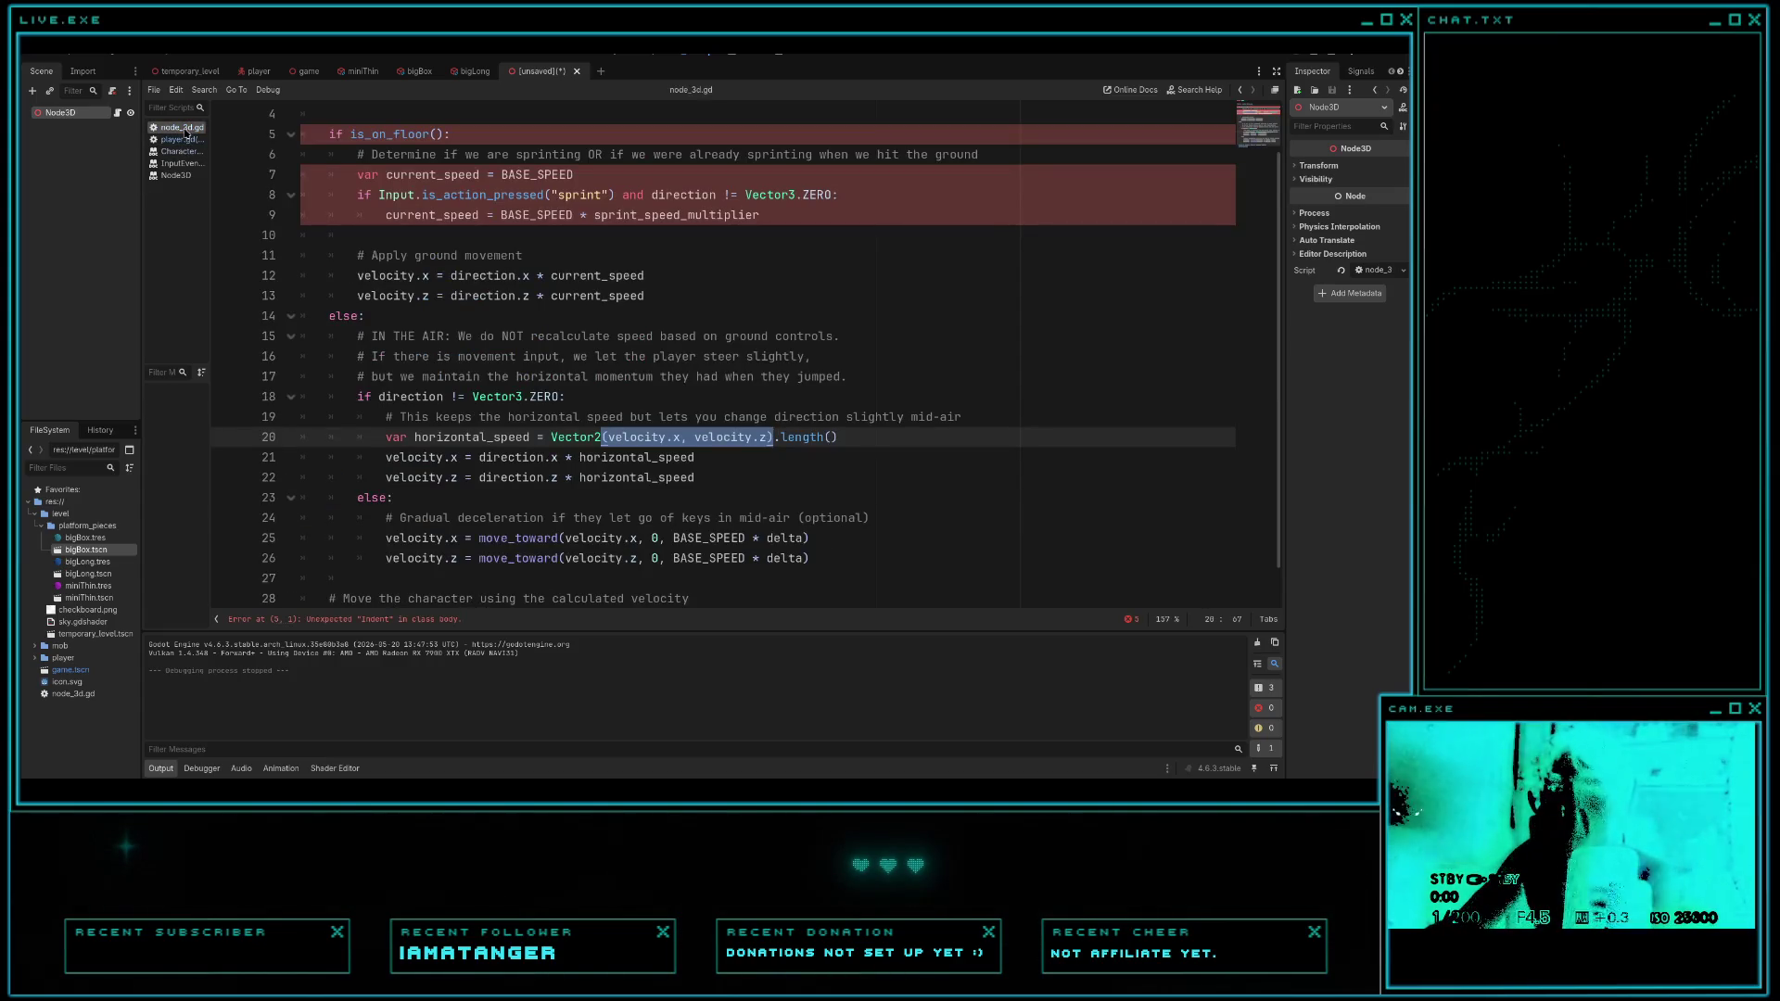
pyautogui.click(182, 140)
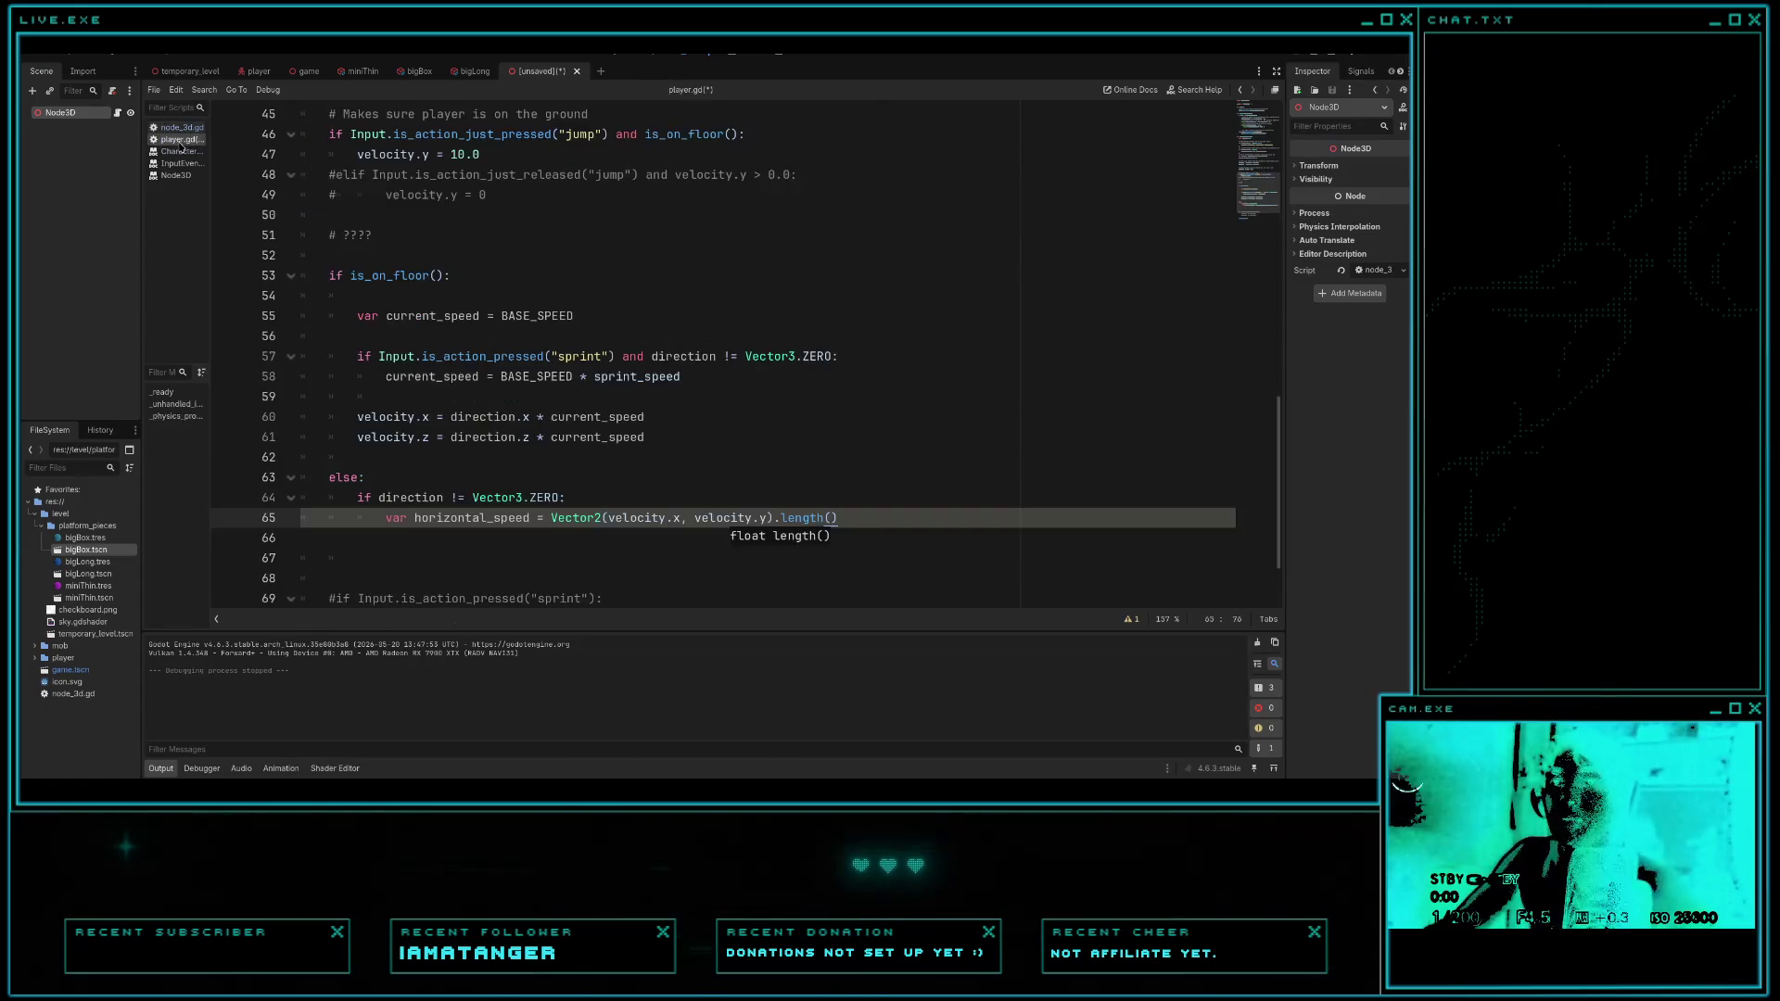
# - Add velocity.x = direction.x * horizontal_speed and a matching velocity.z line below it
pyautogui.press('Return')
pyautogui.write('vel')
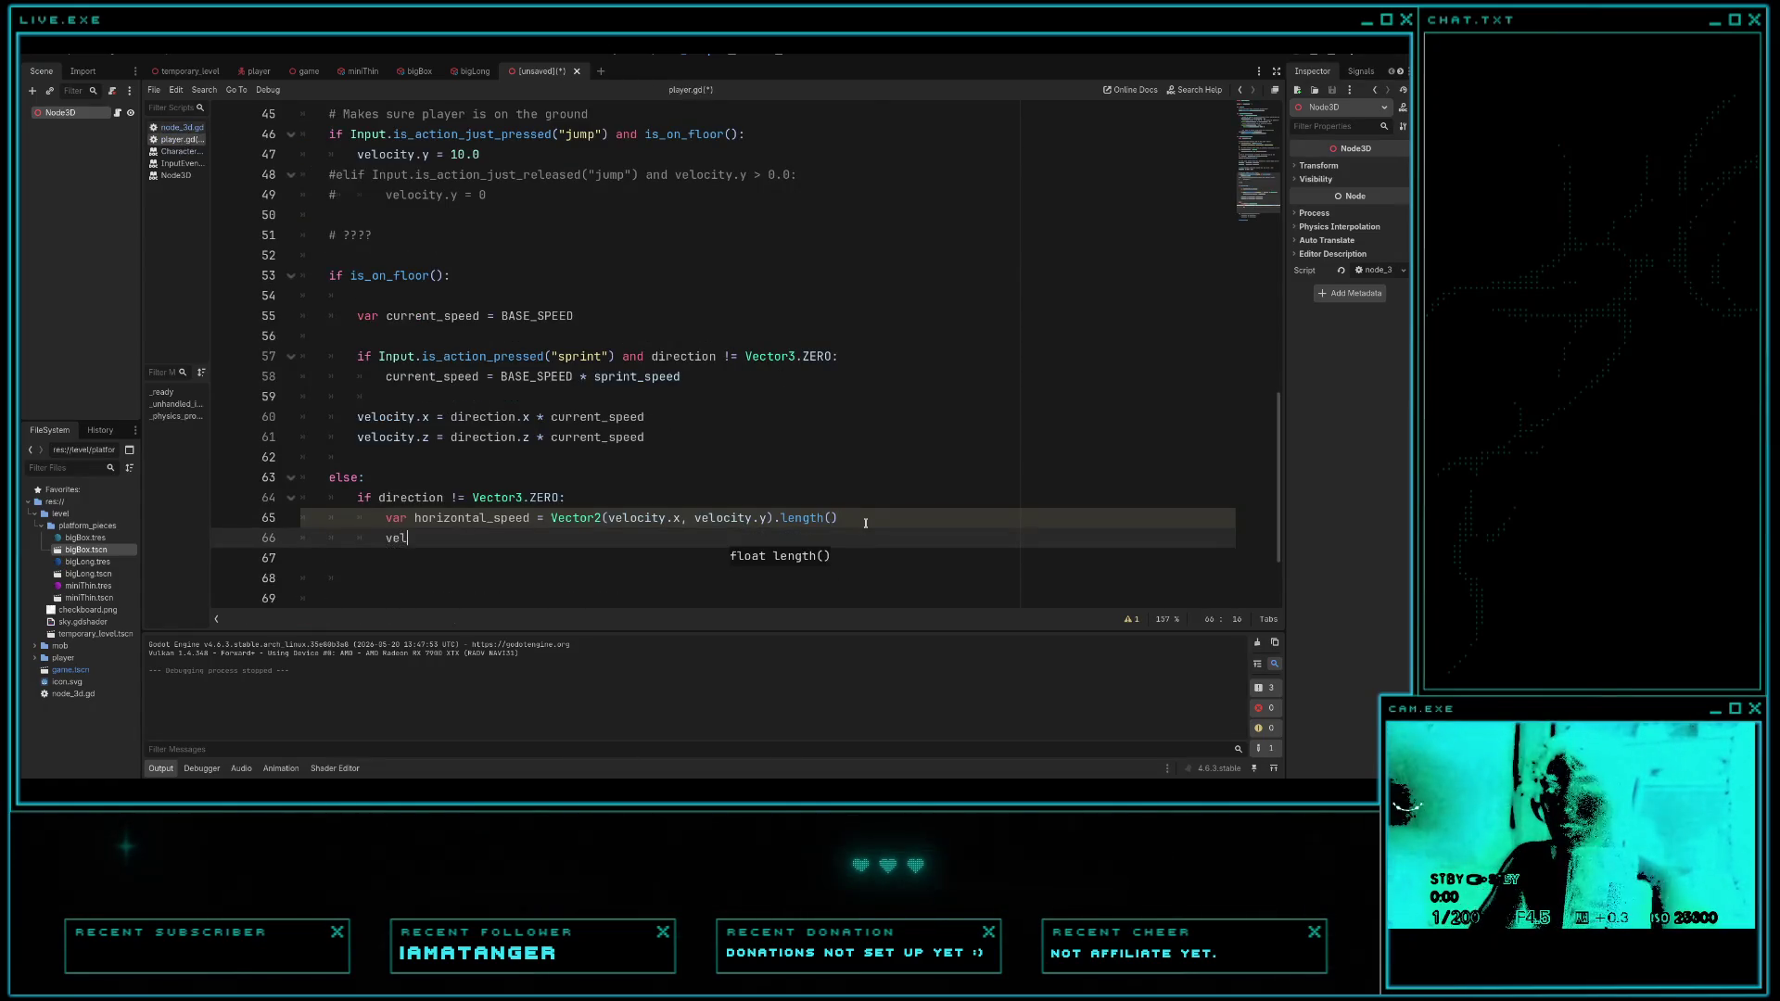
pyautogui.write('ocity.x')
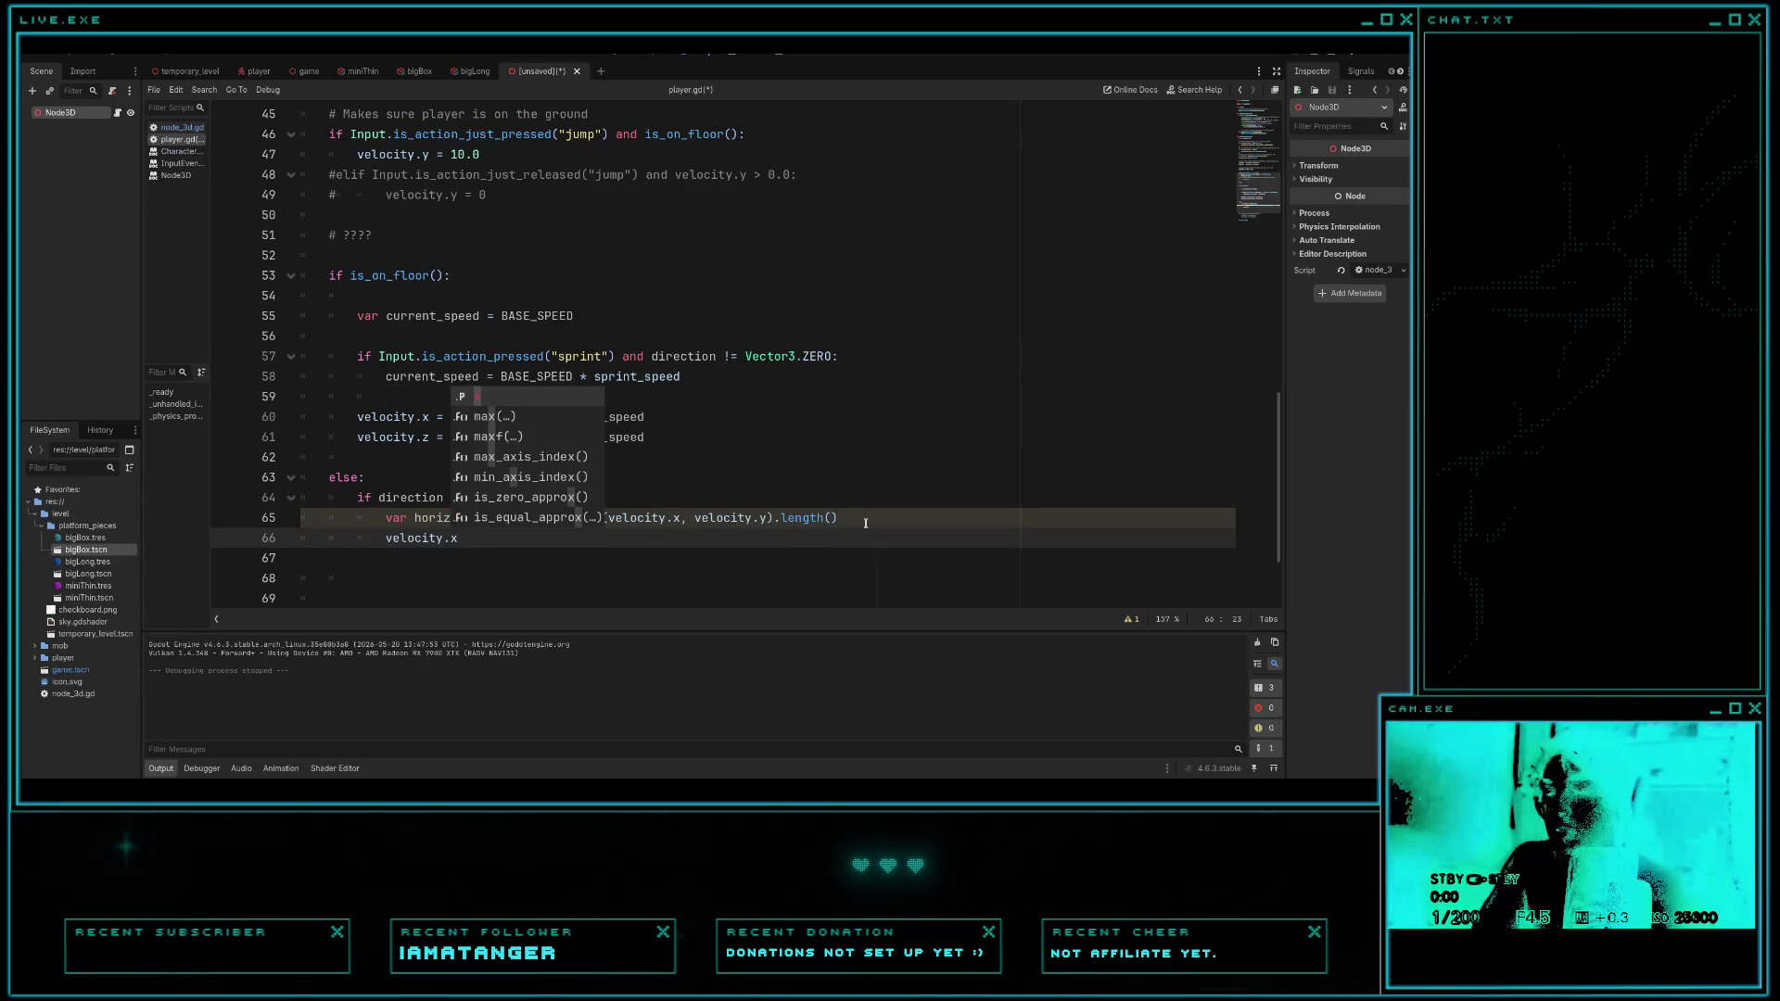
pyautogui.write(' = ')
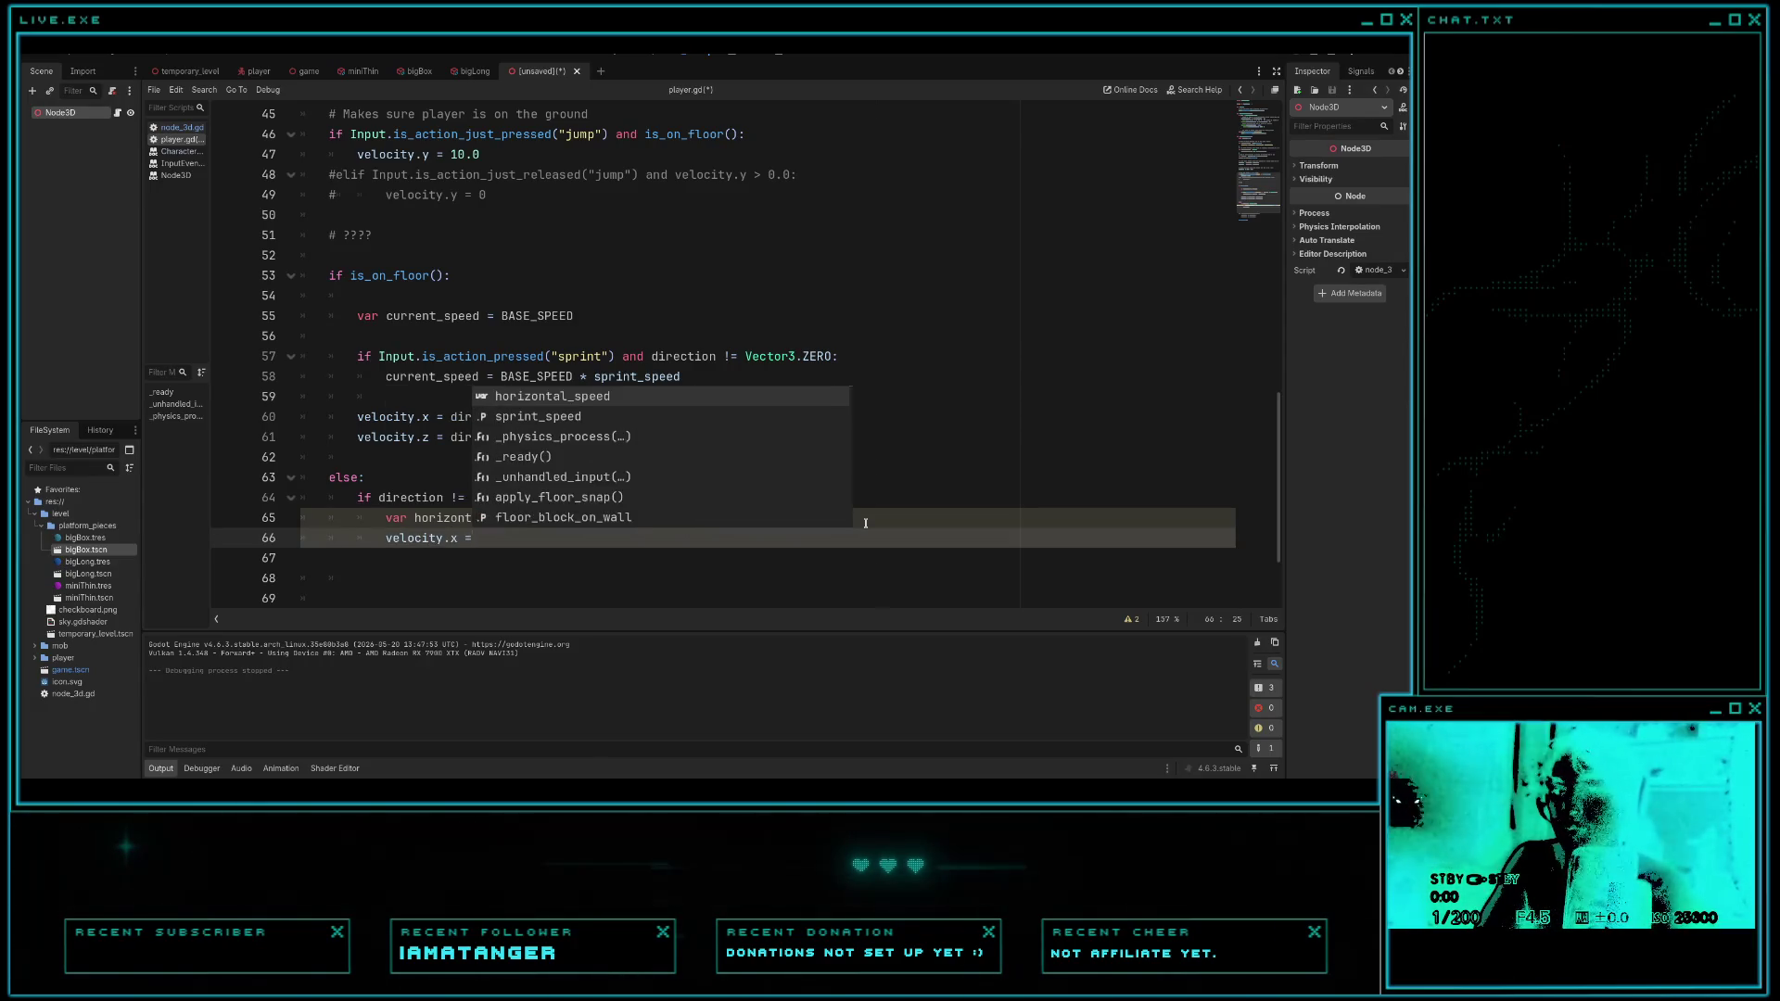
pyautogui.write('direction')
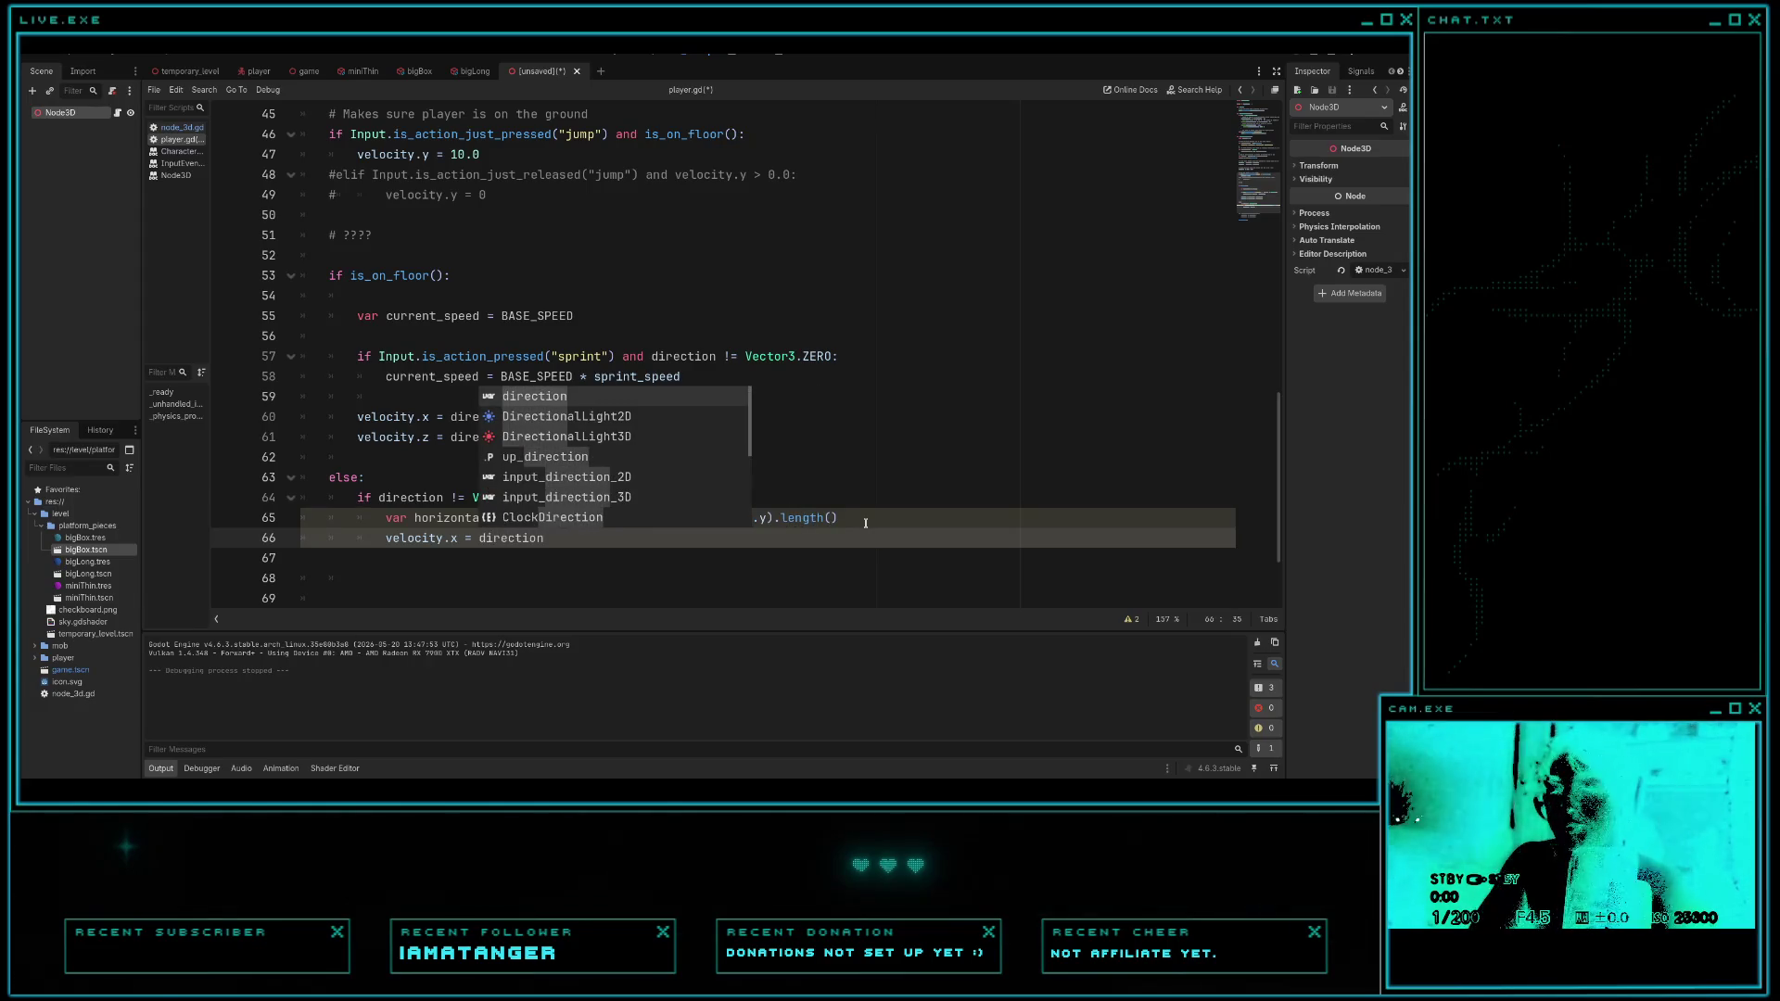
pyautogui.write('.x ')
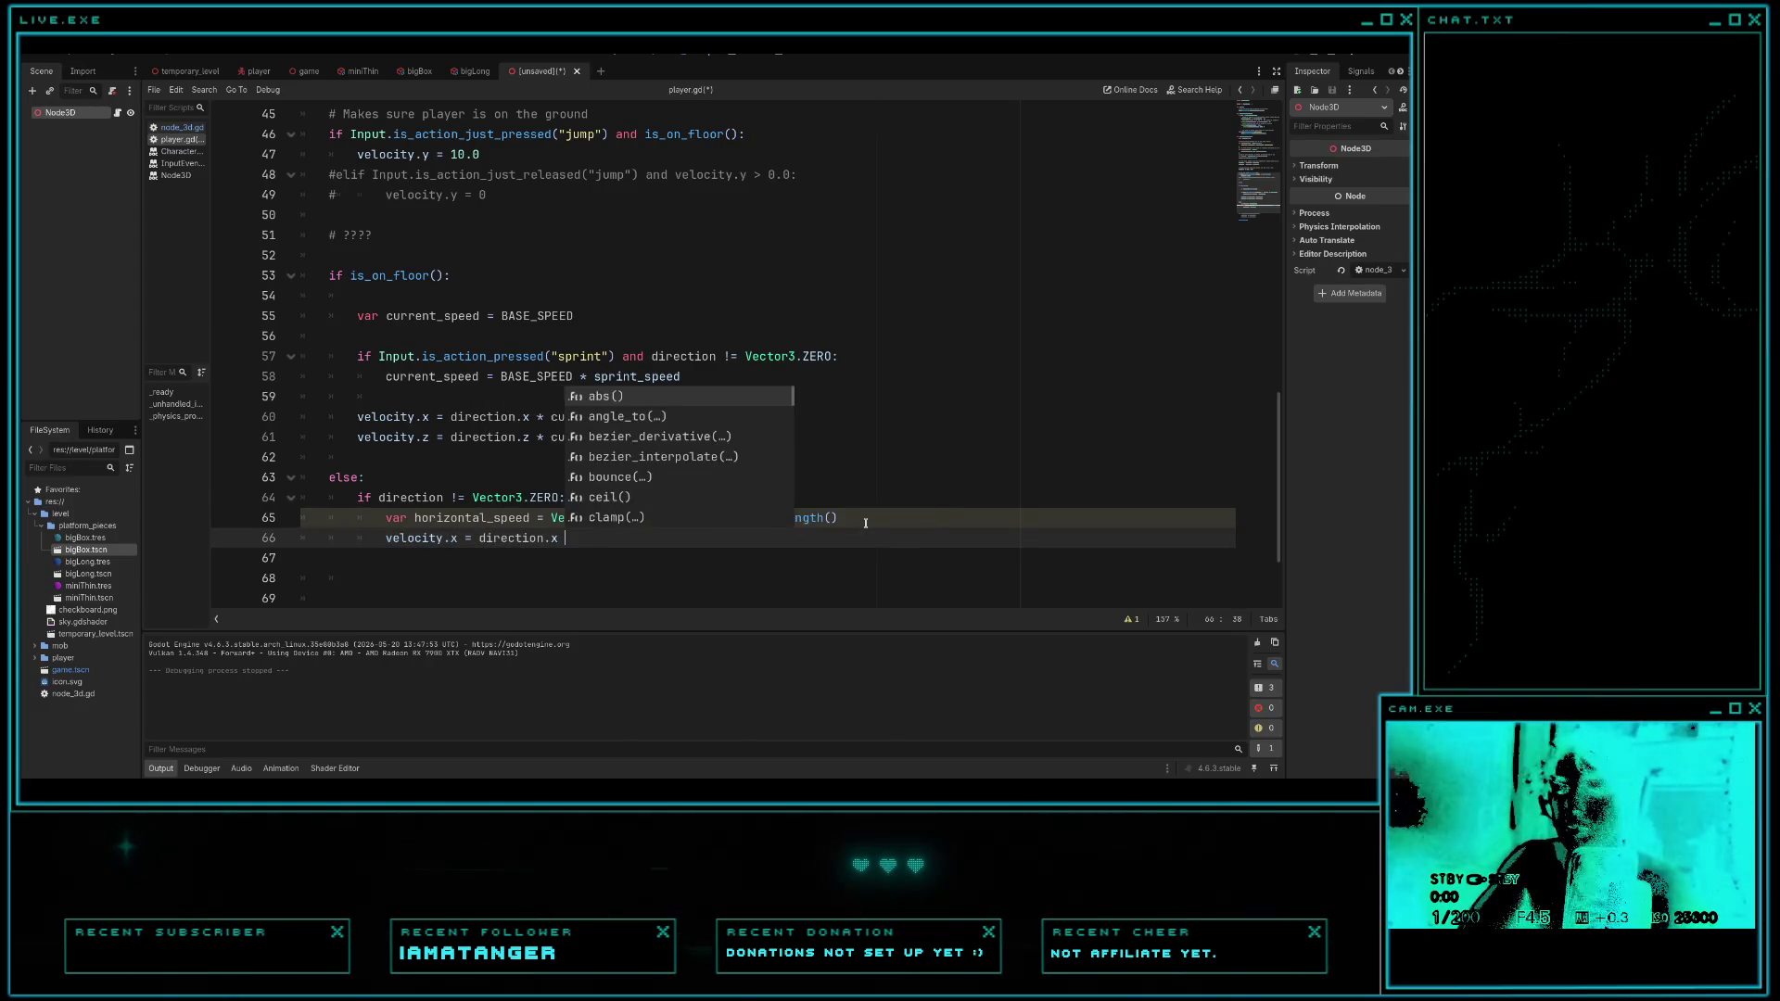
pyautogui.write('* horizon')
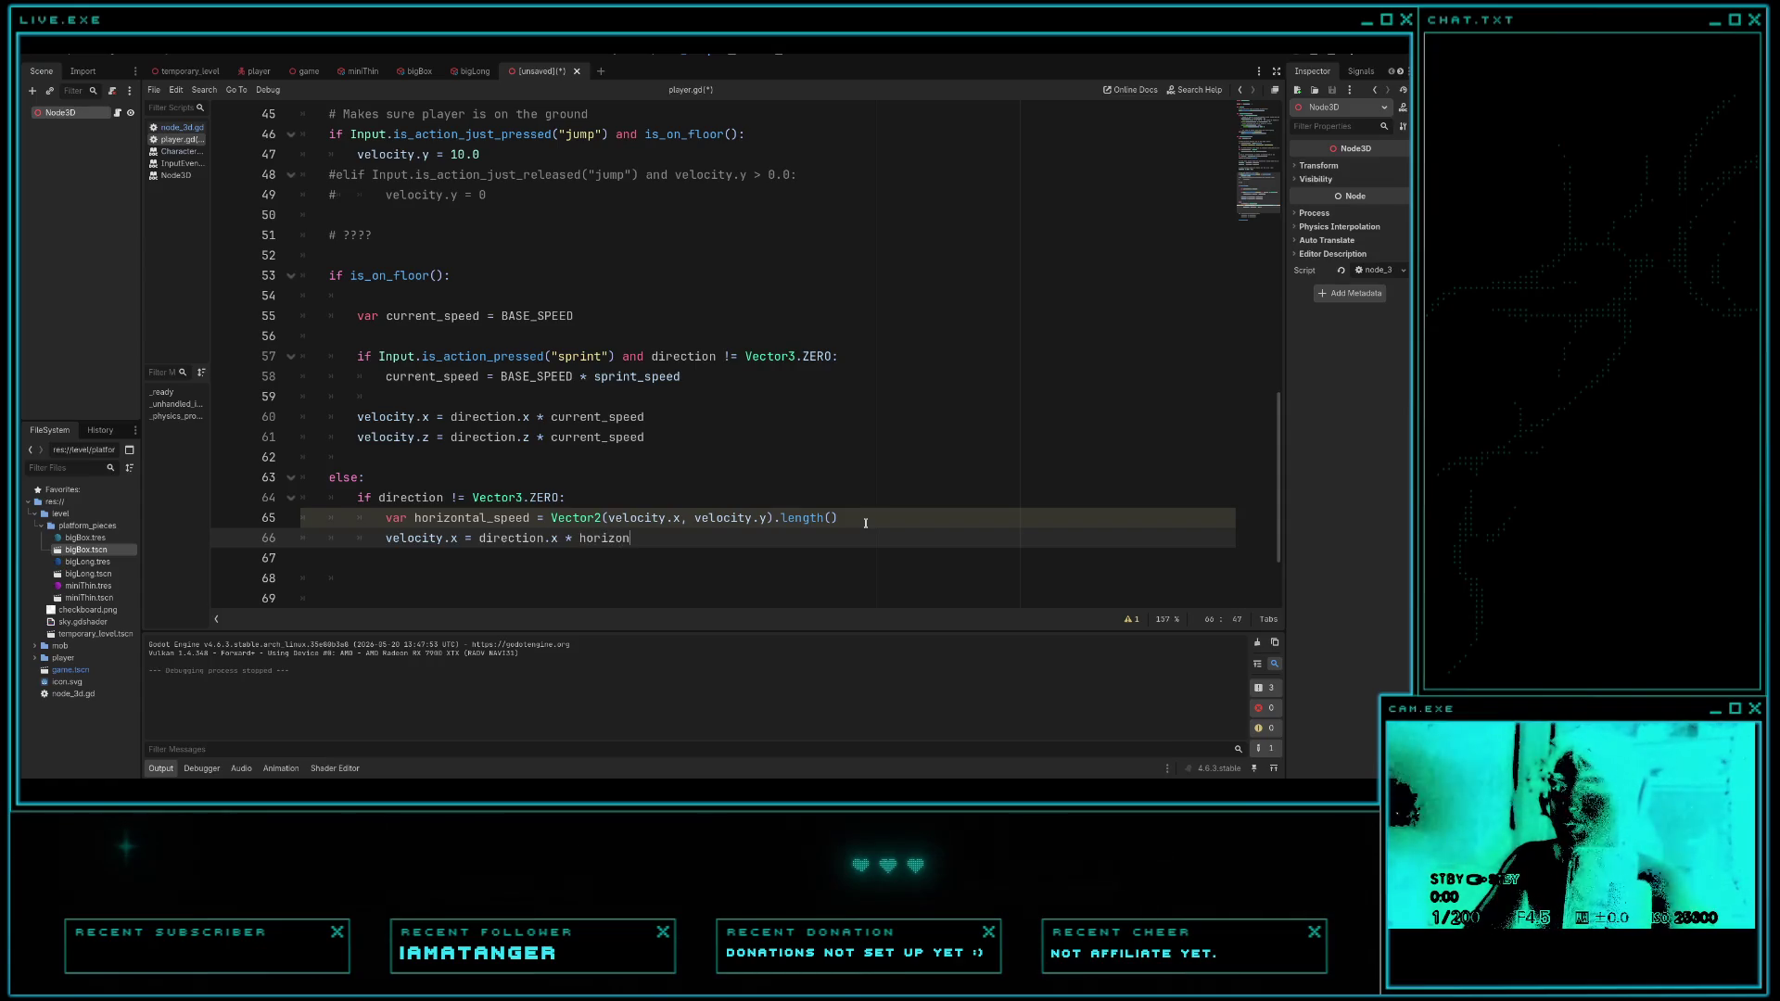
pyautogui.write('tal_speed')
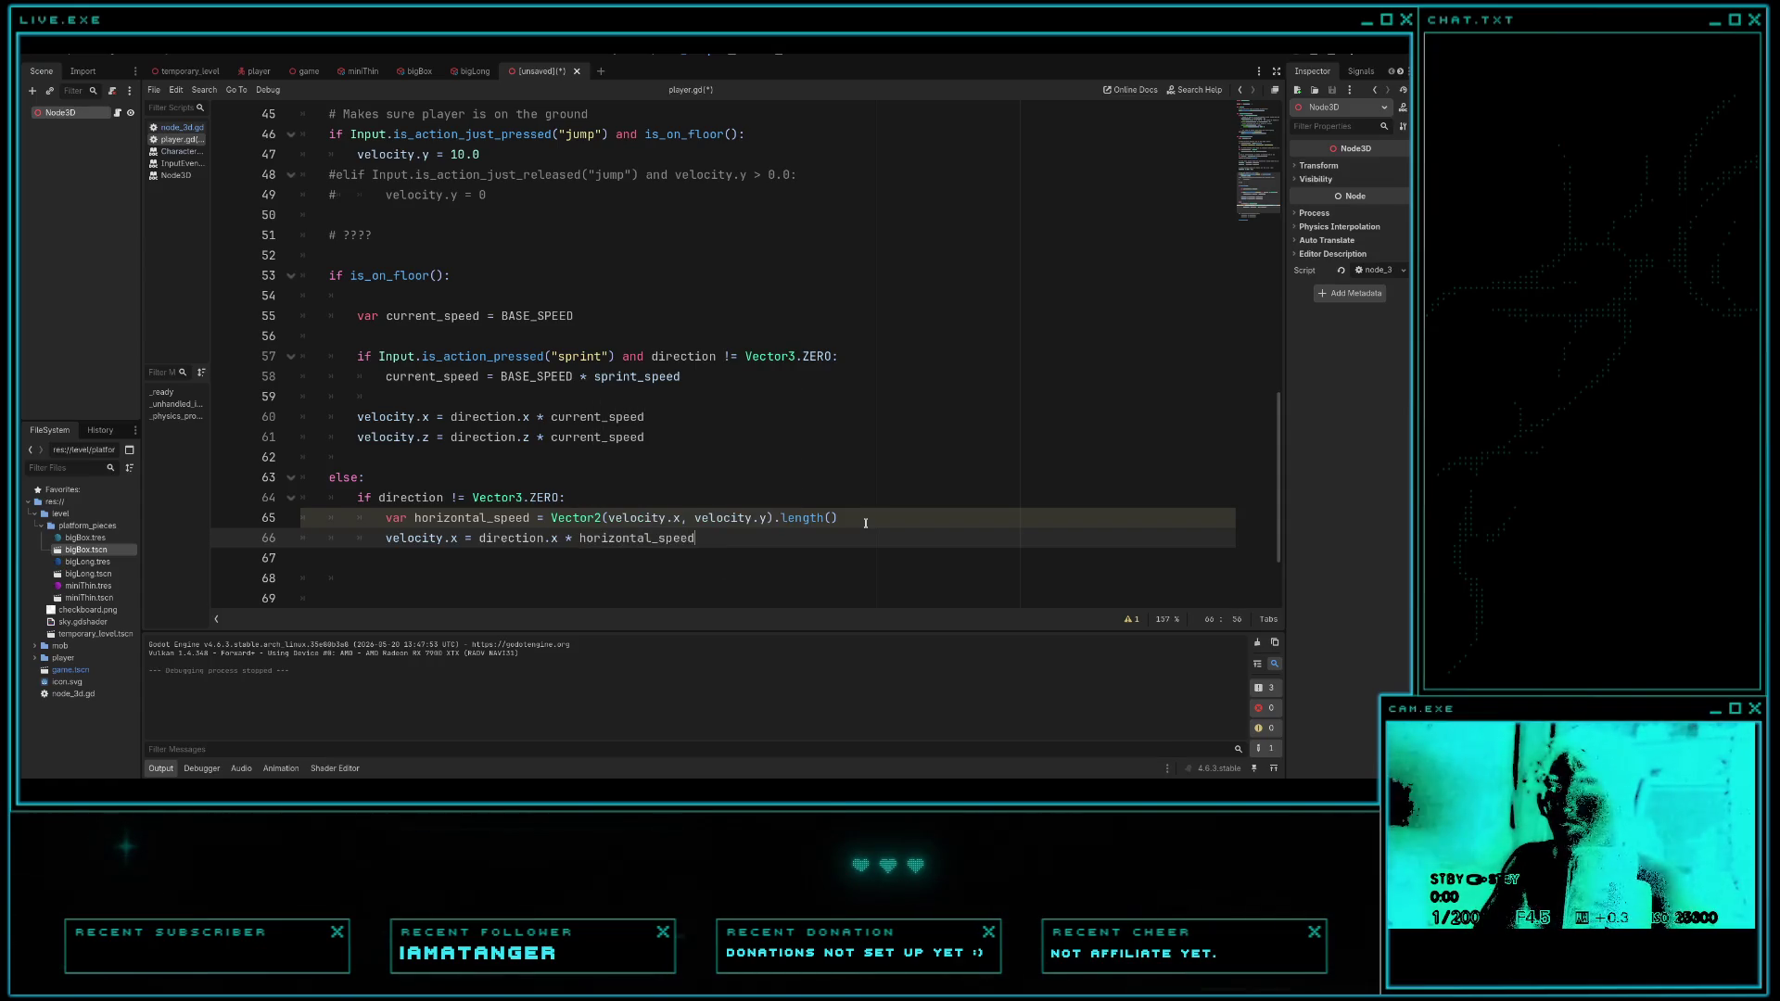
pyautogui.hotkey('ctrl', 'shift', 'Left')
pyautogui.hotkey('ctrl', 'shift', 'Left')
pyautogui.hotkey('ctrl', 'shift', 'Left')
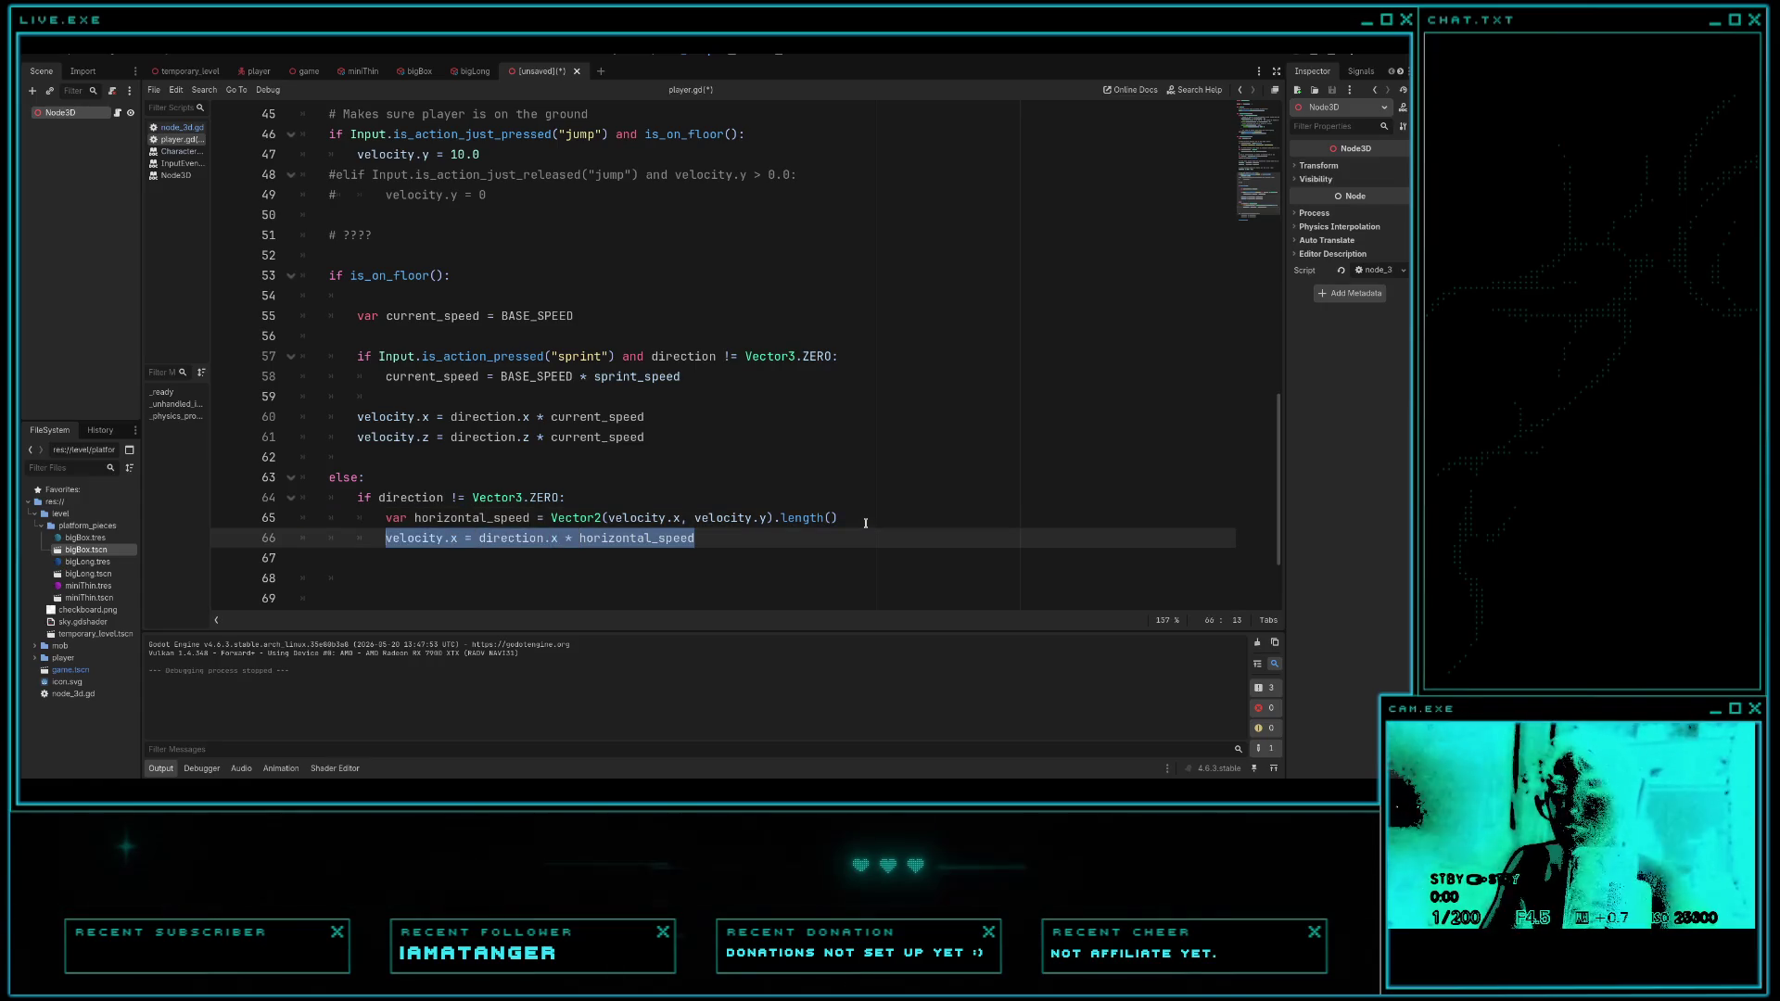
pyautogui.press('End')
pyautogui.press('Return')
pyautogui.write('velocity.x = direction.x * horizontal_speed')
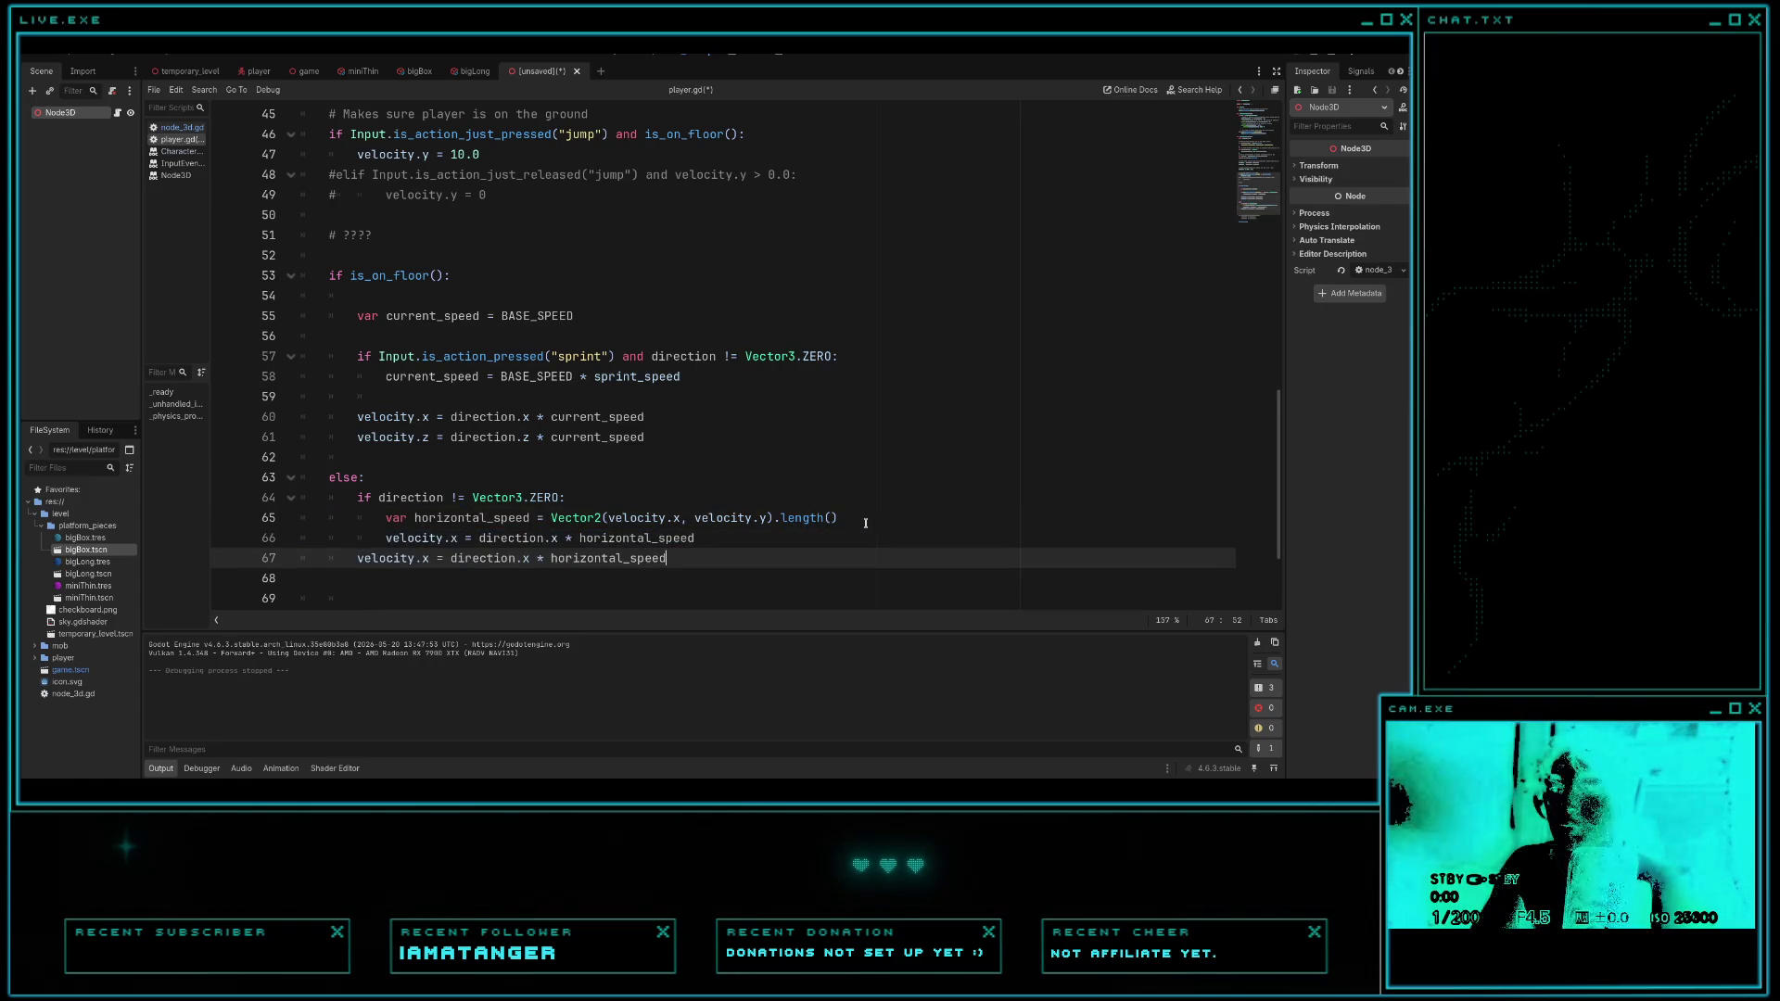
pyautogui.hotkey('ctrl', 'z')
pyautogui.hotkey('ctrl', 'v')
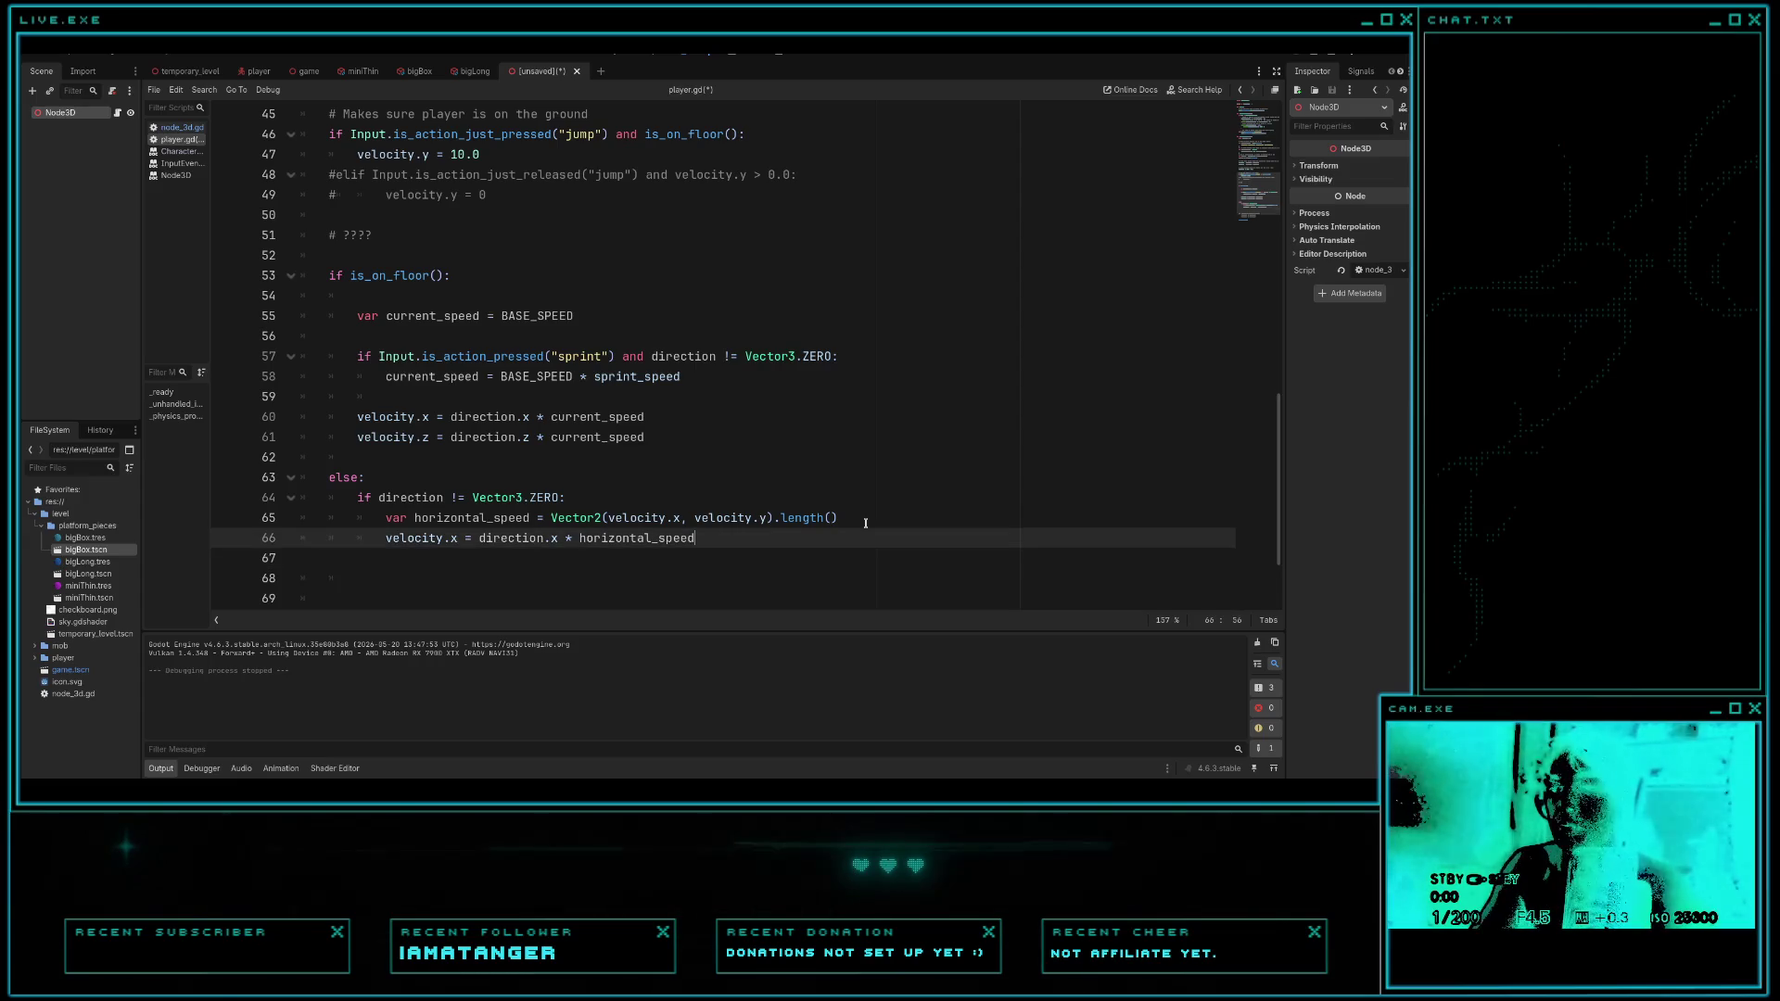
pyautogui.hotkey('ctrl', 'Left')
pyautogui.hotkey('ctrl', 'Left')
pyautogui.hotkey('ctrl', 'Left')
pyautogui.hotkey('ctrl', 'Left')
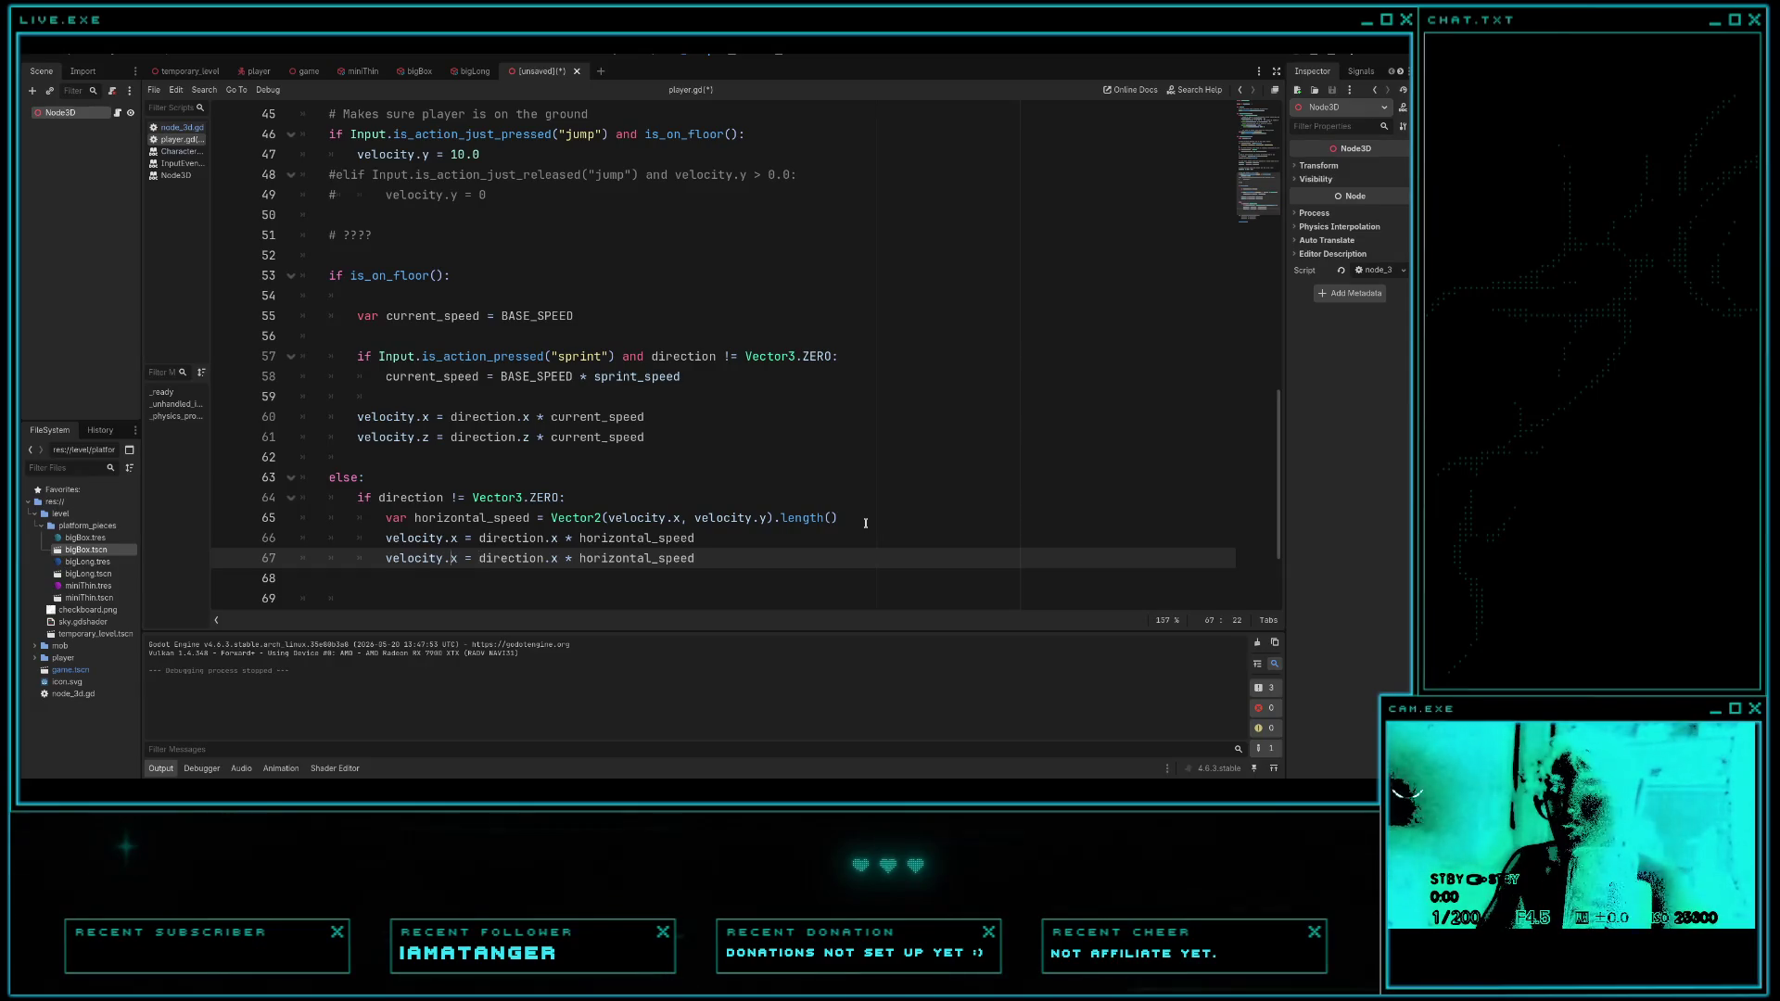
pyautogui.hotkey('shift', 'Right')
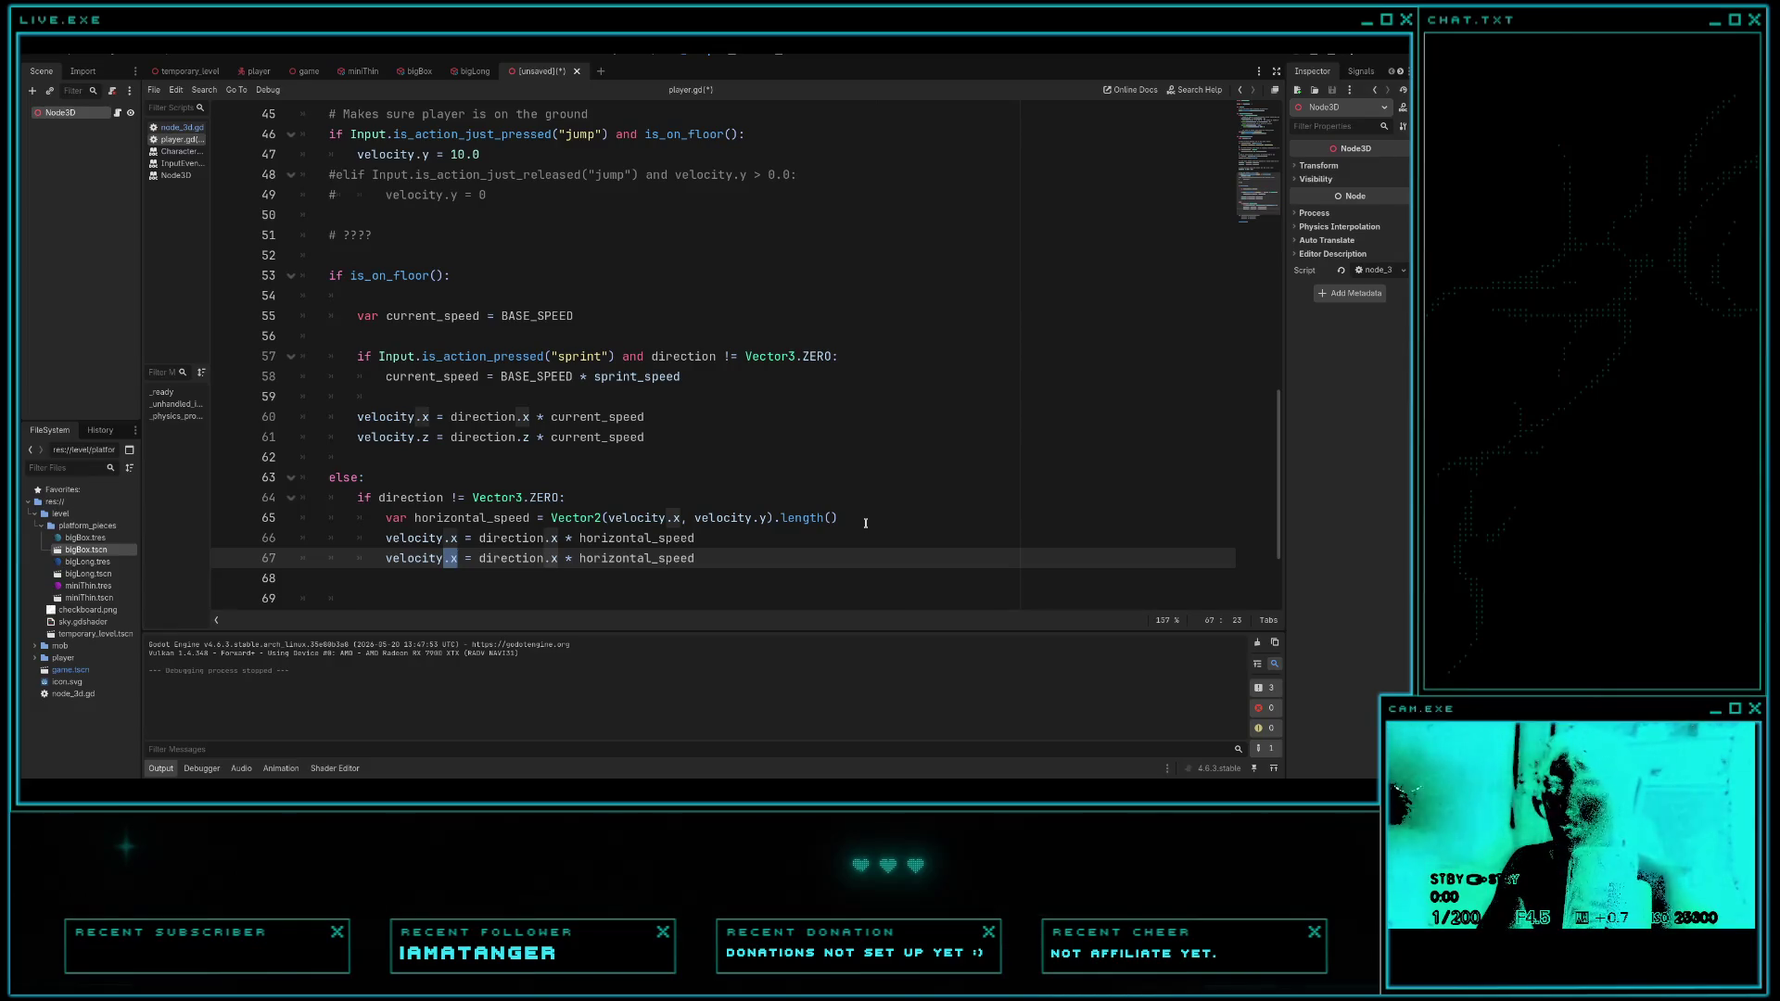
pyautogui.write('z')
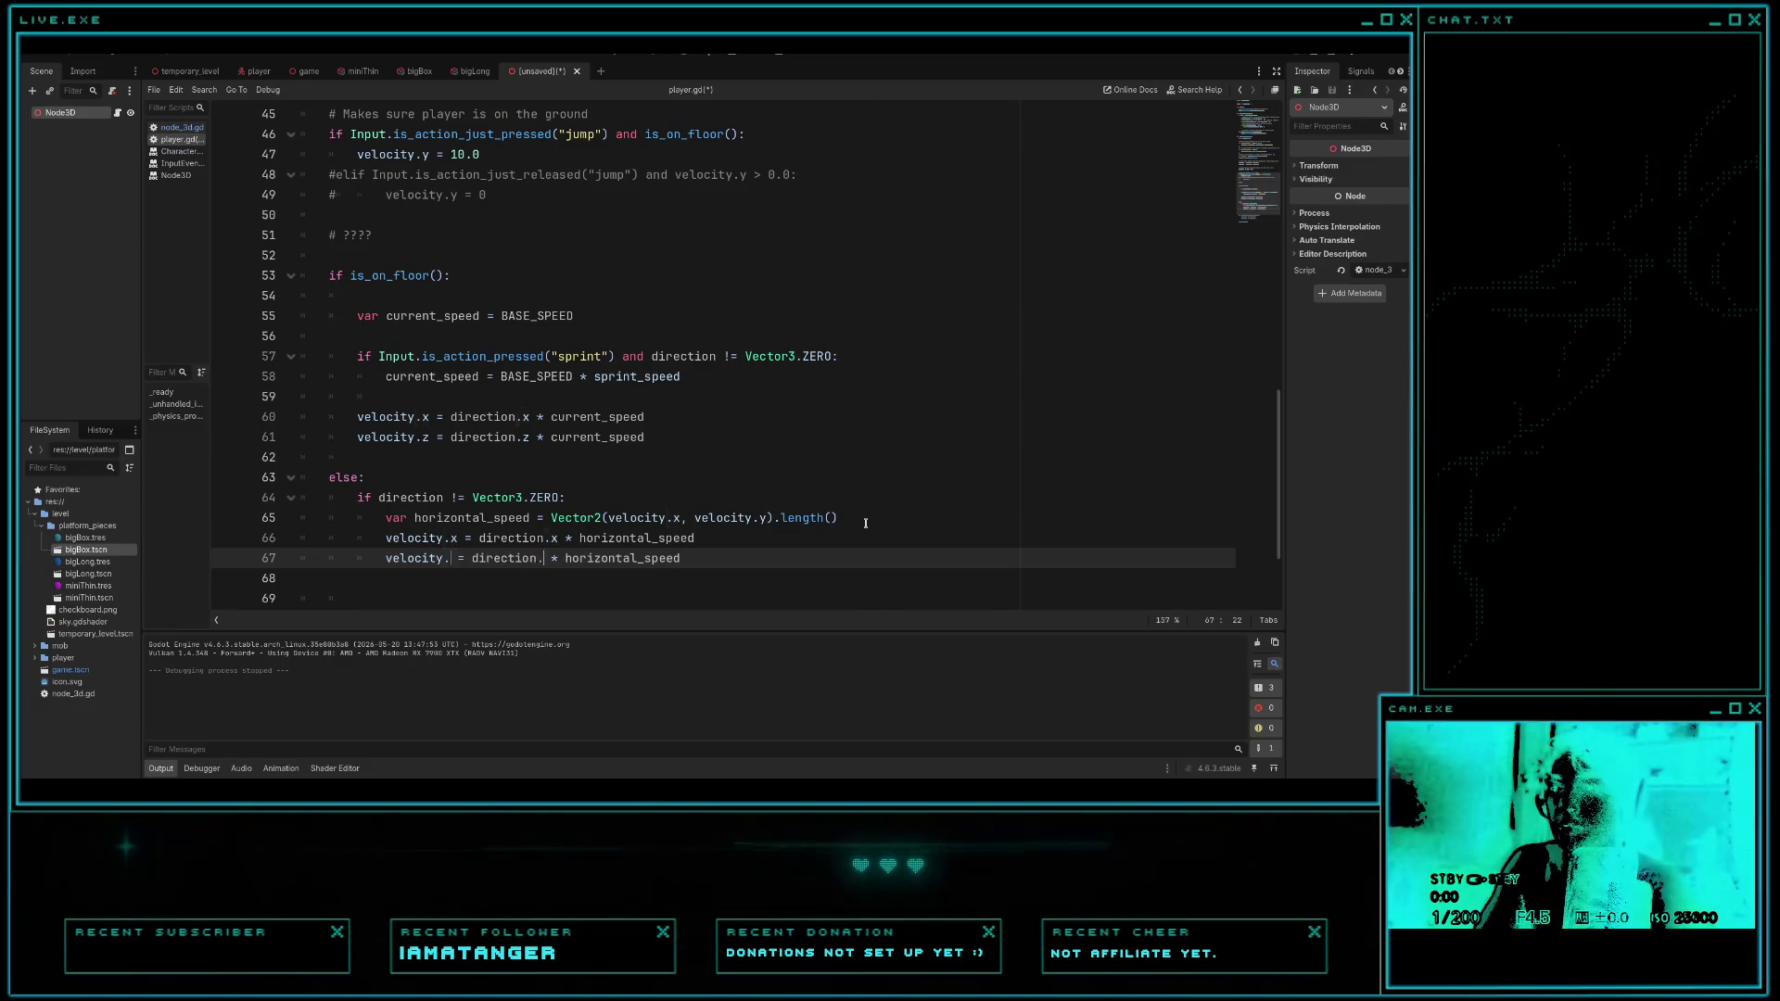
# - Save player.gd and launch the game with F5, dismissing the save-scene prompt
pyautogui.click(862, 498)
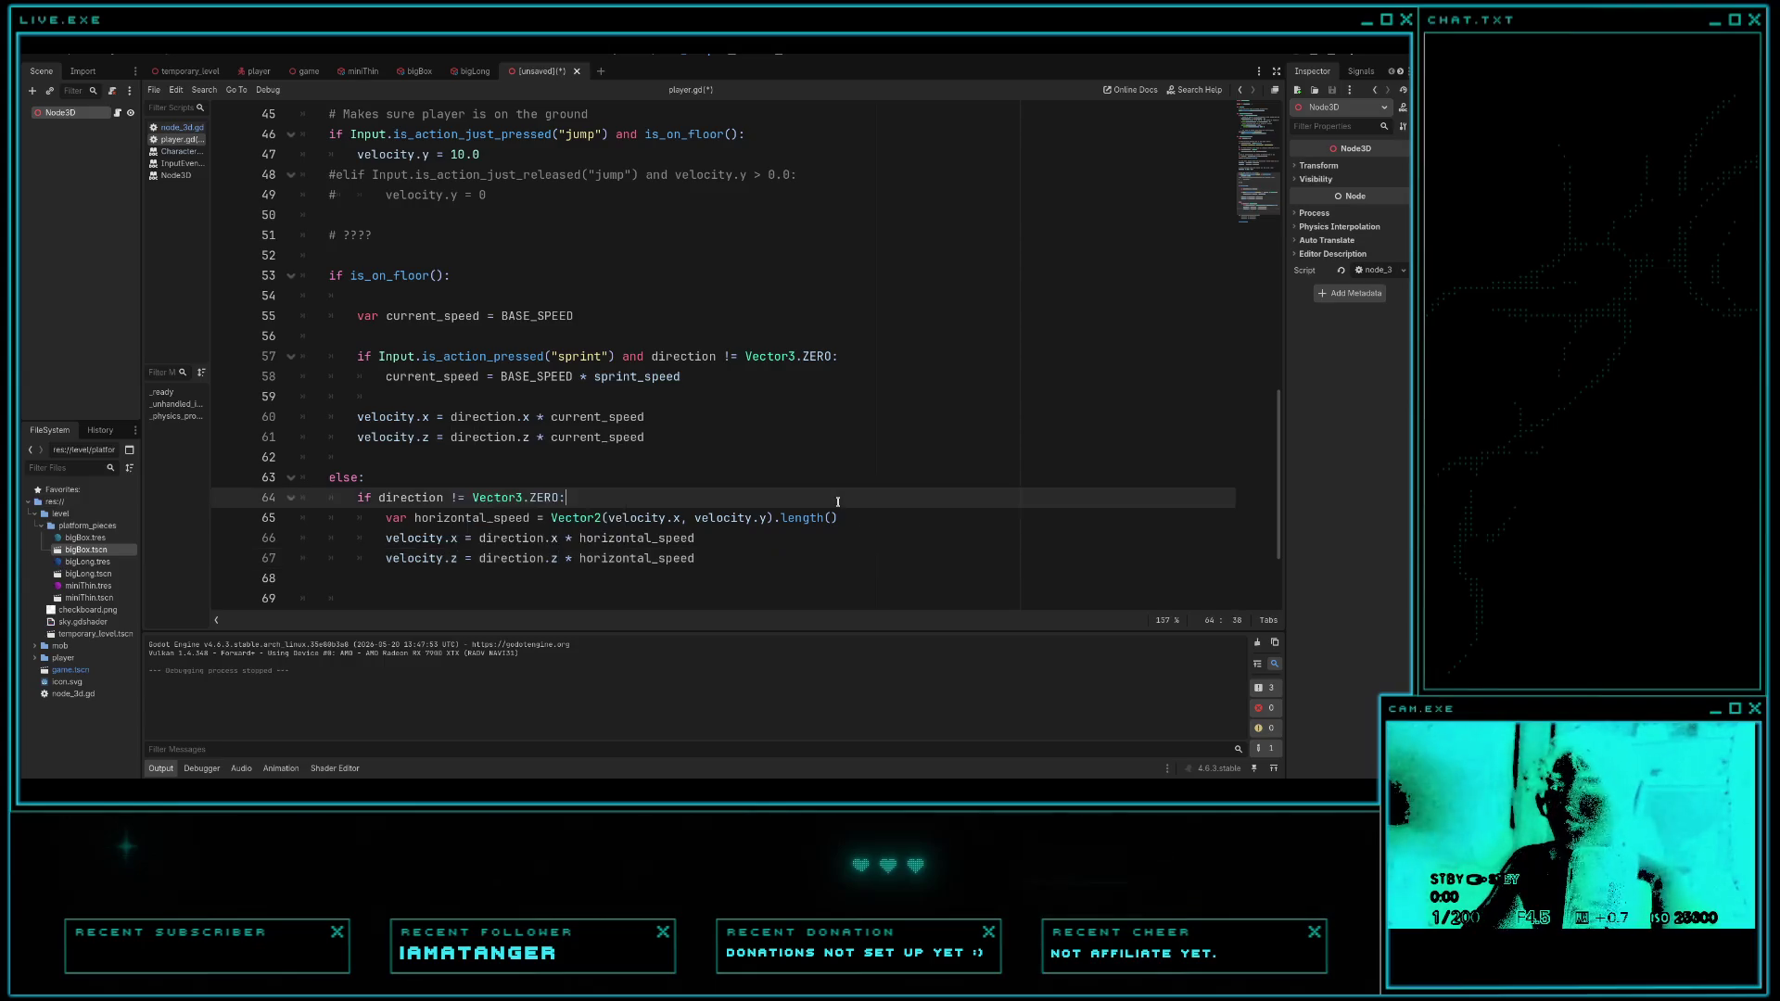
pyautogui.hotkey('ctrl', 's')
pyautogui.click(840, 593)
pyautogui.press('F5')
# - Run along the blue platform, jump across the pink platforms and cyan box, then stop the game
pyautogui.press('w')
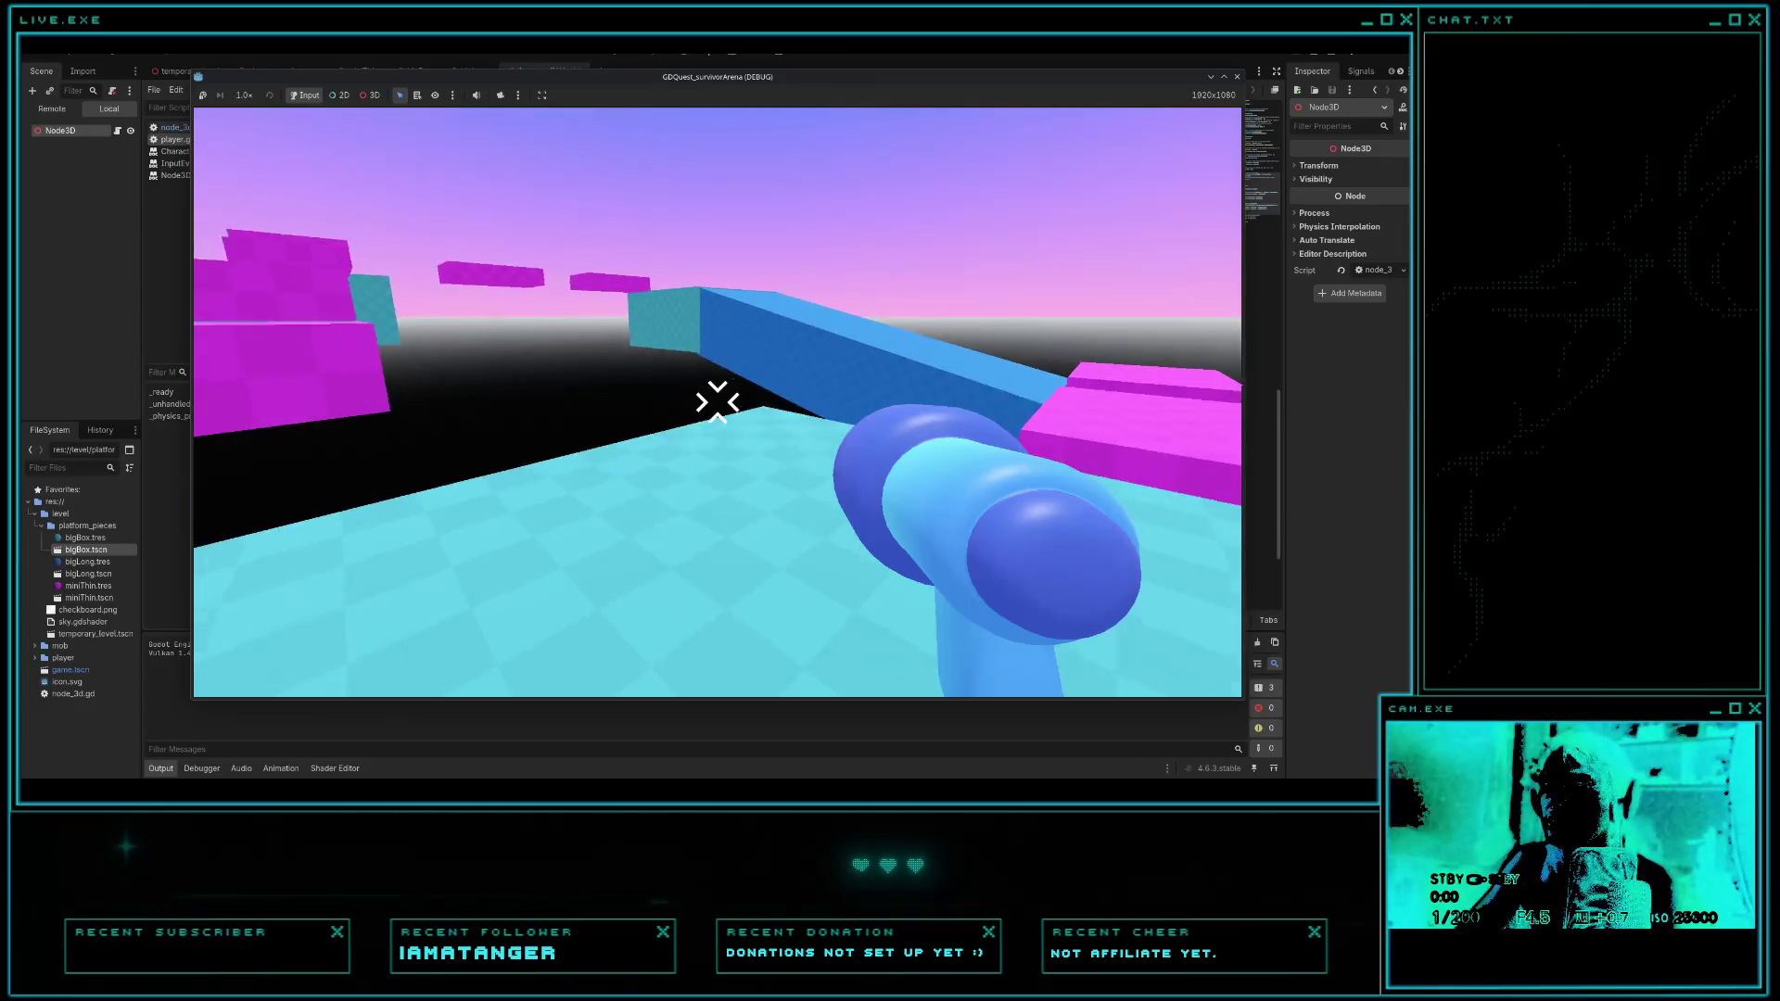
pyautogui.press('w')
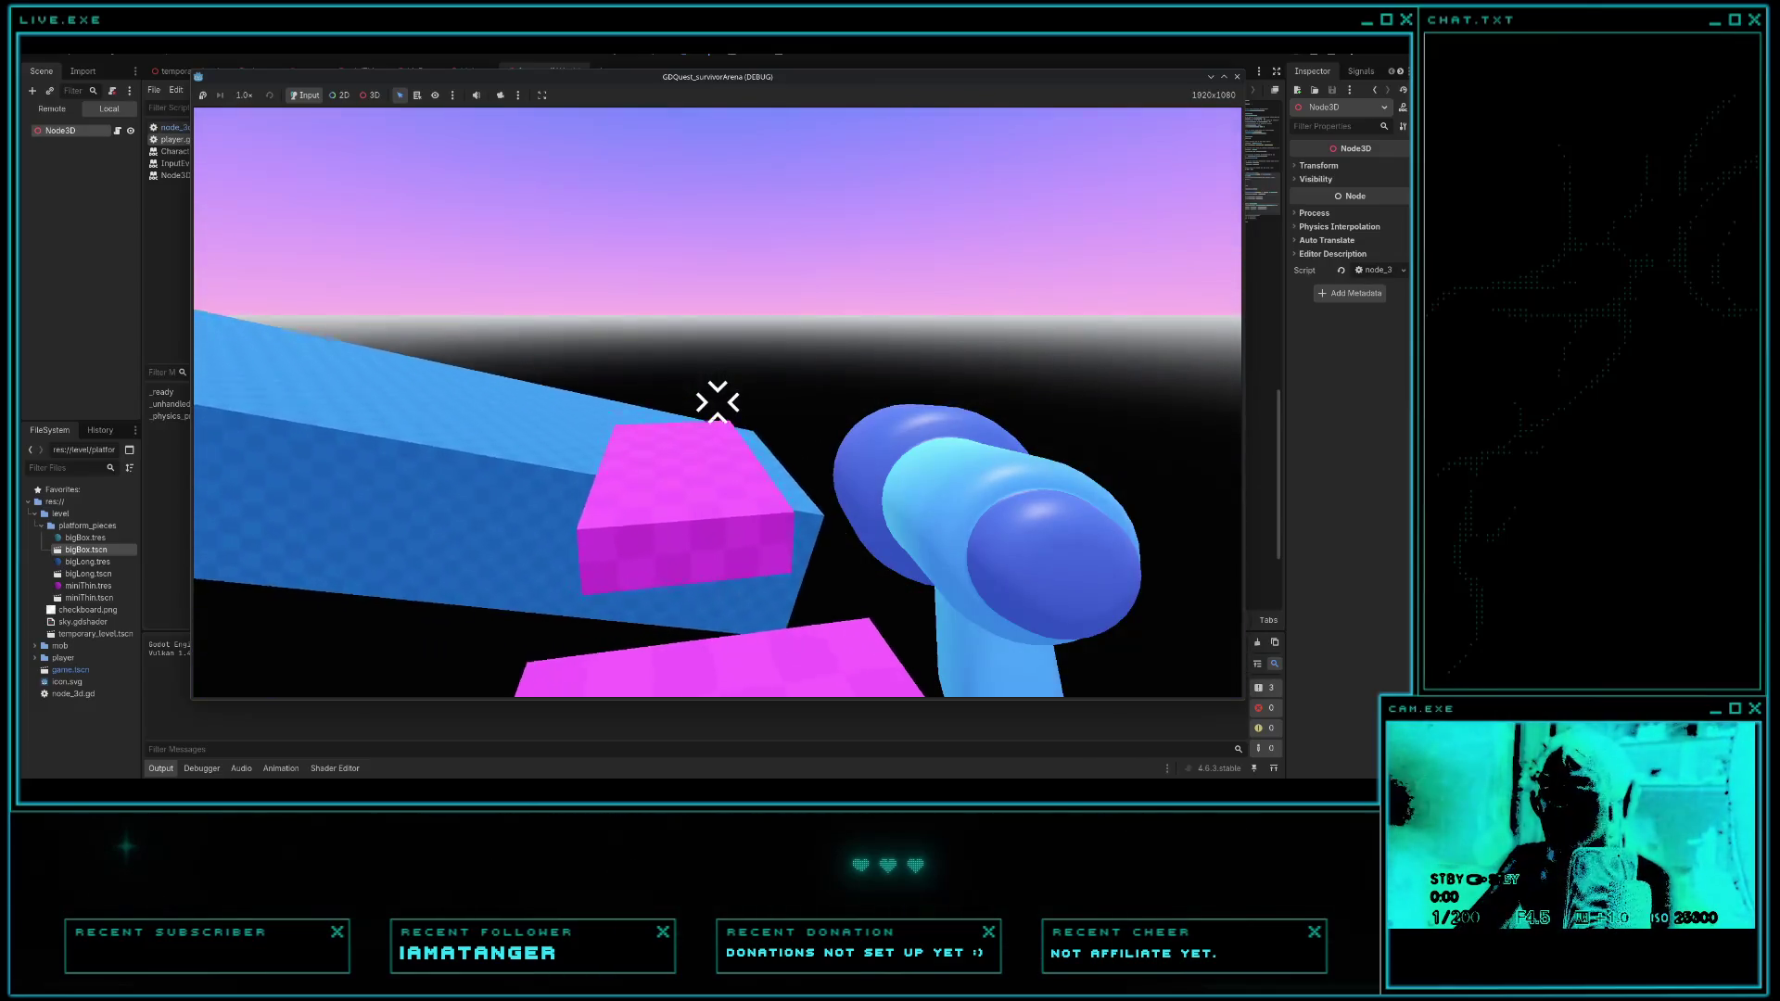
pyautogui.moveTo(717, 402)
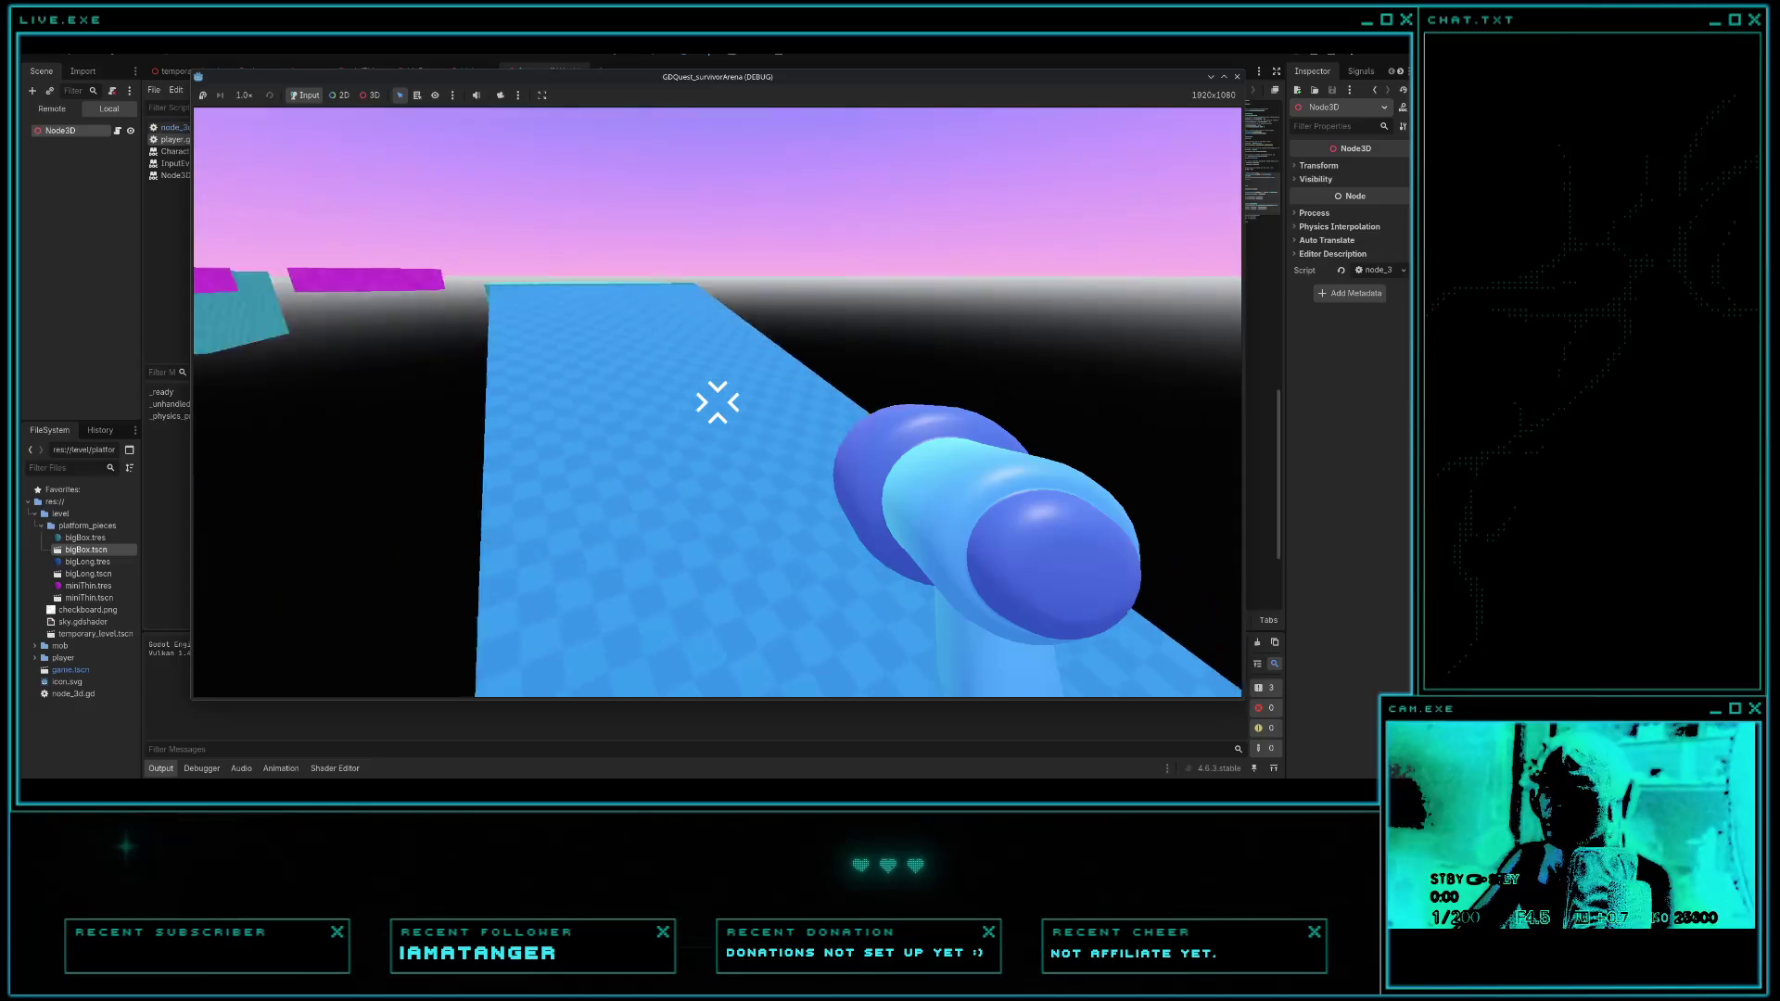
pyautogui.press('w')
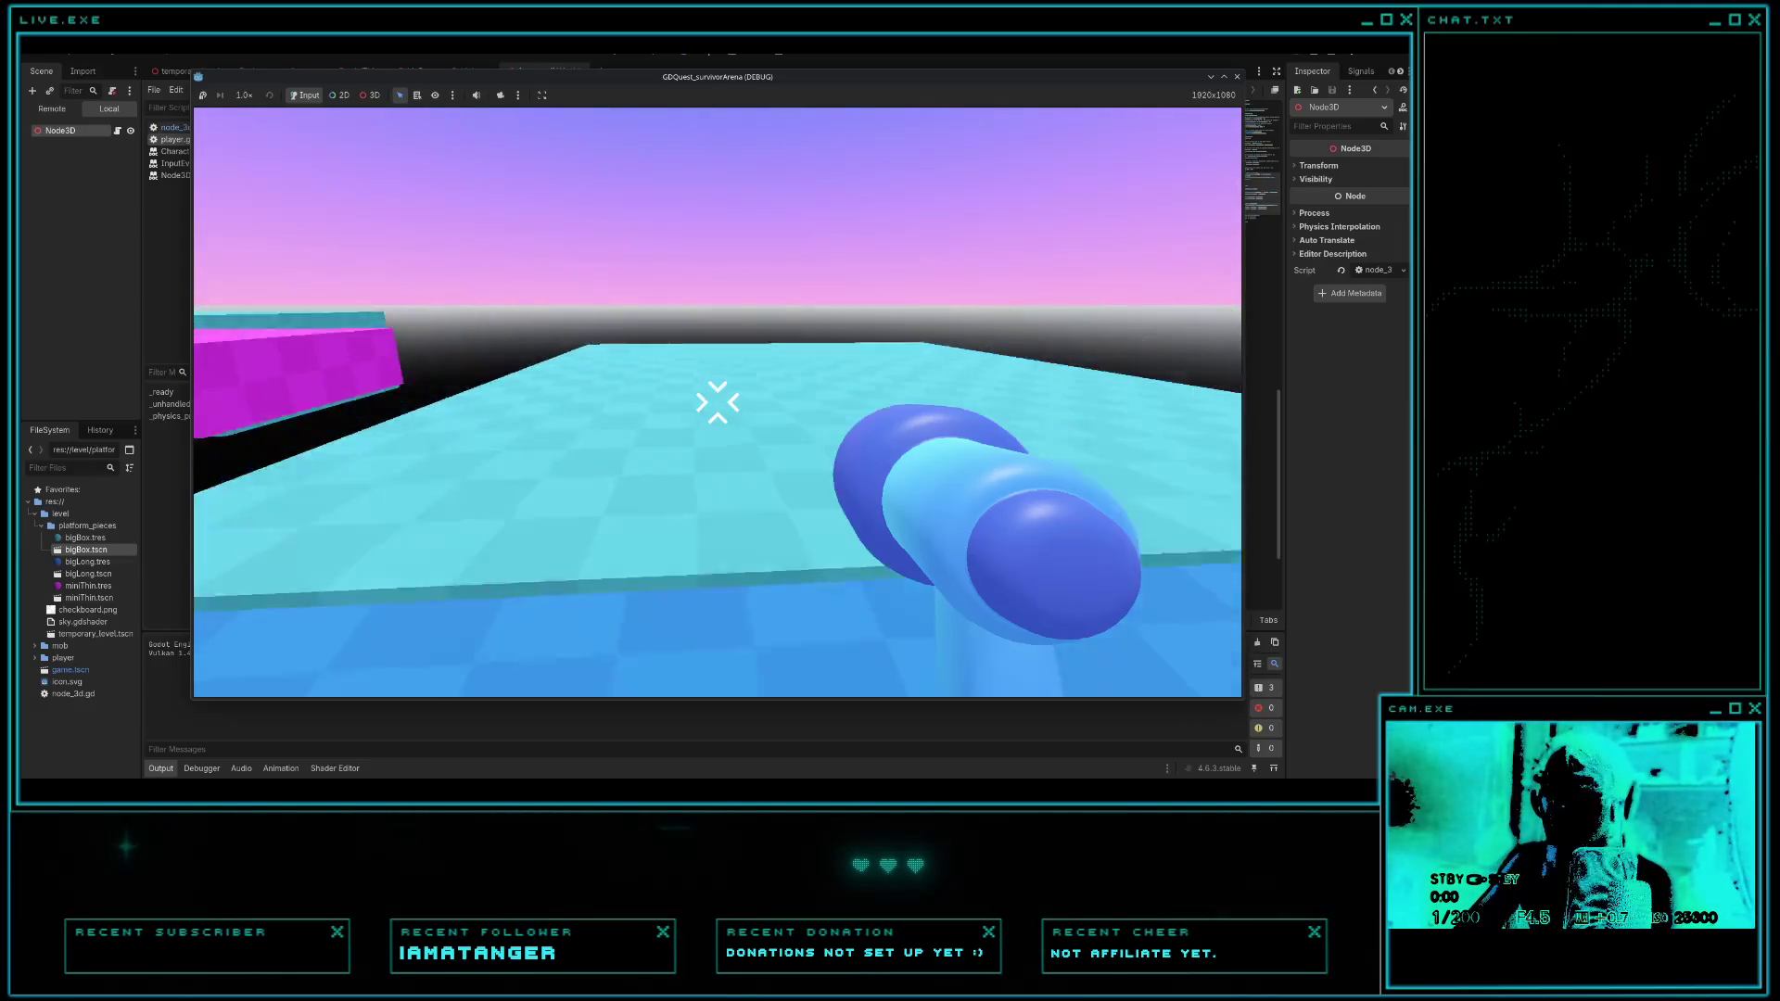
pyautogui.press('w')
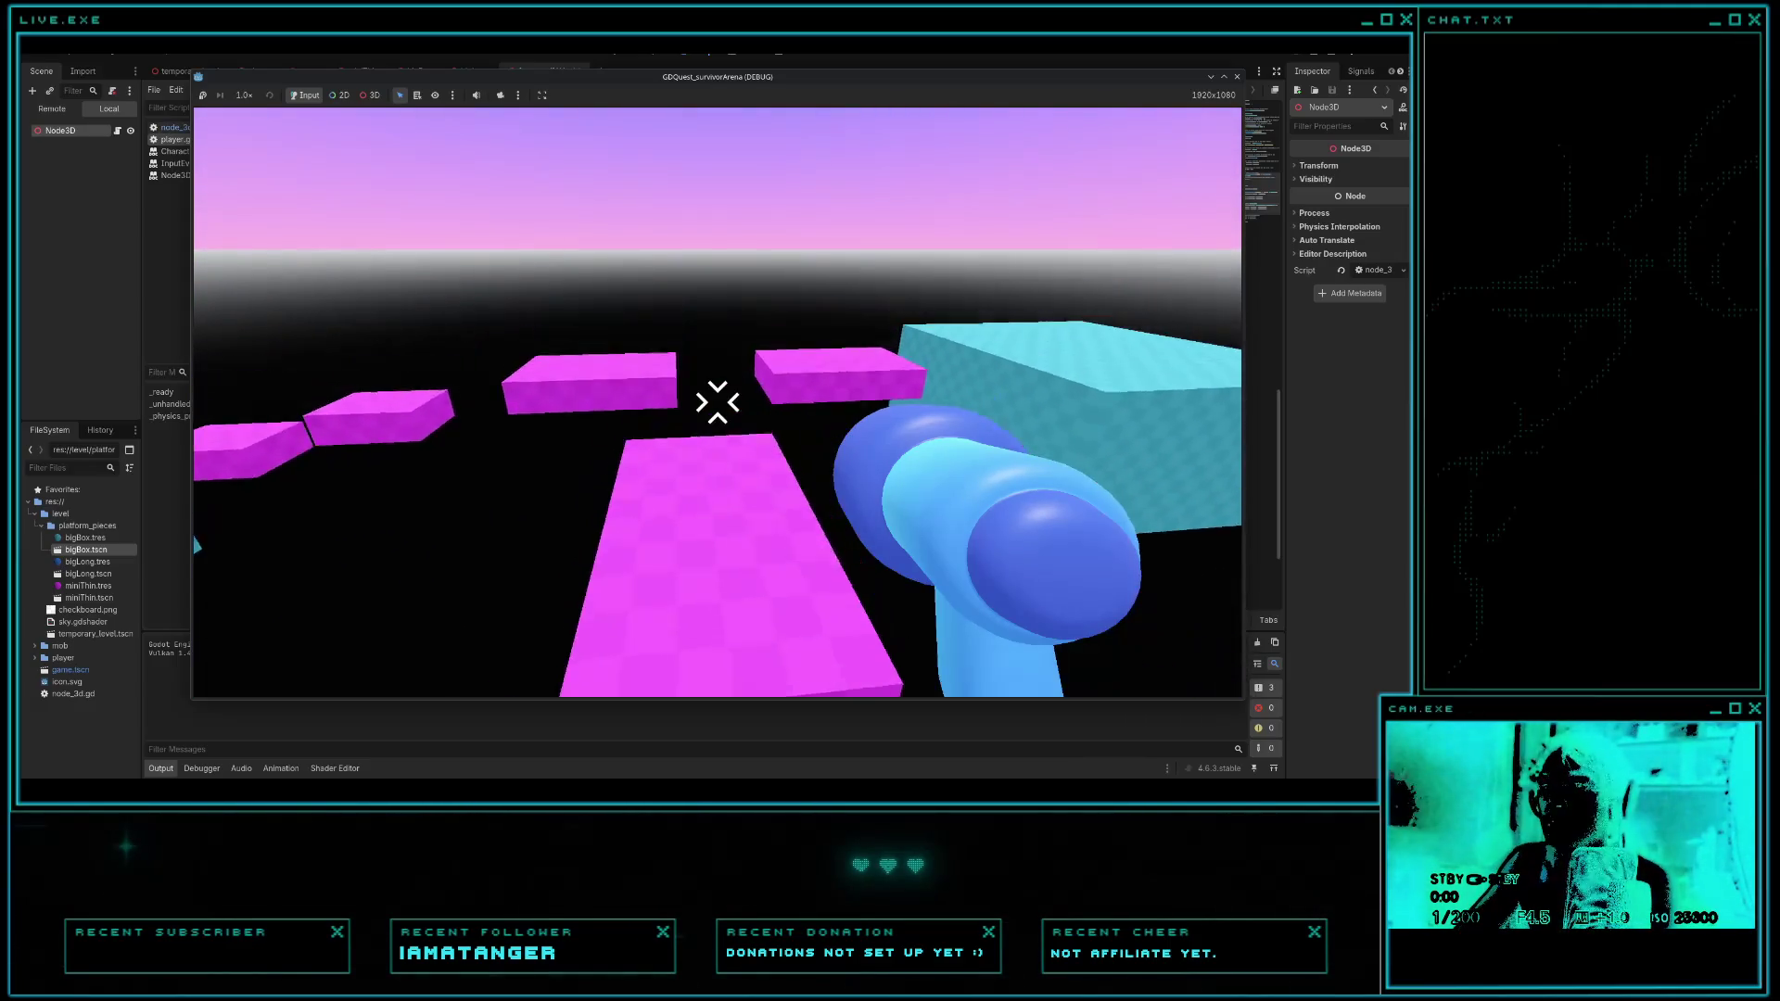
pyautogui.press('w')
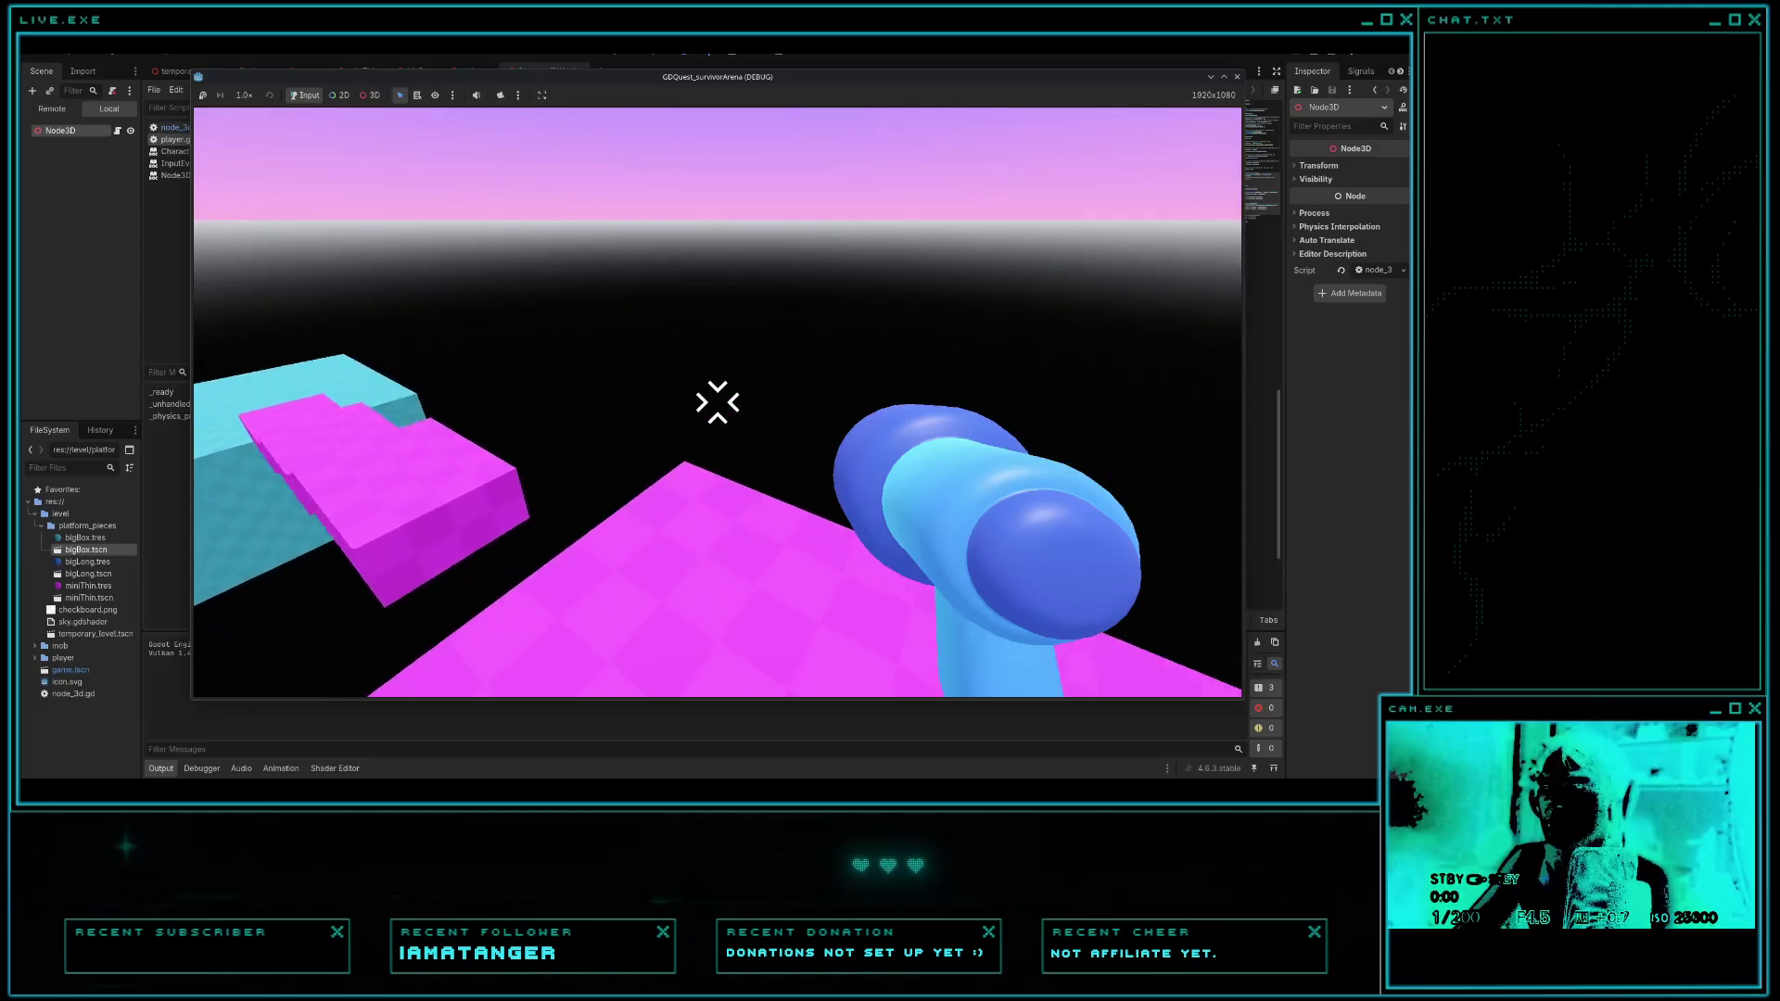
pyautogui.press('w')
pyautogui.press('space')
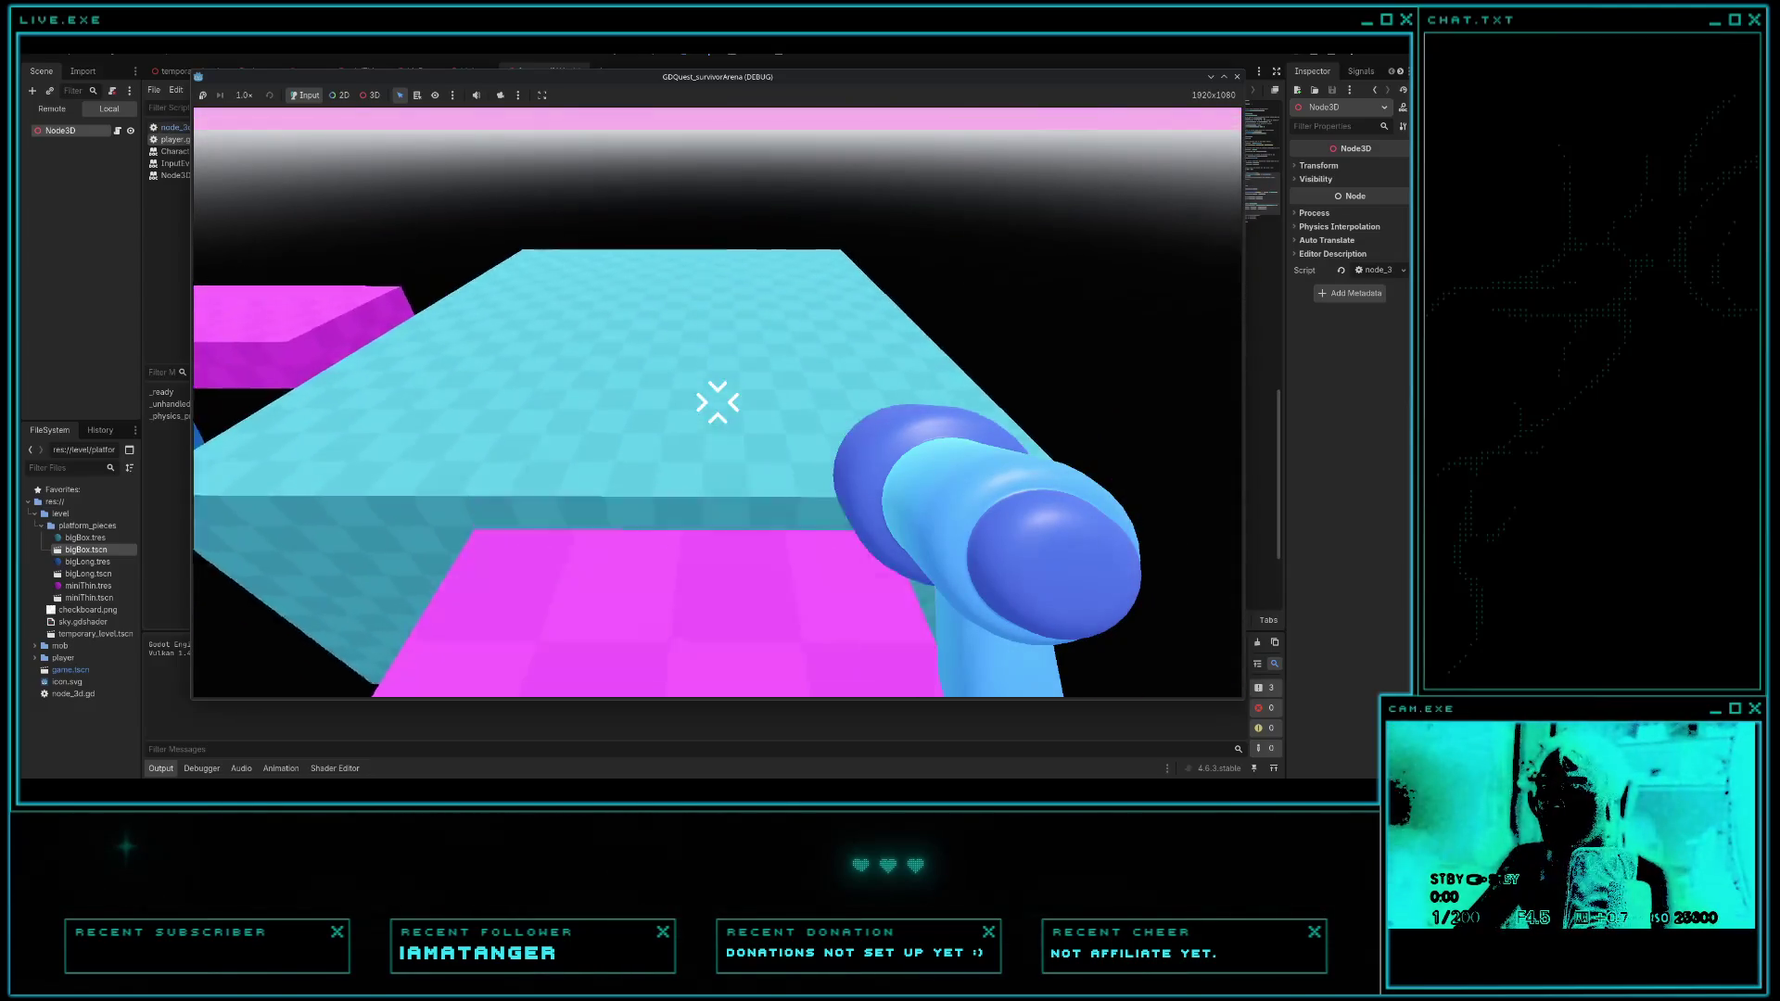
pyautogui.press('w')
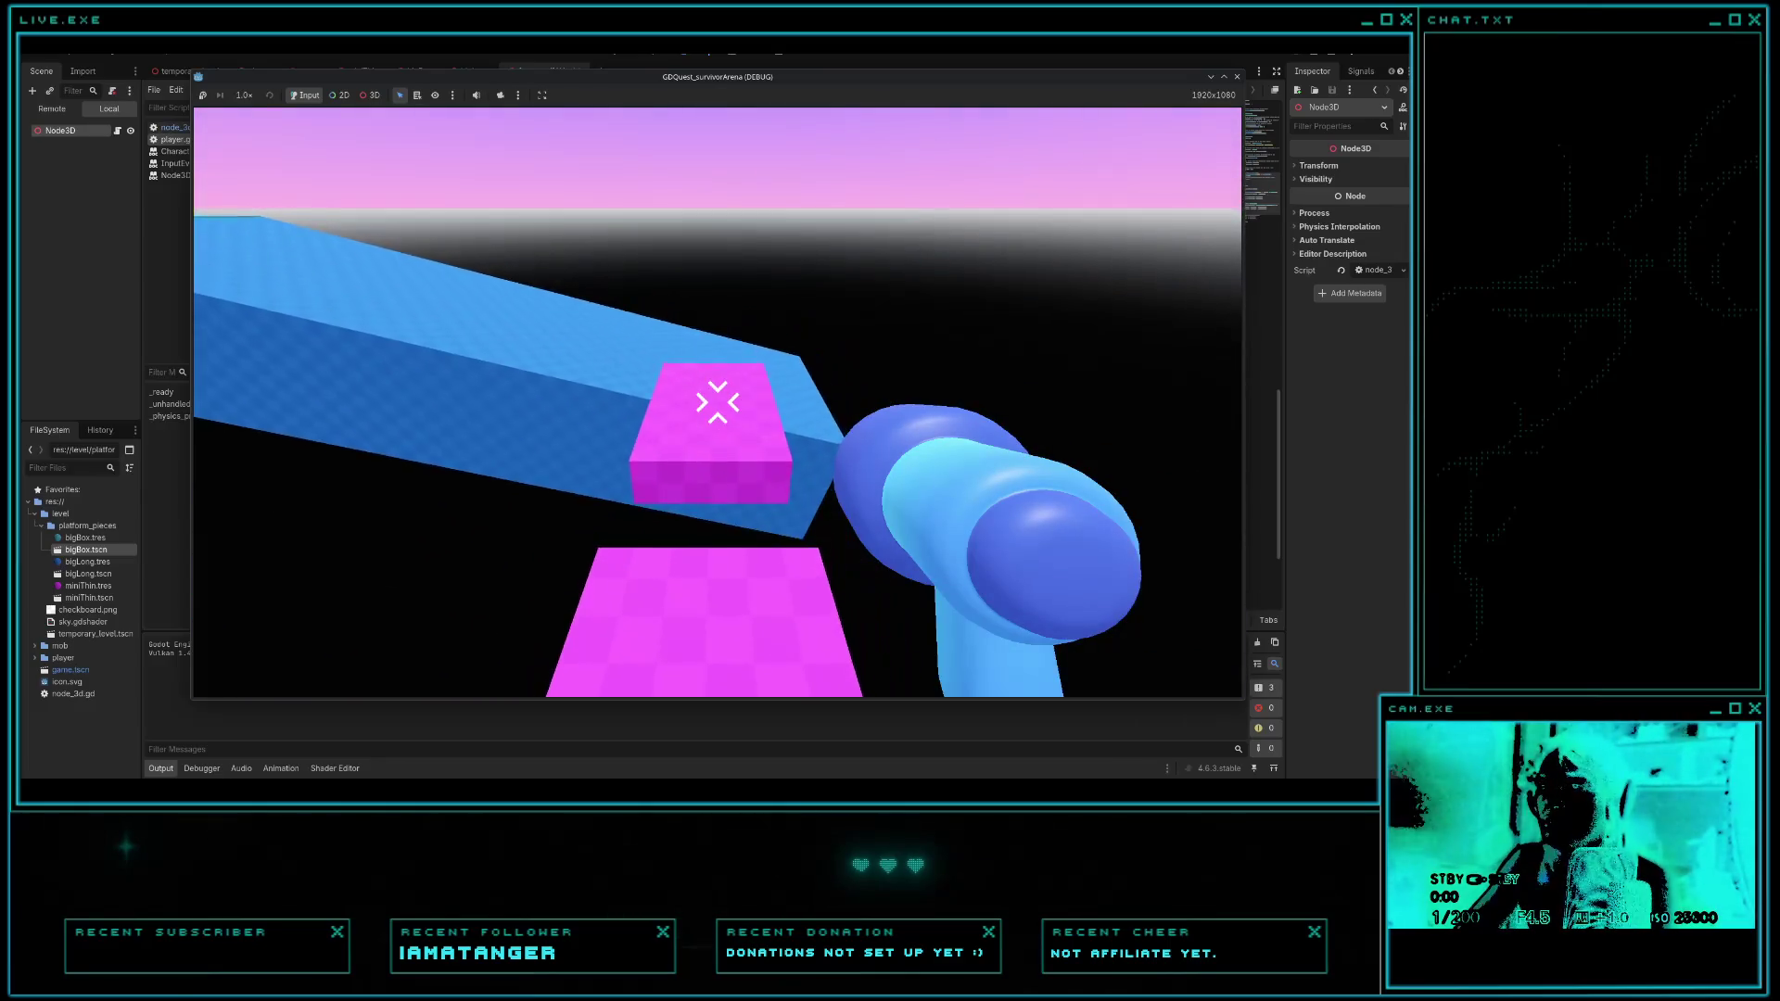
pyautogui.press('w')
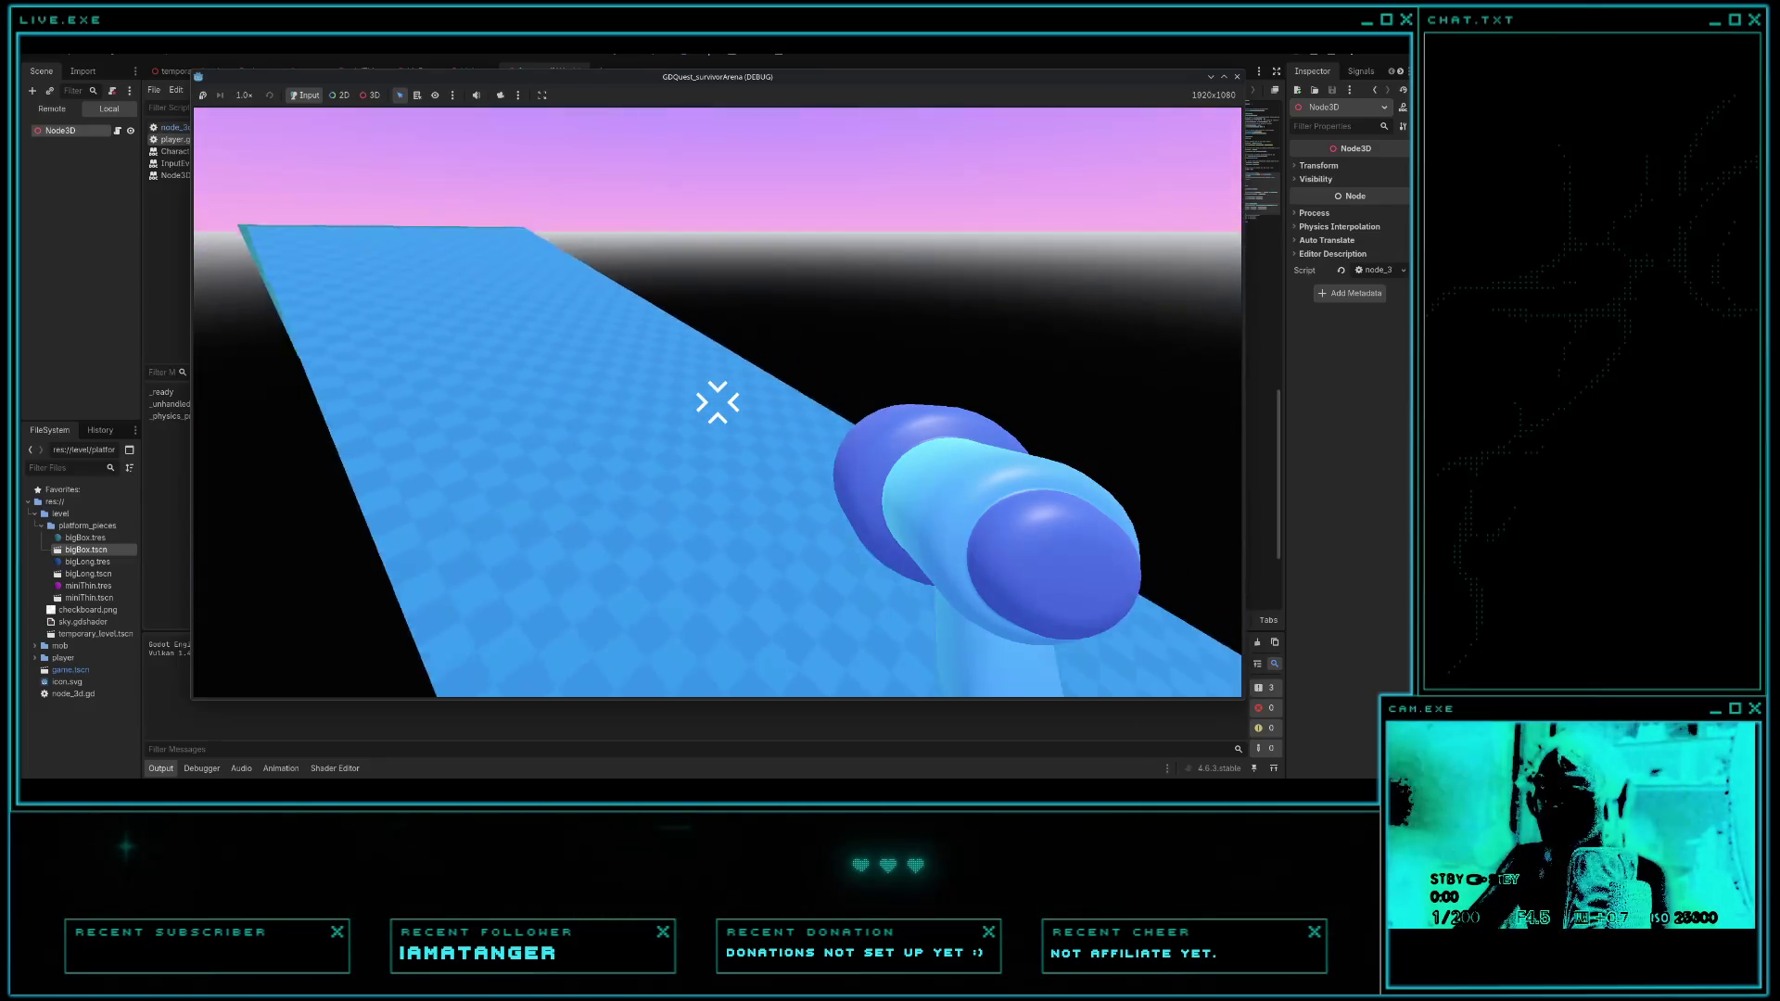
pyautogui.press('w')
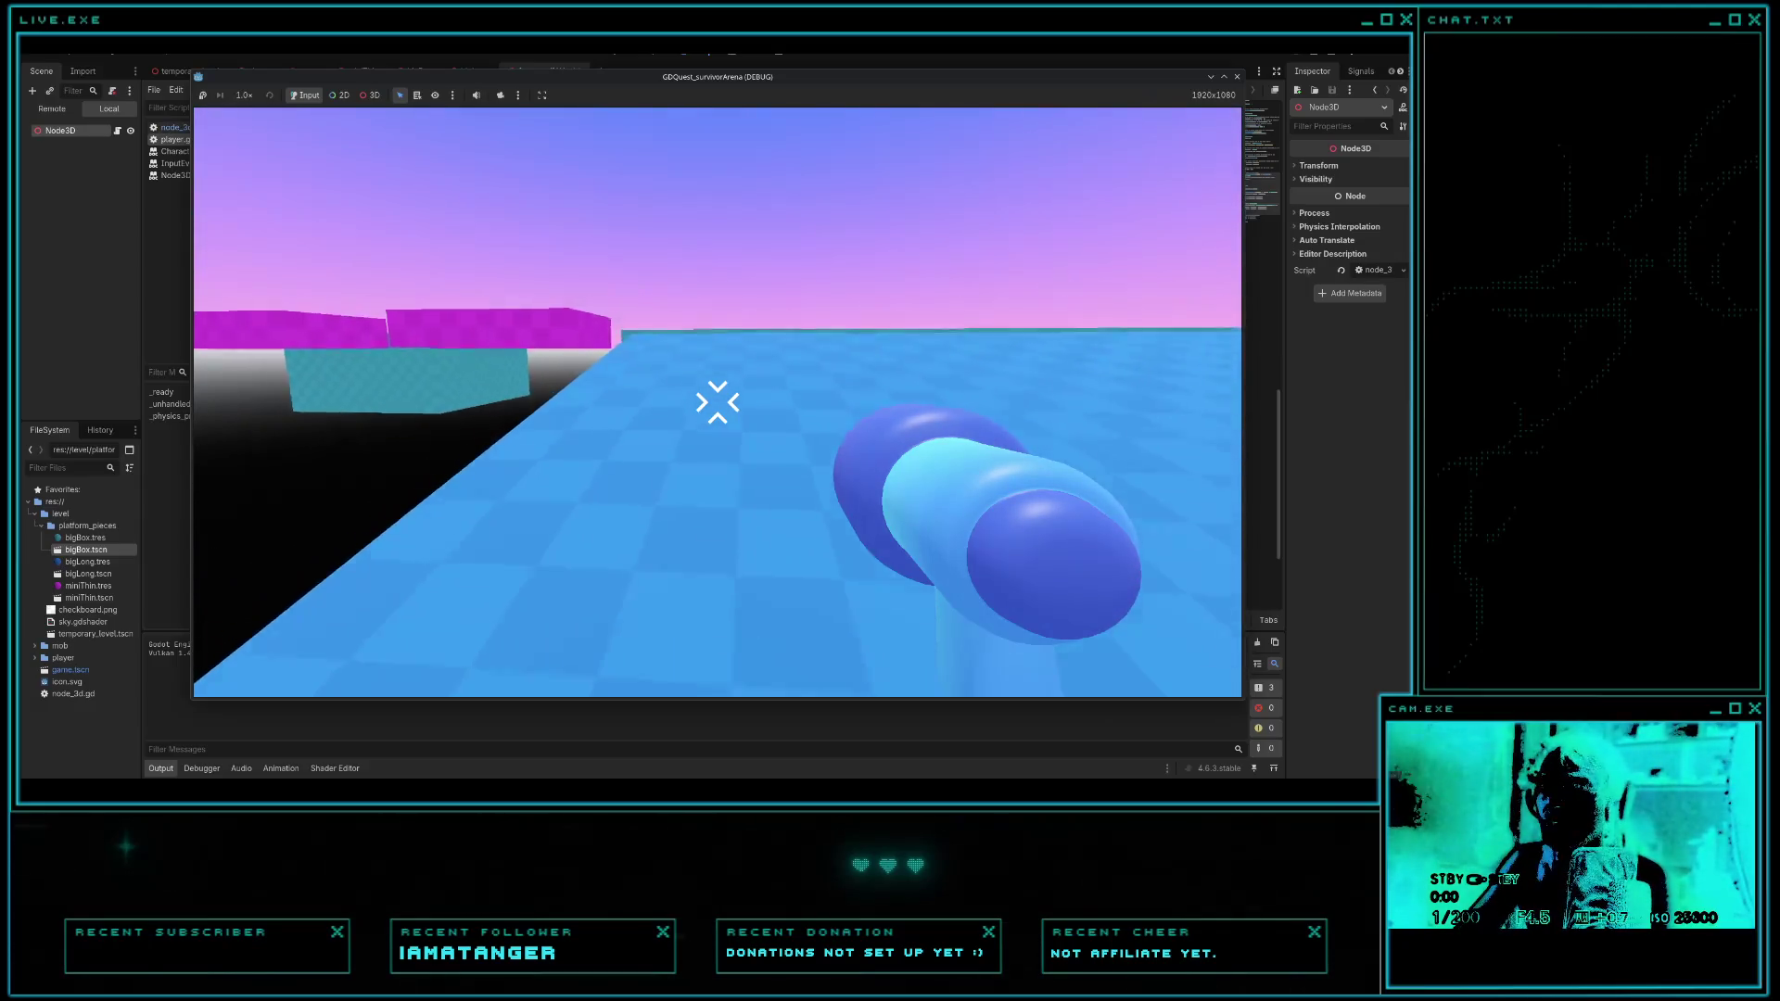
pyautogui.press('w')
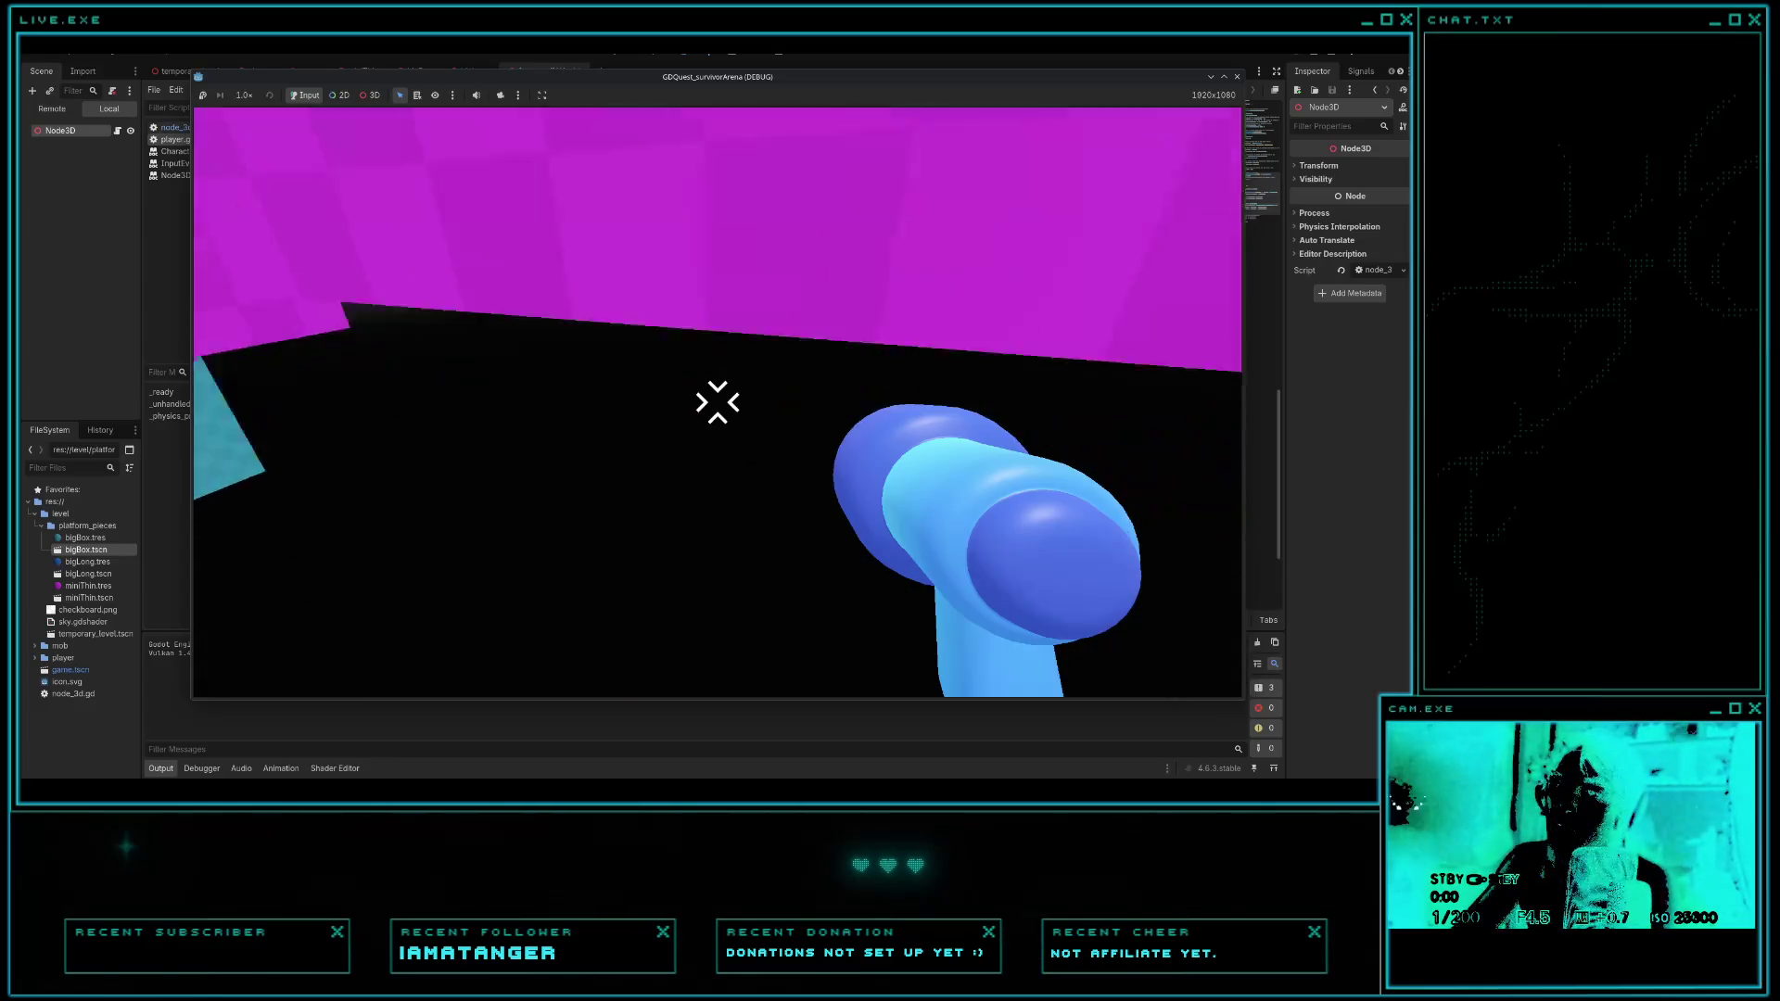
pyautogui.press('F6')
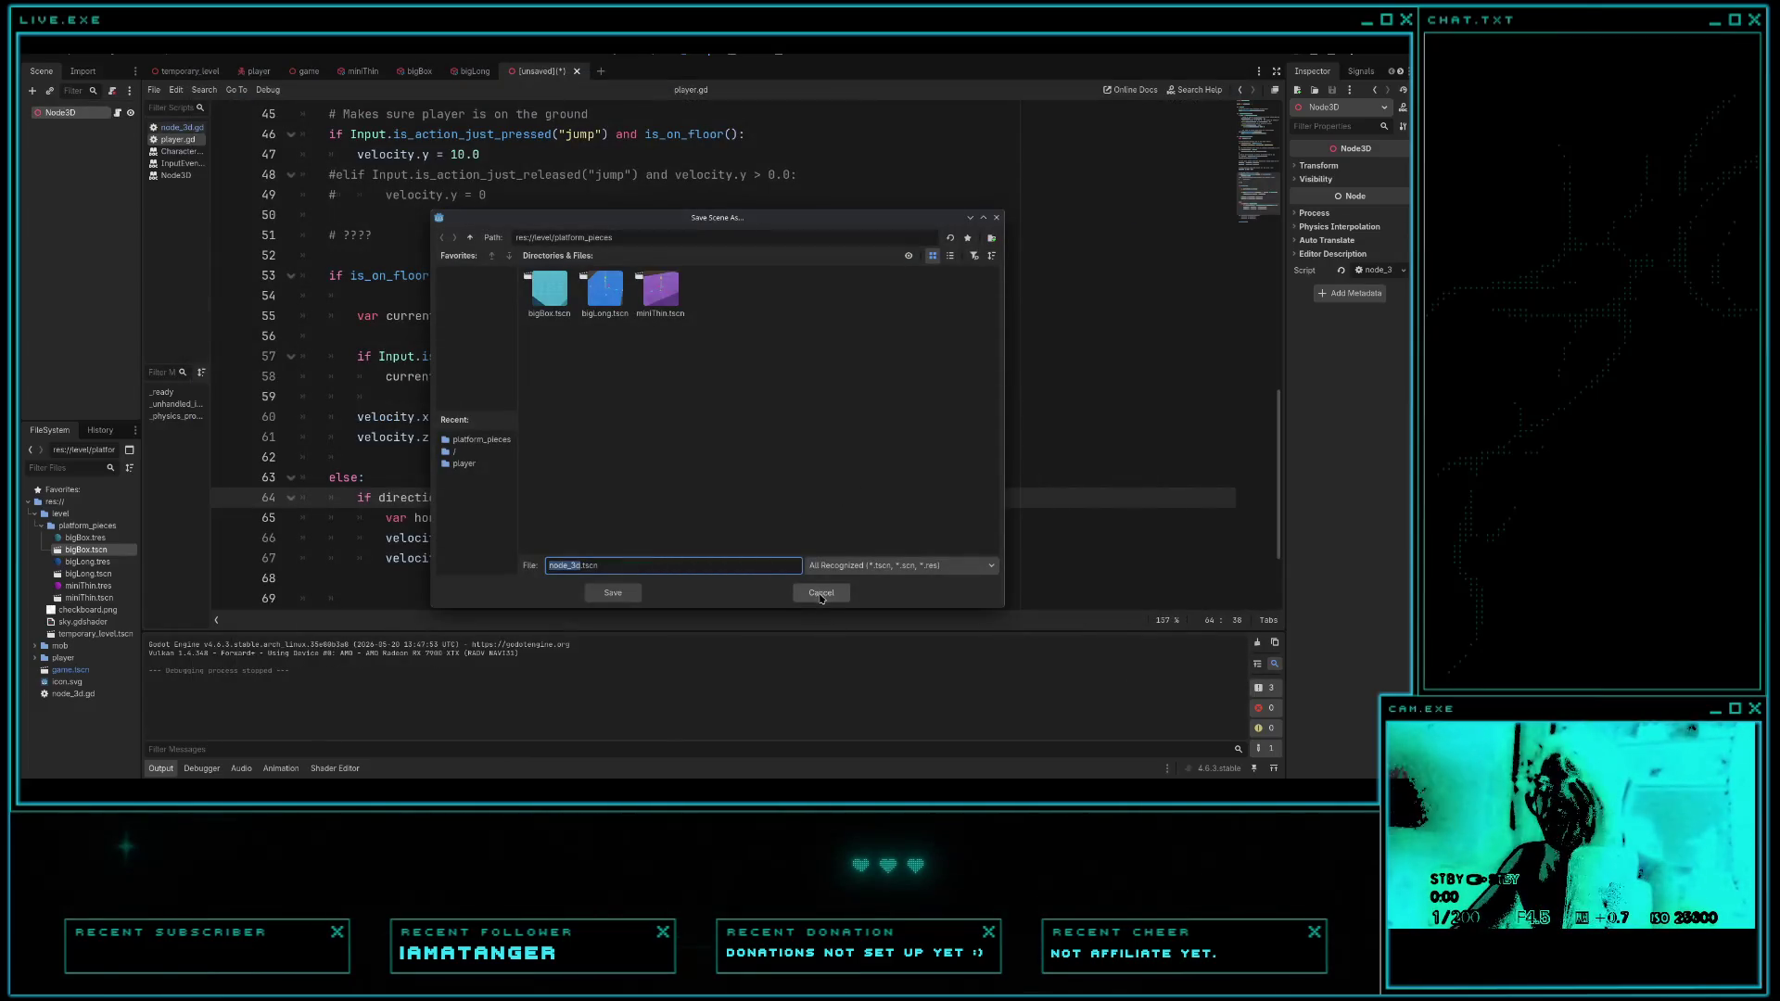
# - Select the mid-air deceleration else block, lines 23–26, in node_3d.gd
pyautogui.click(821, 592)
pyautogui.scroll(-2, 704, 495)
pyautogui.hotkey('alt', 'Tab')
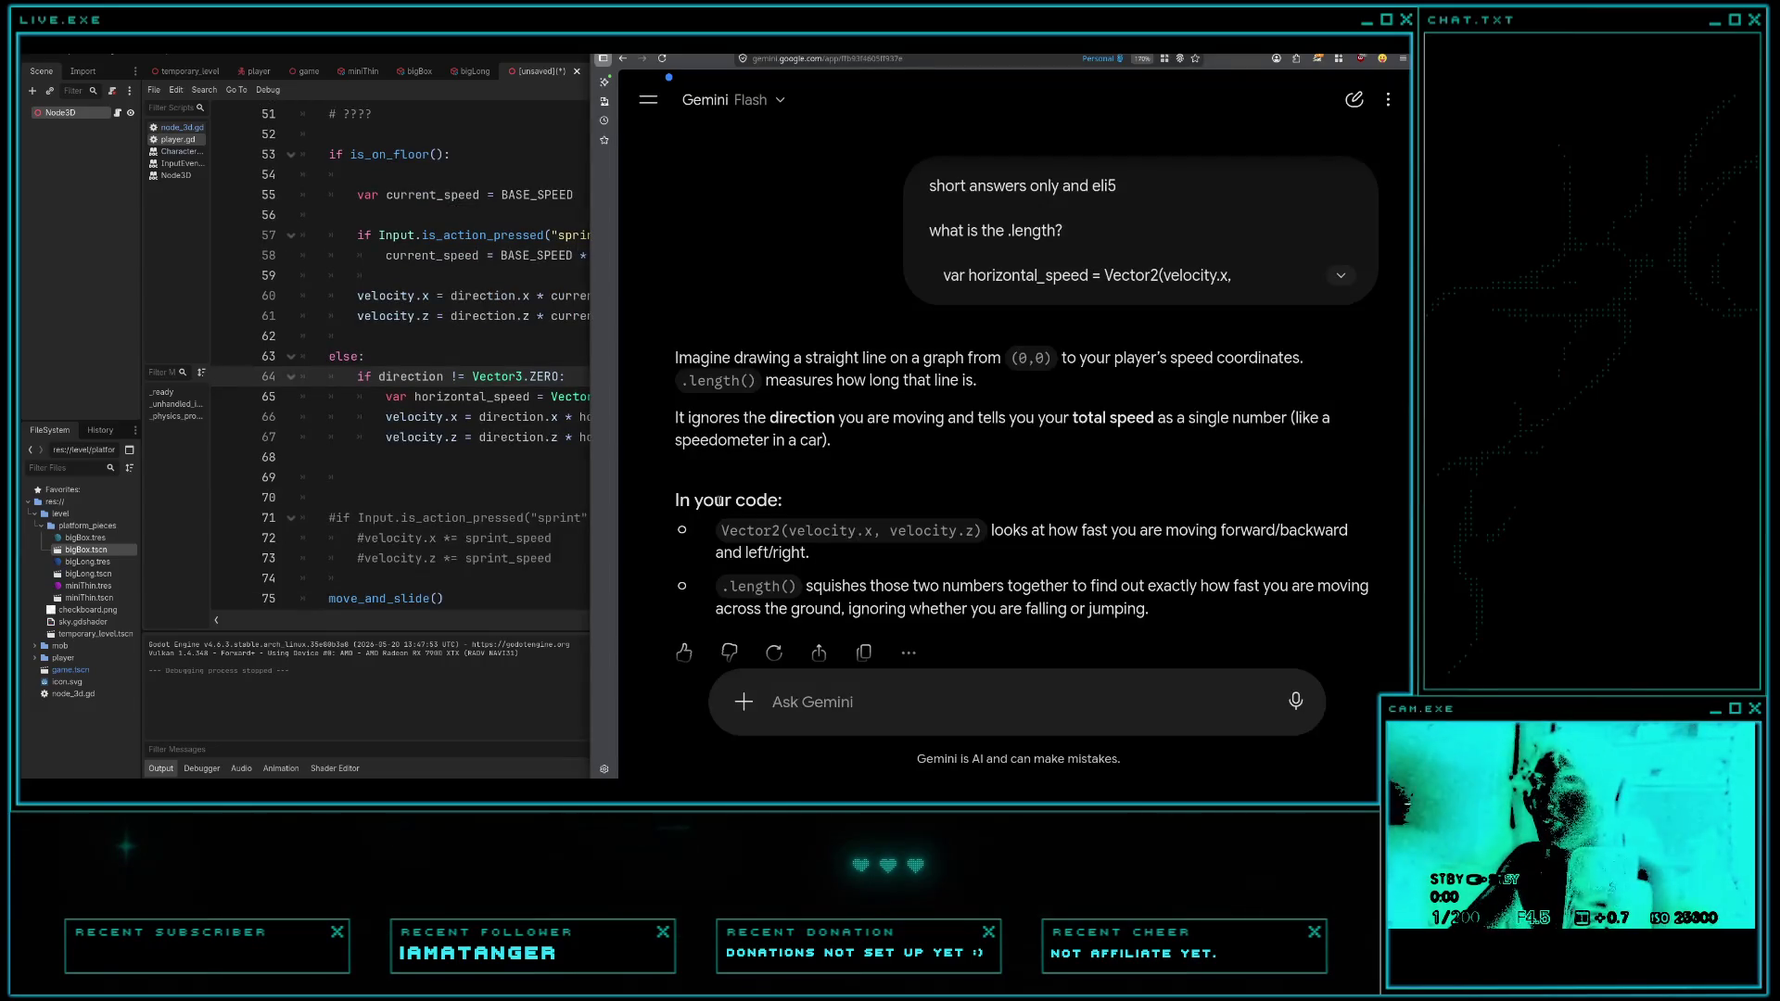
pyautogui.hotkey('alt', 'Tab')
pyautogui.click(182, 127)
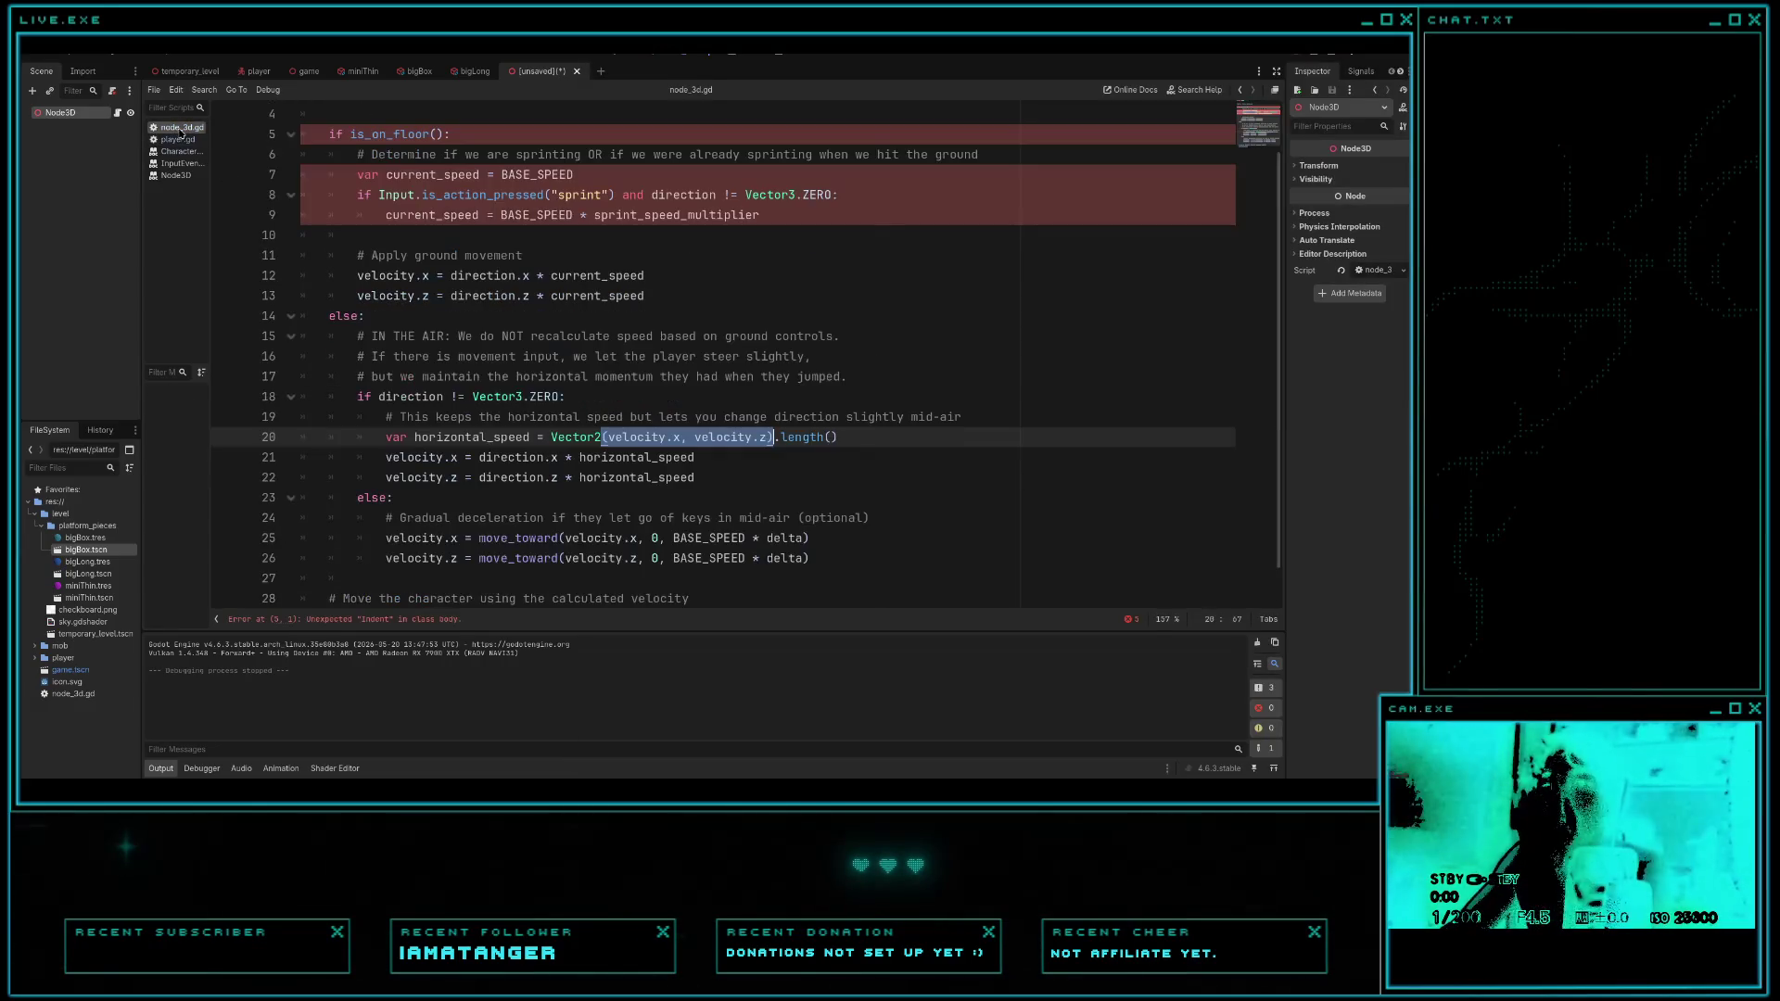
pyautogui.click(442, 491)
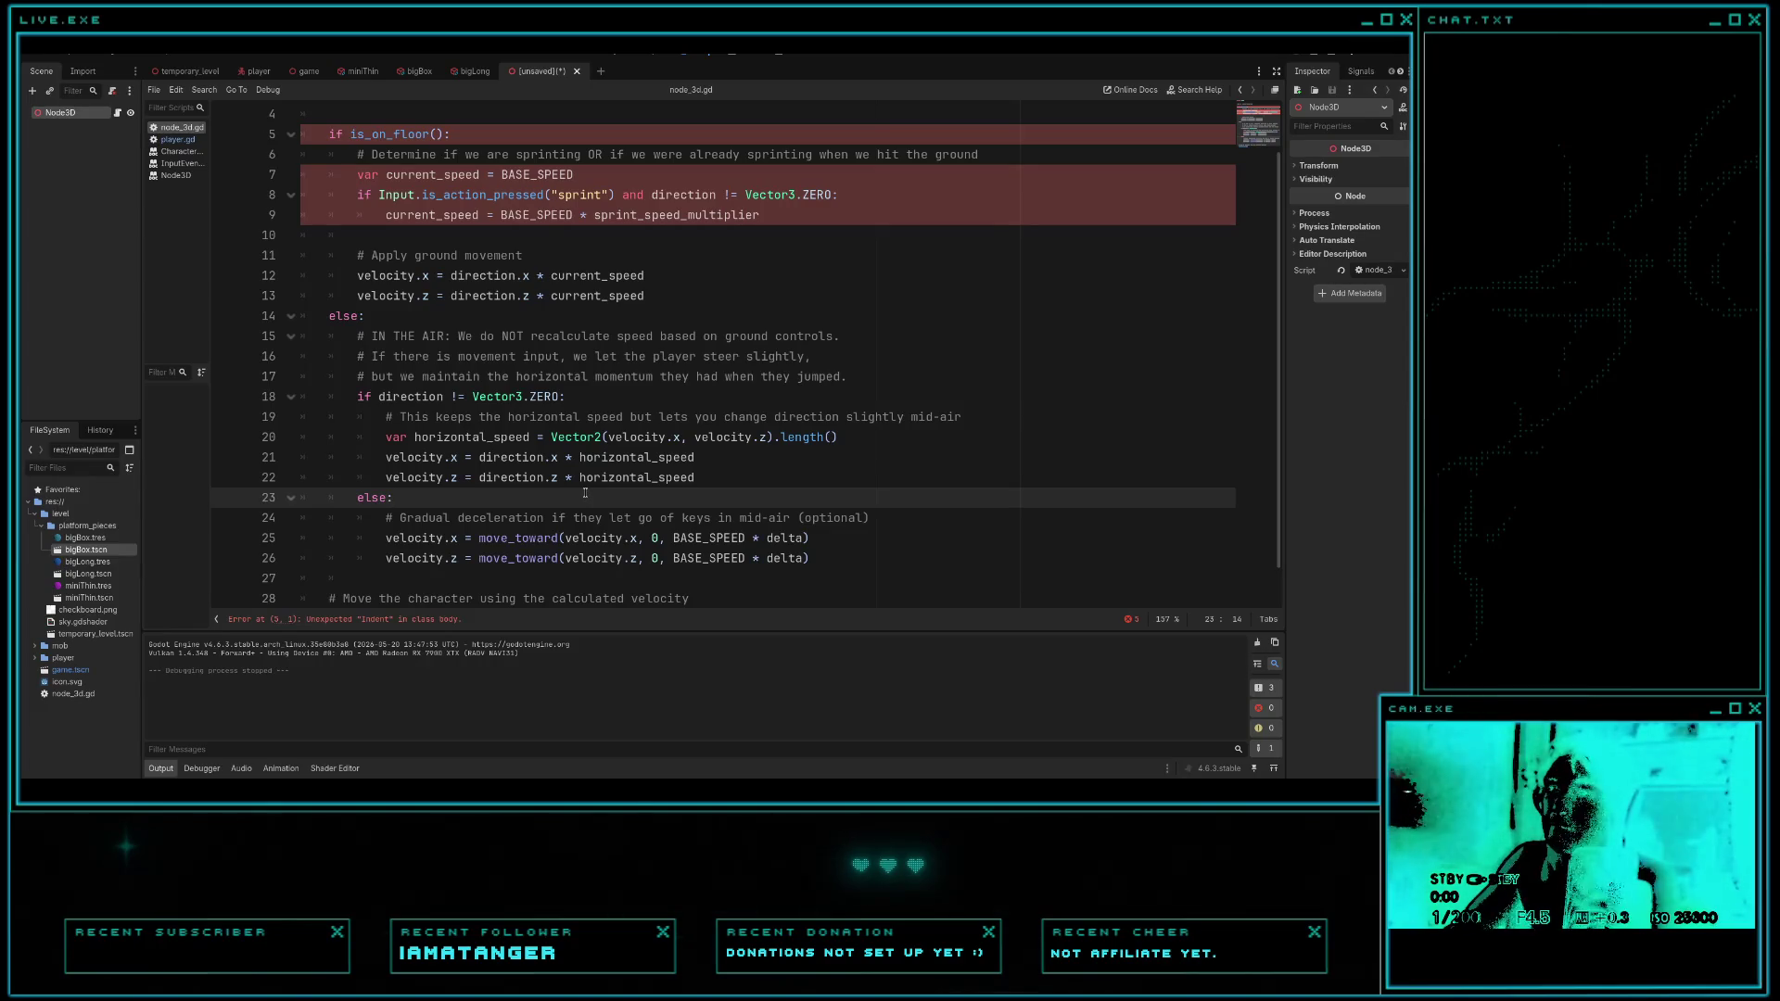
pyautogui.scroll(-1, 585, 492)
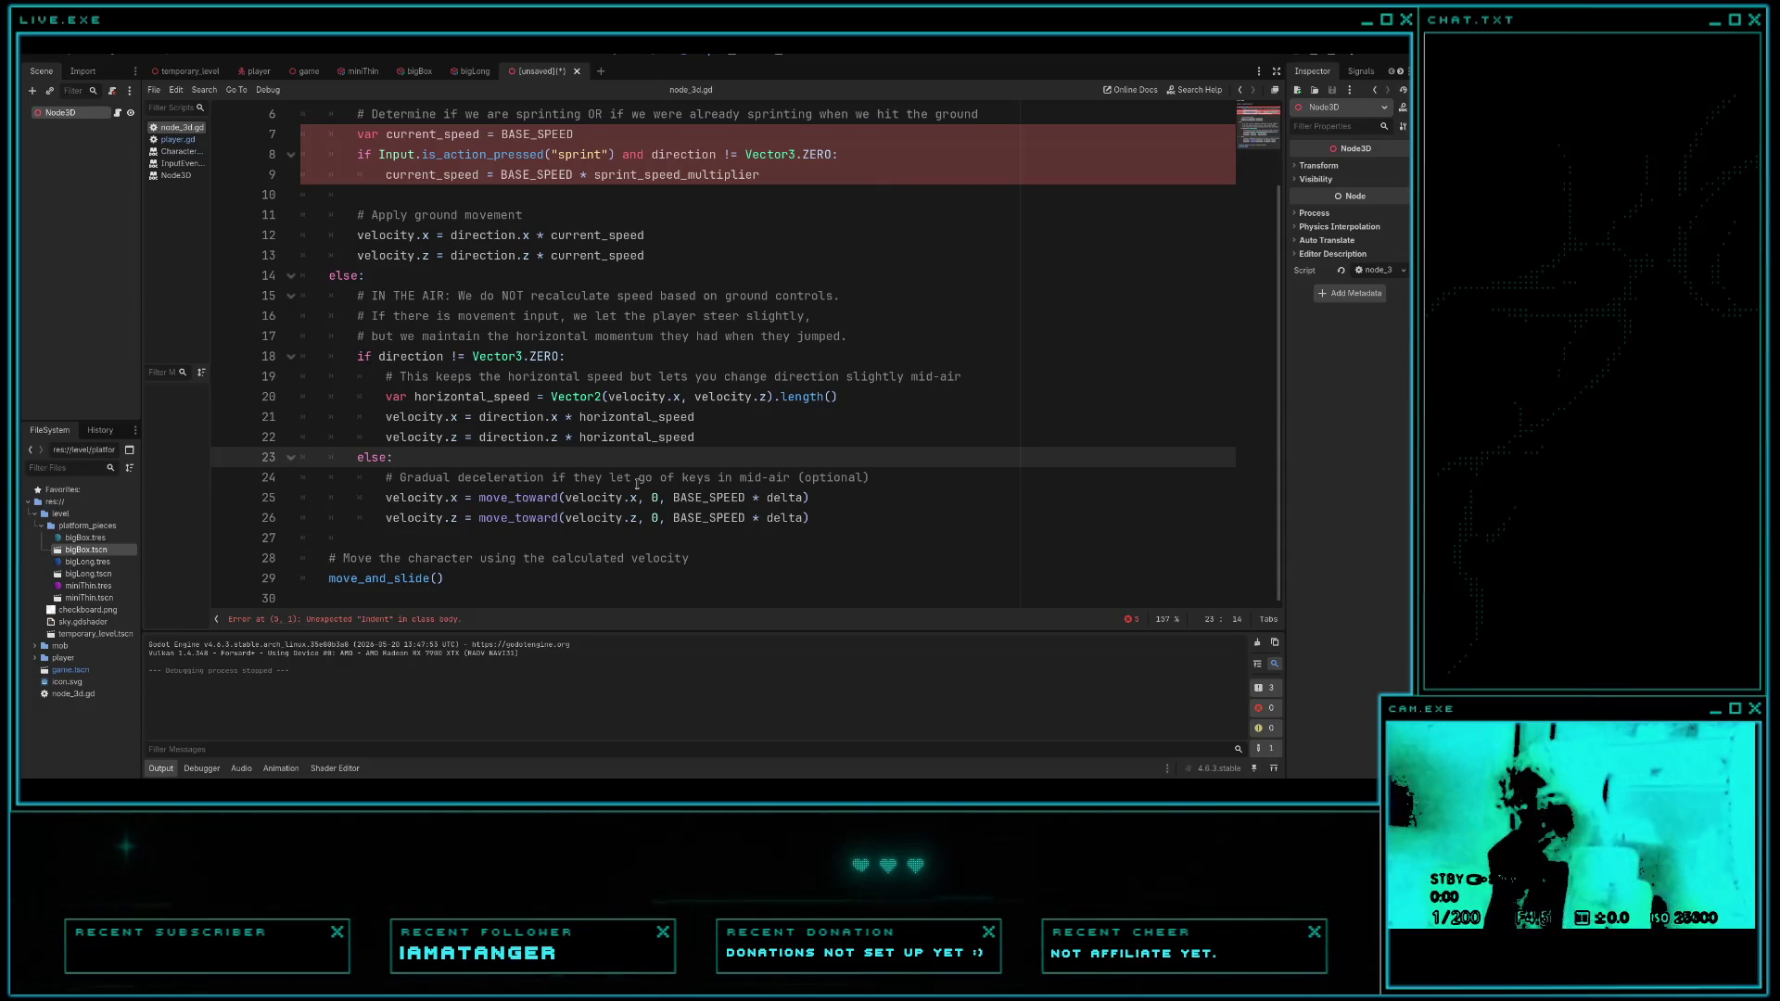
pyautogui.moveTo(819, 522); pyautogui.dragTo(345, 456)
pyautogui.hotkey('ctrl', 'c')
# - Paste the else block after line 67 of player.gd, then save and run the game
pyautogui.click(177, 139)
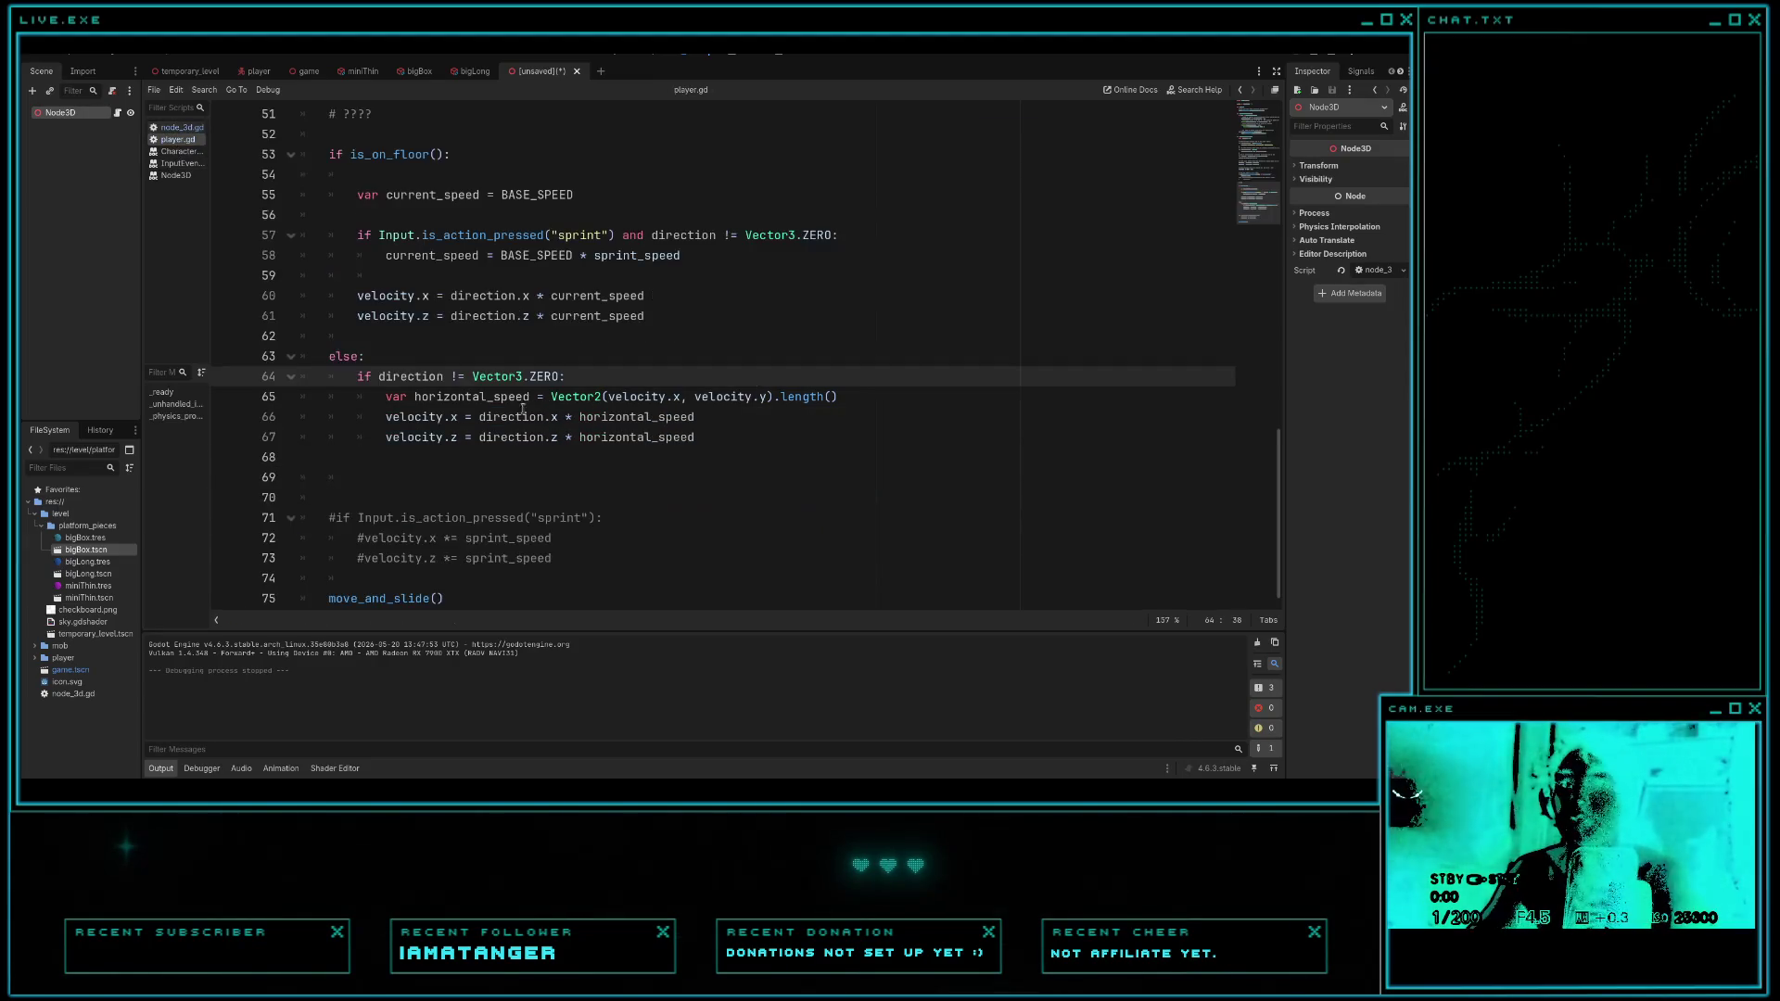
pyautogui.click(705, 440)
pyautogui.press('Return')
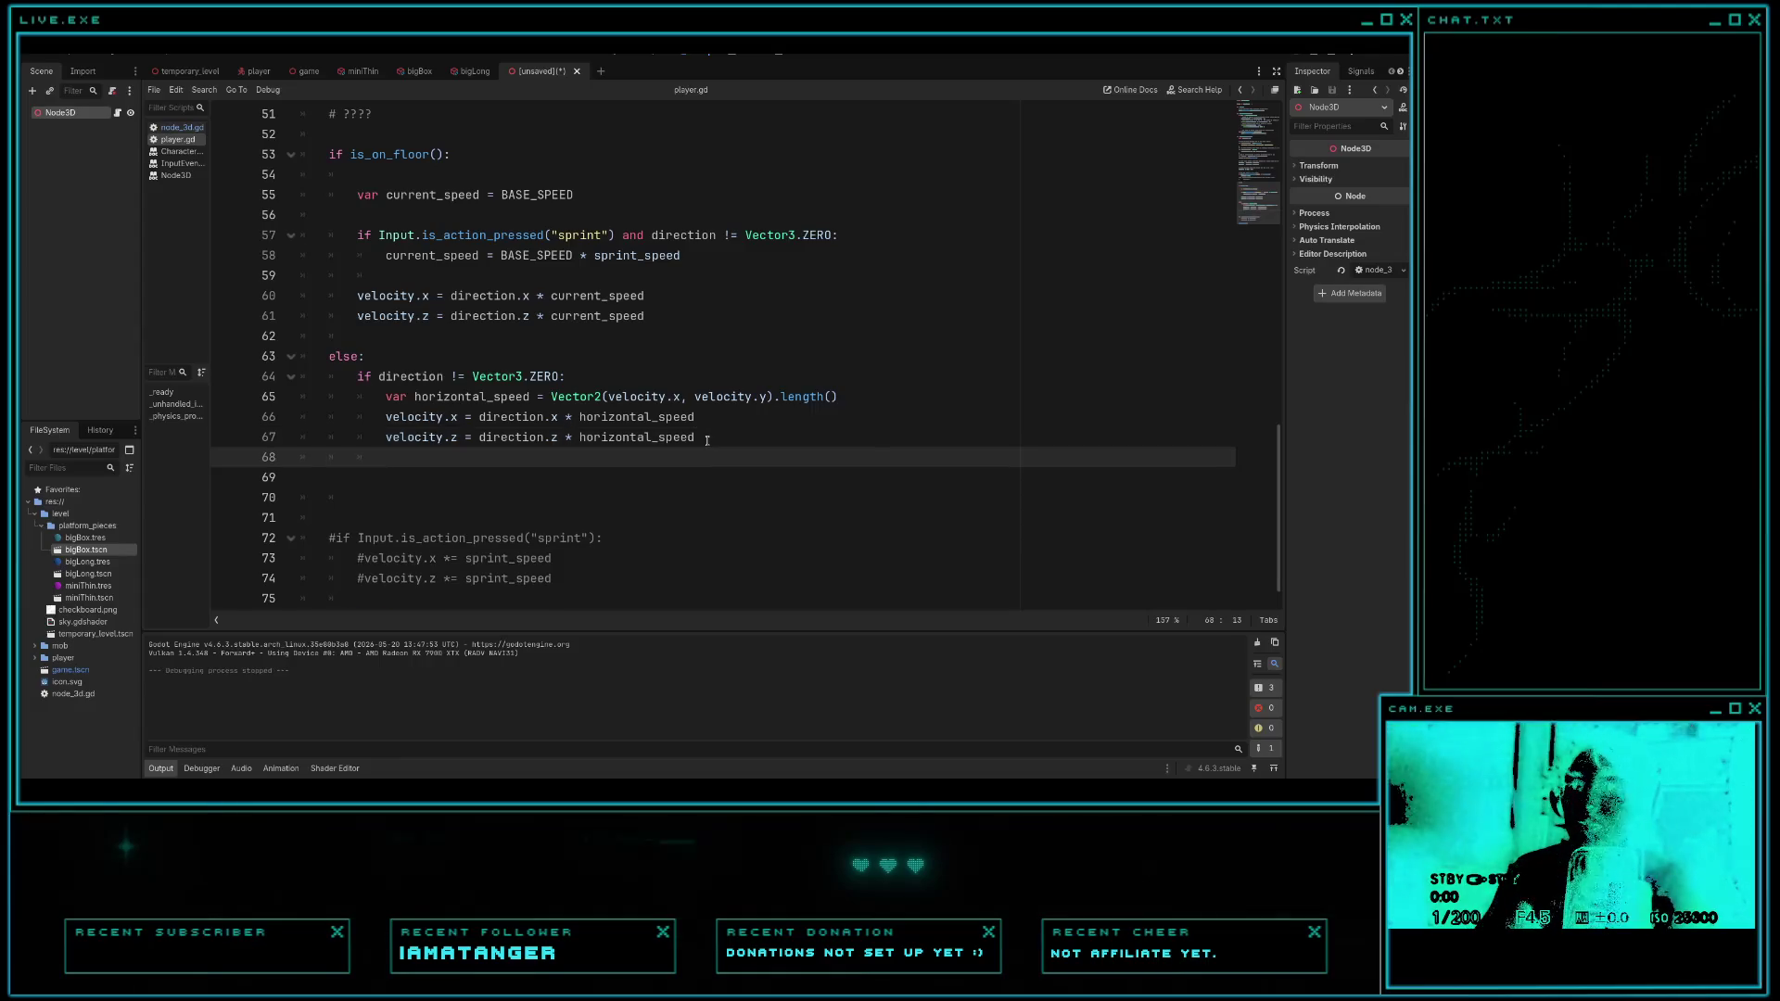
pyautogui.hotkey('ctrl', 'v')
pyautogui.hotkey('ctrl', 's')
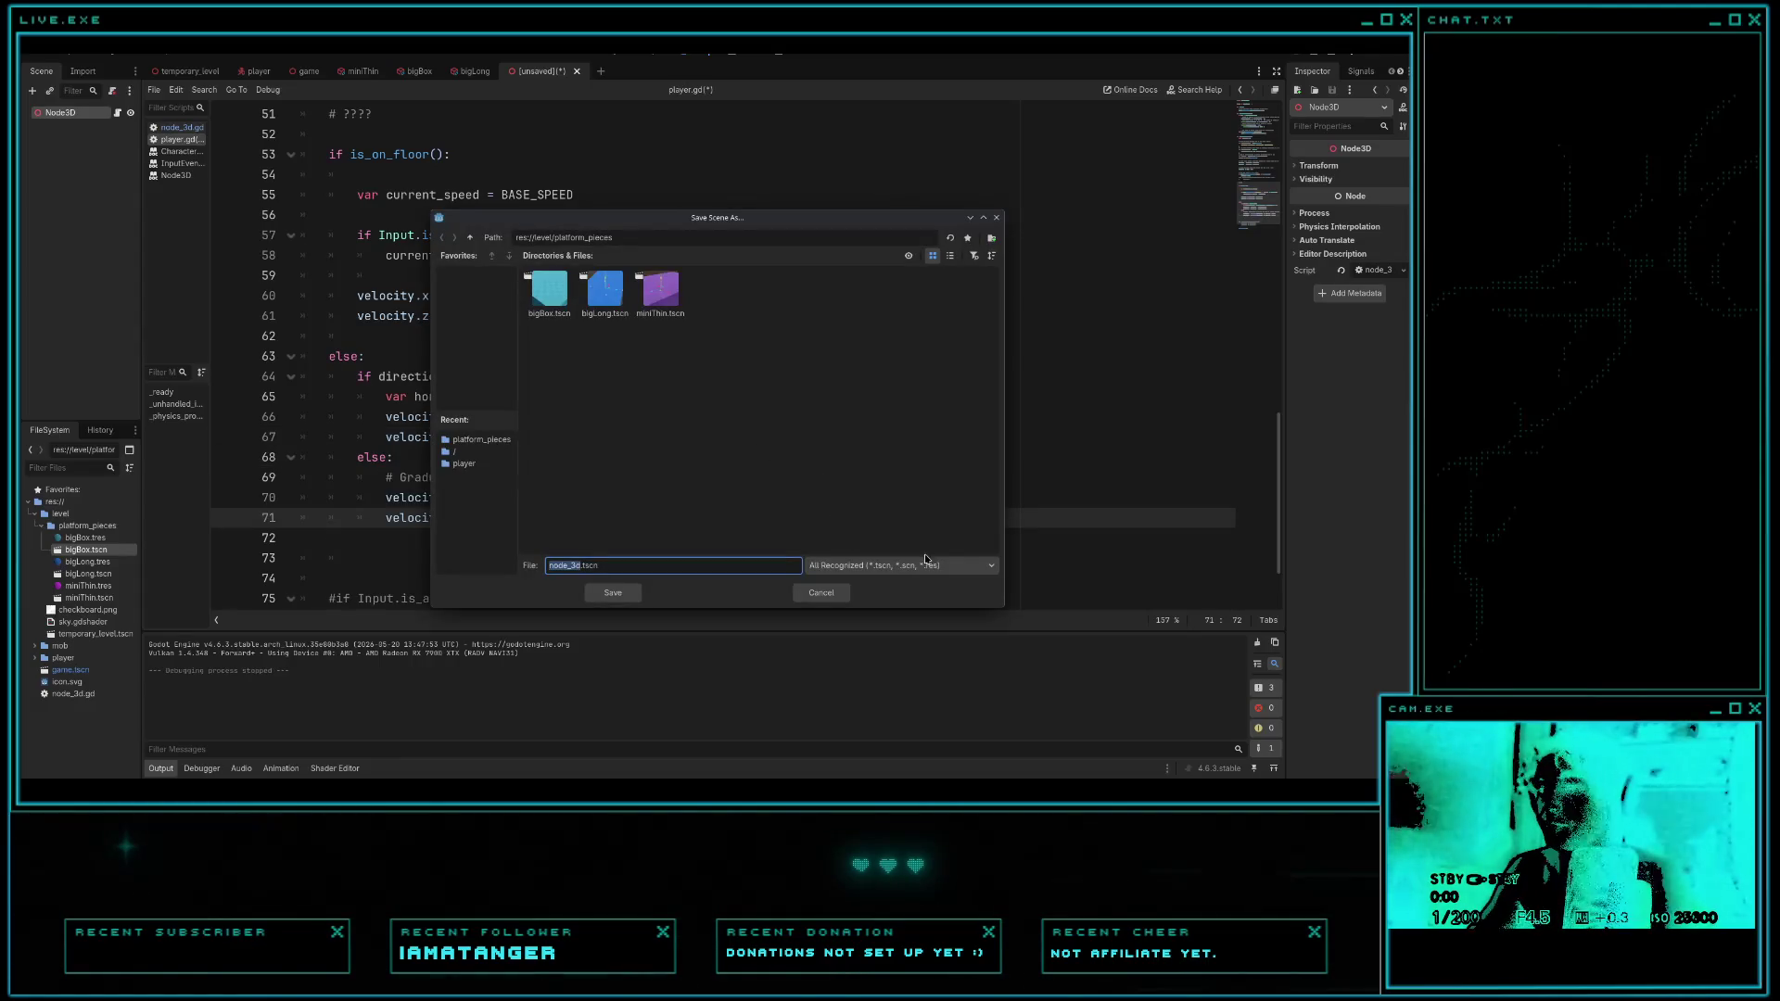
pyautogui.click(820, 593)
pyautogui.press('F5')
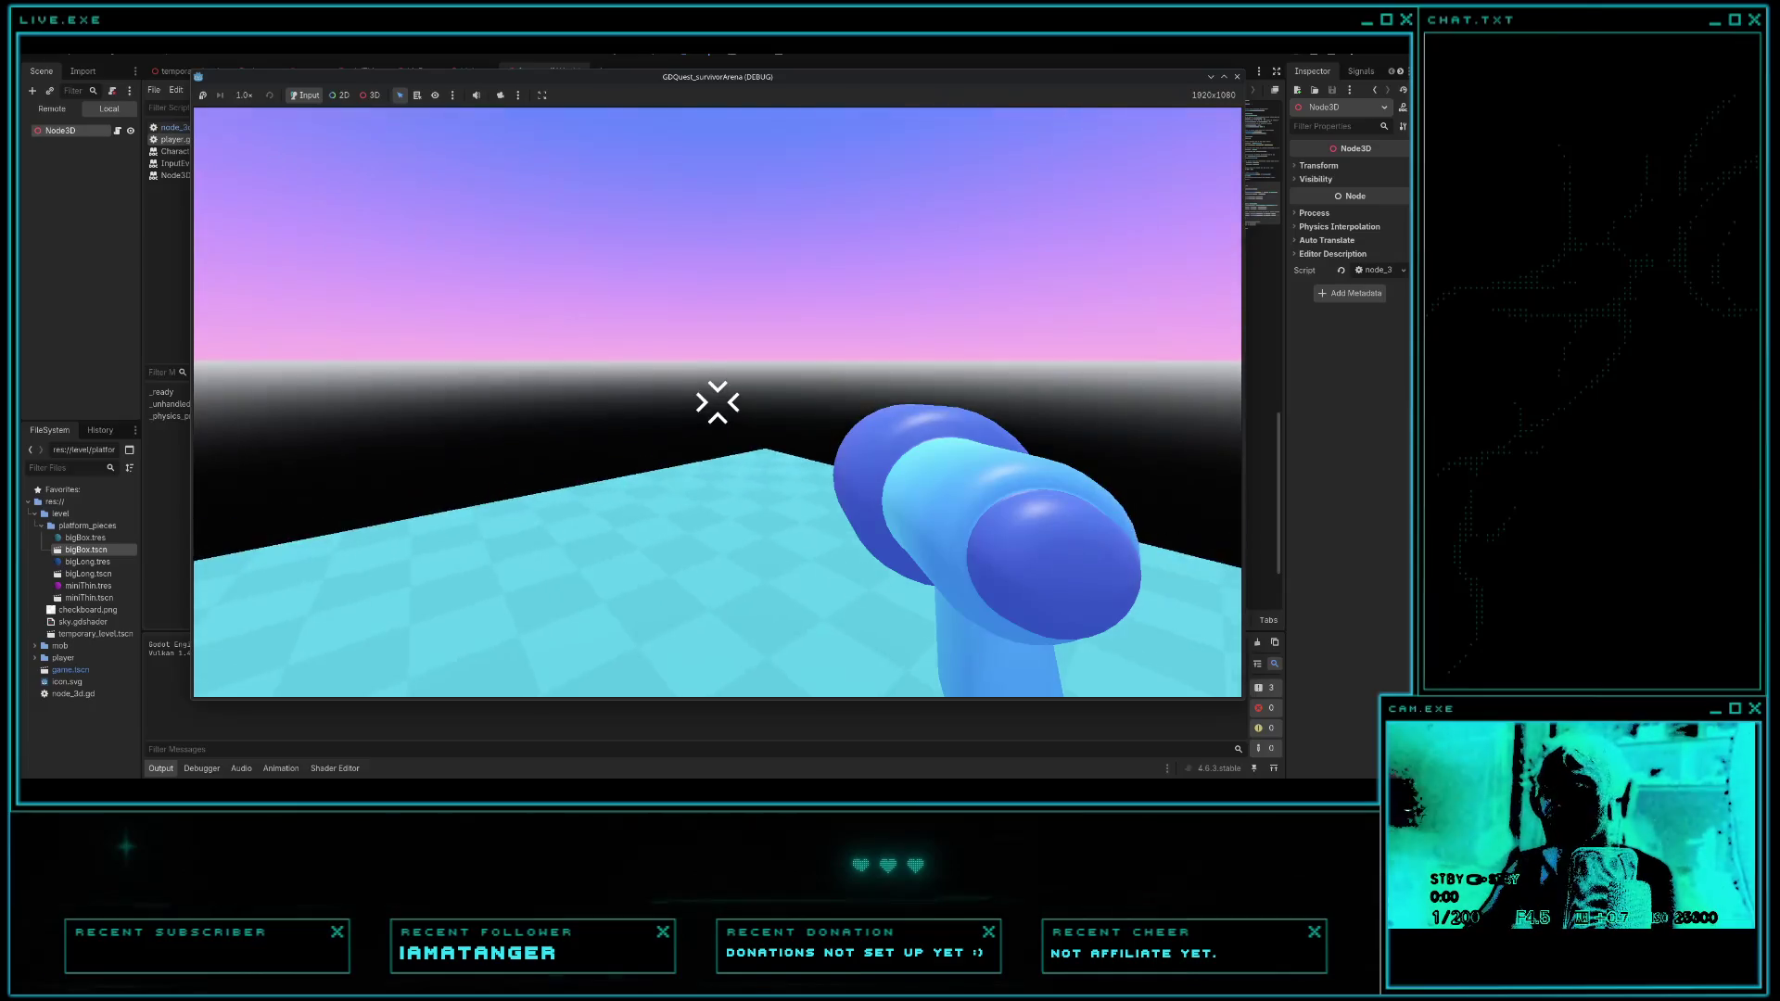
# - Hop past the pink block onto the cyan platform, pink platforms and cyan box, then fall off
pyautogui.press('w')
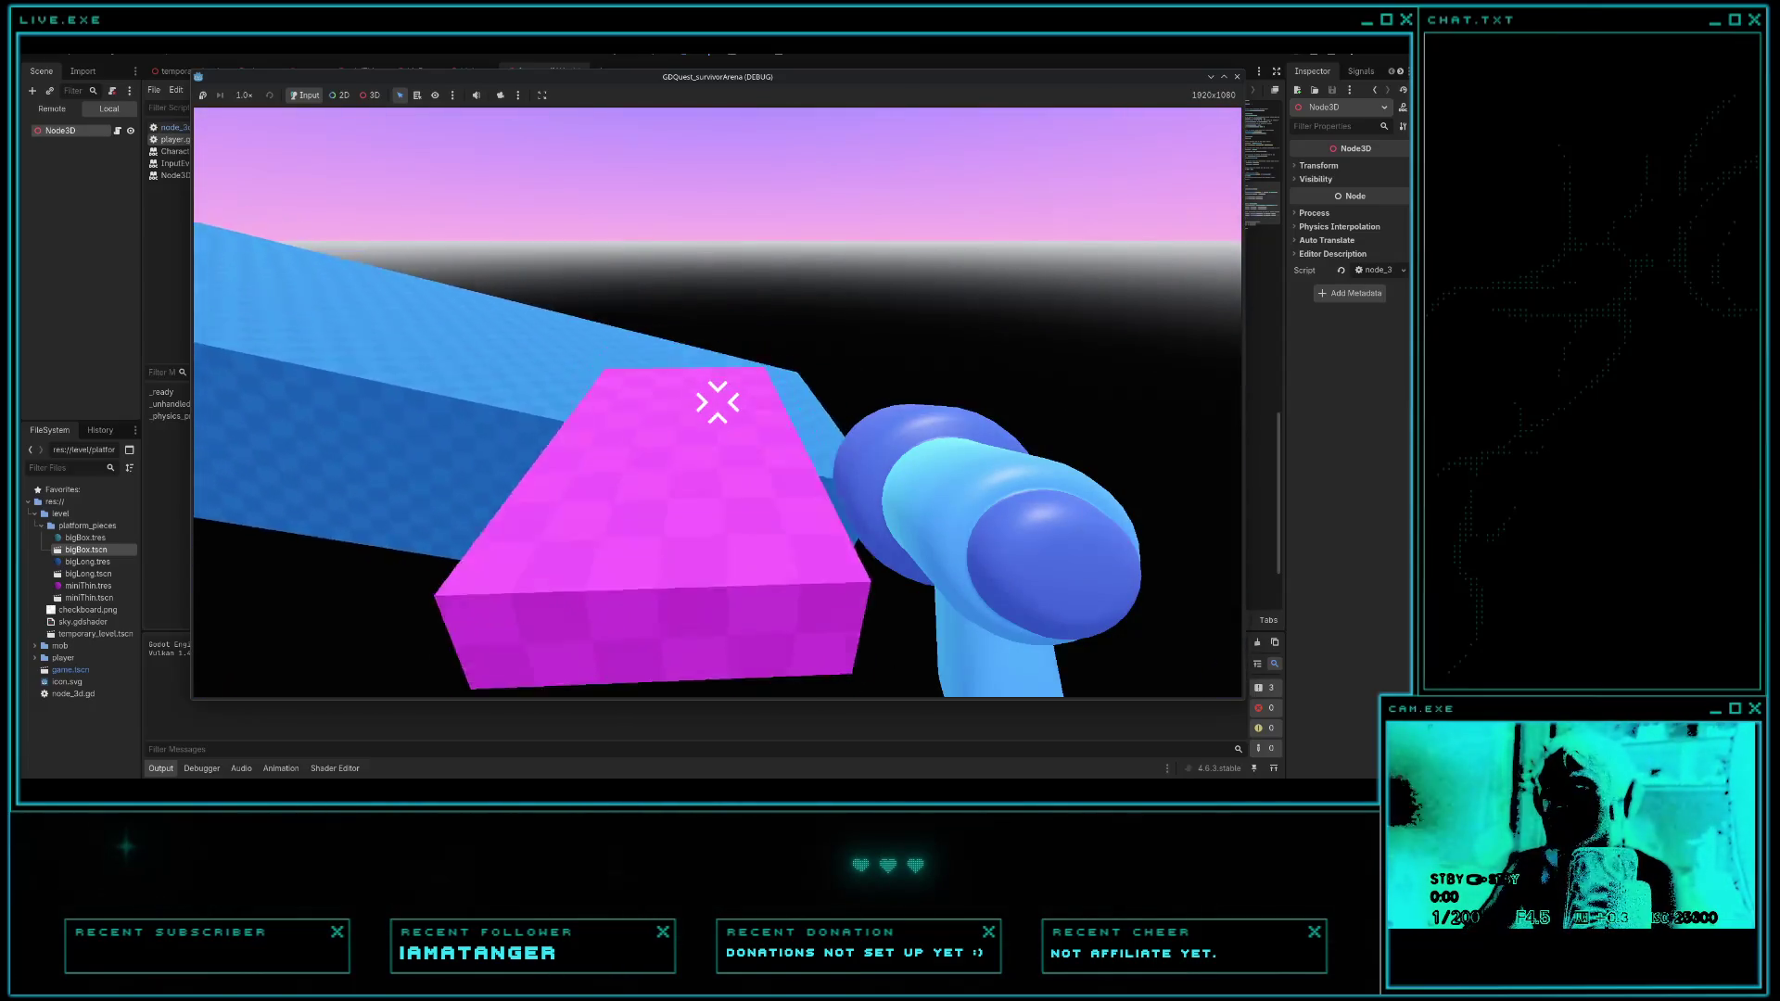
pyautogui.press('w')
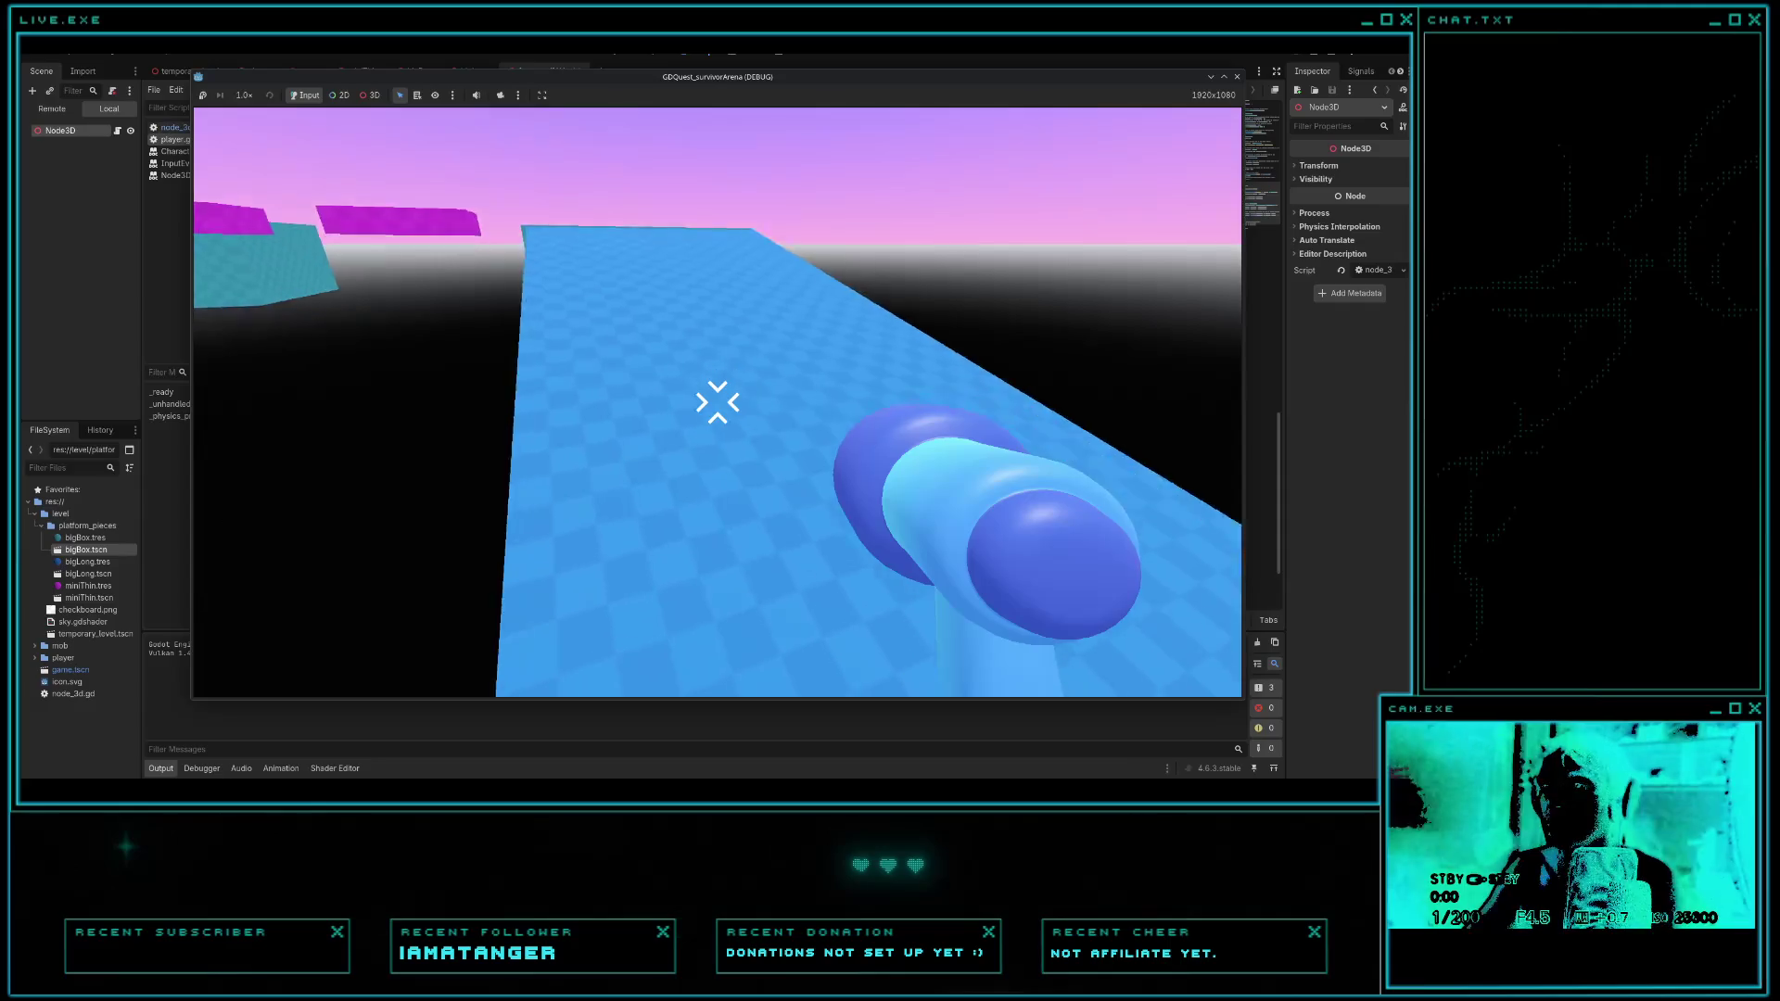
pyautogui.press('w')
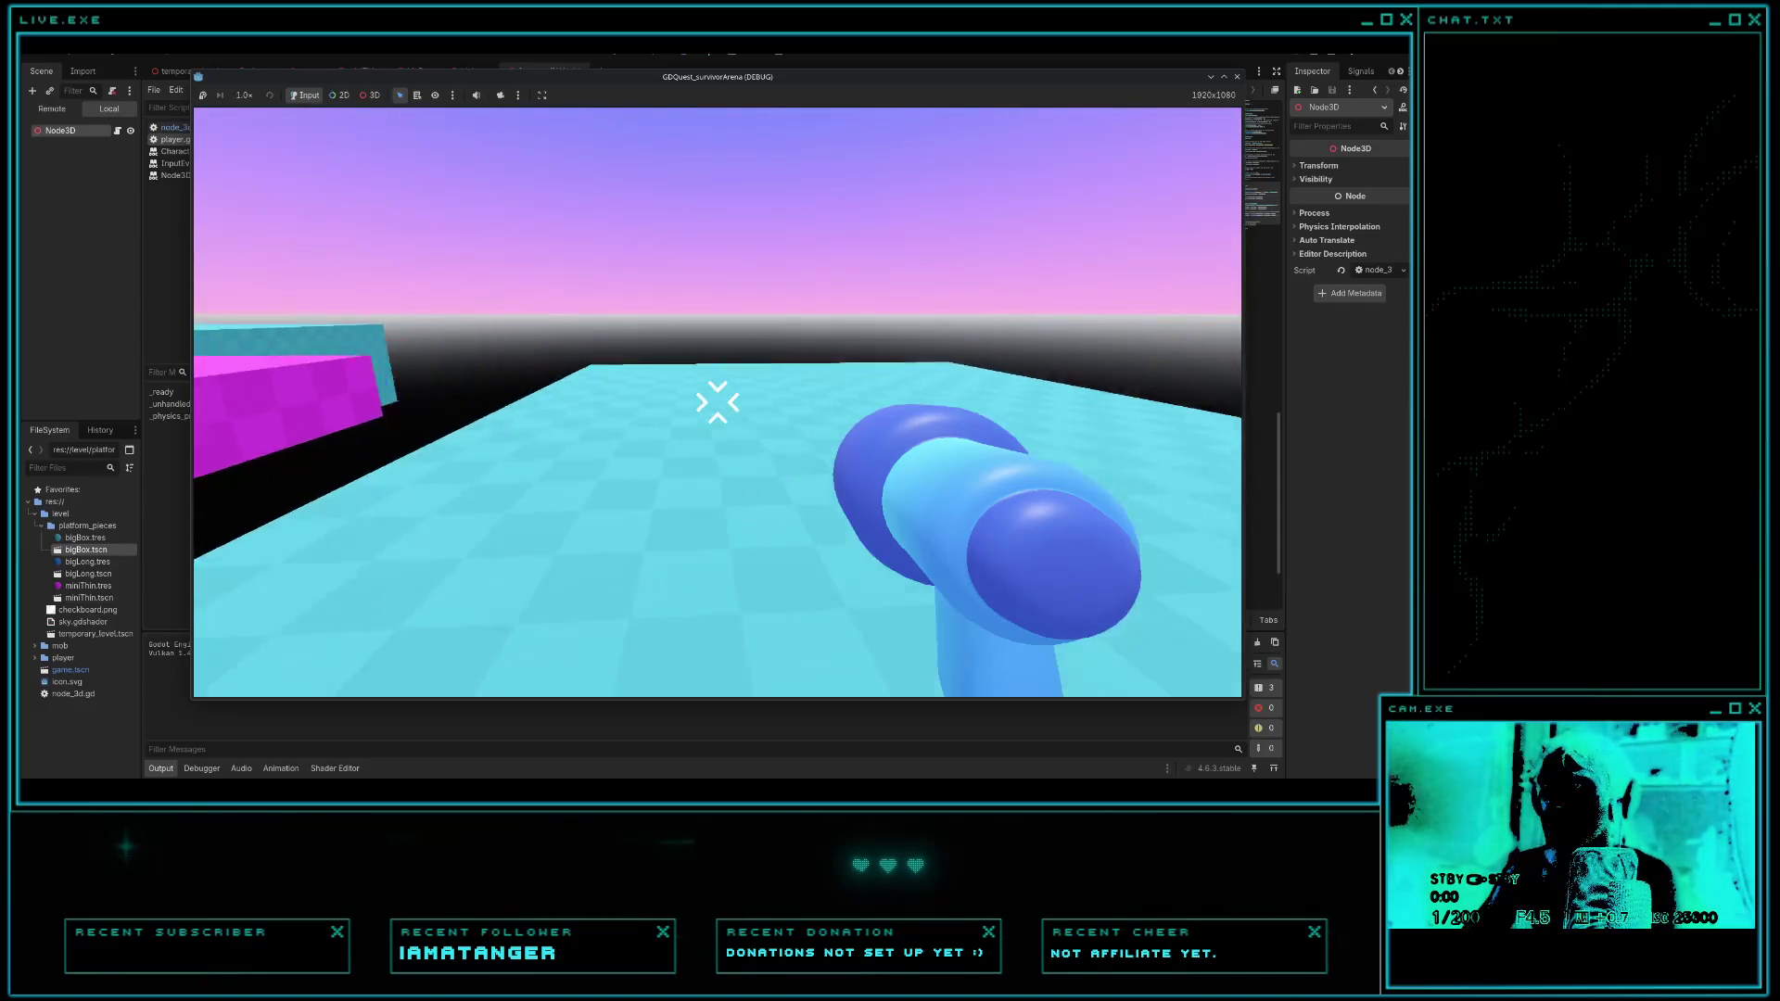
pyautogui.press('w')
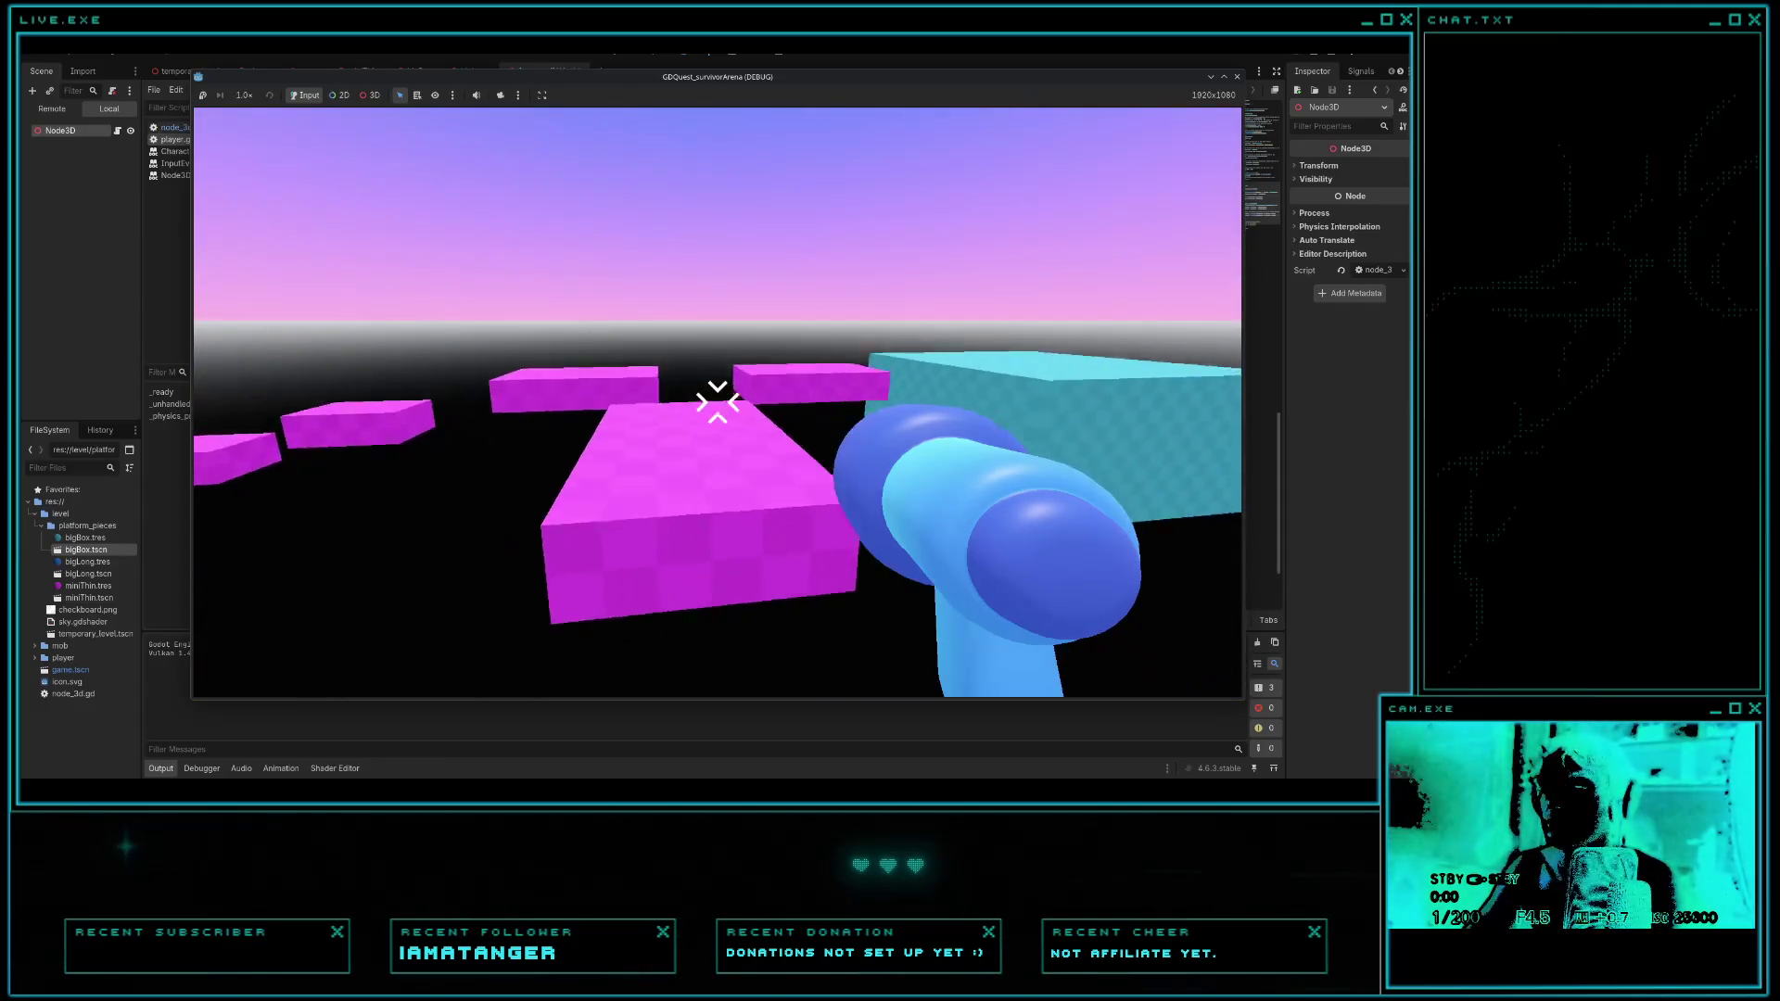
pyautogui.press('w')
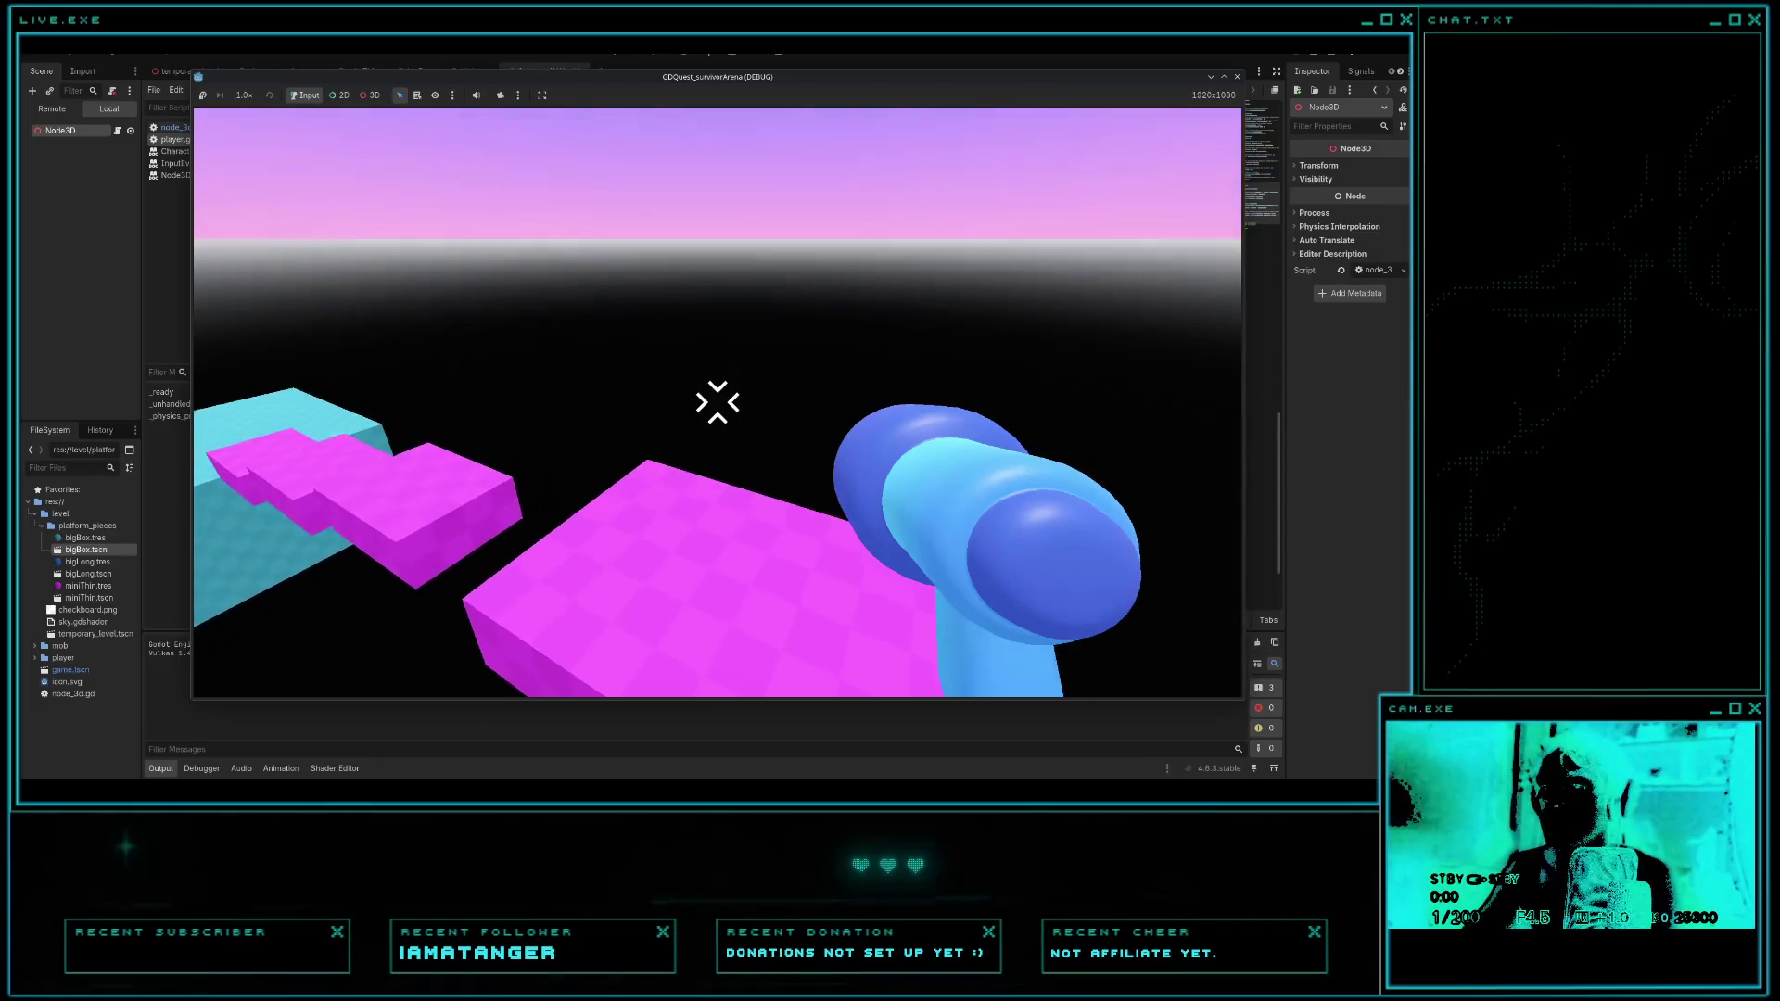
pyautogui.press('w')
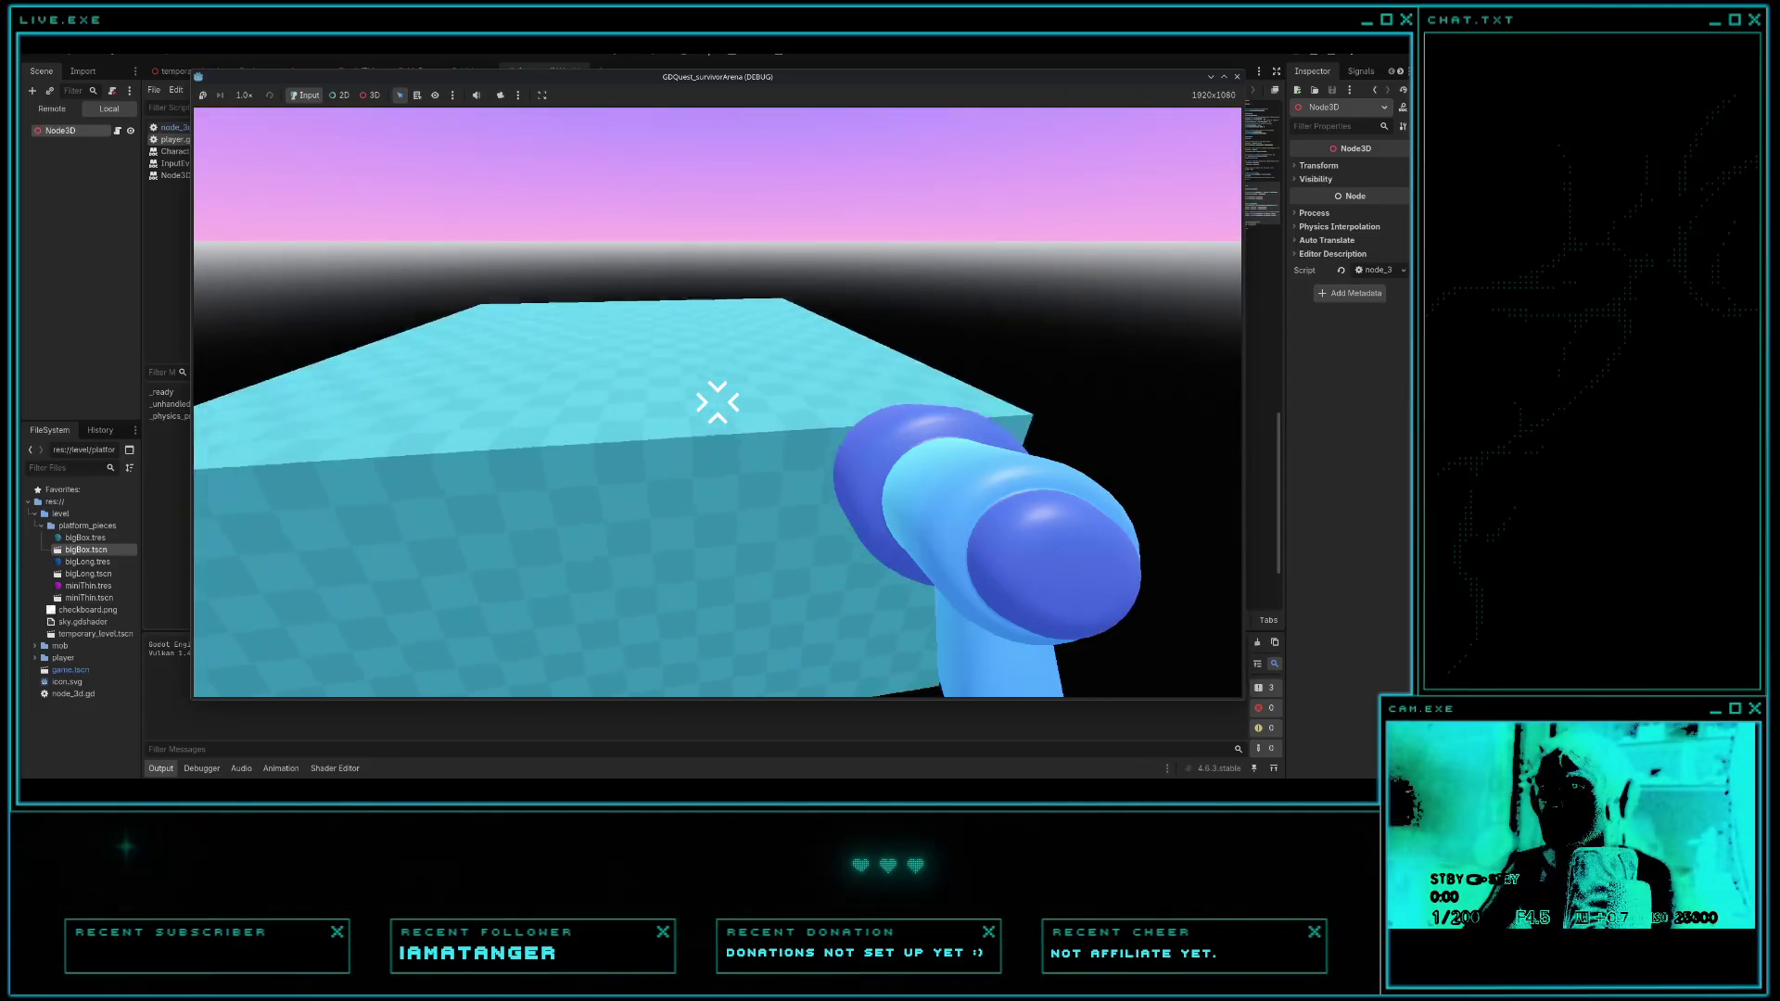
pyautogui.press('w')
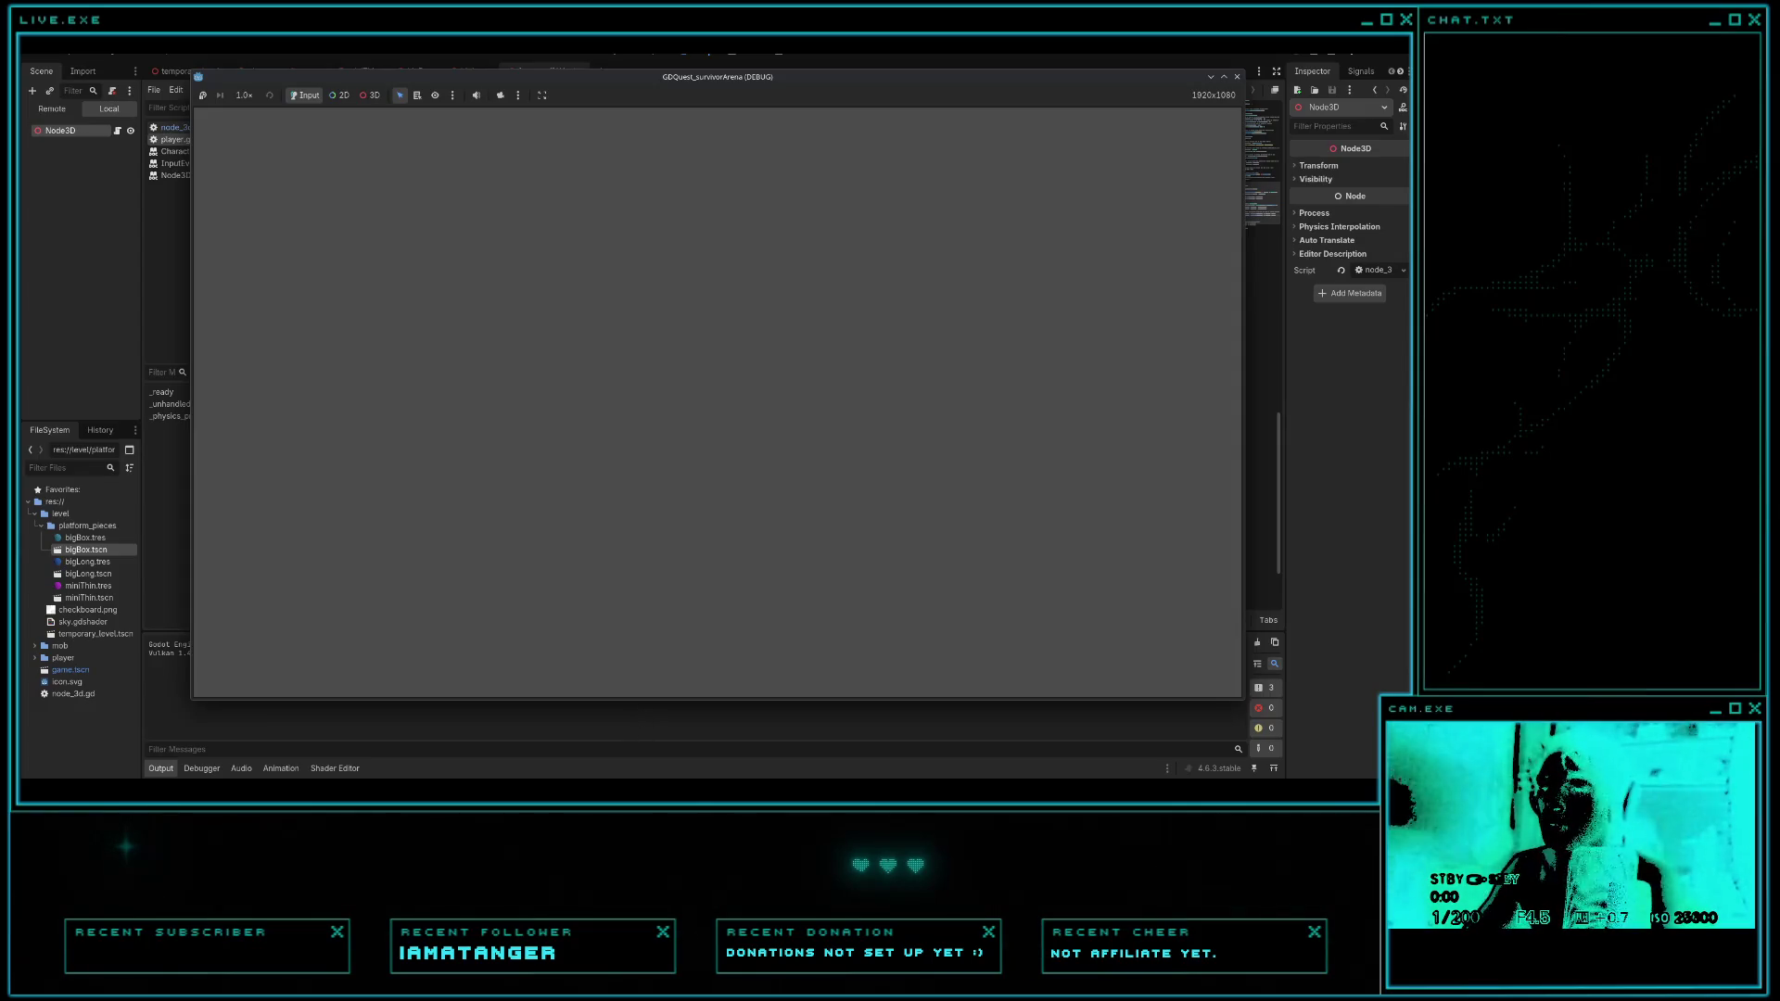
# - Close the frozen DEBUG game window and move the Save Scene As prompt aside
pyautogui.moveTo(759, 676)
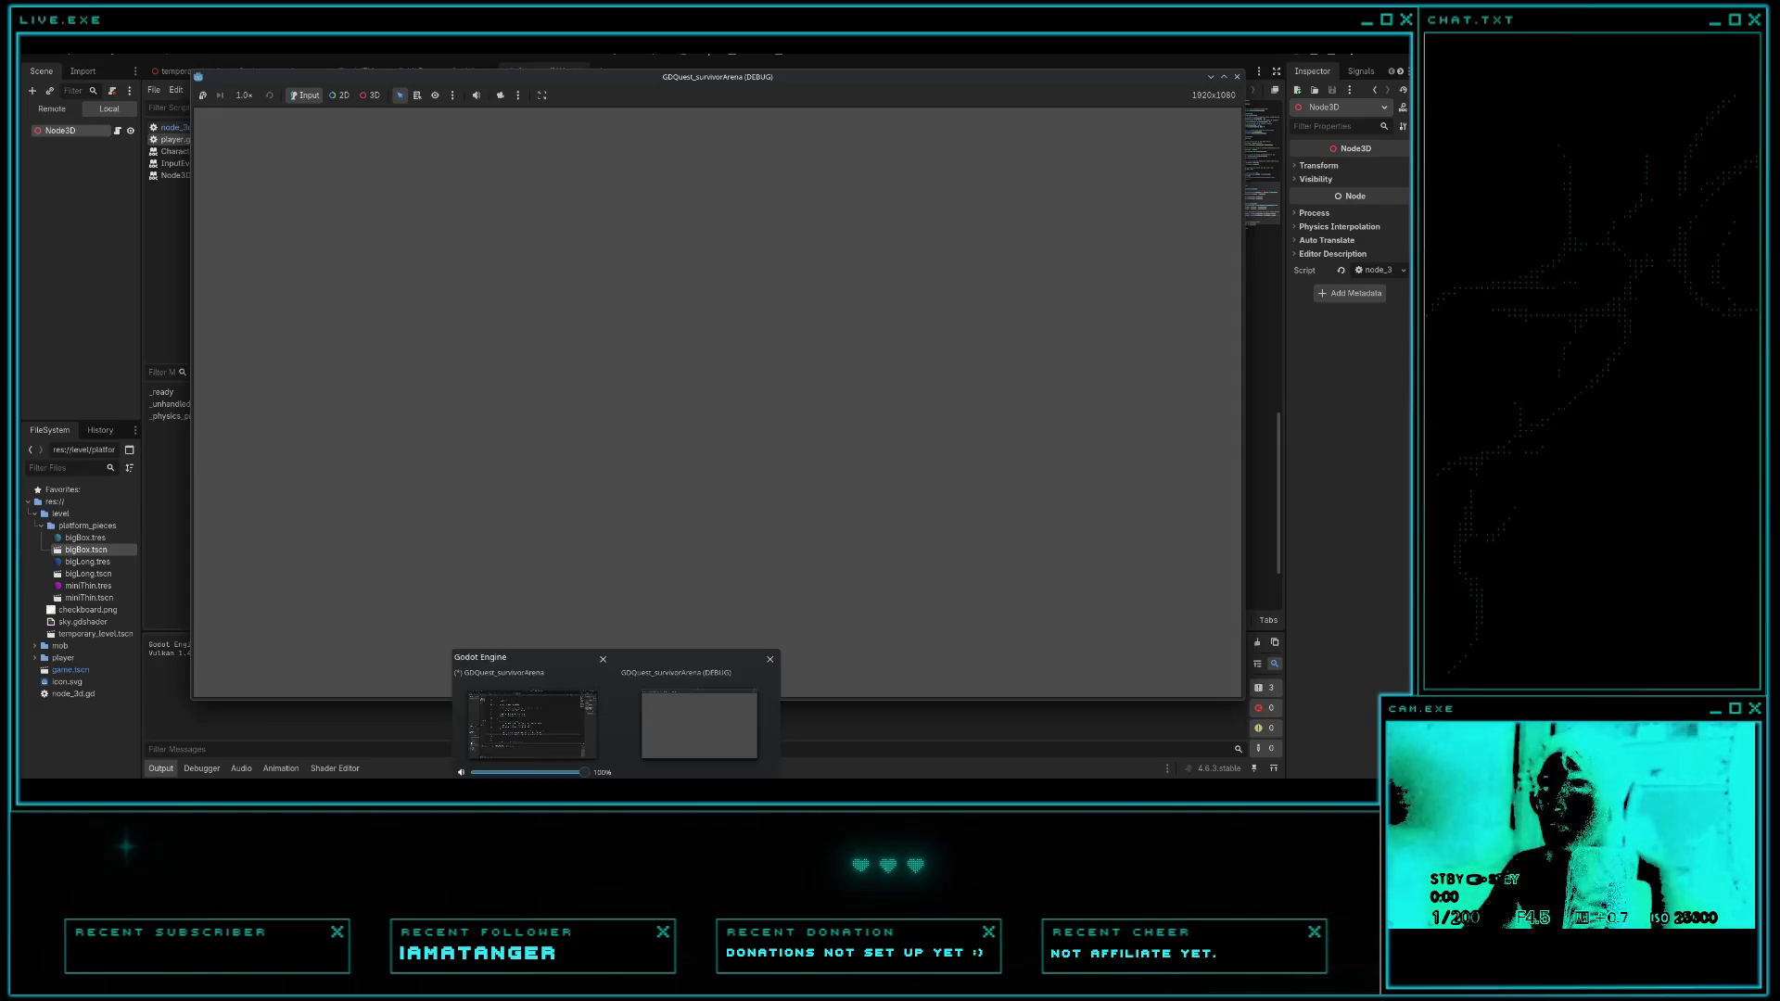
pyautogui.click(768, 663)
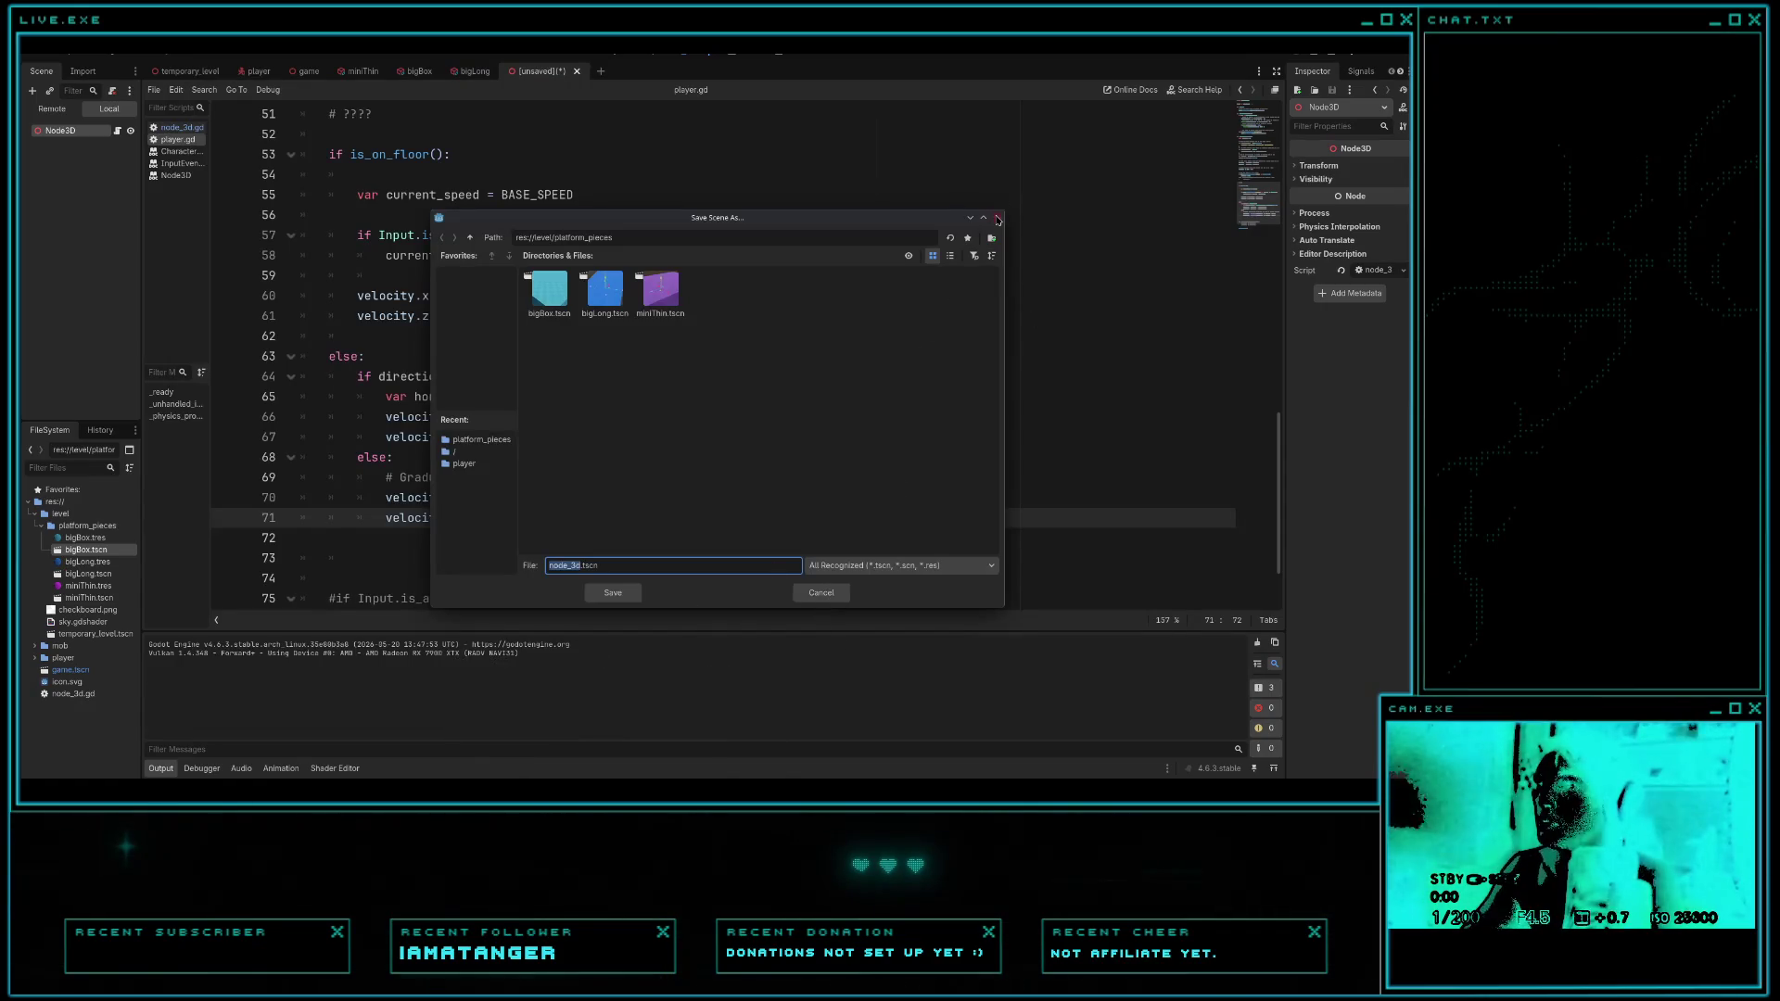
pyautogui.click(964, 219)
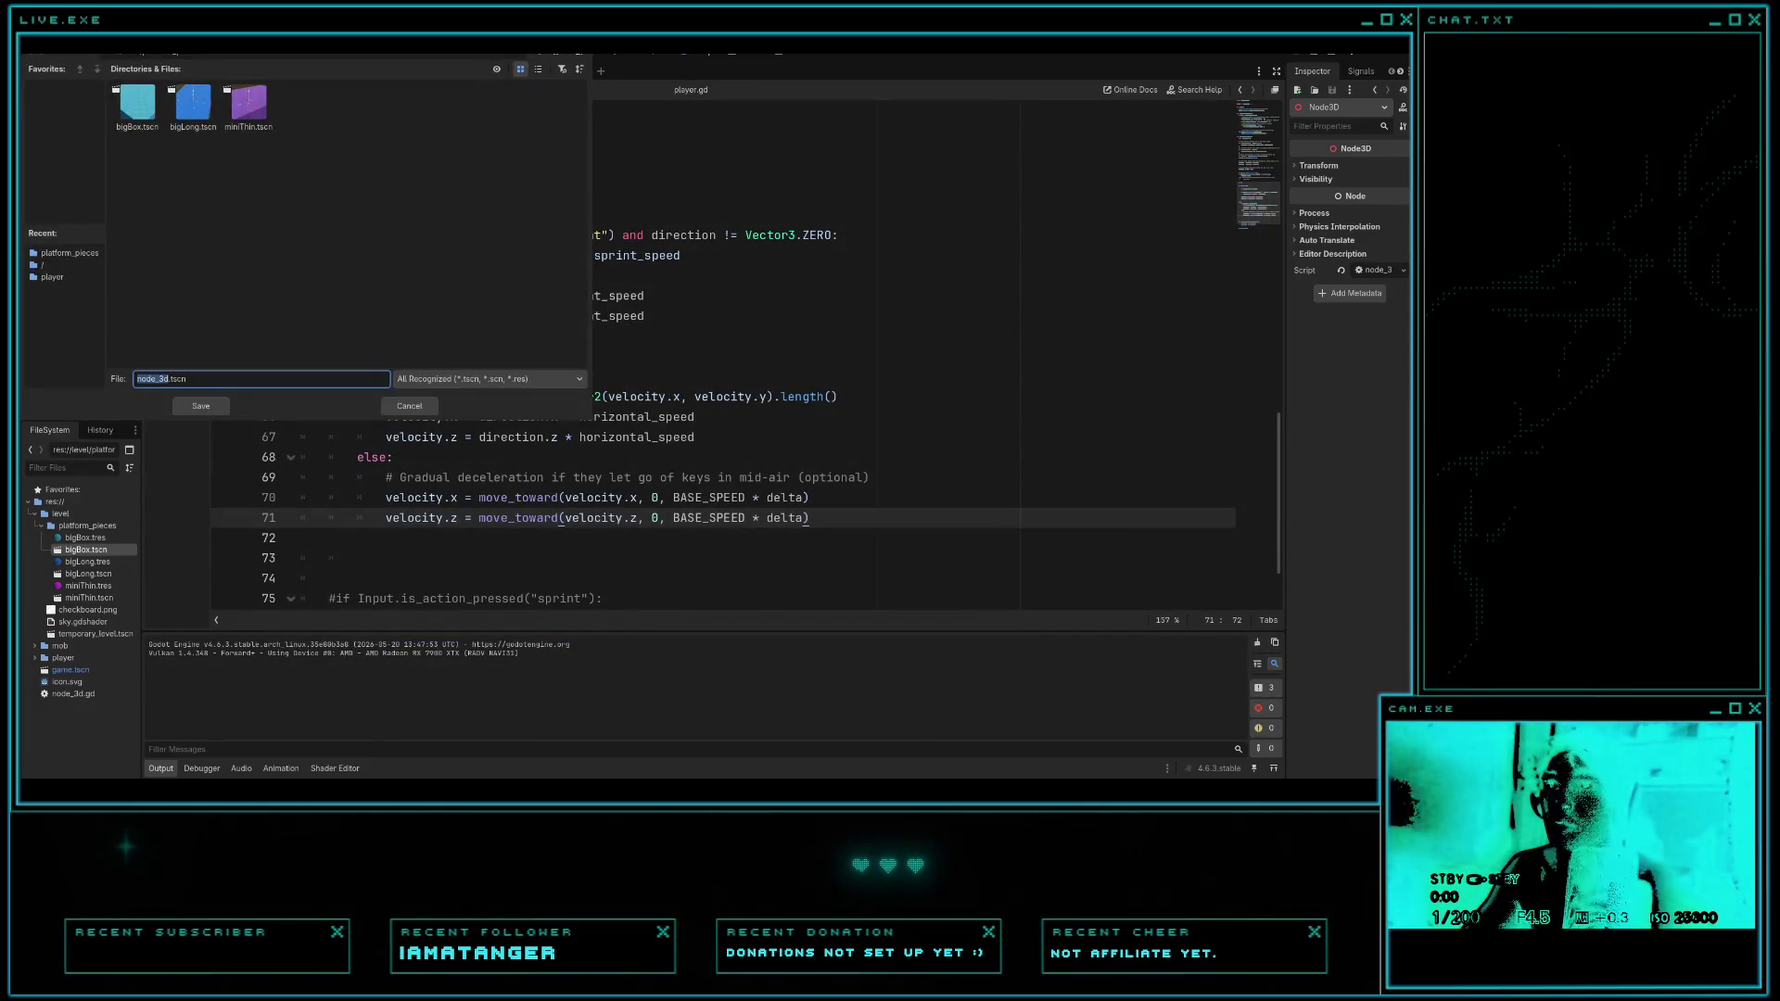
# - Glance at the Gemini explanation, then cancel the Save Scene As prompt without saving
pyautogui.hotkey('alt', 'Tab')
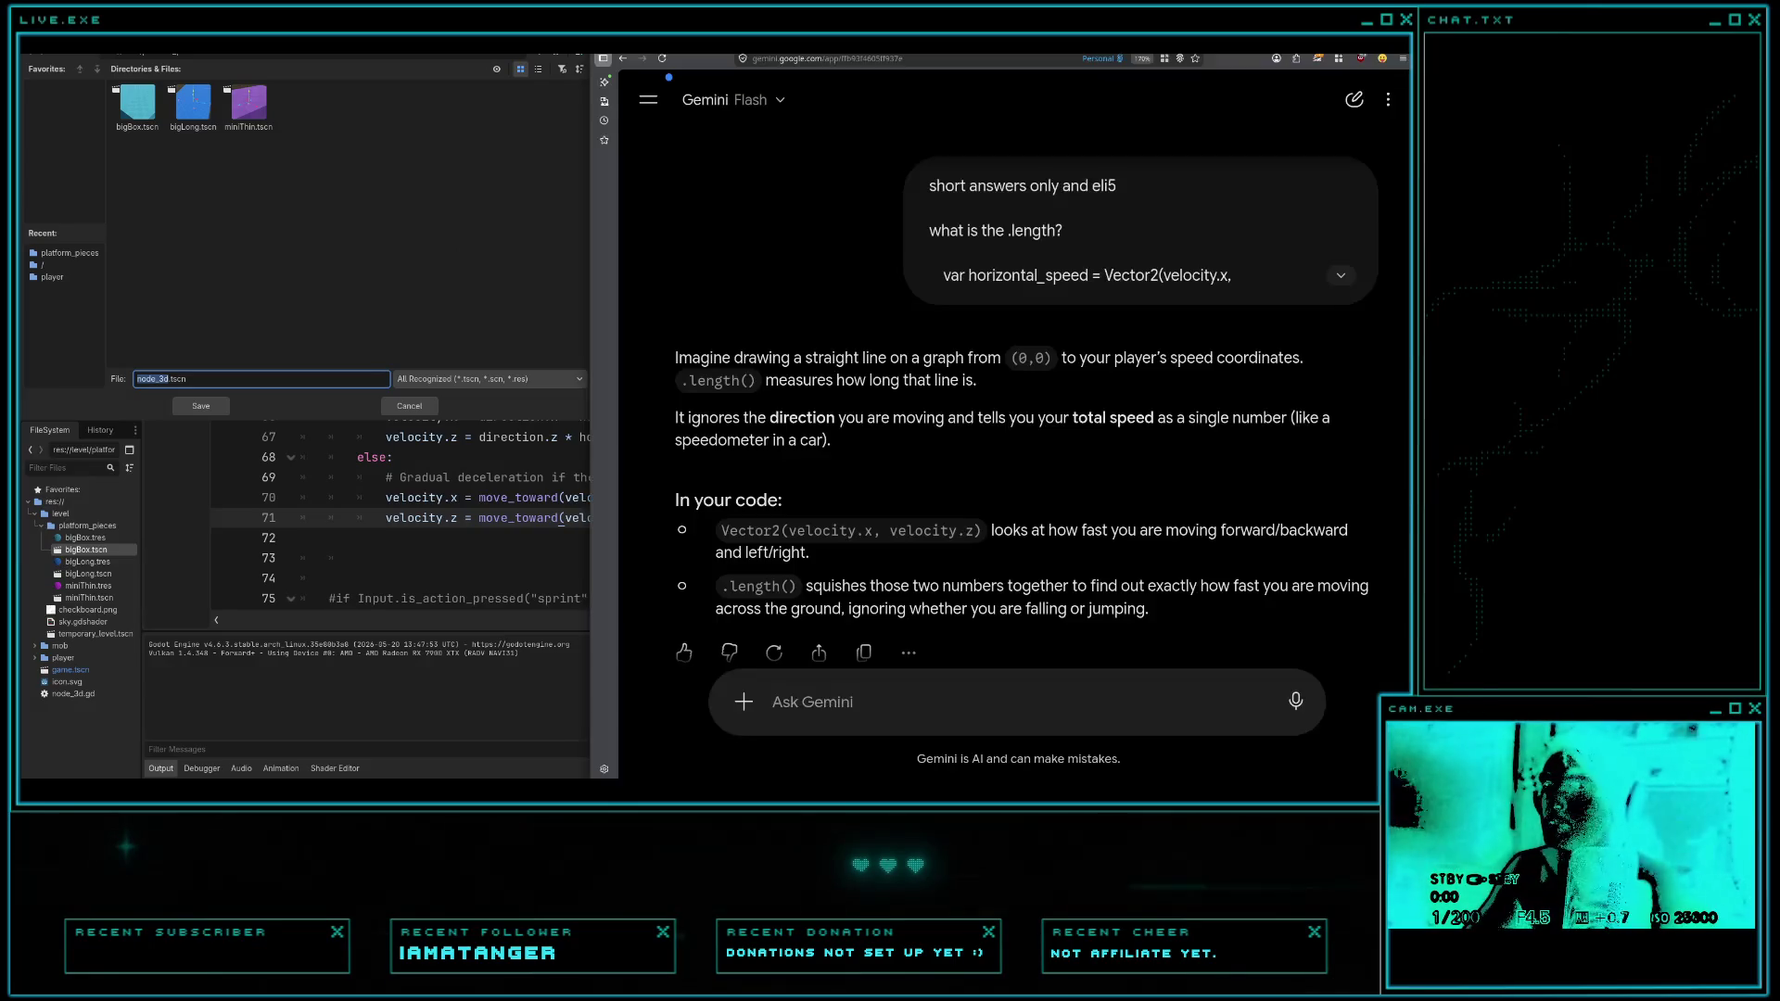
pyautogui.hotkey('alt', 'Tab')
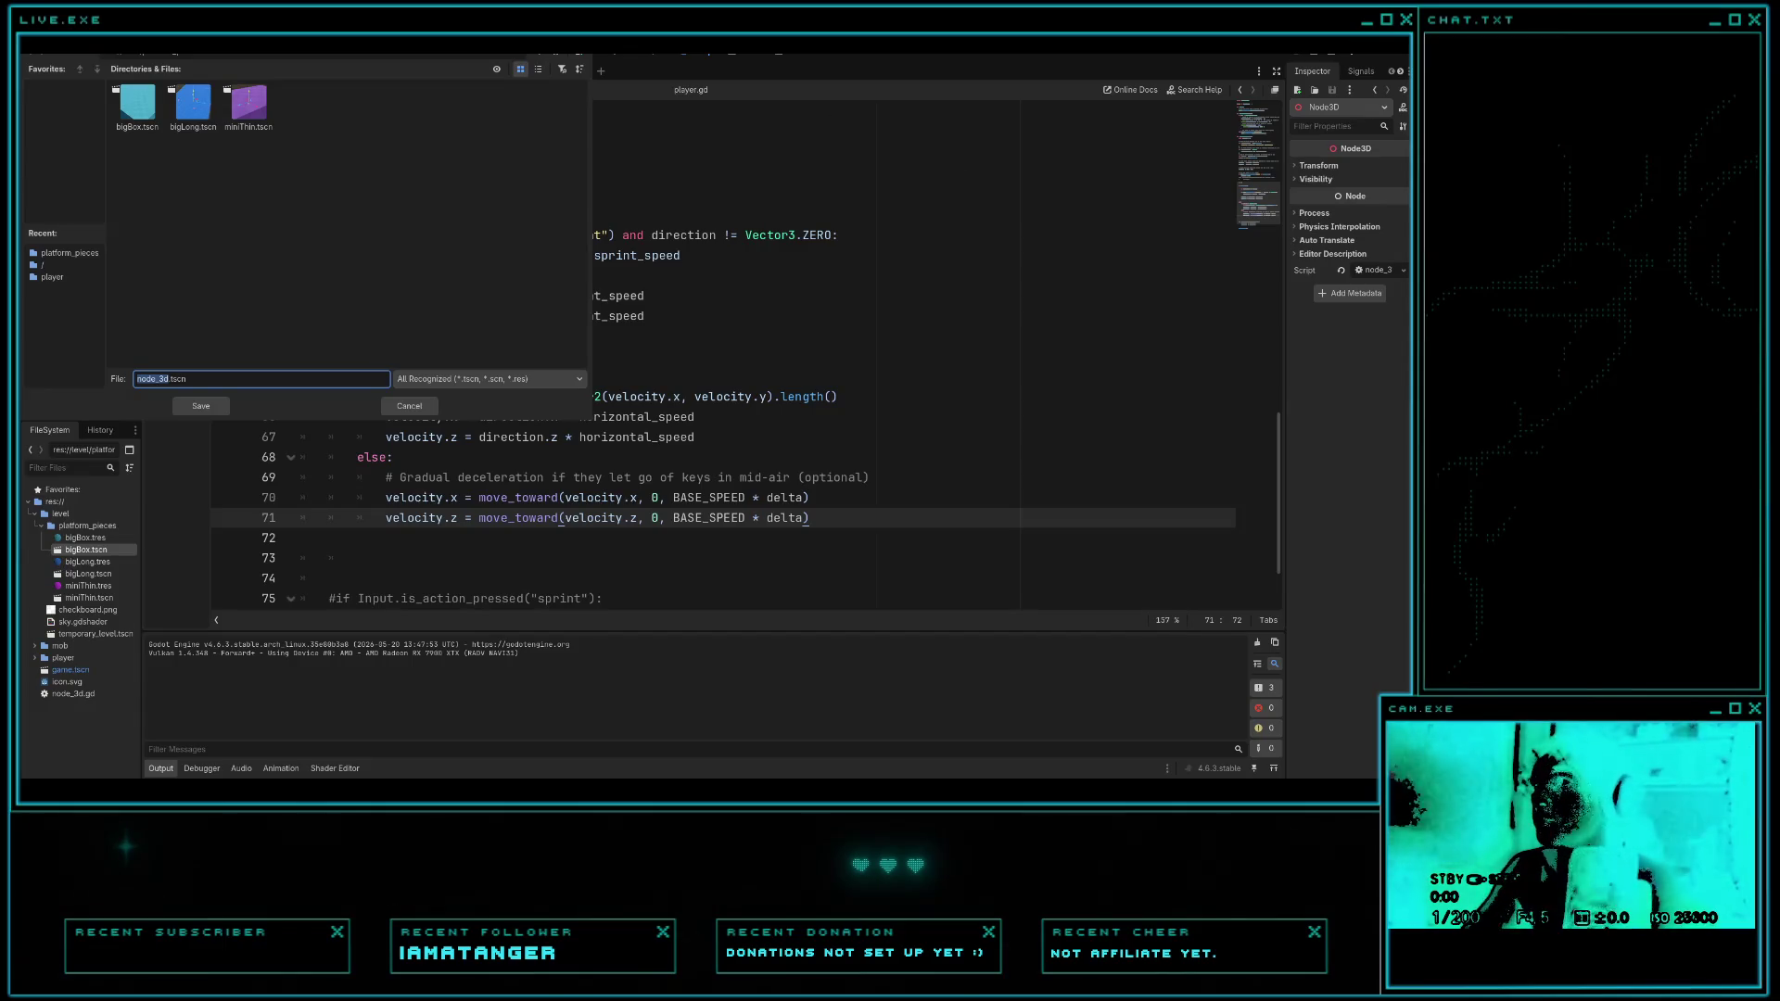
pyautogui.press('Escape')
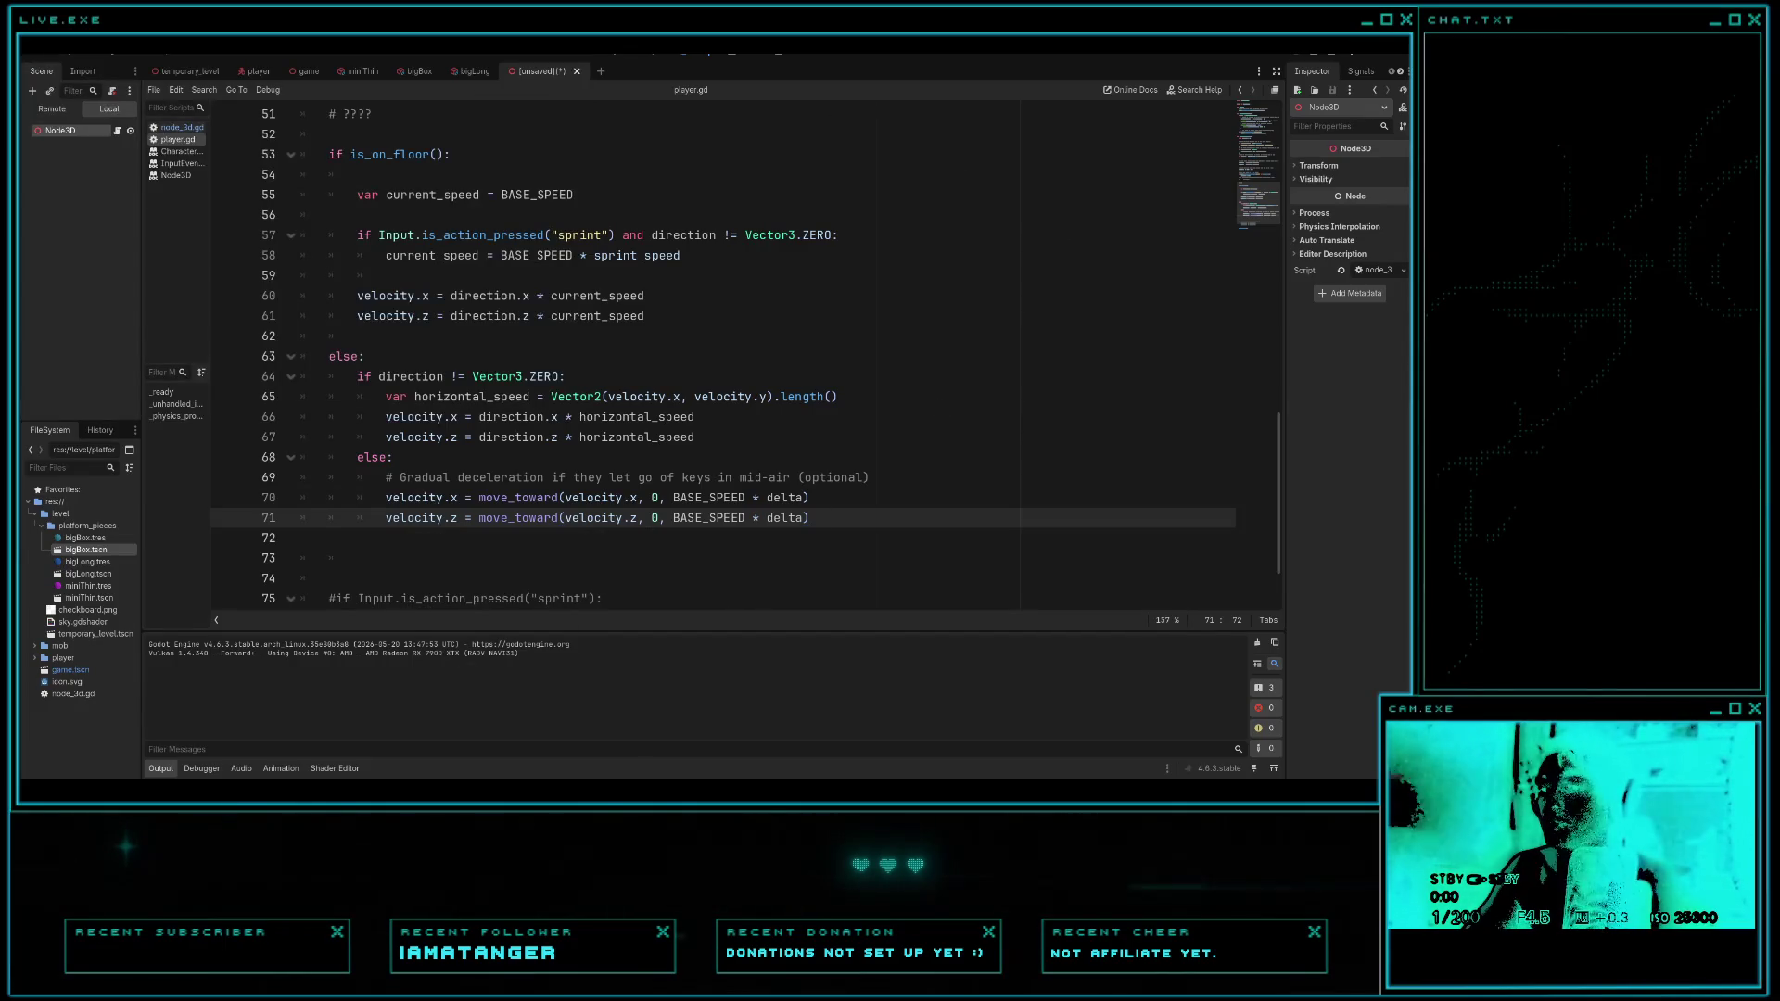
# - Force-close the frozen Godot windows with xkill from the app launcher
pyautogui.rightClick(669, 776)
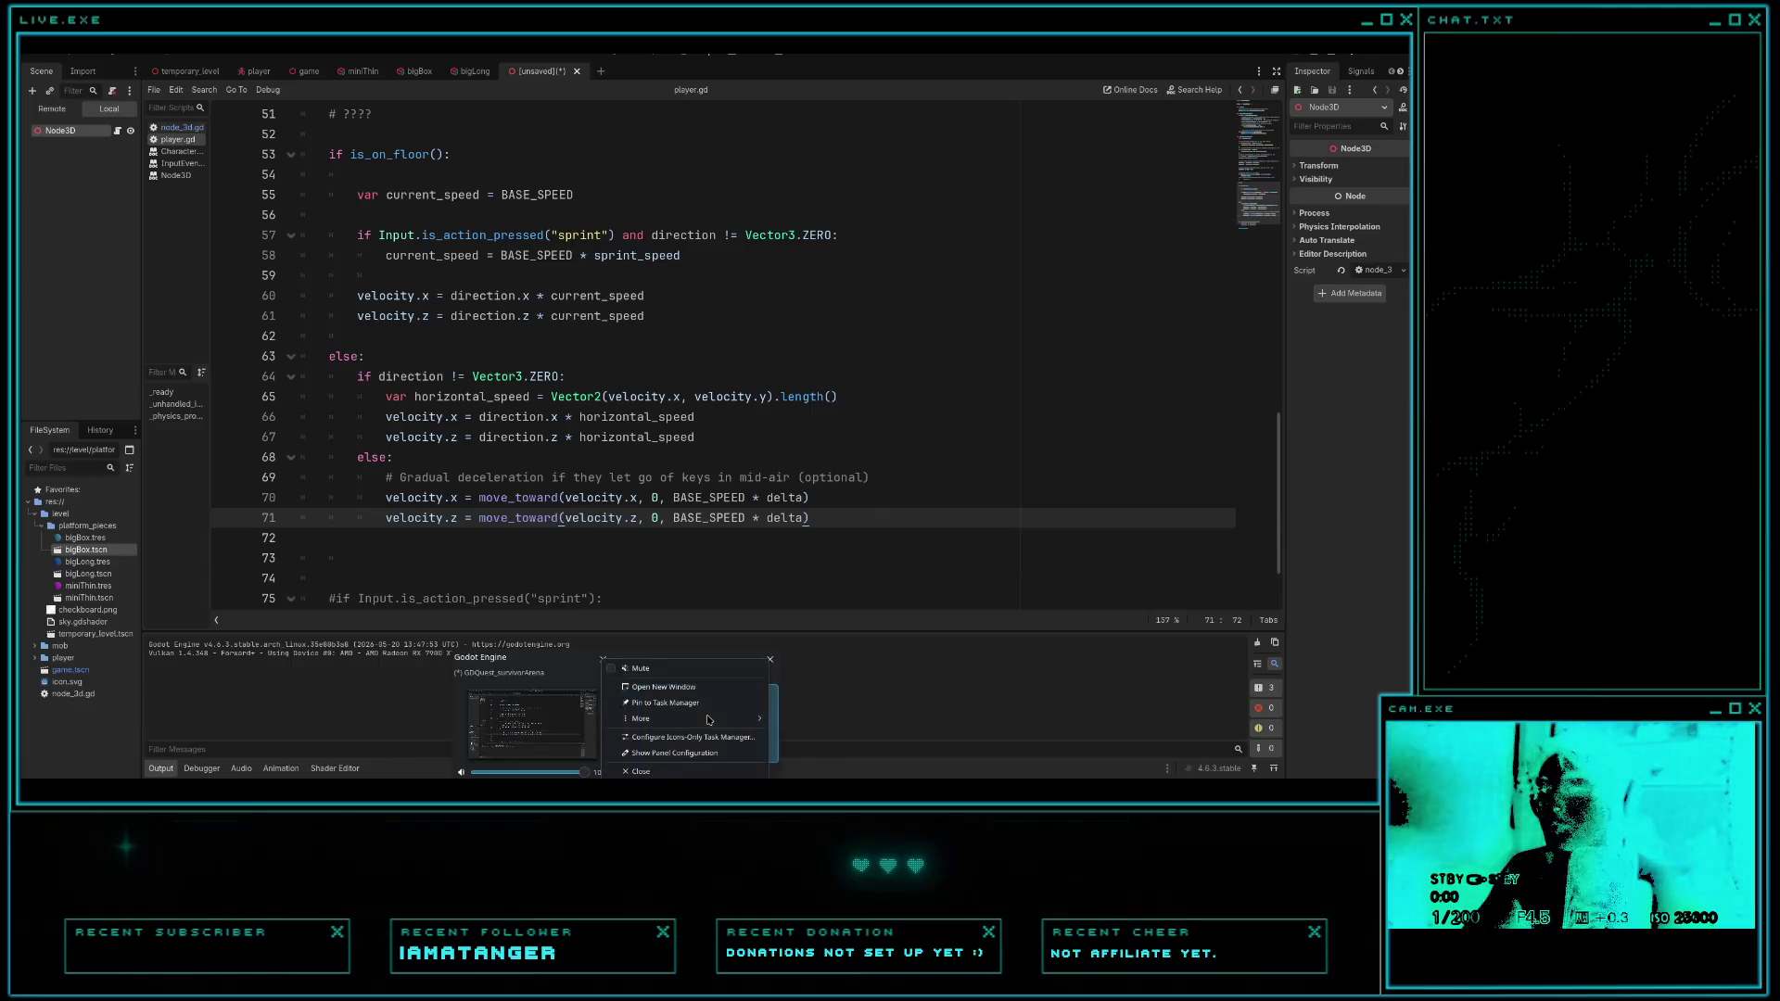
pyautogui.press('Escape')
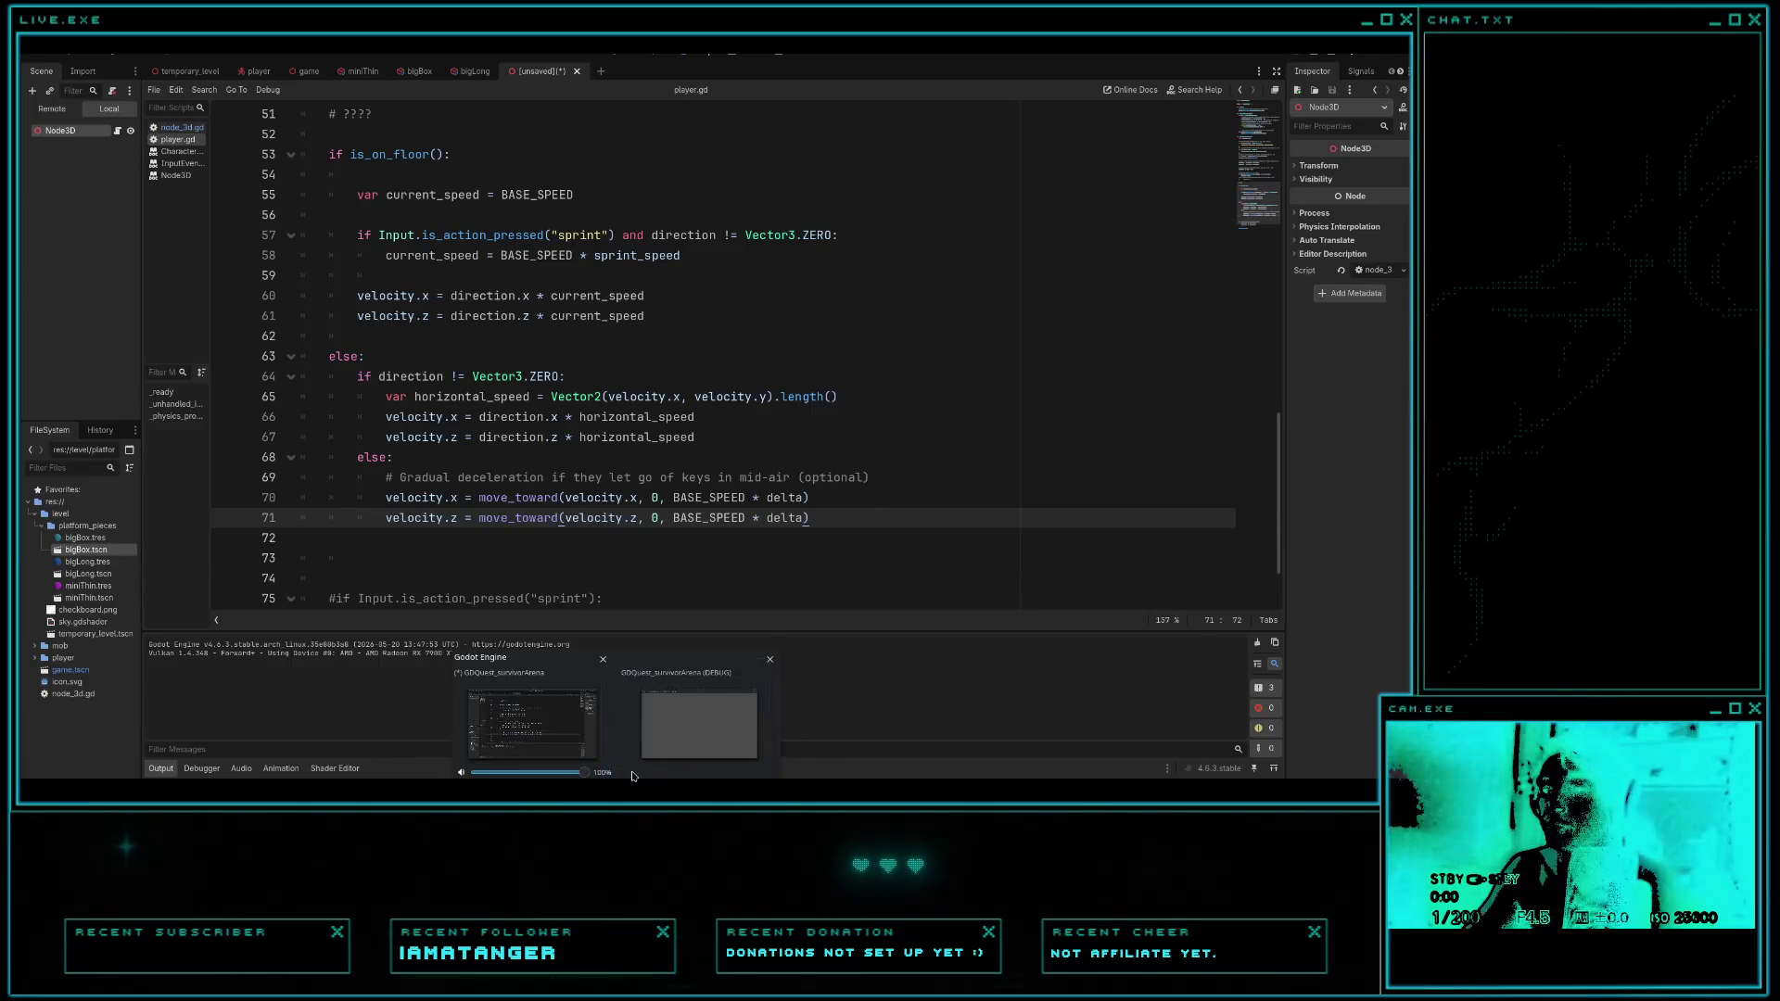
pyautogui.press('super')
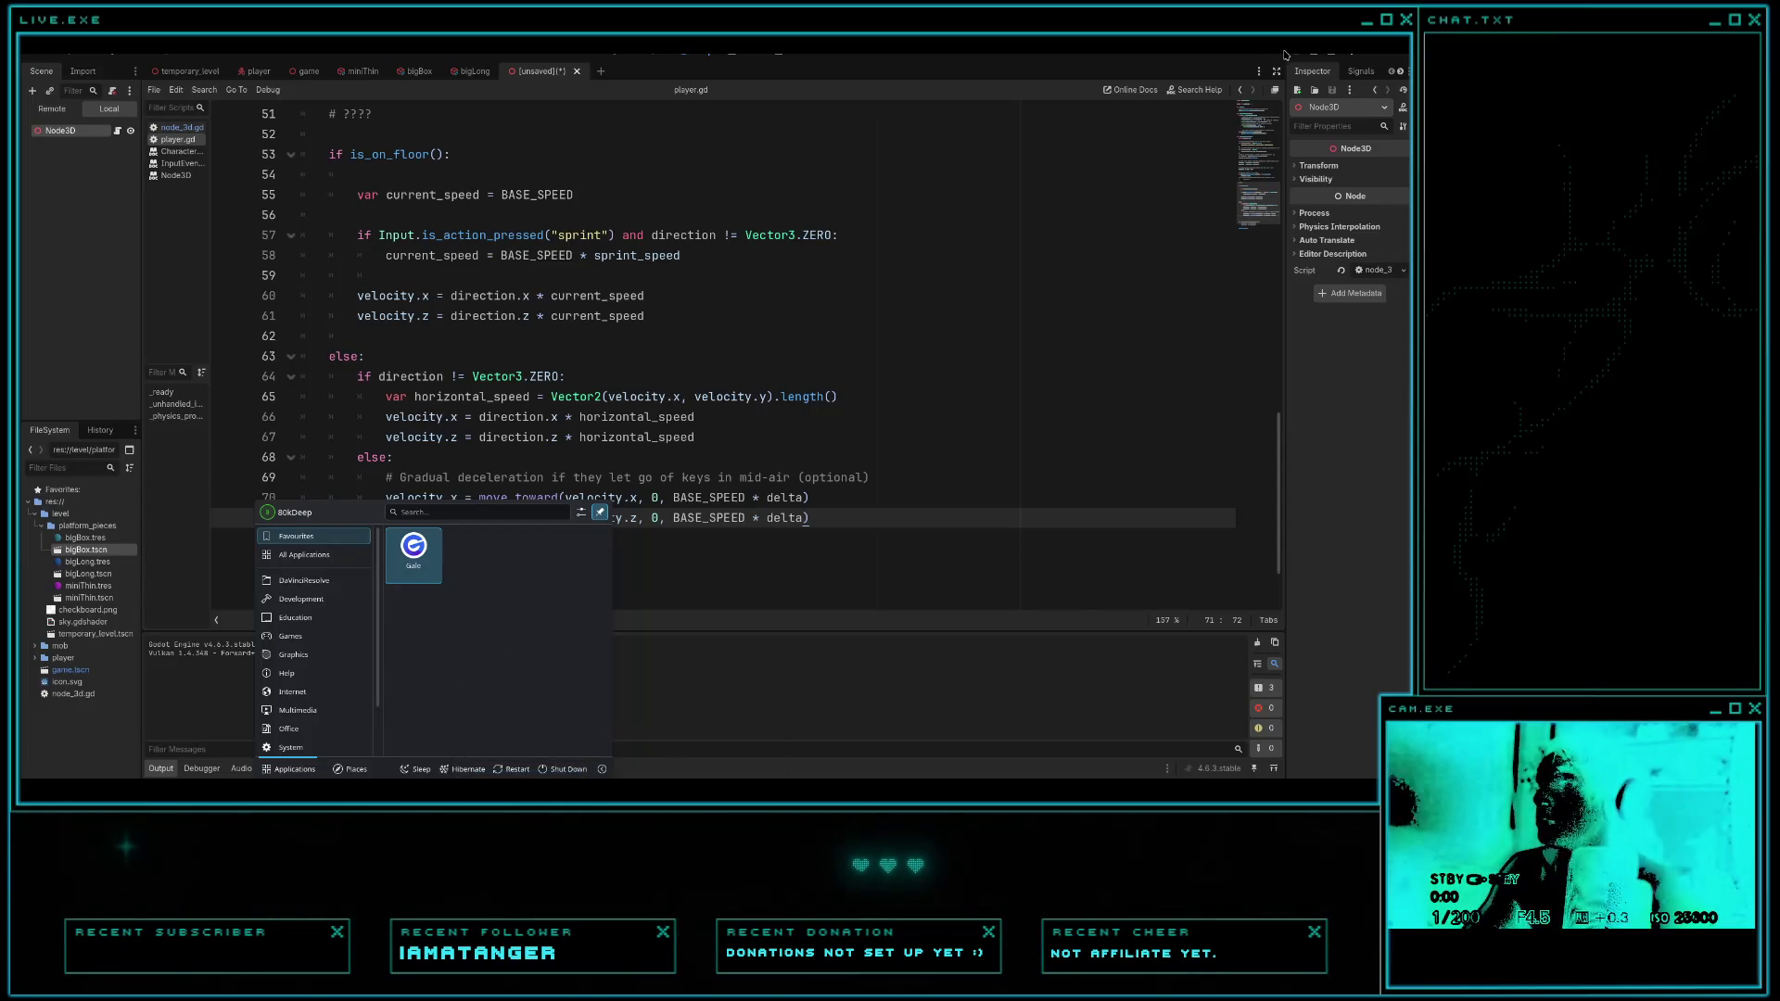
pyautogui.press('Escape')
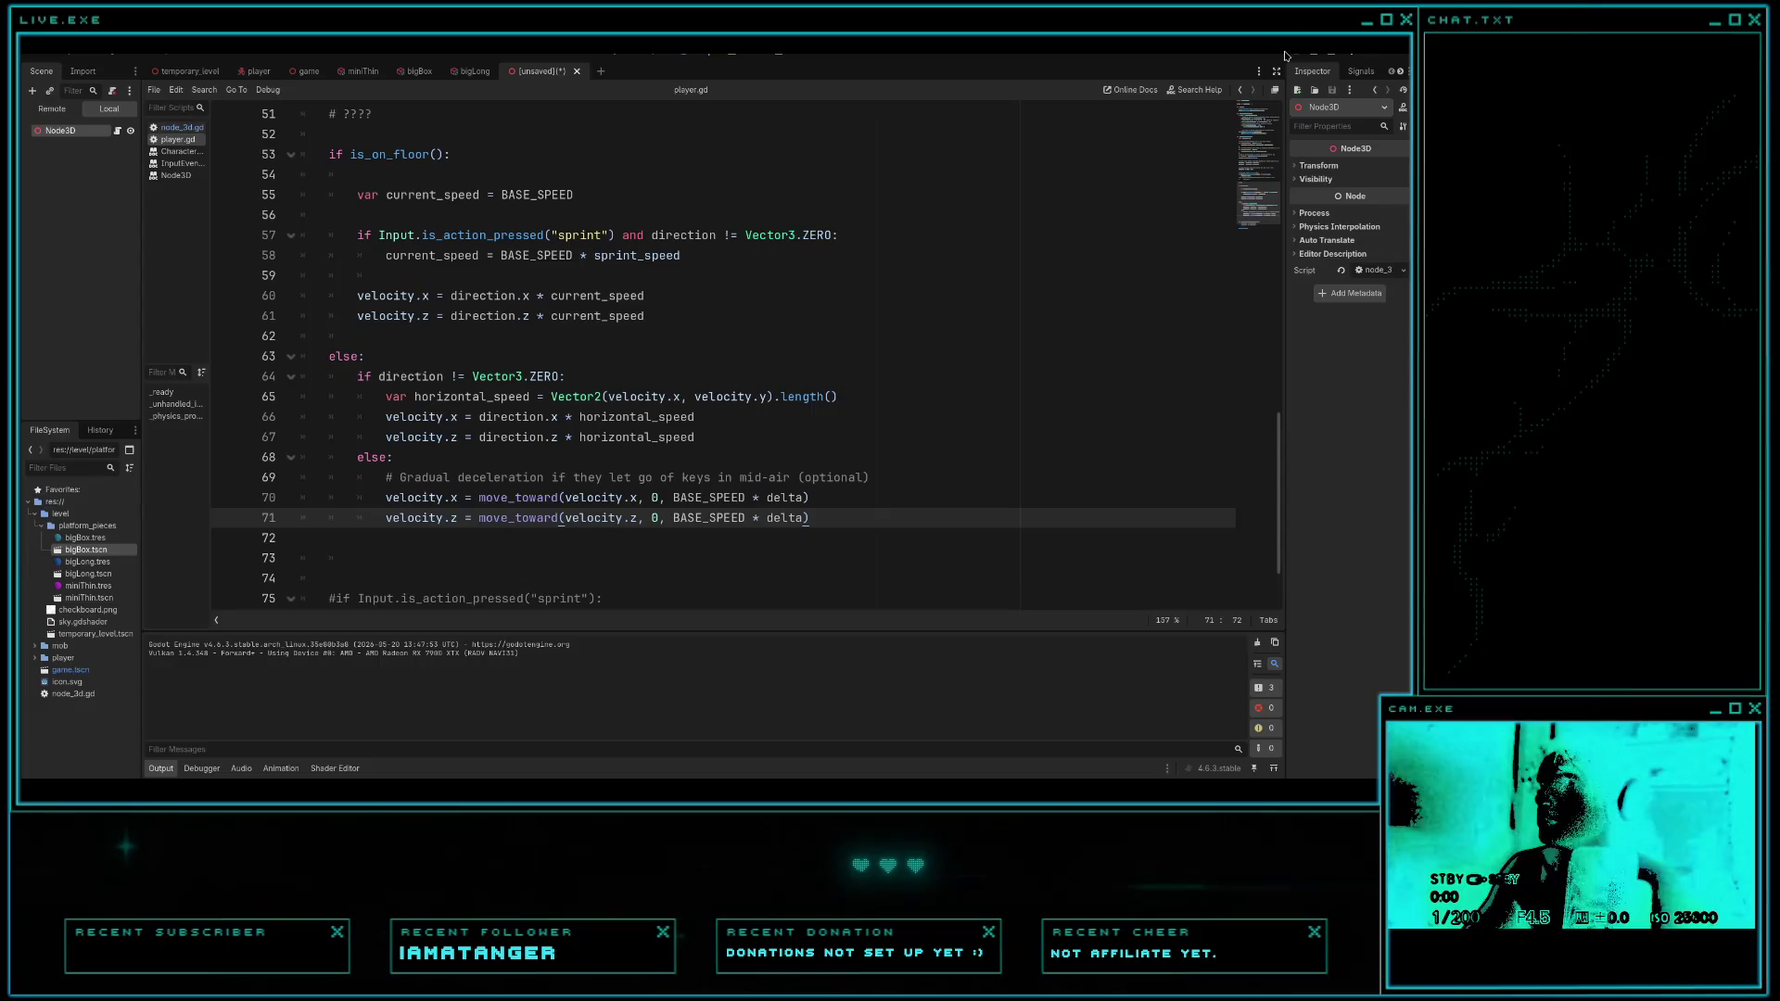
pyautogui.press('super')
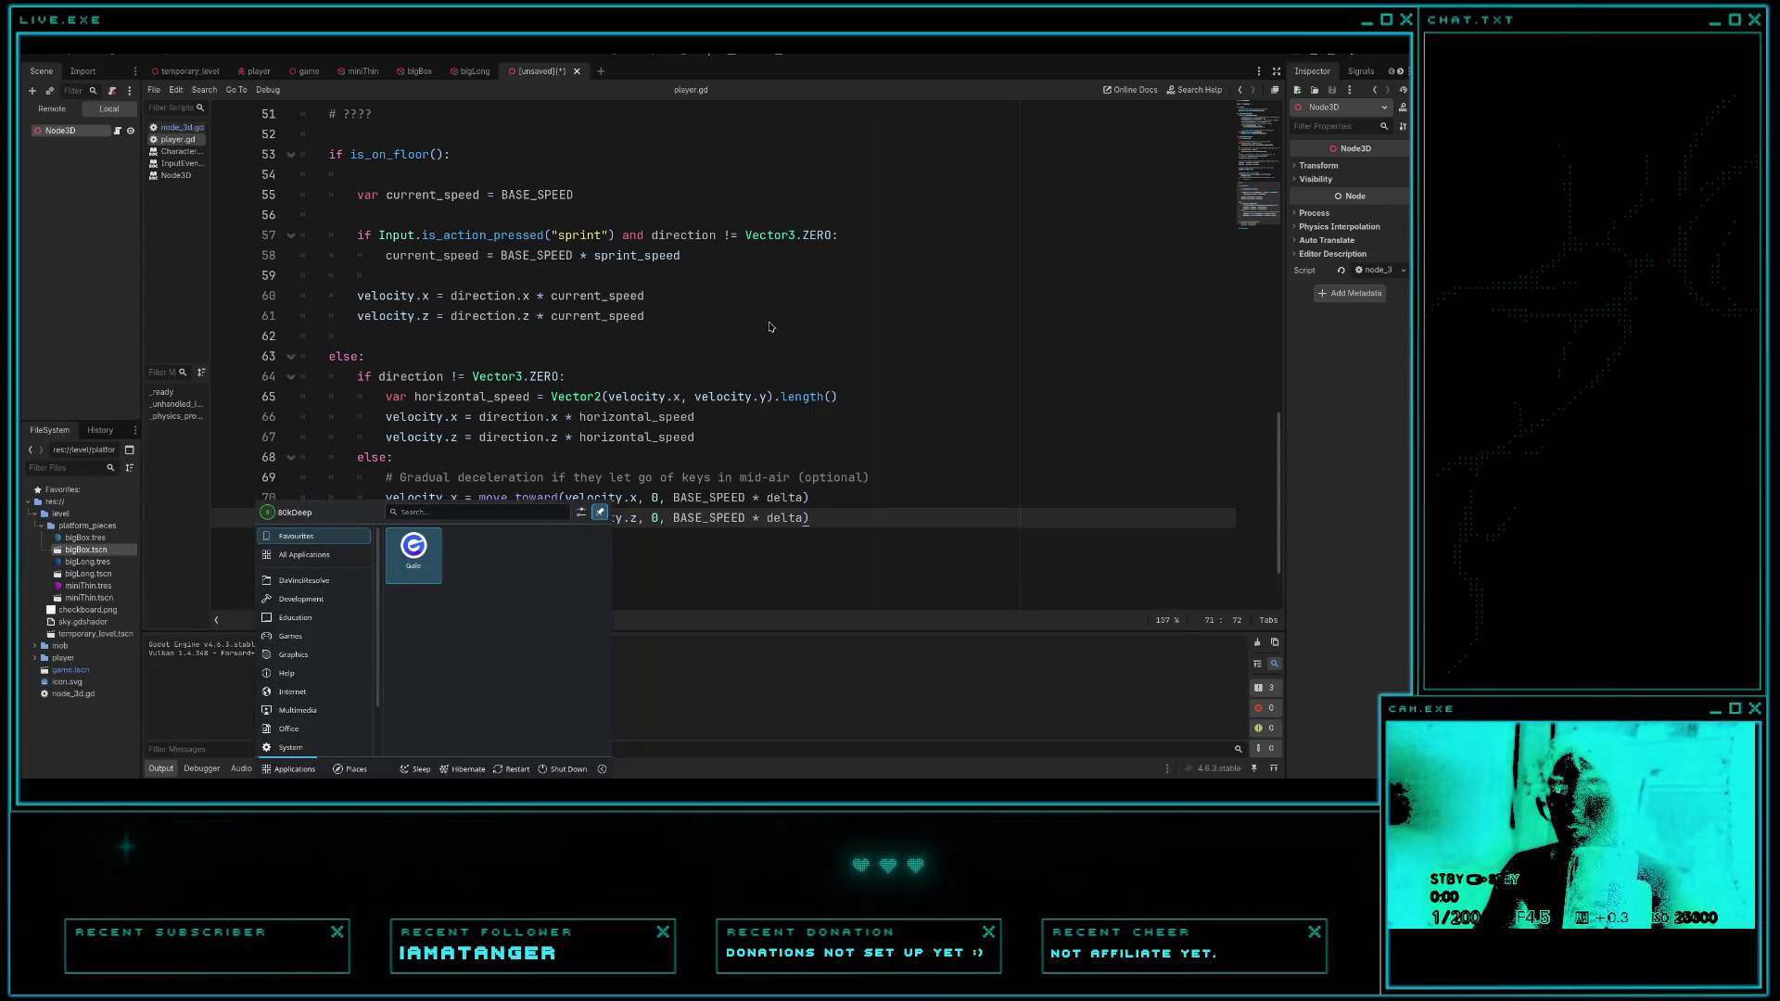
pyautogui.write('xio')
pyautogui.press('BackSpace')
pyautogui.press('BackSpace')
pyautogui.write('kill')
pyautogui.click(449, 554)
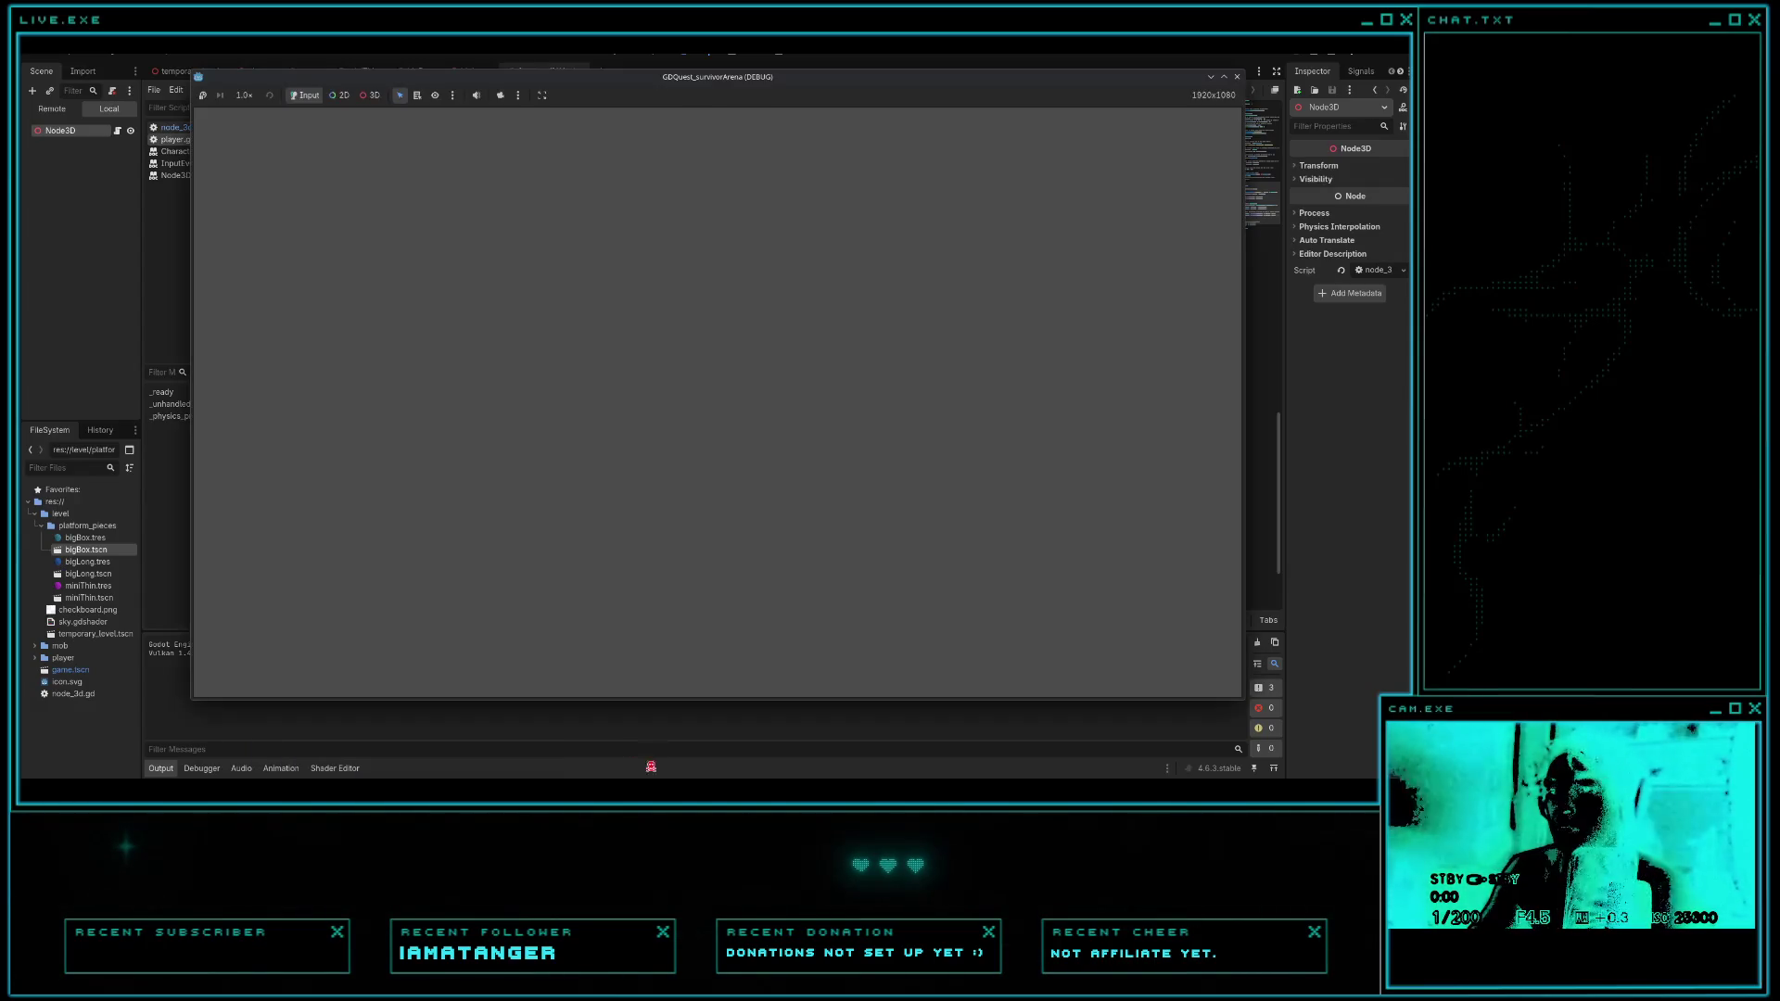
pyautogui.click(763, 560)
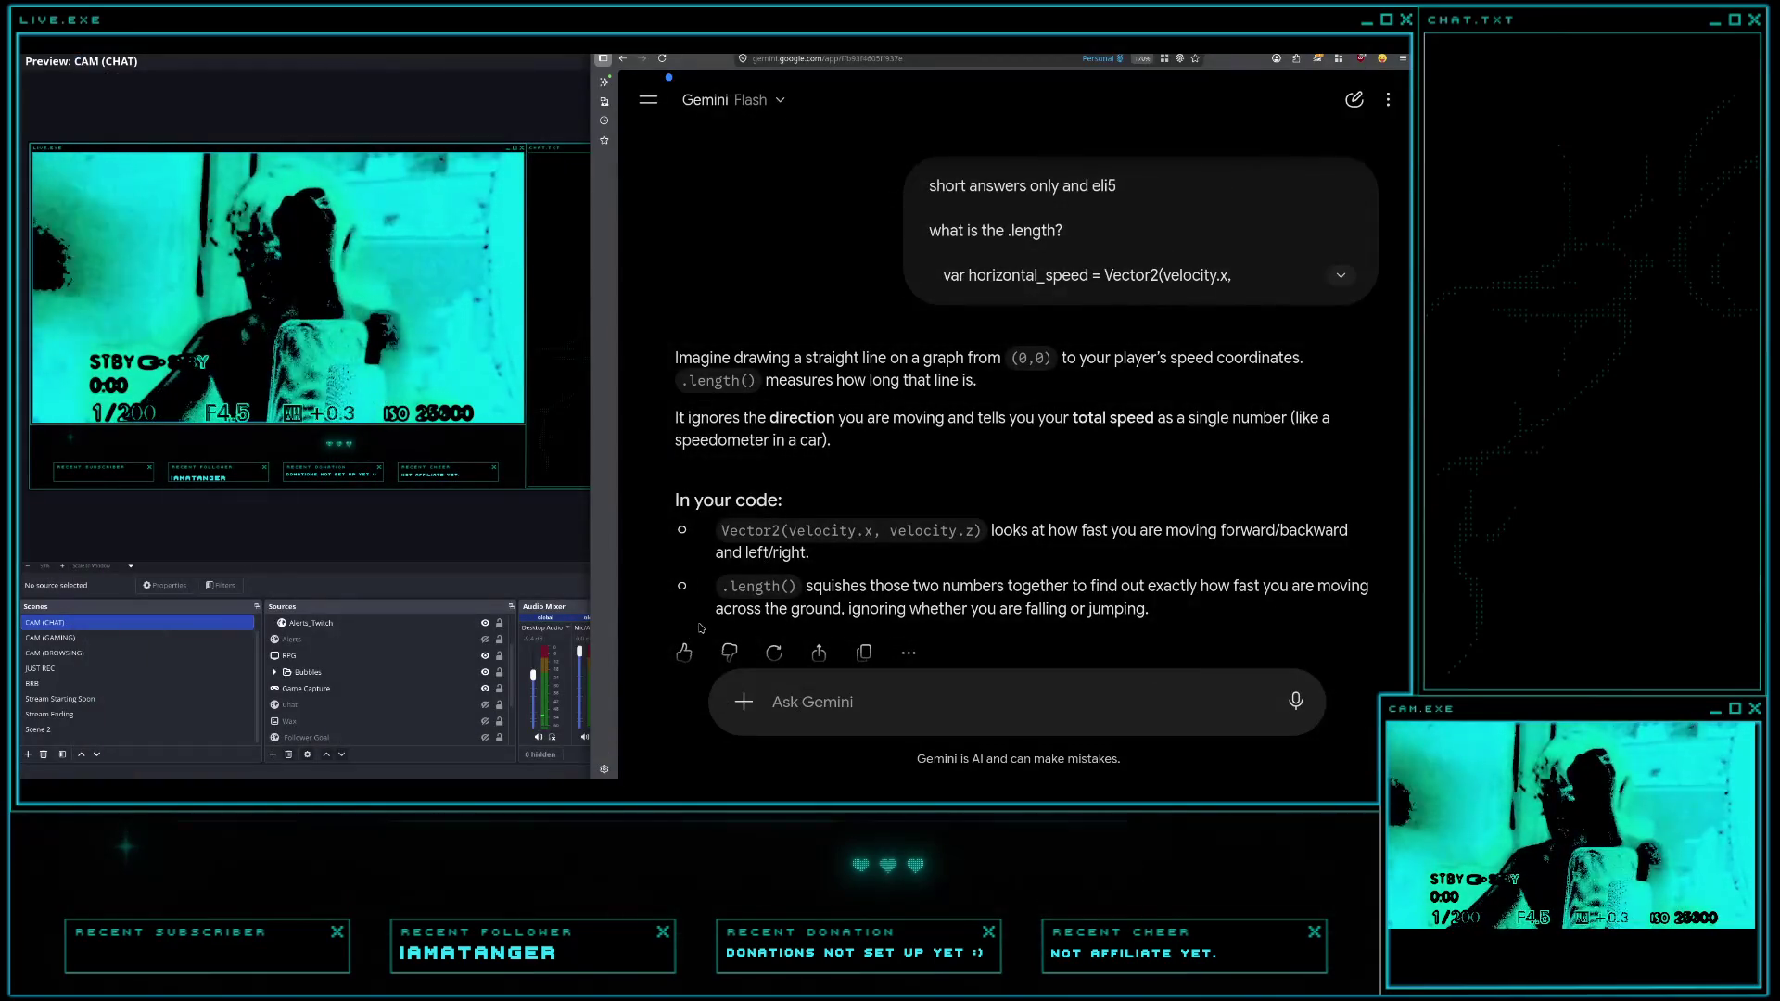
# - Relaunch Godot, select GDQuest_survivorArena, then return to Firefox and open a private window
pyautogui.press('super')
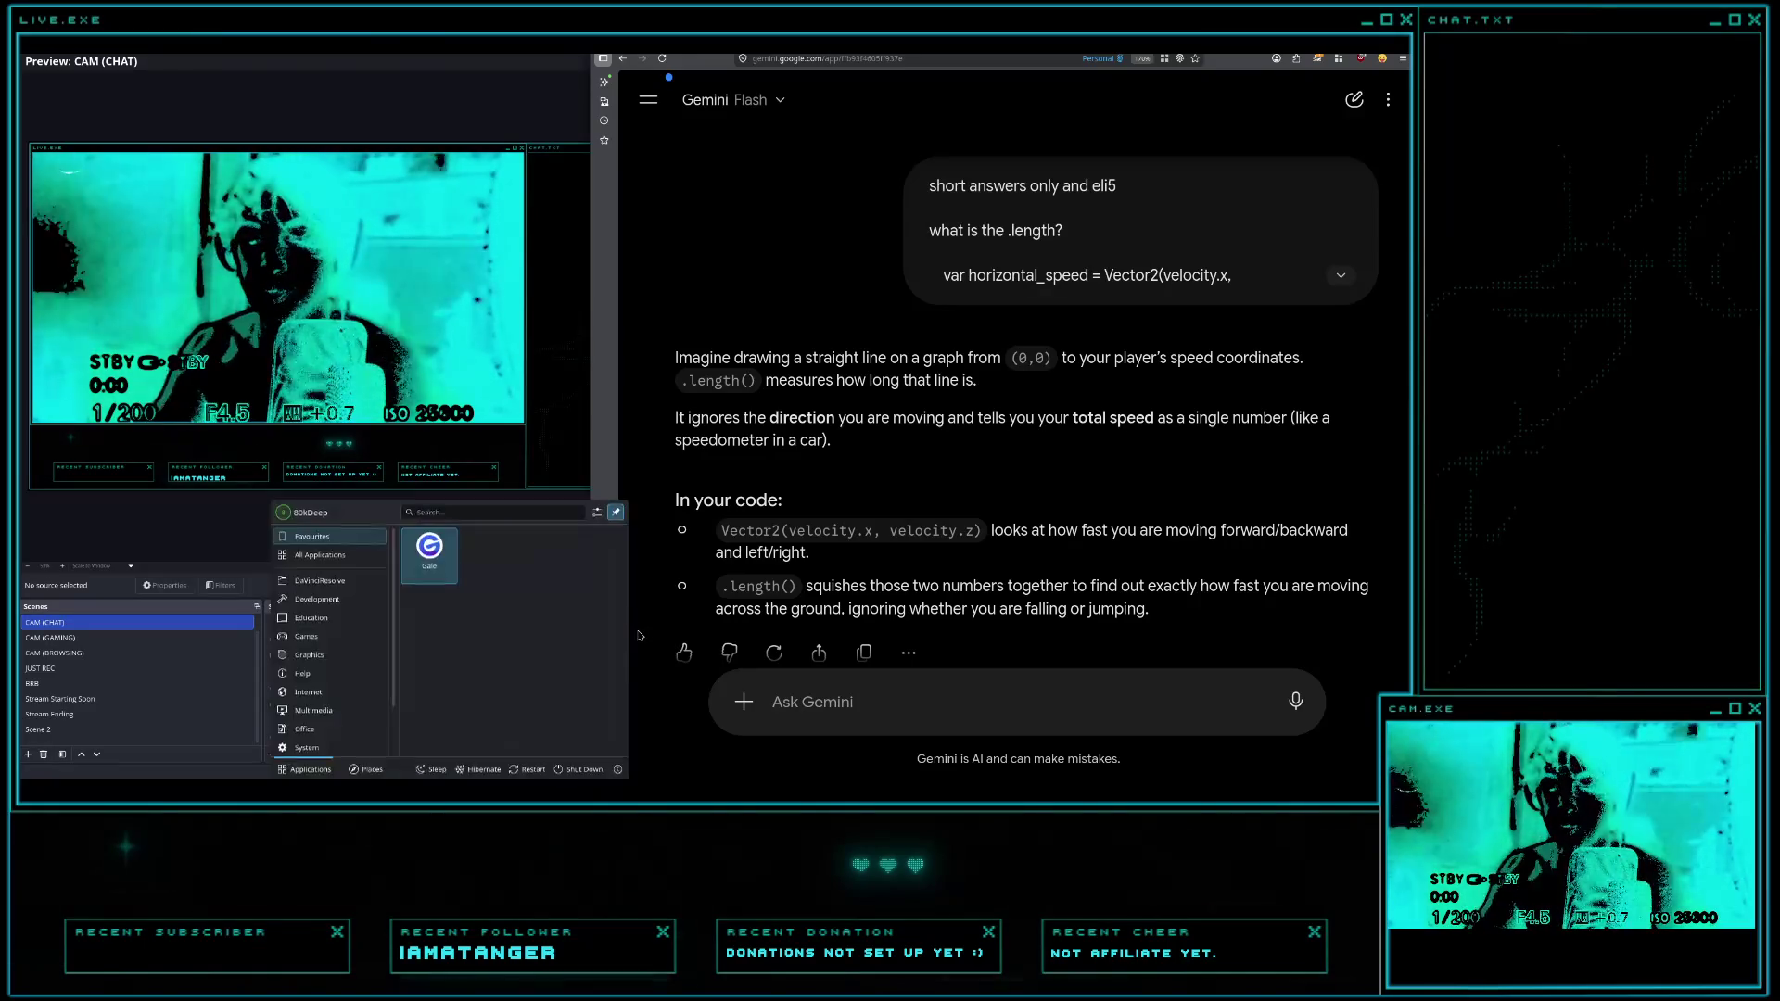
pyautogui.write('godot')
pyautogui.press('Return')
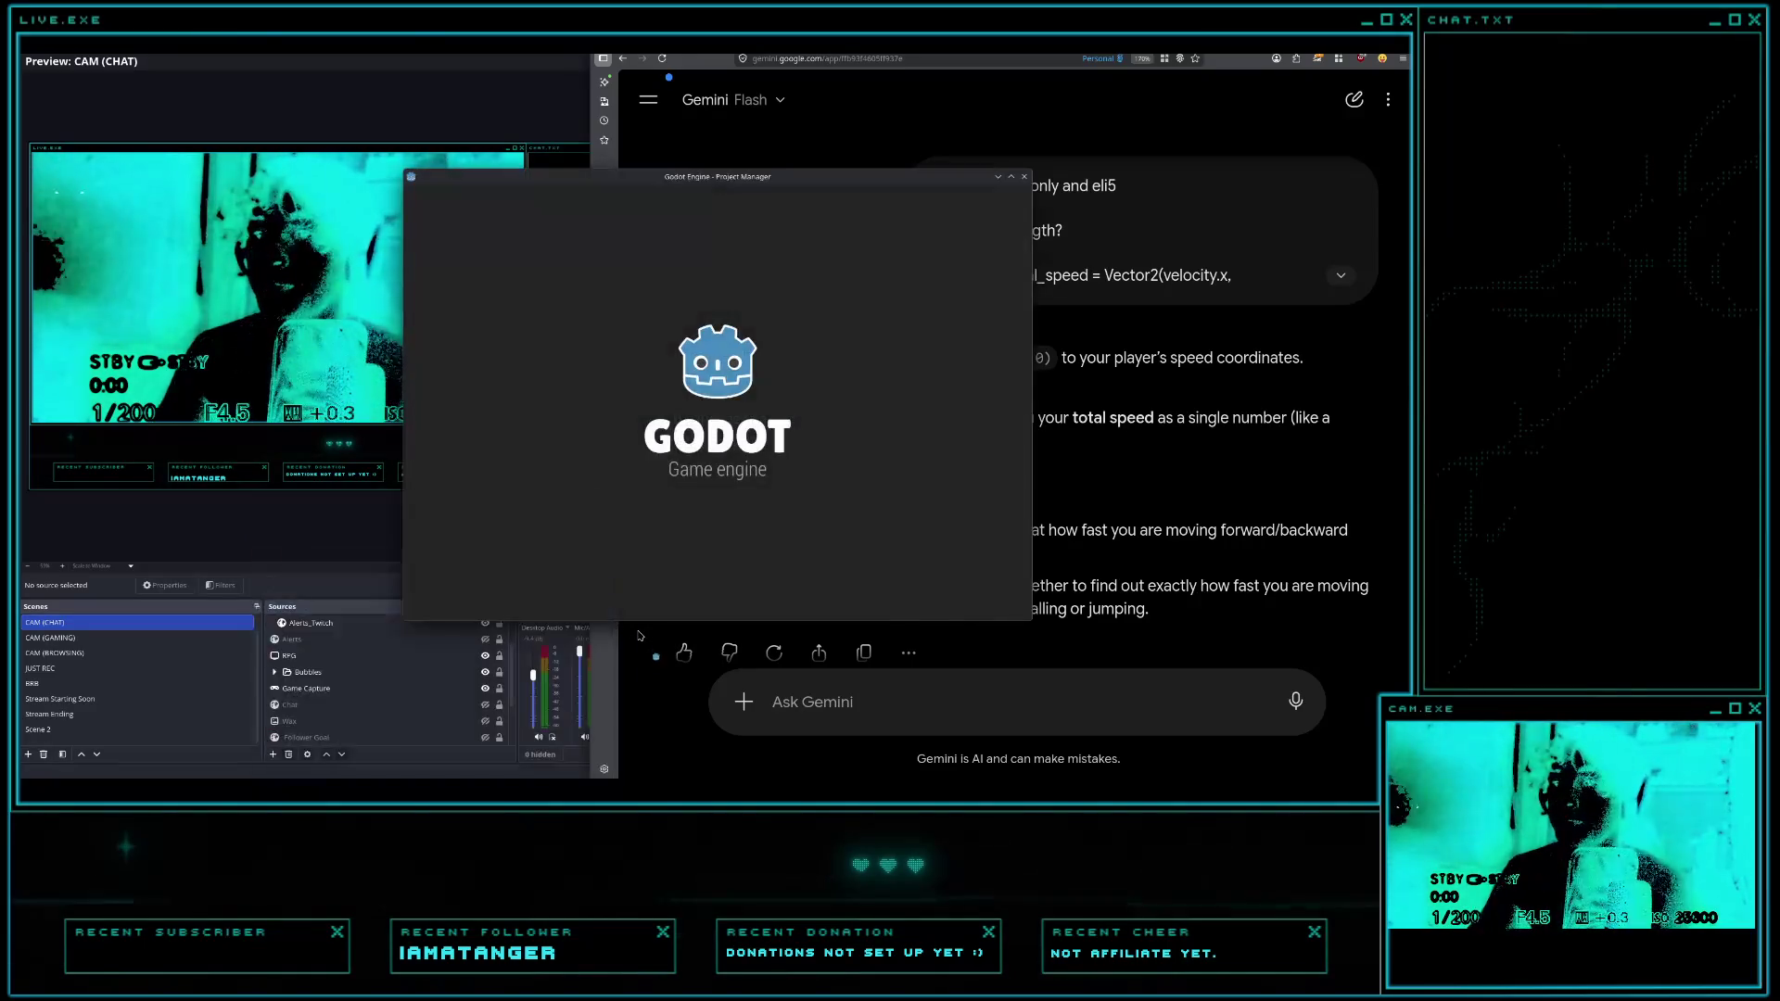
pyautogui.click(695, 258)
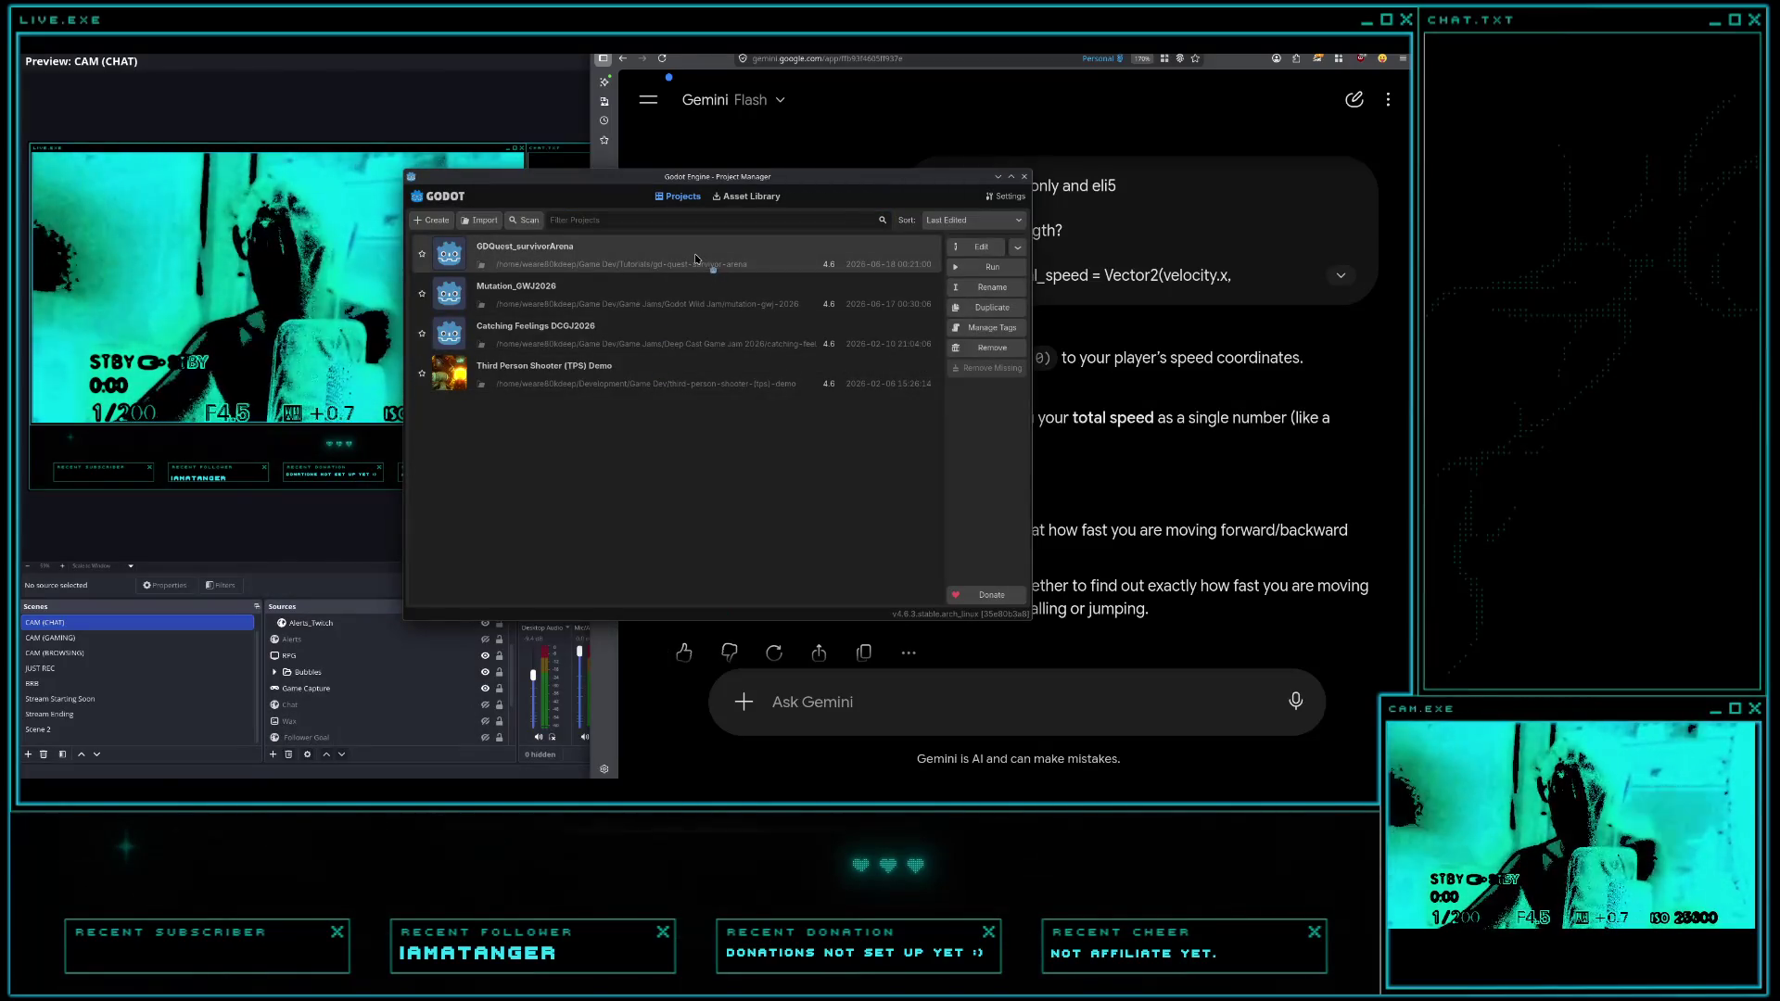
pyautogui.click(1160, 375)
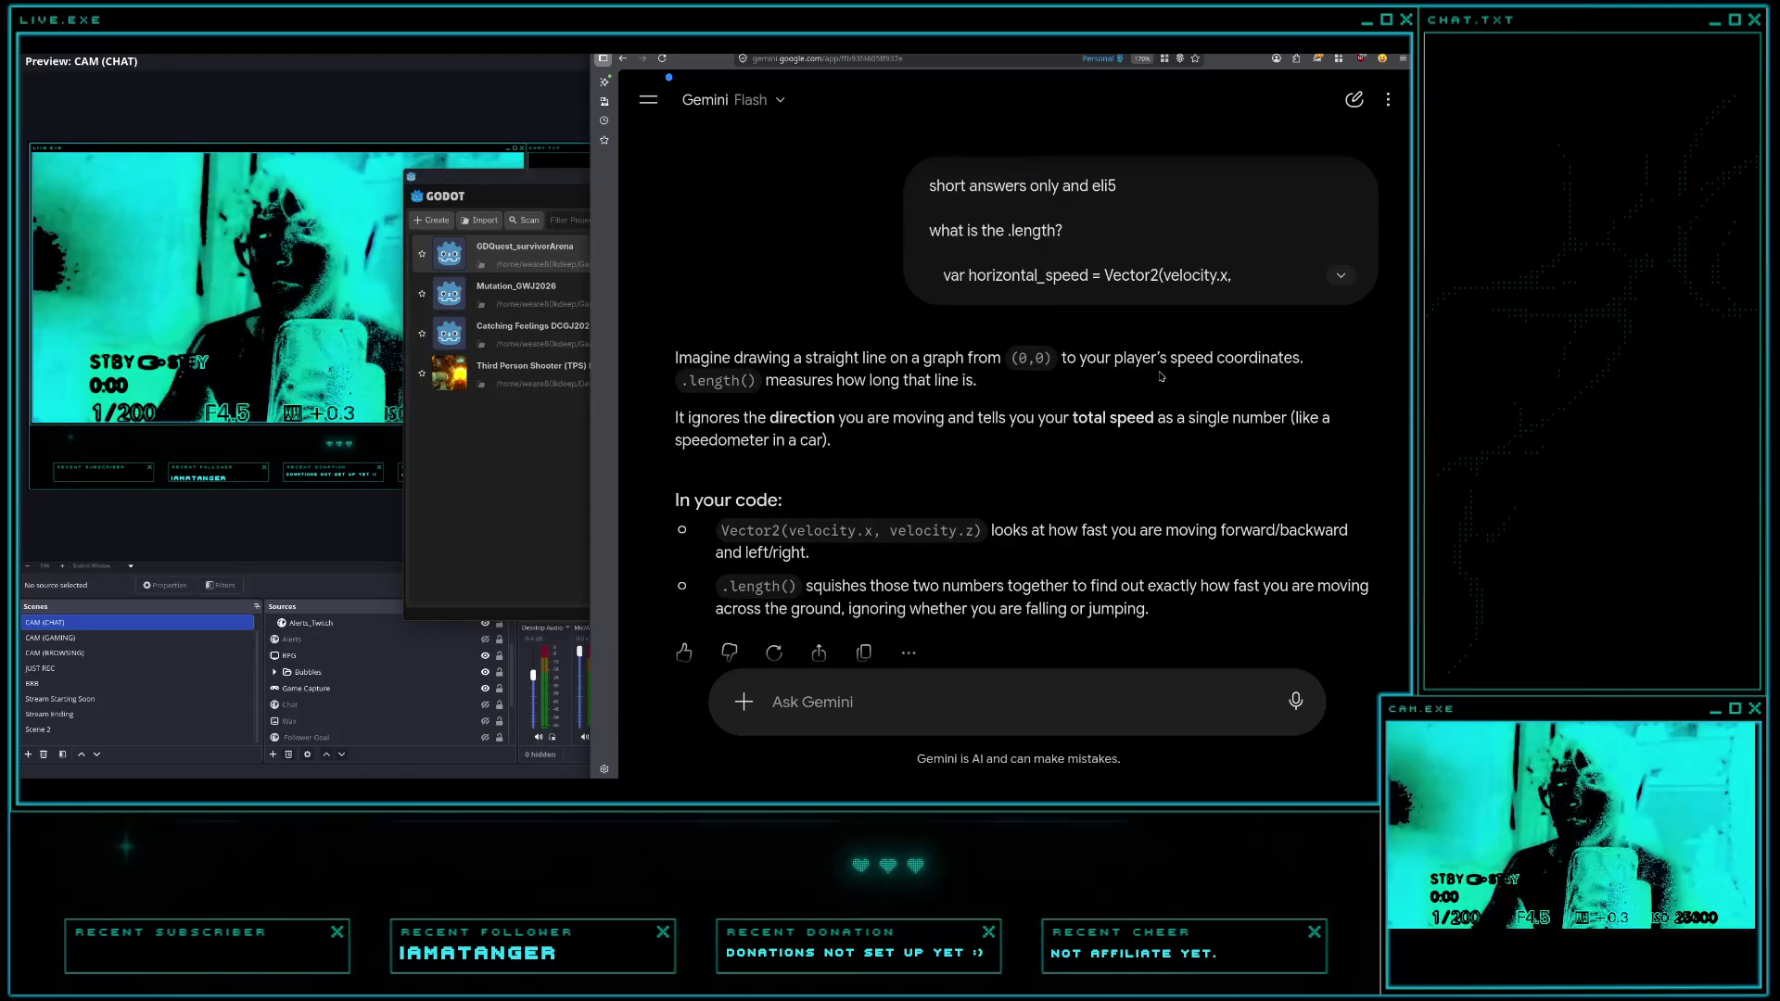
pyautogui.hotkey('ctrl', 'shift', 'p')
# - Search 'sprint not in air godot', skim the results, then open GDQuest_survivorArena in Godot
pyautogui.write('sprint')
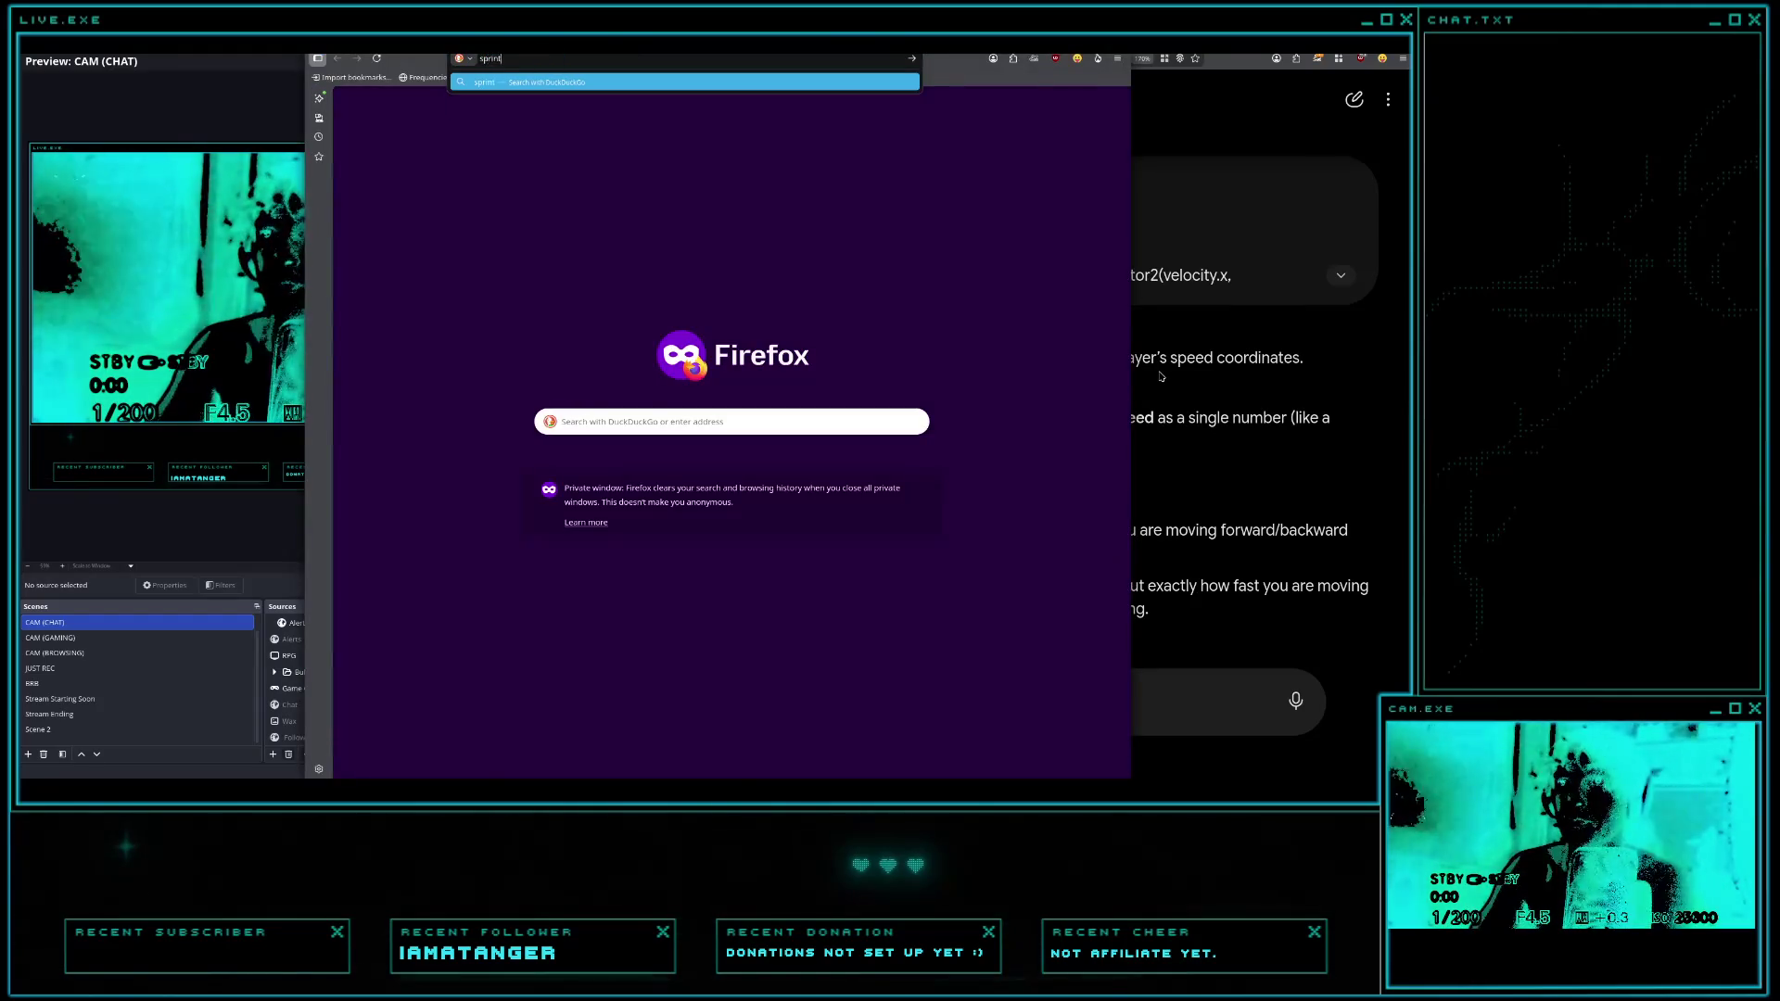
pyautogui.write(' not in air godot')
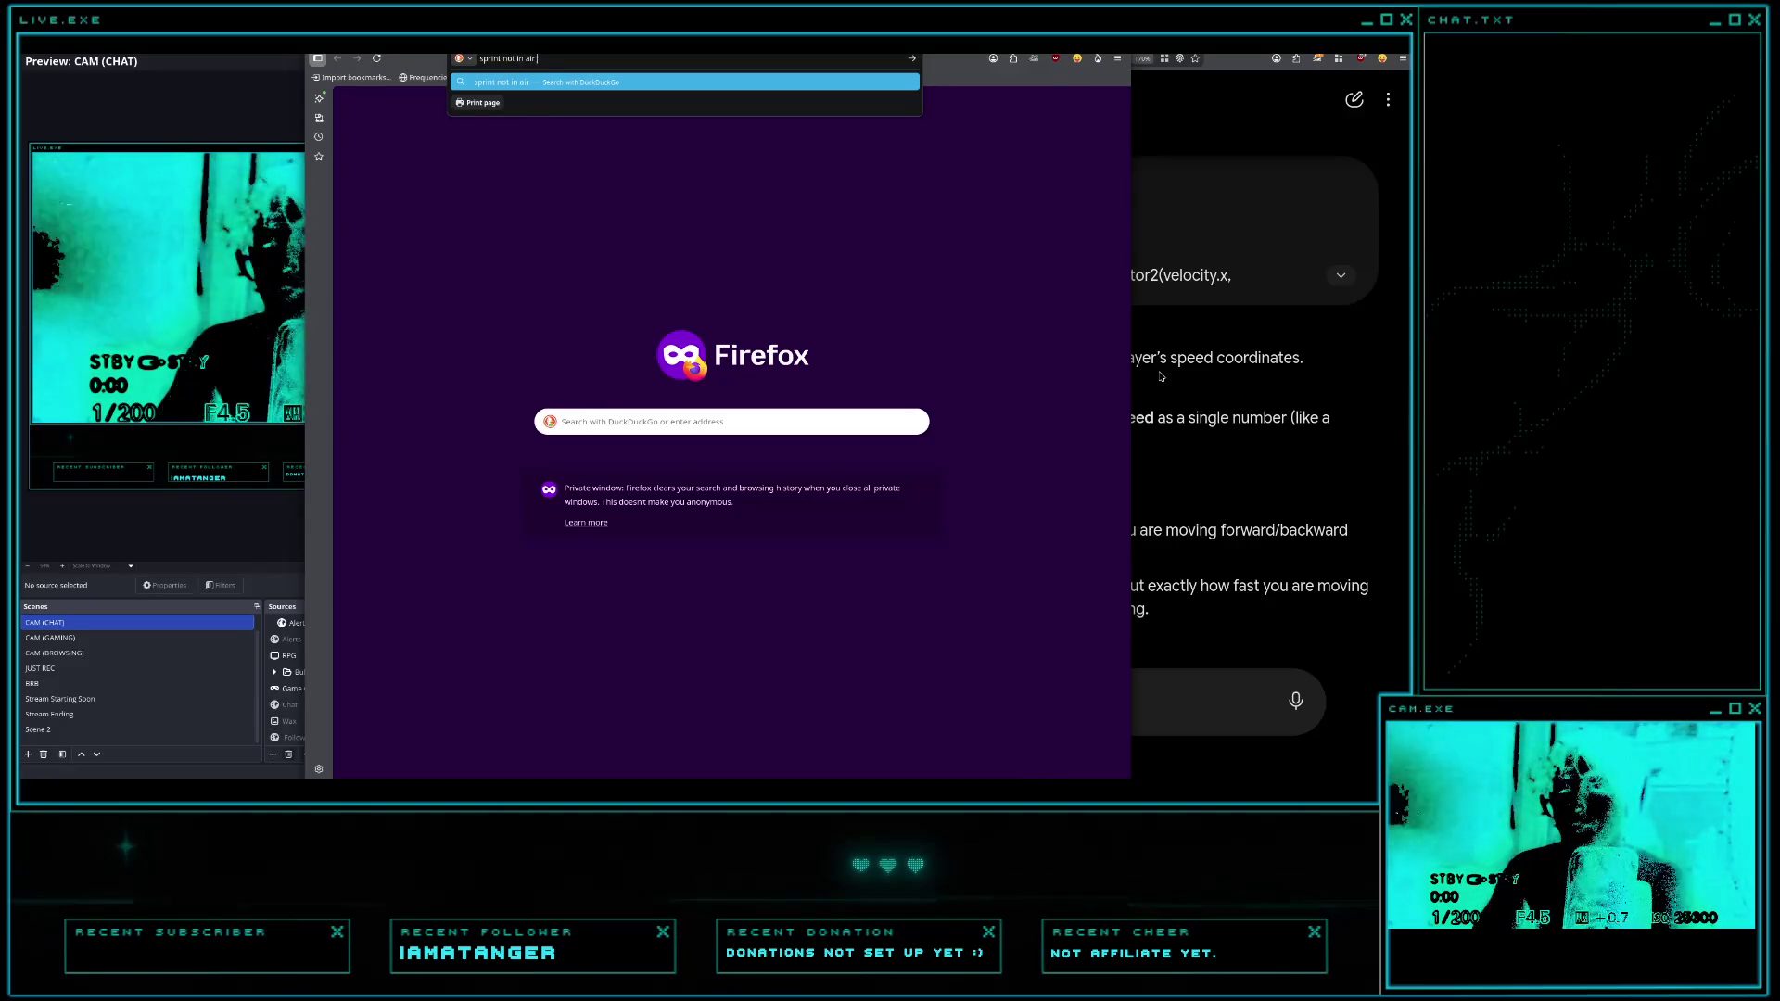
pyautogui.press('Return')
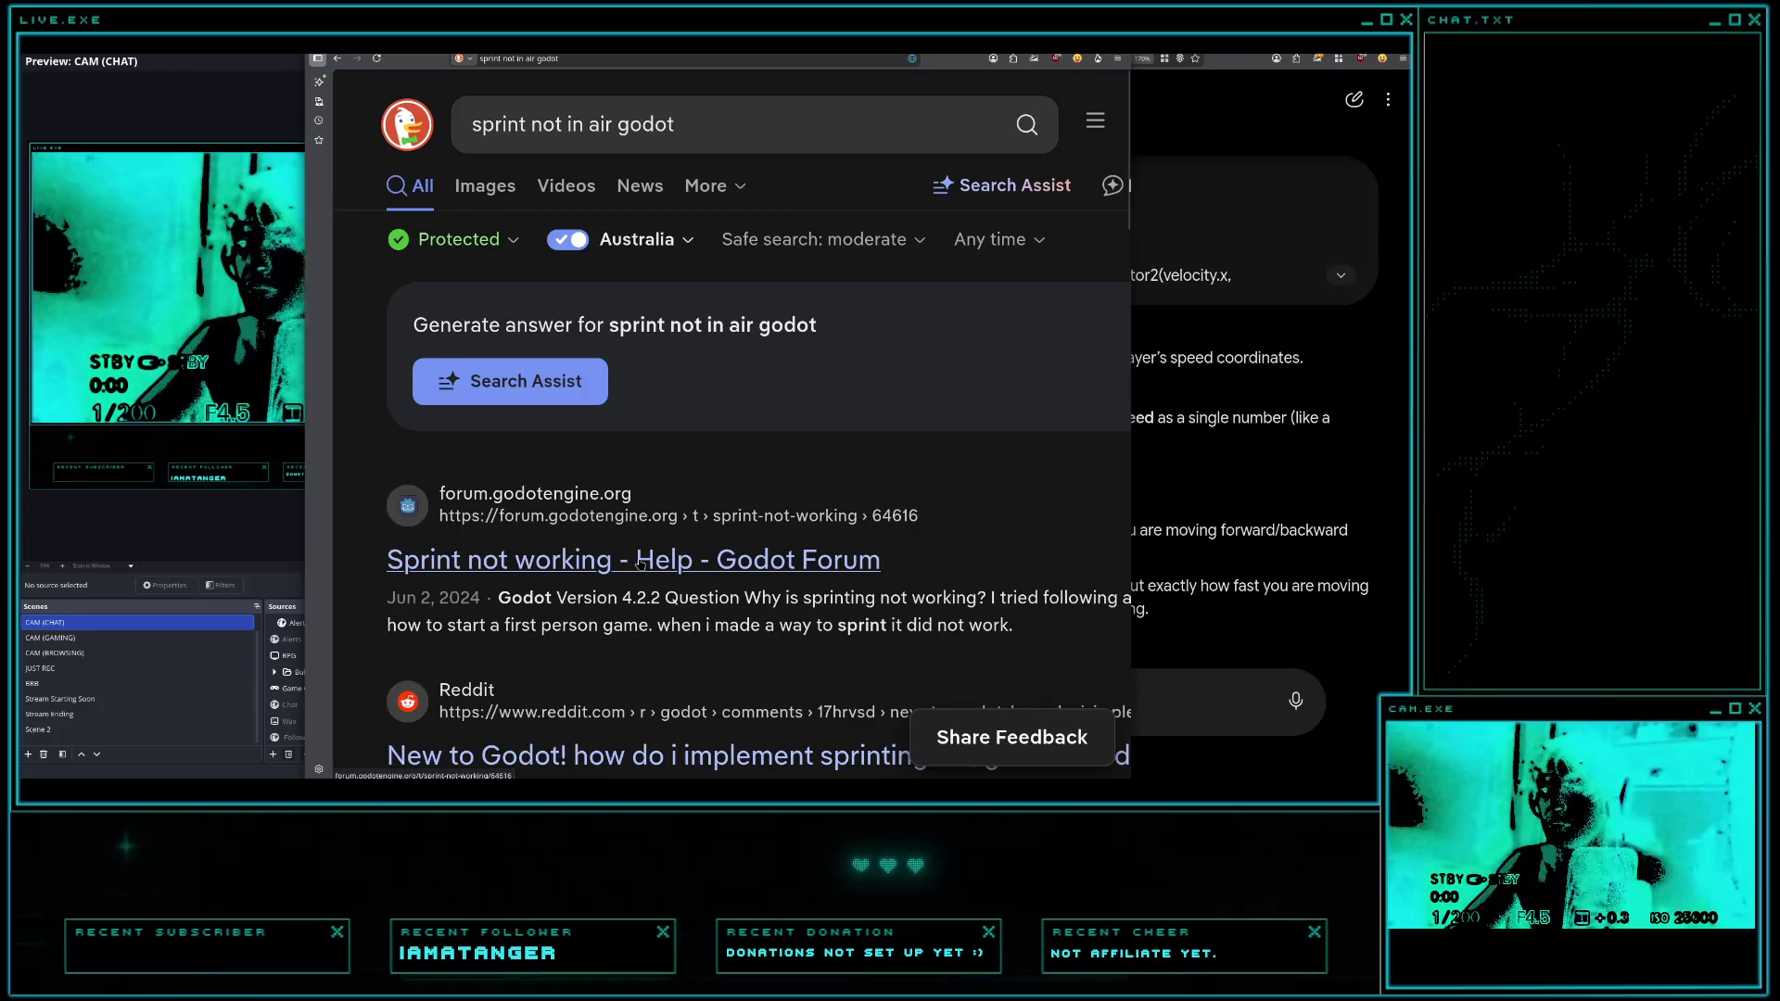
pyautogui.scroll(-3, 640, 563)
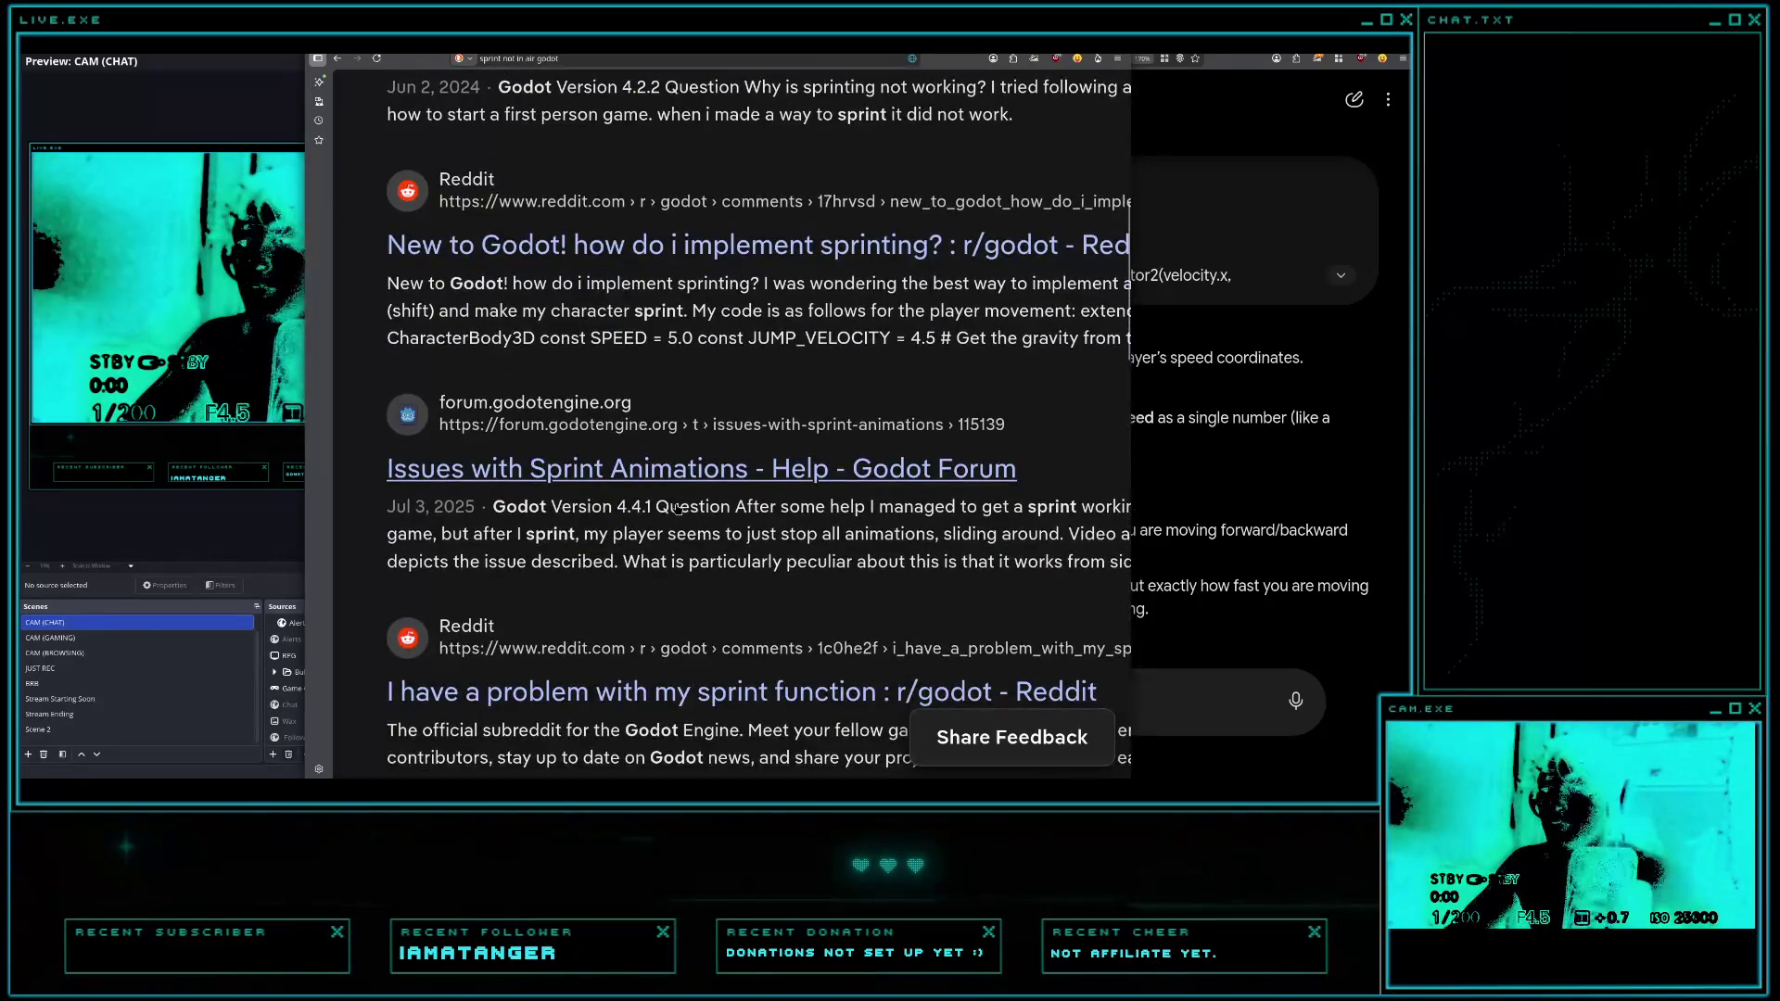
pyautogui.scroll(5, 698, 694)
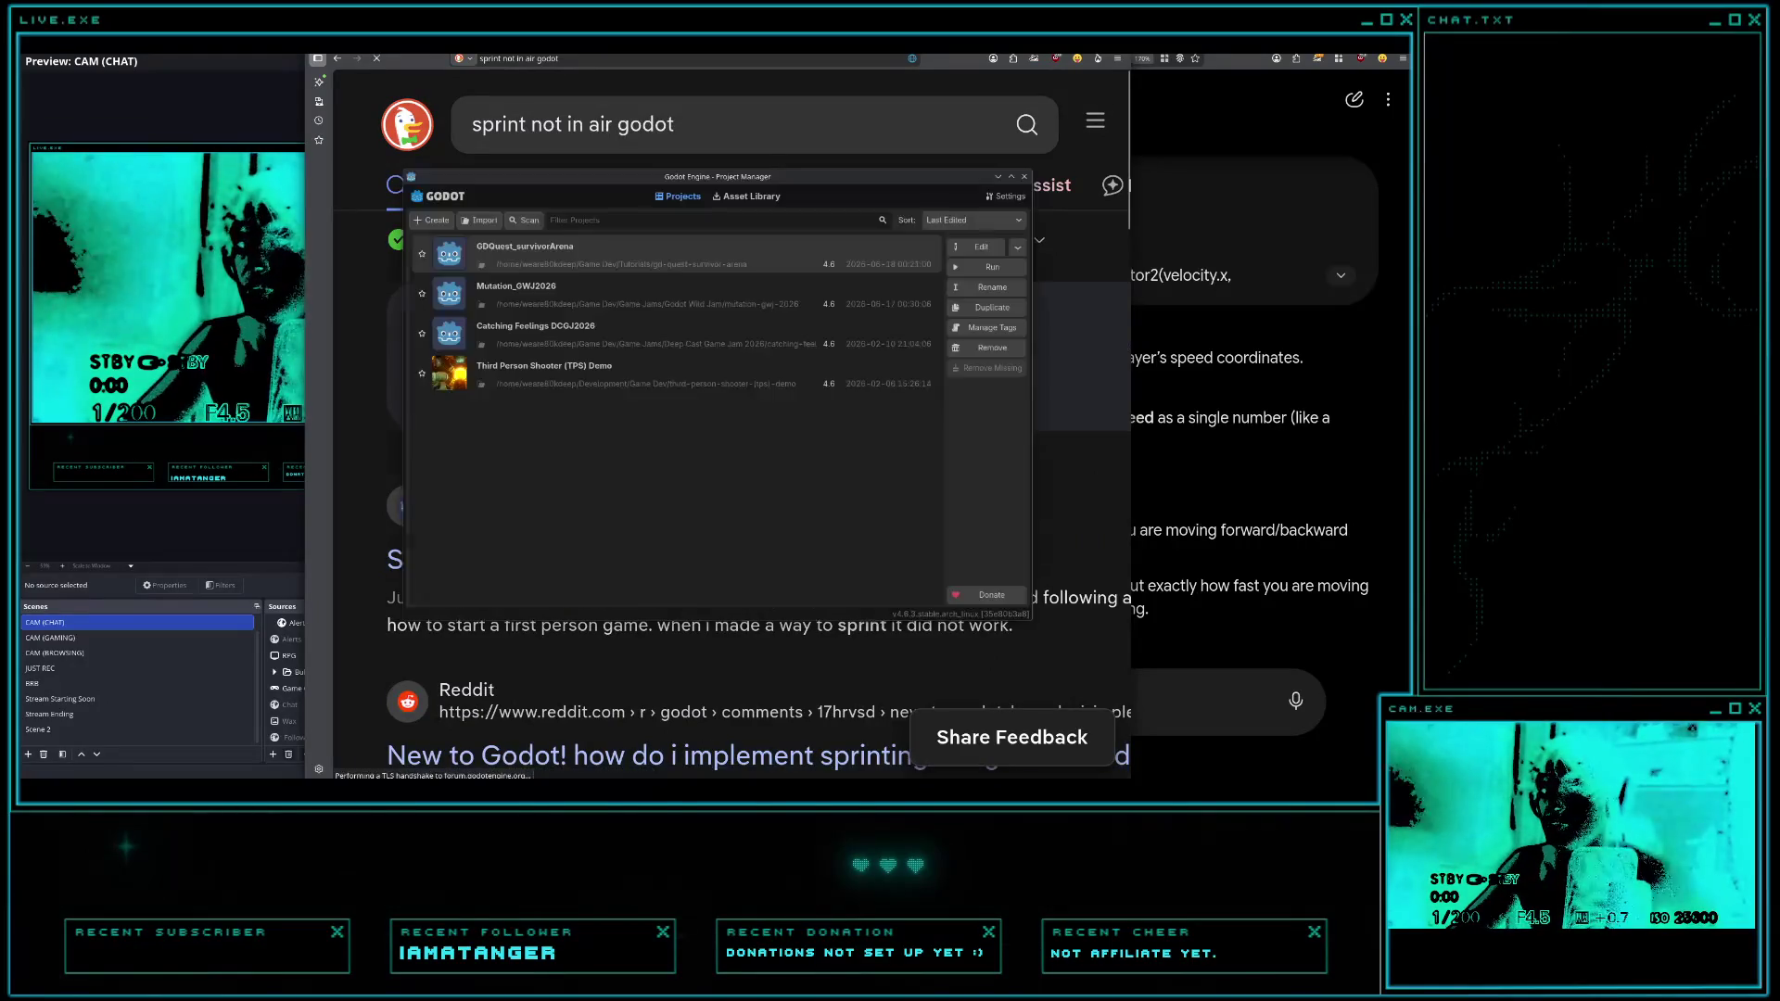
pyautogui.doubleClick(570, 254)
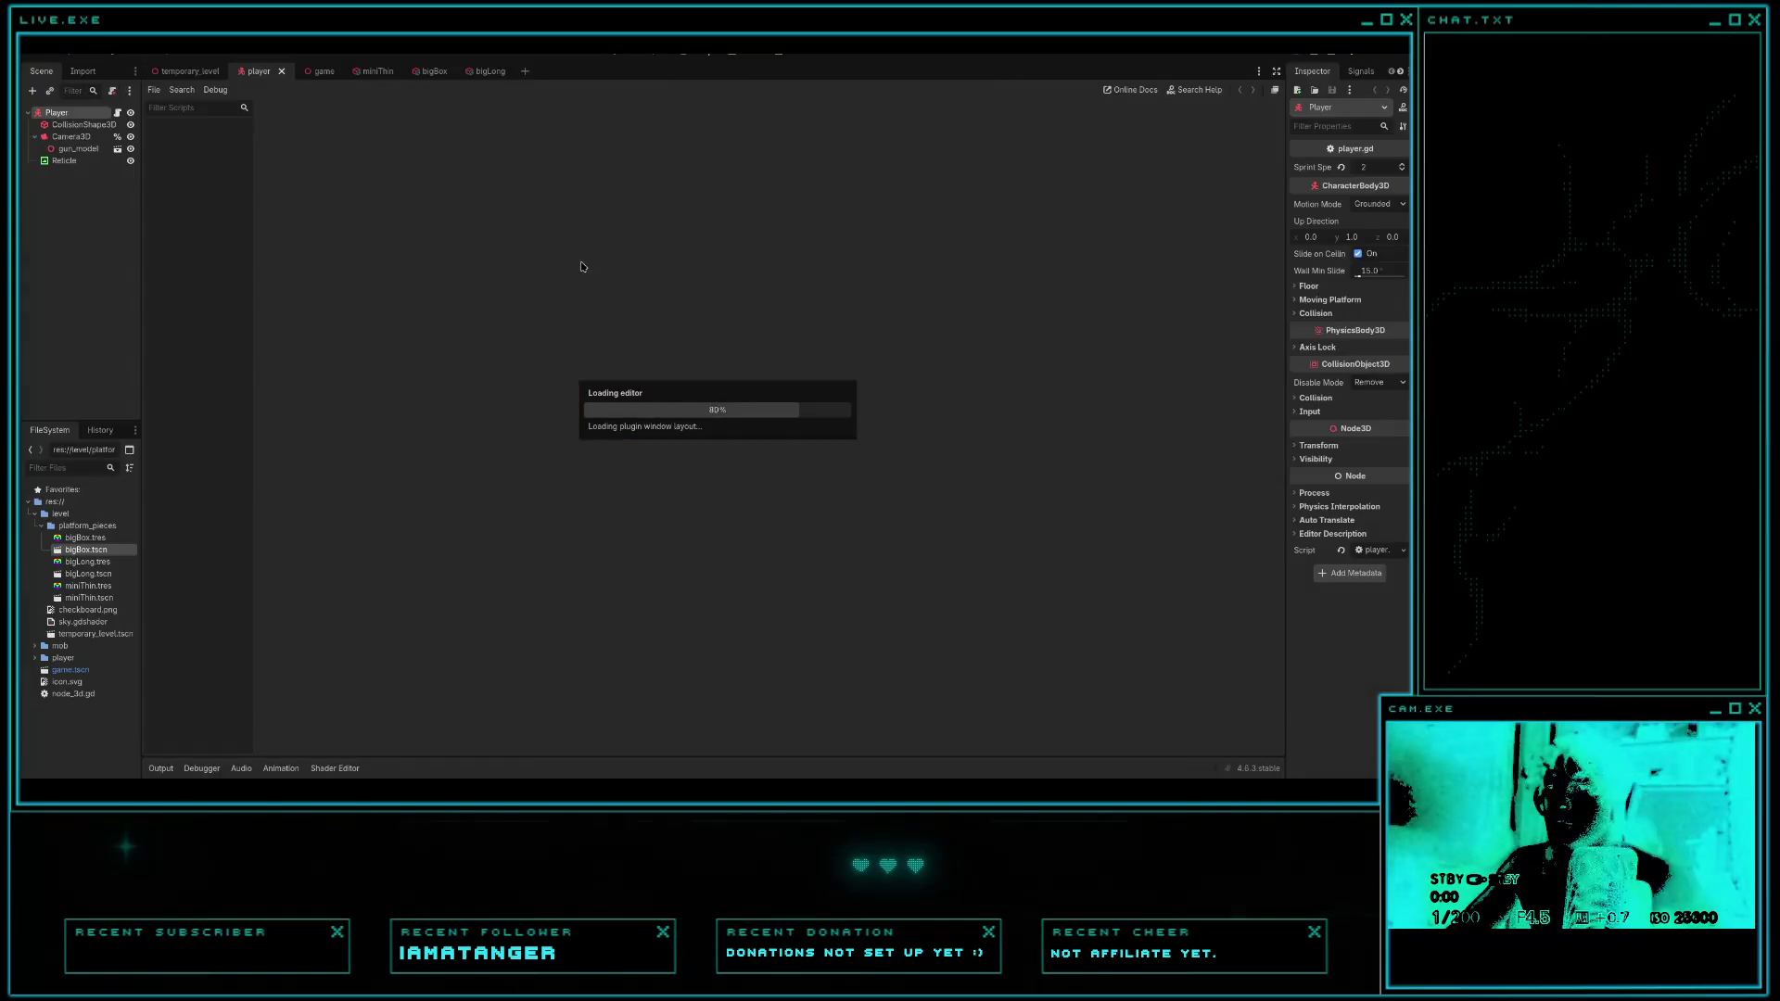
# - Scroll player.gd down to the on-floor sprint and mid-air momentum code
pyautogui.scroll(-15, 453, 387)
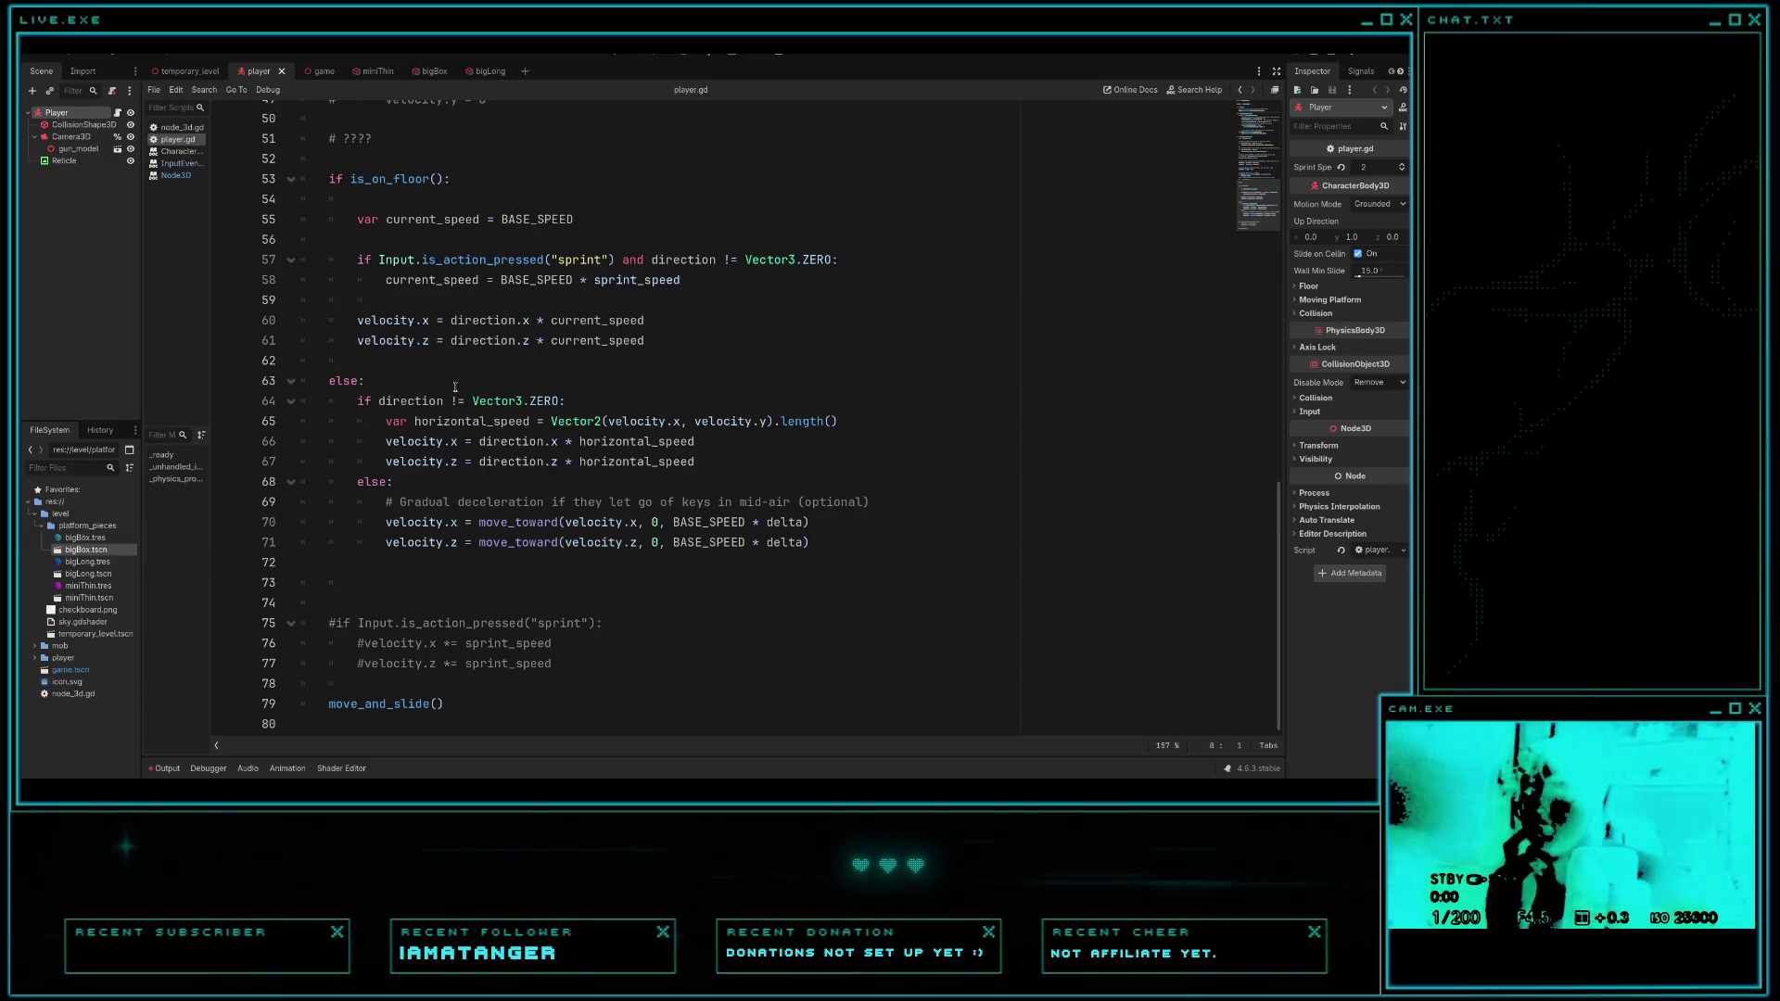
# - Select all the player.gd code, then read the 'Sprint not working' forum thread's solution
pyautogui.click(455, 386)
pyautogui.hotkey('ctrl', 'a')
pyautogui.hotkey('alt', 'Tab')
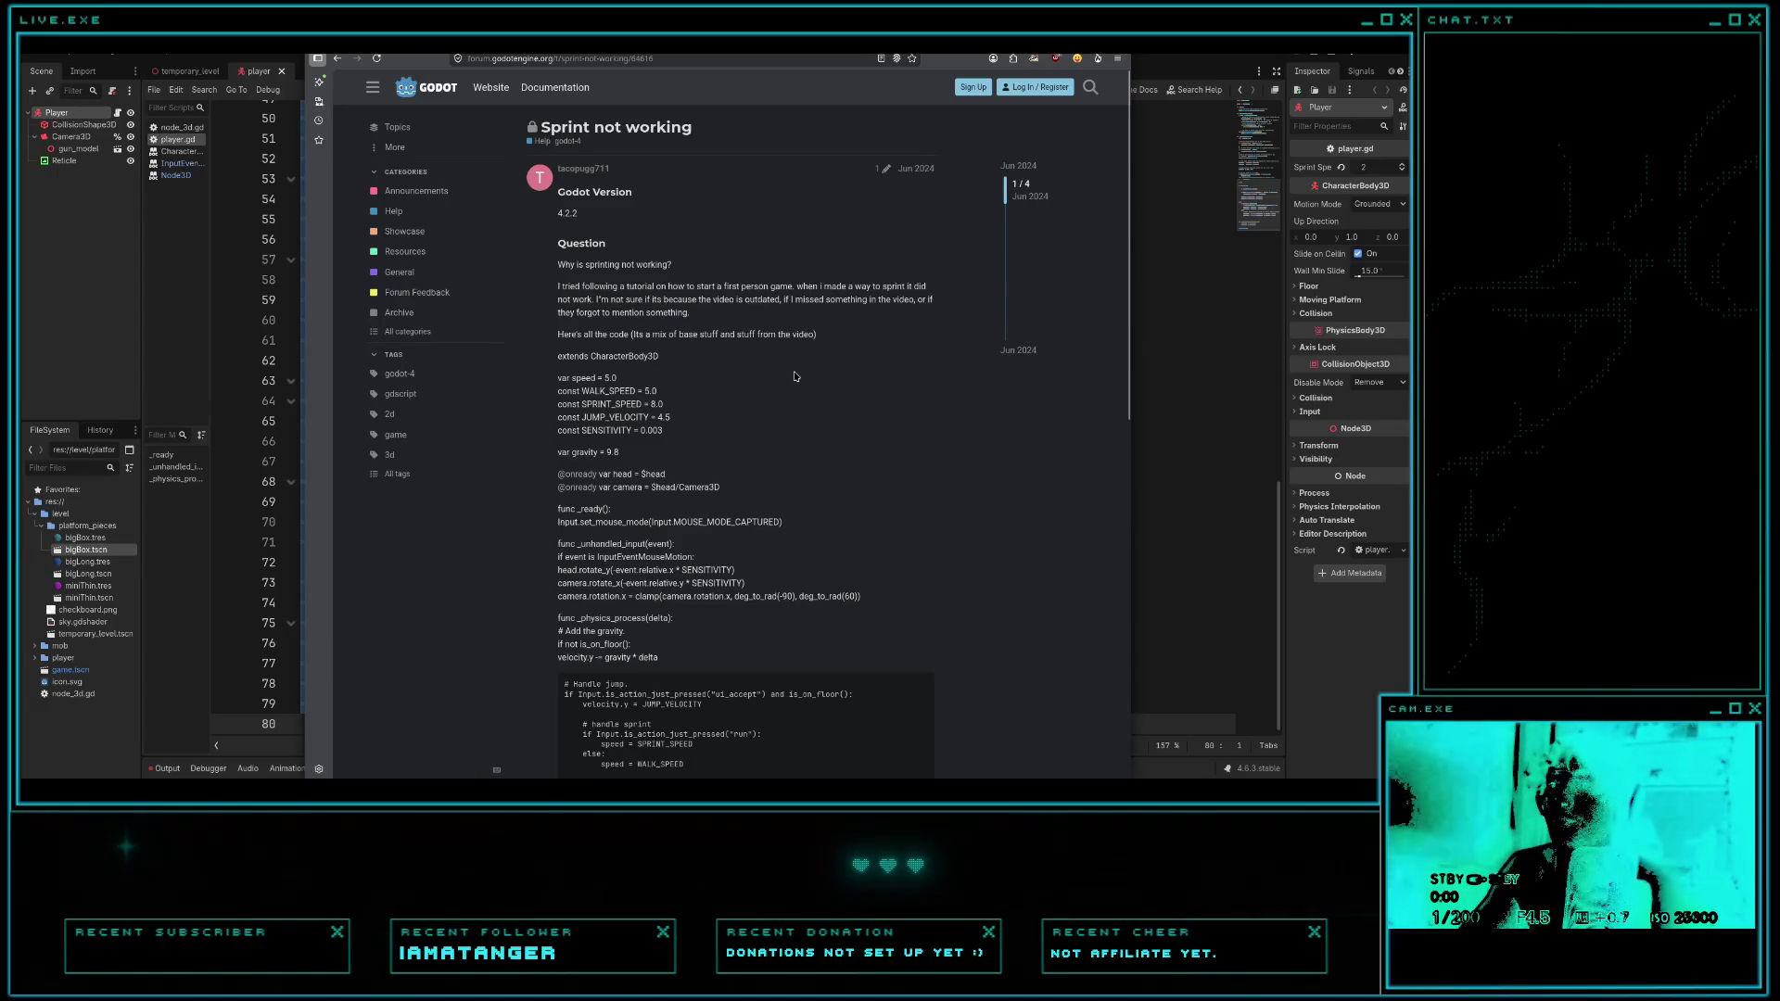
pyautogui.scroll(-5, 795, 375)
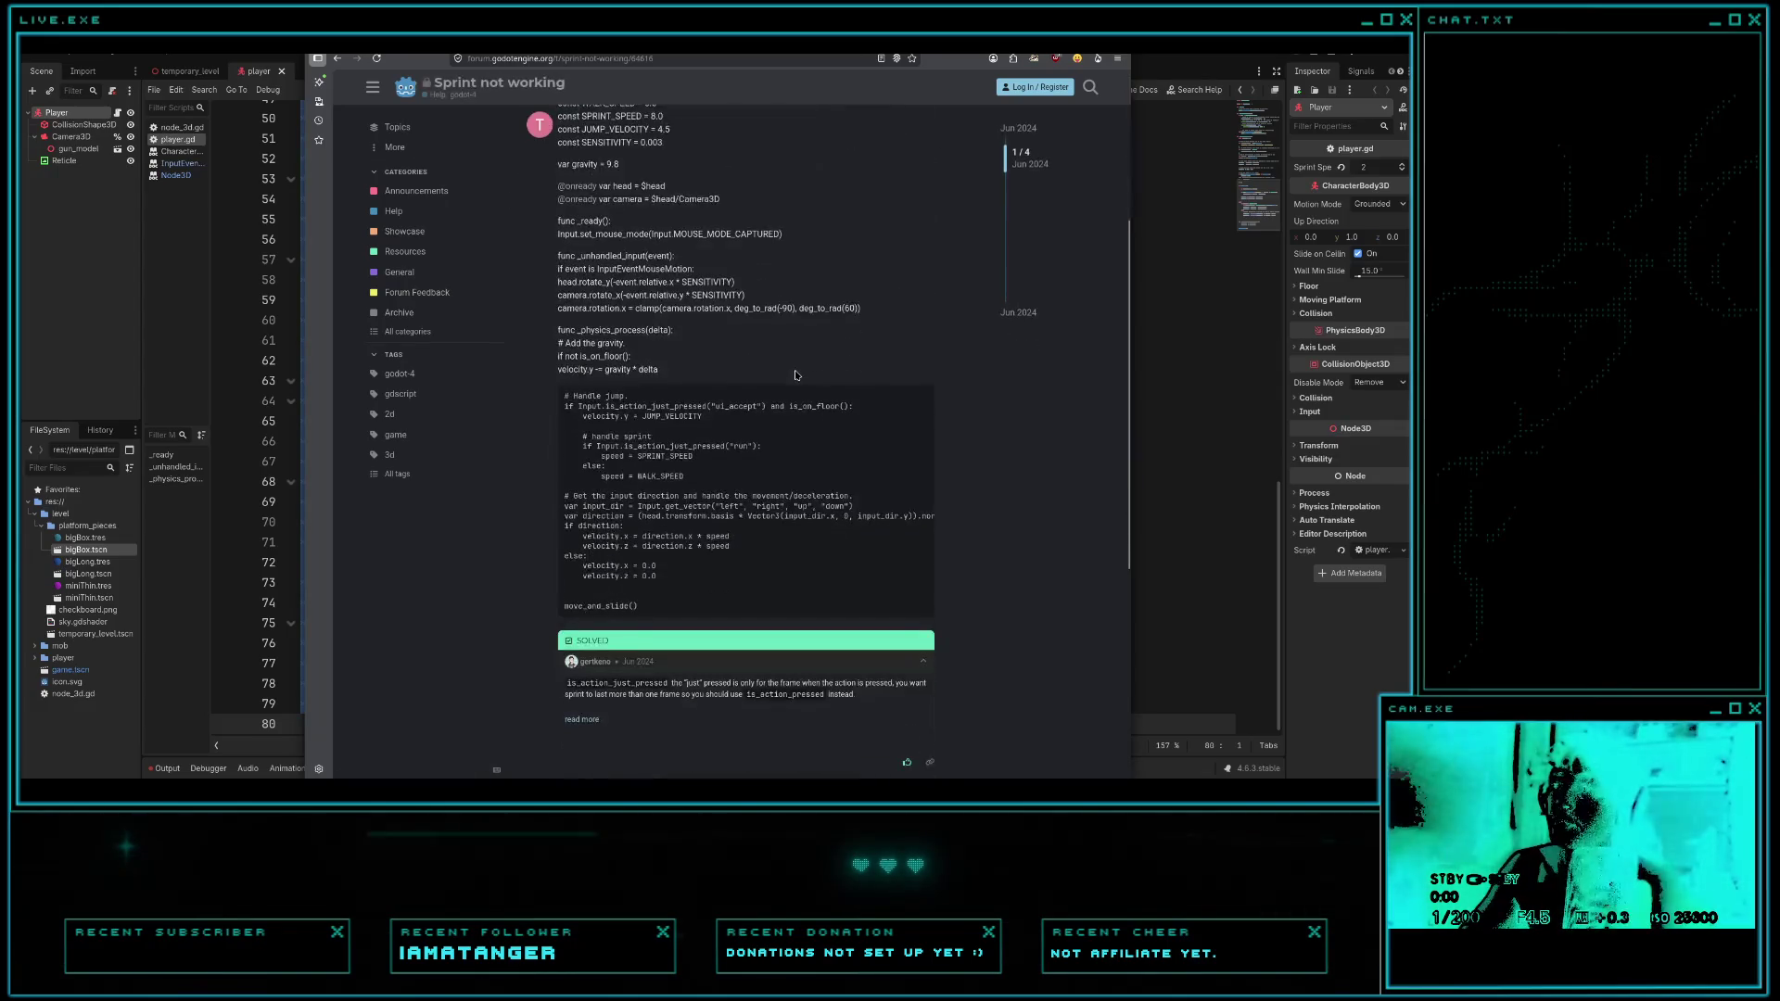
pyautogui.hotkey('alt', 'Tab')
pyautogui.hotkey('alt', 'Tab')
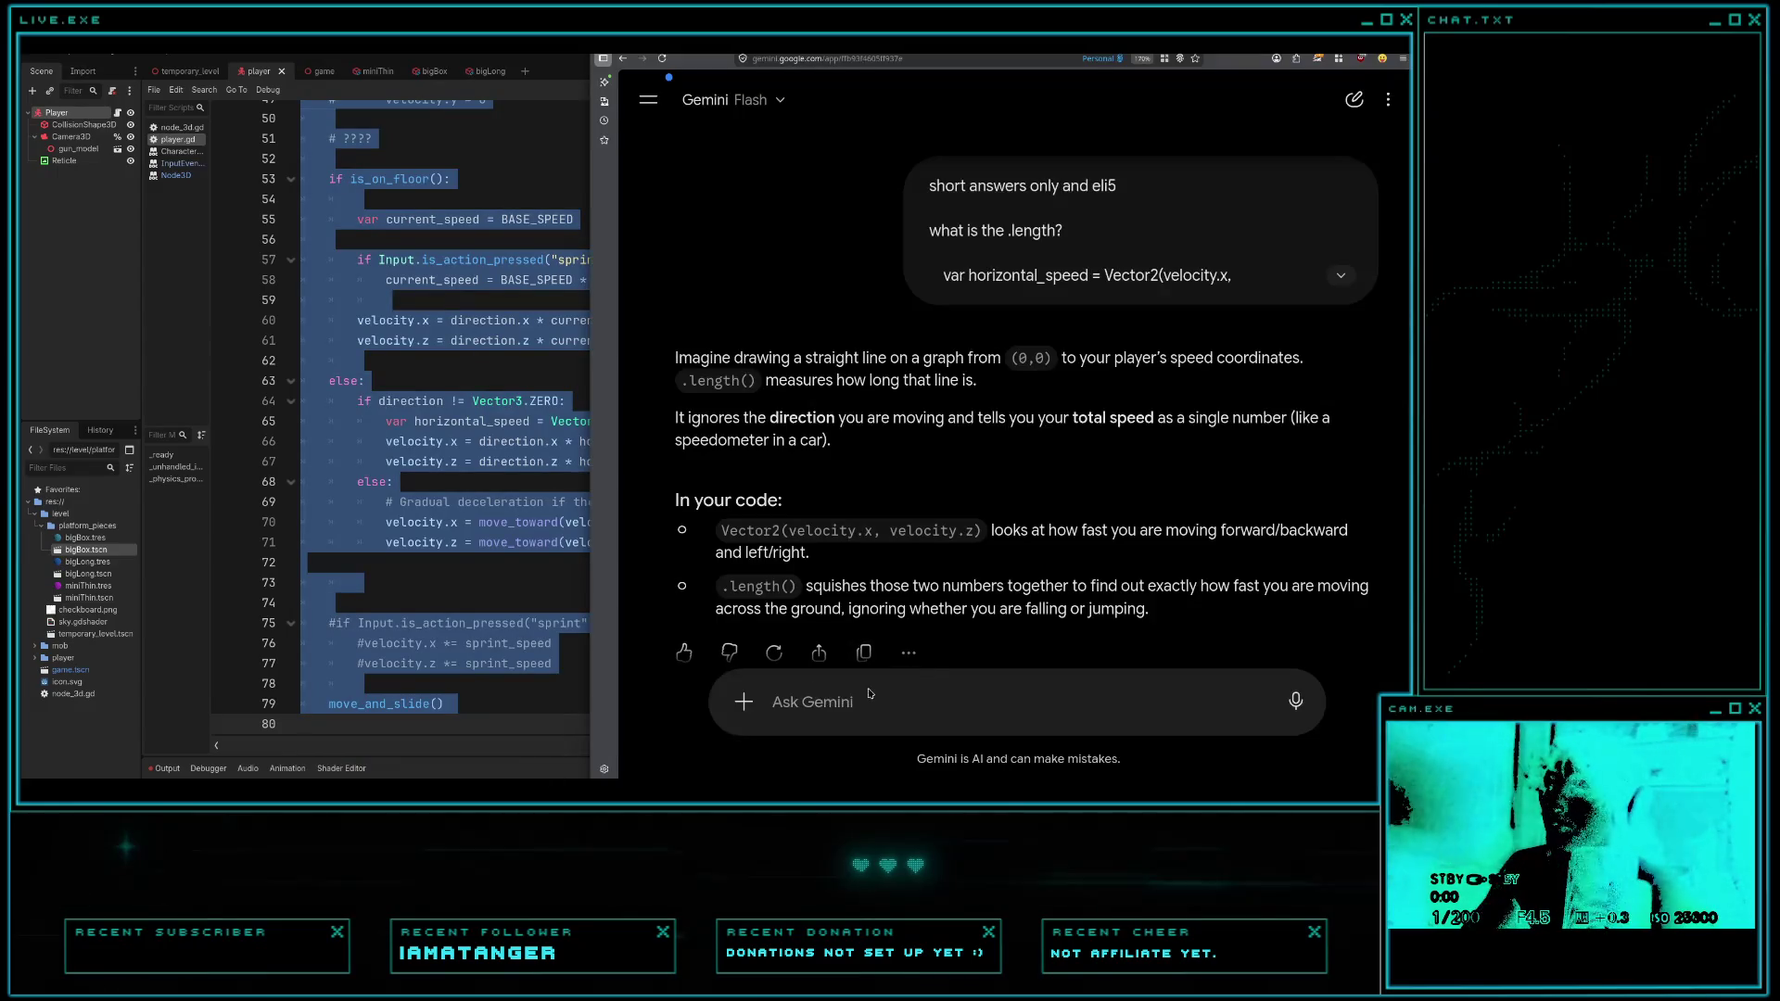
# - Send Gemini the pasted player.gd code with a complaint that jump momentum isn't kept
pyautogui.hotkey('ctrl', 'v')
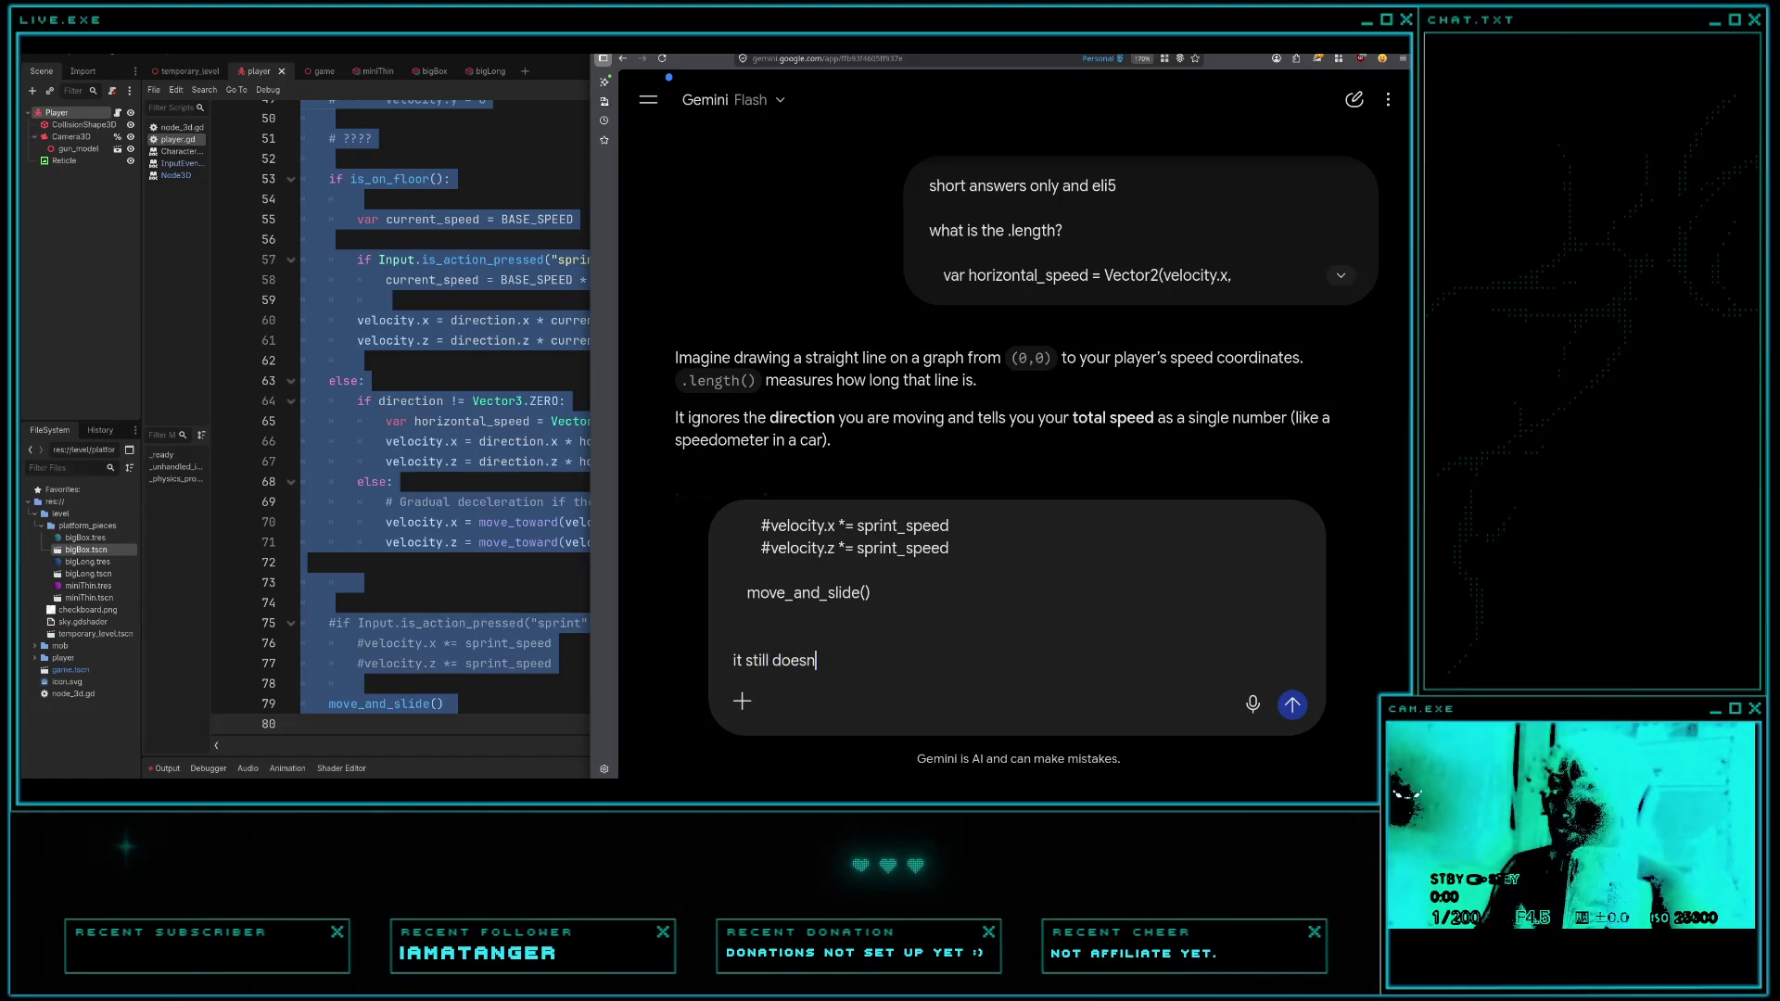
pyautogui.write("momentum is kept when i'm jumping and in the ai")
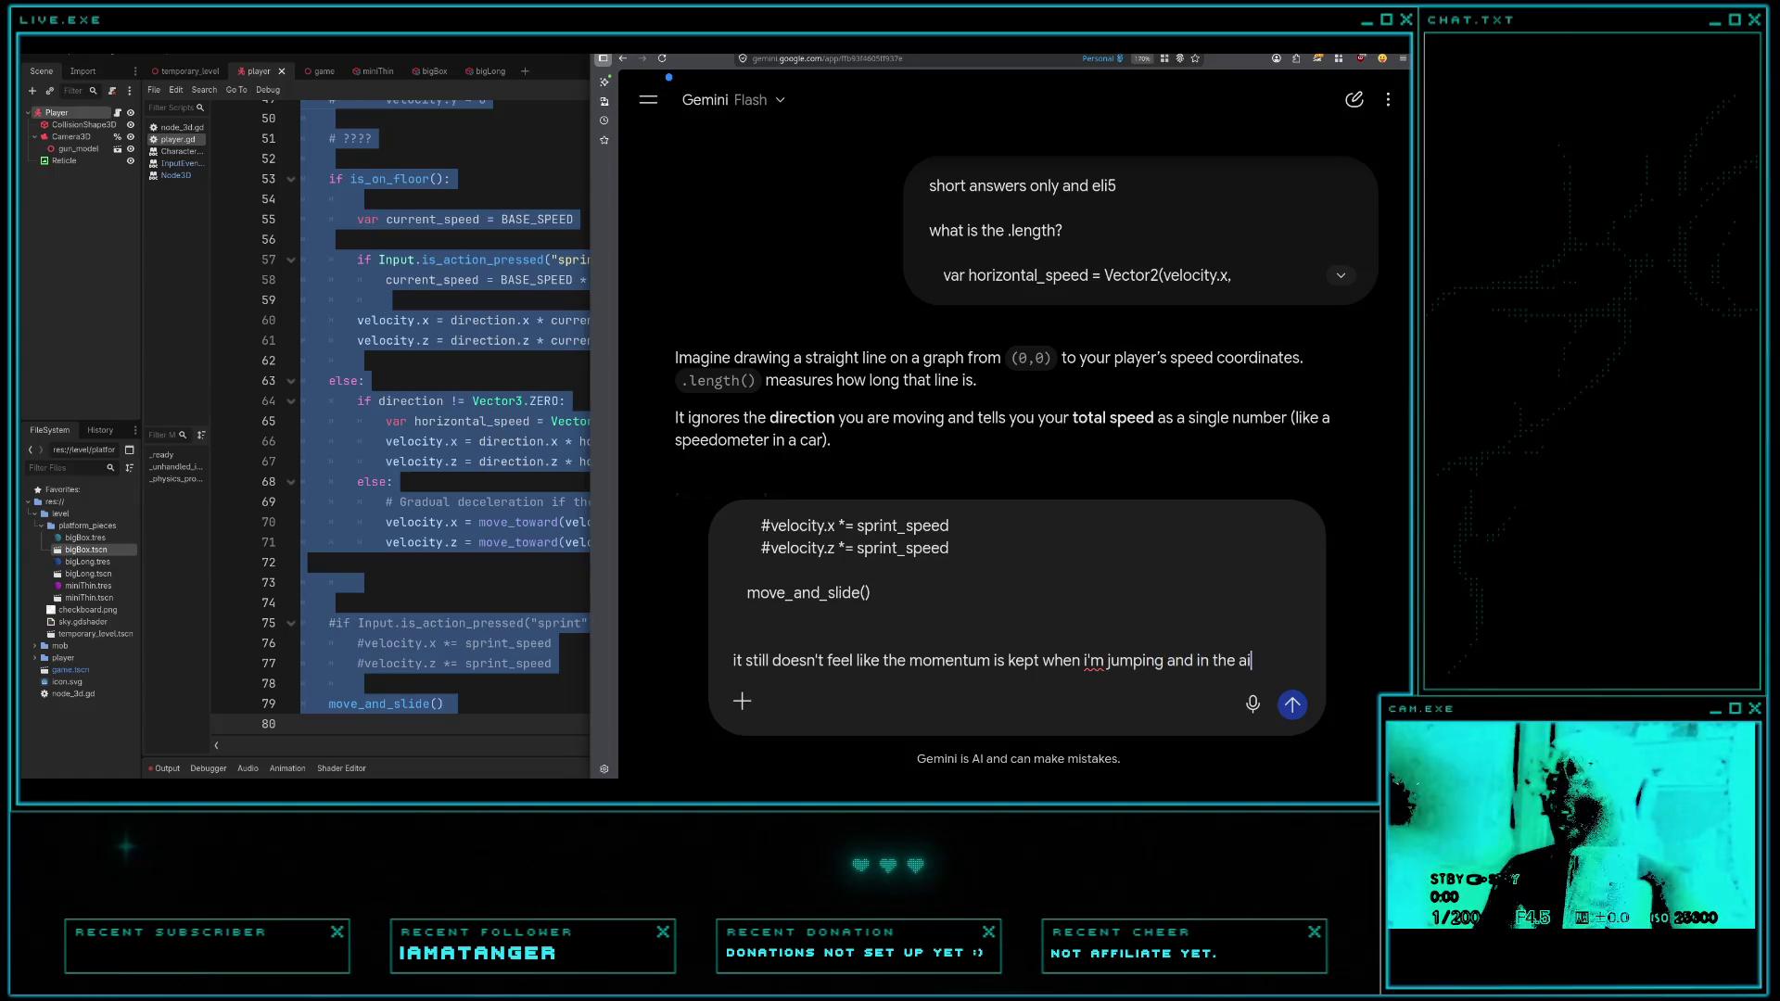
pyautogui.press('Return')
pyautogui.click(464, 488)
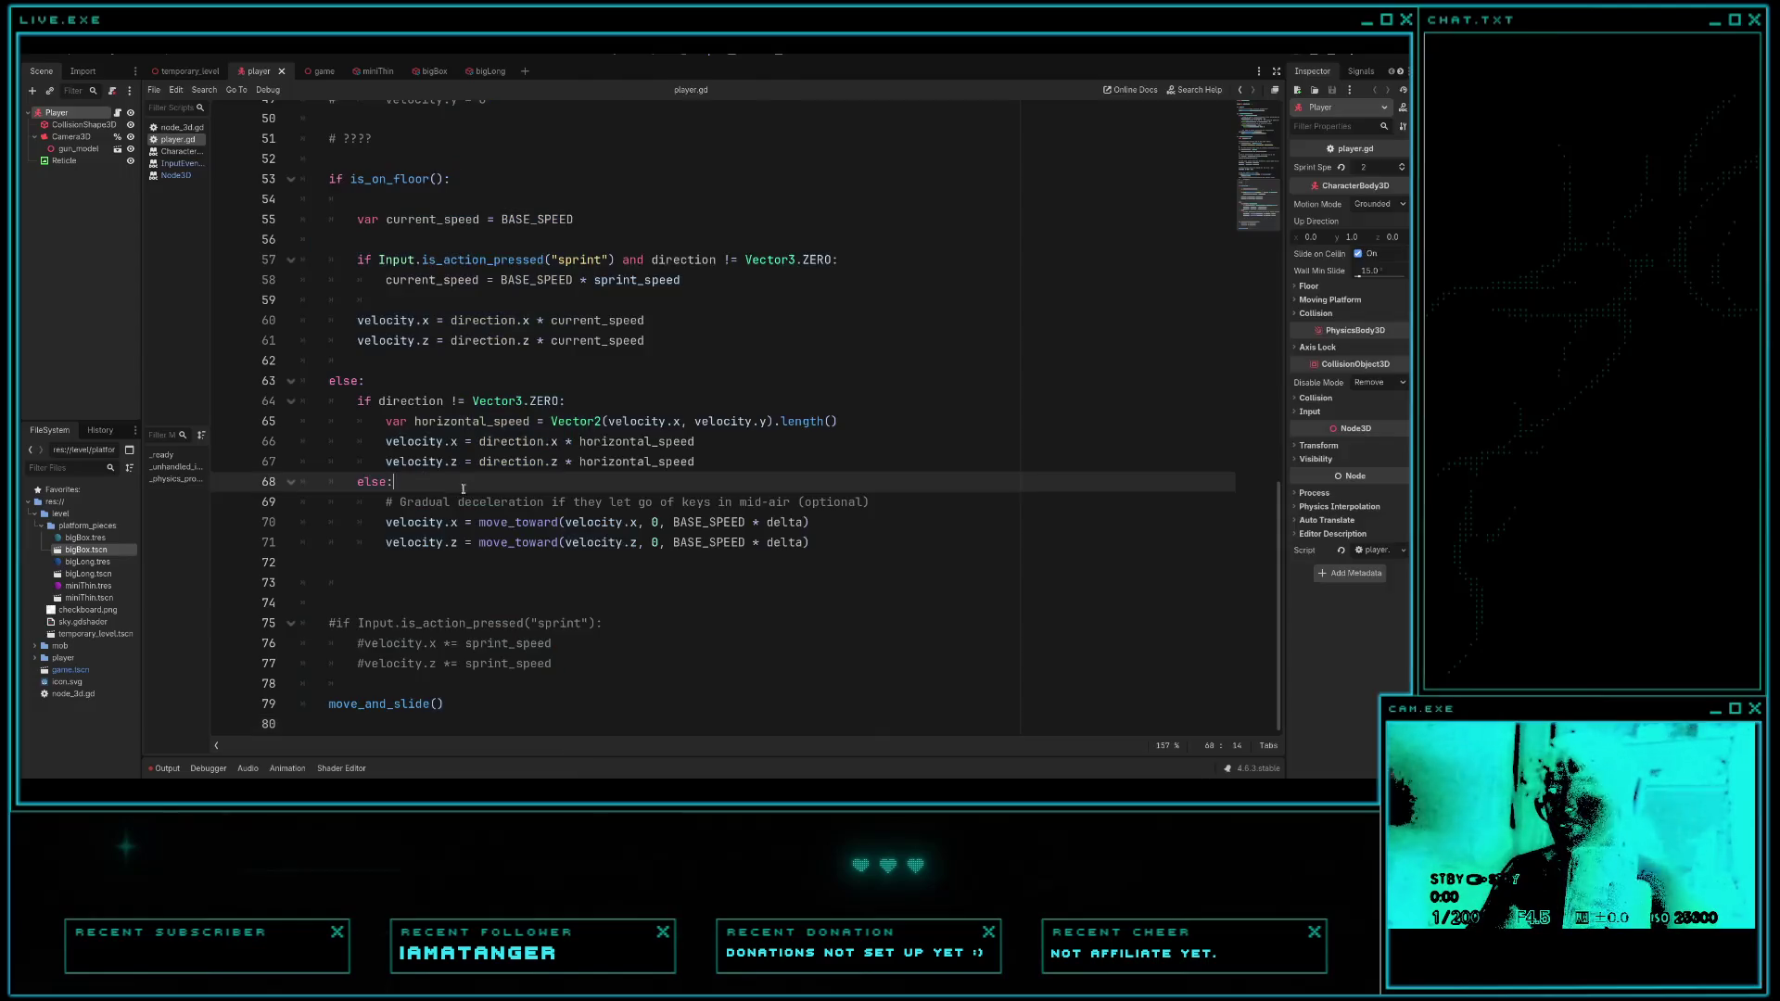
# - Run the game, cross the blue platform and jump over pink blocks toward the teal block, then stop
pyautogui.press('F5')
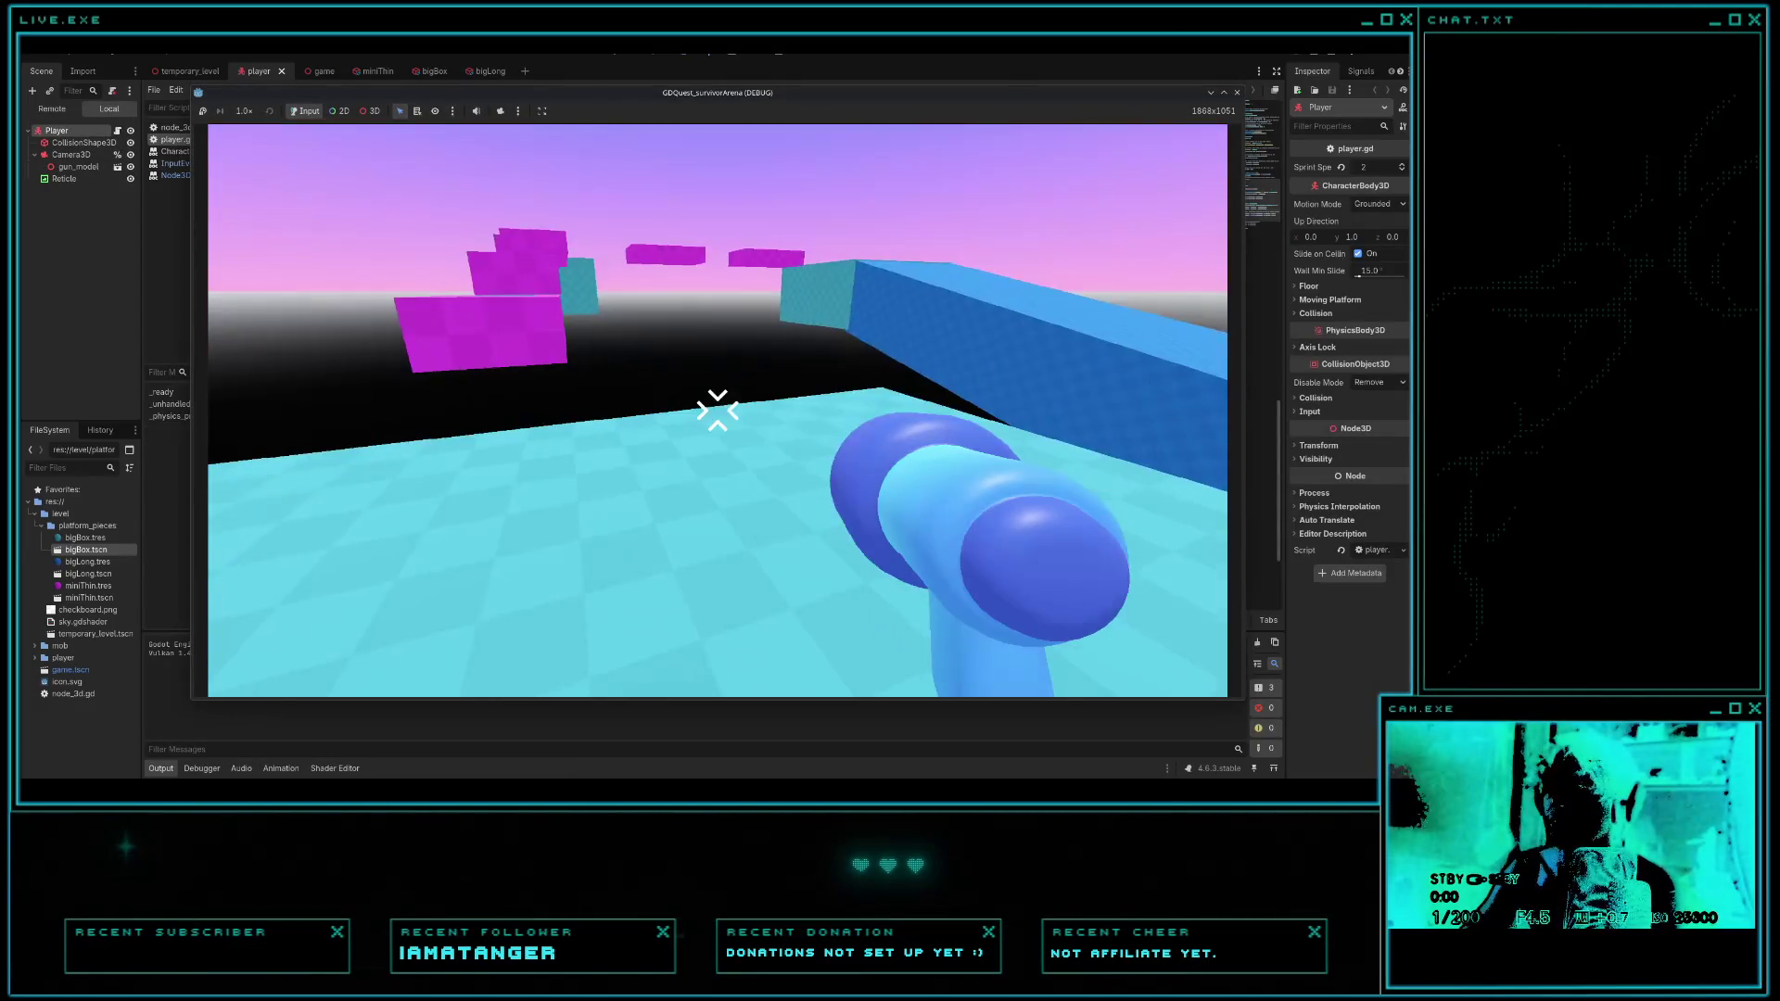
pyautogui.press('w')
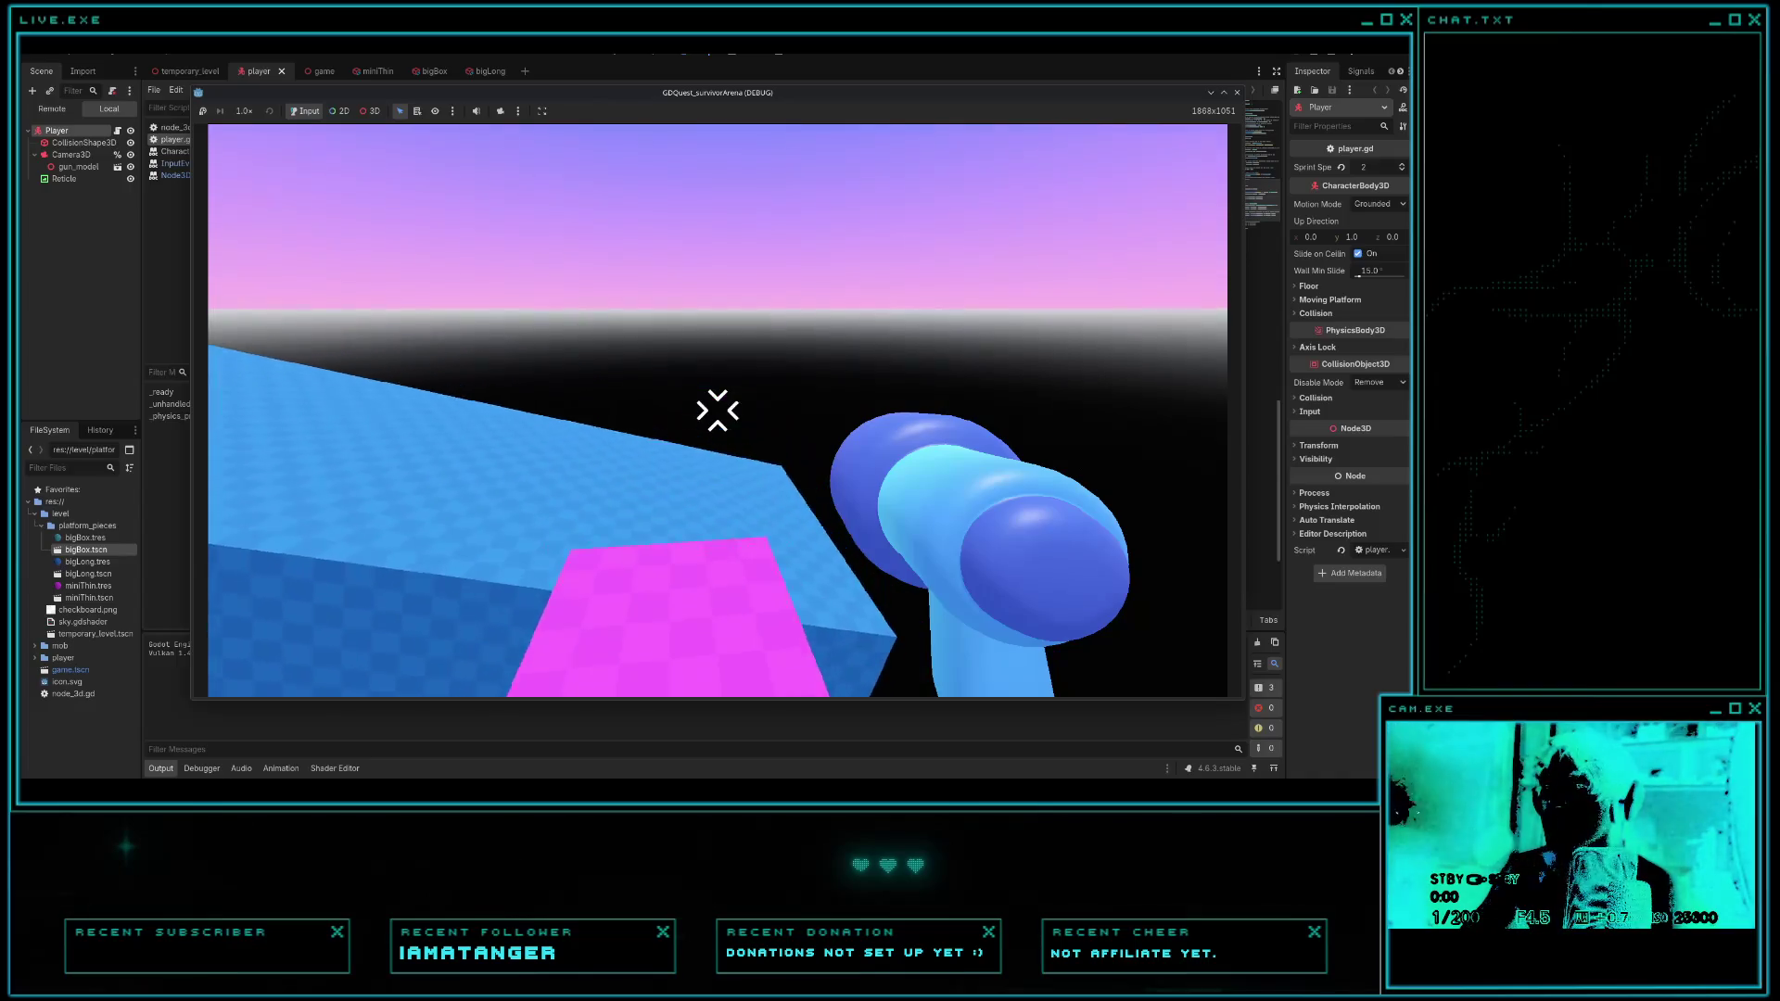
pyautogui.press('w')
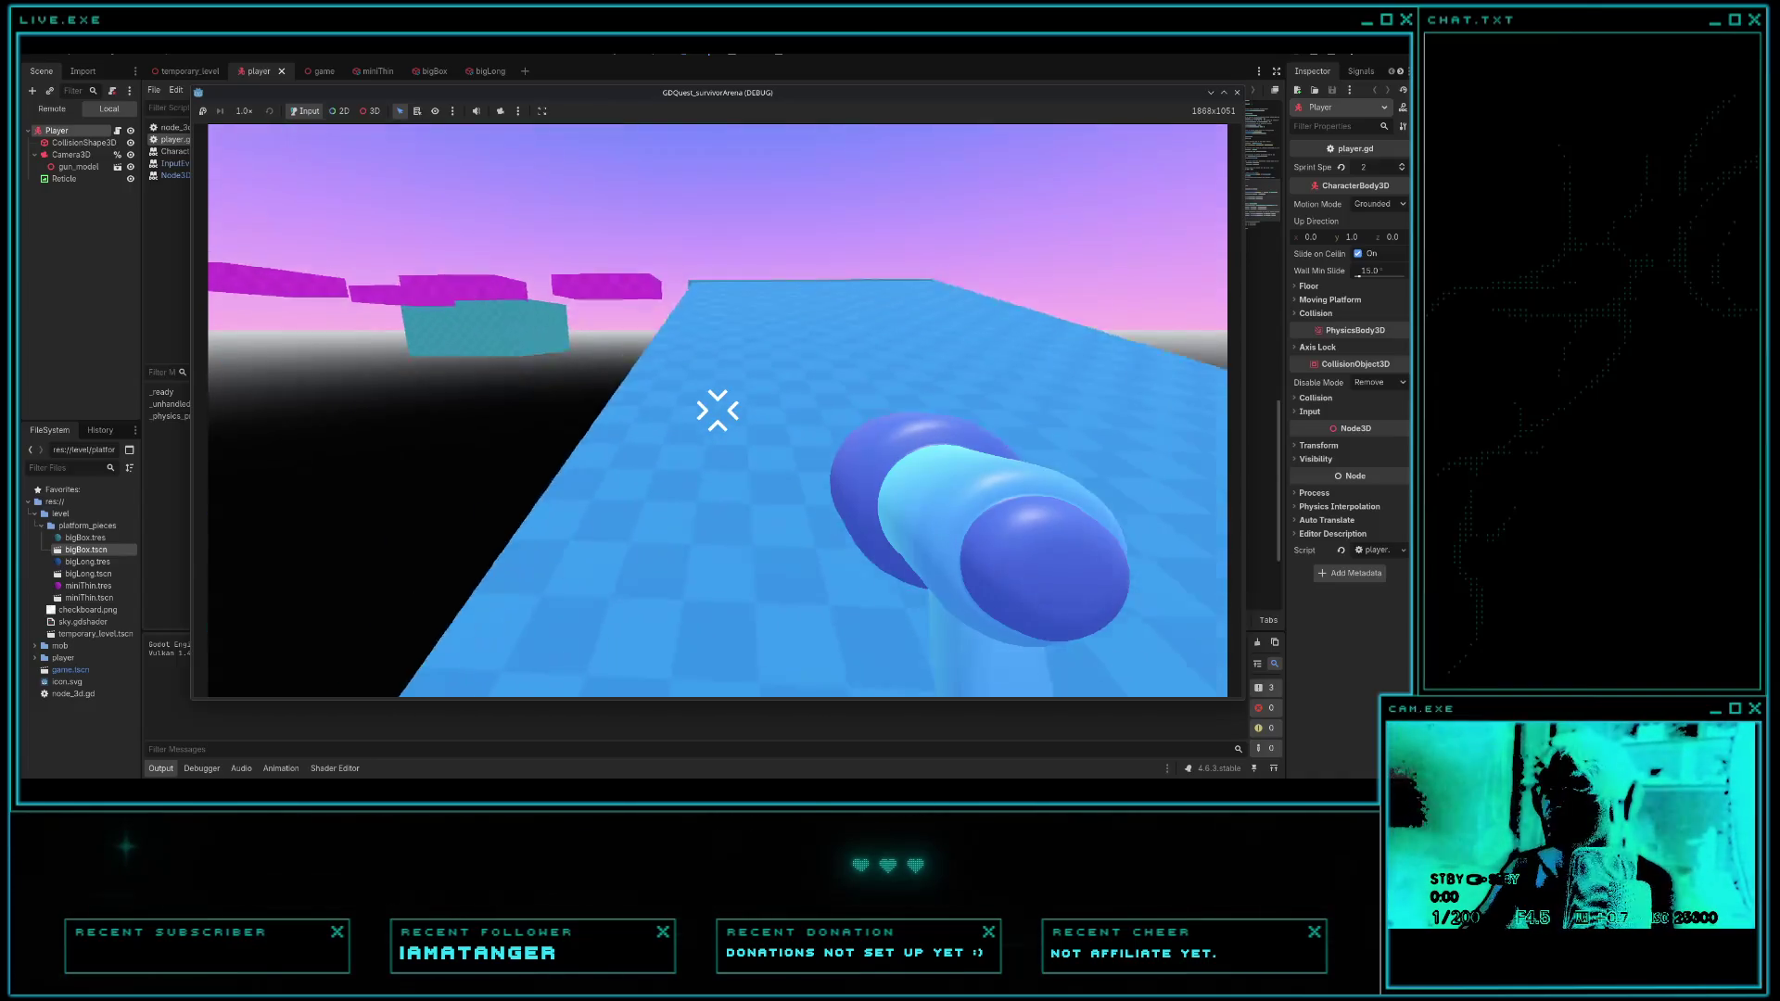
pyautogui.press('w')
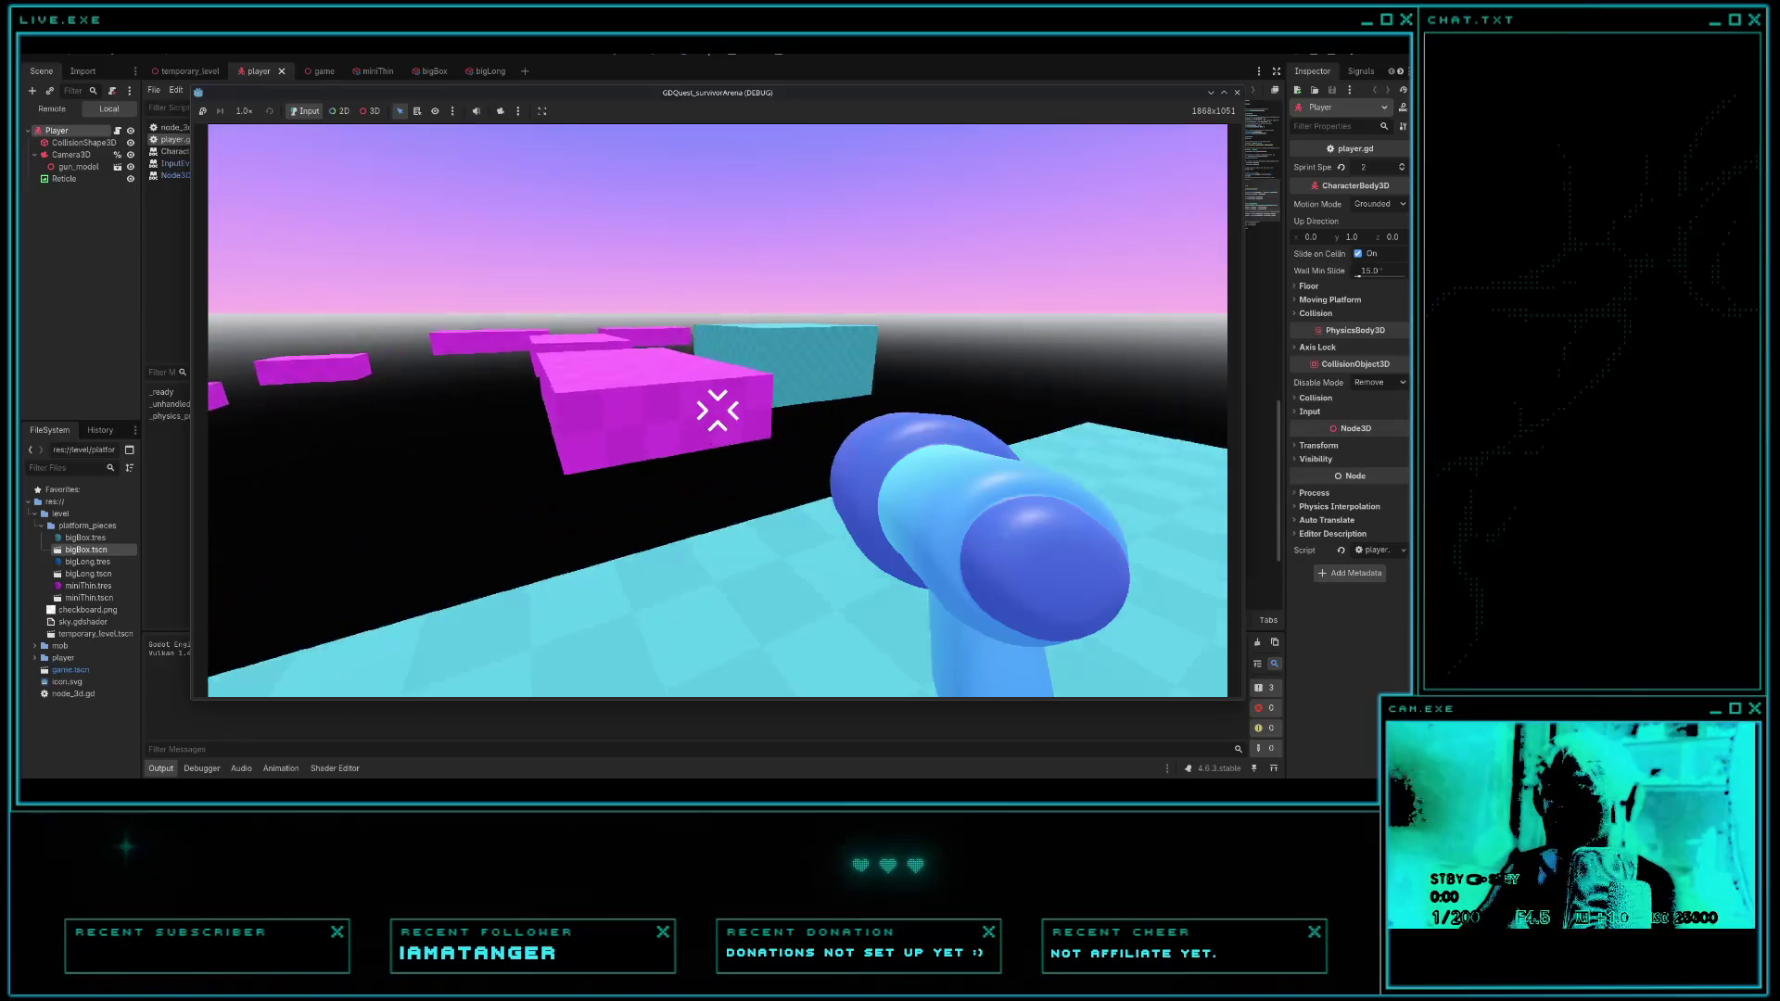
pyautogui.press('w')
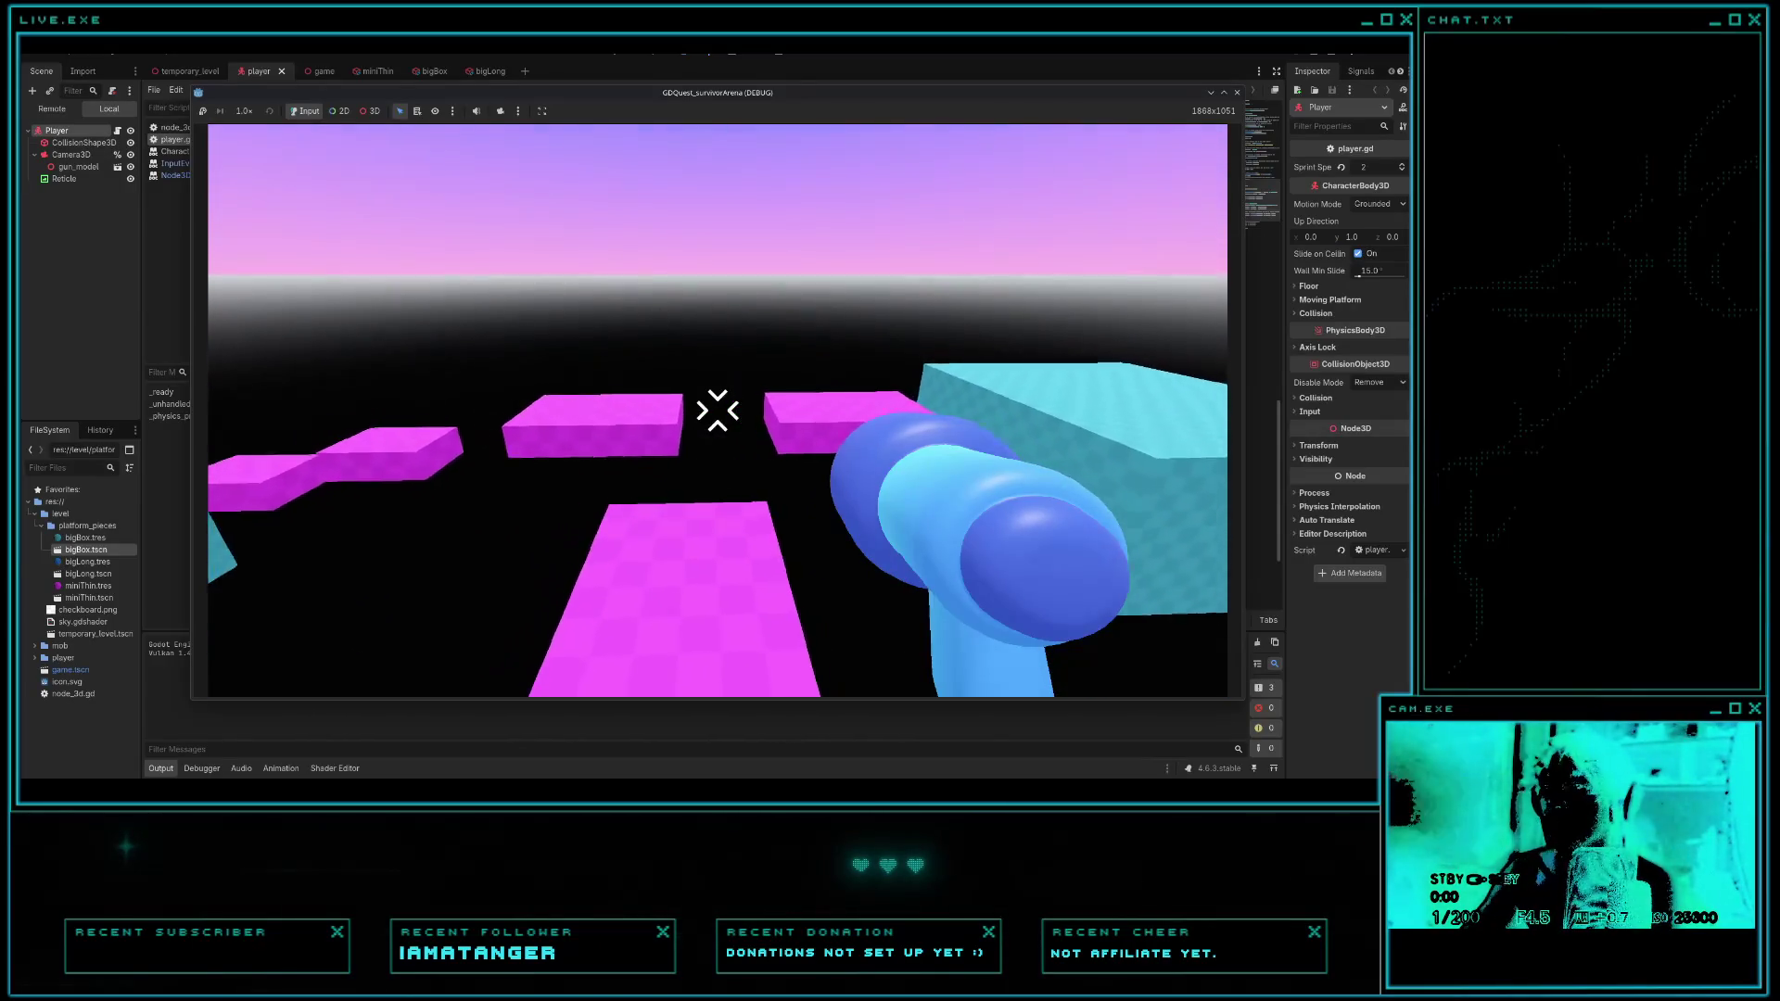
pyautogui.press('w')
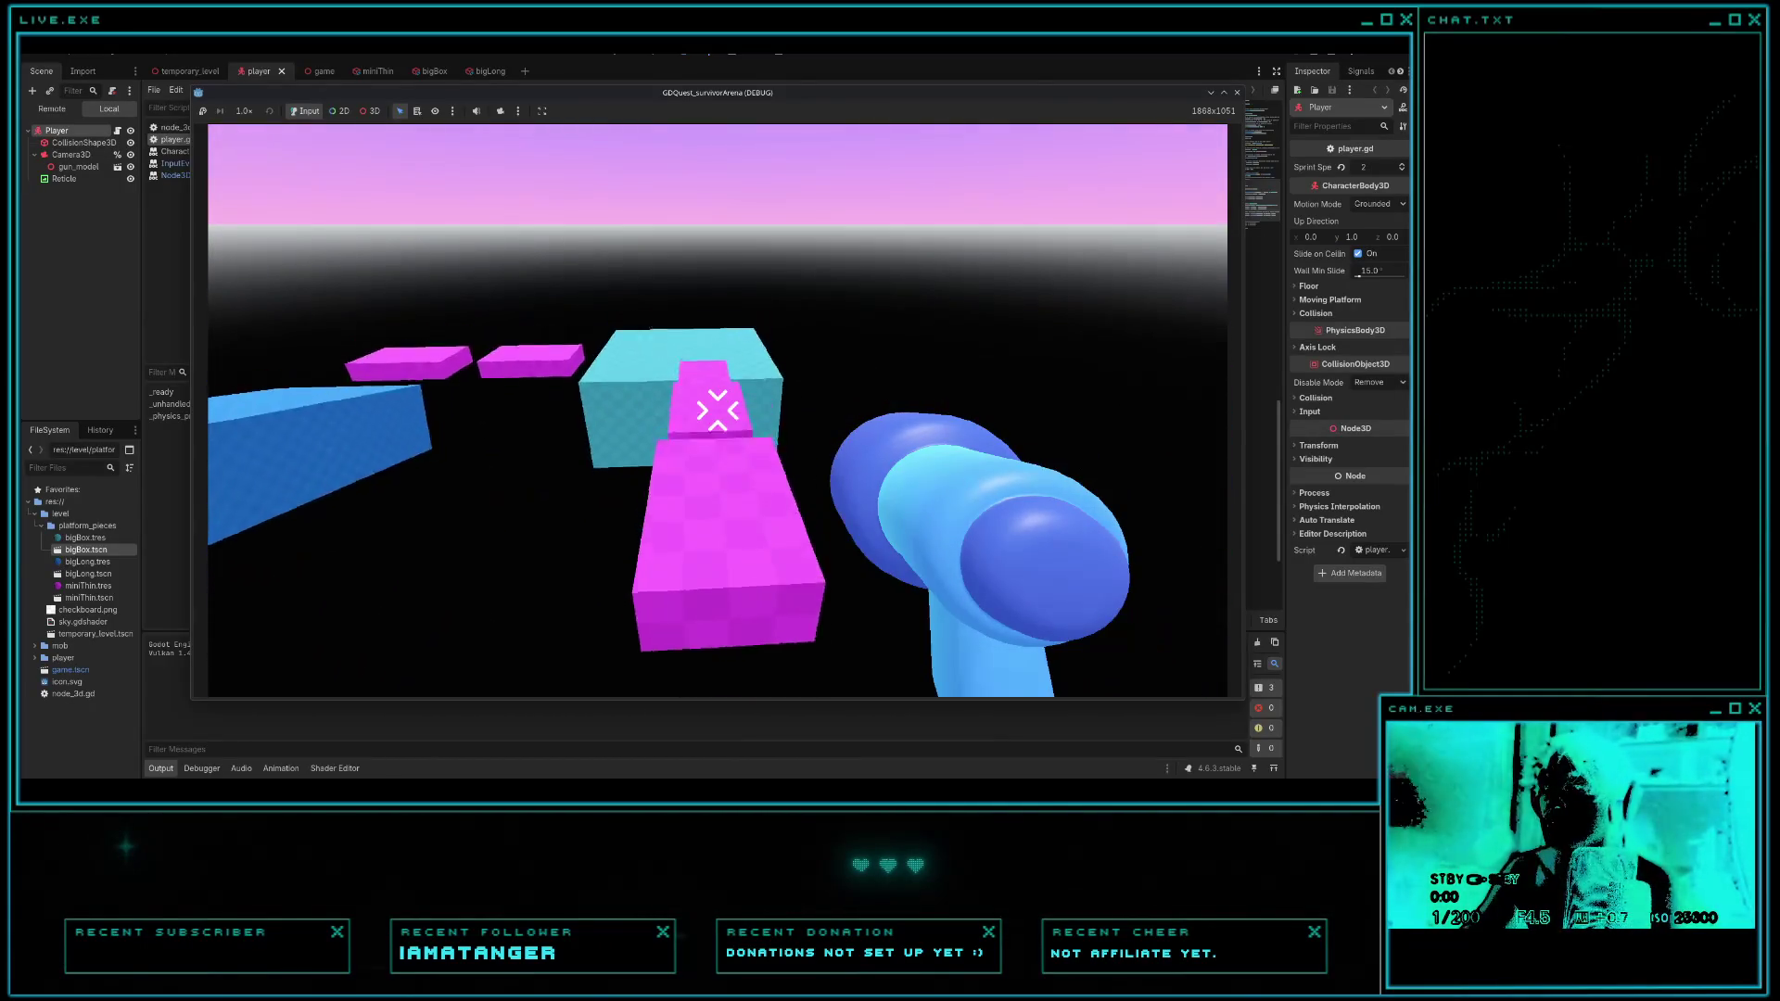
pyautogui.press('w')
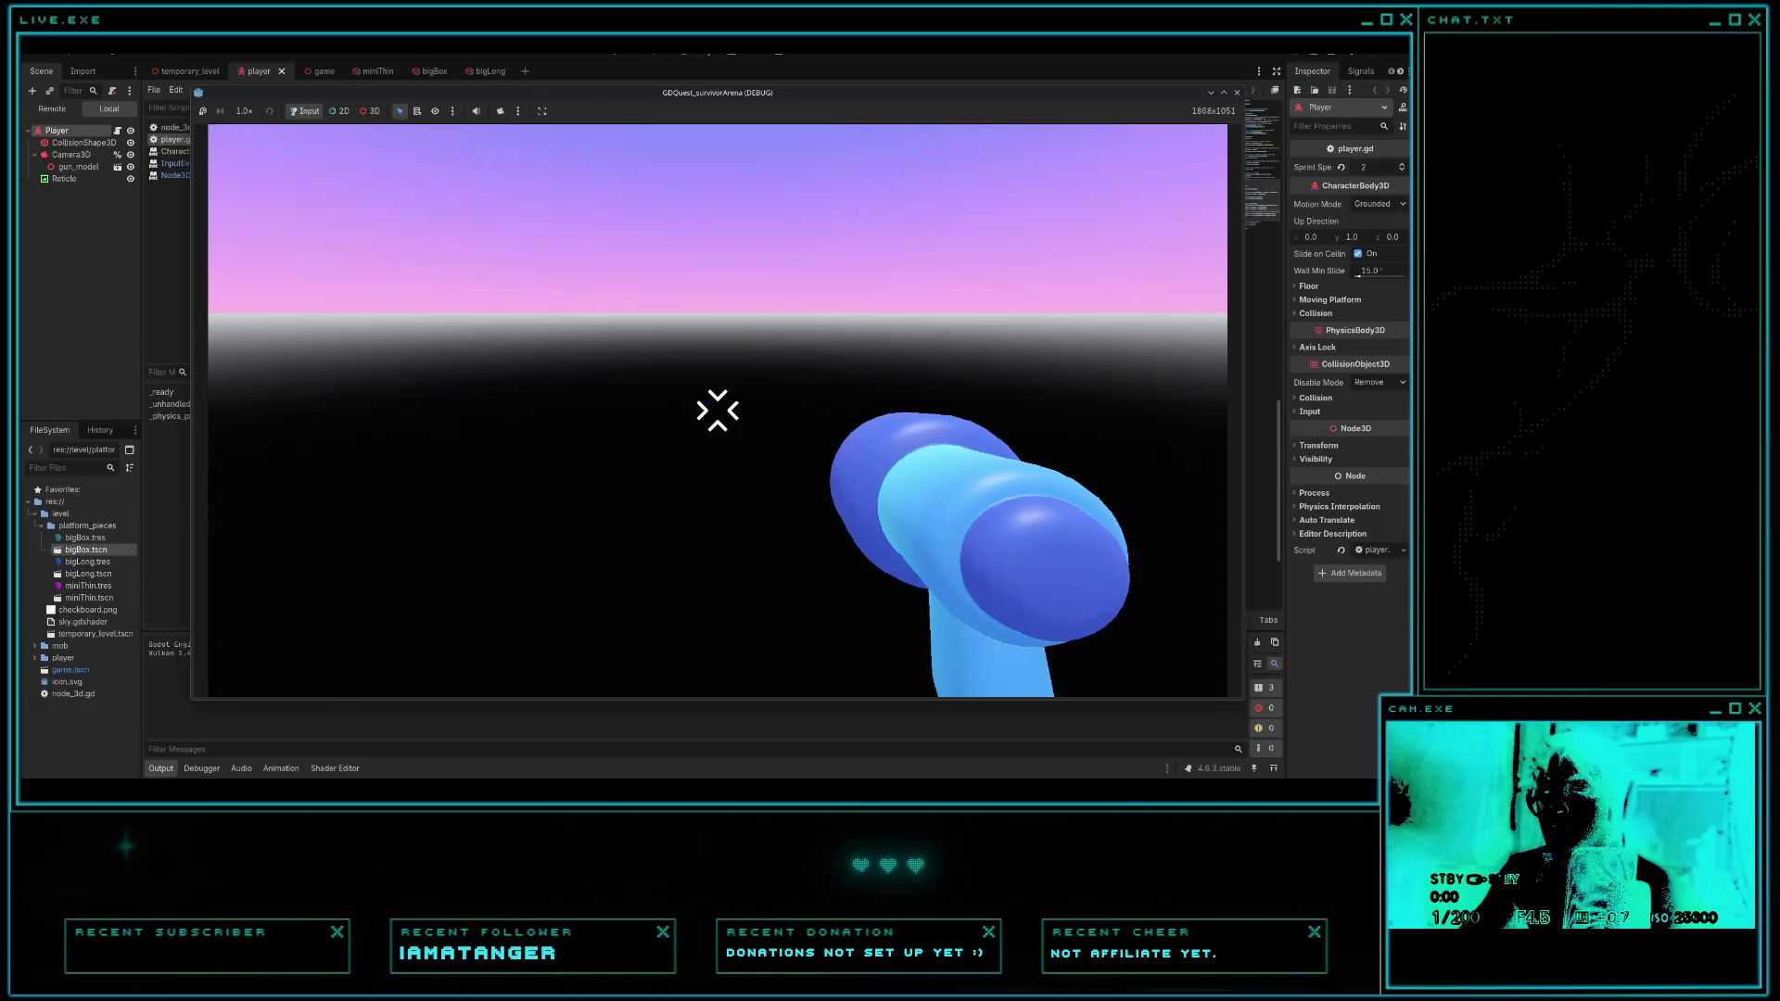
pyautogui.press('Escape')
pyautogui.hotkey('alt', 'Tab')
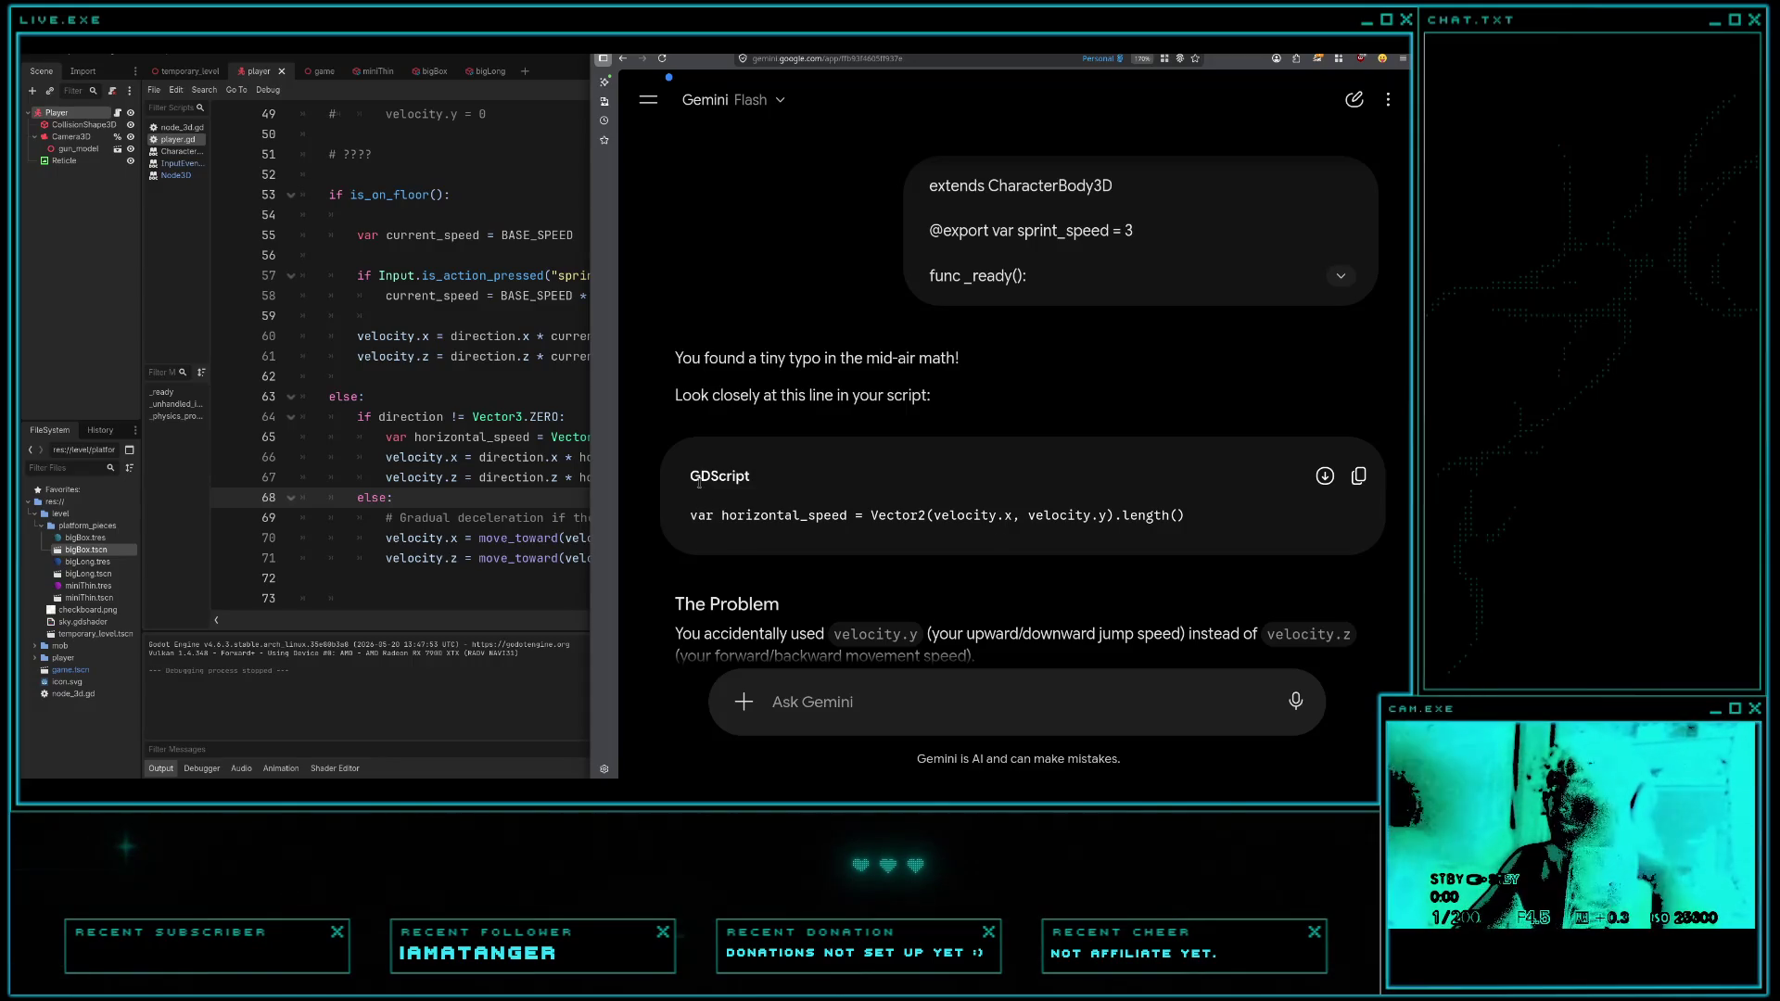
# - Change velocity.y to velocity.z in player.gd's horizontal_speed line, save, and rerun the game
pyautogui.click(491, 481)
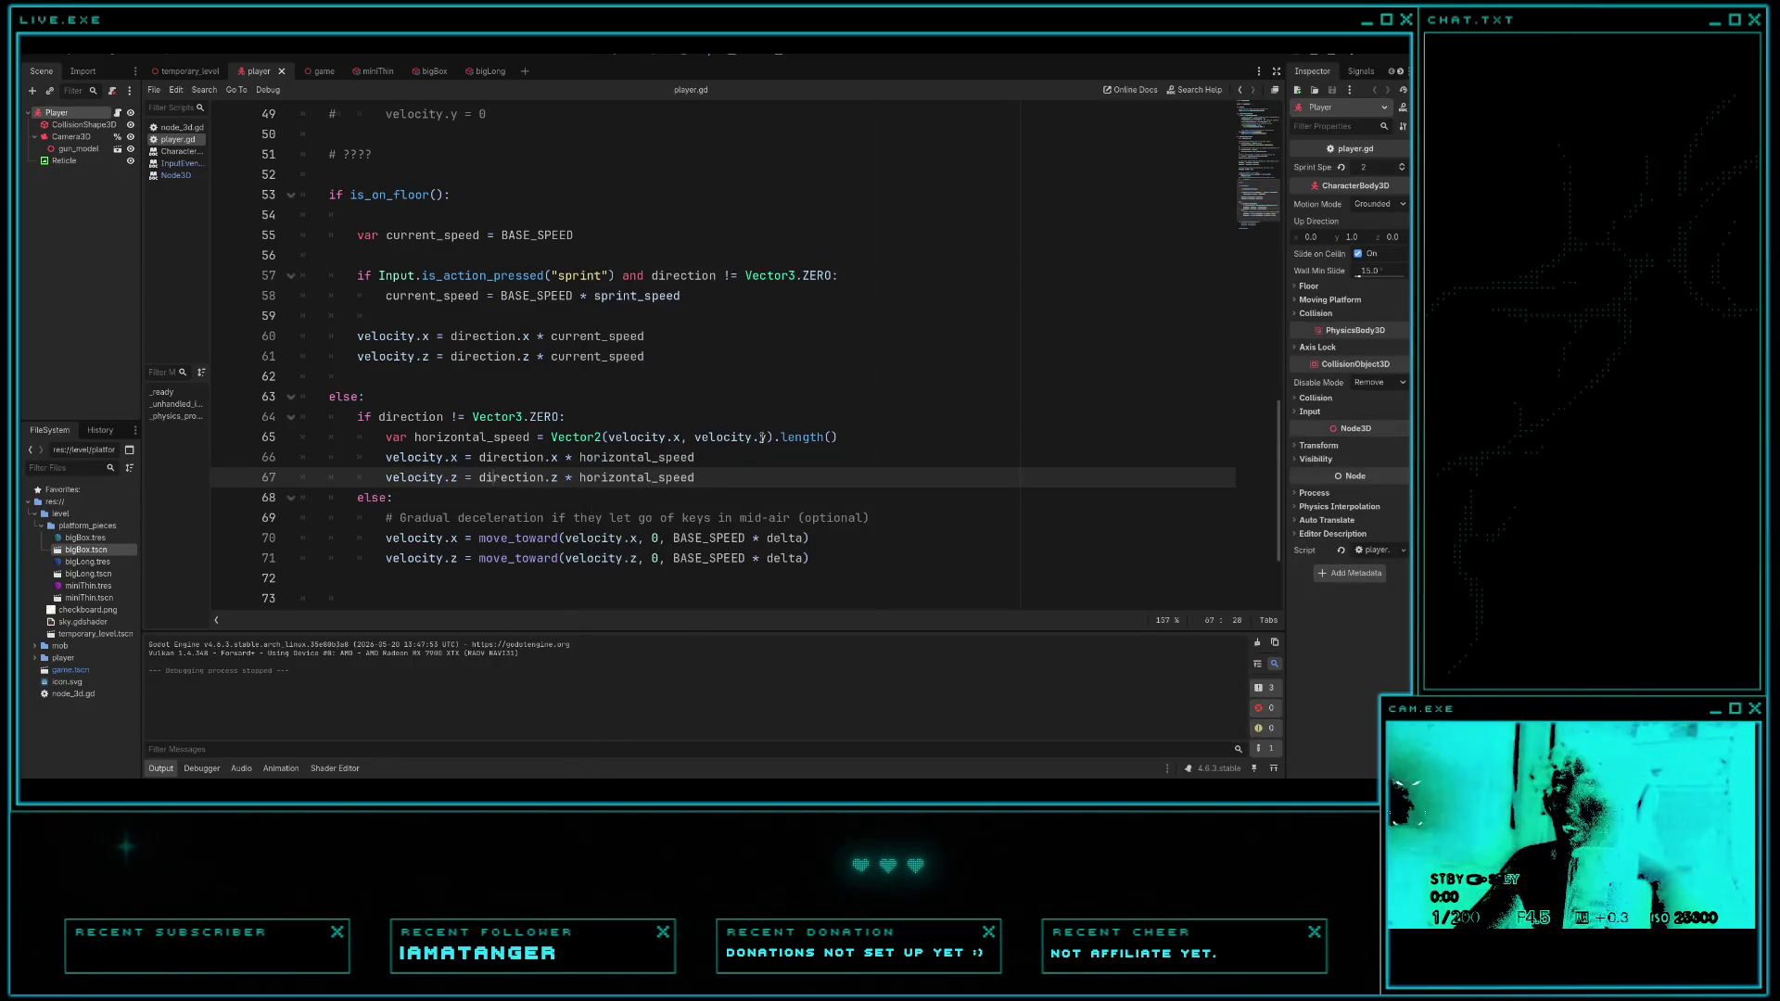
pyautogui.click(762, 436)
pyautogui.write('z')
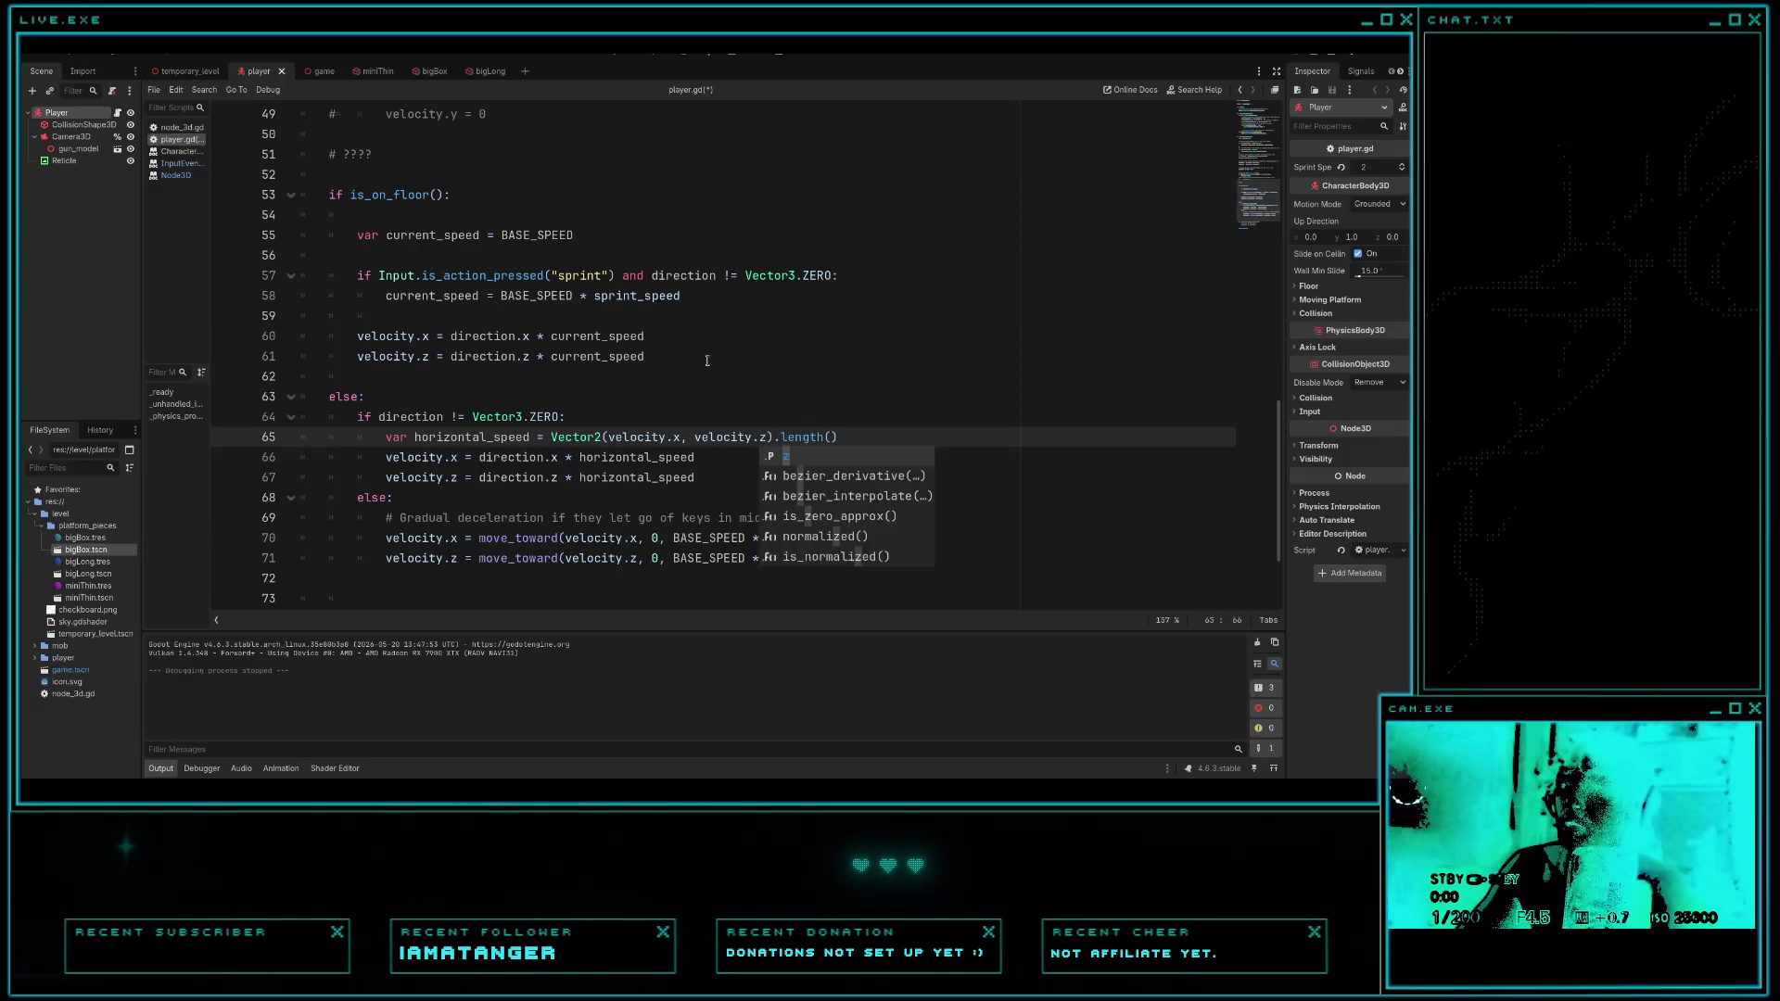
pyautogui.click(706, 361)
pyautogui.hotkey('ctrl', 's')
pyautogui.press('F5')
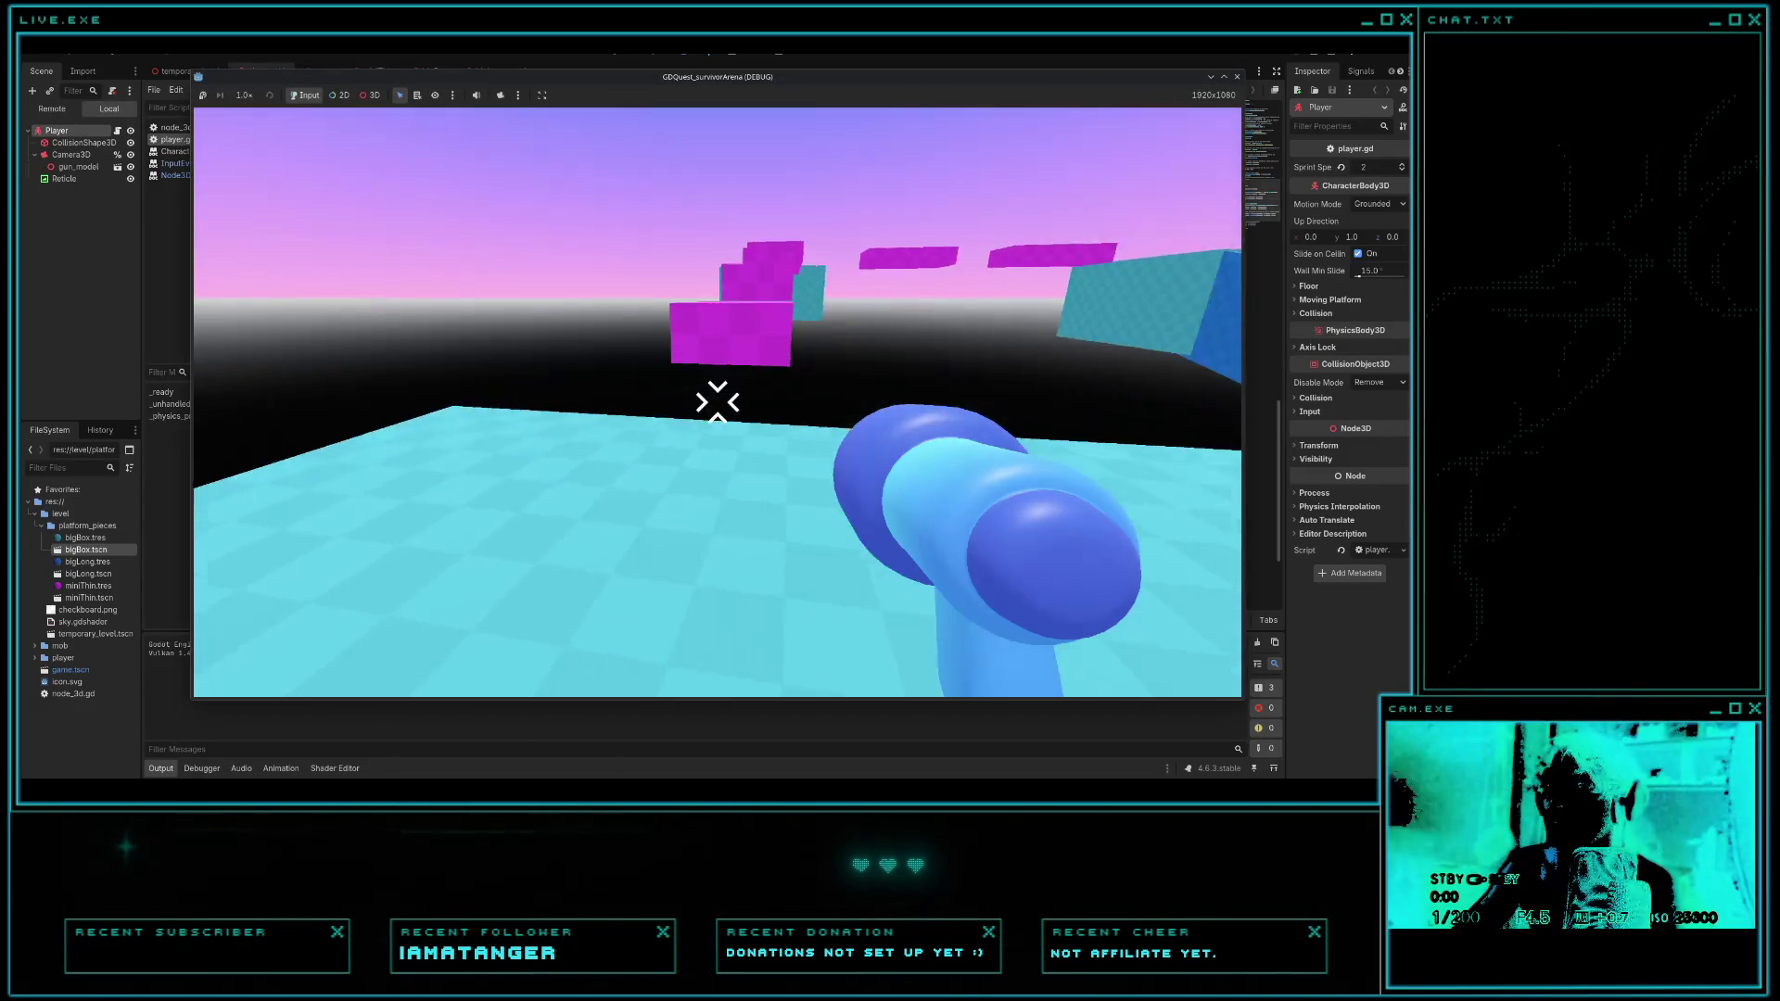
# - Run across the blue platform and jump over the pink platforms, then restart the game
pyautogui.press('w')
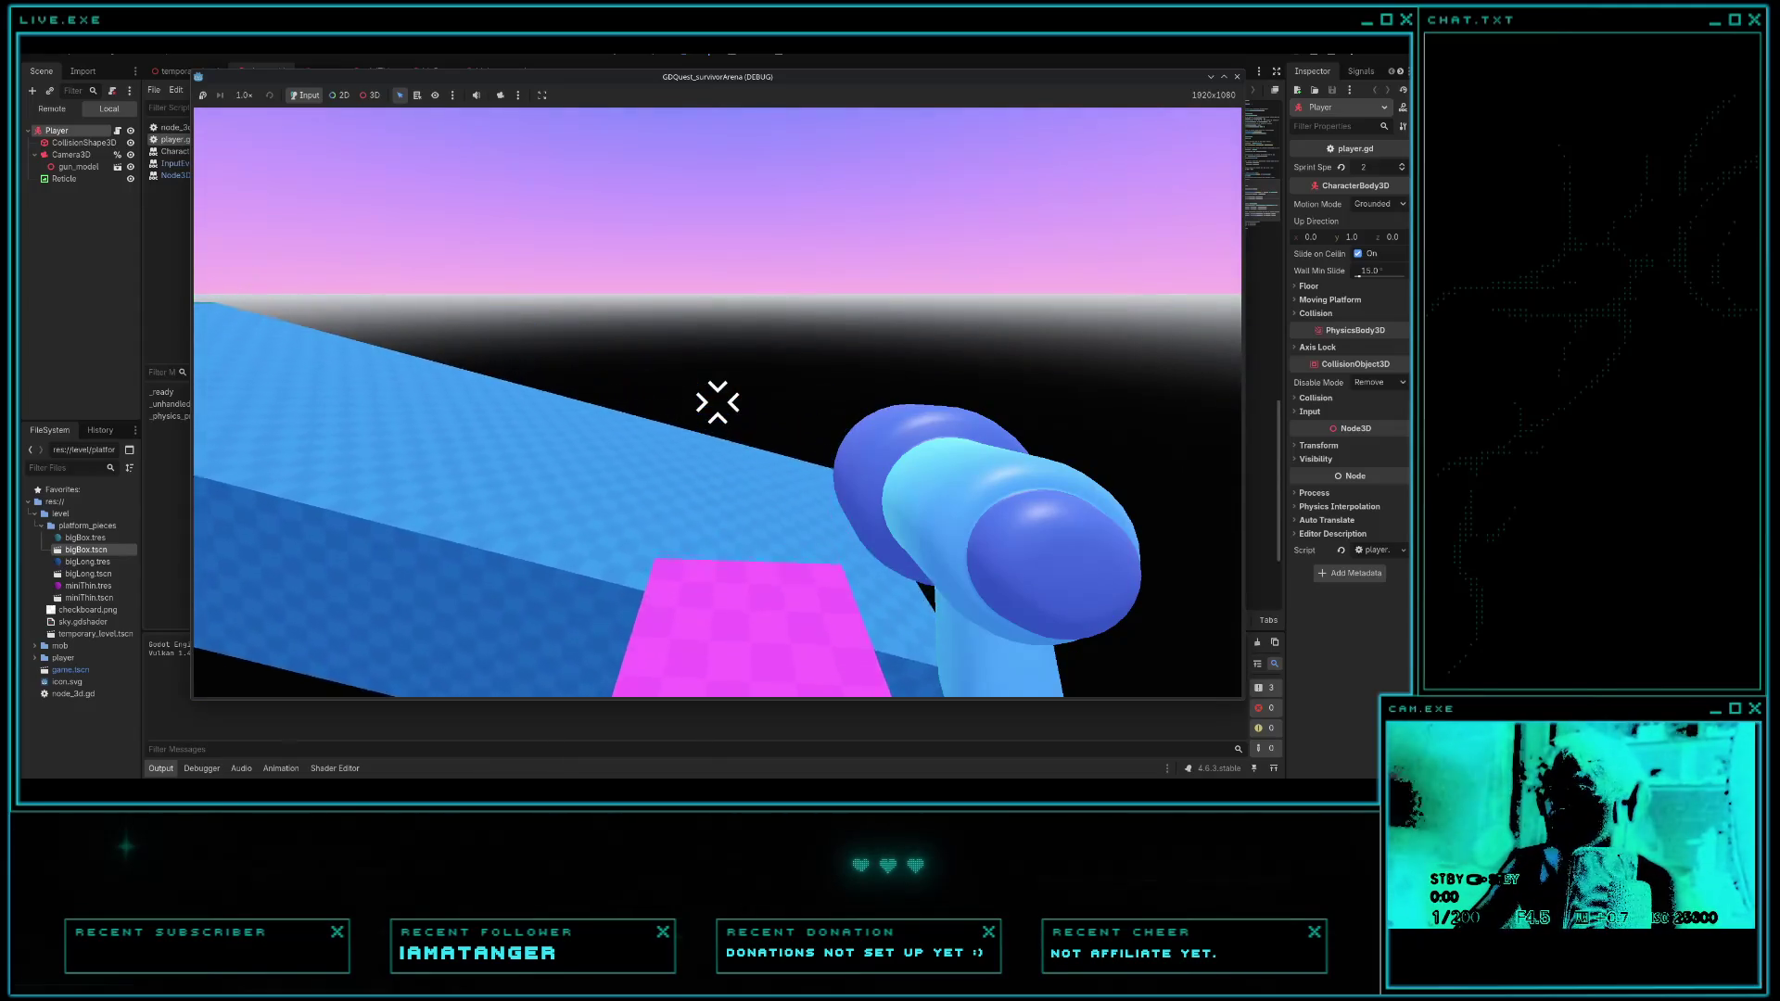
pyautogui.press('w')
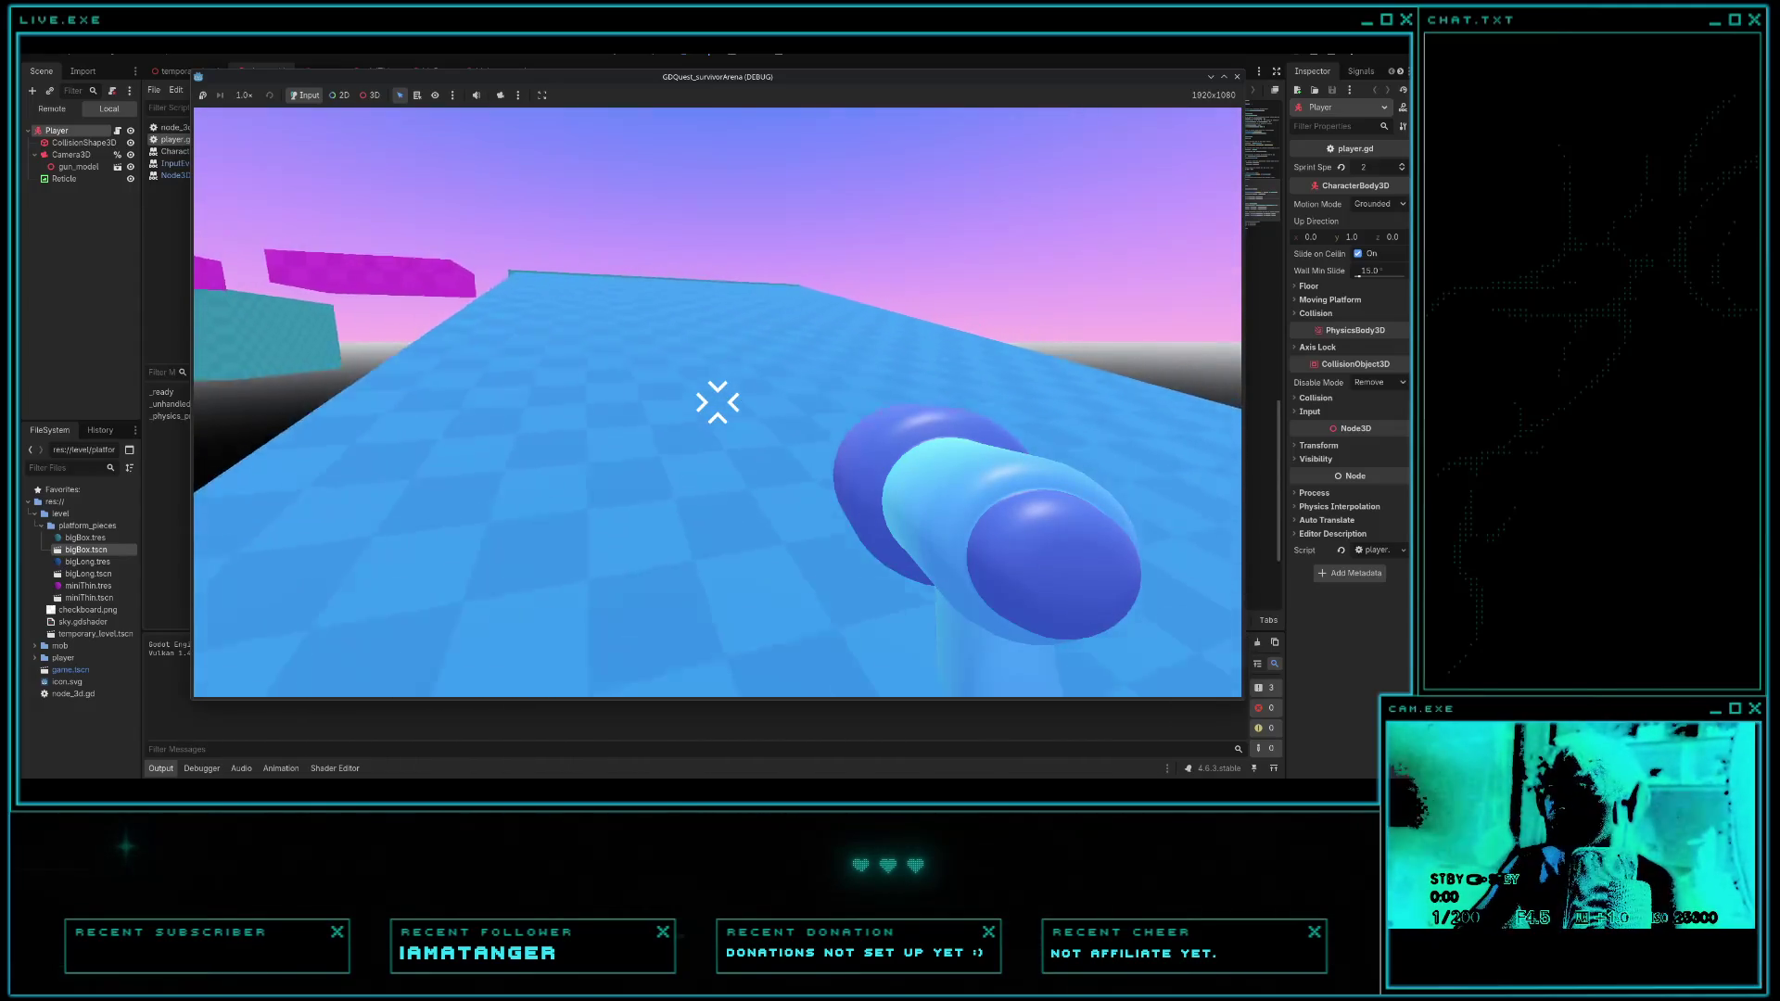
pyautogui.press('w')
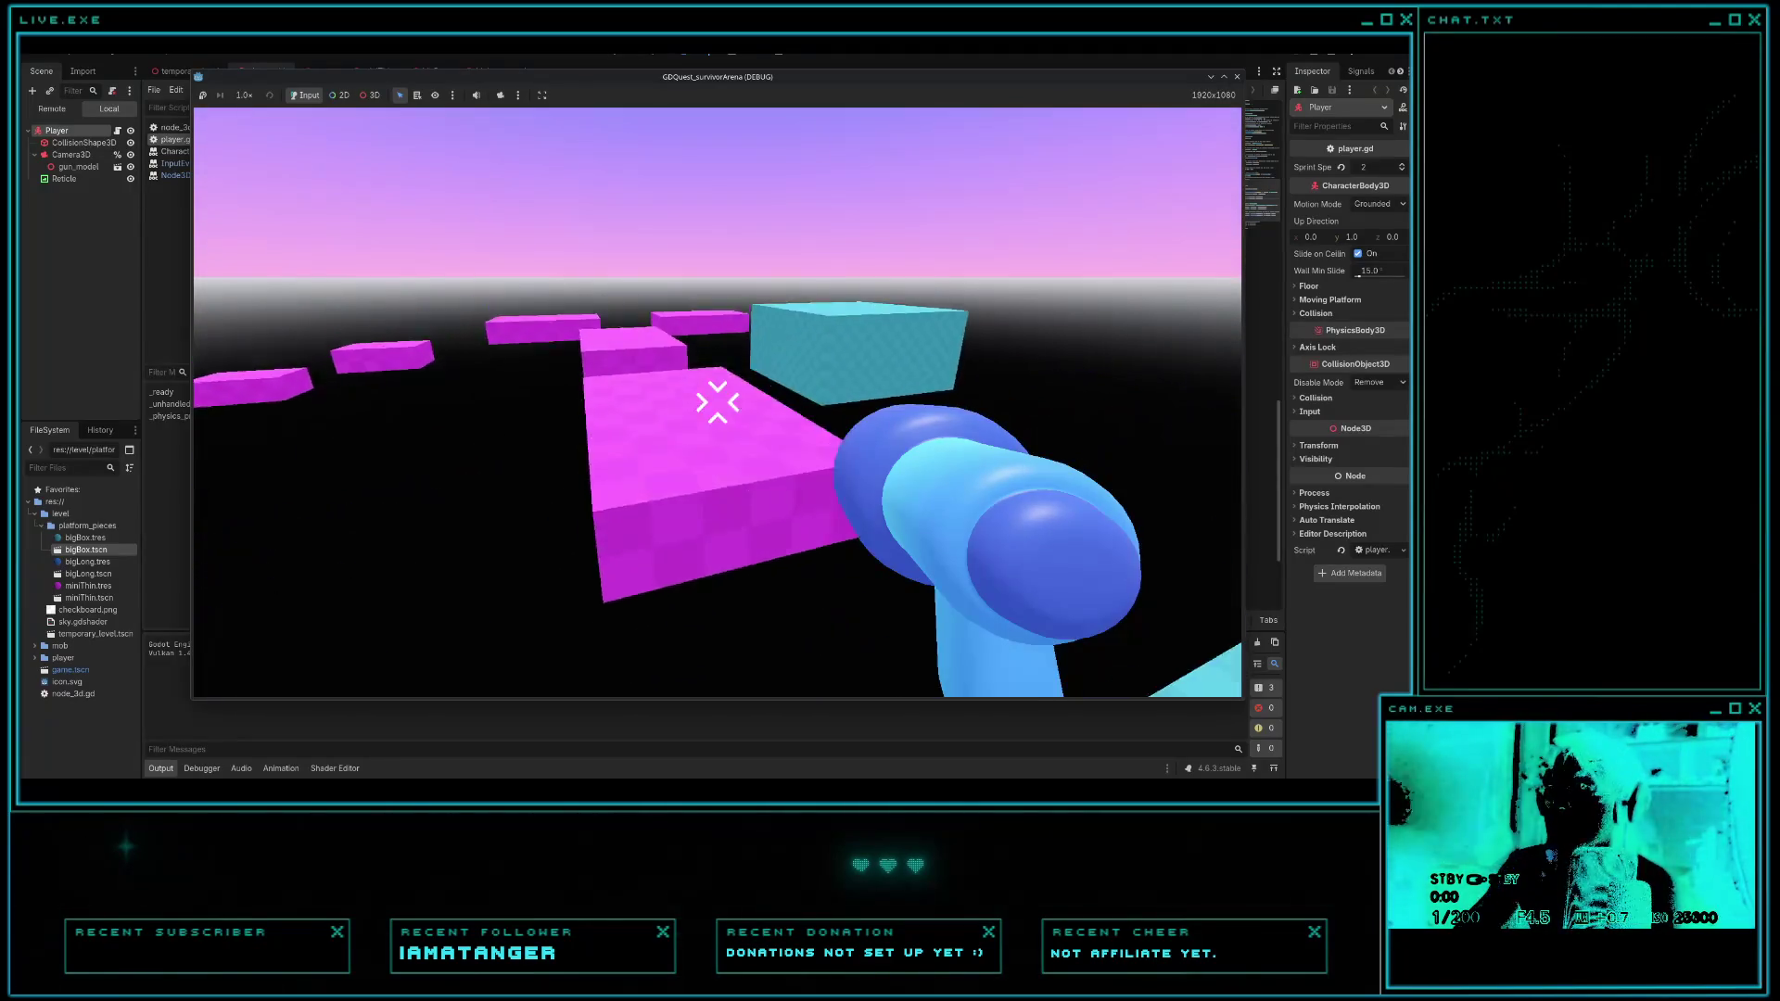
pyautogui.press('w')
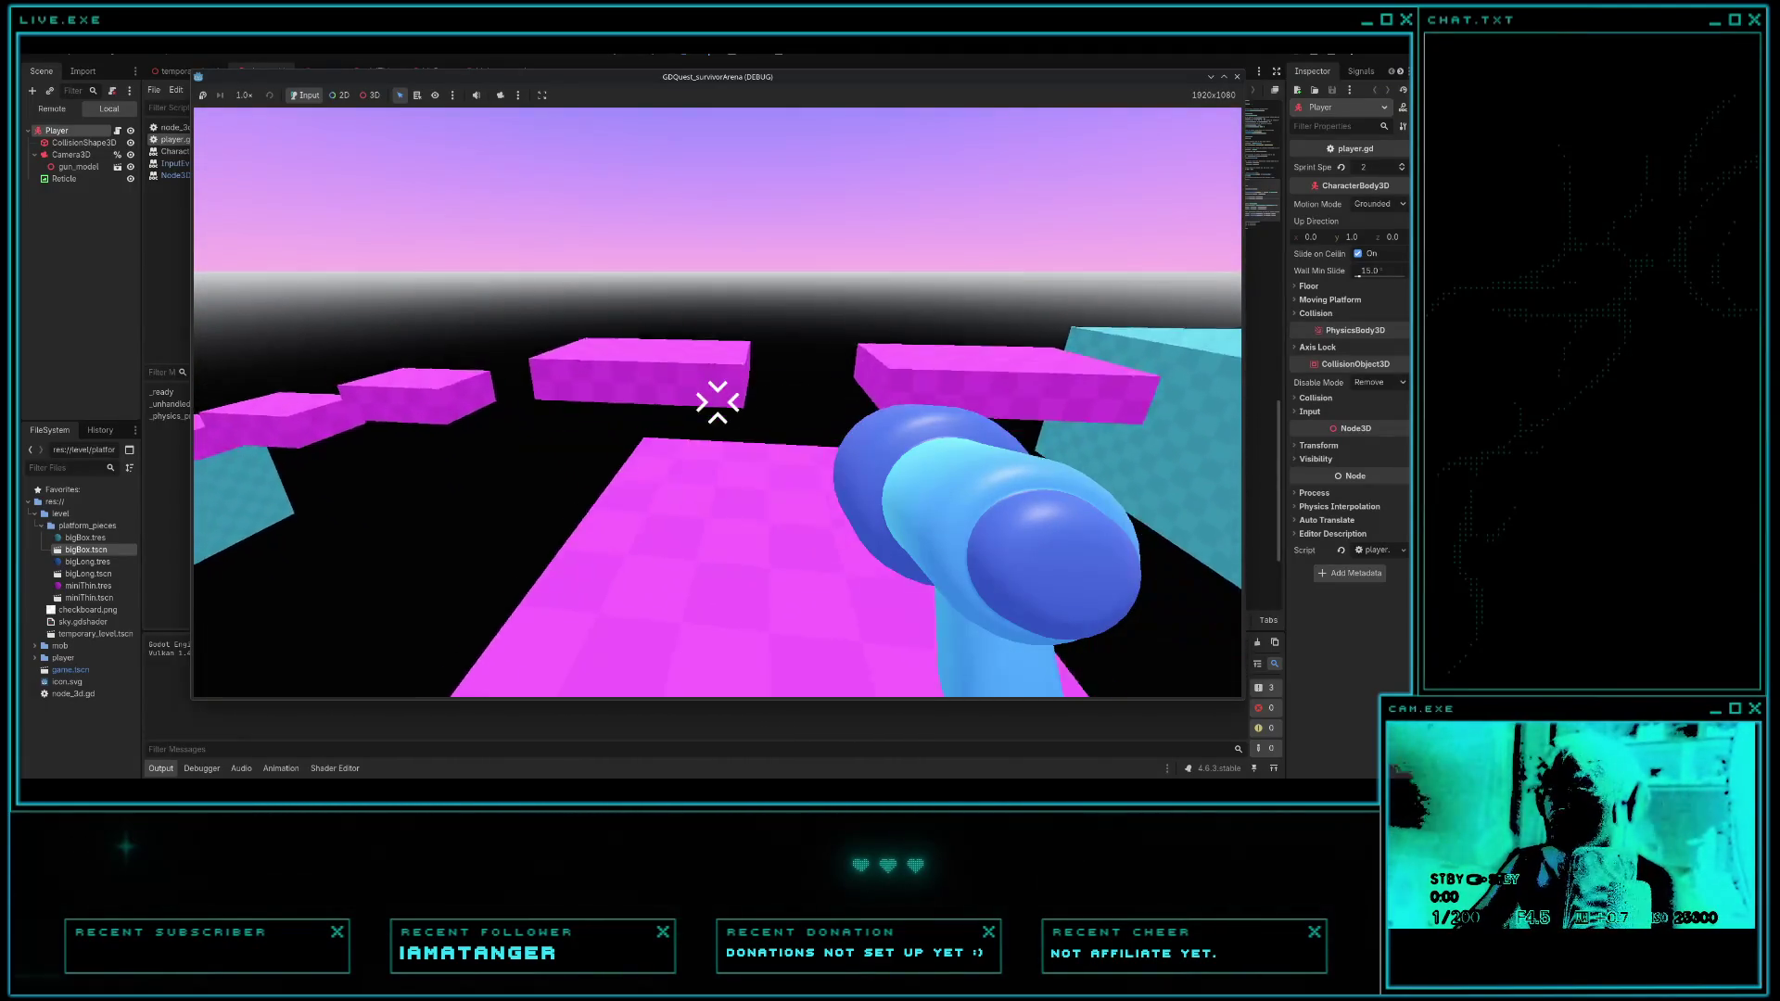
pyautogui.press('w')
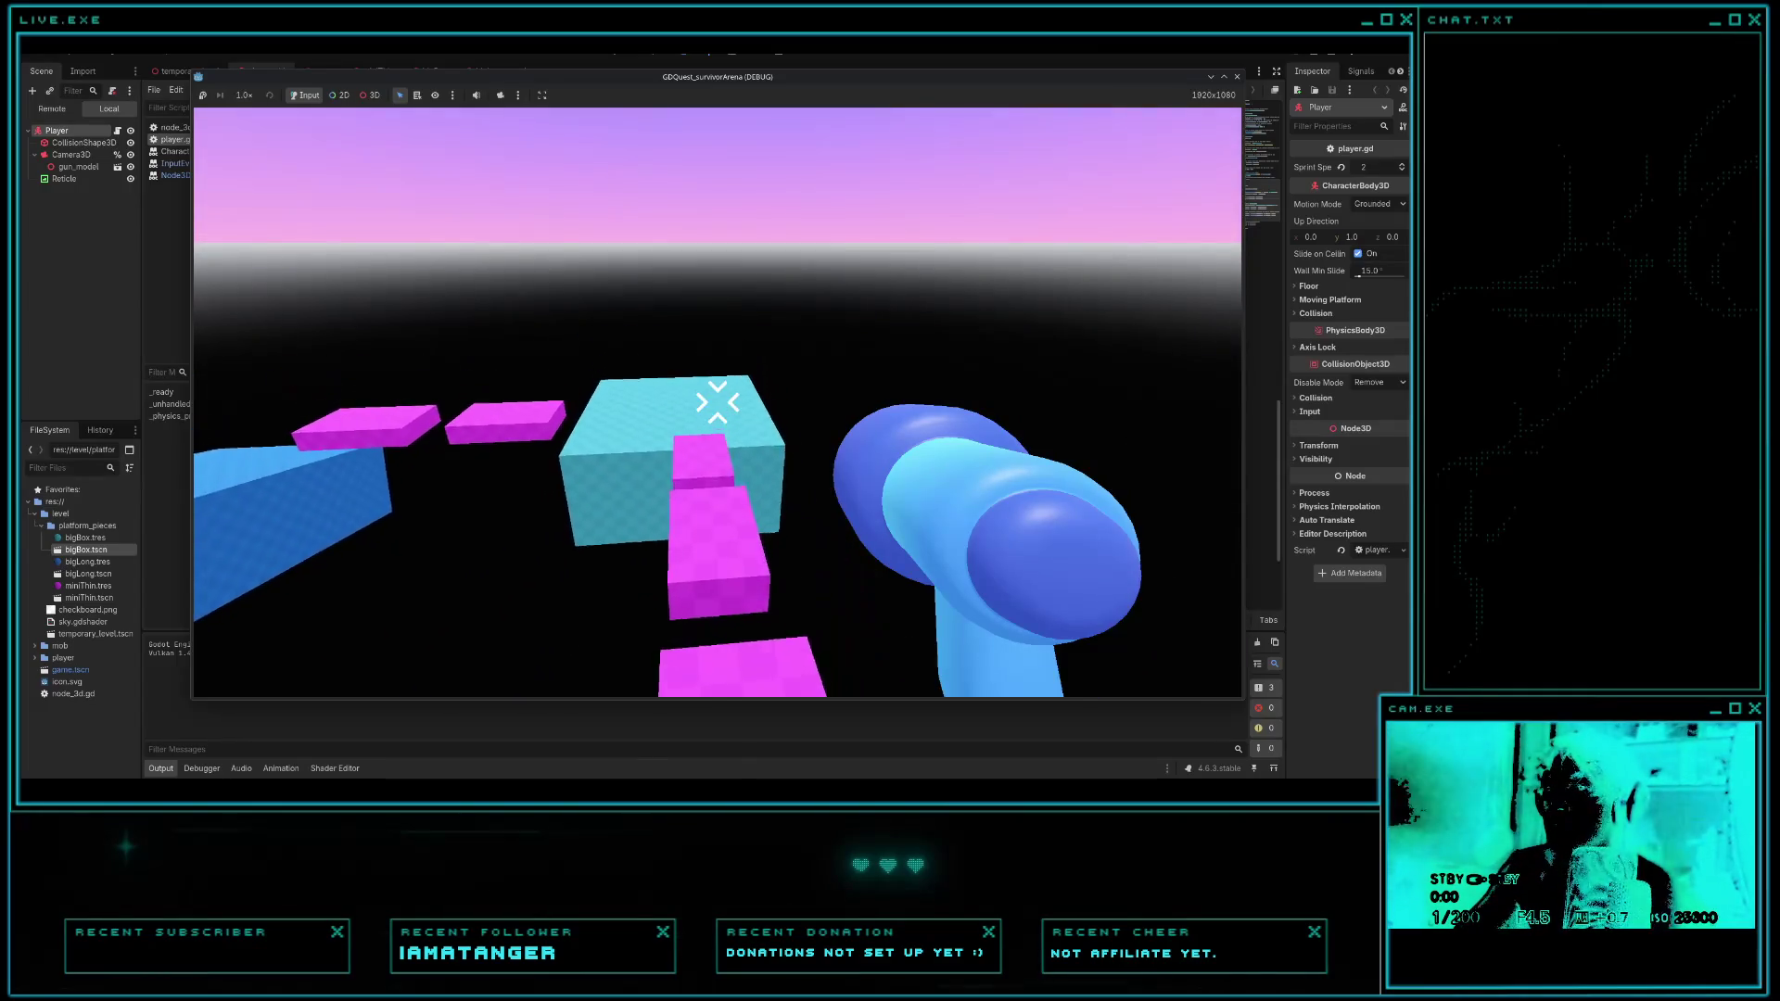
pyautogui.press('w')
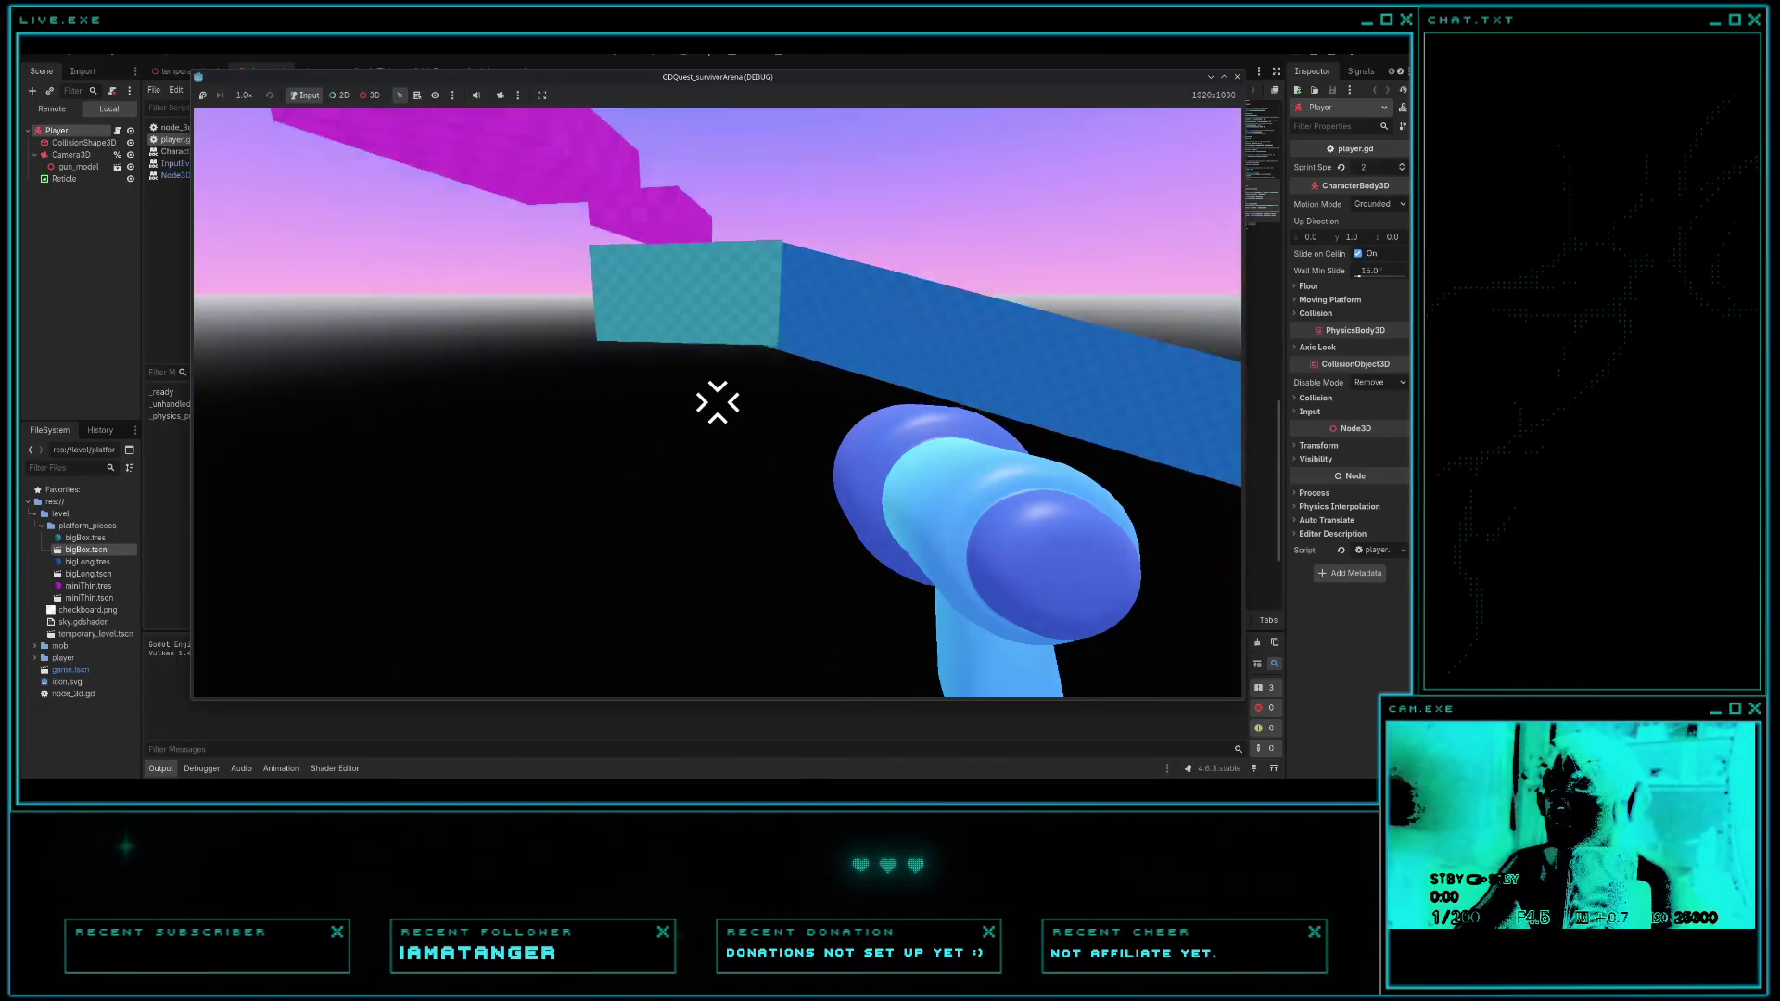
pyautogui.press('F8')
pyautogui.press('F5')
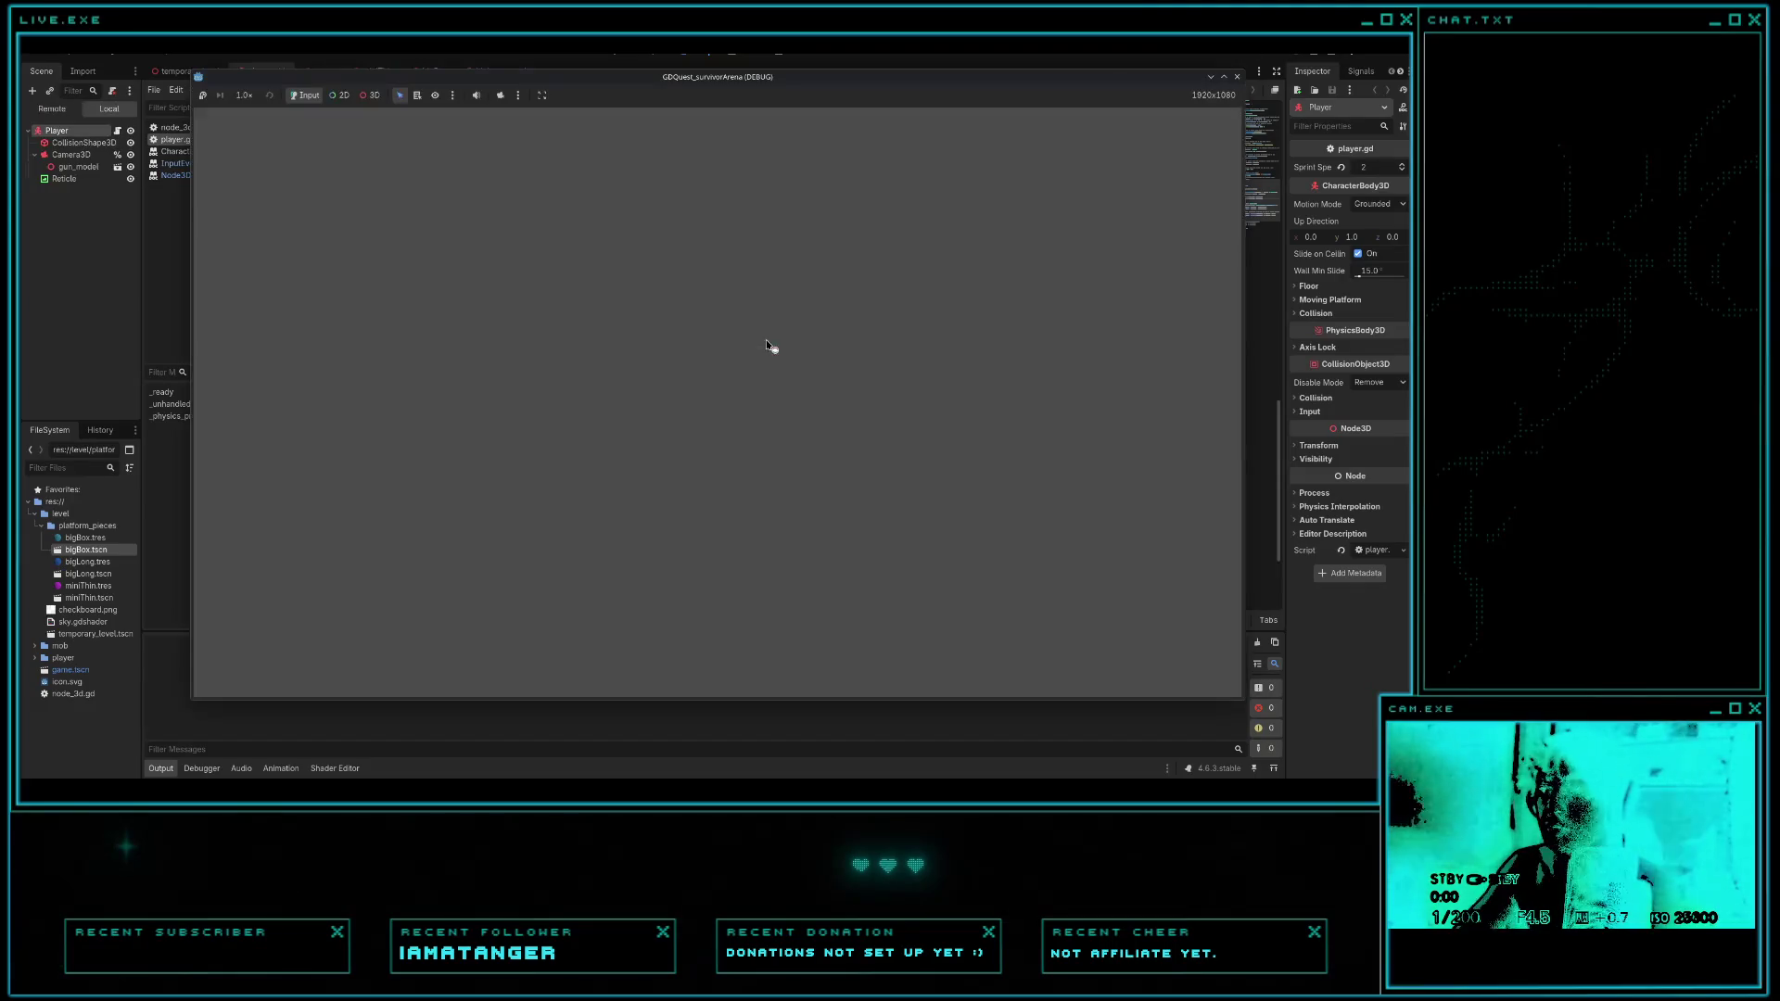
# - Cross the pink box, blue beam, pink platforms and cyan box back onto the blue beam, then stop
pyautogui.press('w')
pyautogui.press('w')
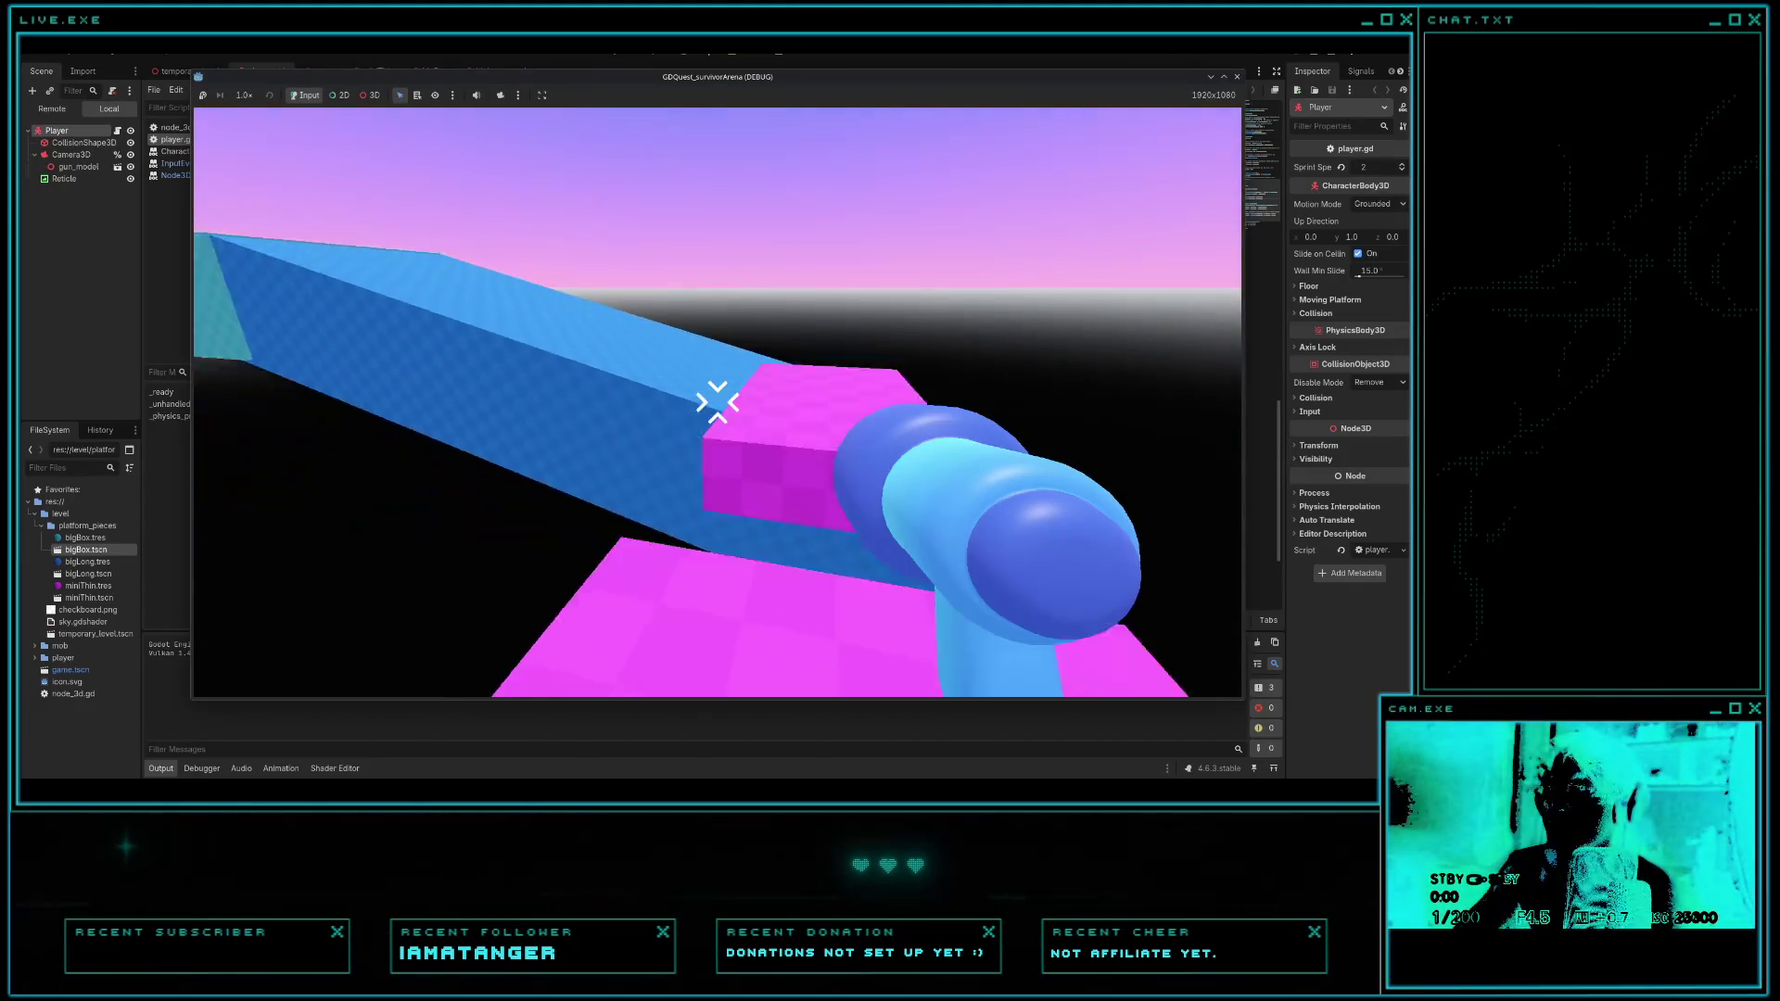
pyautogui.press('w')
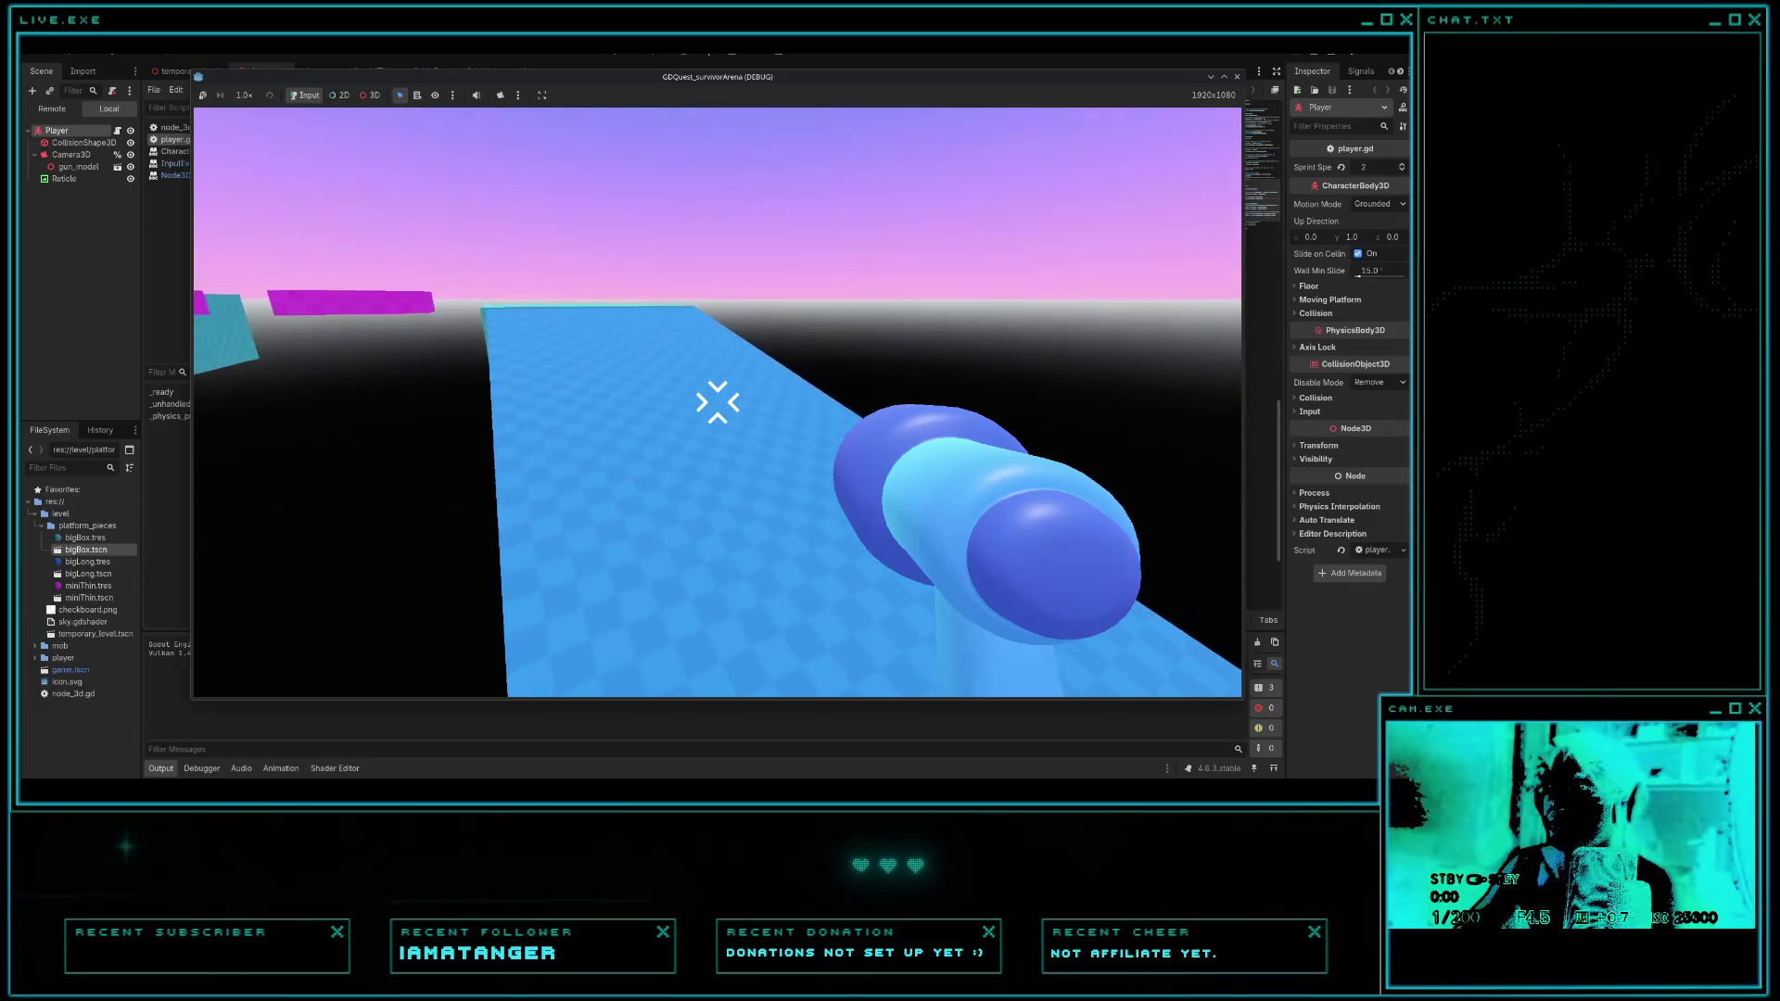
pyautogui.press('w')
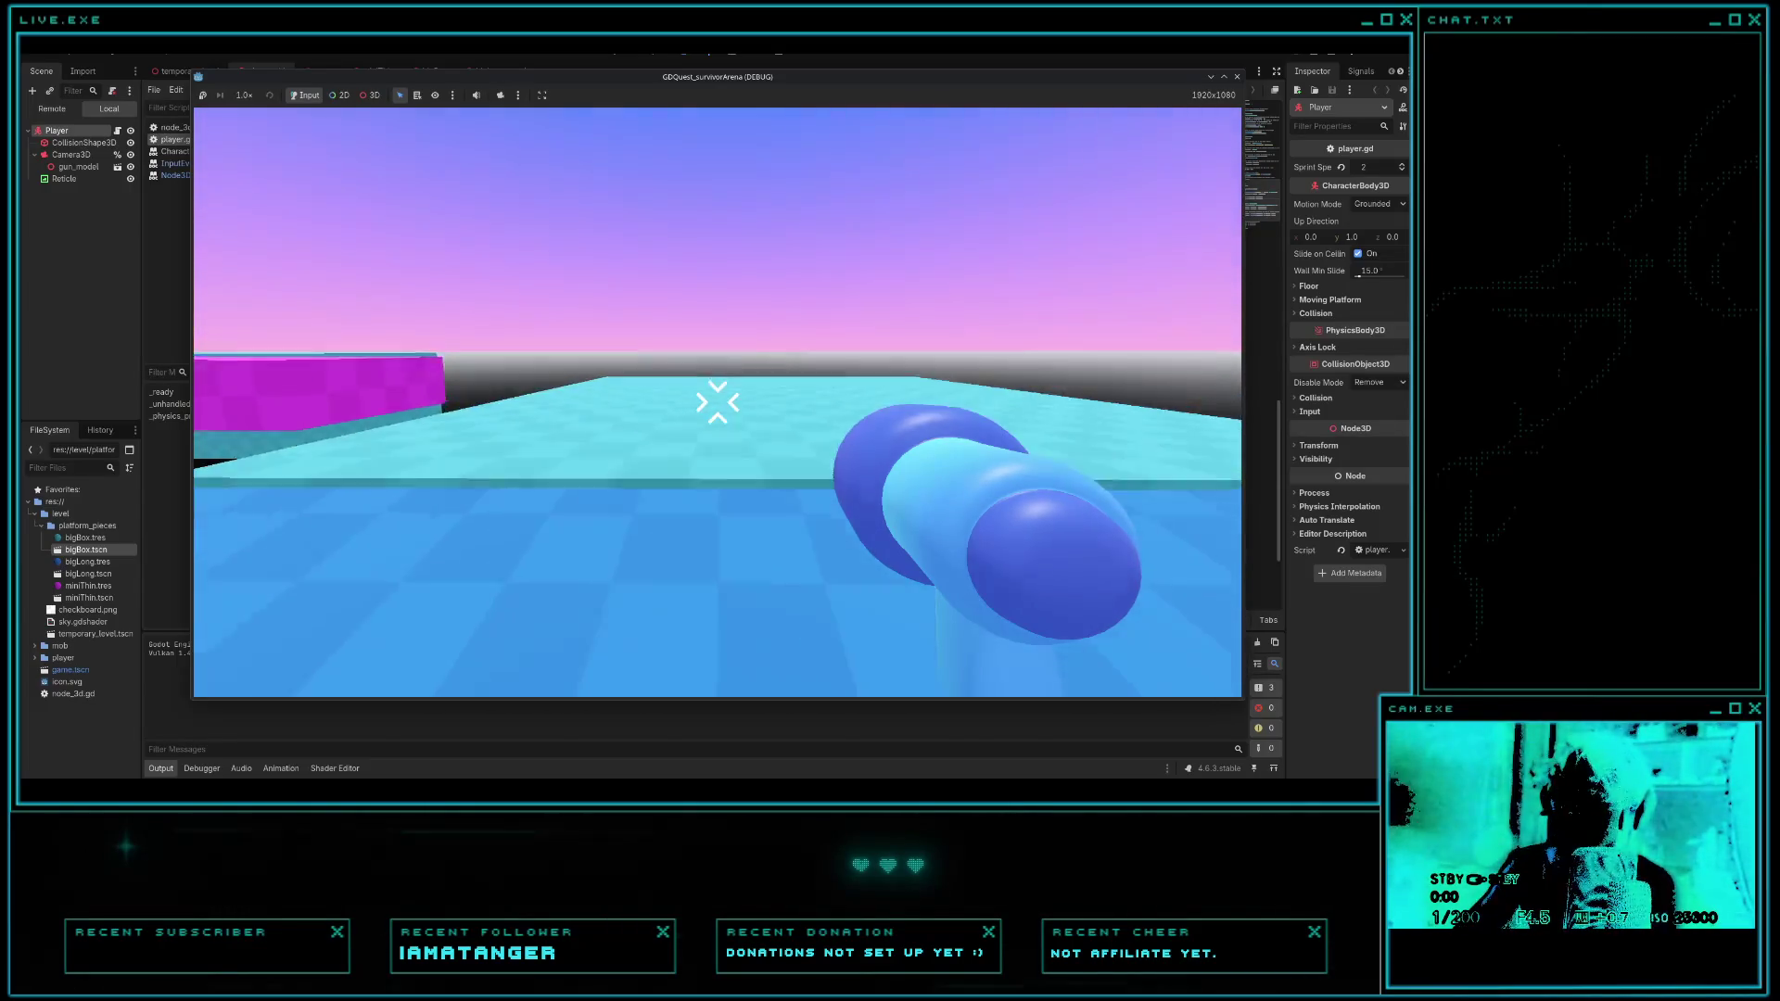
pyautogui.press('w')
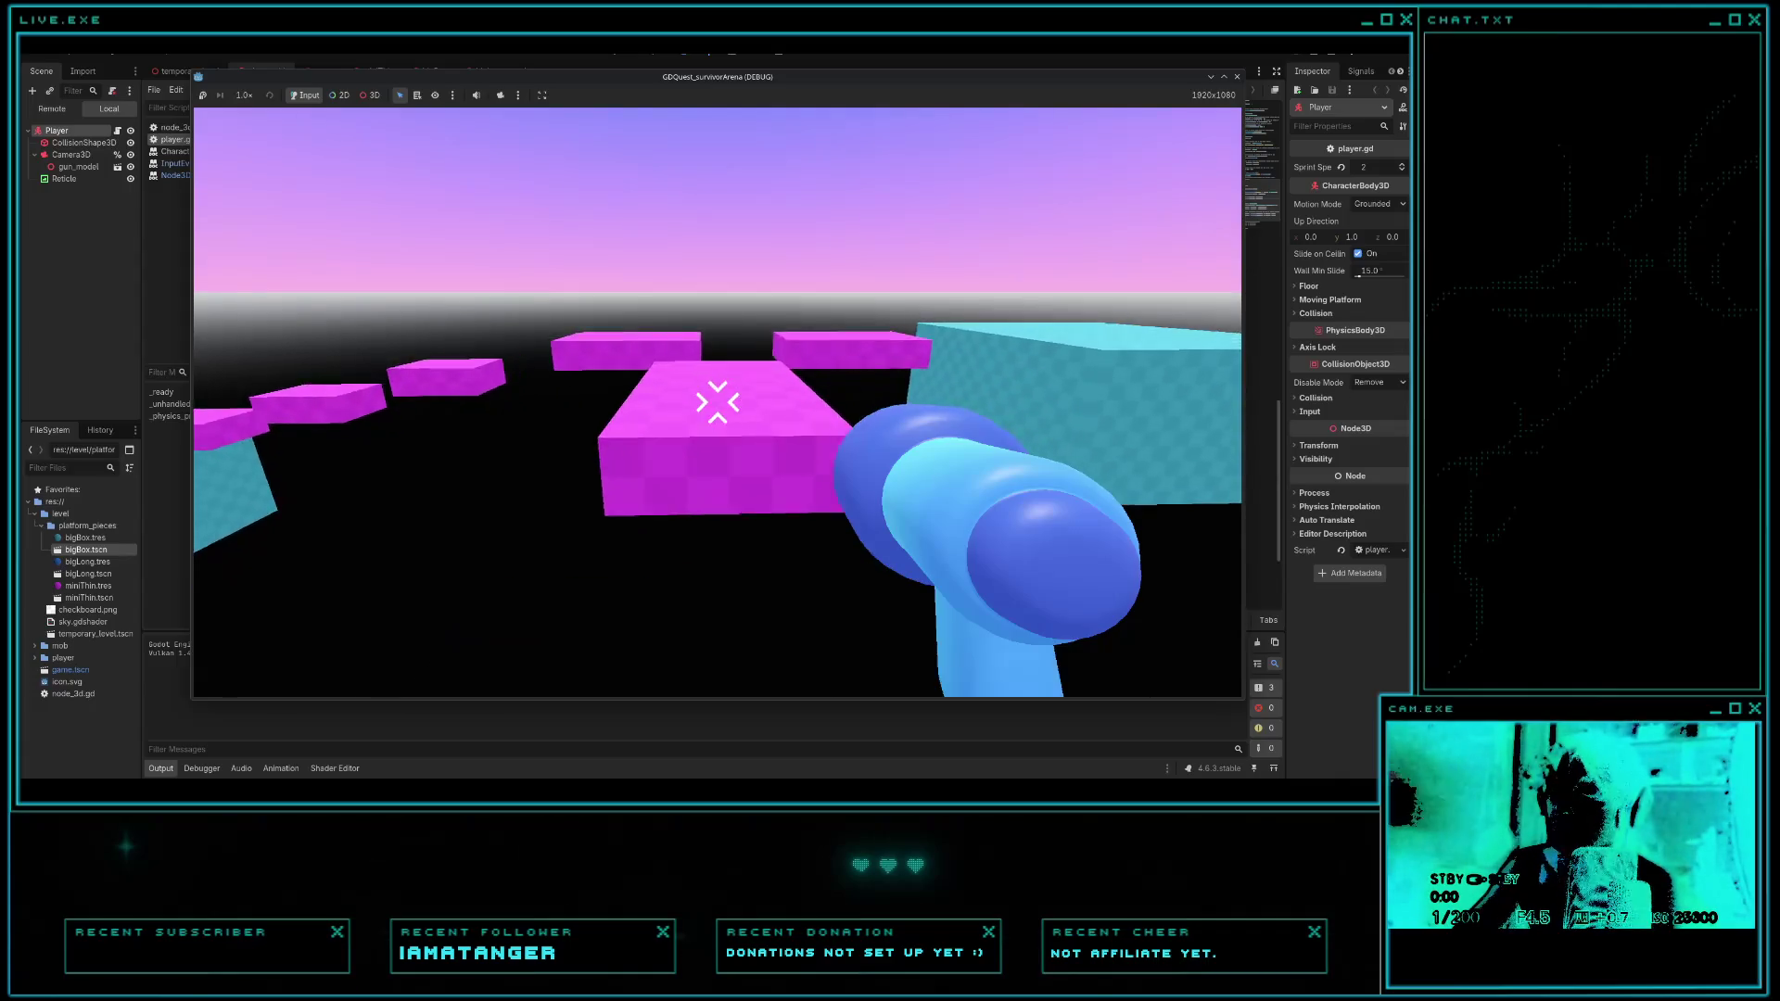
pyautogui.press('w')
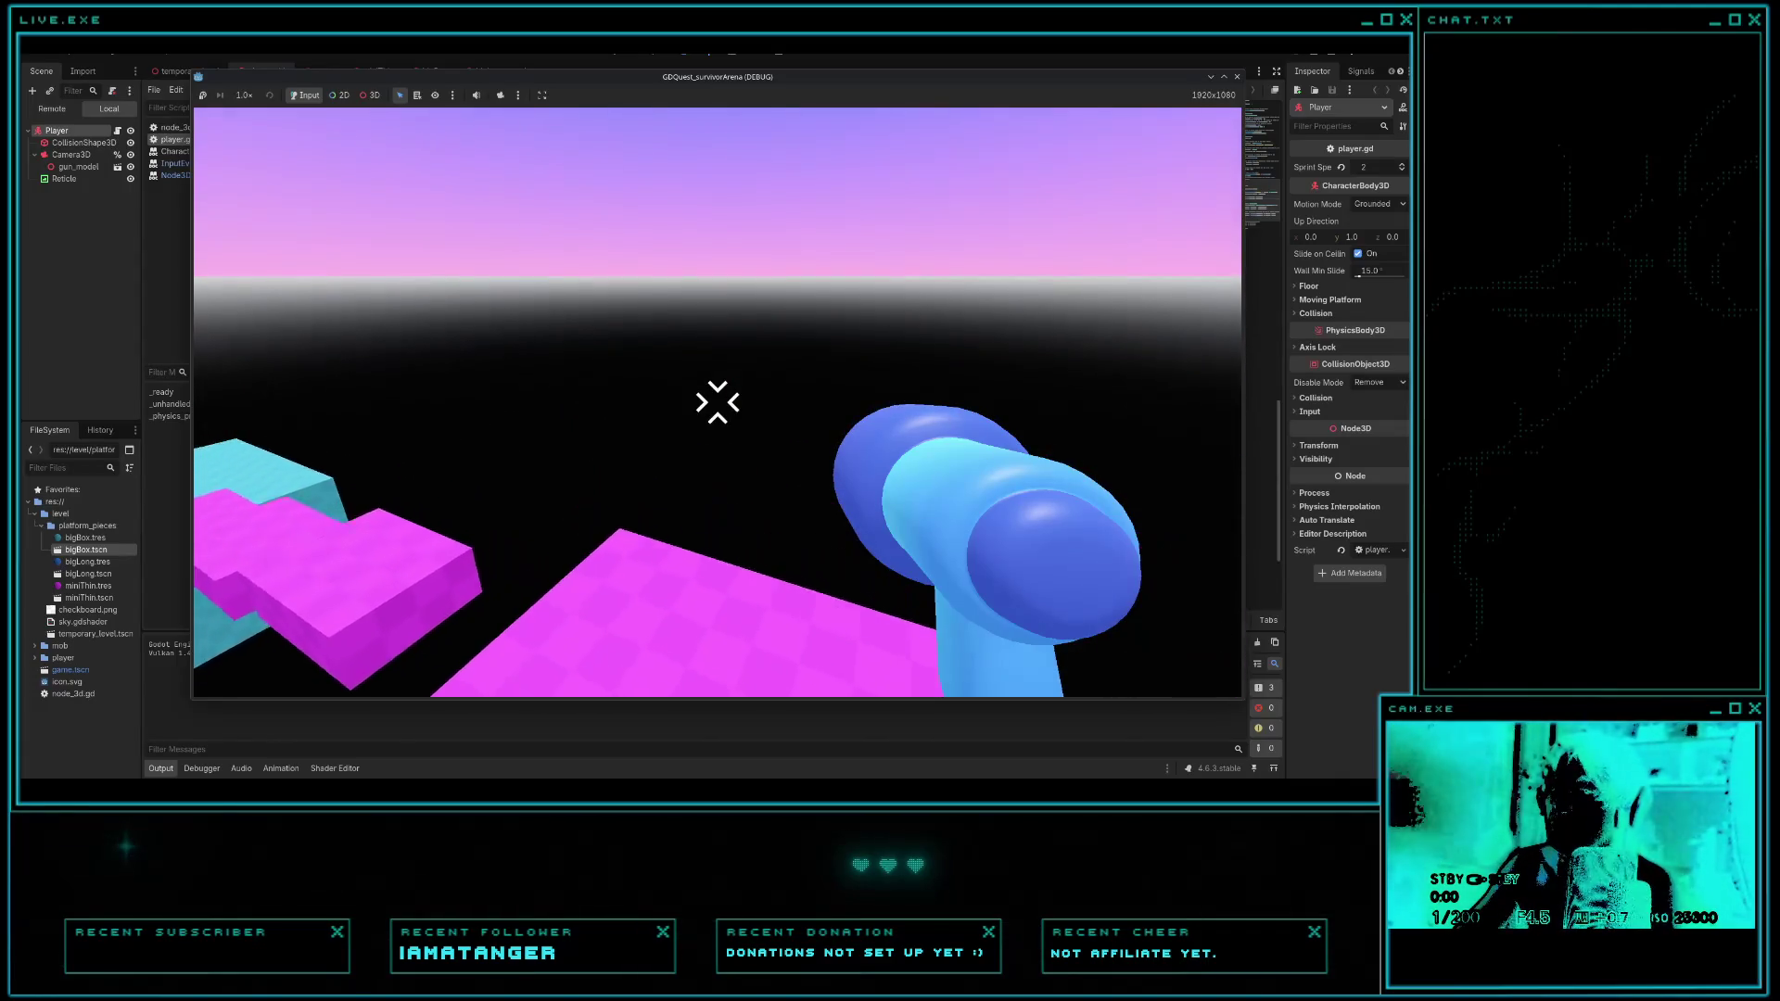
pyautogui.press('w')
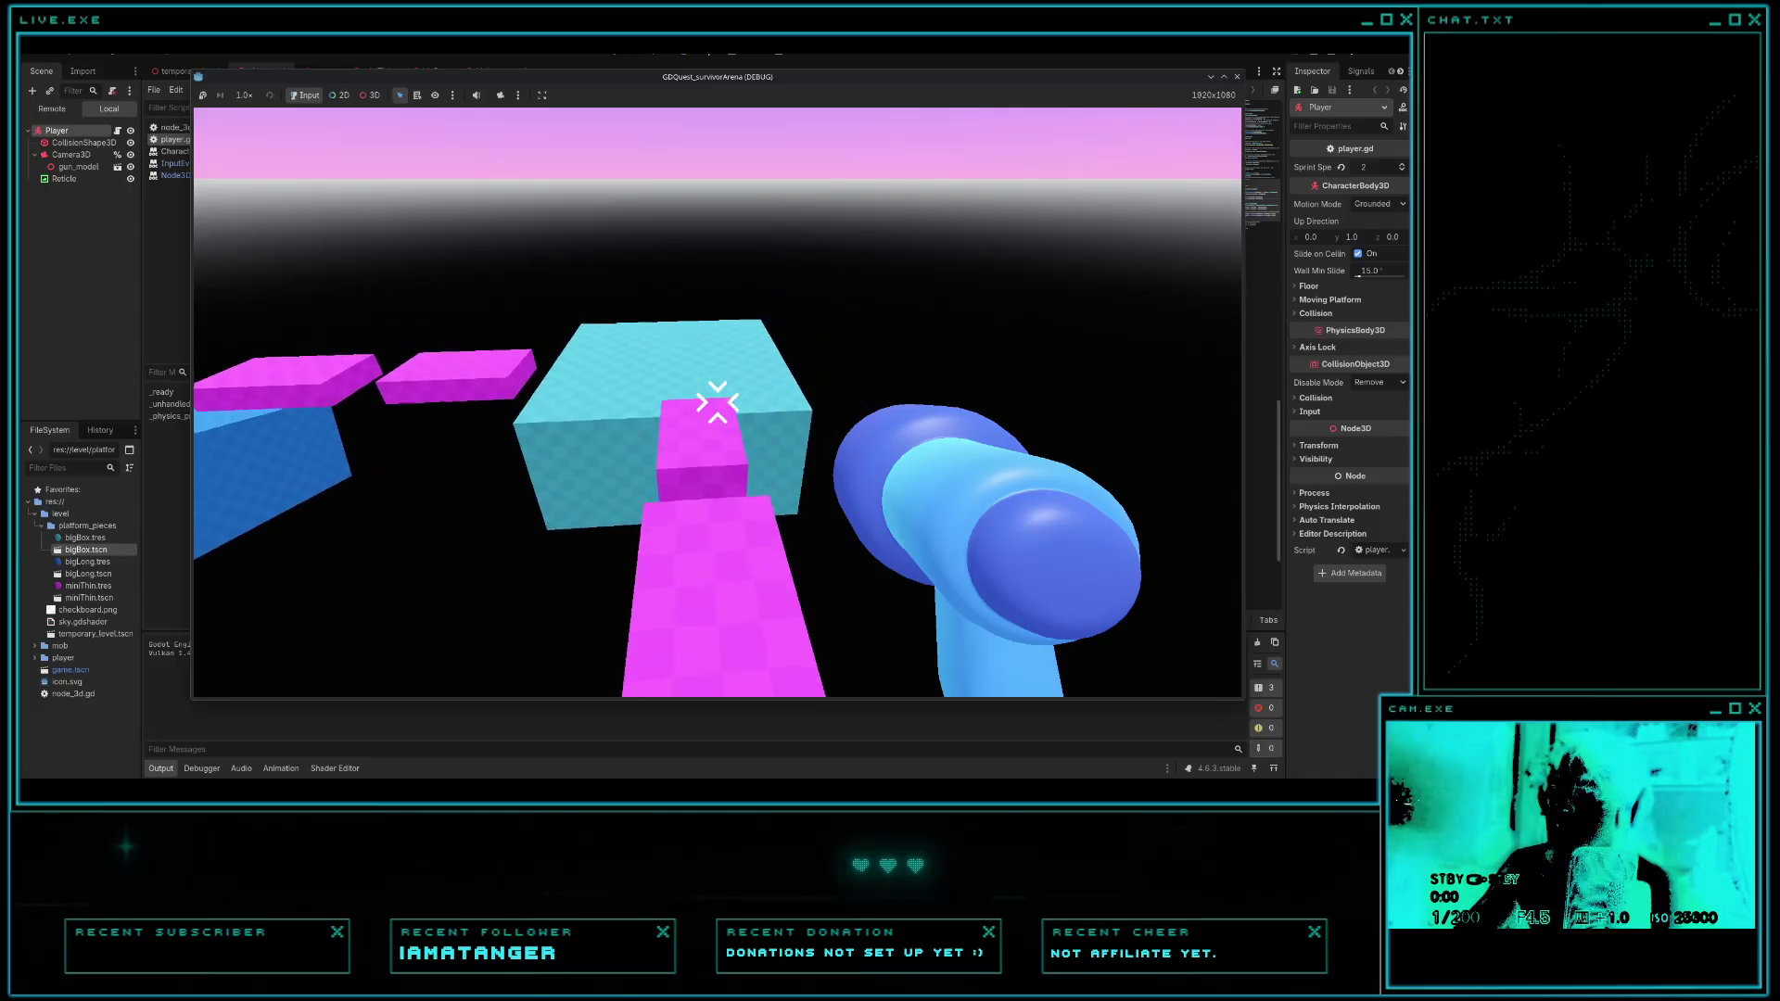
pyautogui.press('w')
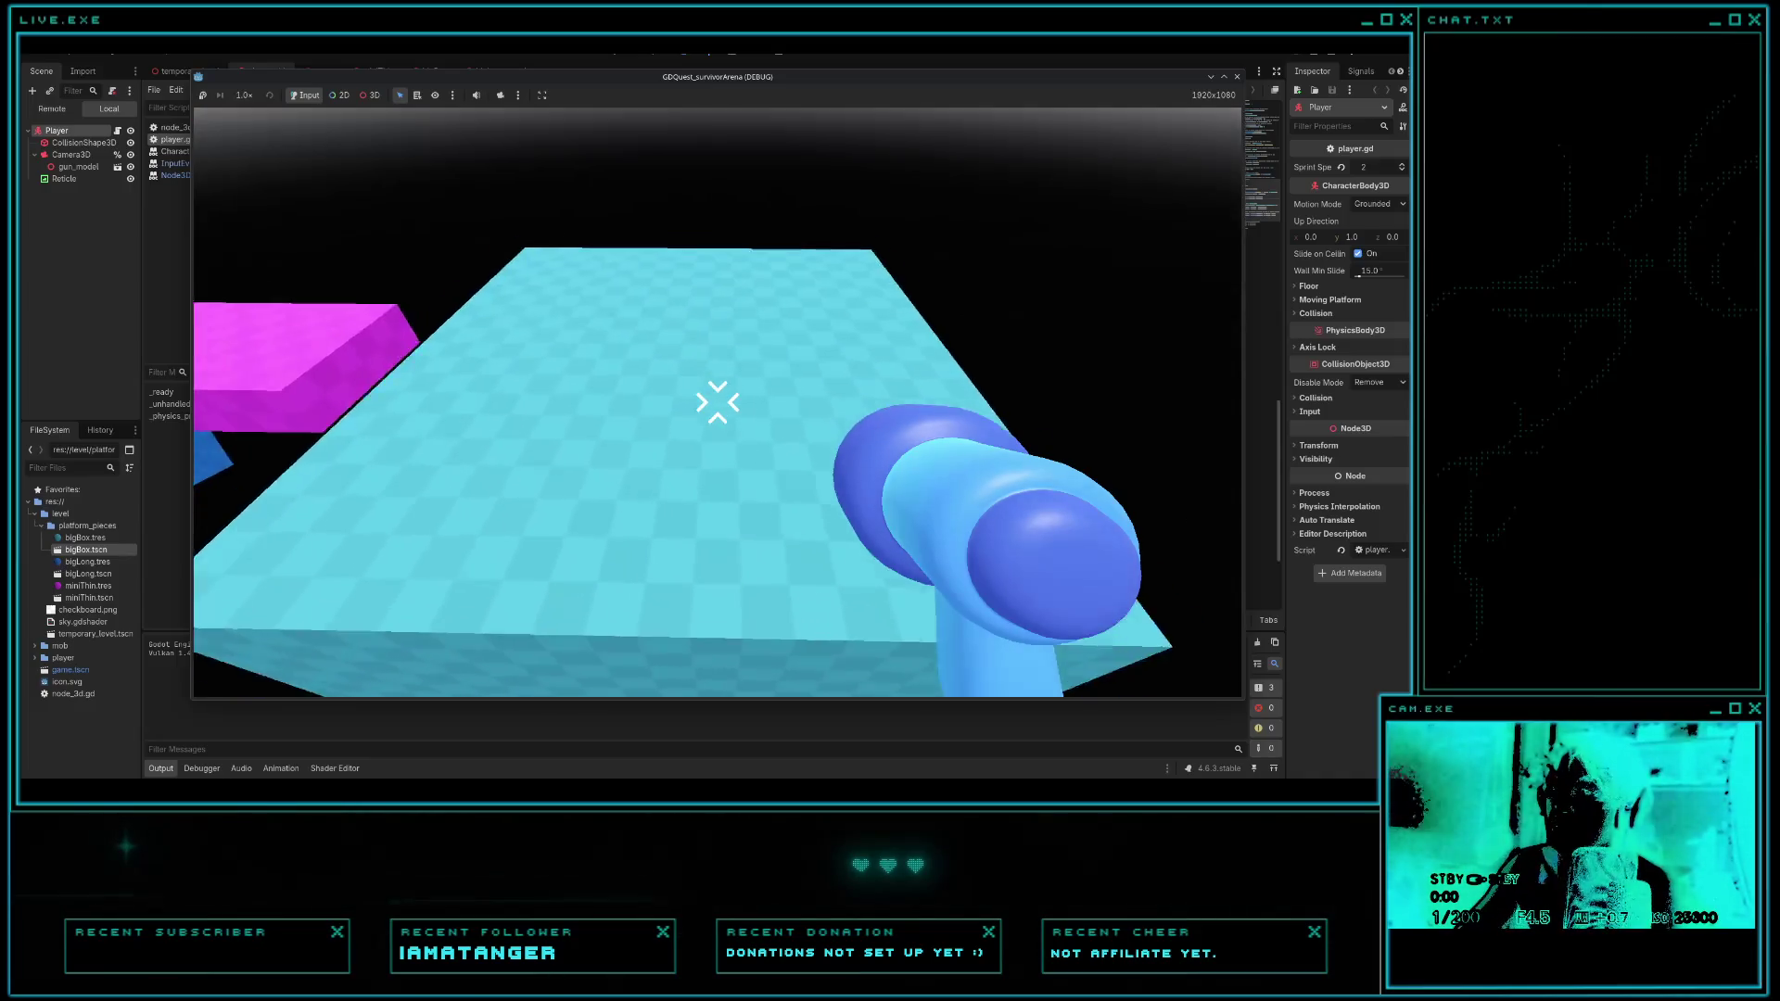
pyautogui.press('w')
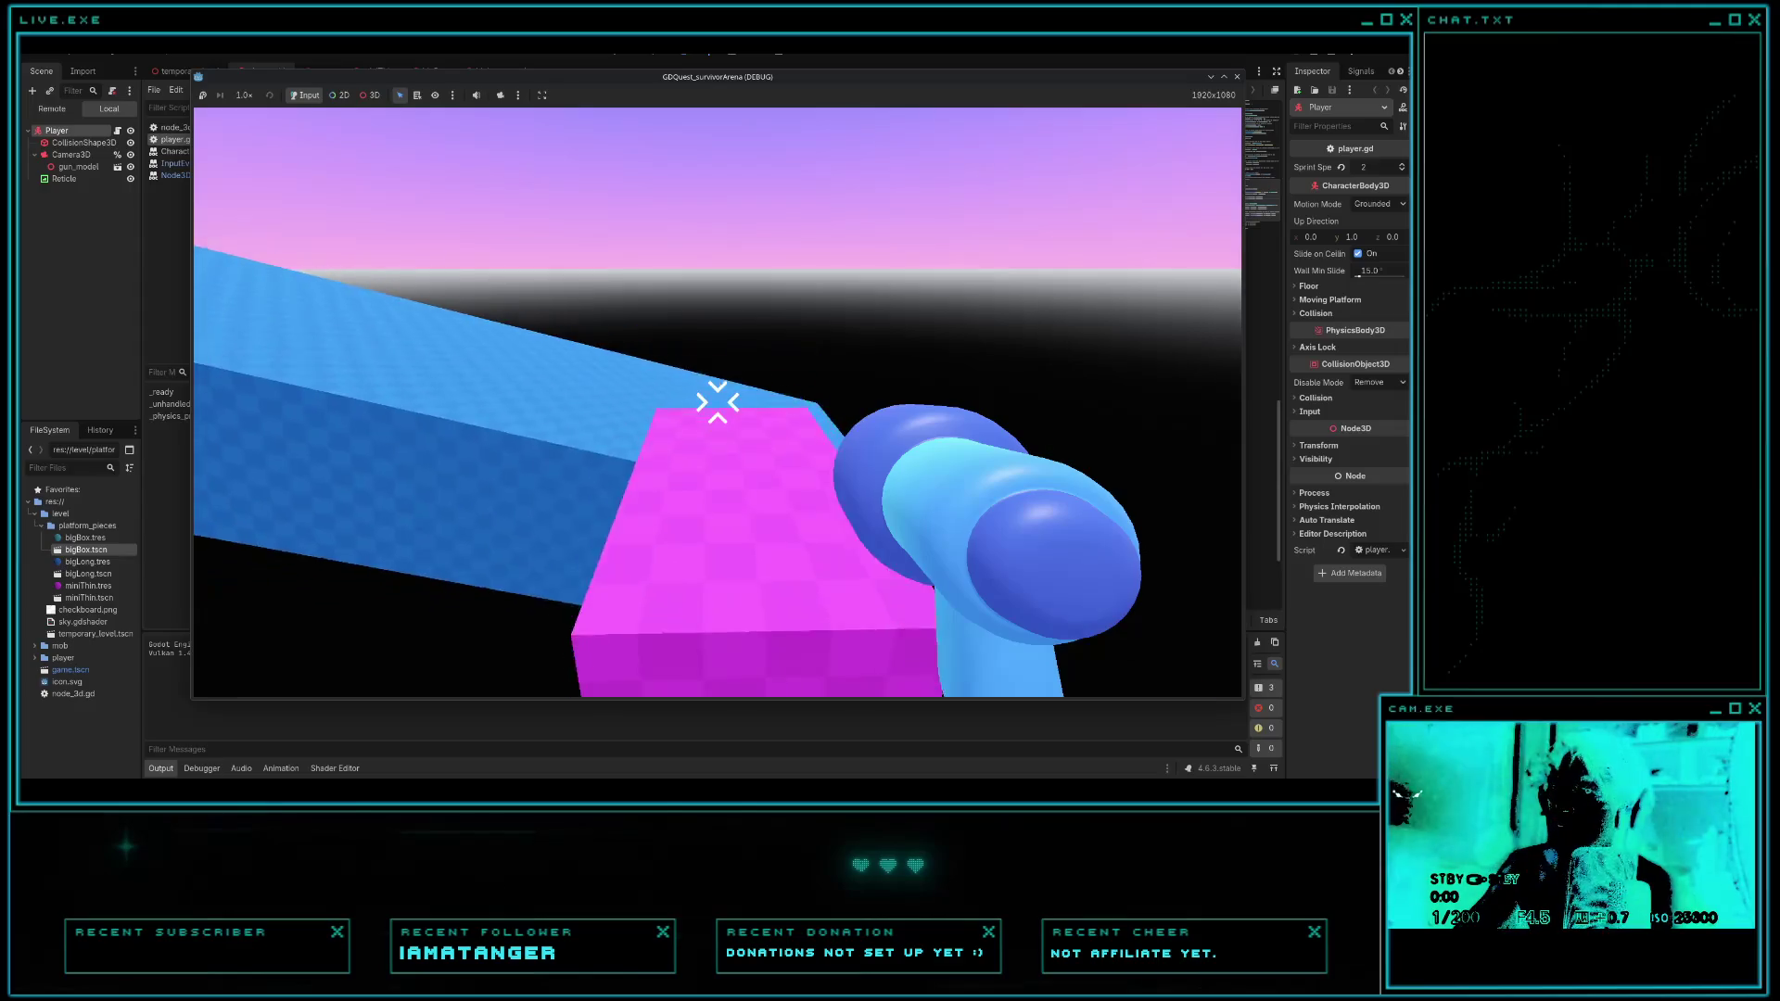
pyautogui.press('w')
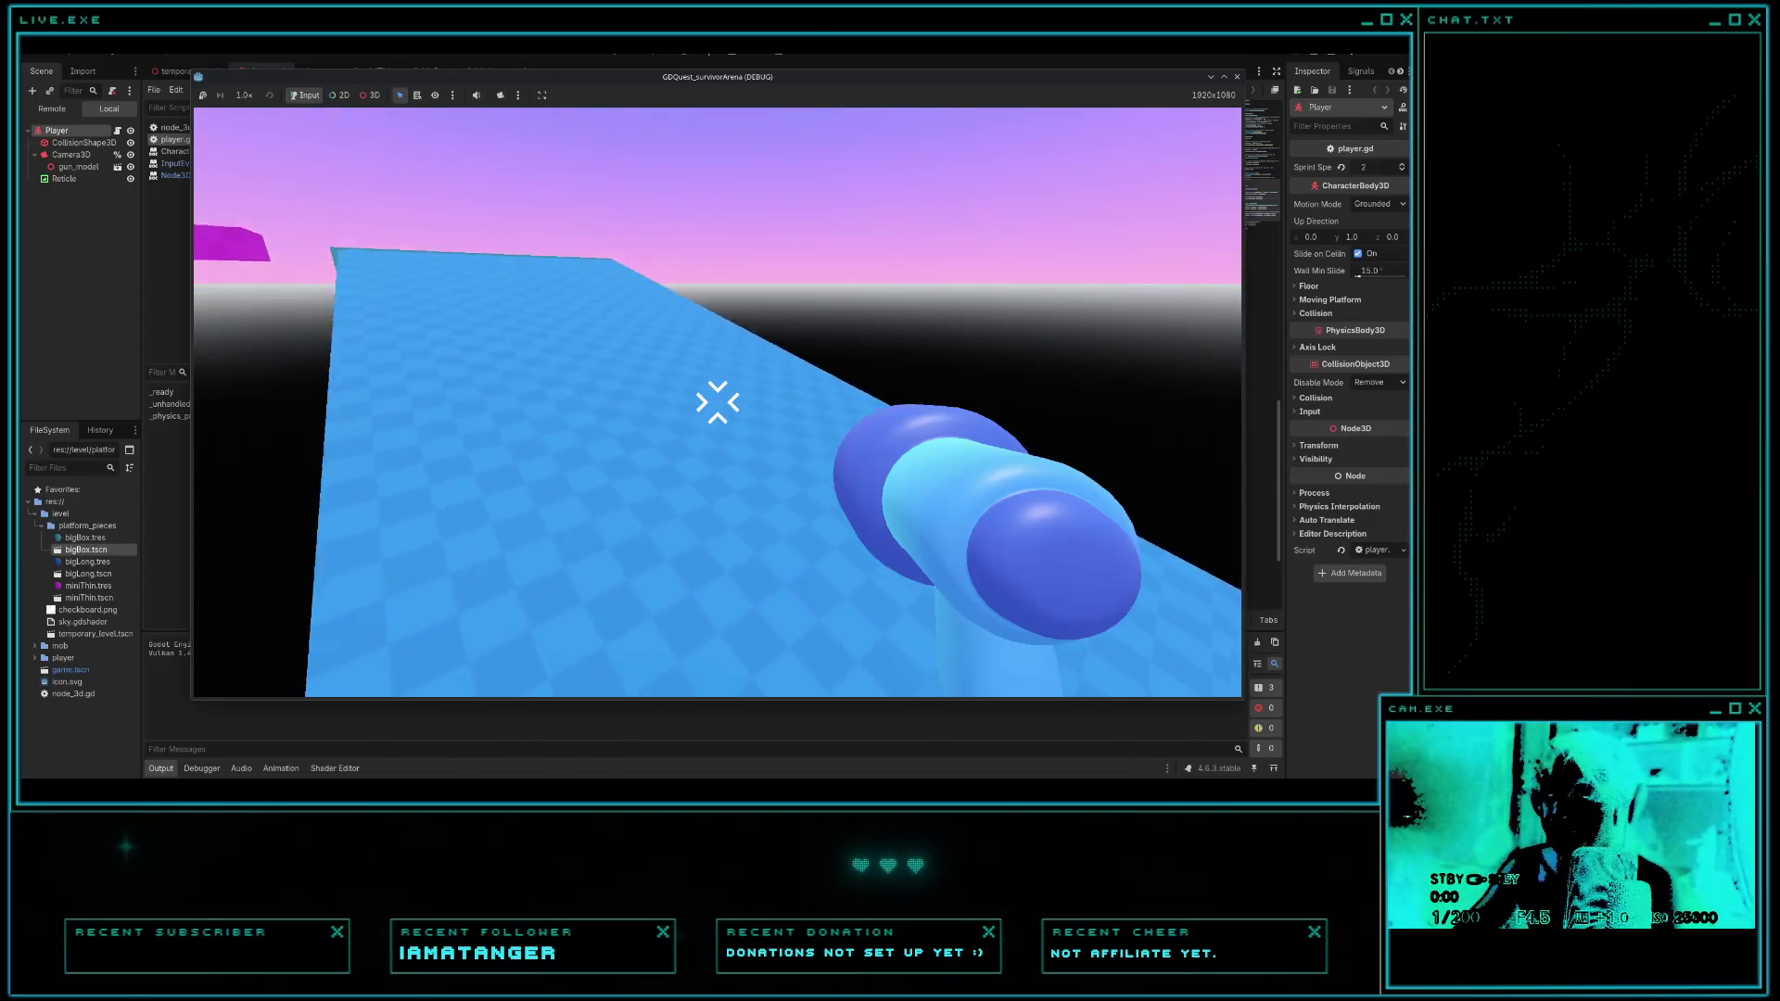
pyautogui.press('F8')
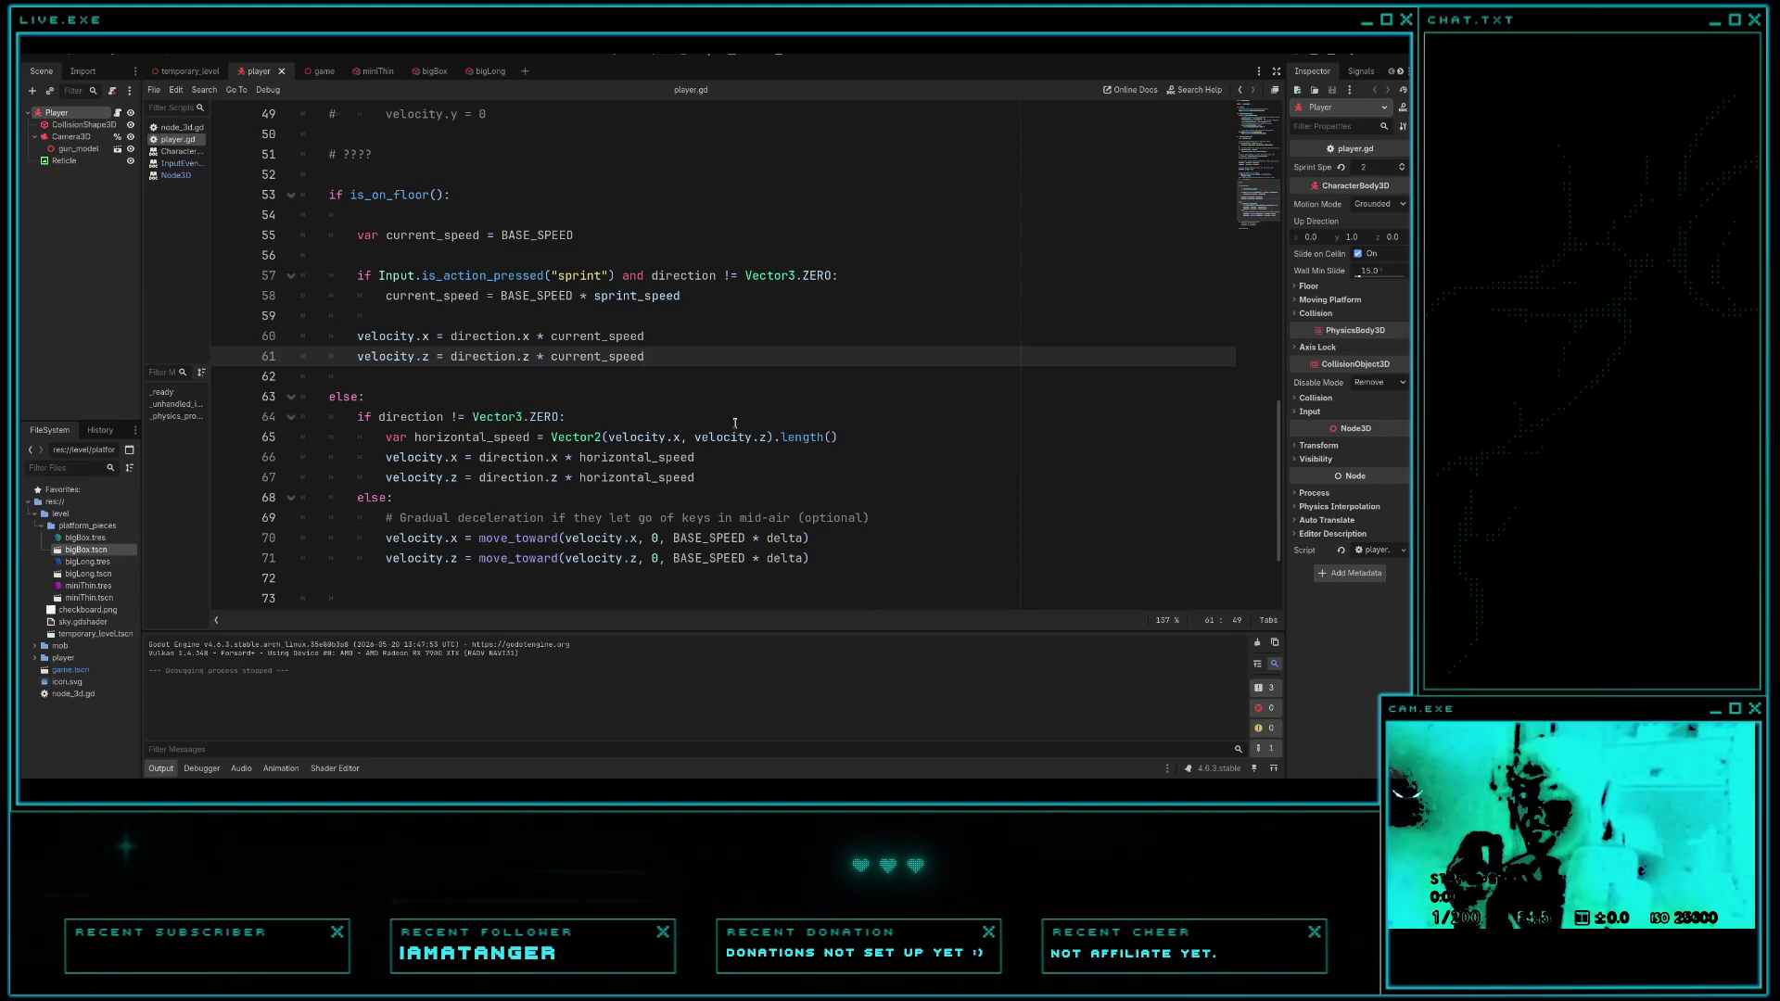
# - Select player.gd's mid-air velocity.x move_toward line and review Gemini's velocity.z fix explanation
pyautogui.moveTo(385, 538); pyautogui.dragTo(818, 543)
pyautogui.hotkey('ctrl', 'c')
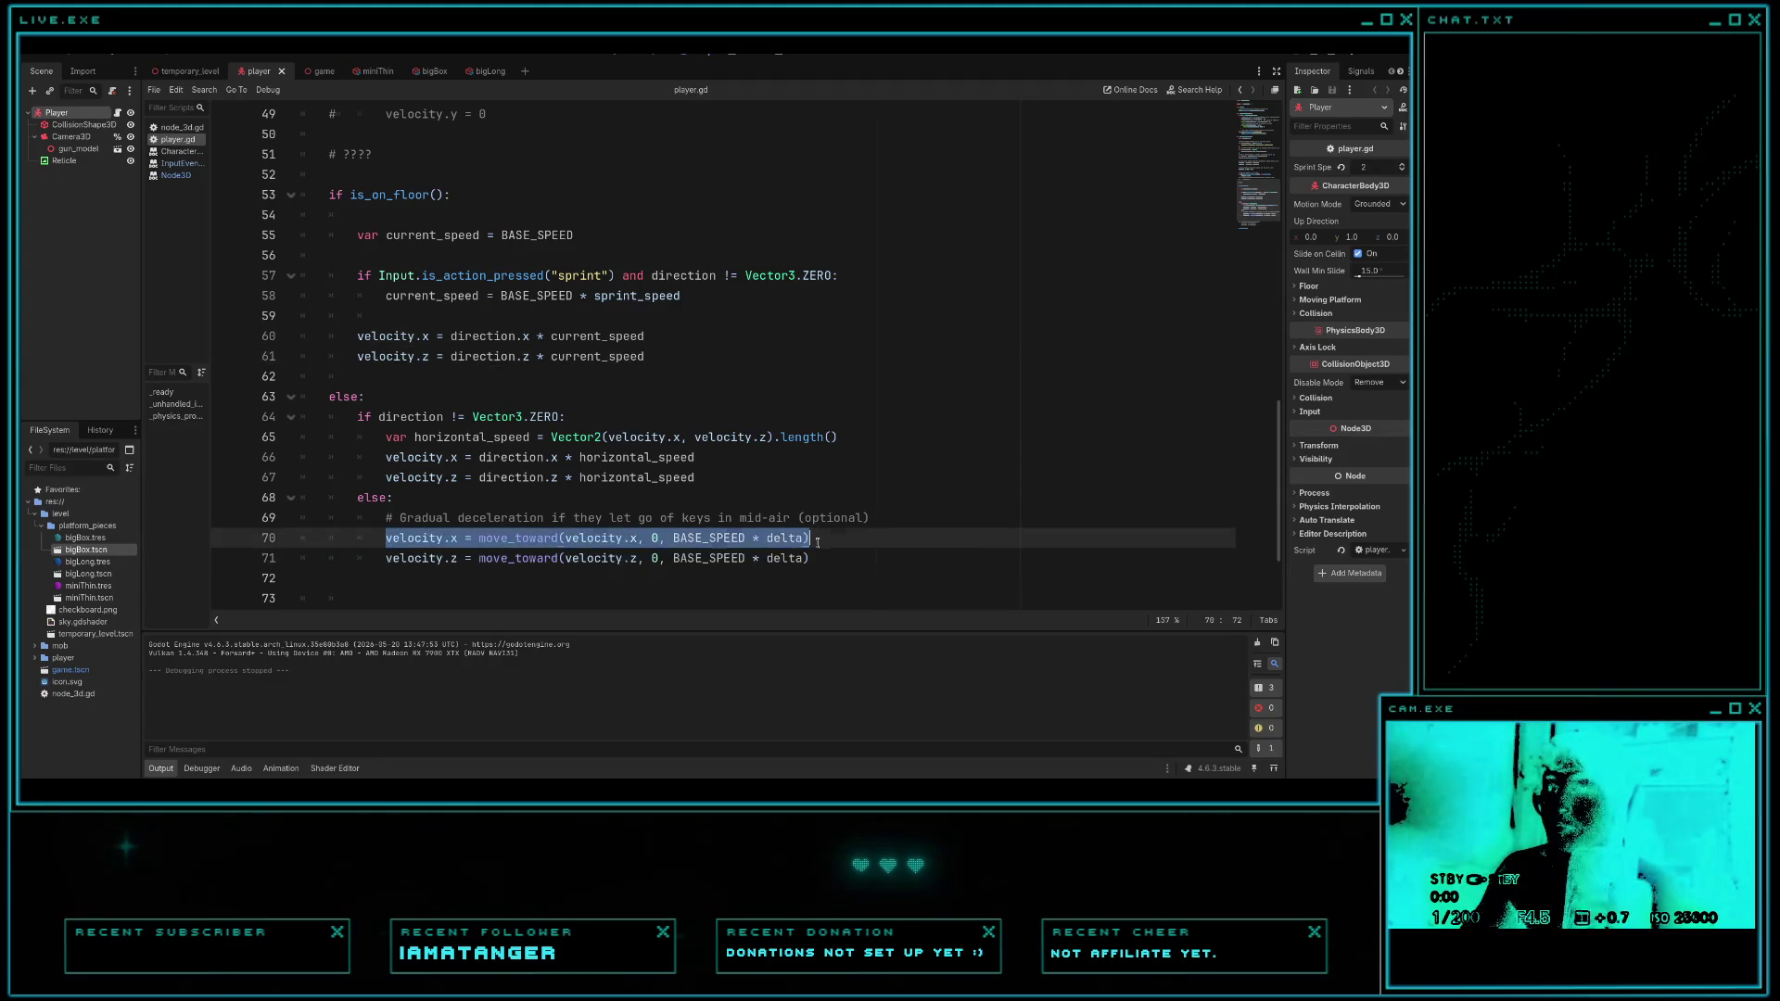
pyautogui.hotkey('alt', 'Tab')
pyautogui.scroll(-4, 915, 576)
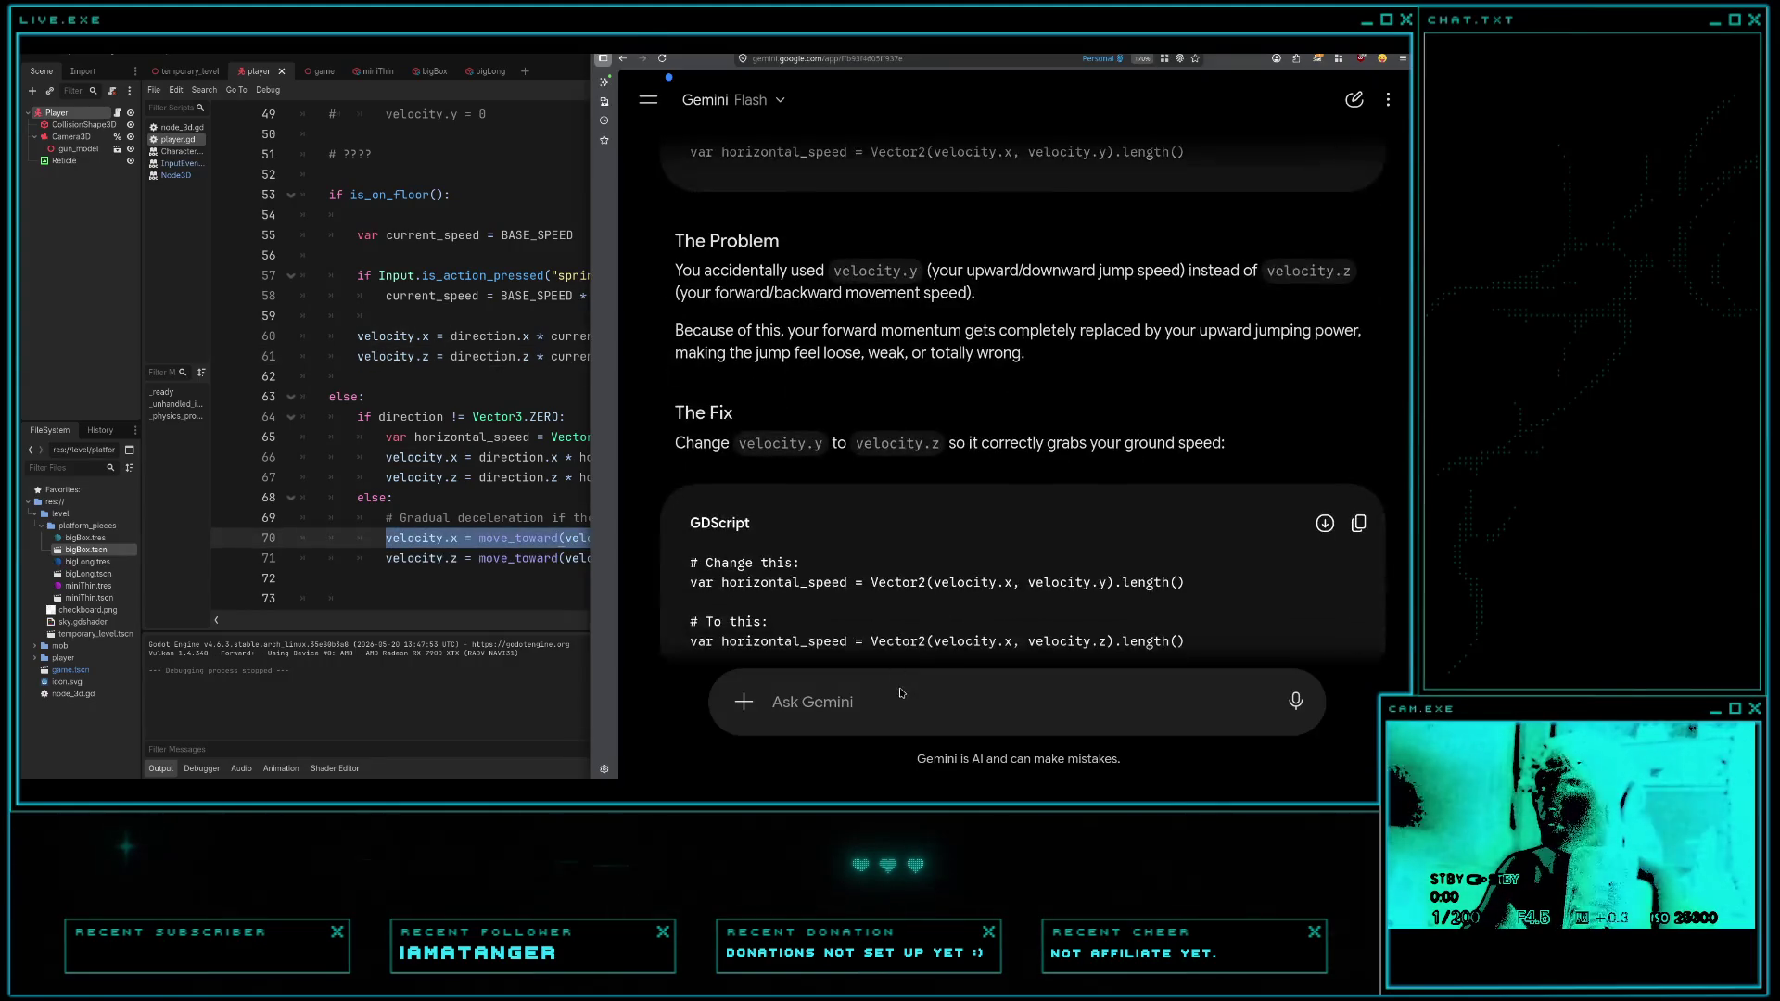
# - Ask Gemini 'what is this doing?' about the pasted velocity.x move_toward line and read its reply
pyautogui.write('what is this doi')
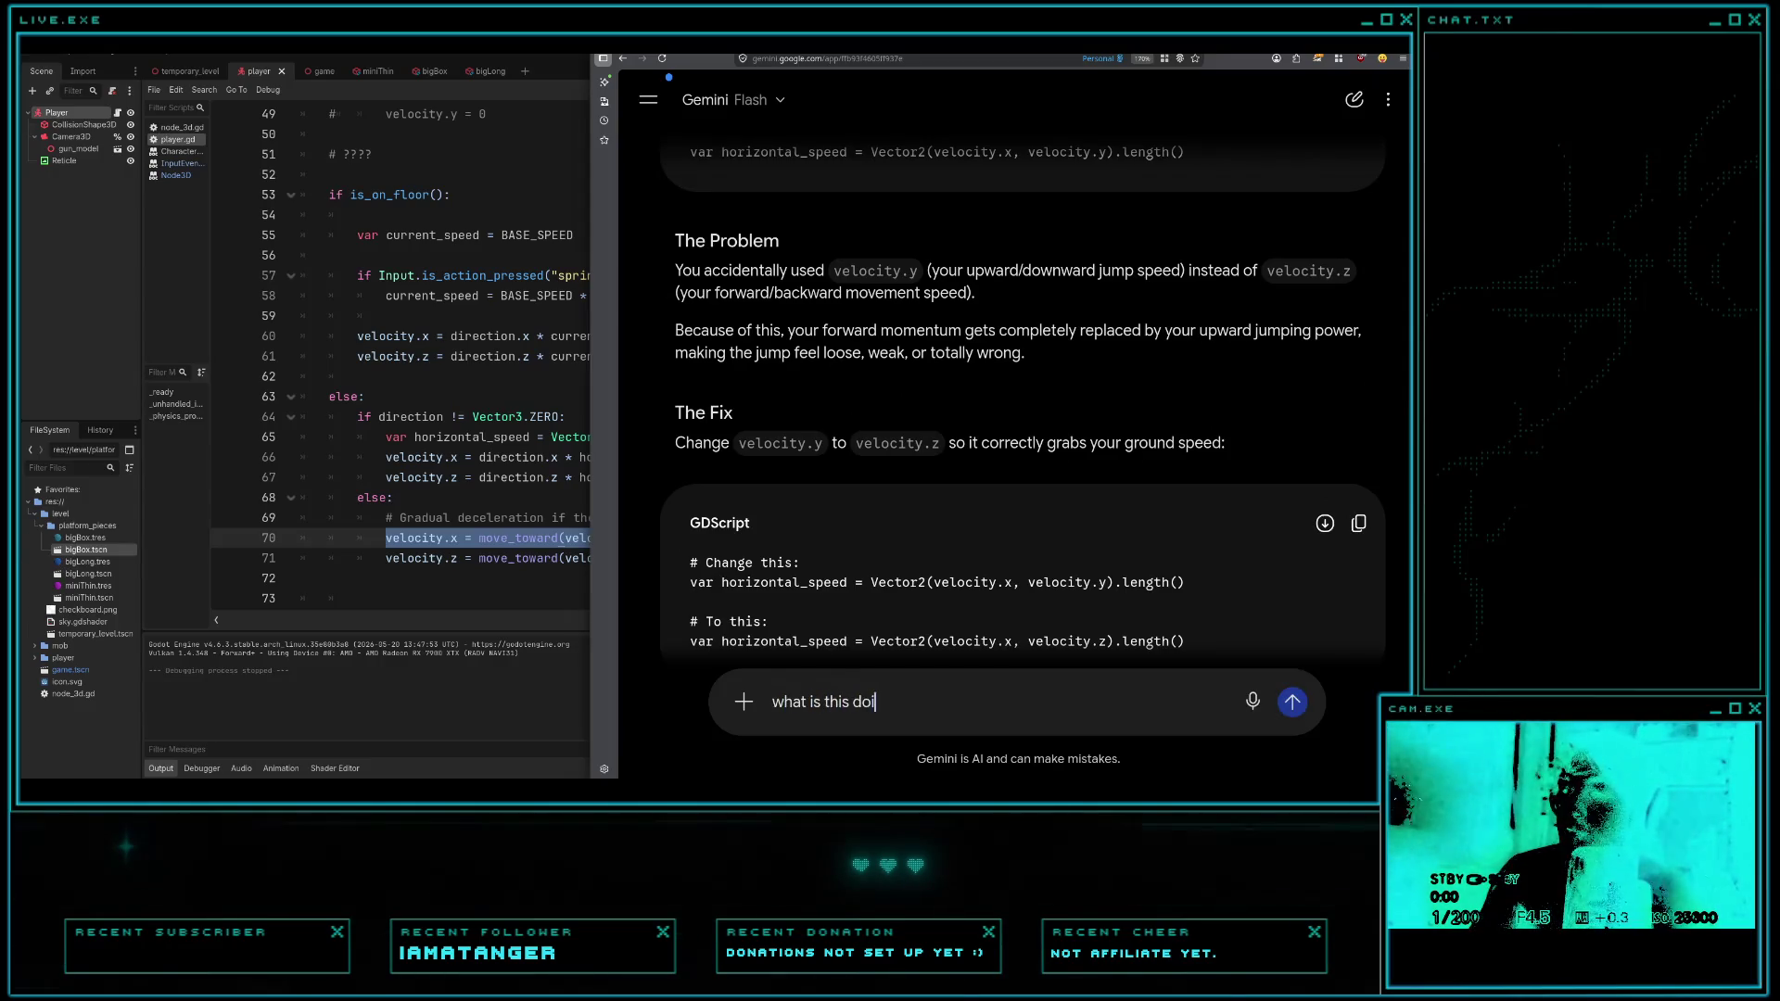
pyautogui.write('ng?')
pyautogui.hotkey('shift', 'Return')
pyautogui.hotkey('shift', 'Return')
pyautogui.hotkey('ctrl', 'v')
pyautogui.press('Return')
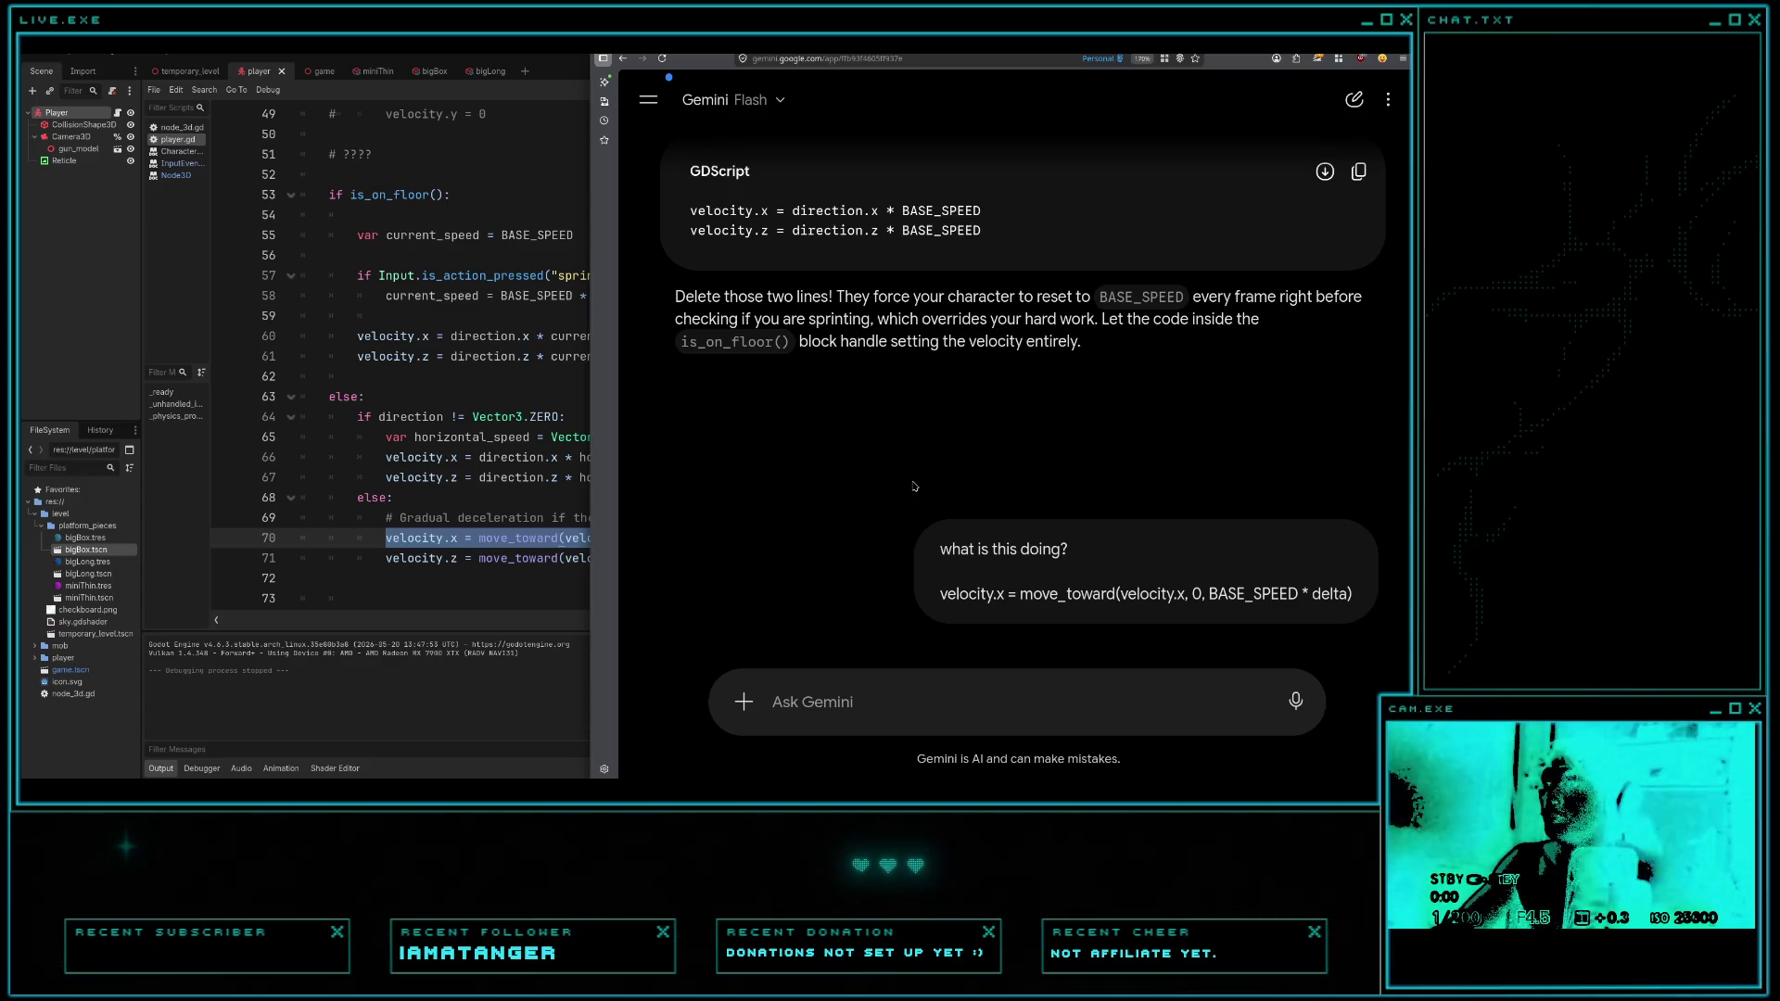
pyautogui.scroll(1, 913, 486)
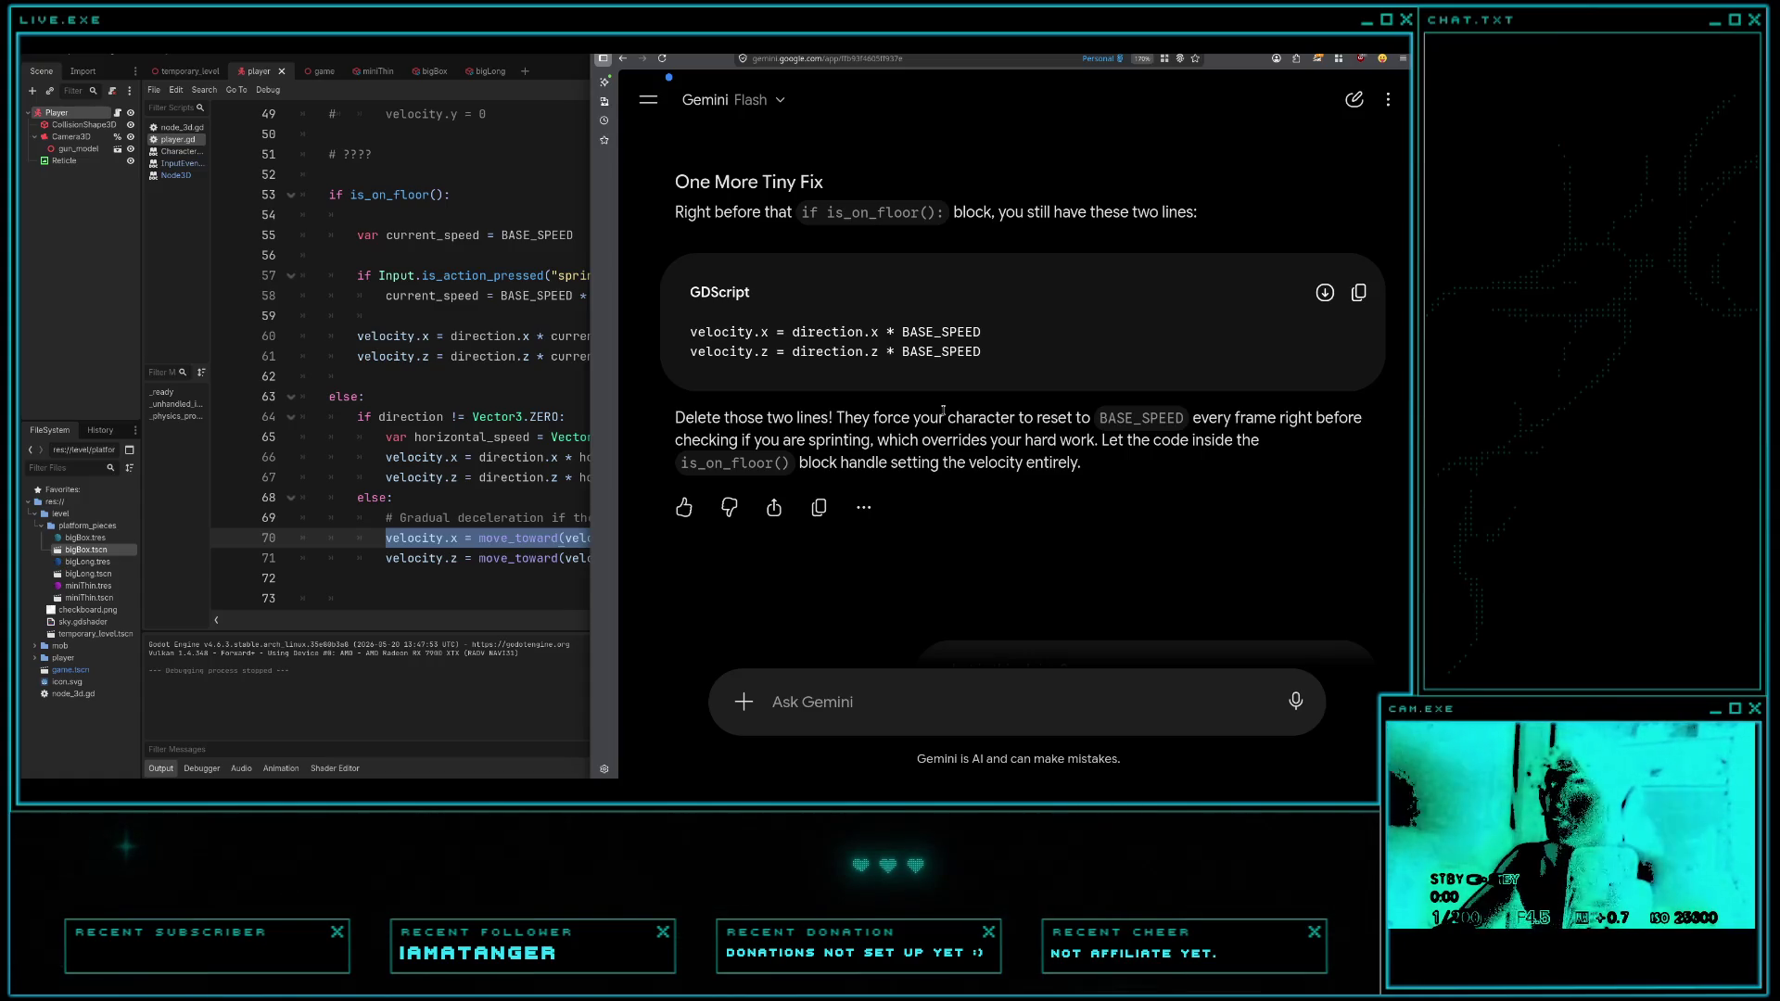
pyautogui.scroll(4, 943, 411)
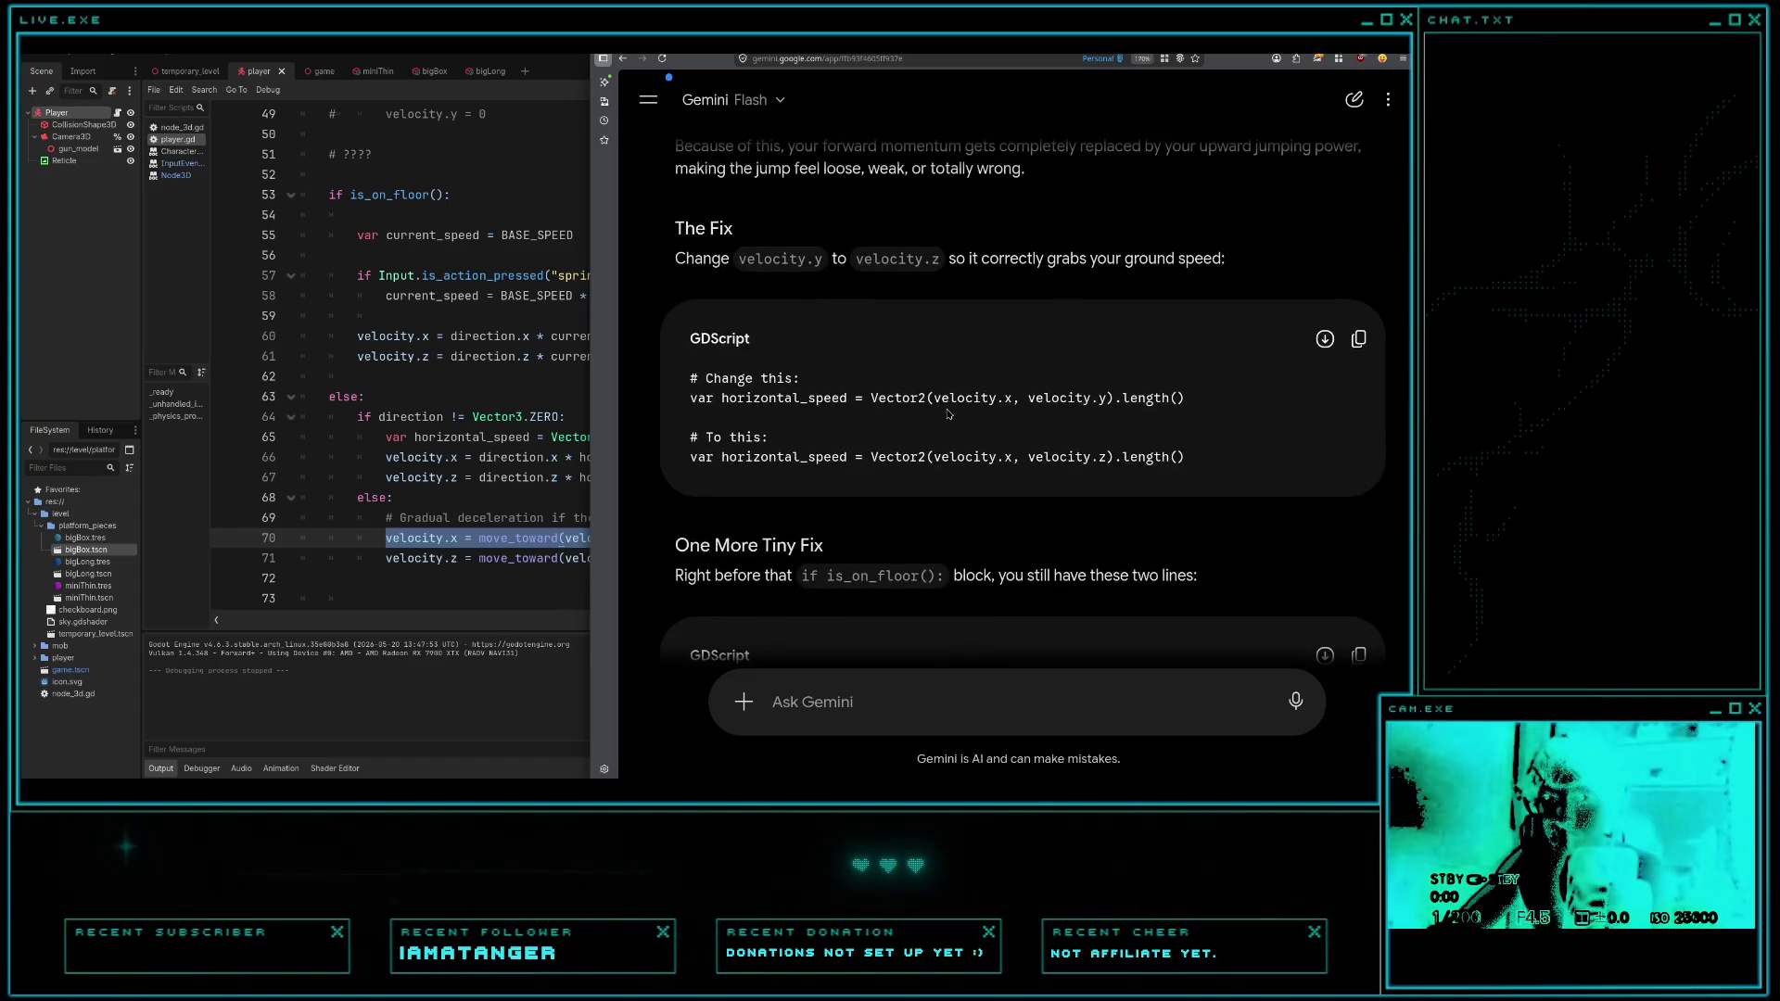
pyautogui.scroll(-3, 947, 413)
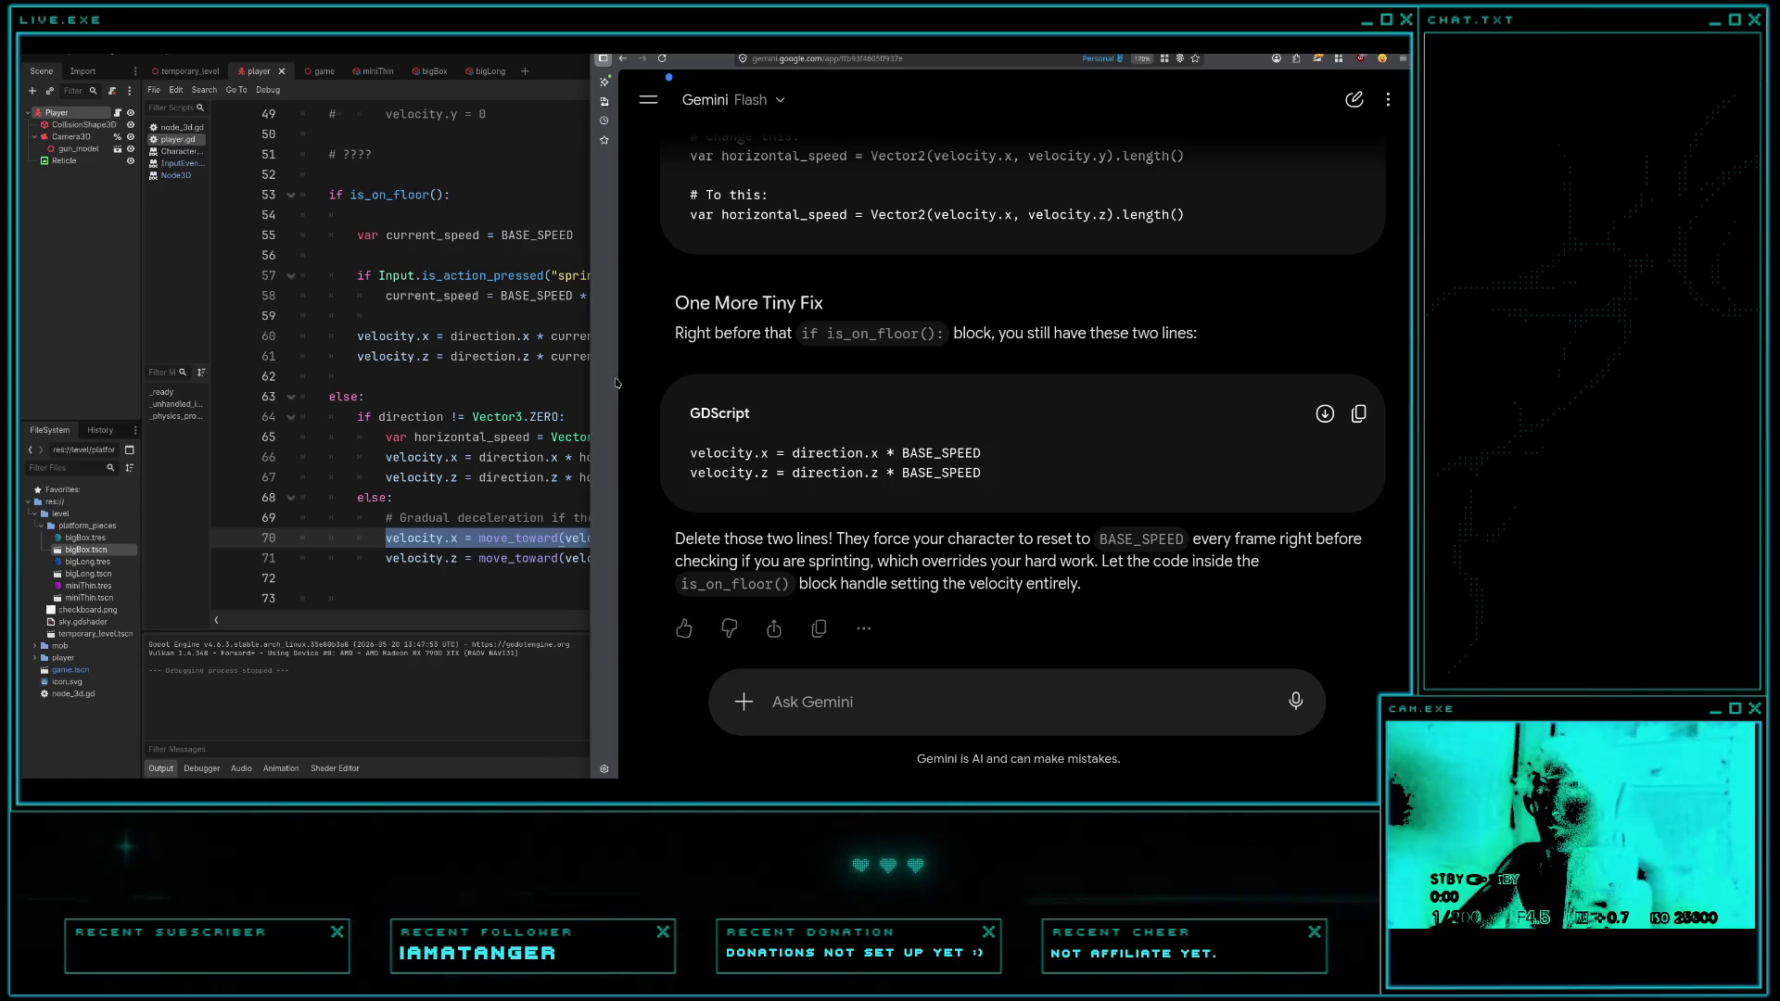
# - Comment out the ground velocity lines 60–61 in player.gd and playtest the game
pyautogui.click(423, 358)
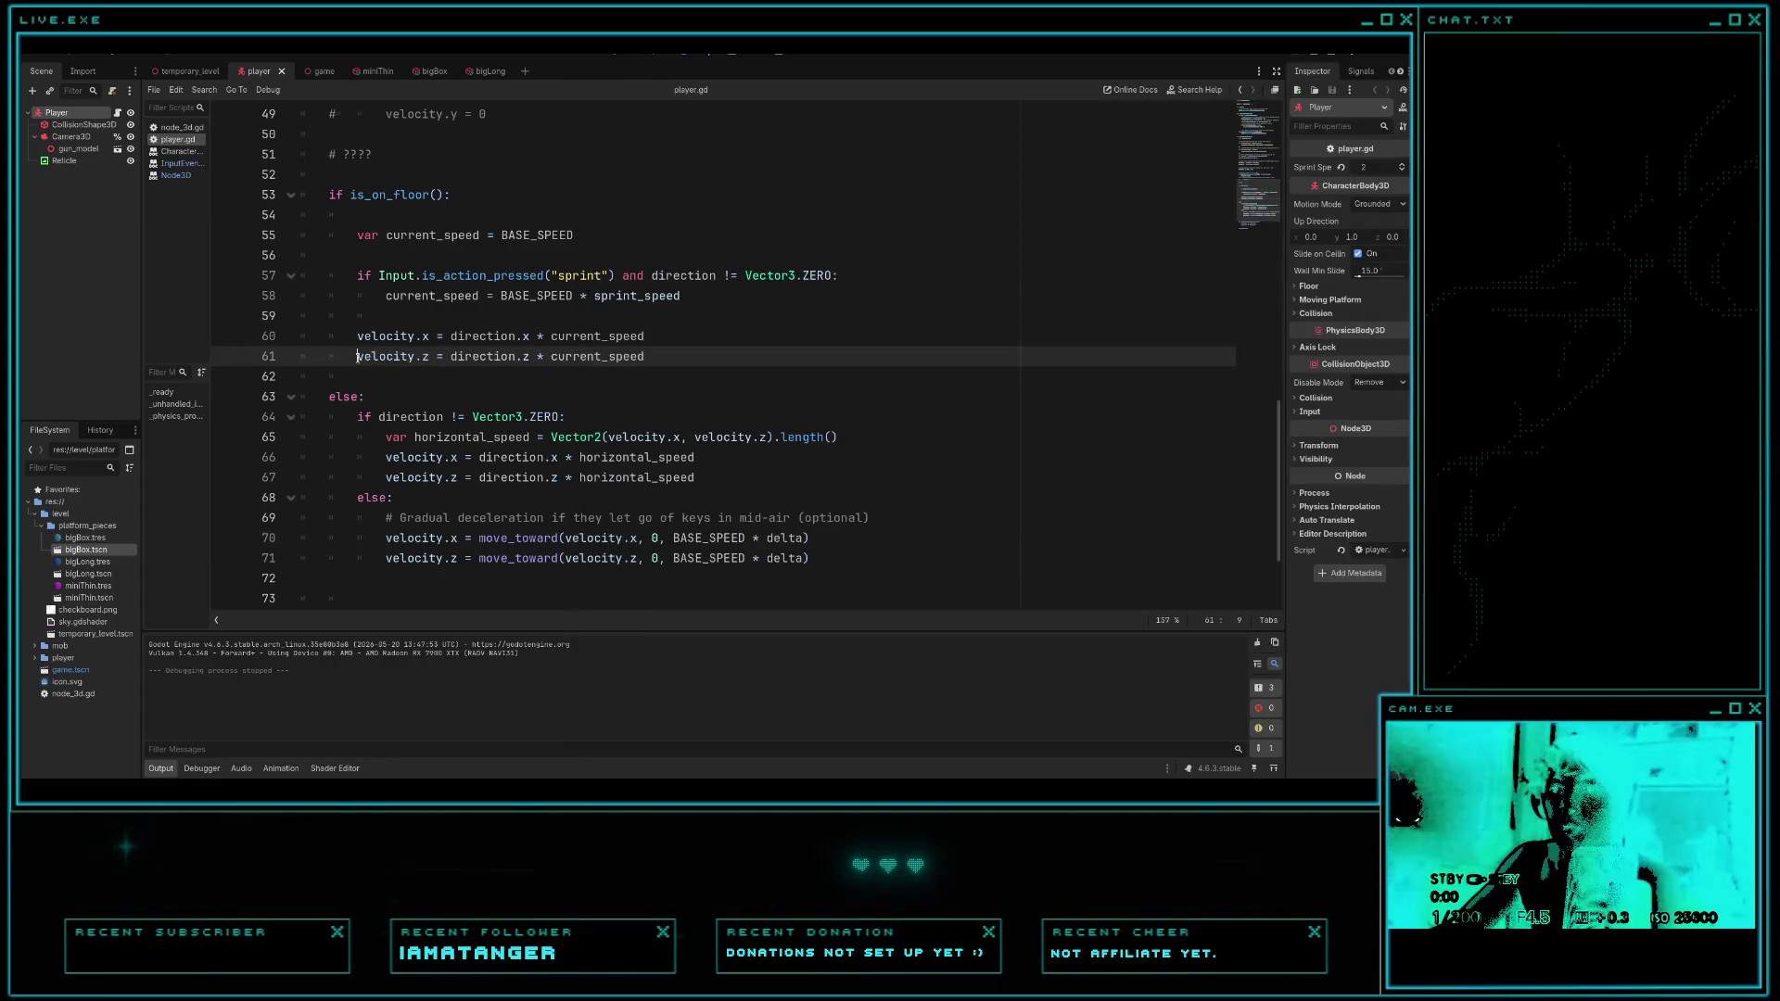
pyautogui.write('#')
pyautogui.click(357, 336)
pyautogui.write('#')
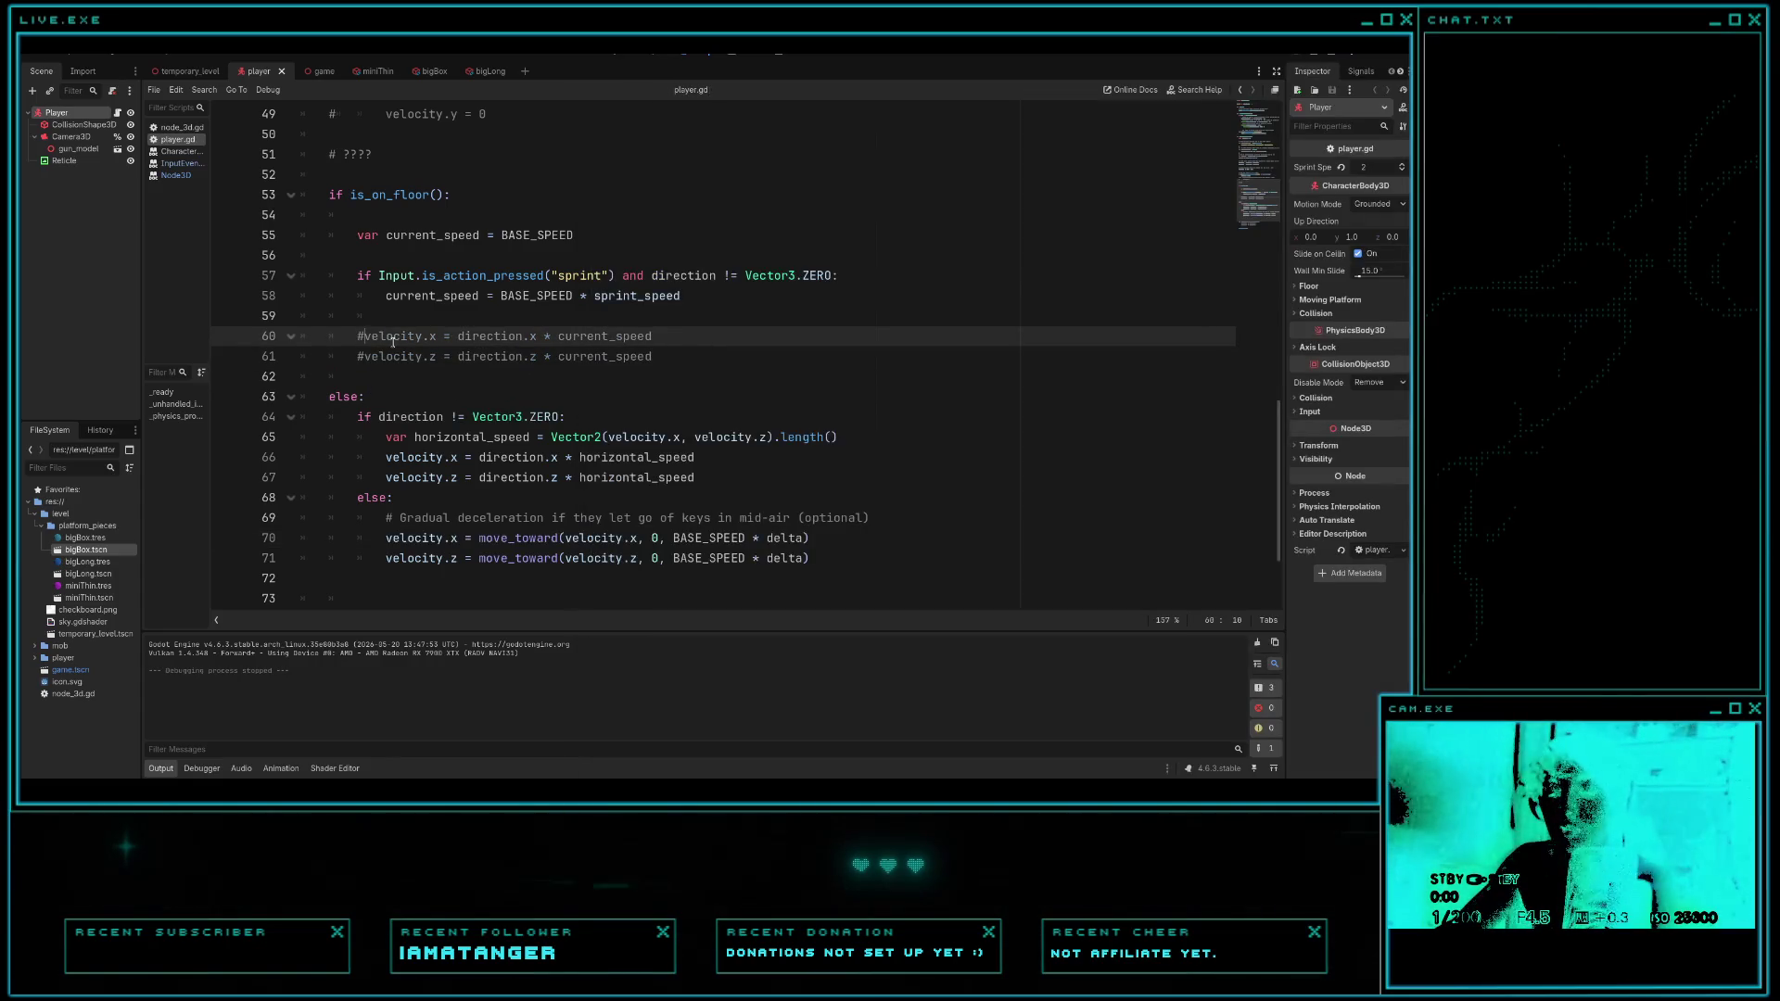
pyautogui.press('F5')
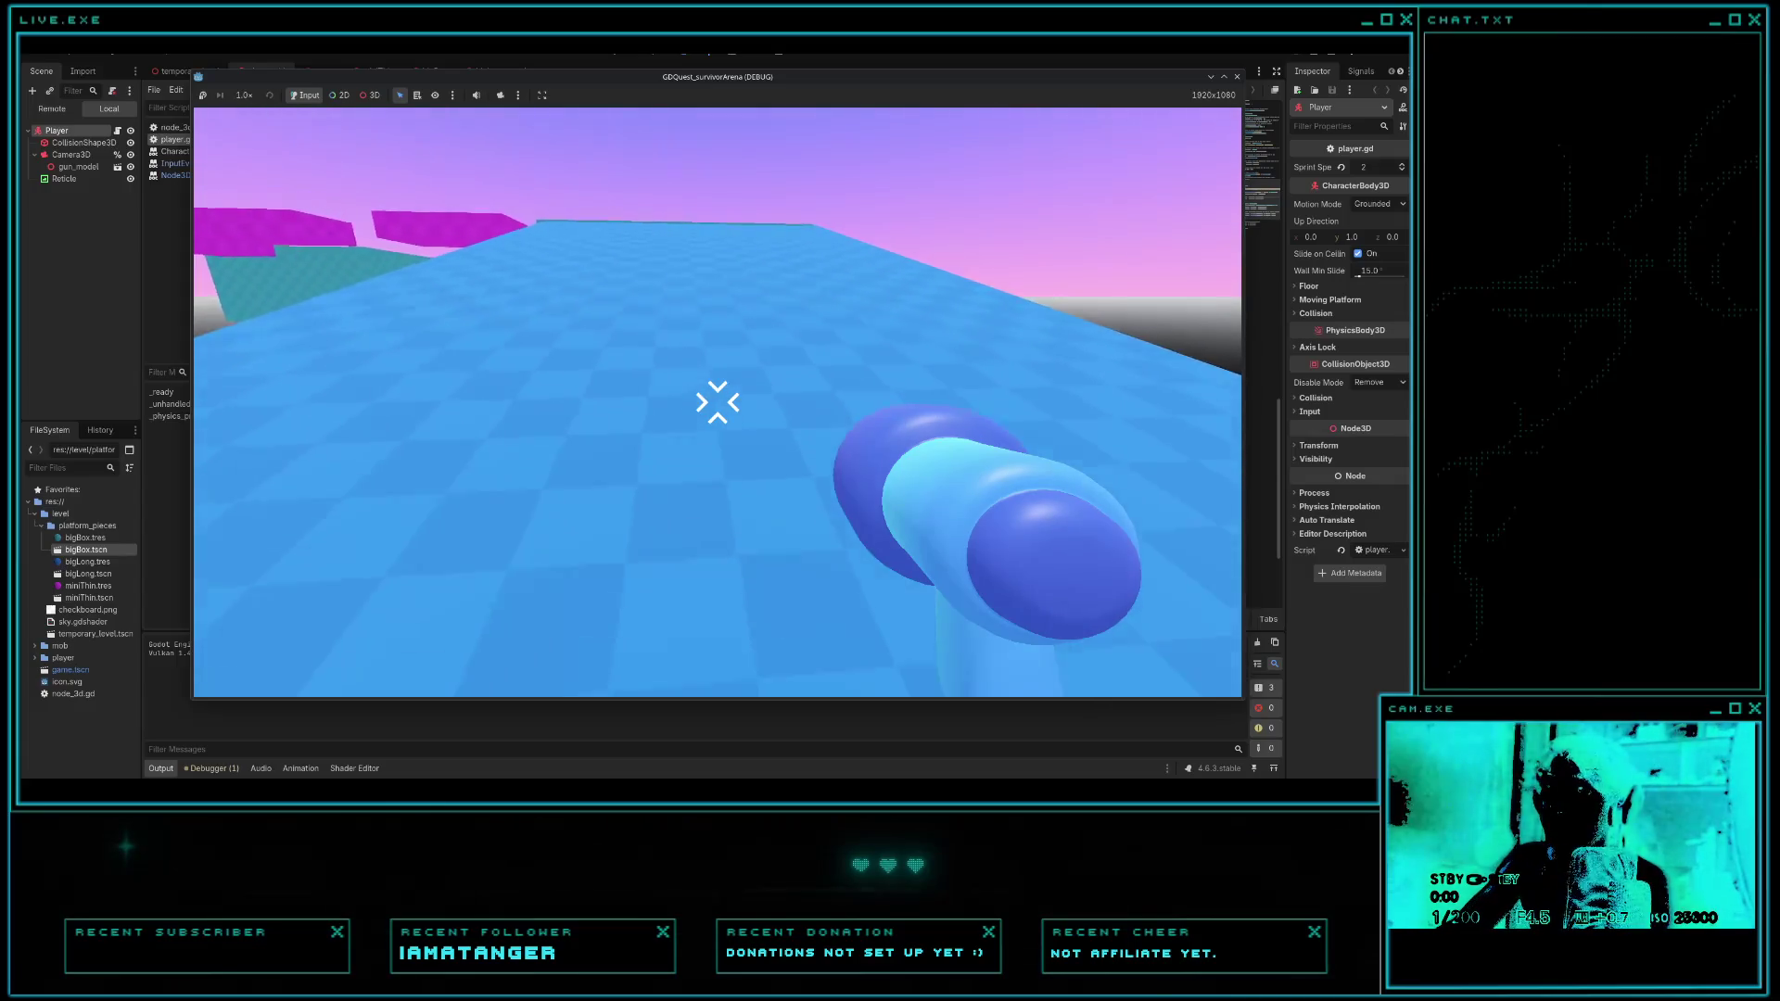
pyautogui.press('F8')
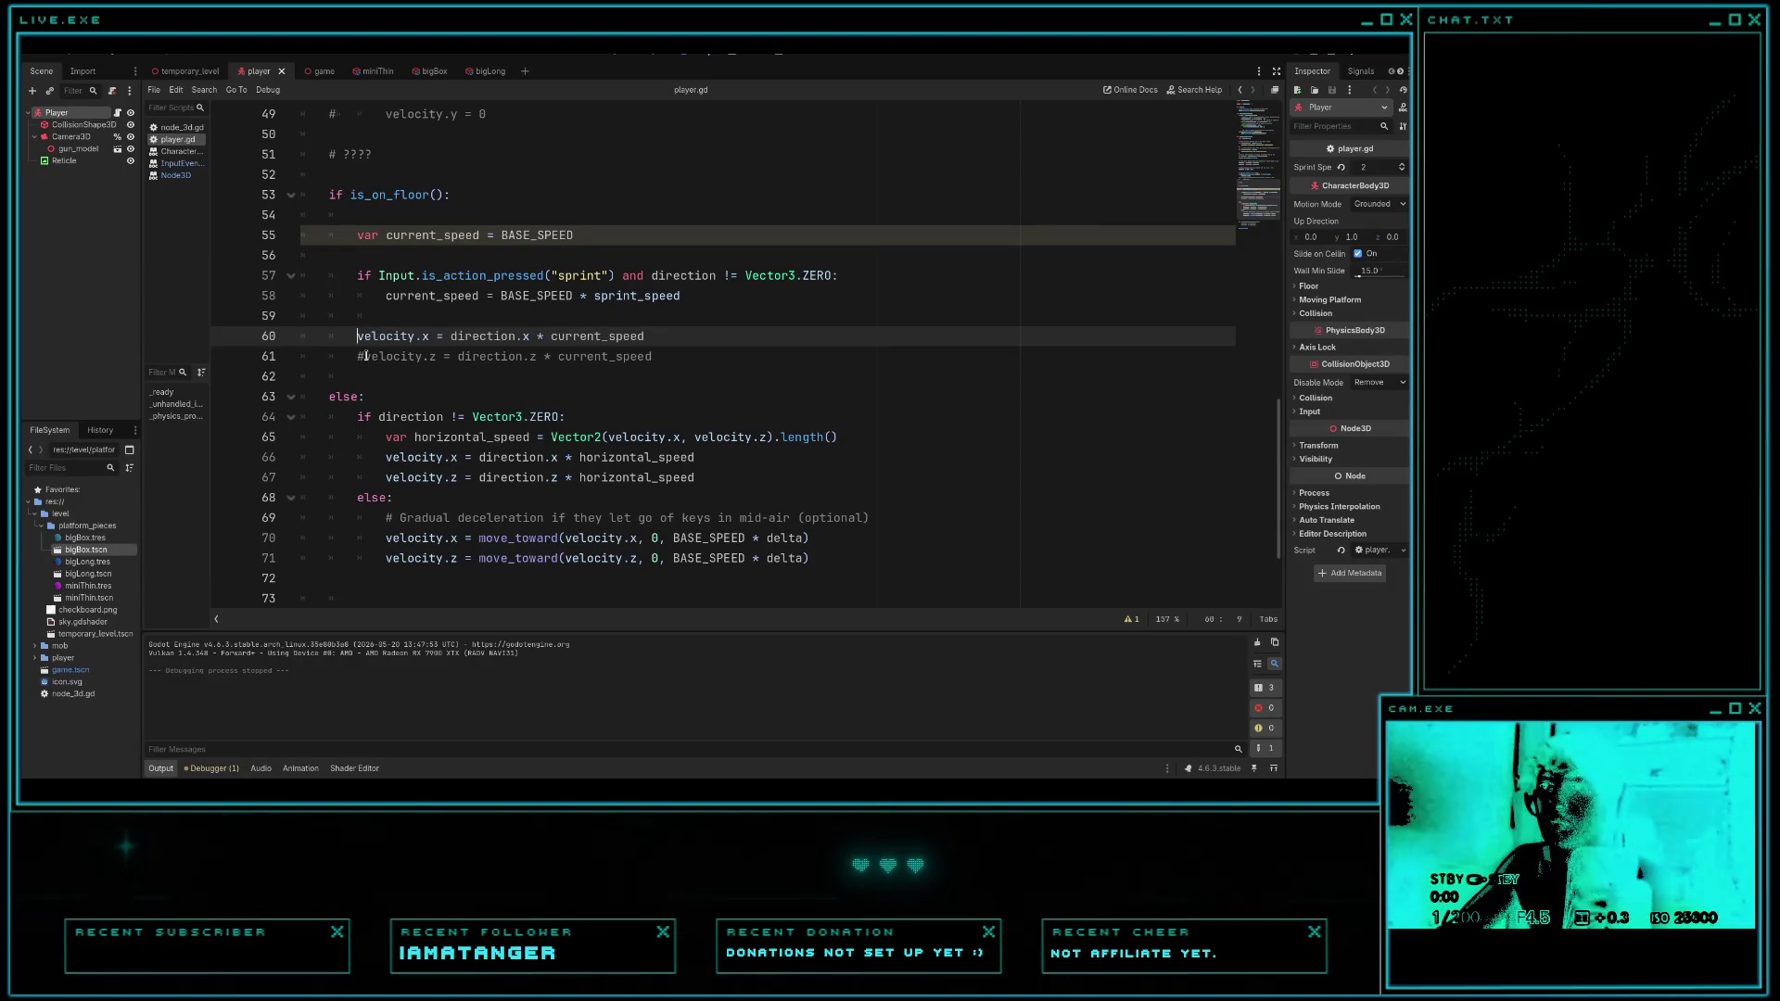
# - Uncomment lines 60–61 to restore the velocity.x and velocity.z lines, then run the game again
pyautogui.click(363, 357)
pyautogui.click(356, 337)
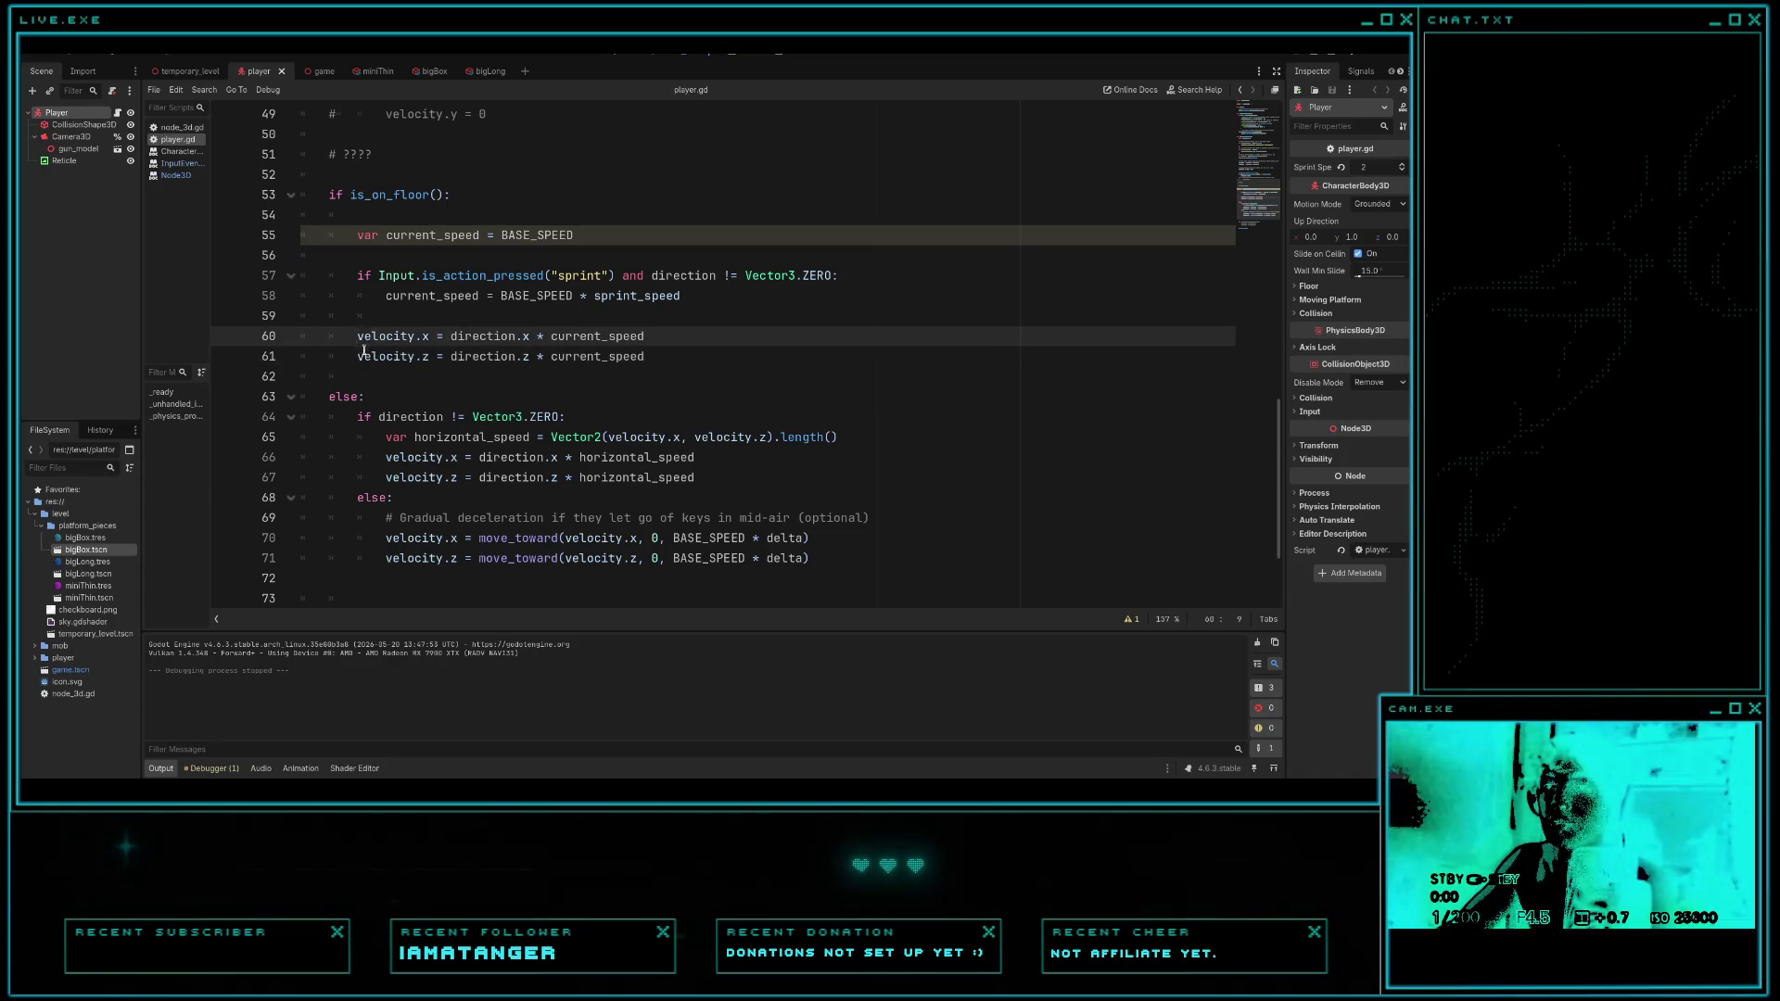
pyautogui.press('Tab')
pyautogui.click(358, 356)
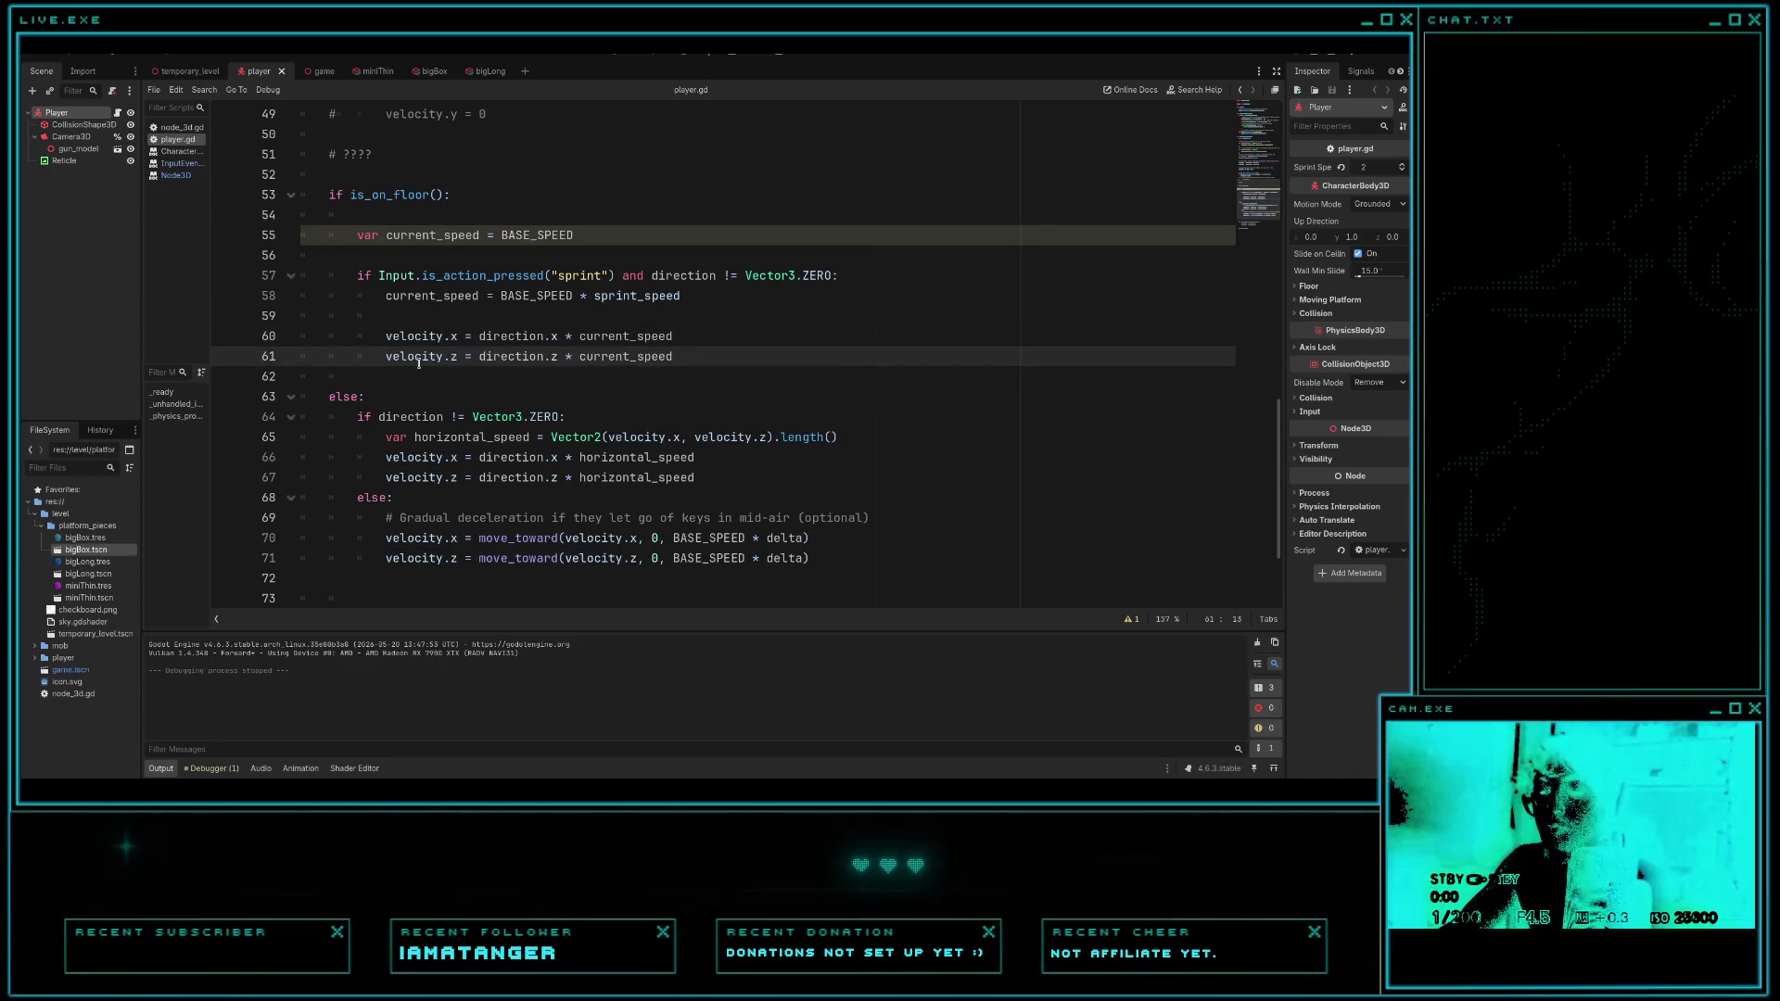
pyautogui.press('F5')
# - Walk along the blue platform and drop onto the pink box platforms
pyautogui.press('w')
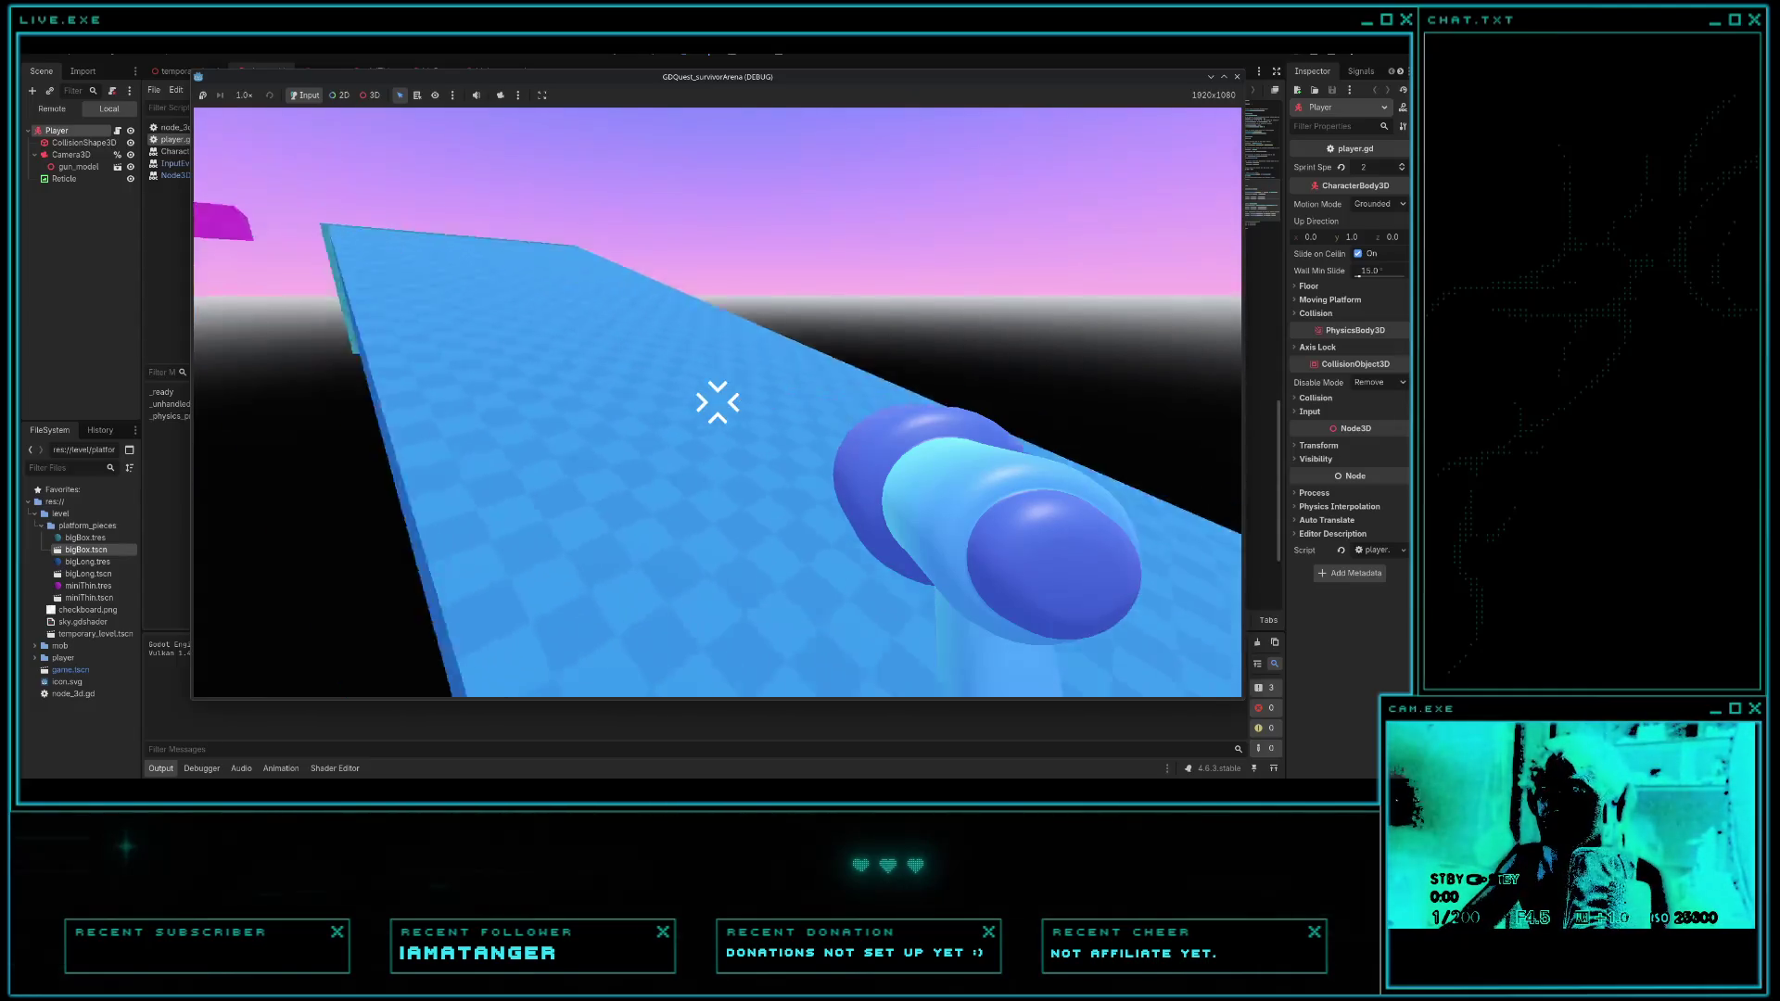
pyautogui.press('w')
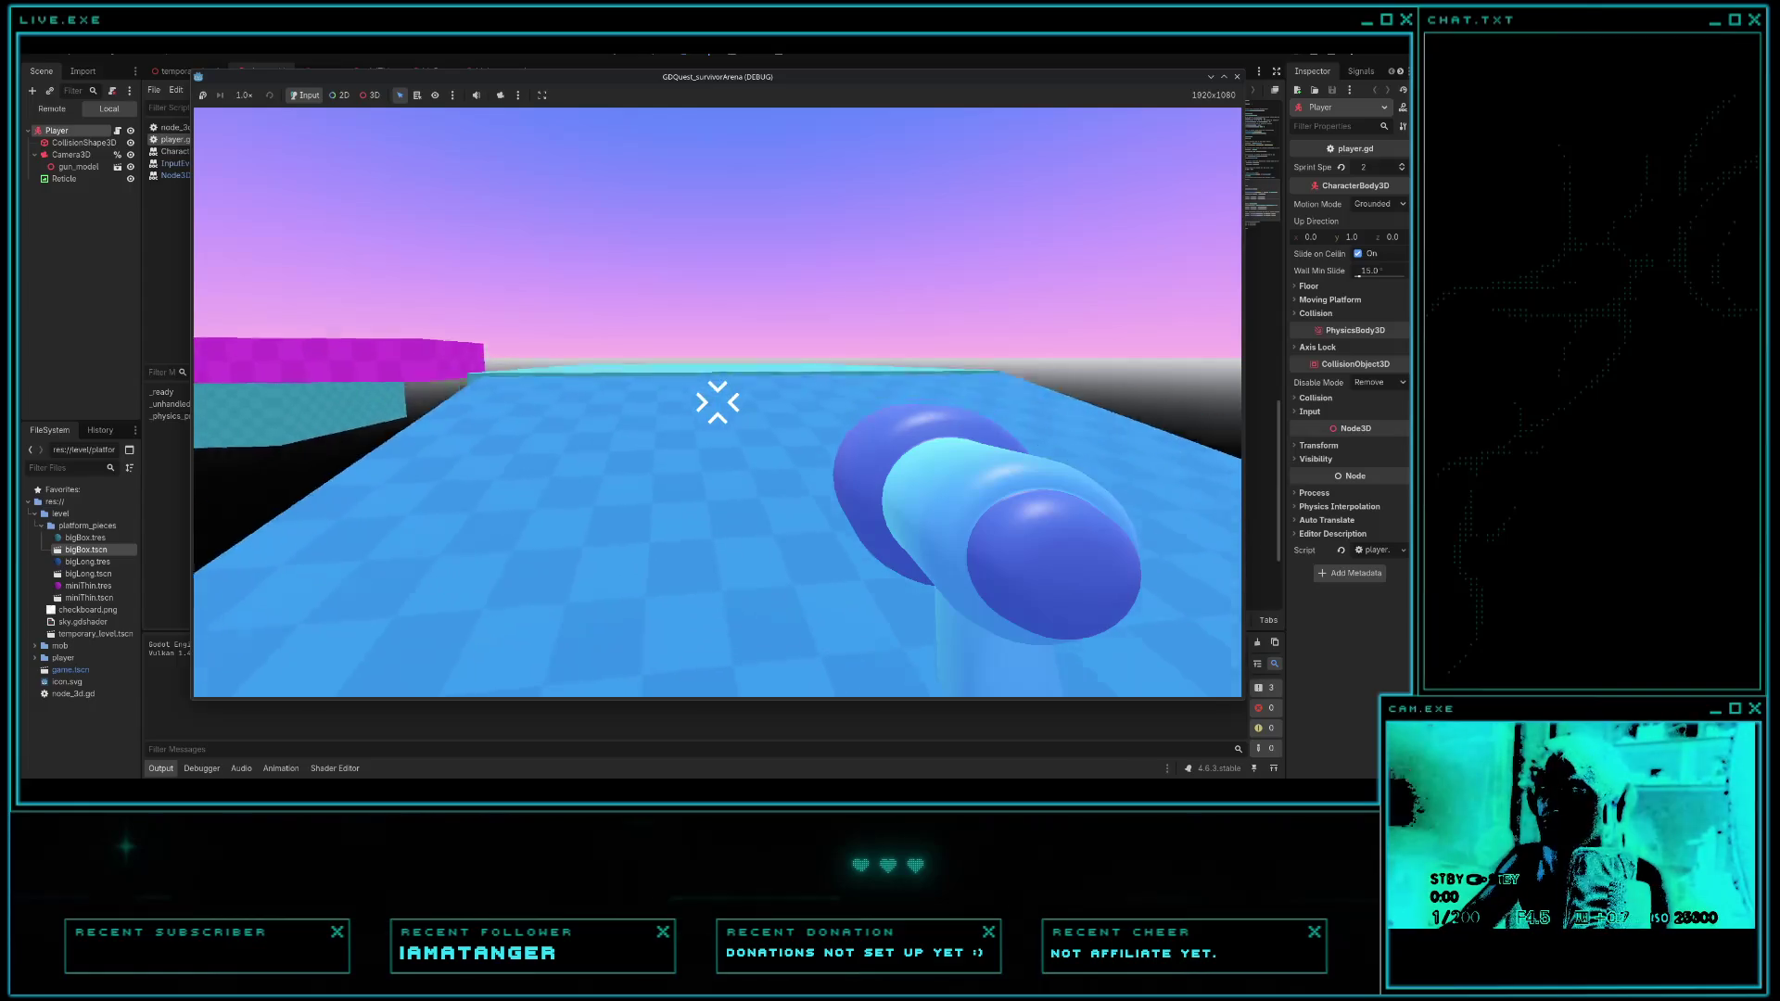
pyautogui.press('w')
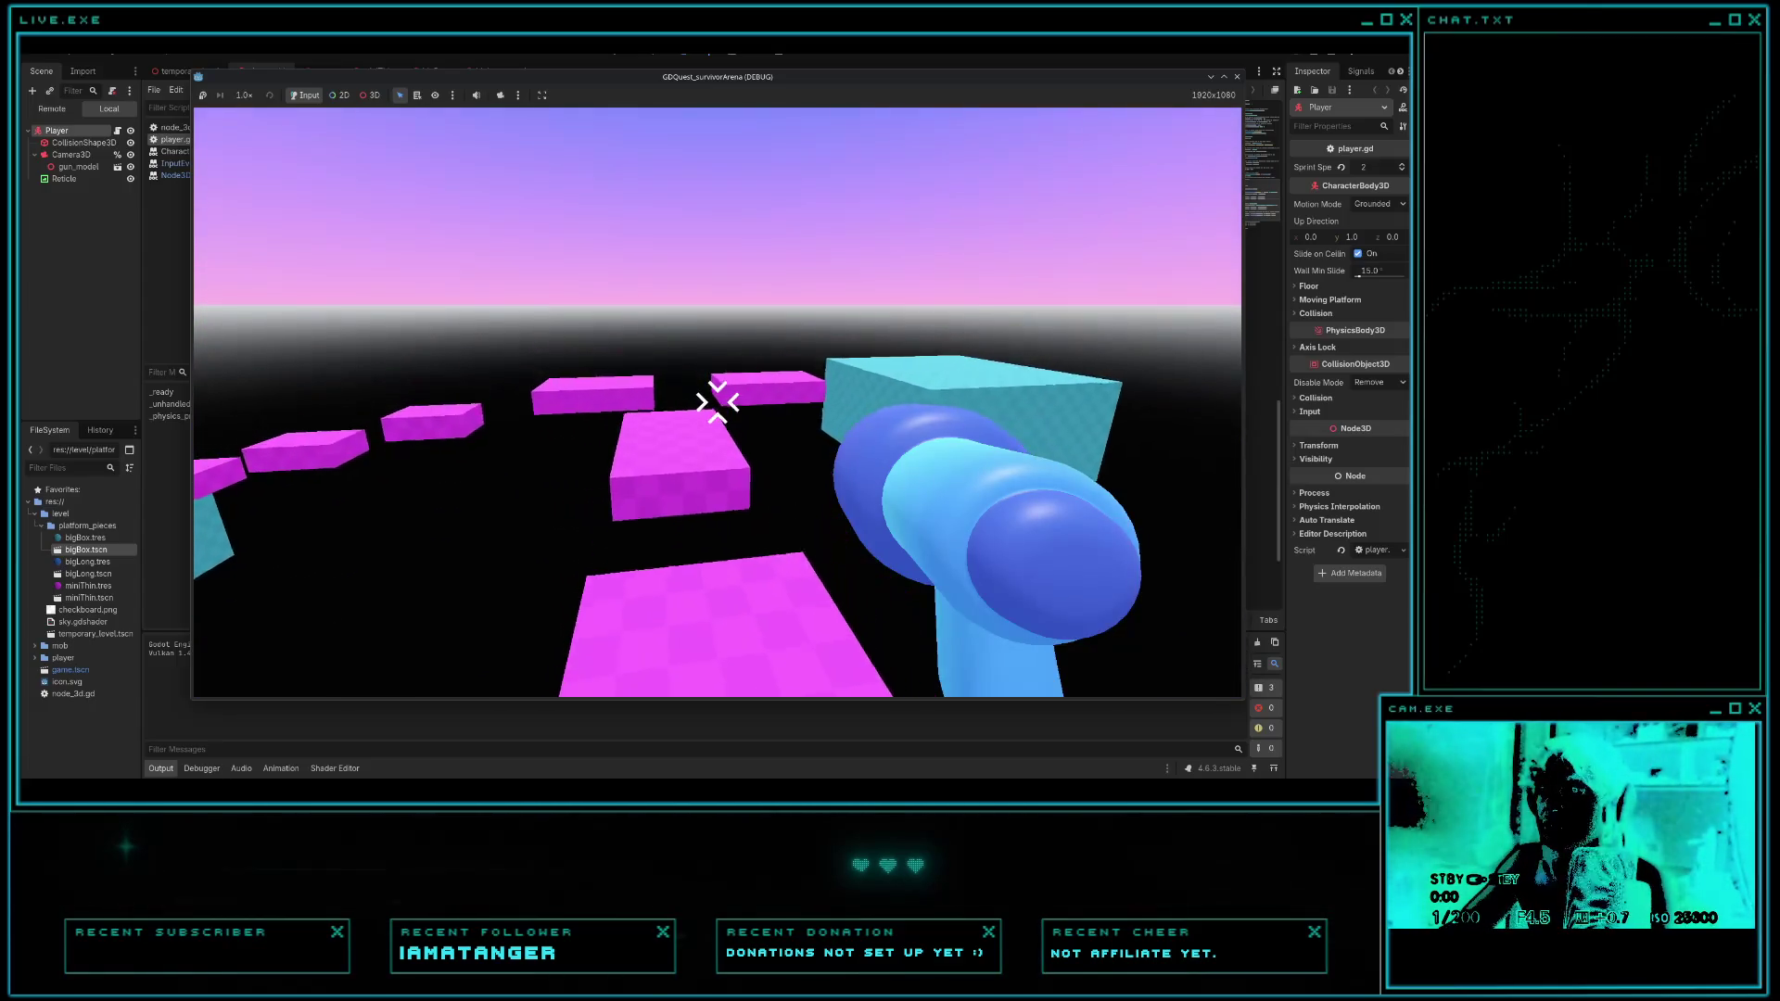
pyautogui.press('w')
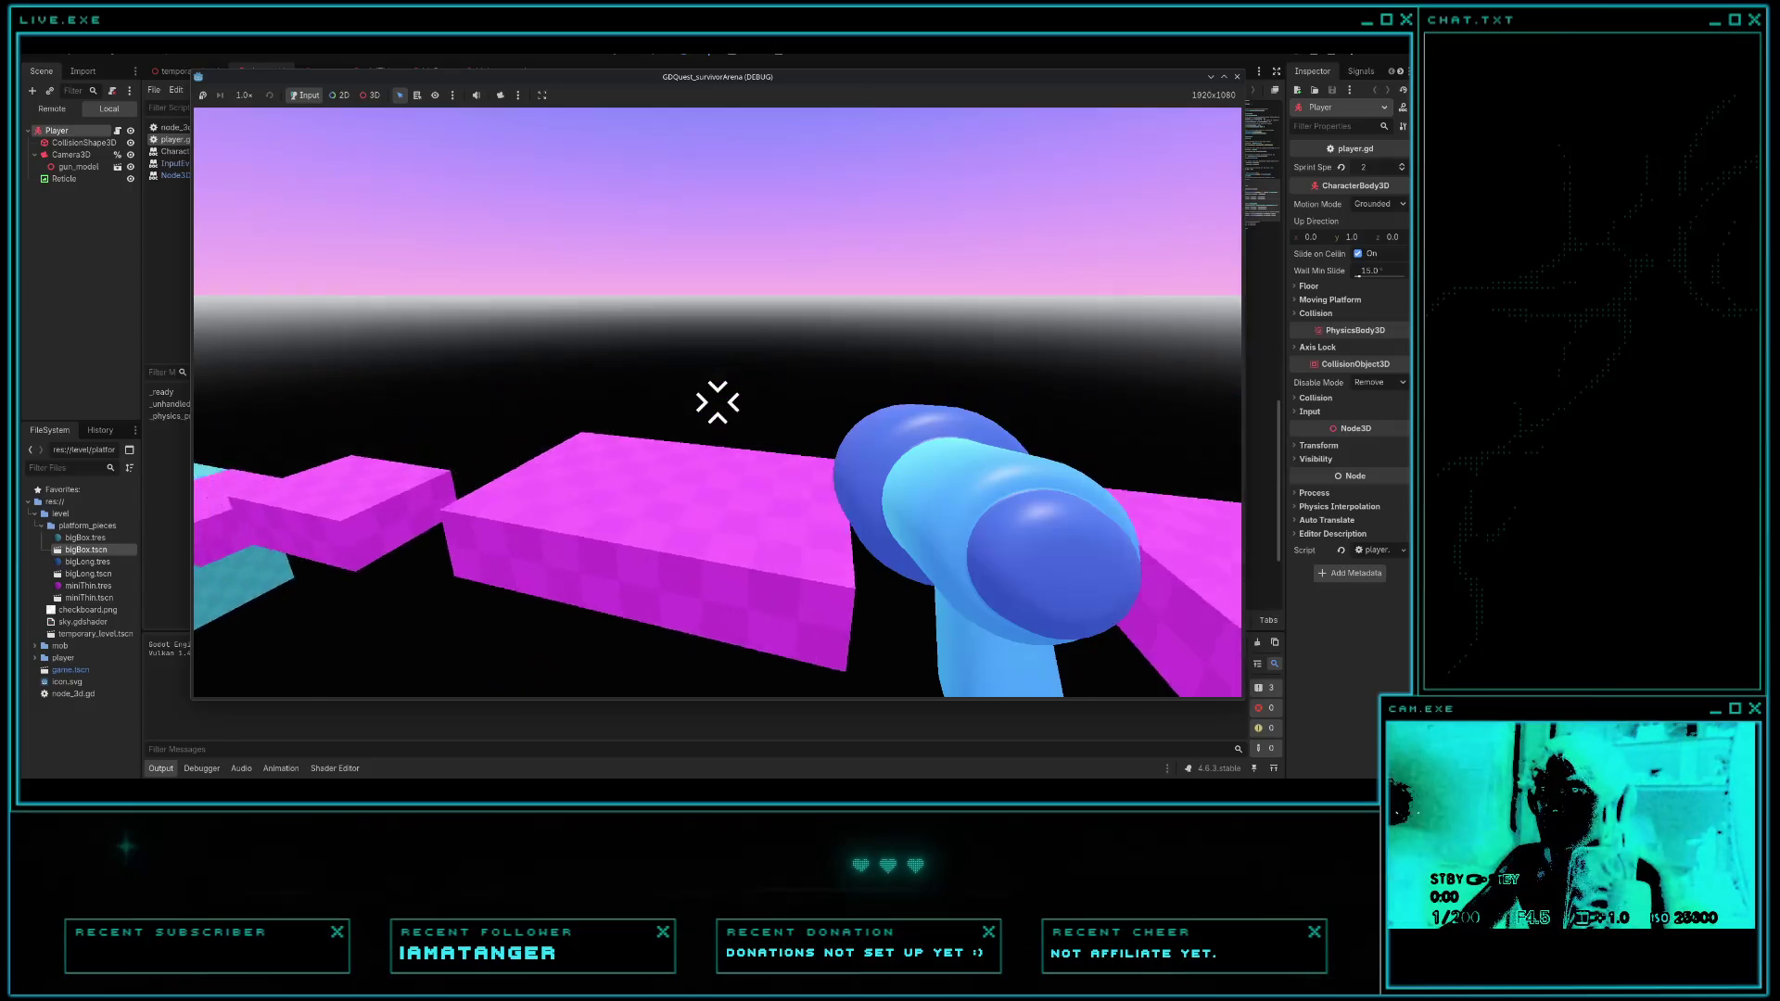
pyautogui.press('w')
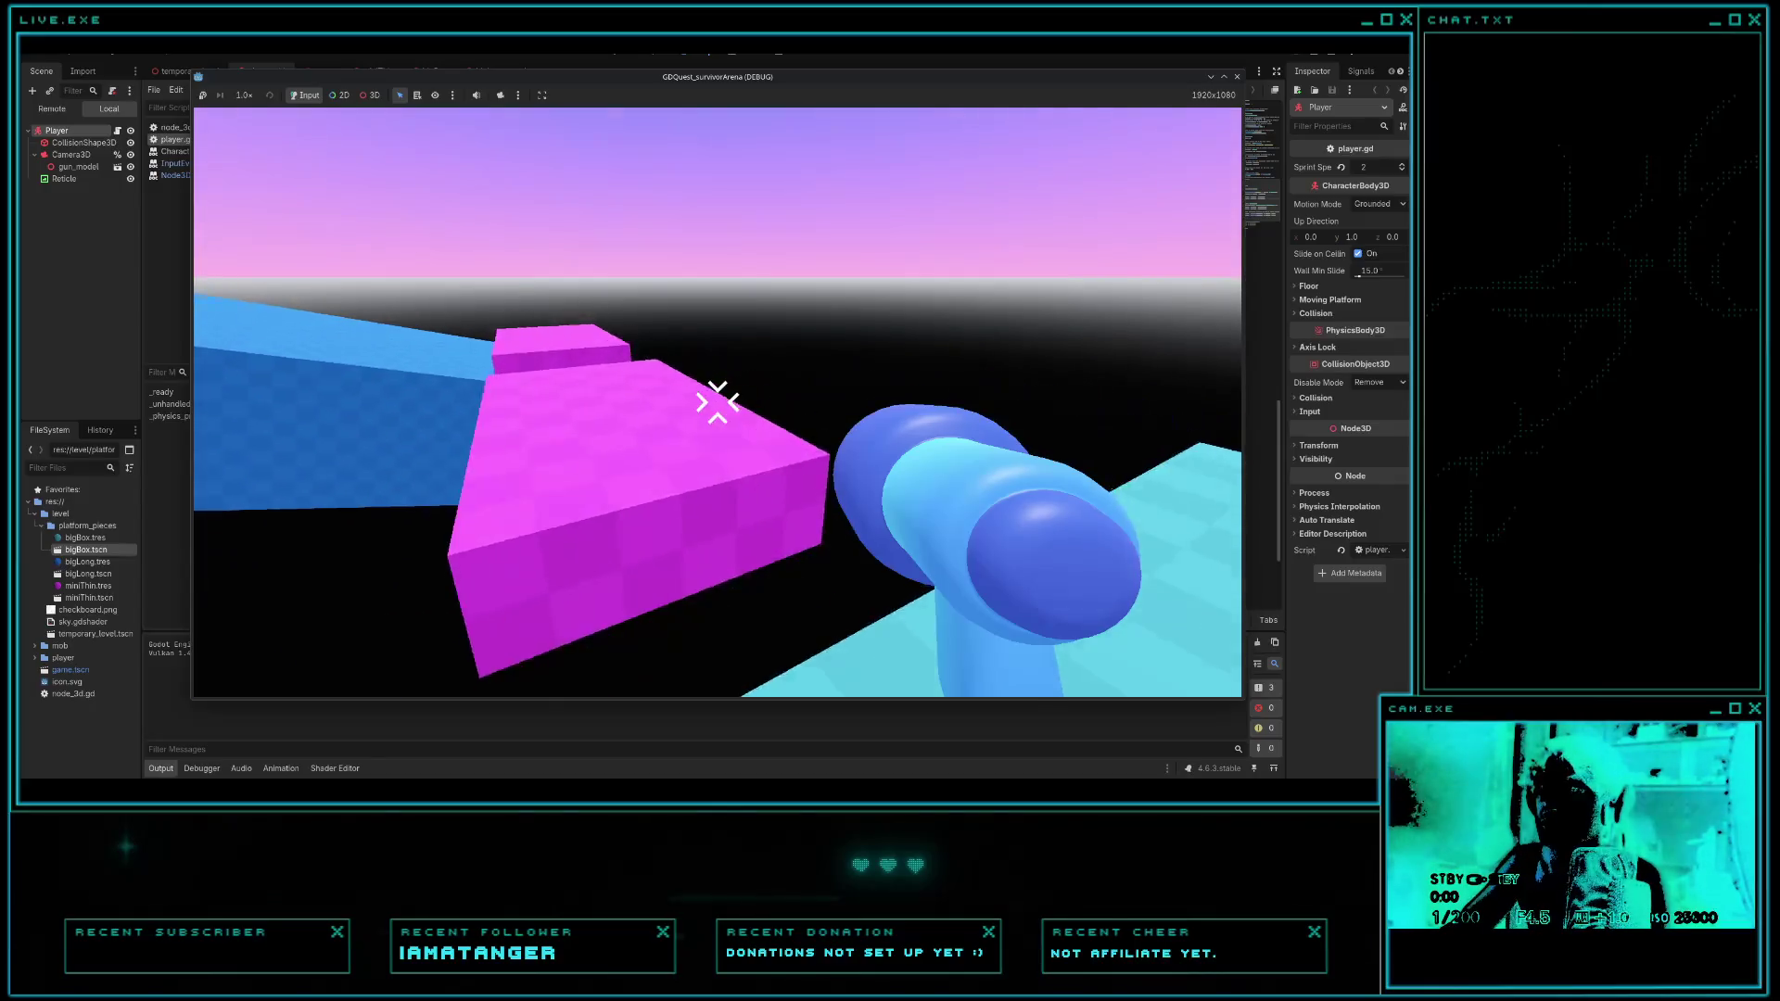
pyautogui.press('w')
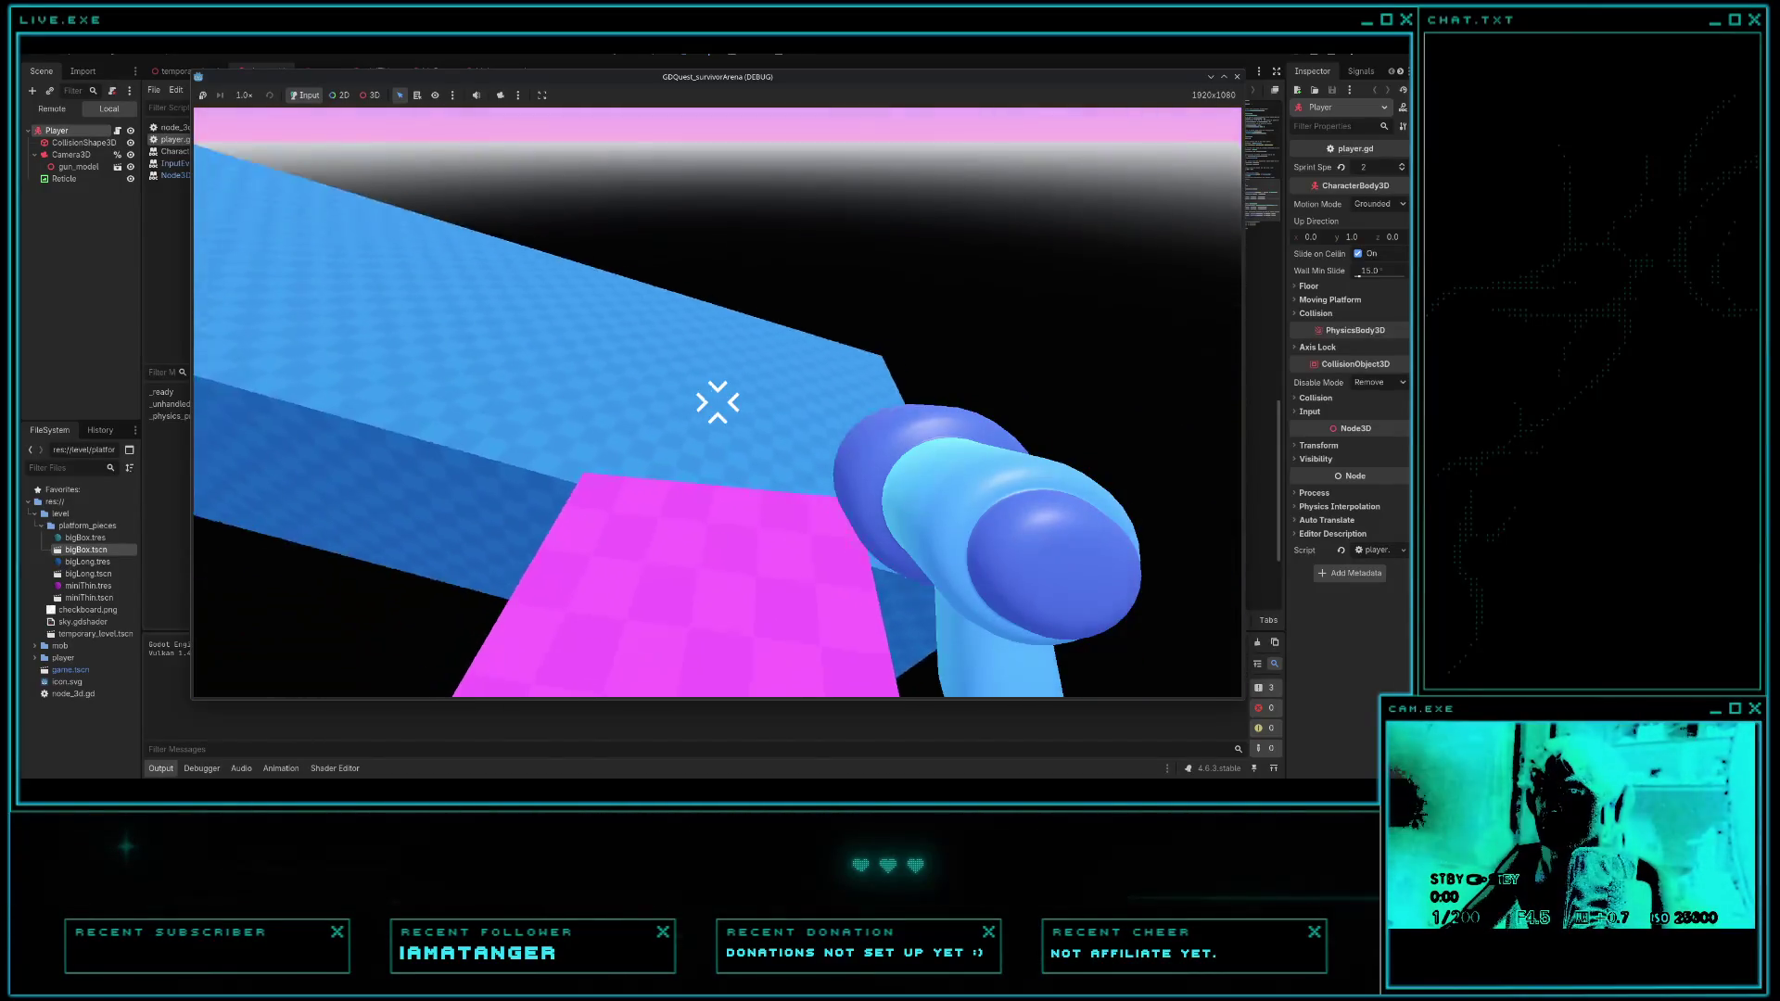
# - Cross the long blue platform and pink boxes toward the cyan block, then stop and switch to Gemini
pyautogui.press('w')
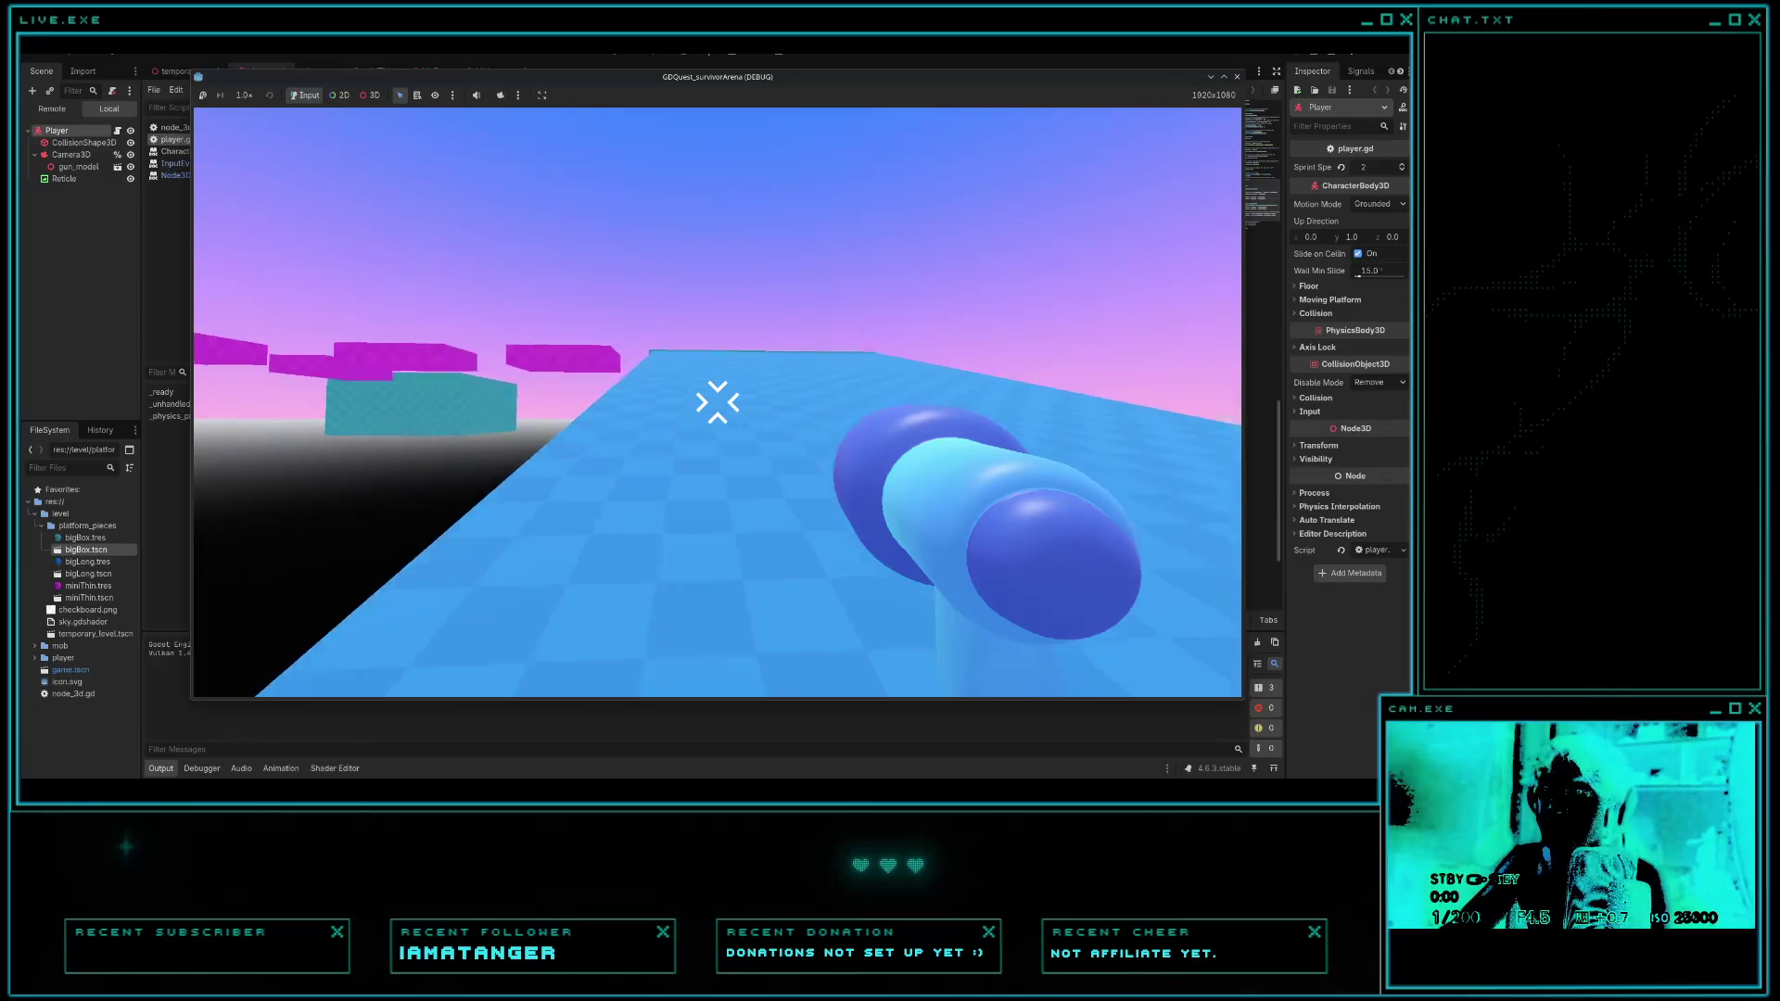
pyautogui.press('w')
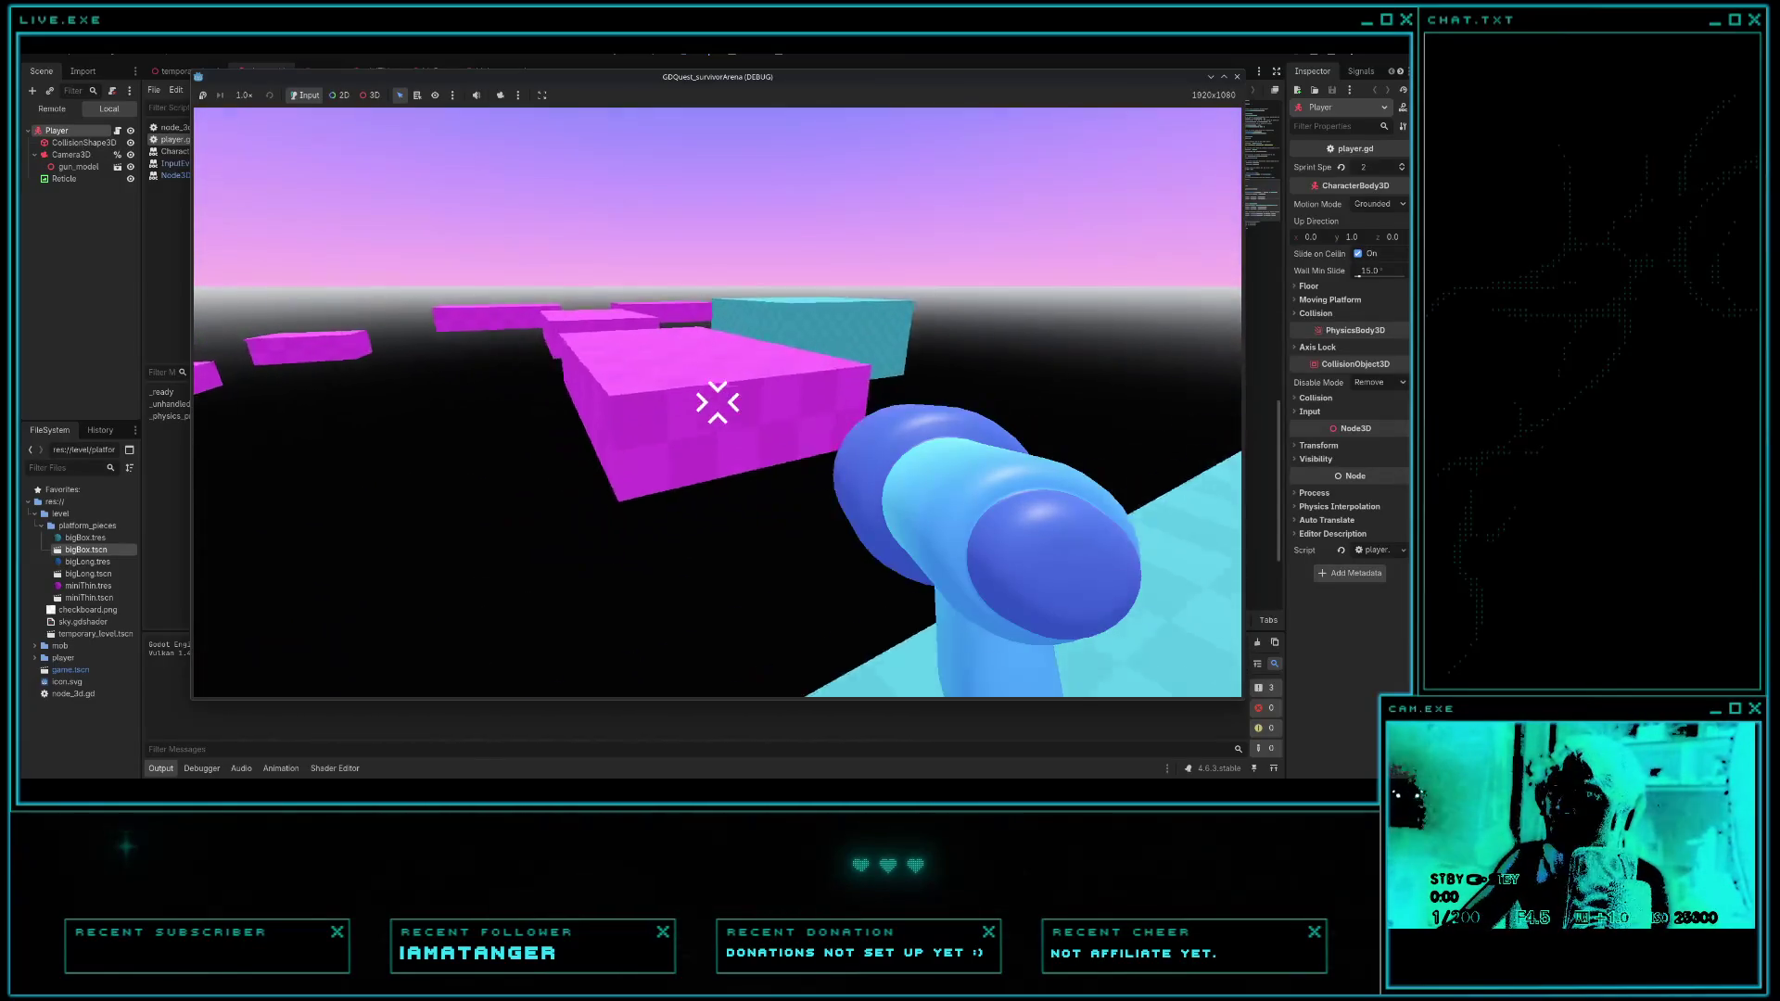
pyautogui.press('w')
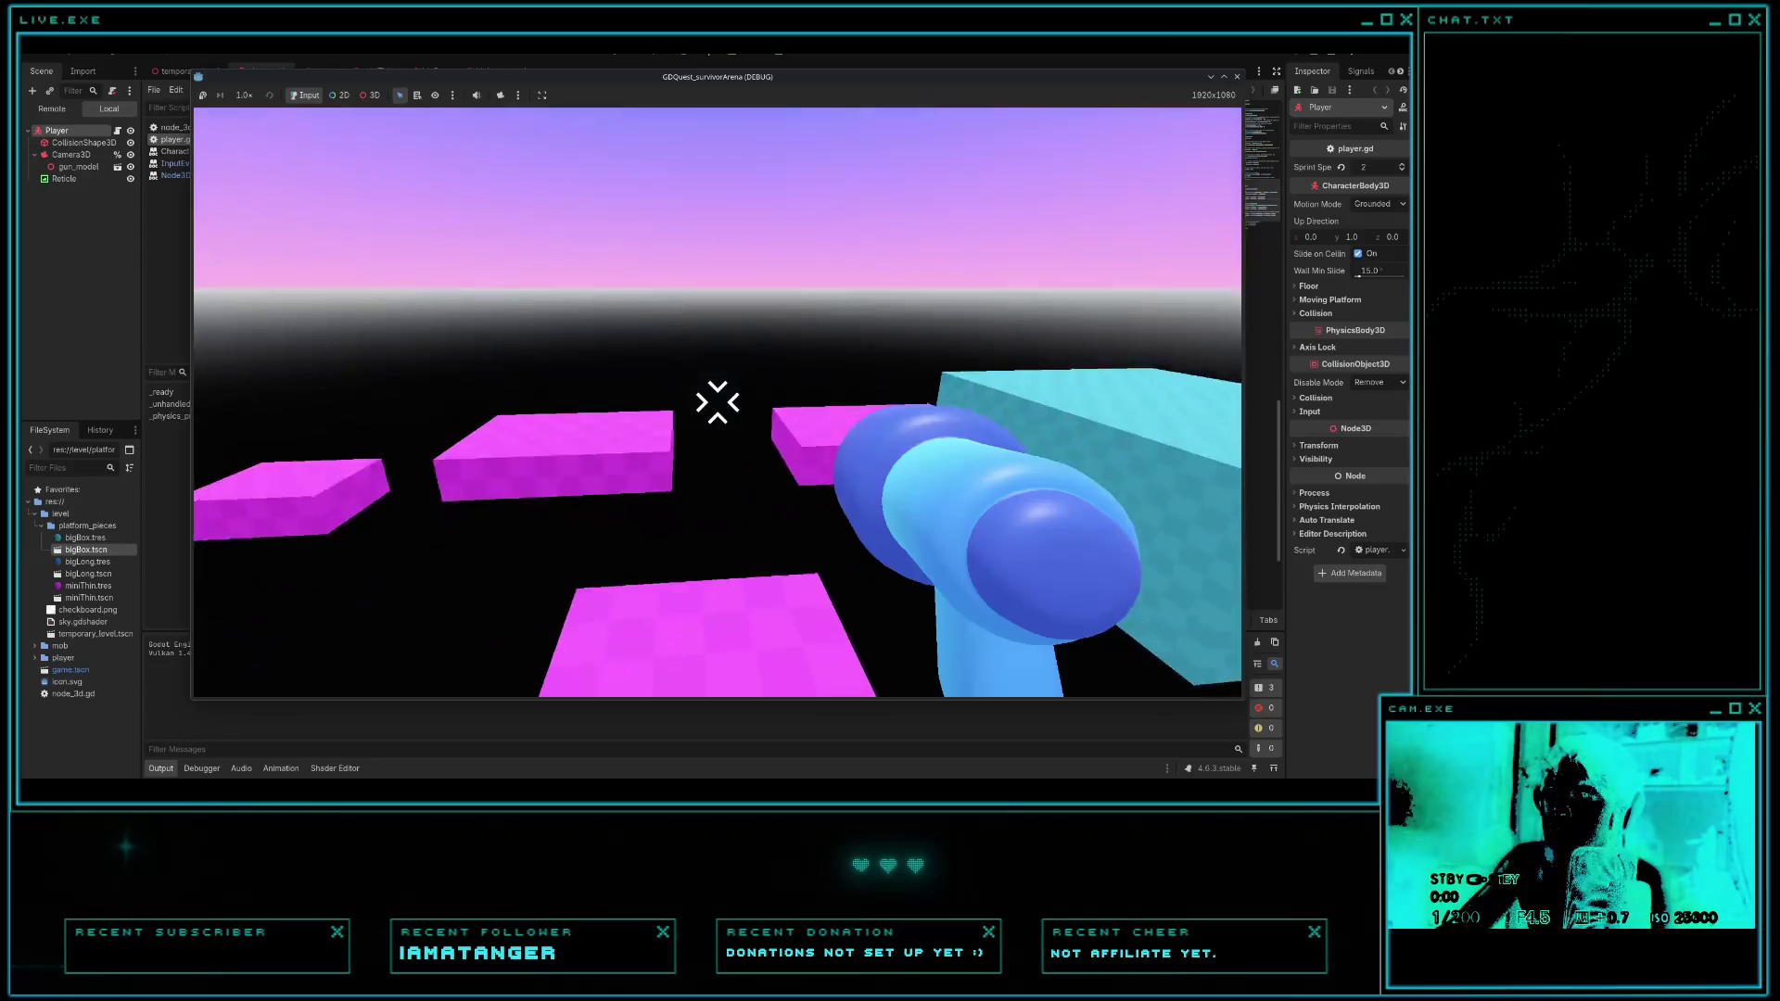
pyautogui.press('w')
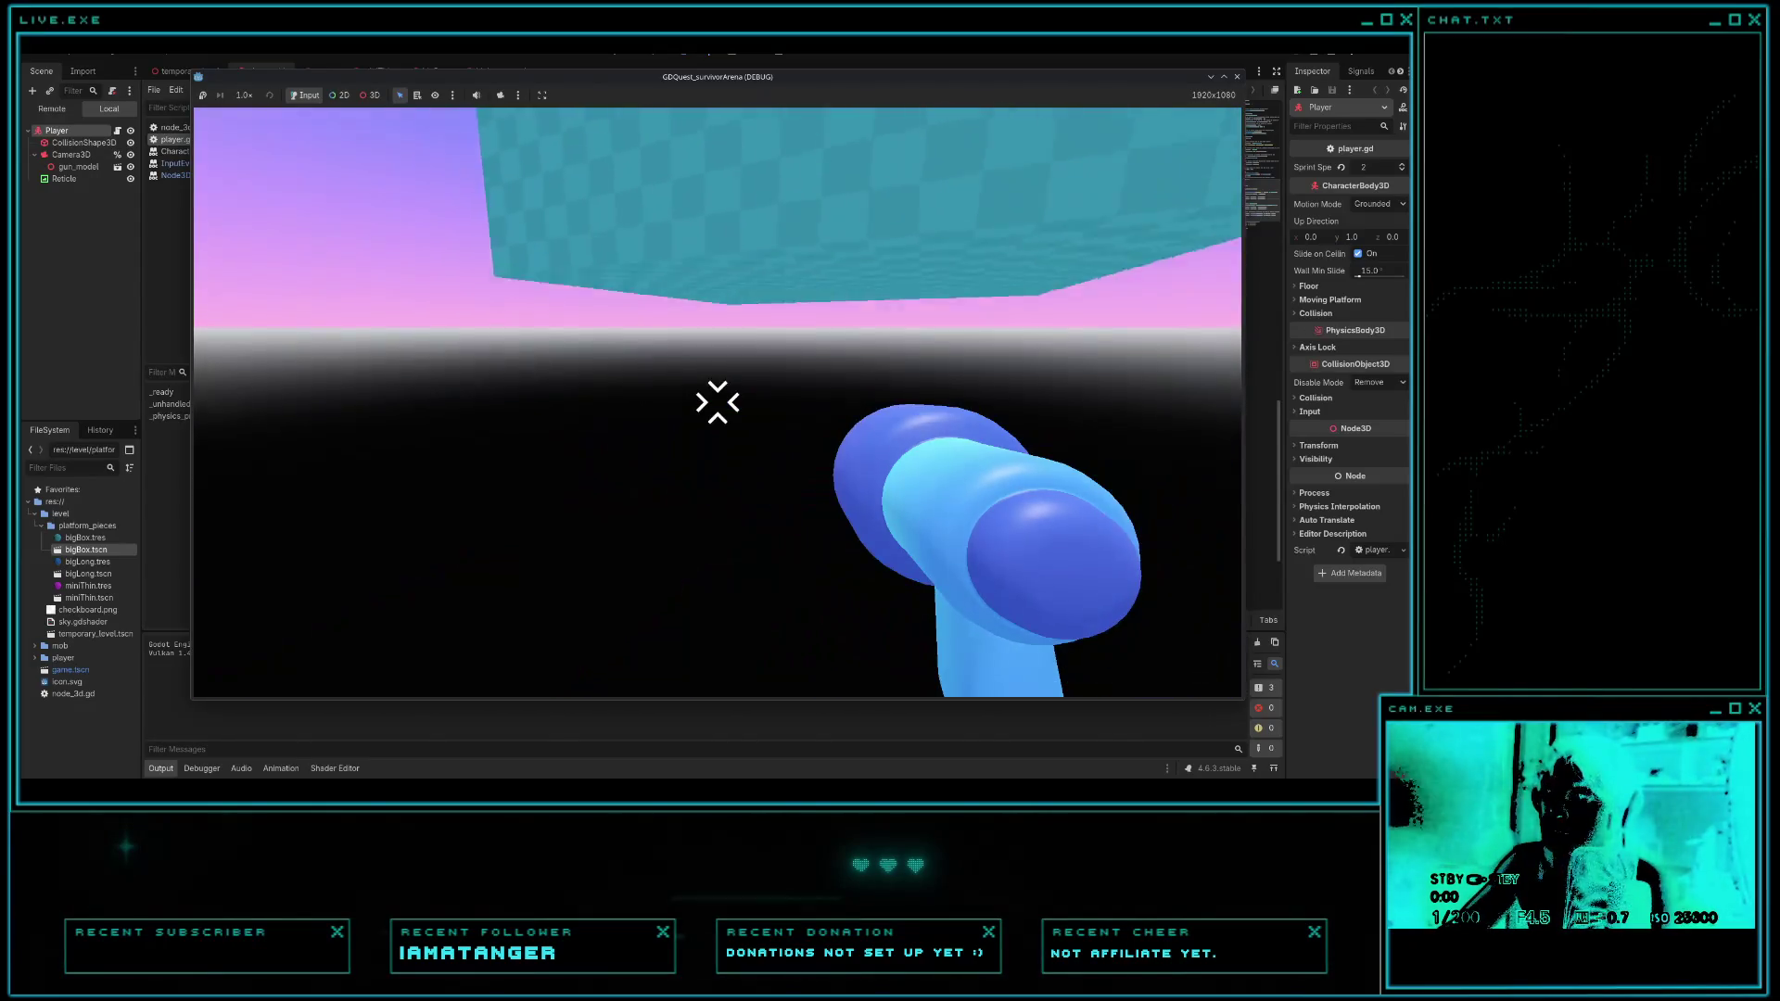
pyautogui.press('Escape')
pyautogui.hotkey('alt', 'Tab')
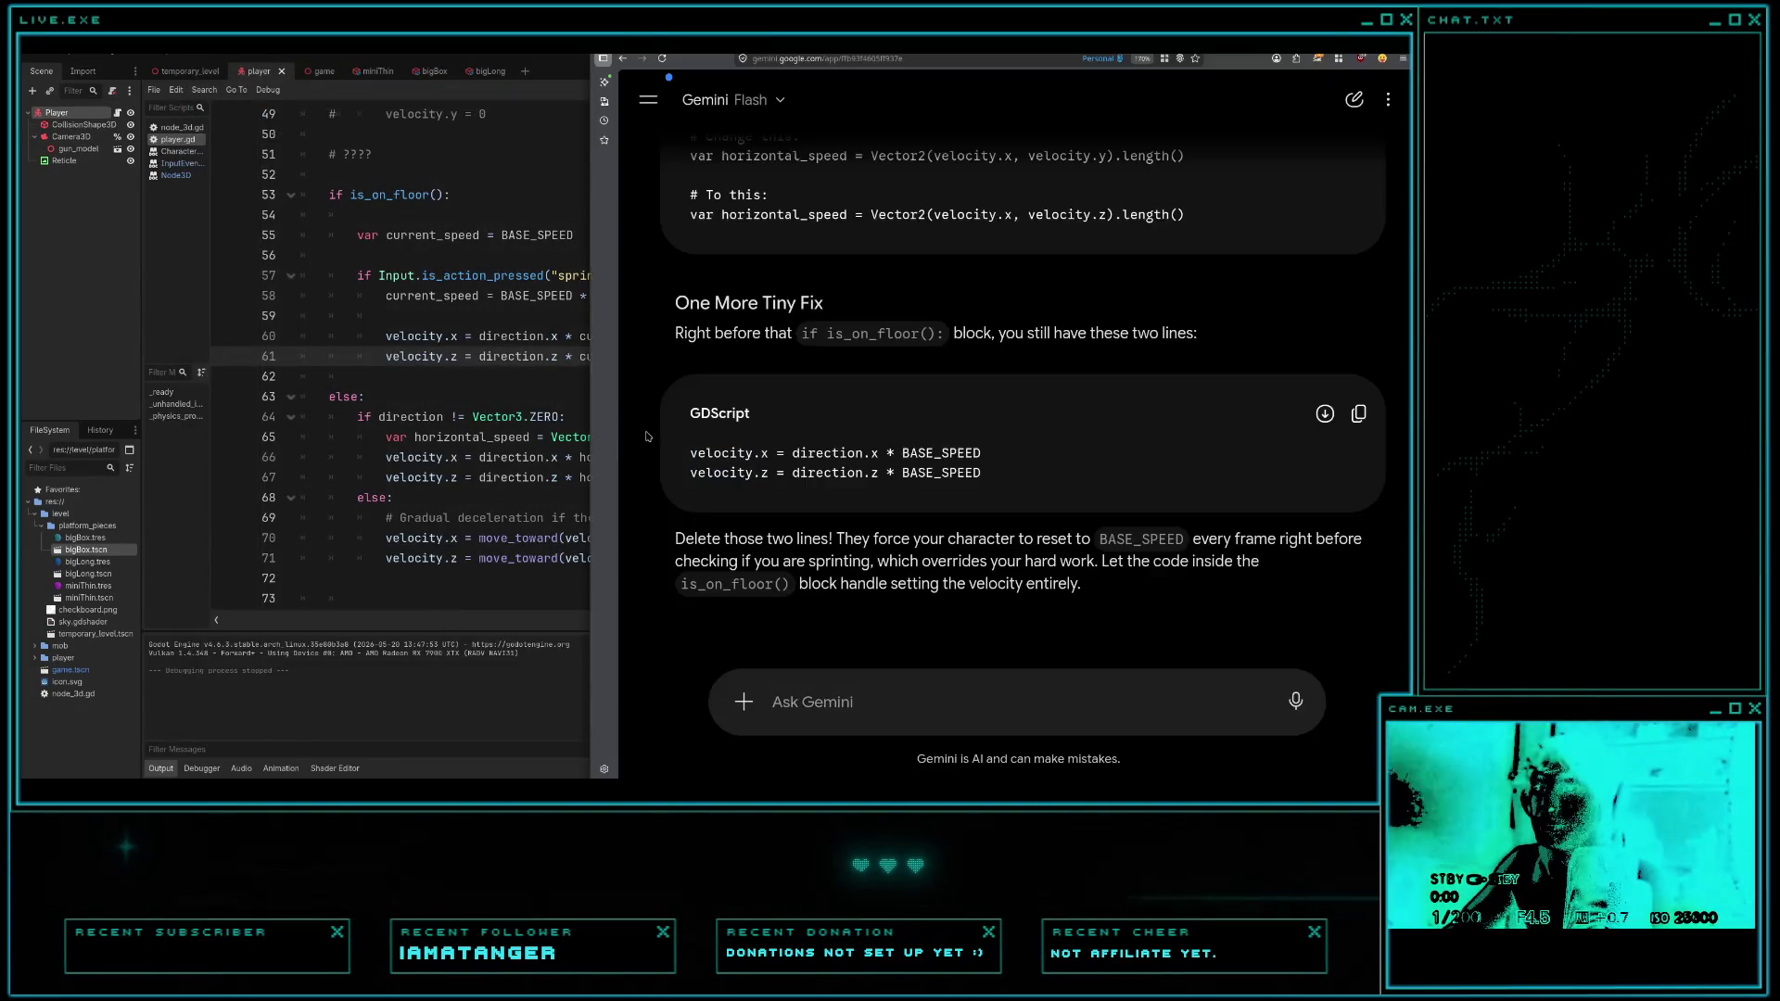
# - Read Gemini's explanation of the move_toward deceleration line, then switch back to player.gd
pyautogui.scroll(-10, 659, 431)
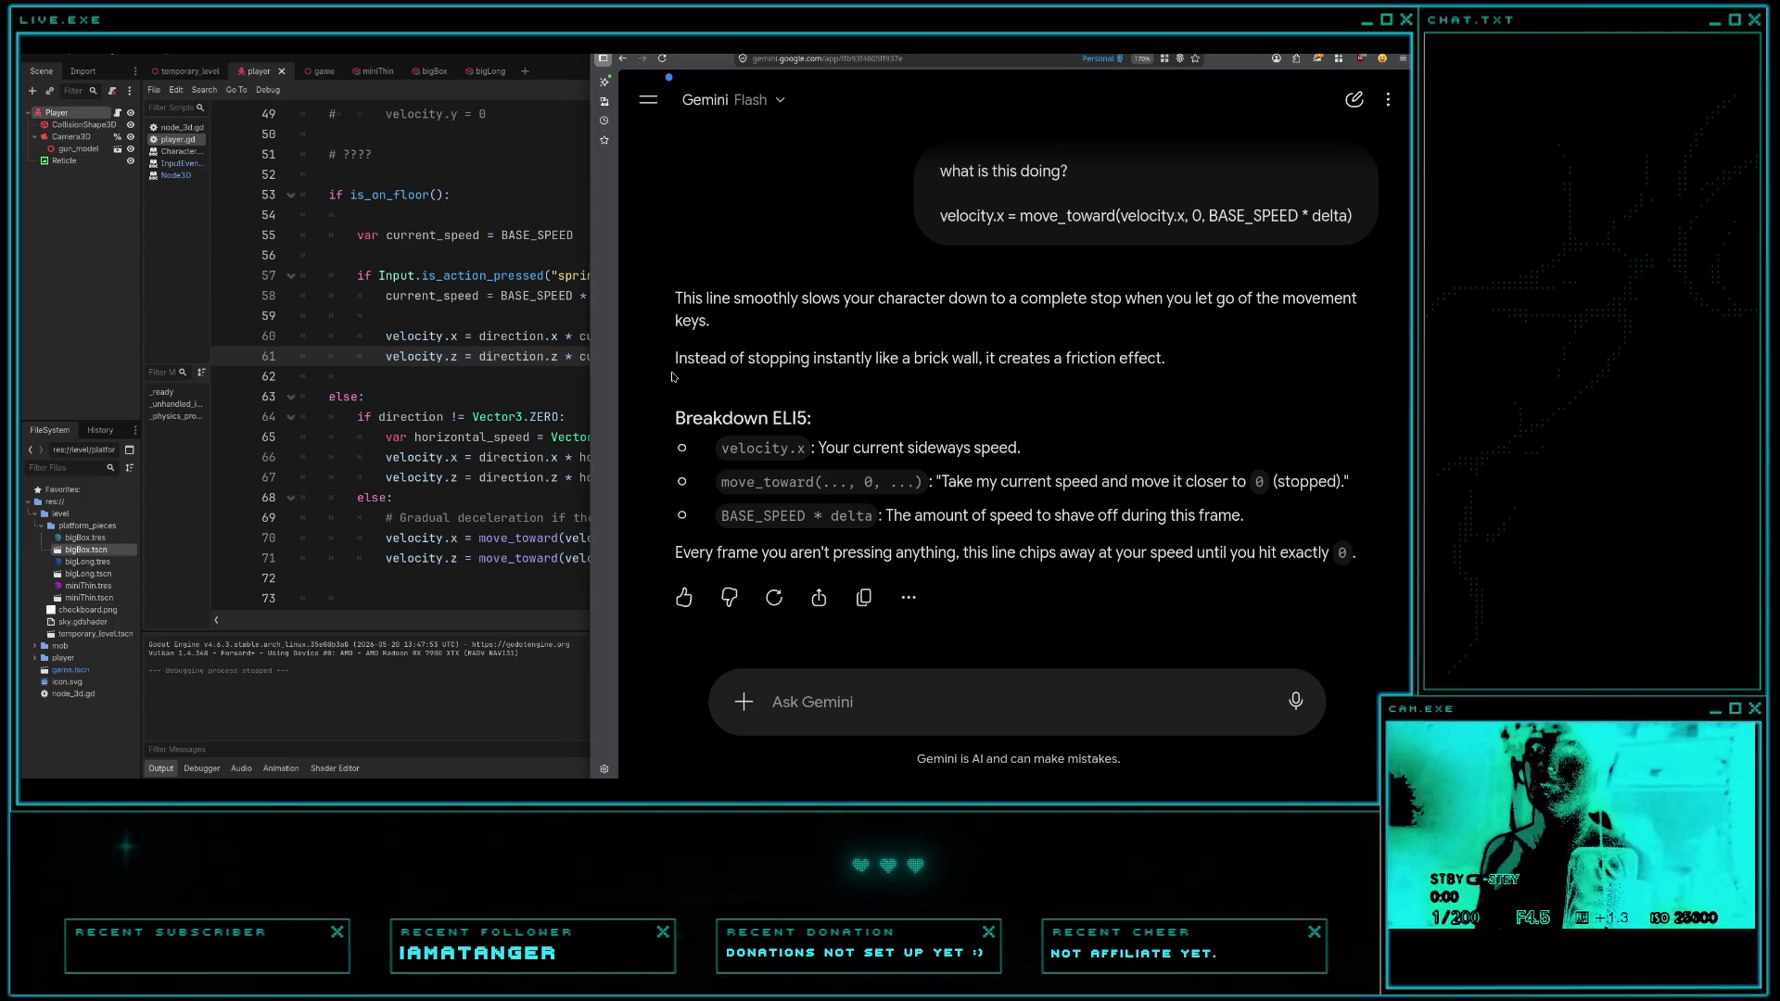
pyautogui.click(520, 180)
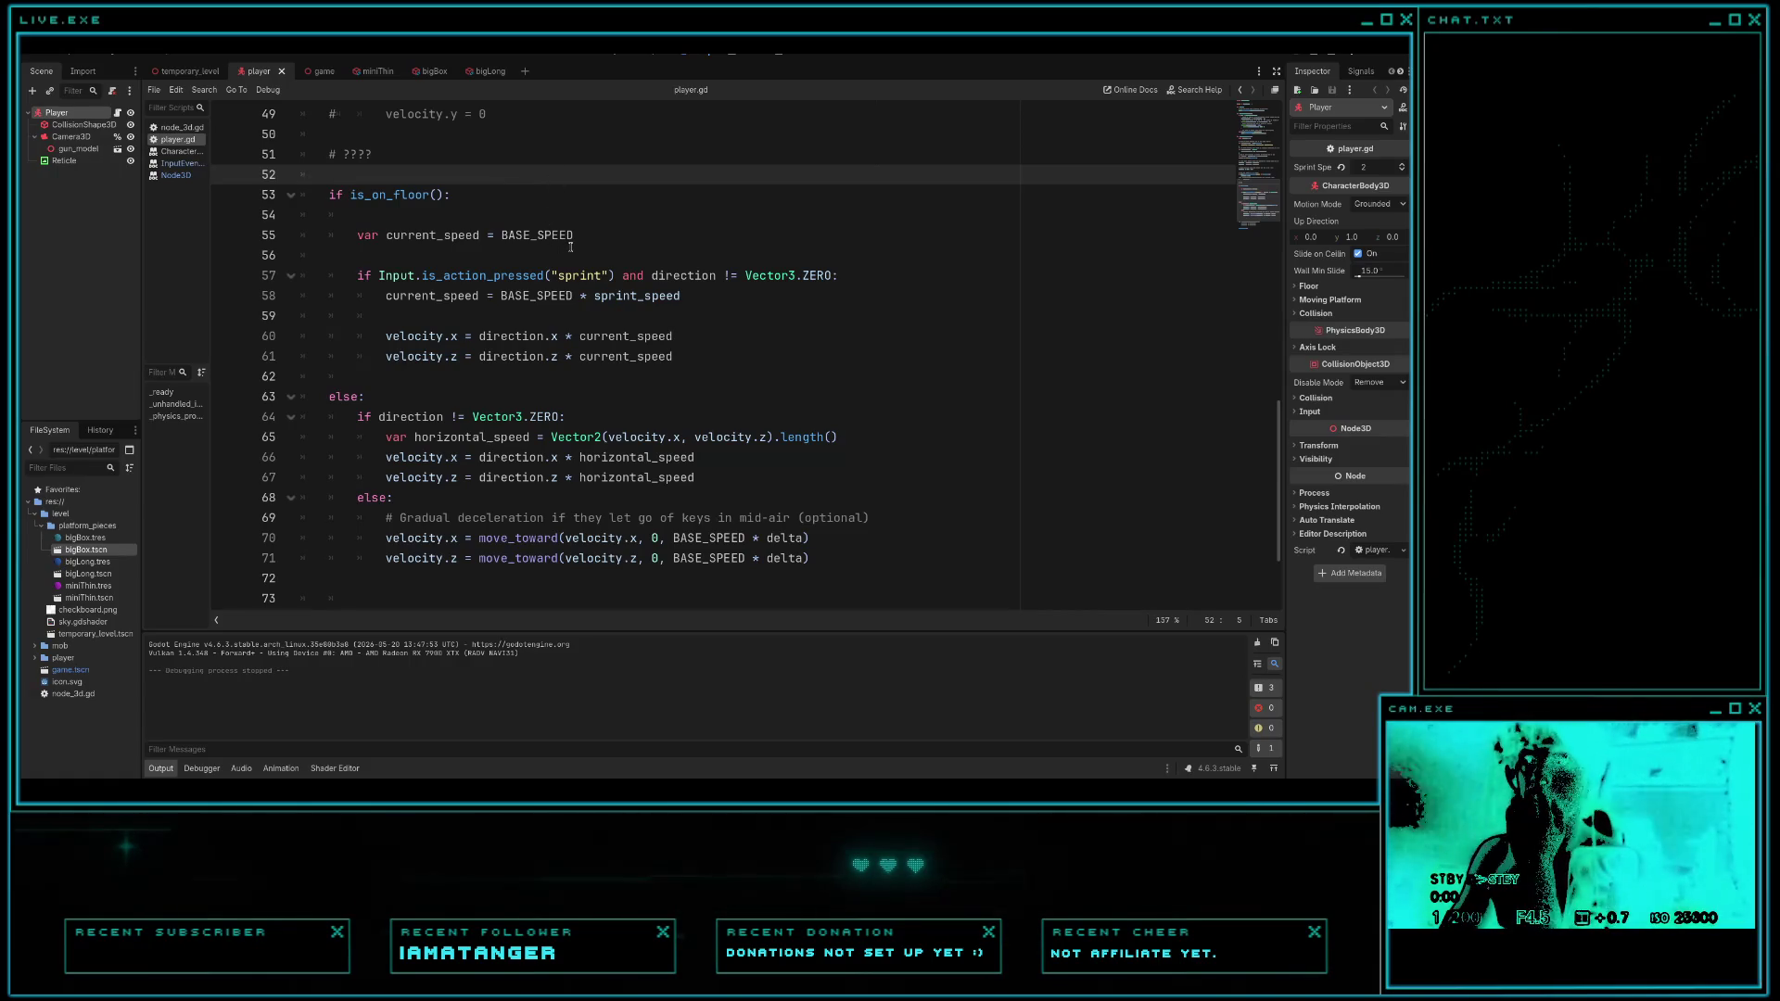
# - Run the game and walk across the blue beam and pink platforms until falling off the cyan platform
pyautogui.press('F5')
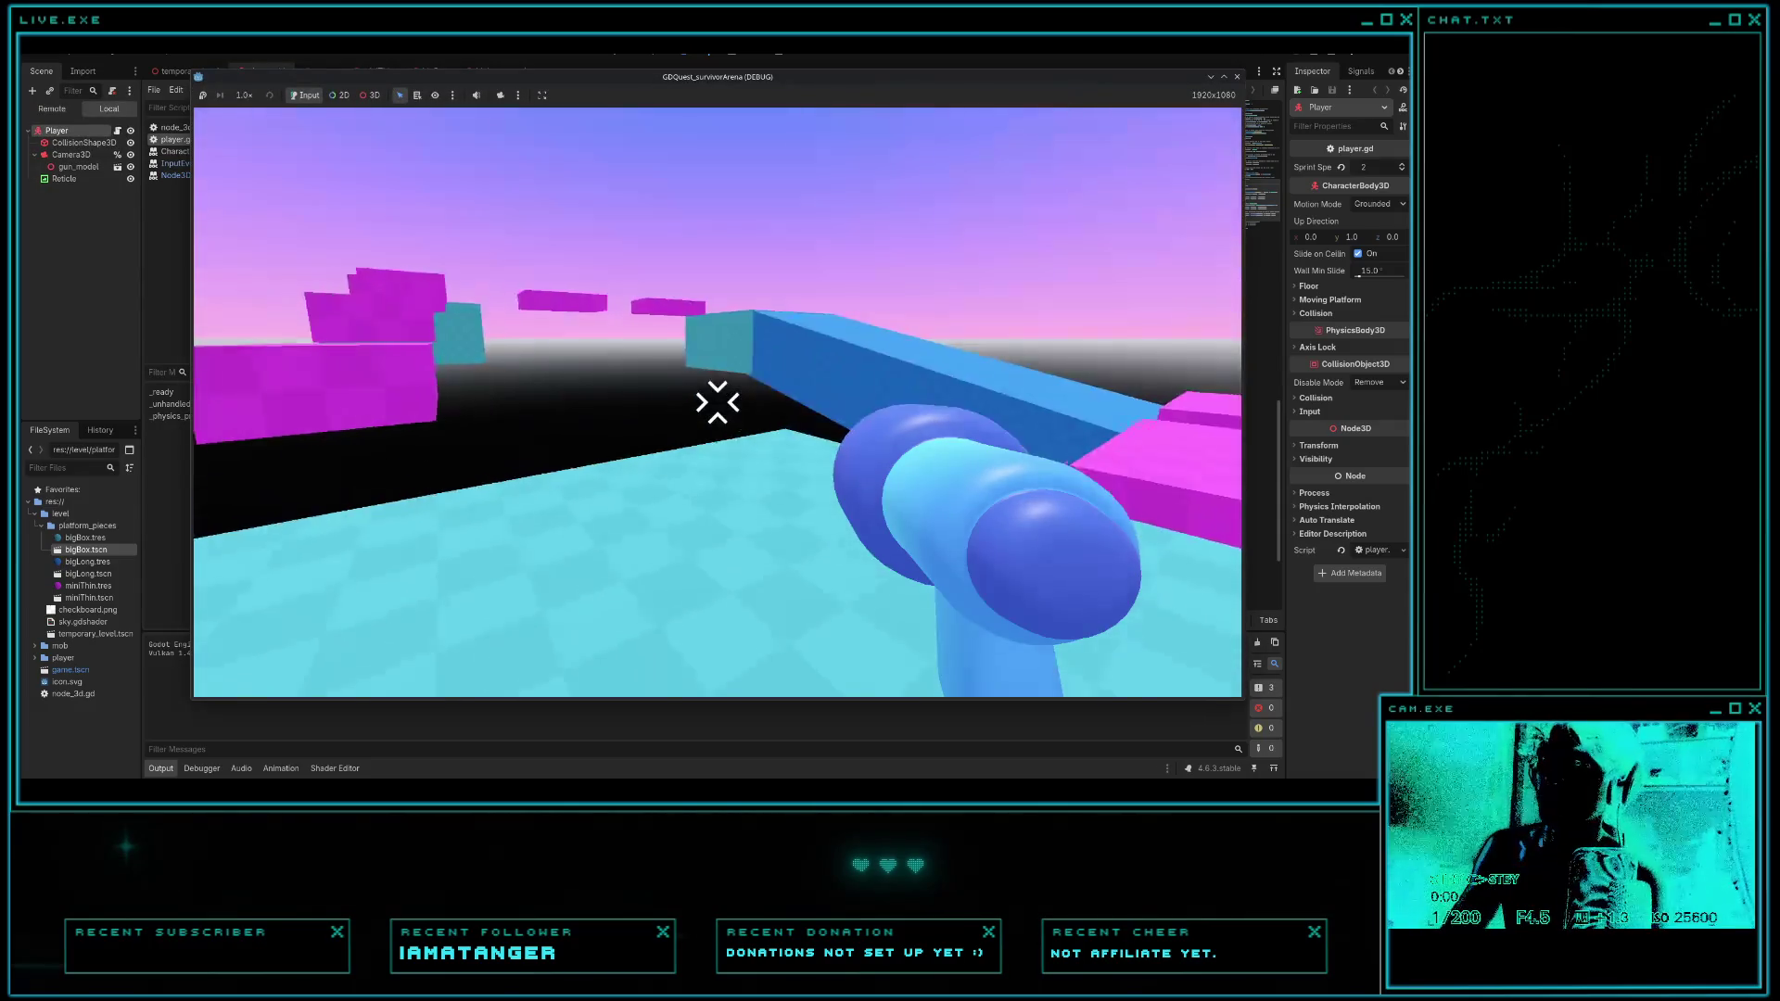
pyautogui.press('w')
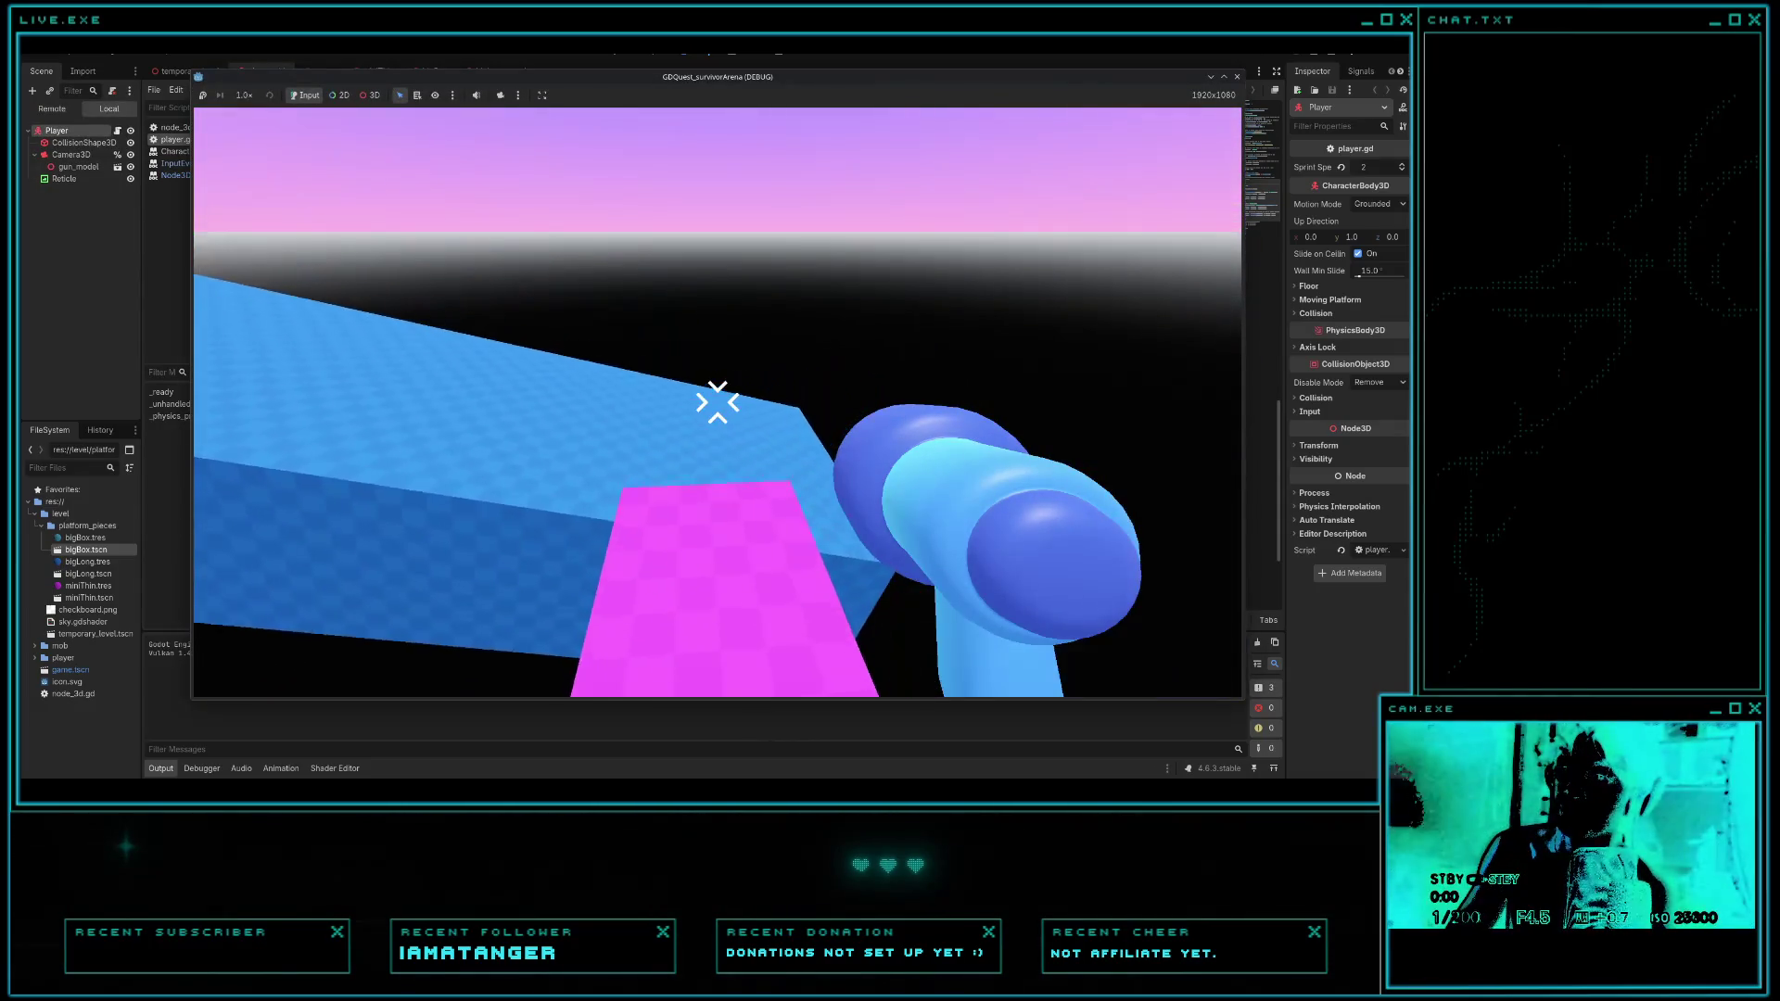
pyautogui.moveTo(718, 401)
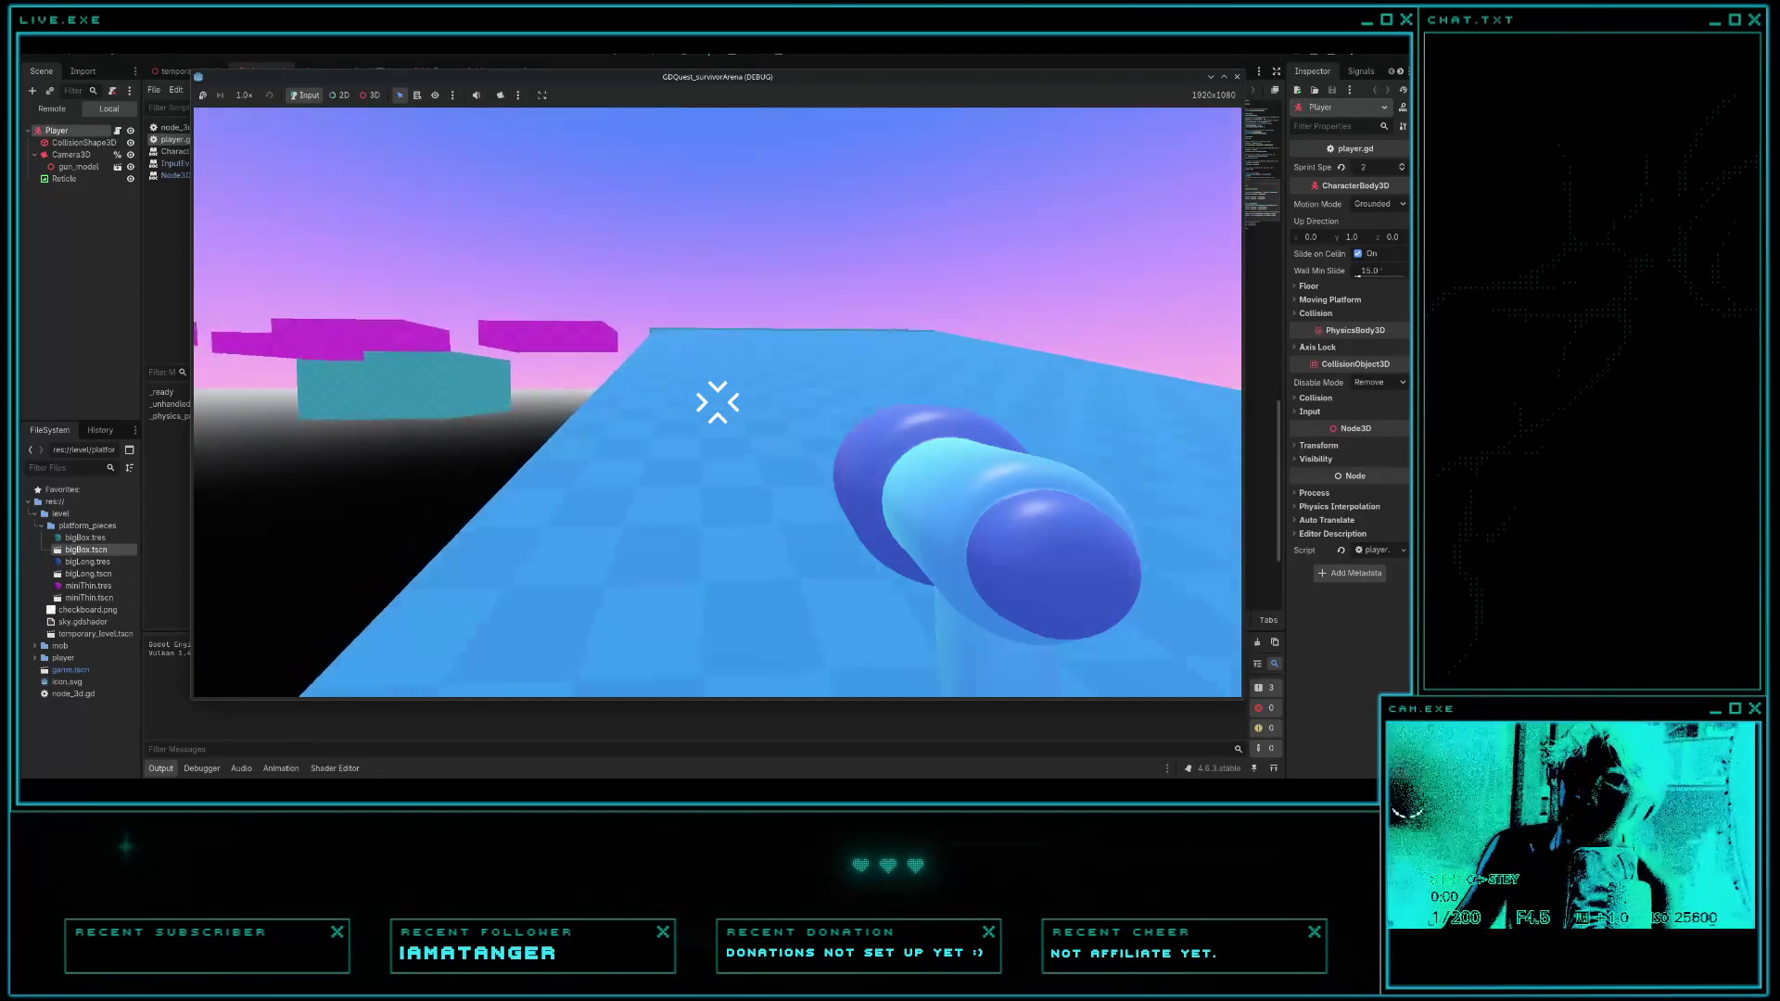
pyautogui.press('w')
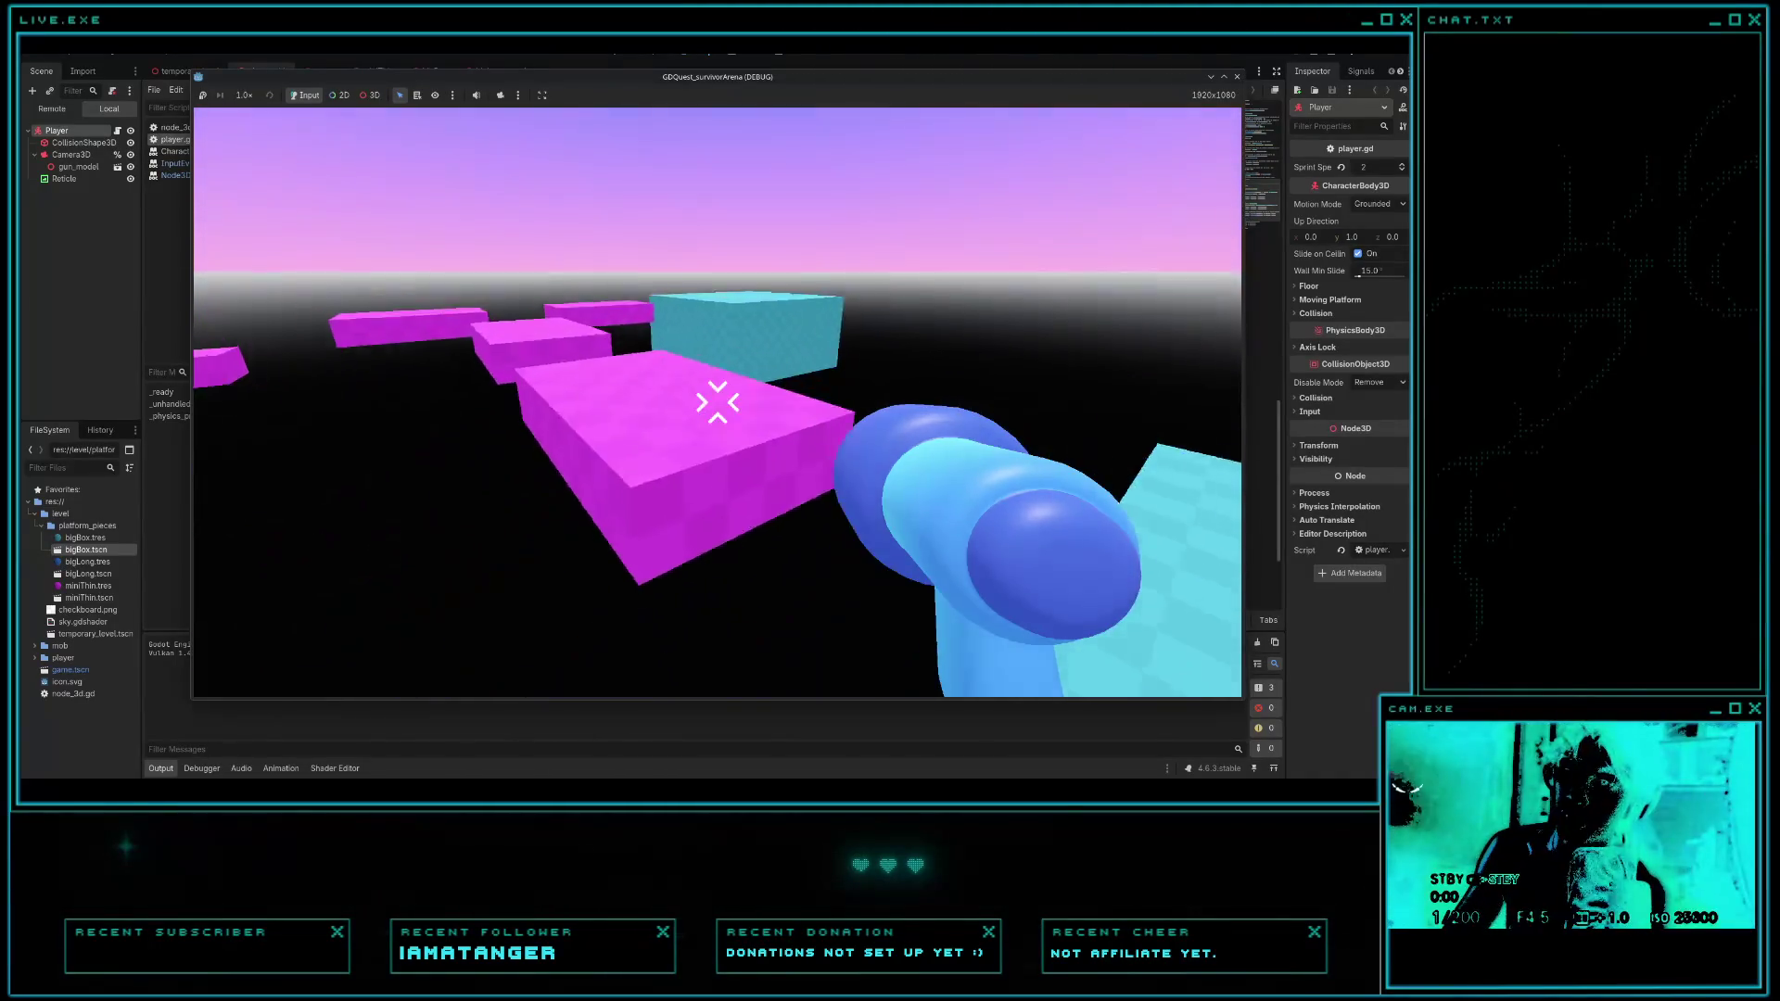
pyautogui.press('w')
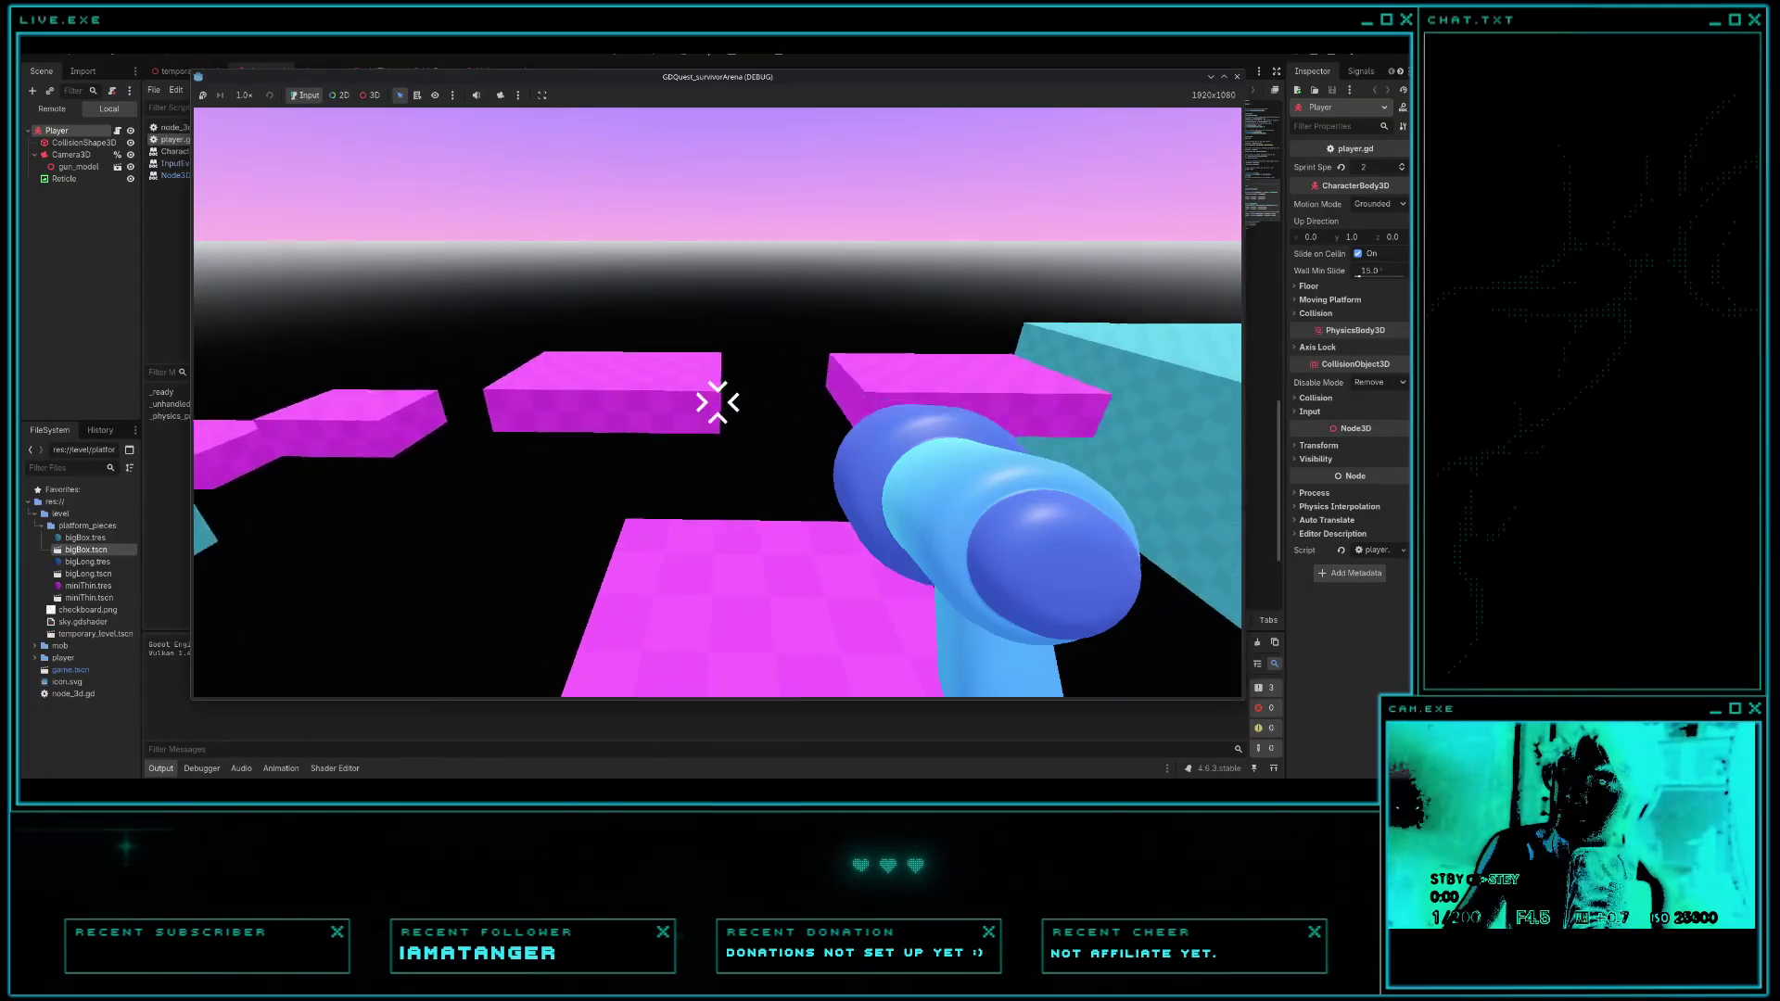
pyautogui.press('w')
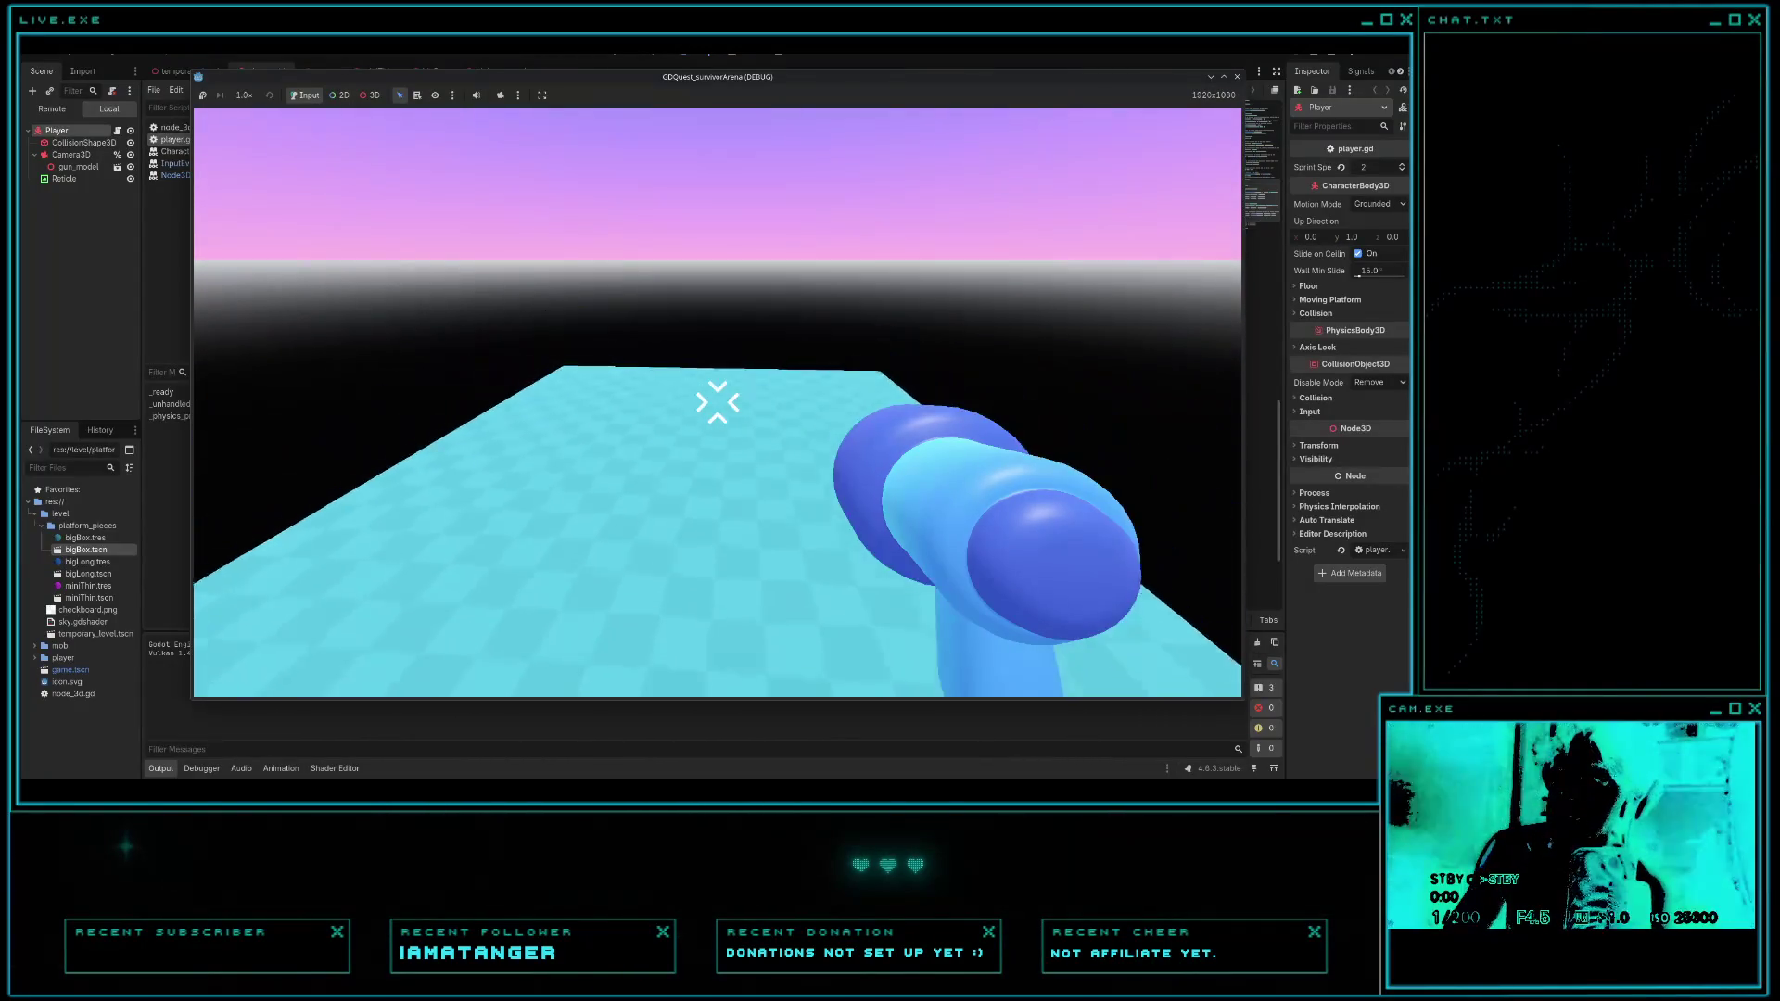
pyautogui.press('w')
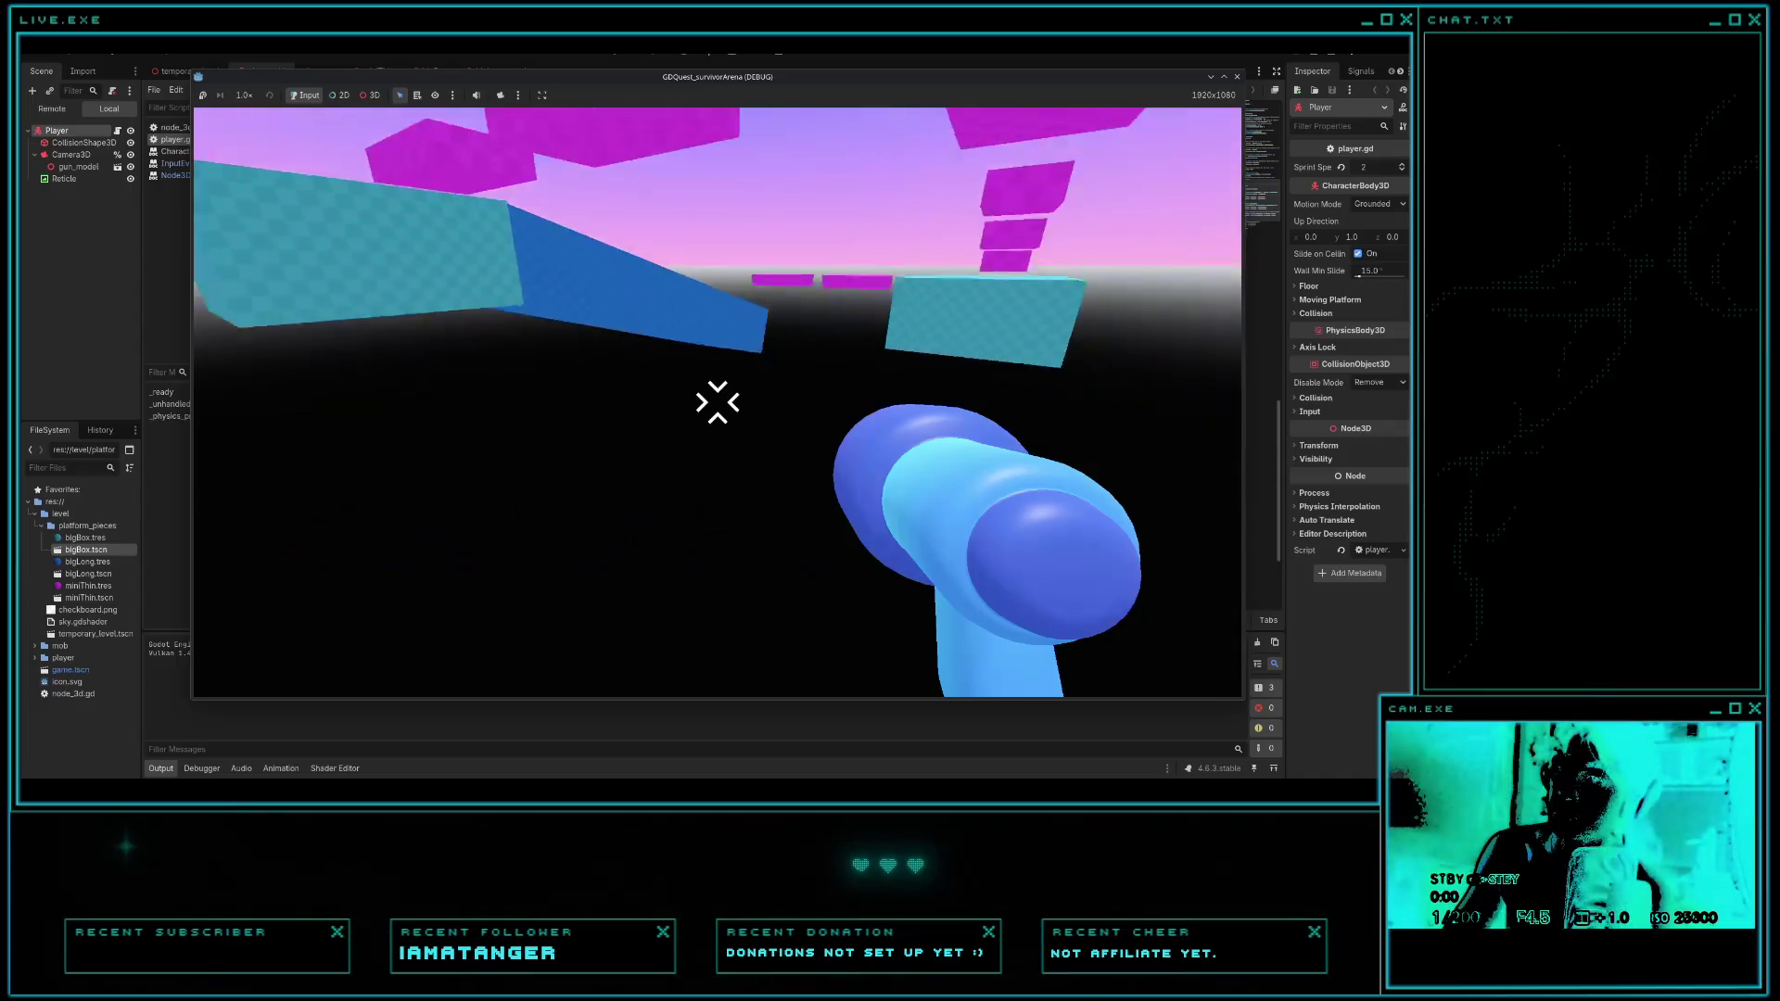
# - Restart the game and travel the blue walkway and pink walkway, jumping up onto the cyan block
pyautogui.press('F5')
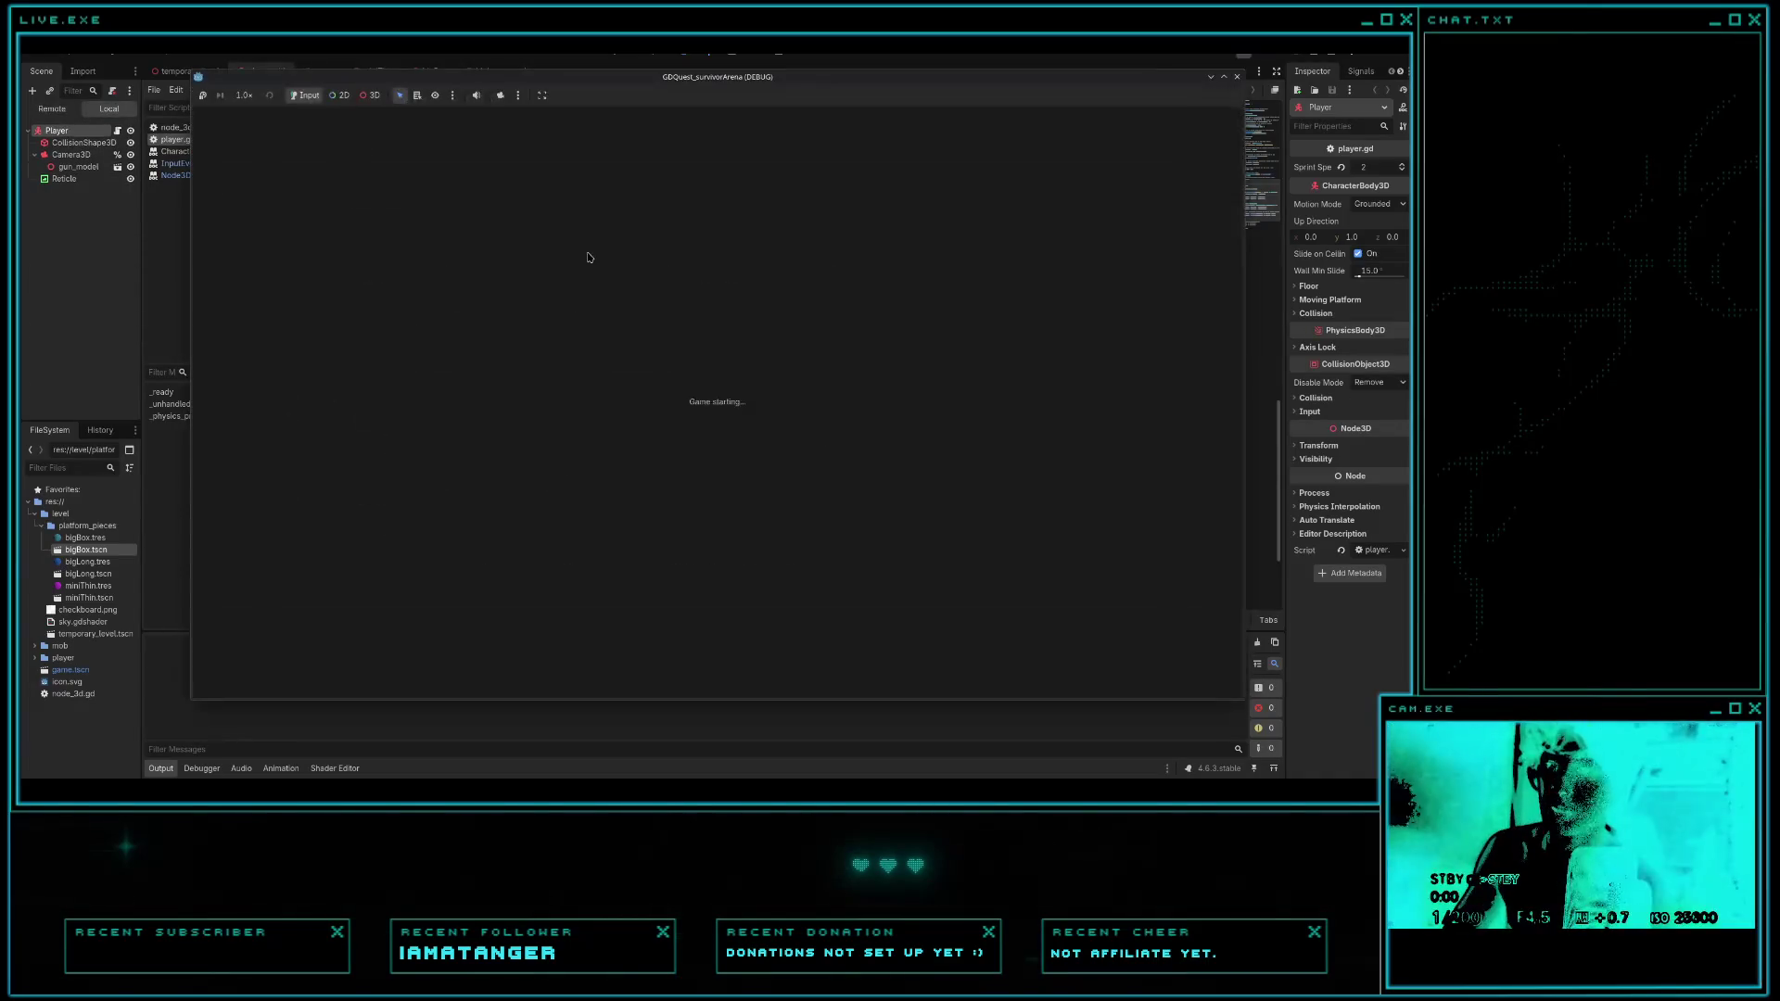
pyautogui.press('w')
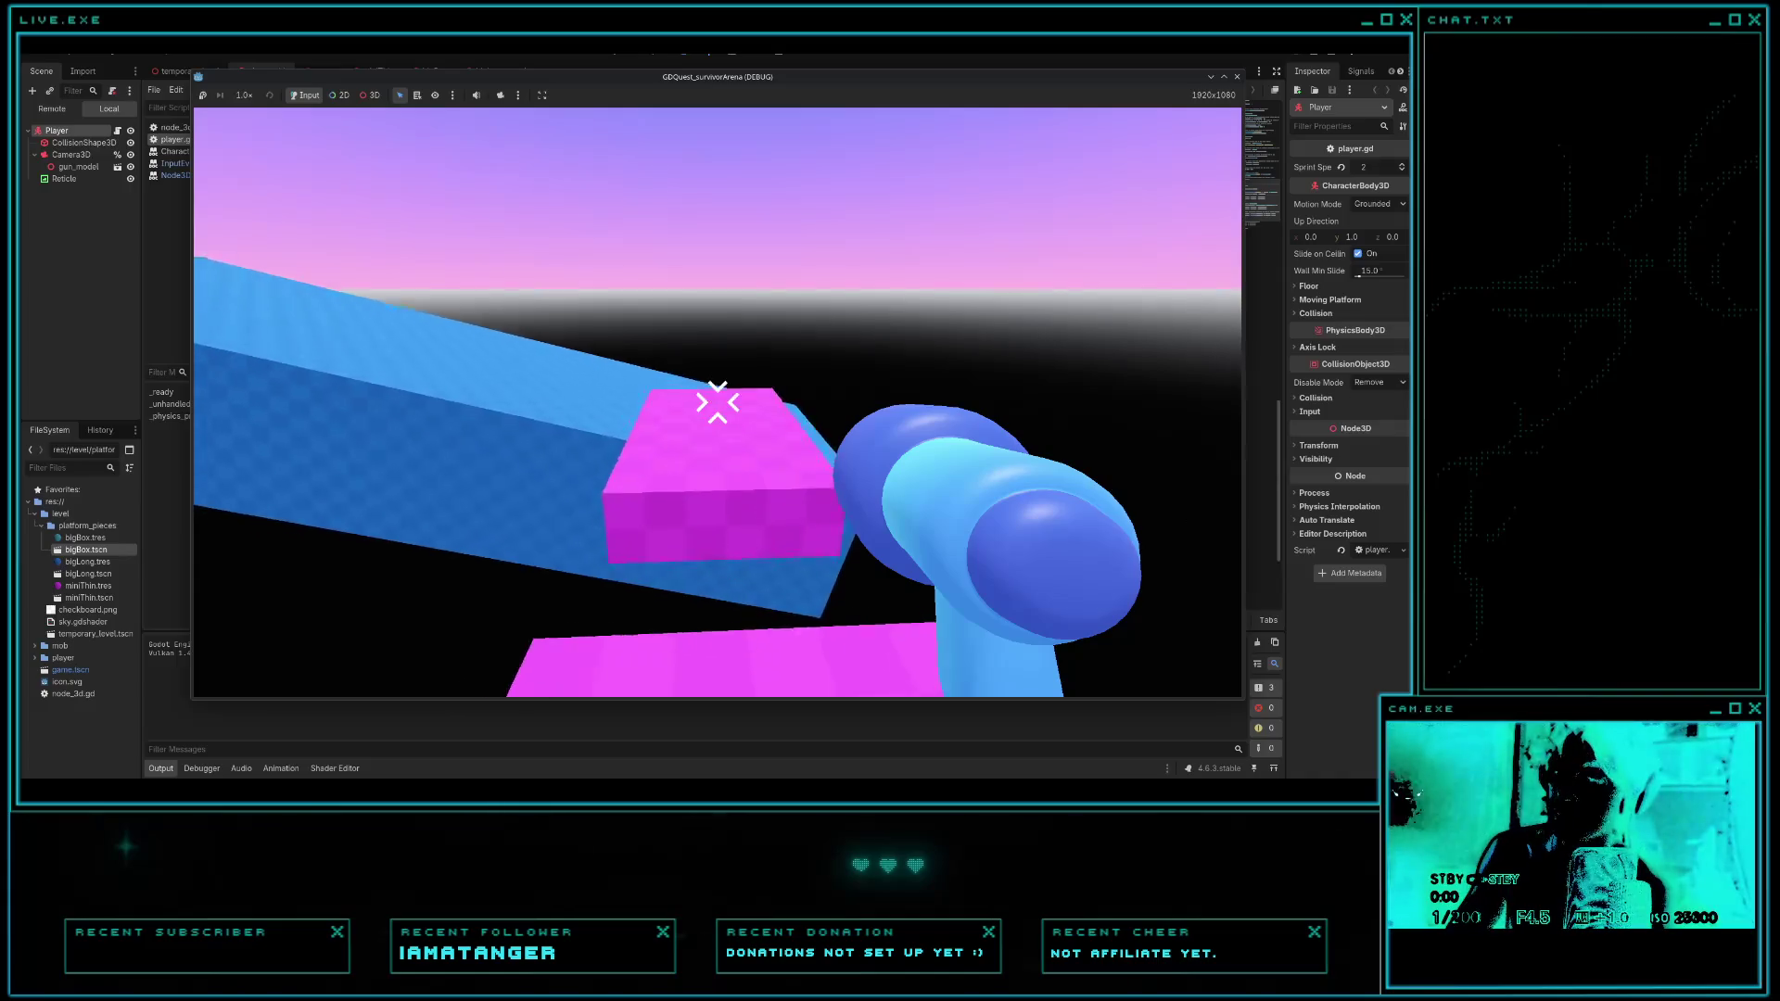
pyautogui.press('w')
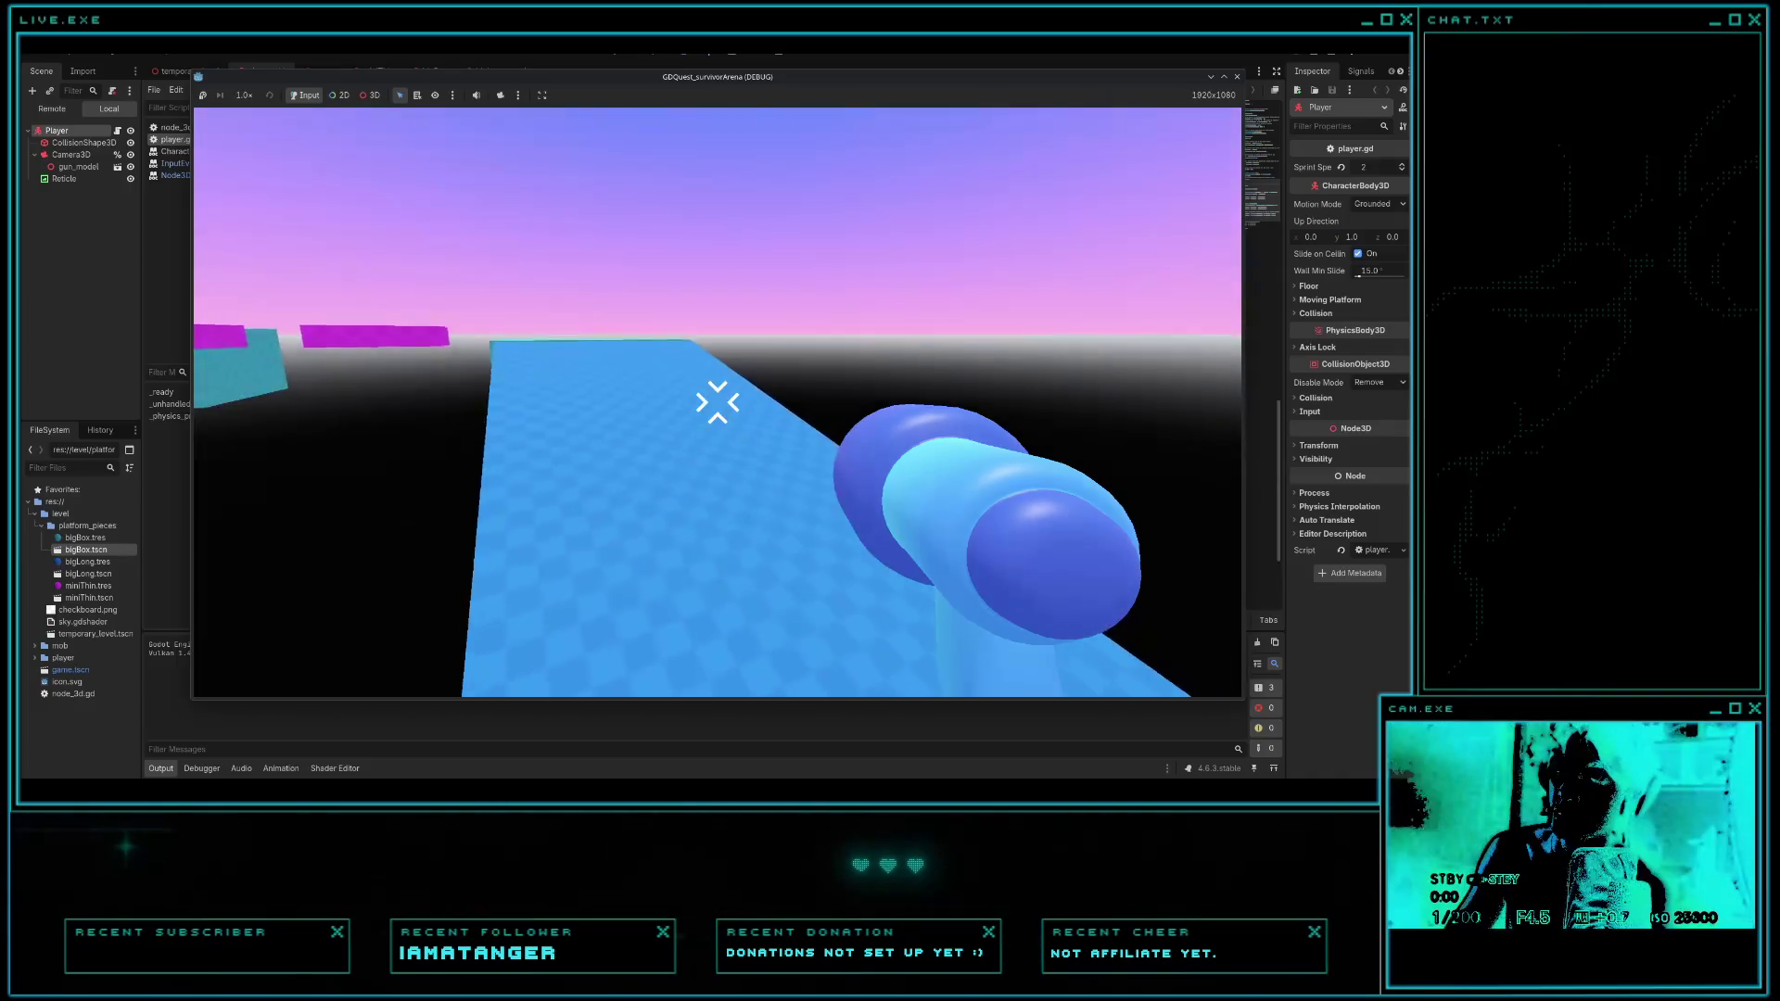
pyautogui.press('w')
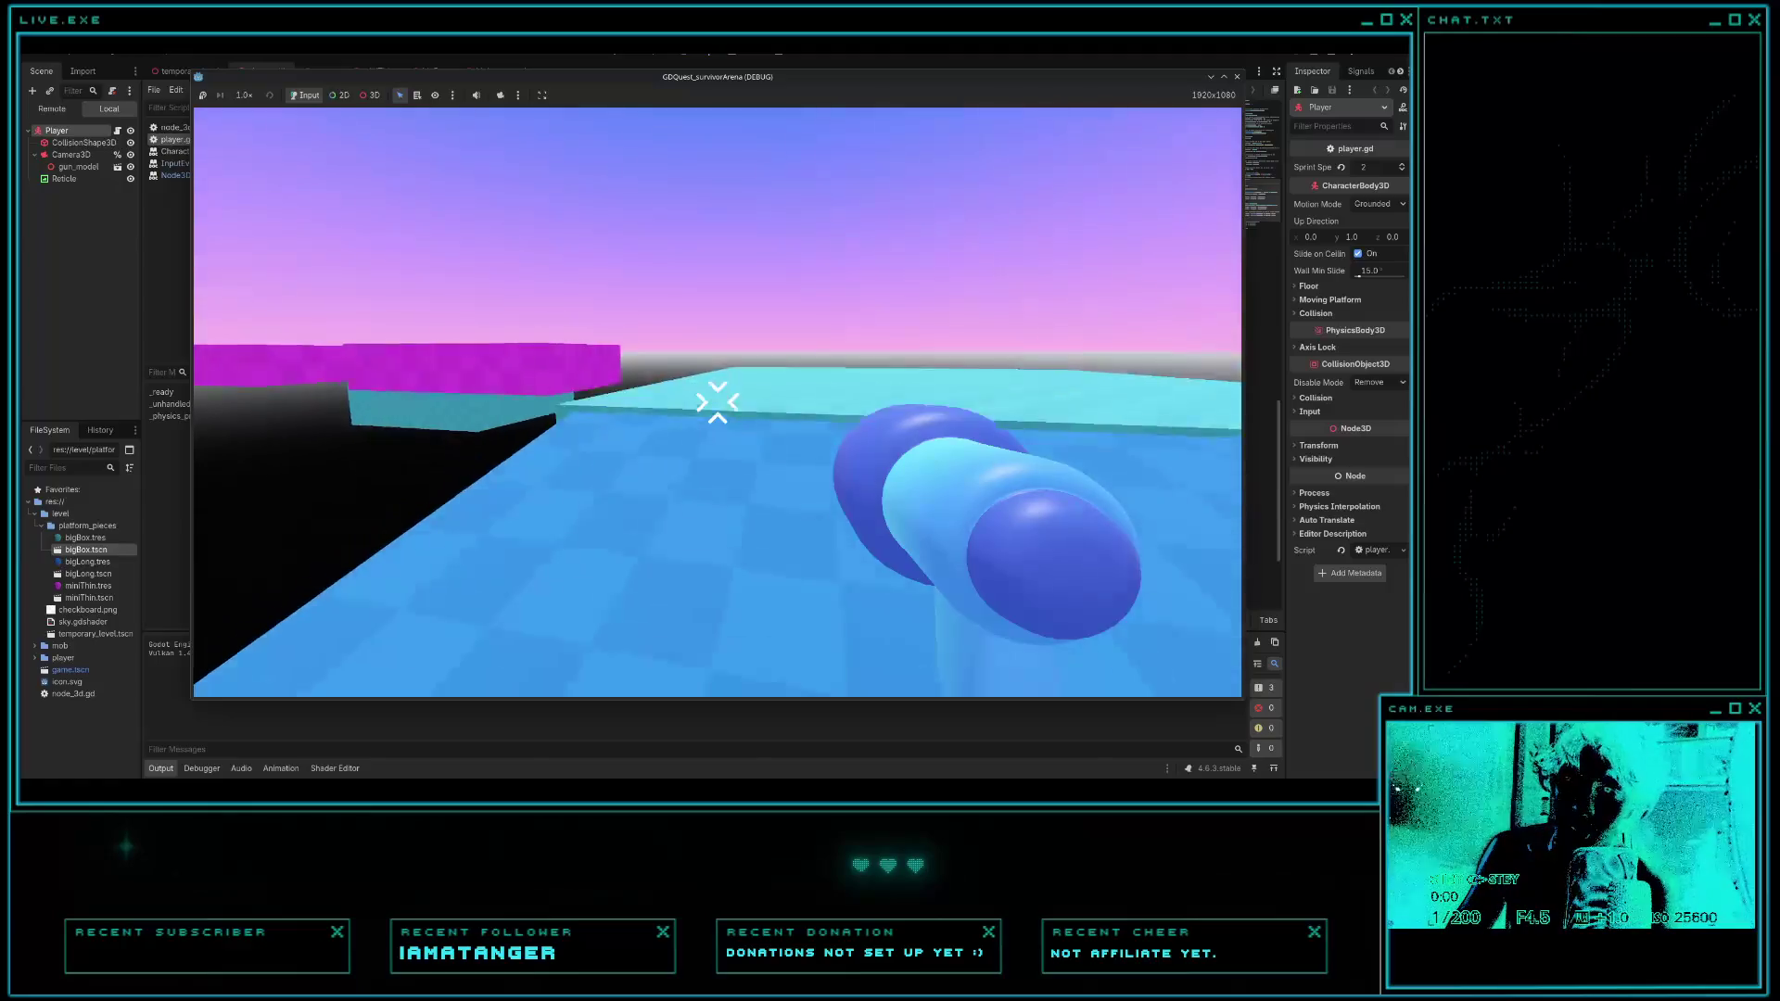
pyautogui.press('w')
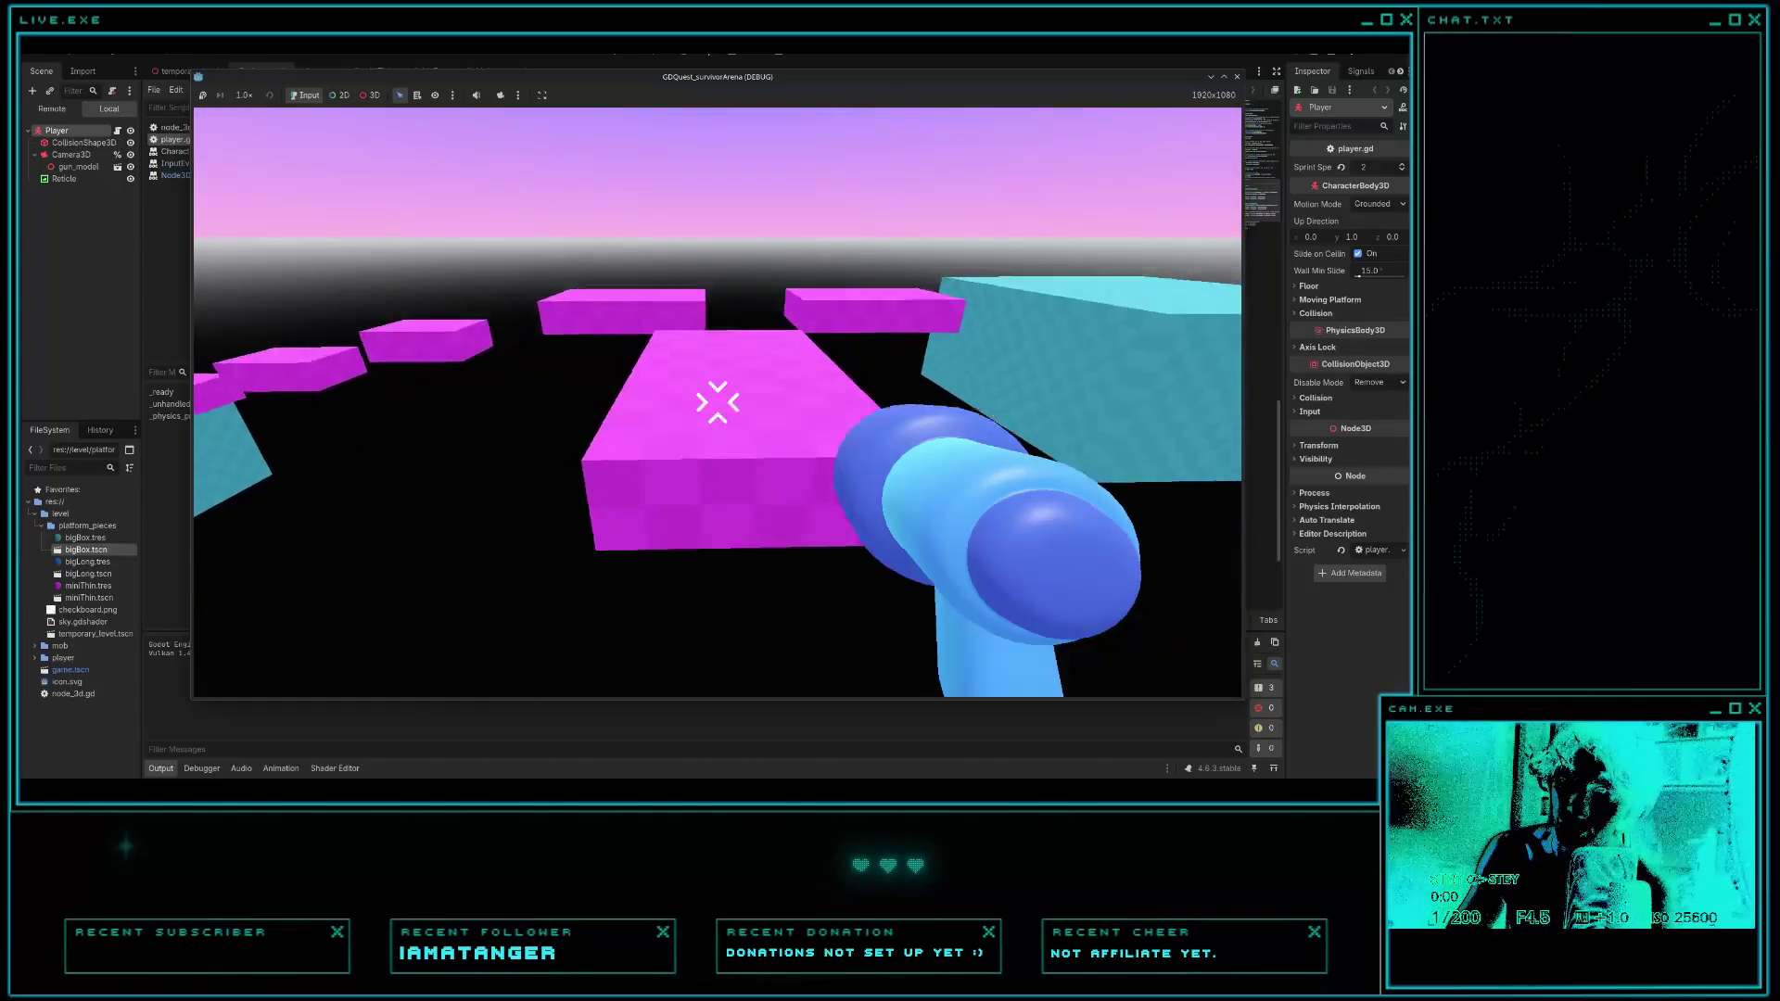
pyautogui.press('w')
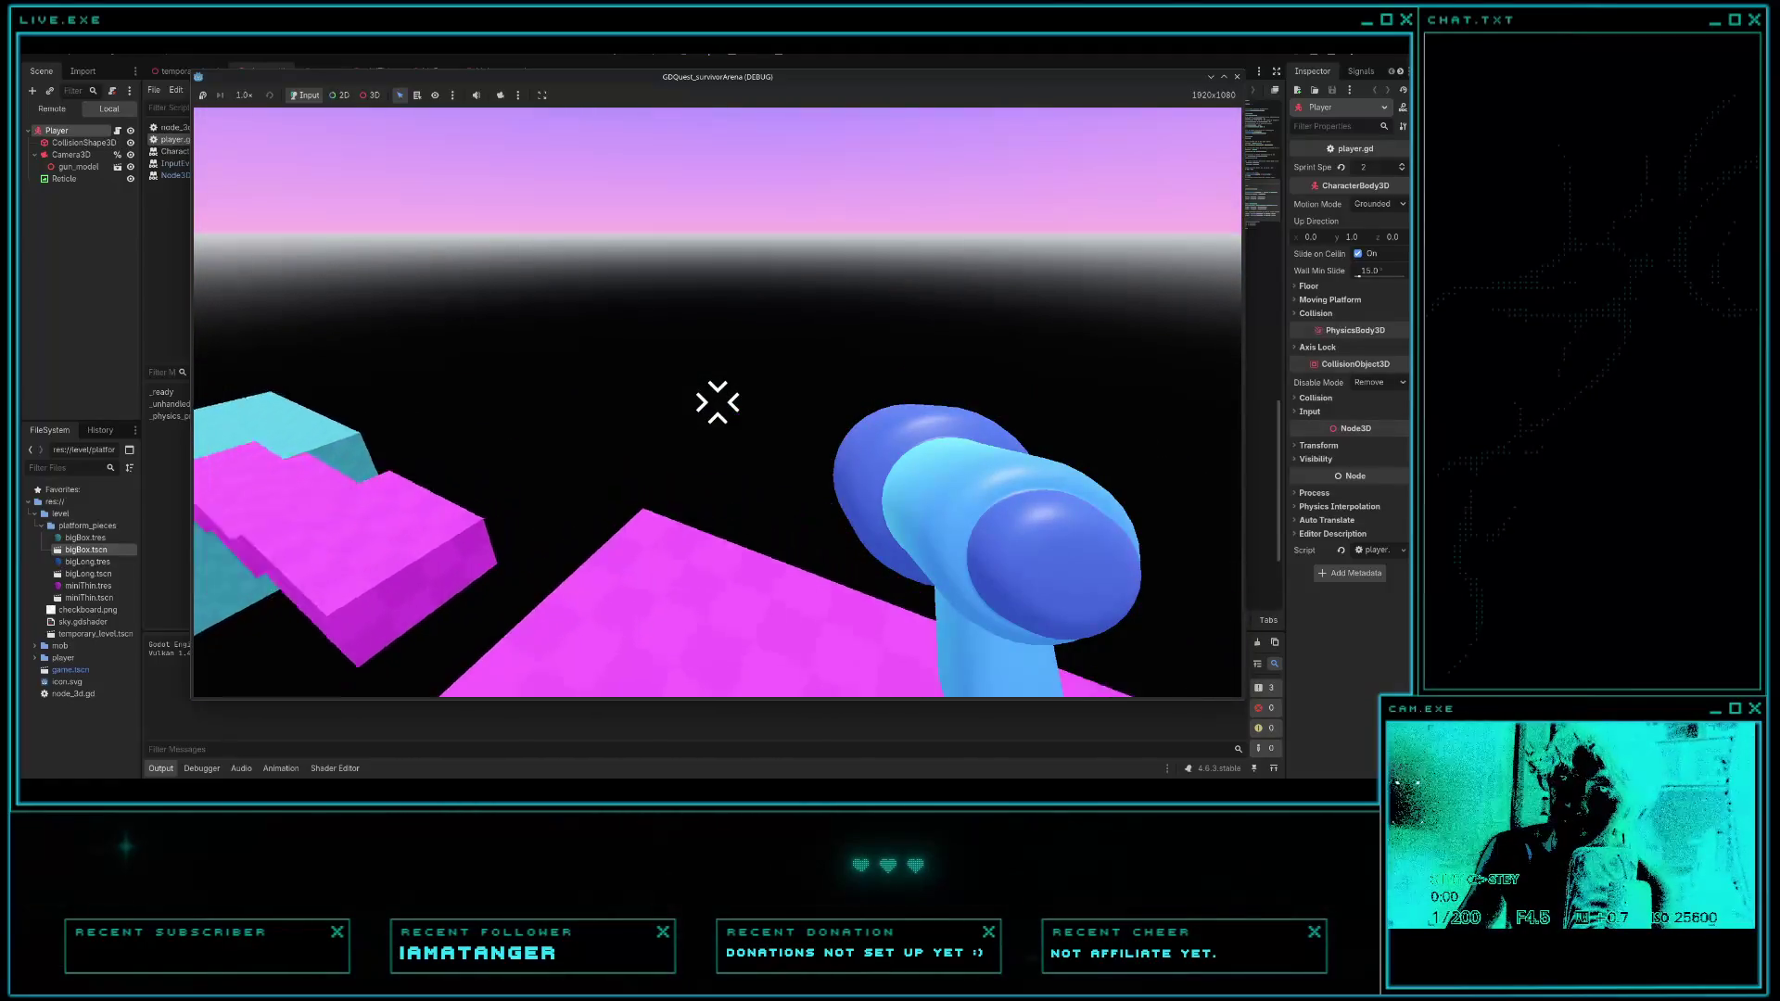
pyautogui.press('w')
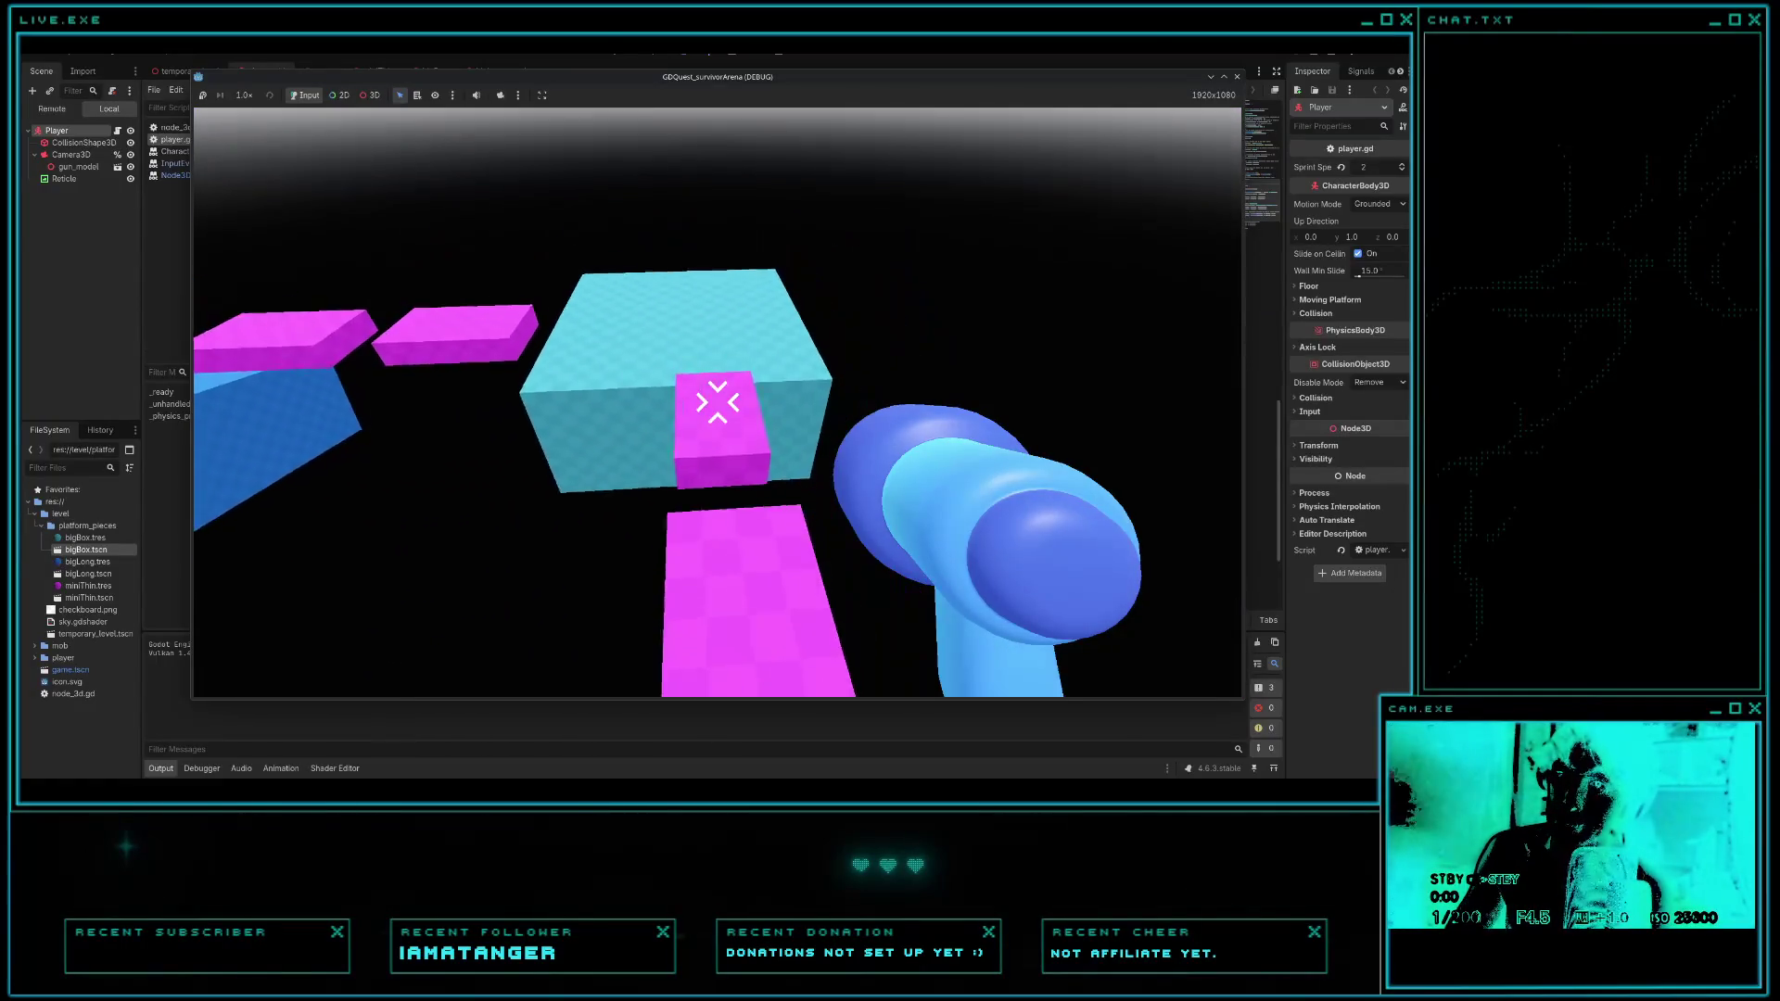
pyautogui.press('w')
pyautogui.press('space')
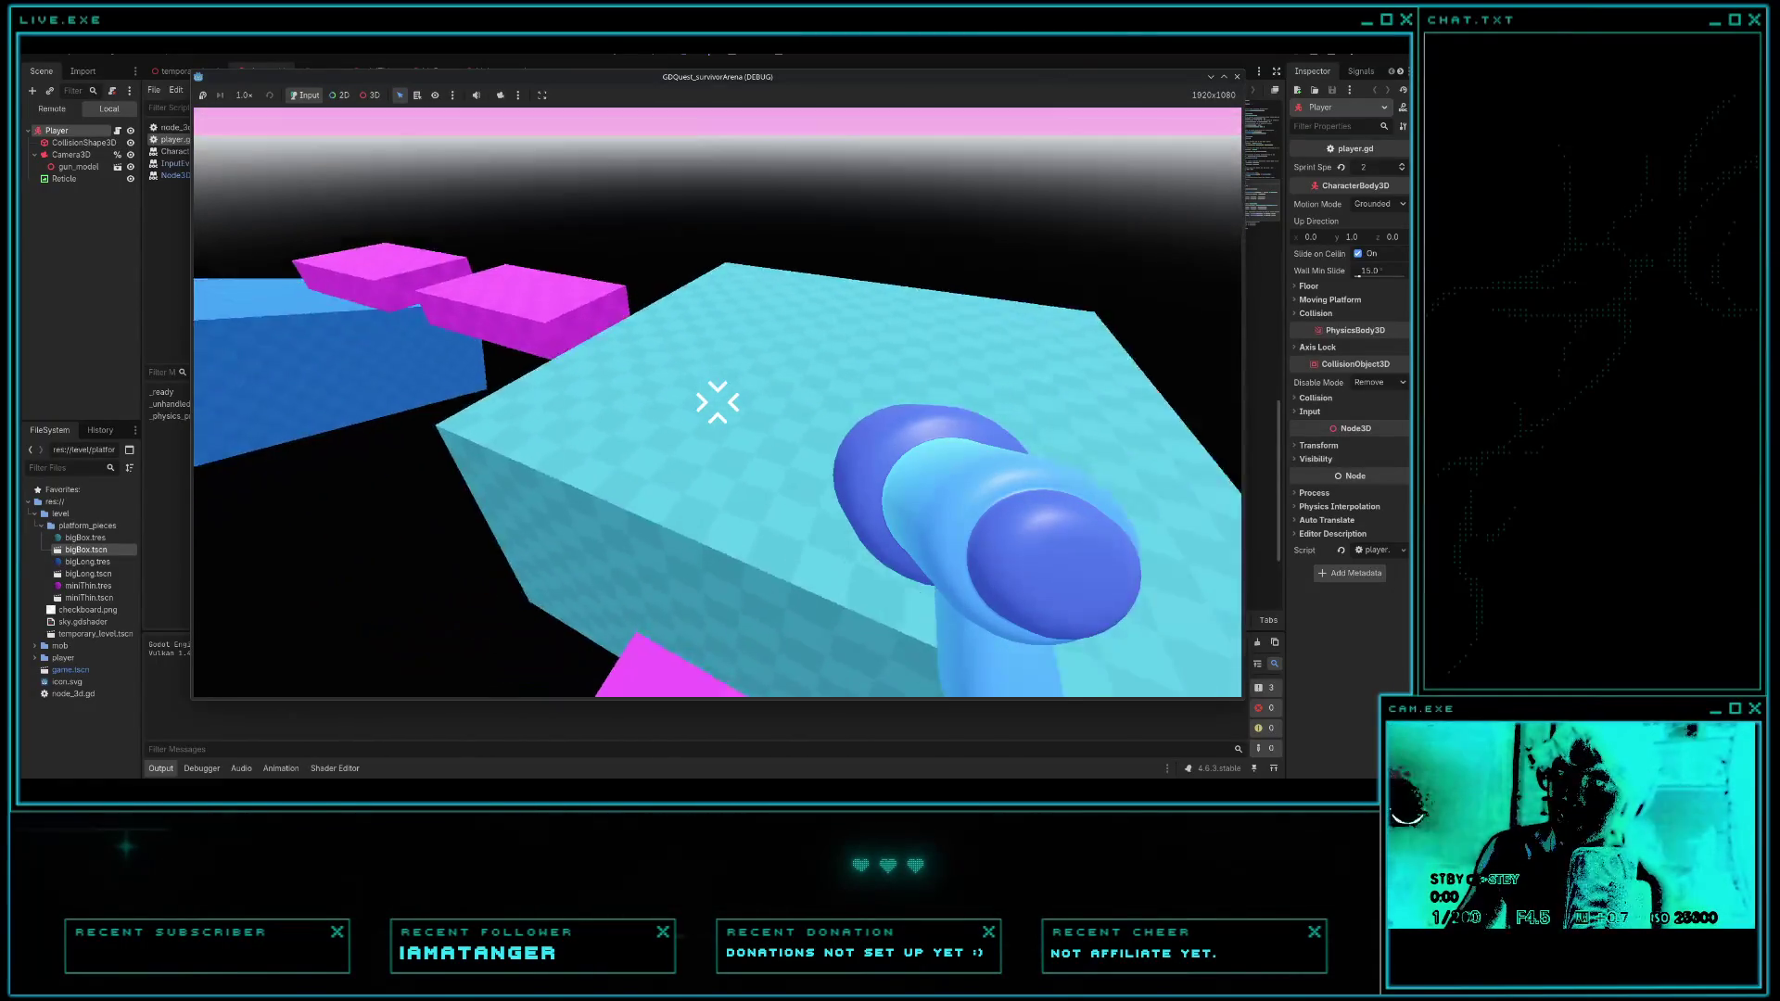
# - Jump onto the blue beam, cross it, drop toward the pink platforms, and climb the cyan block
pyautogui.press('w')
pyautogui.press('space')
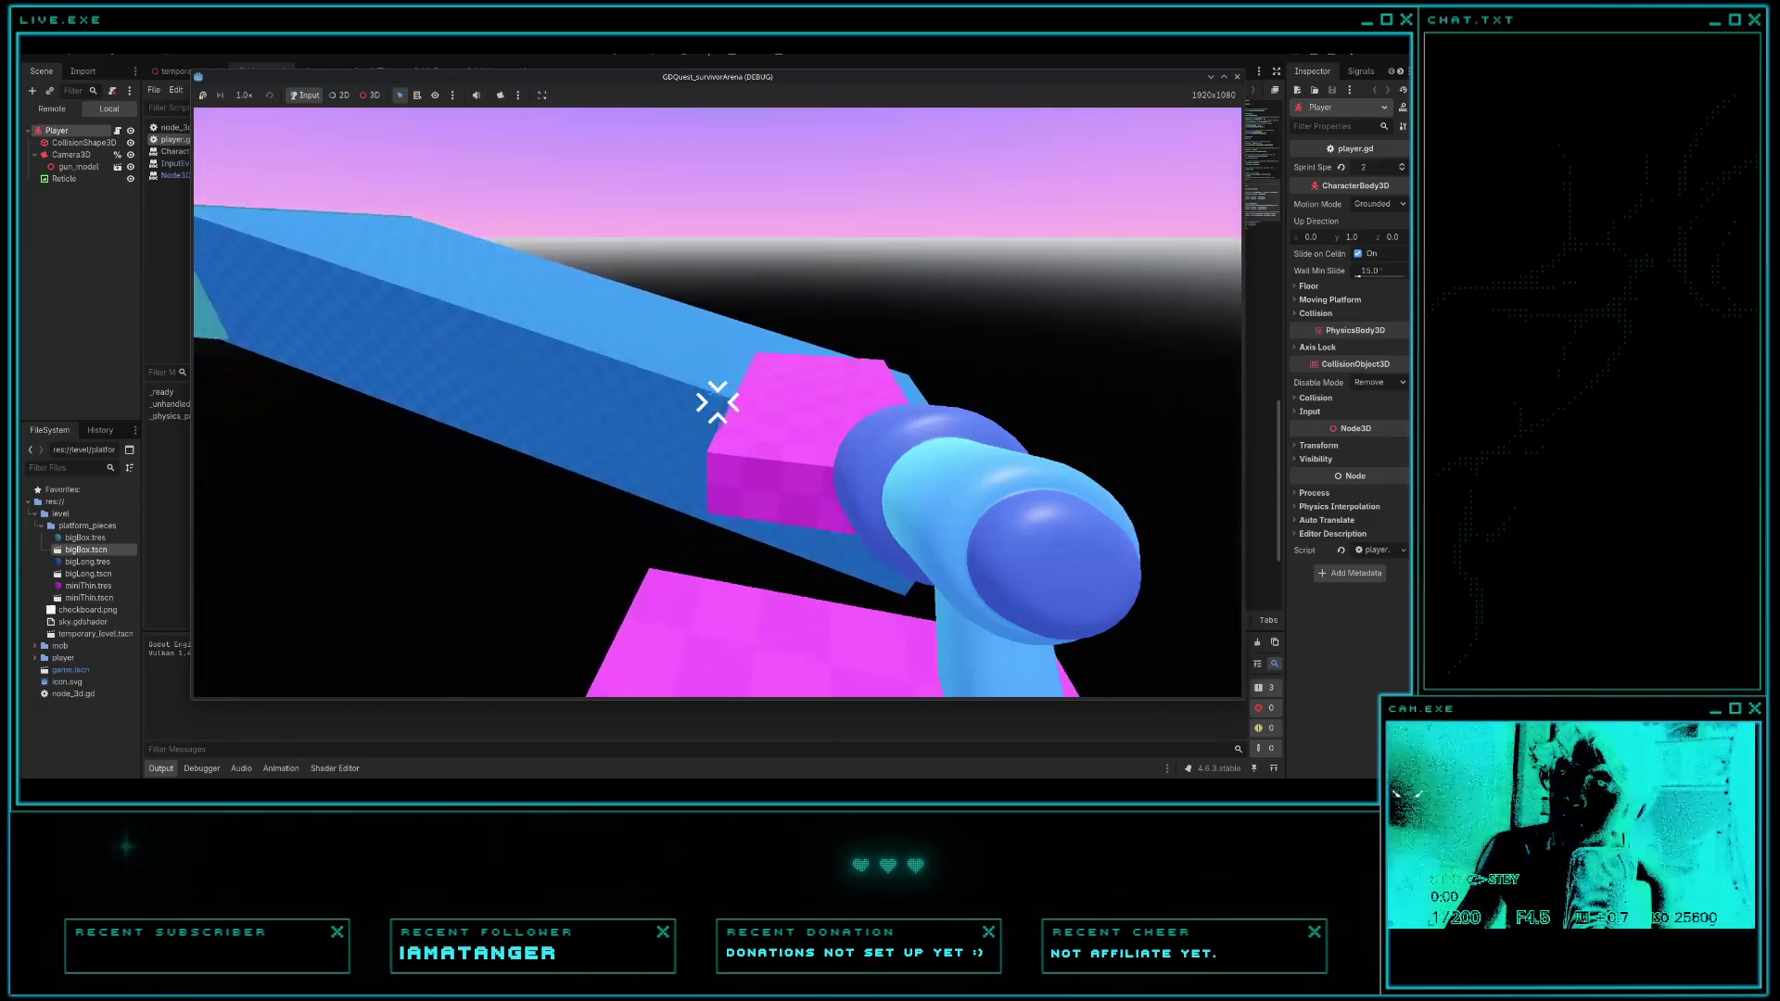
pyautogui.press('w')
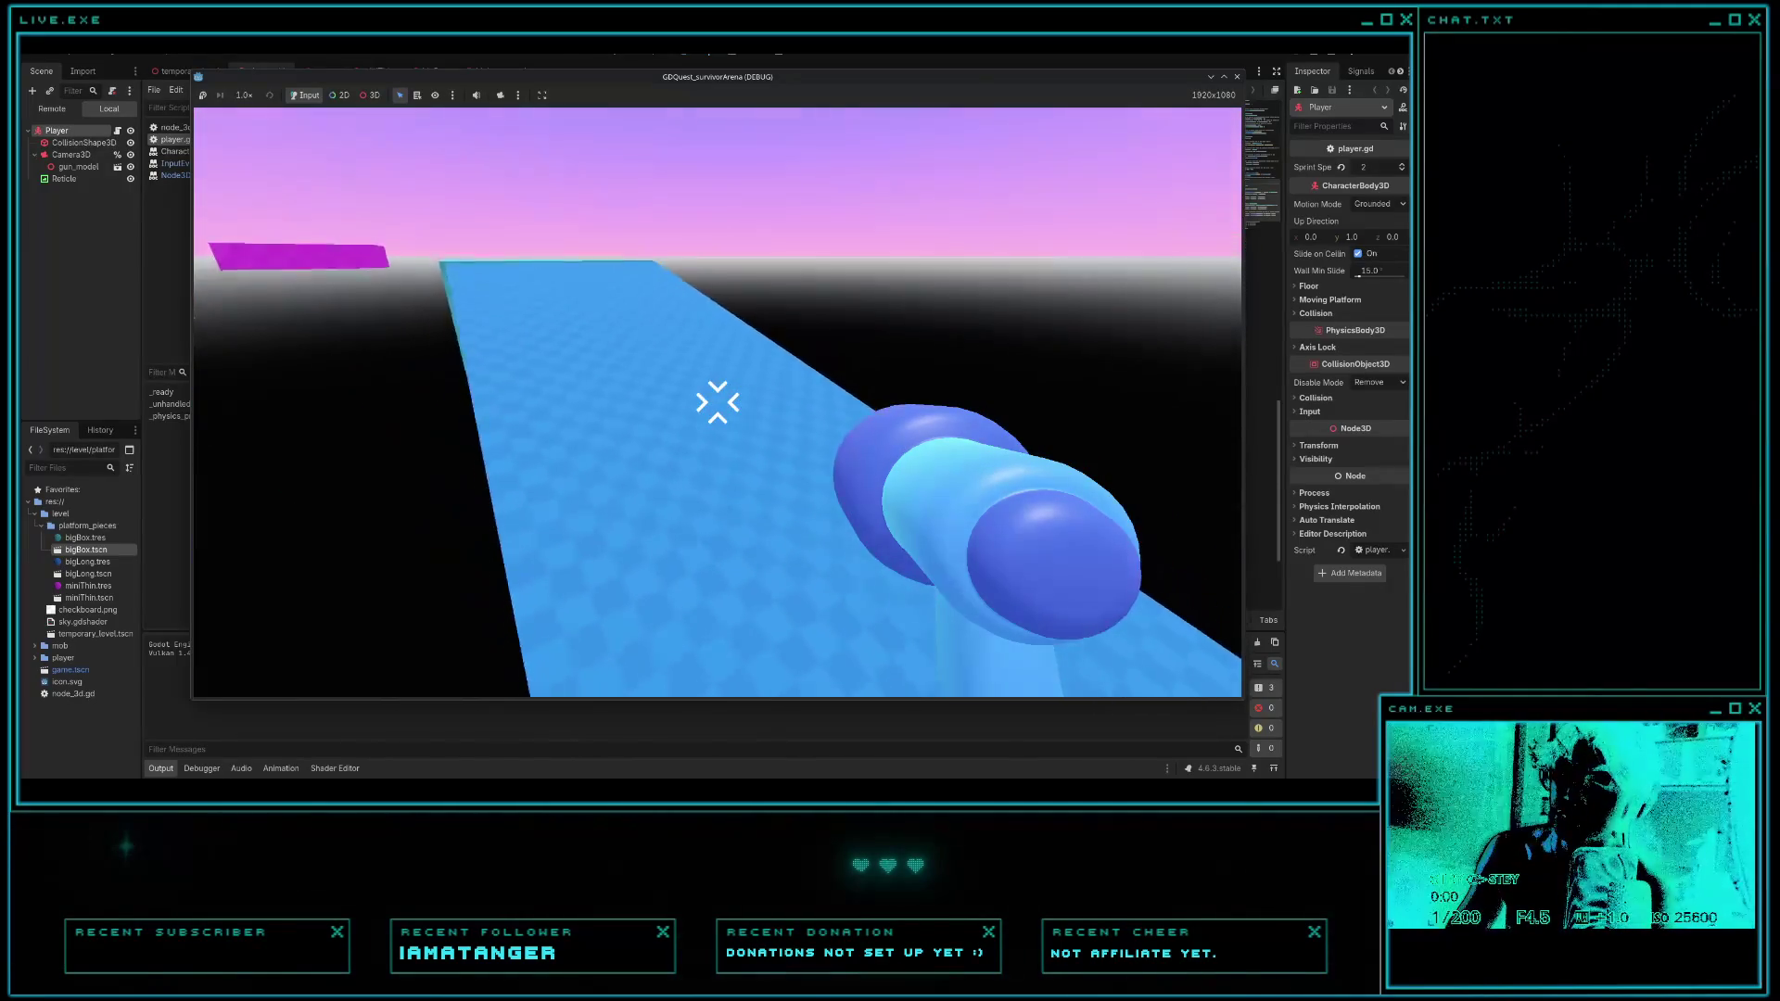
pyautogui.press('w')
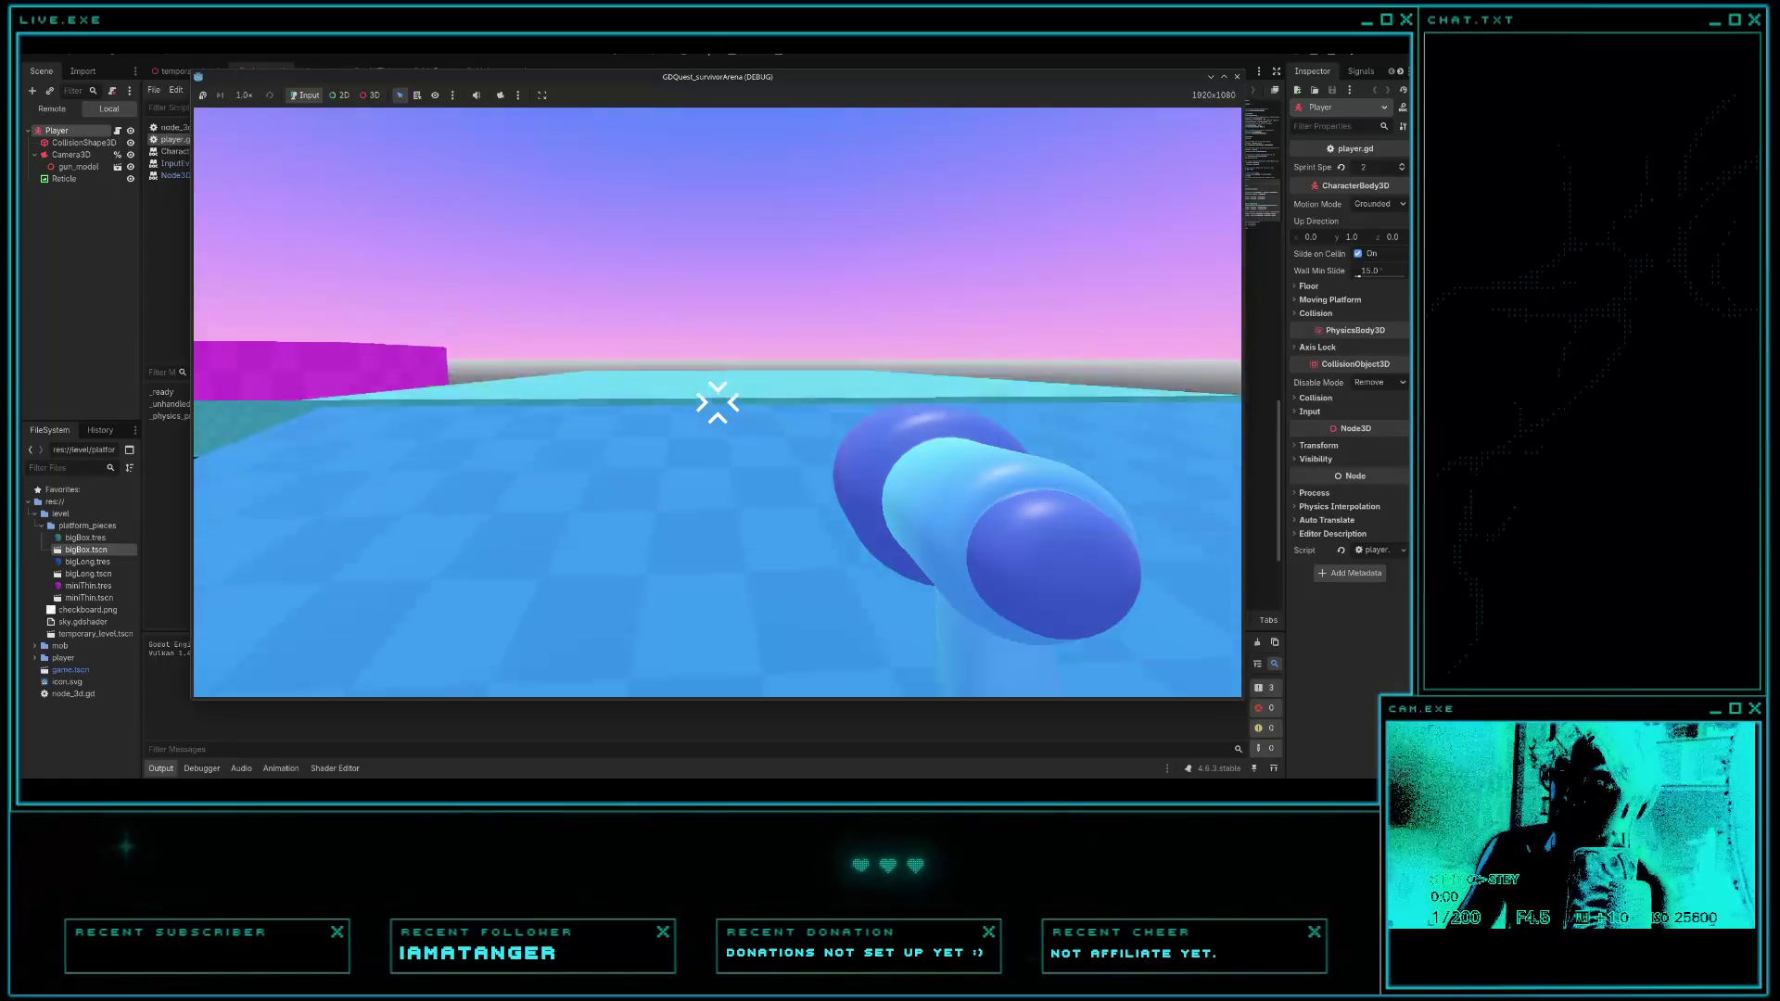
pyautogui.press('w')
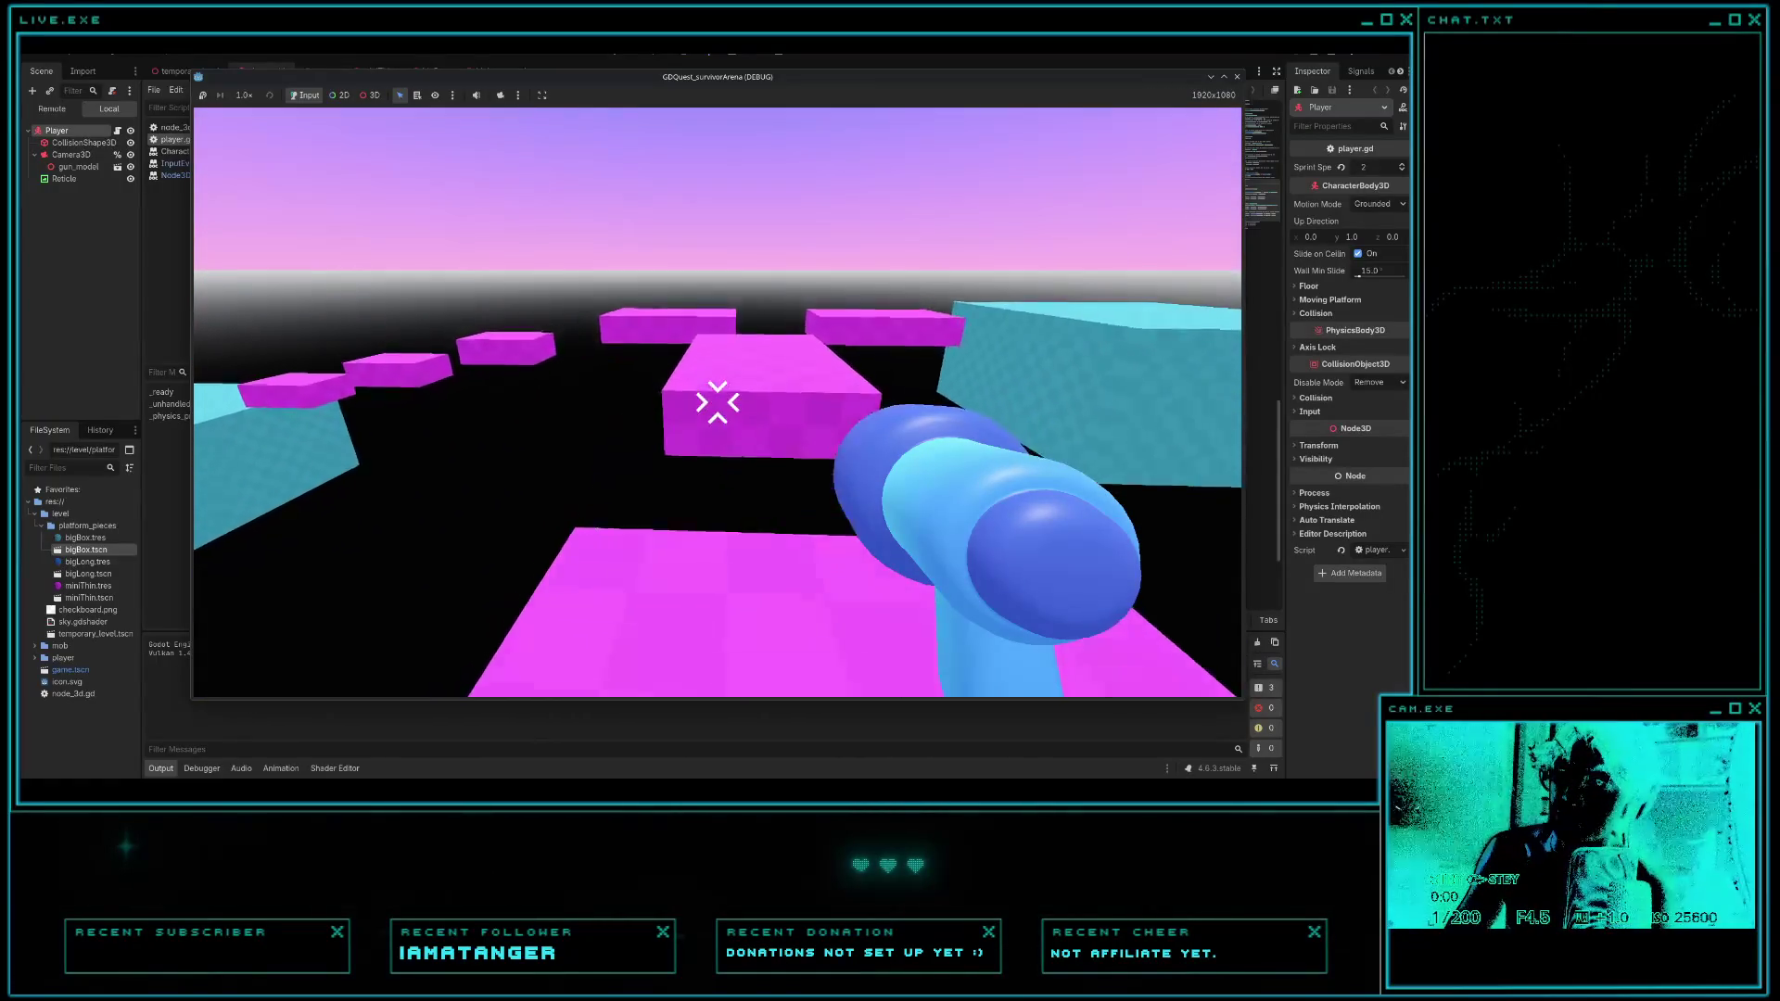
pyautogui.press('w')
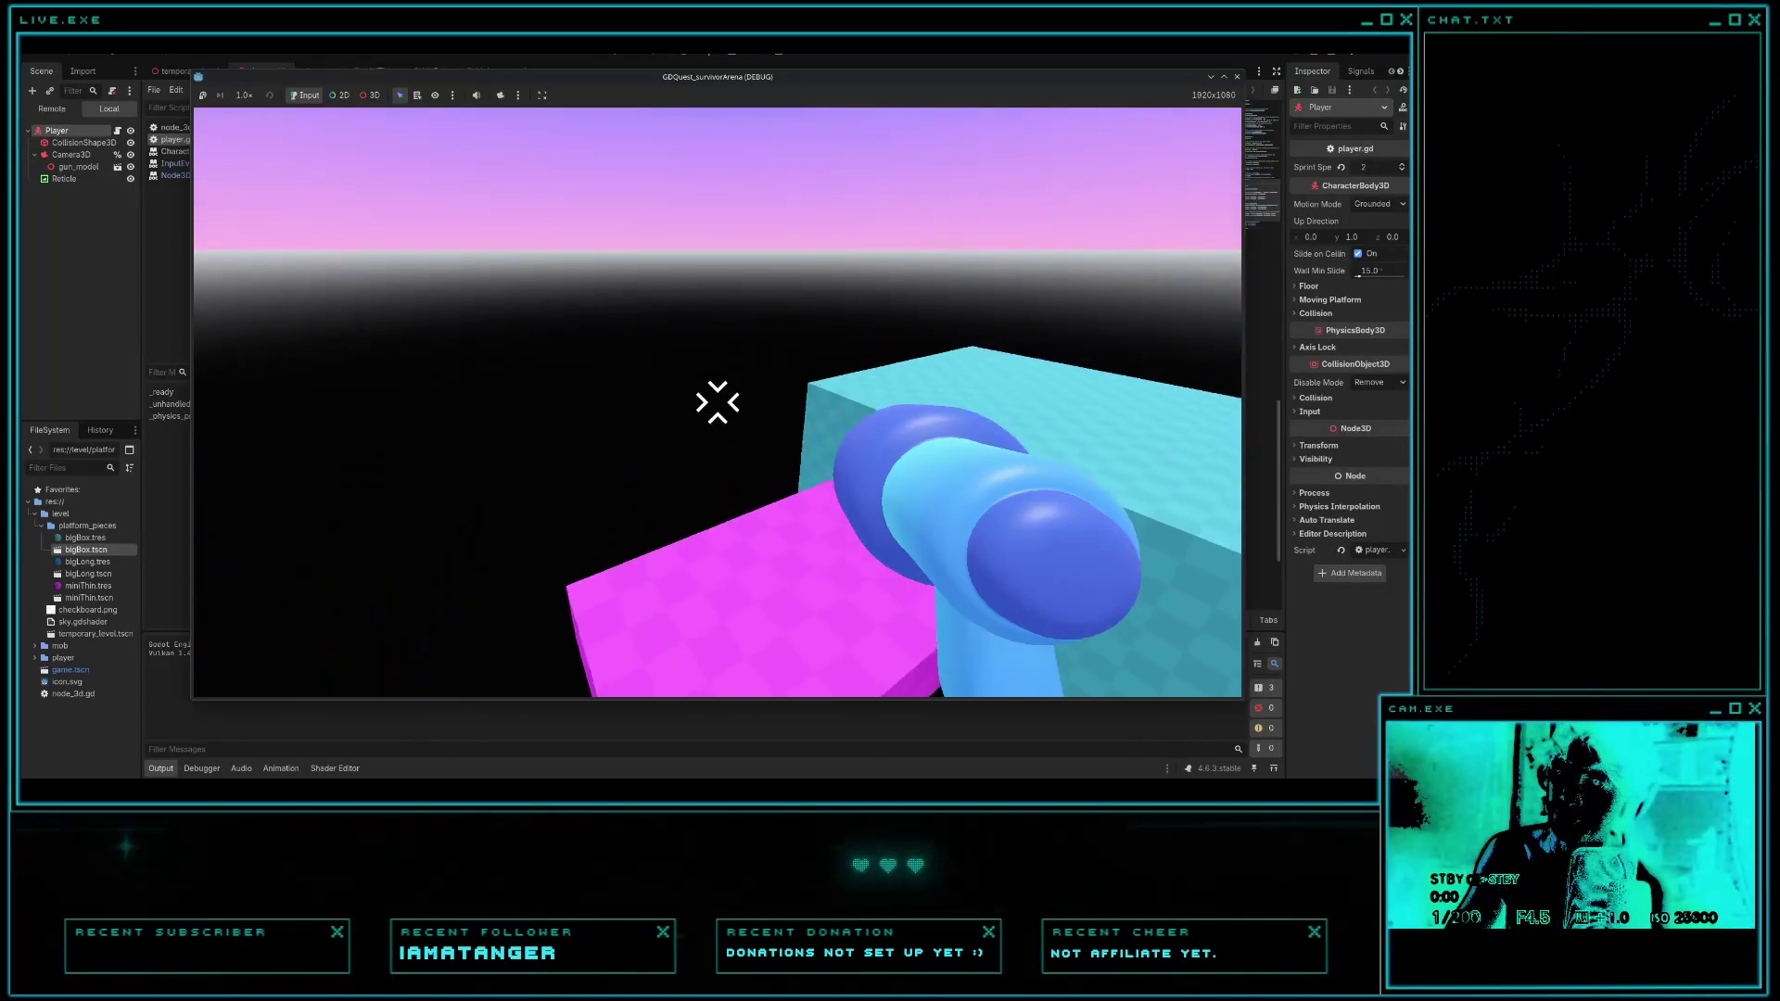
pyautogui.press('w')
pyautogui.press('space')
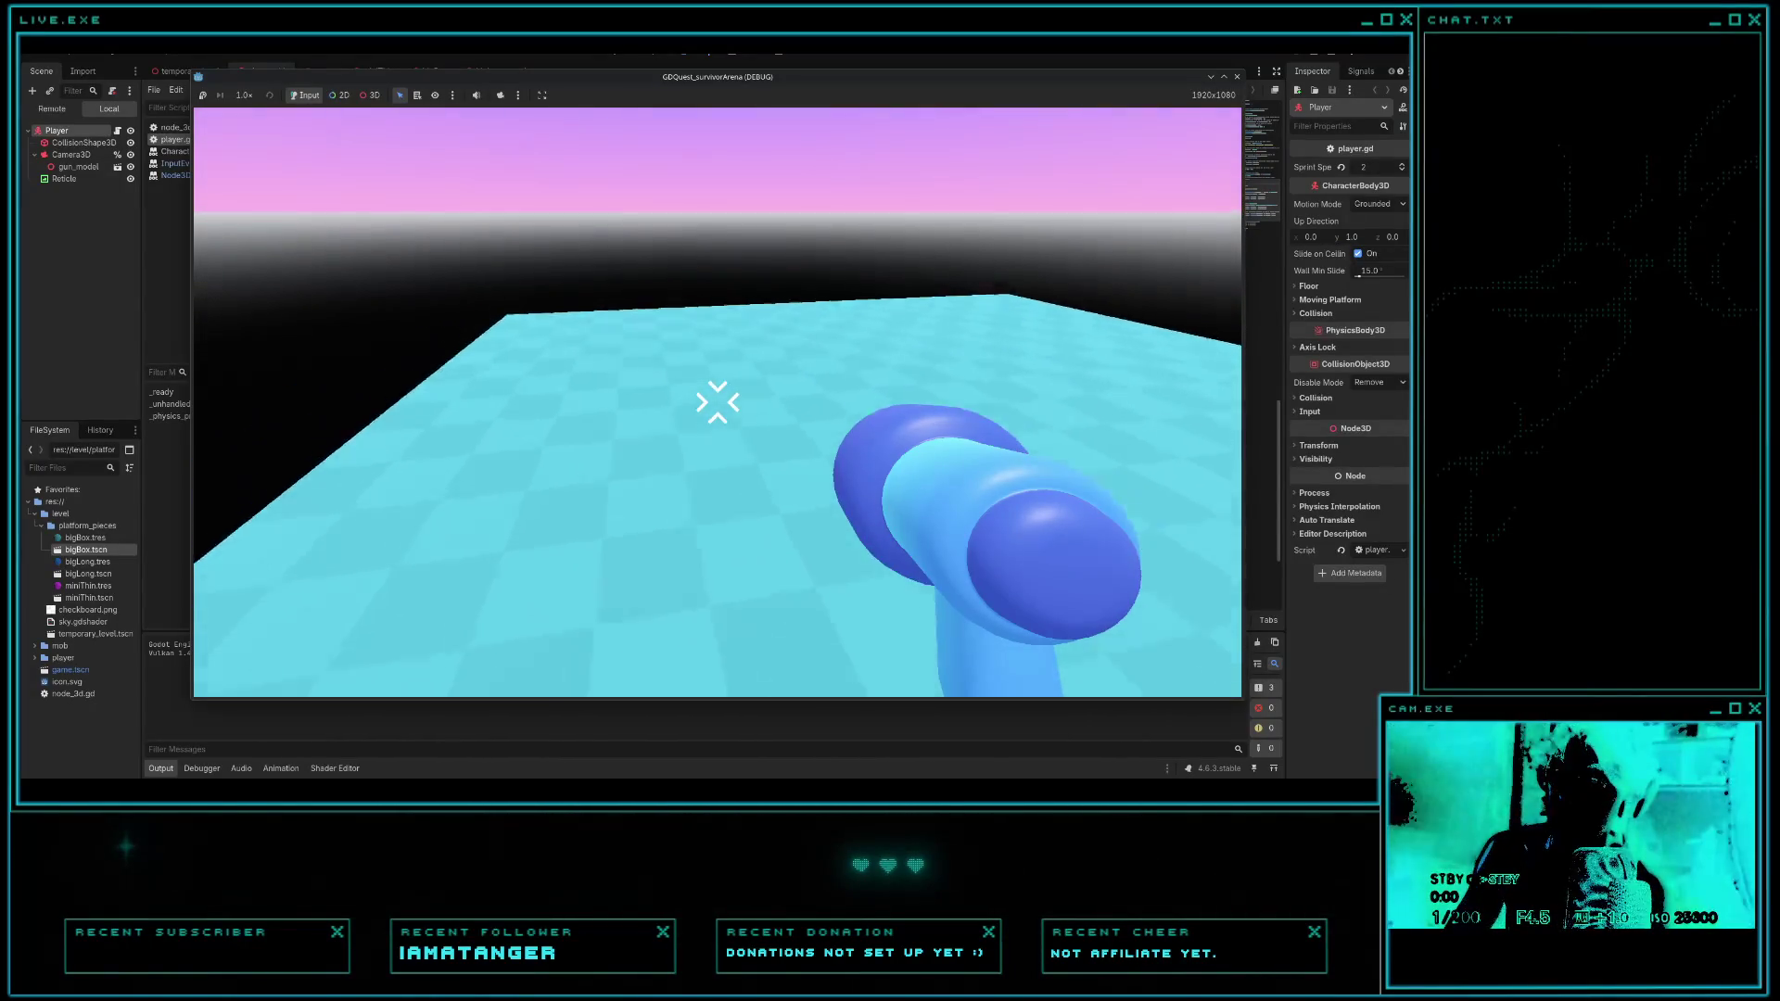